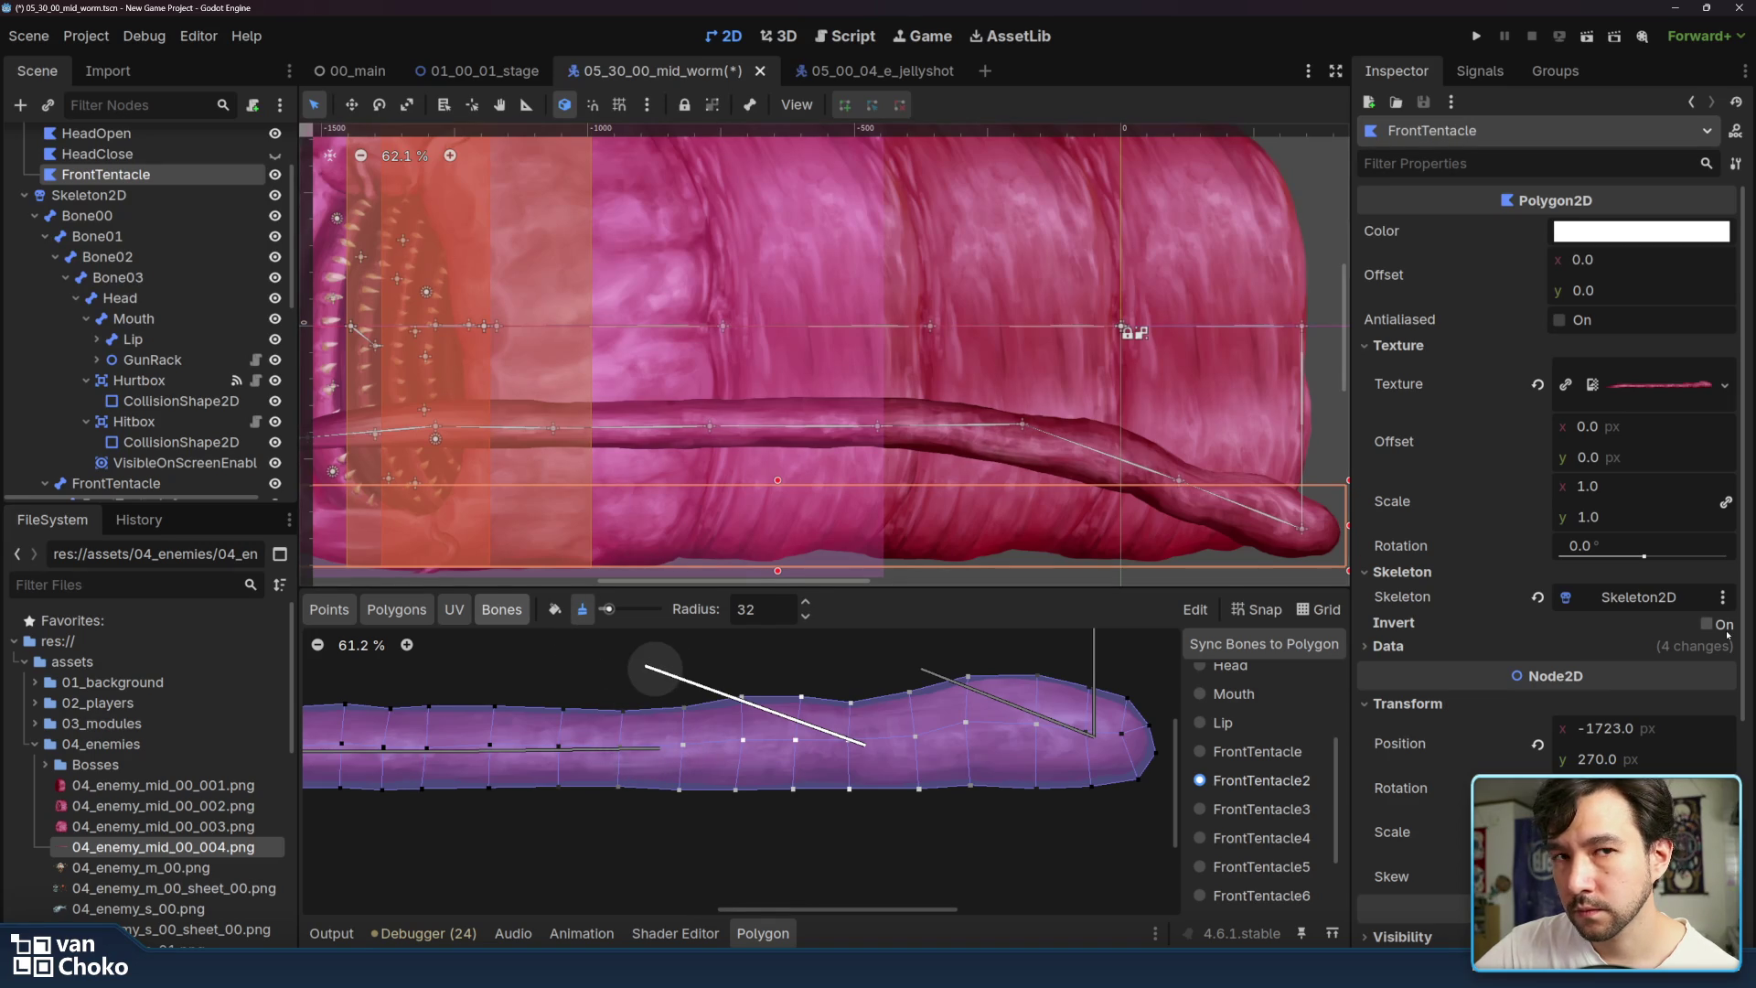
# - Switch to Unpaint weights, then test-pose the FrontTentacle2 and FrontTentacle3 bones
pyautogui.click(583, 610)
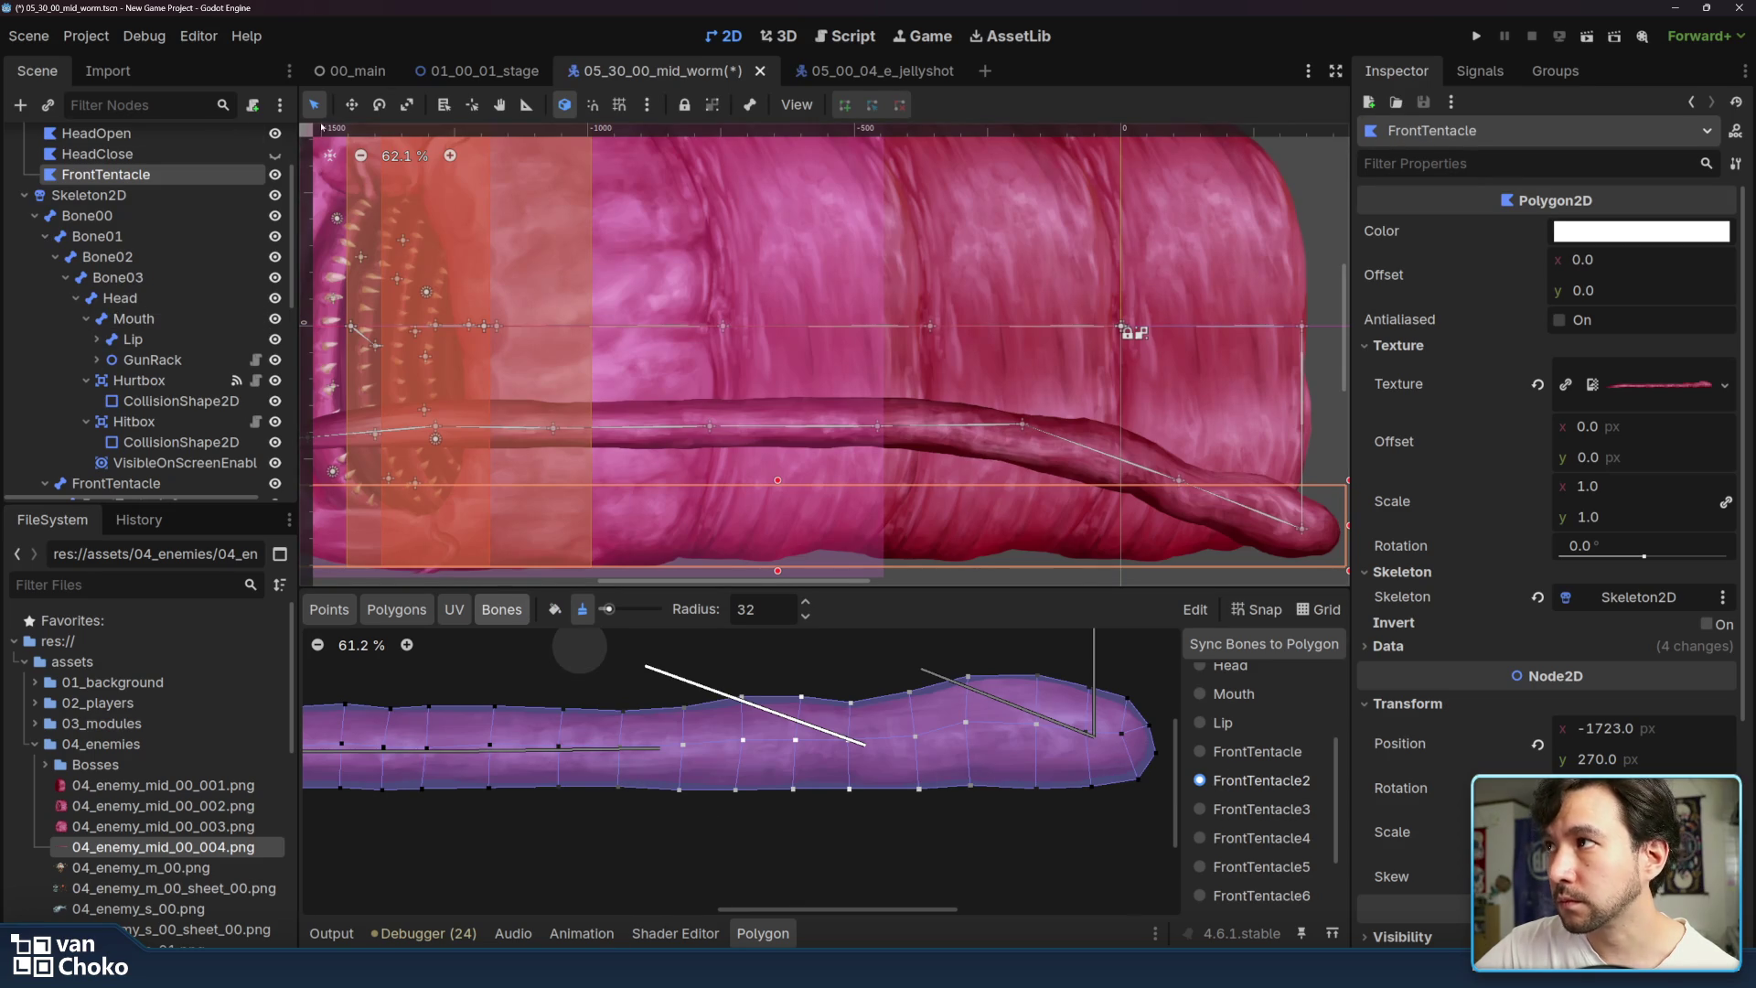
pyautogui.moveTo(1023, 427)
pyautogui.mouseDown()
pyautogui.moveTo(1024, 552)
pyautogui.moveTo(1134, 333)
pyautogui.moveTo(1020, 543)
pyautogui.mouseUp()
pyautogui.moveTo(1180, 481)
pyautogui.mouseDown()
pyautogui.moveTo(1180, 539)
pyautogui.moveTo(1179, 454)
pyautogui.moveTo(1176, 512)
pyautogui.moveTo(1217, 384)
pyautogui.moveTo(1189, 402)
pyautogui.moveTo(1188, 480)
pyautogui.mouseUp()
pyautogui.moveTo(1030, 548)
pyautogui.mouseDown()
pyautogui.moveTo(1053, 435)
pyautogui.moveTo(1044, 472)
pyautogui.moveTo(1144, 458)
pyautogui.moveTo(1076, 501)
pyautogui.mouseUp()
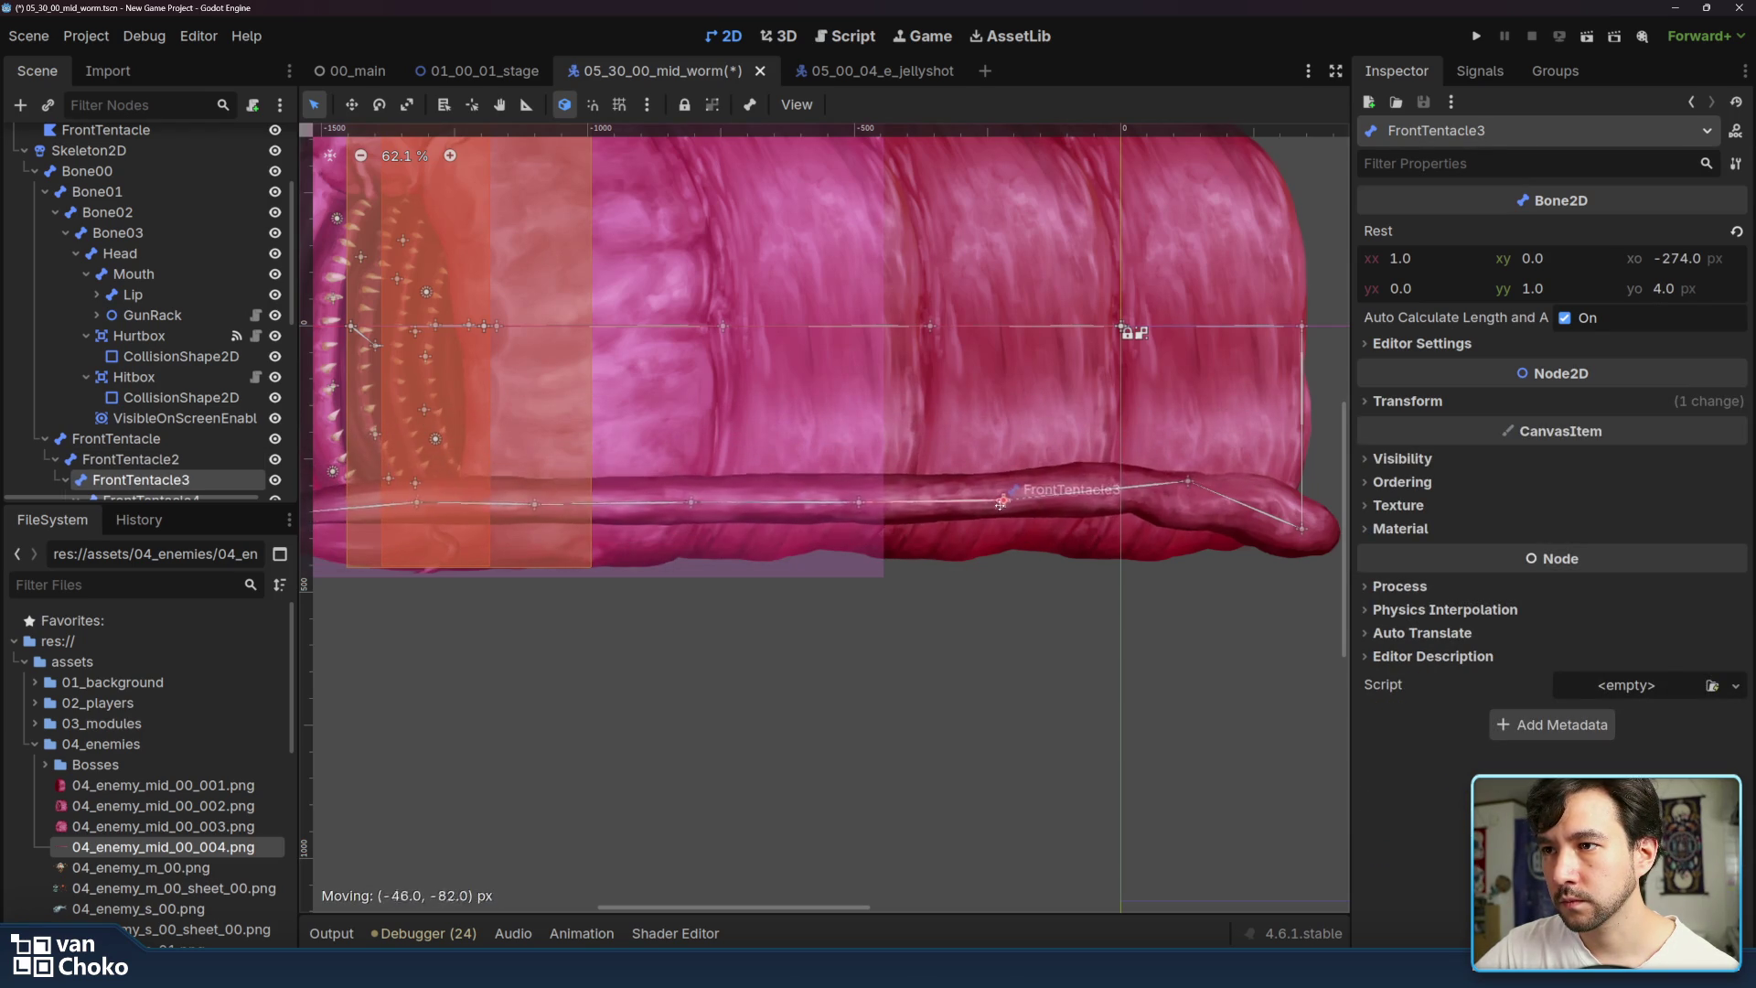
# - Re-pose the FrontTentacle2 and FrontTentacle3 joints so the tentacle bends down
pyautogui.moveTo(1189, 477); pyautogui.dragTo(1177, 599)
pyautogui.moveTo(986, 626); pyautogui.dragTo(1031, 509)
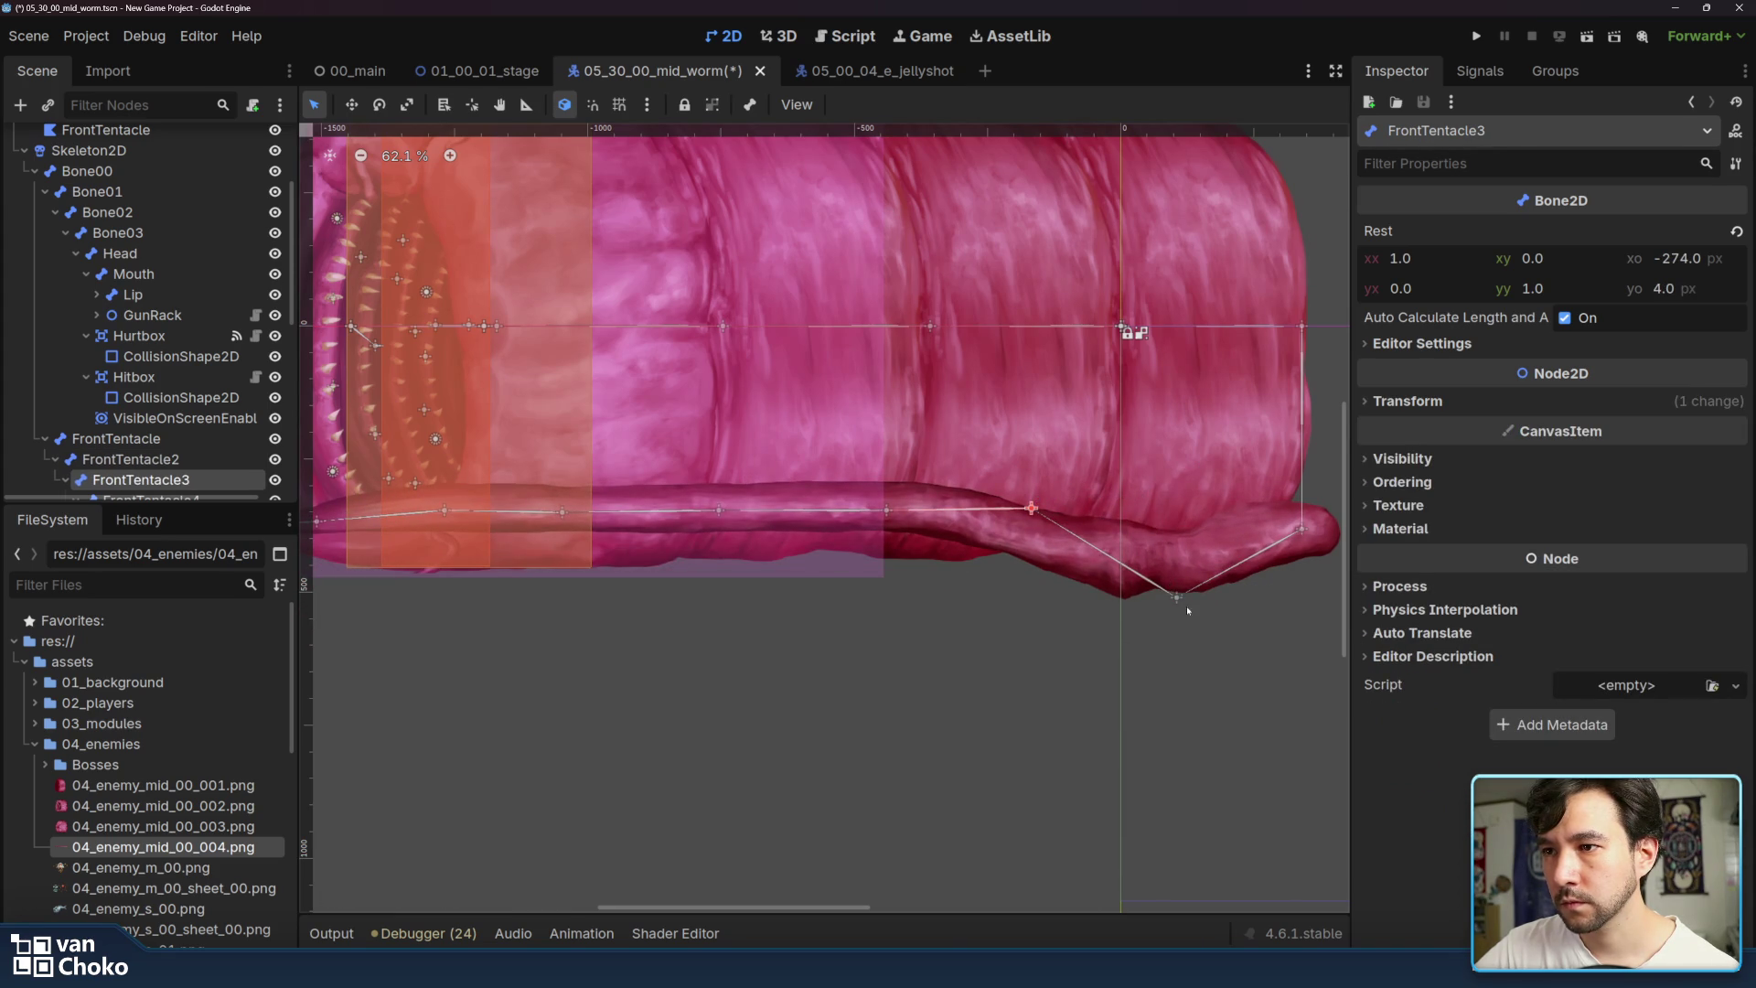
pyautogui.moveTo(1176, 599); pyautogui.dragTo(1179, 530)
pyautogui.moveTo(1036, 442)
pyautogui.mouseDown()
pyautogui.moveTo(1027, 610)
pyautogui.moveTo(1052, 467)
pyautogui.moveTo(1047, 530)
pyautogui.moveTo(1055, 473)
pyautogui.moveTo(1079, 466)
pyautogui.mouseUp()
# - Test the FrontTentacle4 bone, then reselect the FrontTentacle polygon's weight editor
pyautogui.moveTo(922, 470)
pyautogui.mouseDown()
pyautogui.moveTo(957, 559)
pyautogui.moveTo(999, 382)
pyautogui.moveTo(951, 567)
pyautogui.moveTo(930, 564)
pyautogui.moveTo(973, 417)
pyautogui.moveTo(956, 424)
pyautogui.mouseUp()
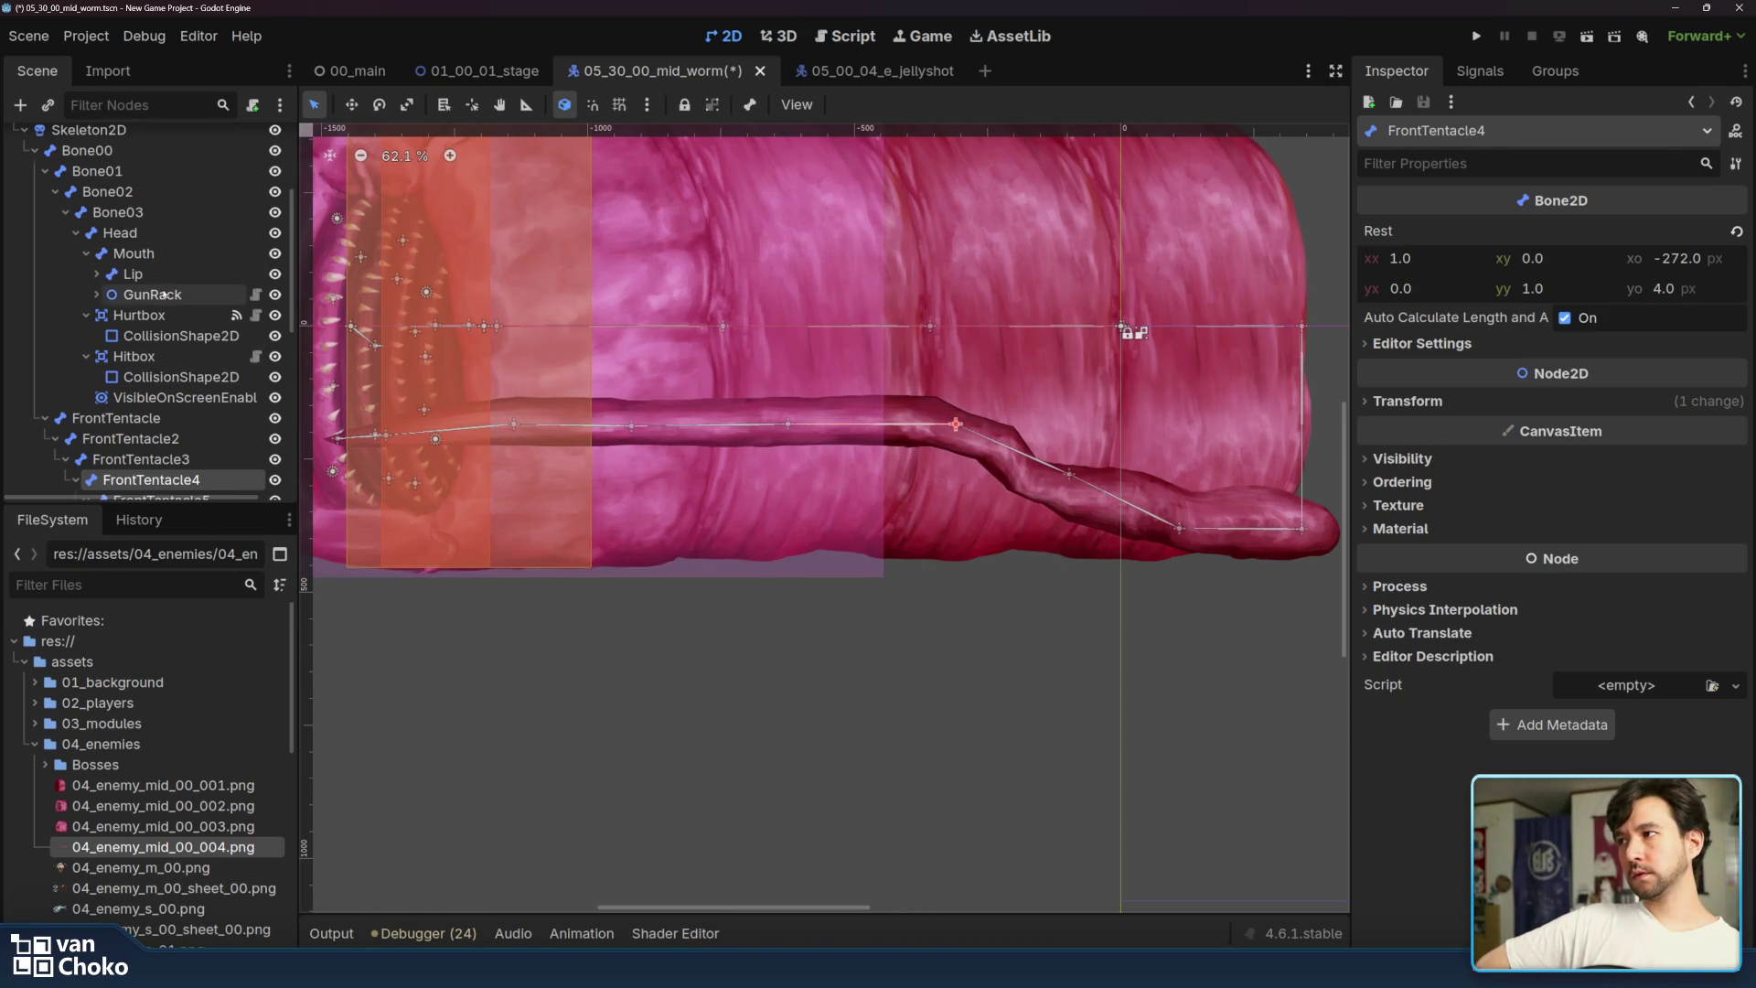
pyautogui.scroll(3, 156, 274)
pyautogui.click(109, 242)
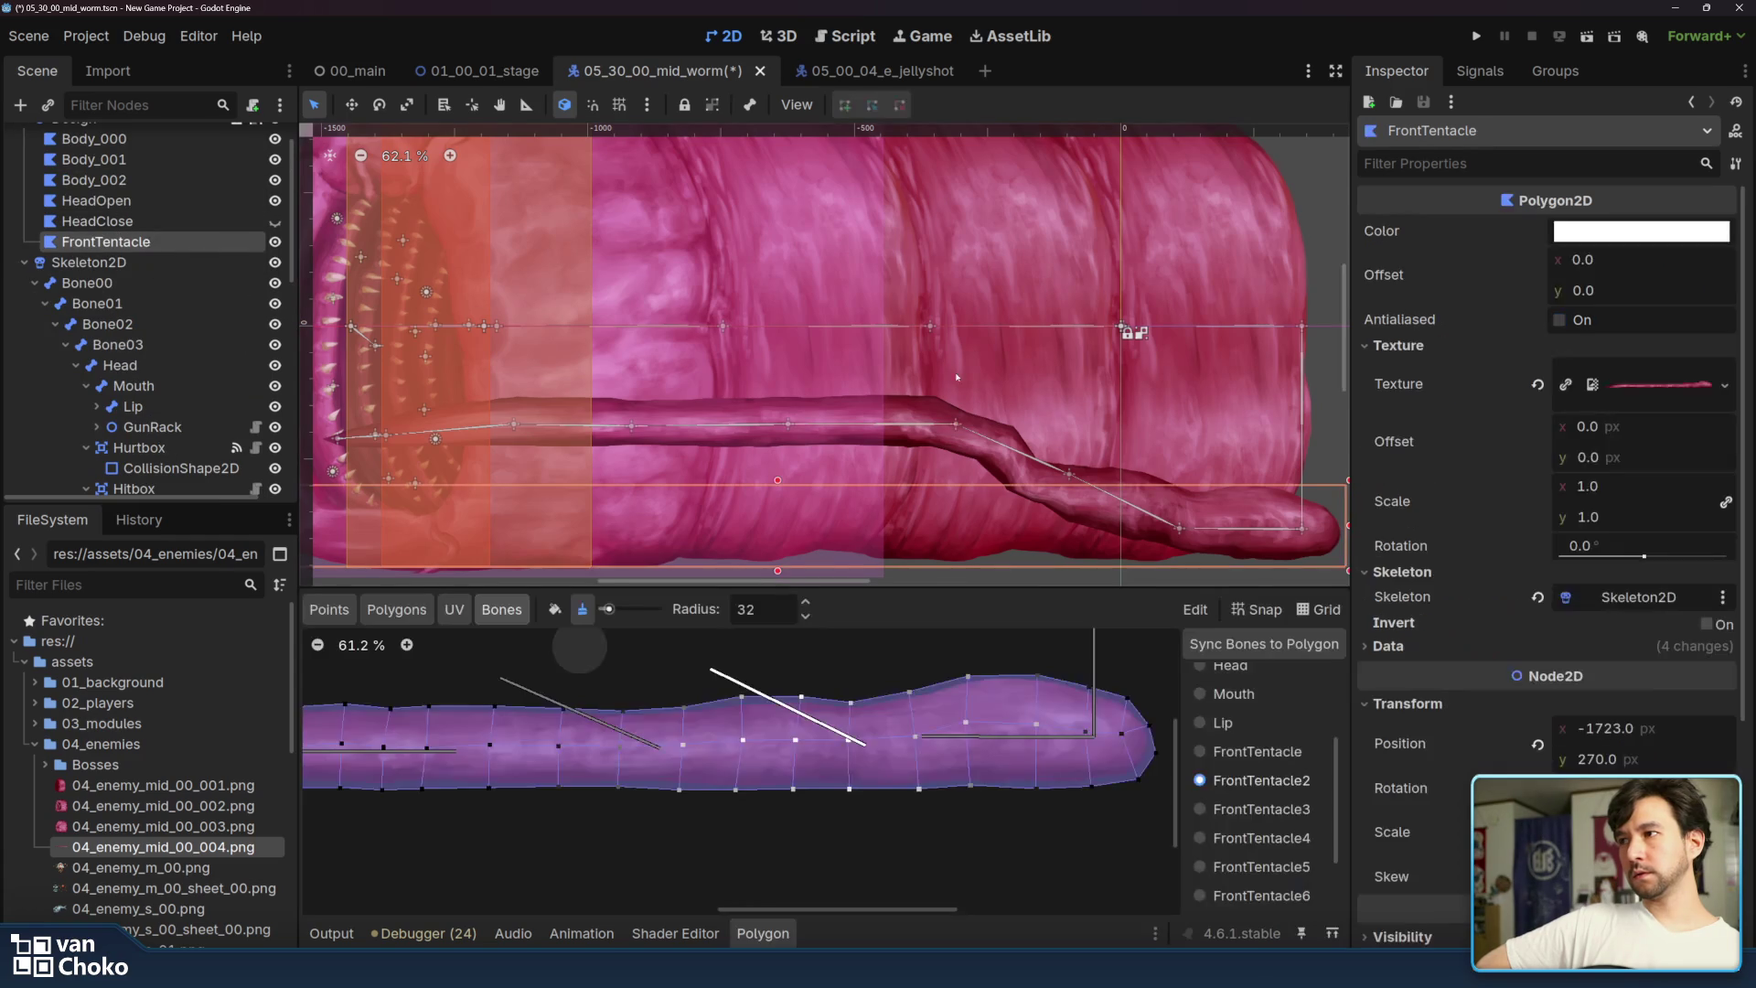
# - Check FrontTentacle3's weights, then select FrontTentacle4 with the Paint weights brush
pyautogui.click(1262, 809)
pyautogui.moveTo(694, 764); pyautogui.dragTo(889, 783)
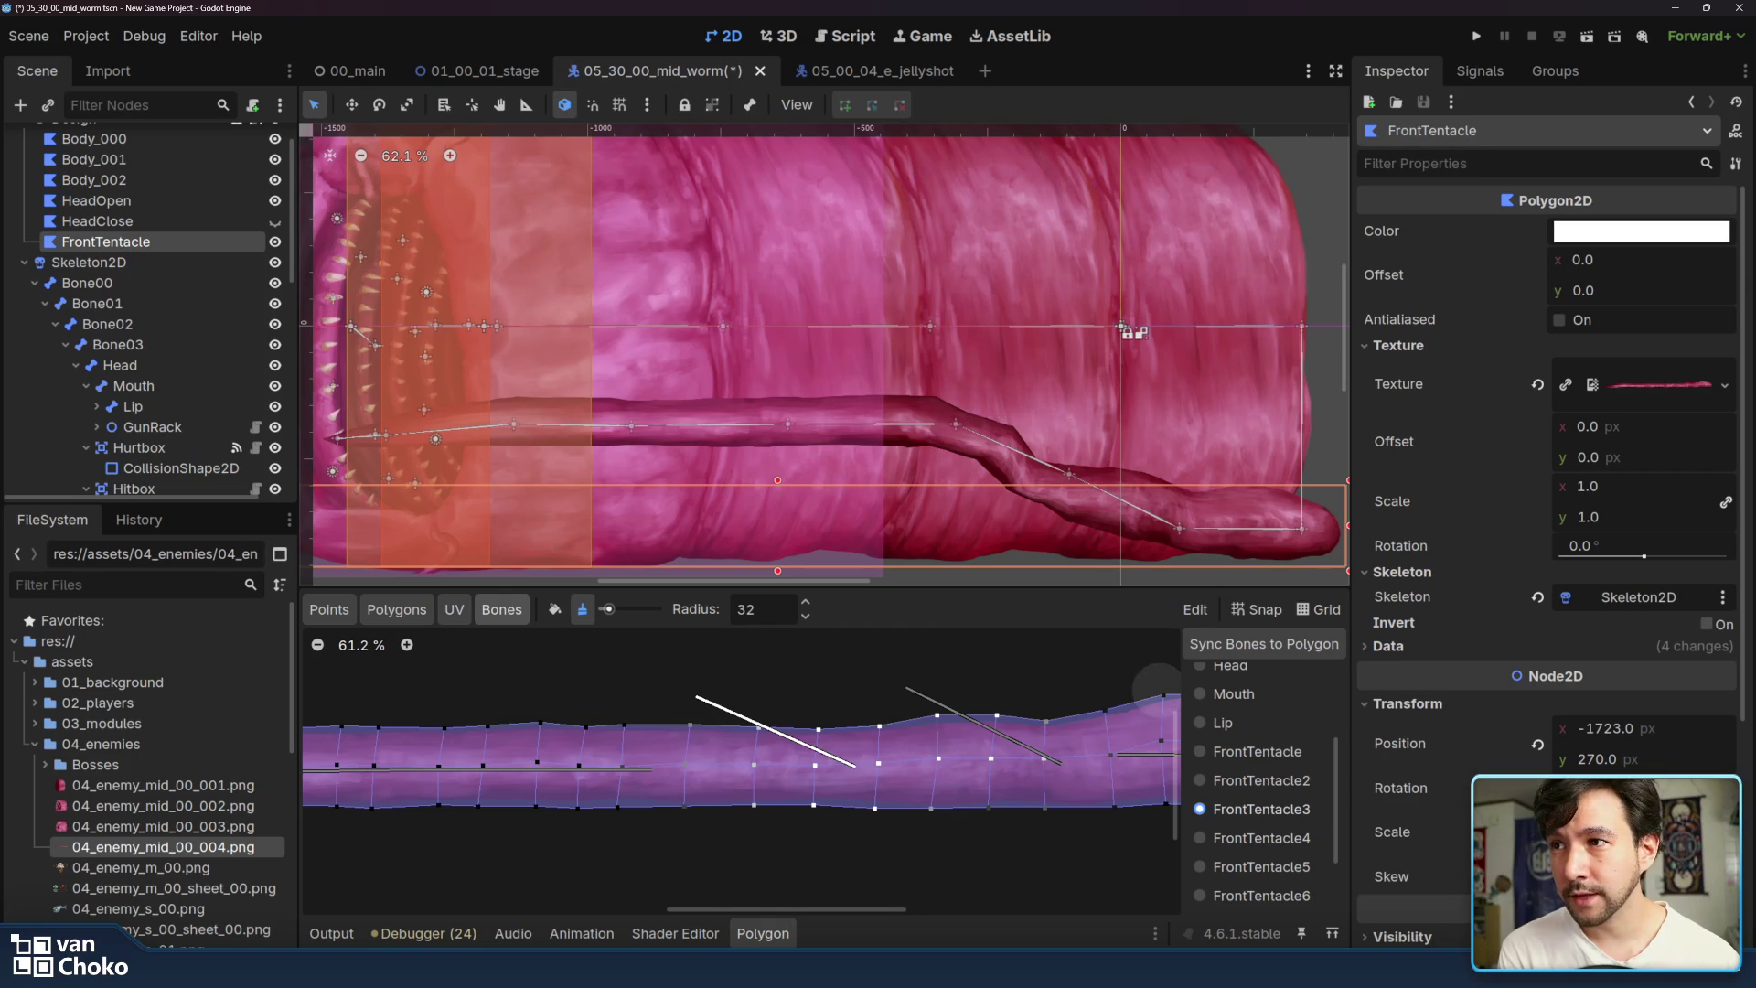
pyautogui.click(1267, 840)
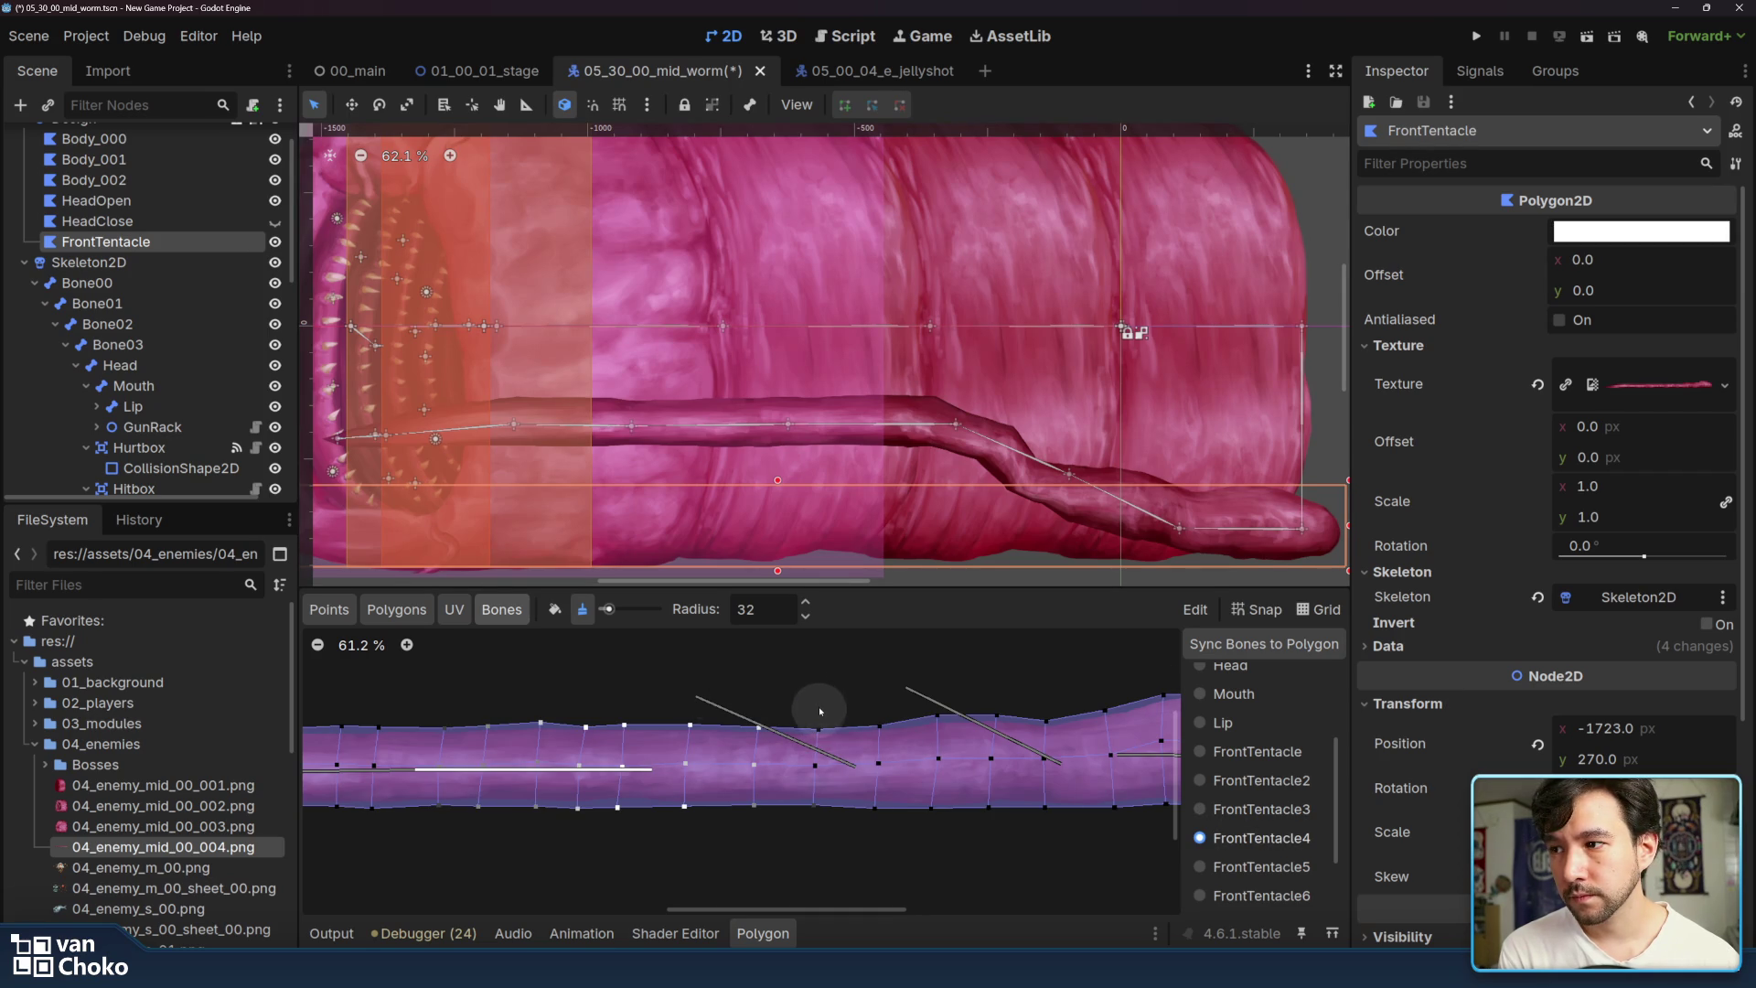
pyautogui.click(554, 610)
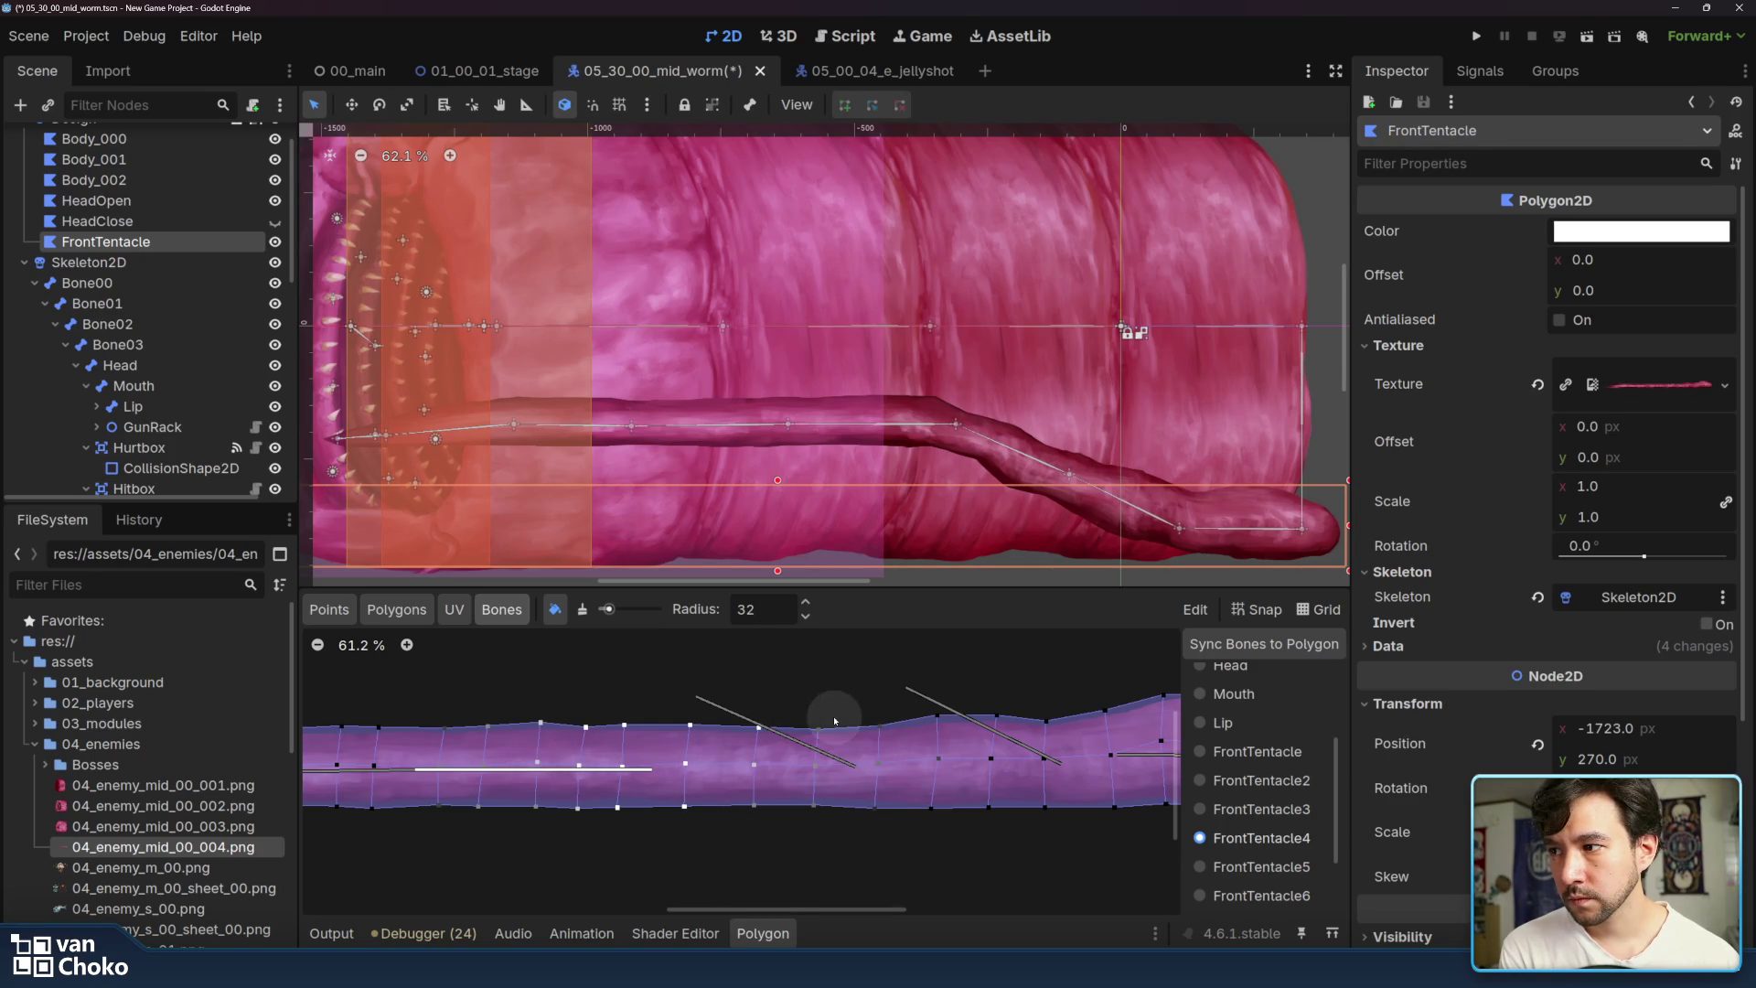
# - Paint FrontTentacle4 weights onto the tentacle and drag the bones to test
pyautogui.hscroll(-1, 932, 780)
pyautogui.hscroll(-5, 932, 780)
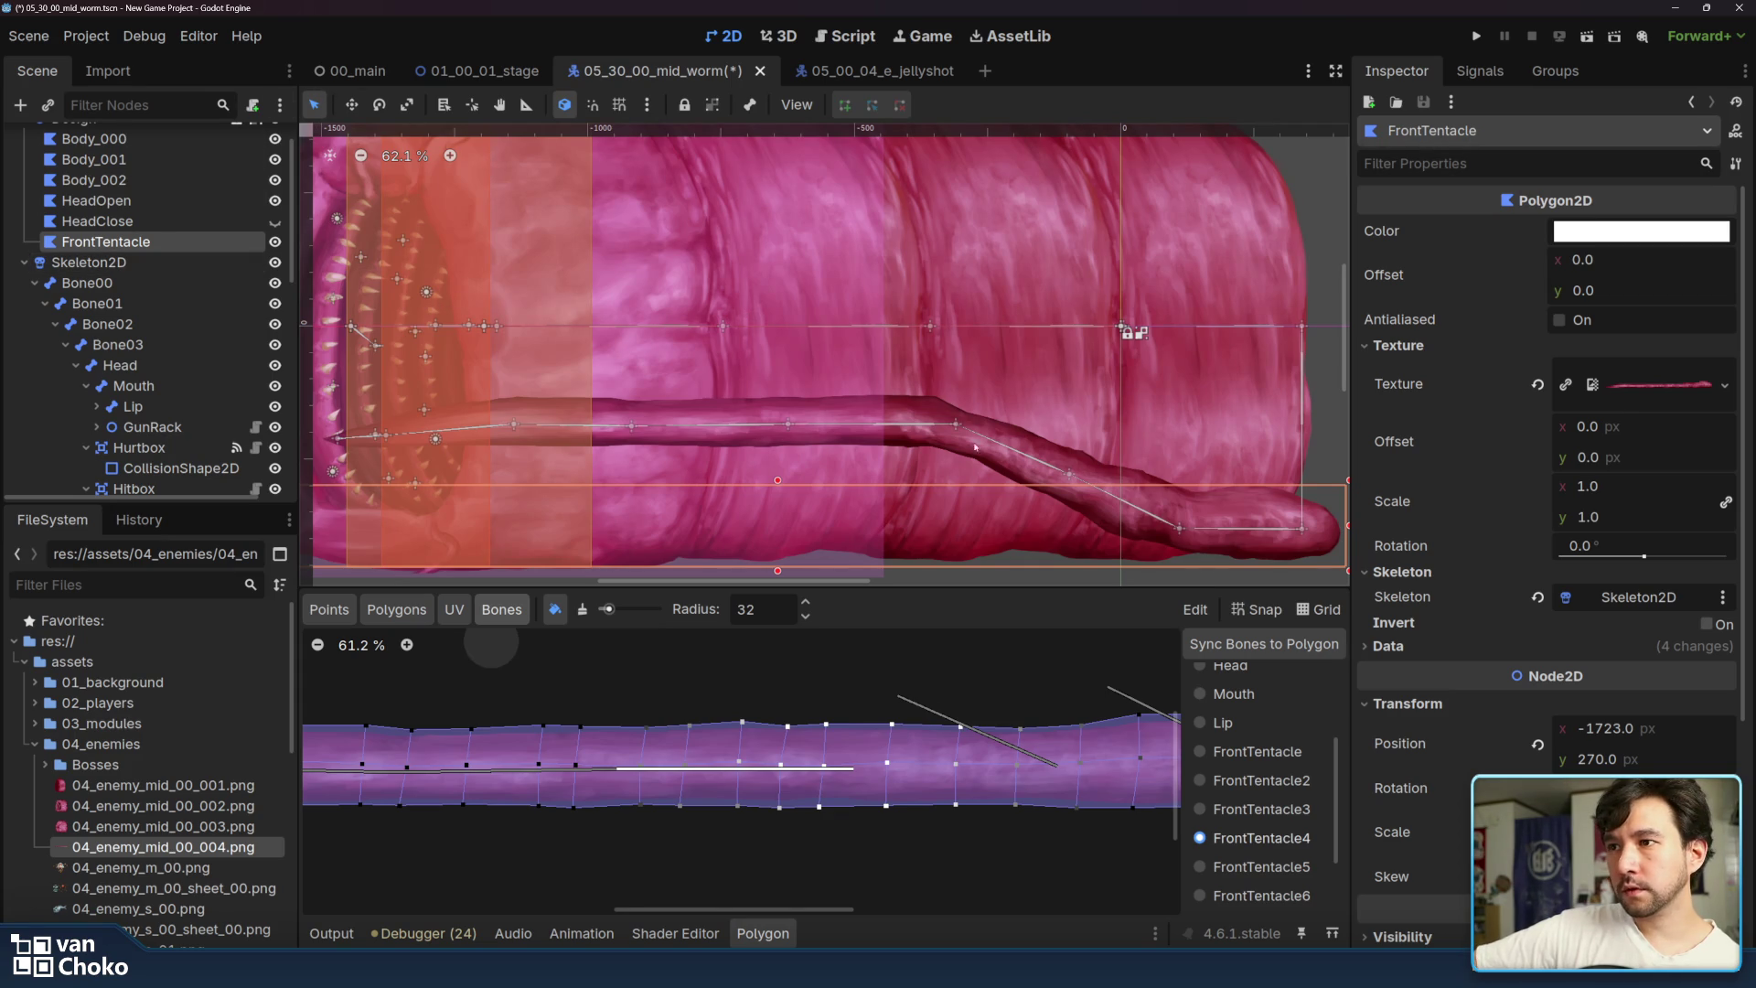
pyautogui.moveTo(959, 430)
pyautogui.mouseDown()
pyautogui.moveTo(988, 480)
pyautogui.moveTo(1006, 377)
pyautogui.moveTo(975, 417)
pyautogui.moveTo(1000, 394)
pyautogui.moveTo(1020, 510)
pyautogui.moveTo(1010, 551)
pyautogui.moveTo(981, 541)
pyautogui.mouseUp()
pyautogui.moveTo(1066, 484)
pyautogui.mouseDown()
pyautogui.moveTo(1079, 513)
pyautogui.moveTo(1134, 458)
pyautogui.moveTo(1123, 384)
pyautogui.mouseUp()
# - Pose the FrontTentacle2, 3 and 4 joints into a zigzag along the worm's underside
pyautogui.moveTo(1038, 449)
pyautogui.mouseDown()
pyautogui.moveTo(1029, 523)
pyautogui.moveTo(1026, 478)
pyautogui.moveTo(1134, 331)
pyautogui.moveTo(947, 540)
pyautogui.moveTo(957, 510)
pyautogui.mouseUp()
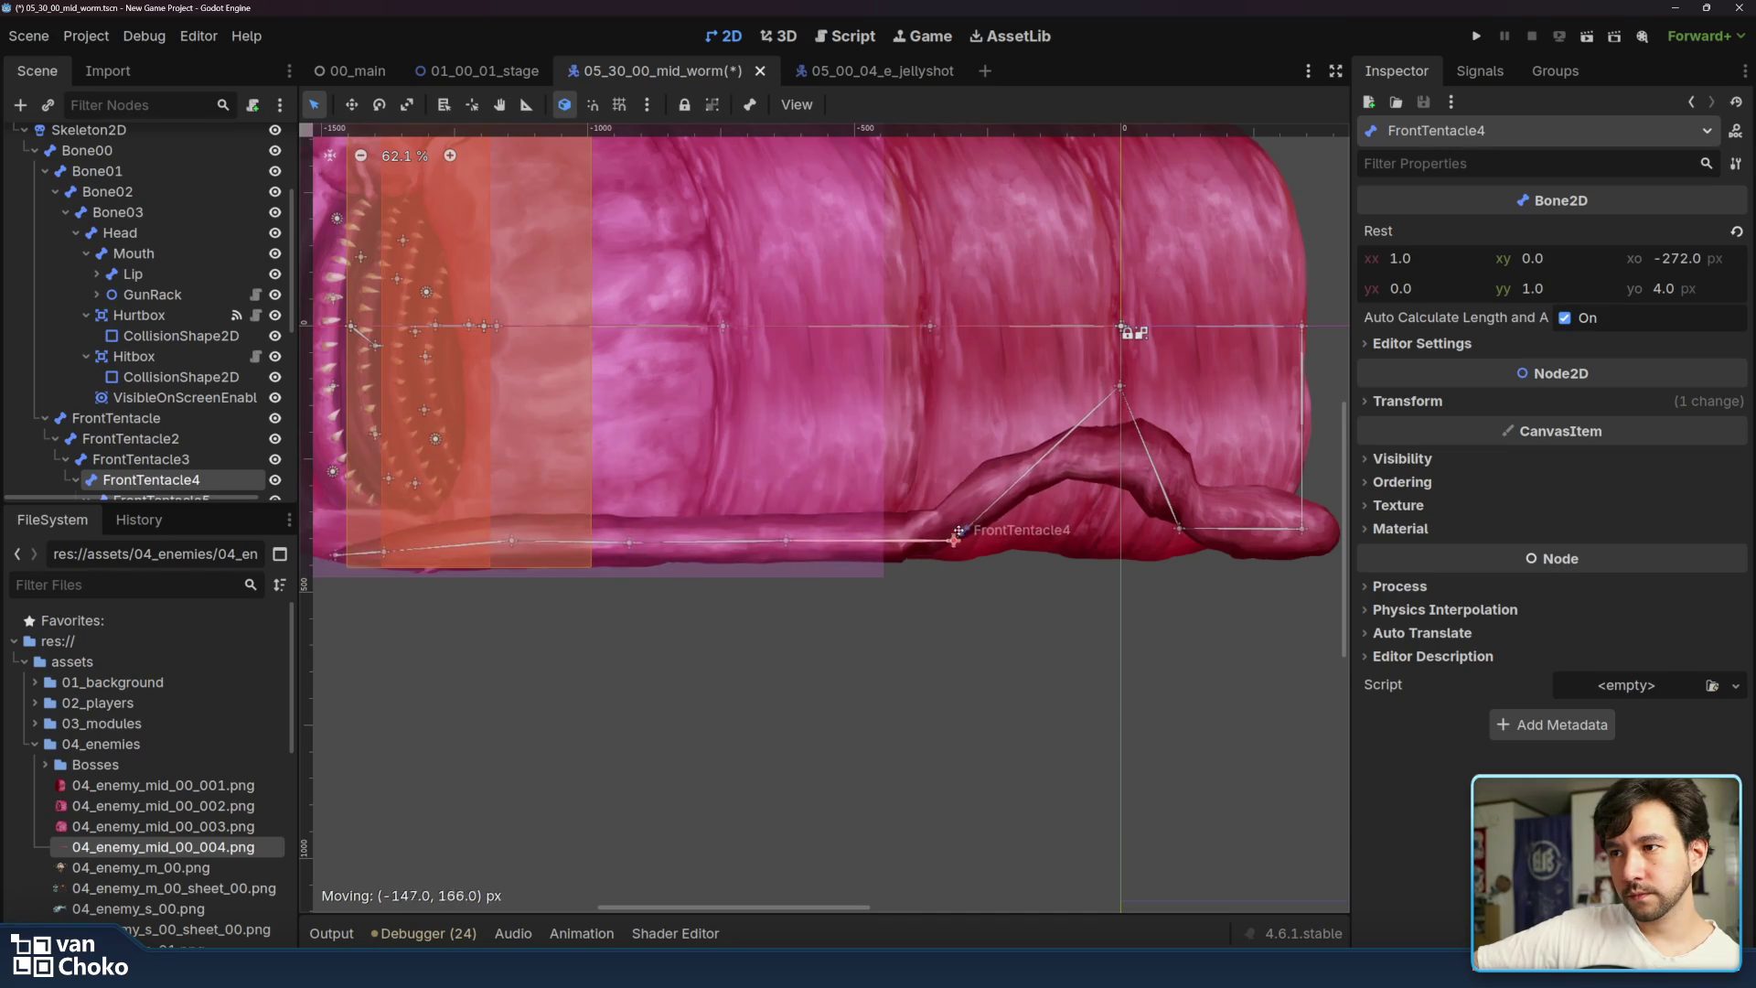
pyautogui.moveTo(1078, 415)
pyautogui.mouseDown()
pyautogui.moveTo(885, 600)
pyautogui.moveTo(871, 590)
pyautogui.moveTo(903, 506)
pyautogui.moveTo(890, 609)
pyautogui.mouseUp()
pyautogui.moveTo(930, 531); pyautogui.dragTo(912, 533)
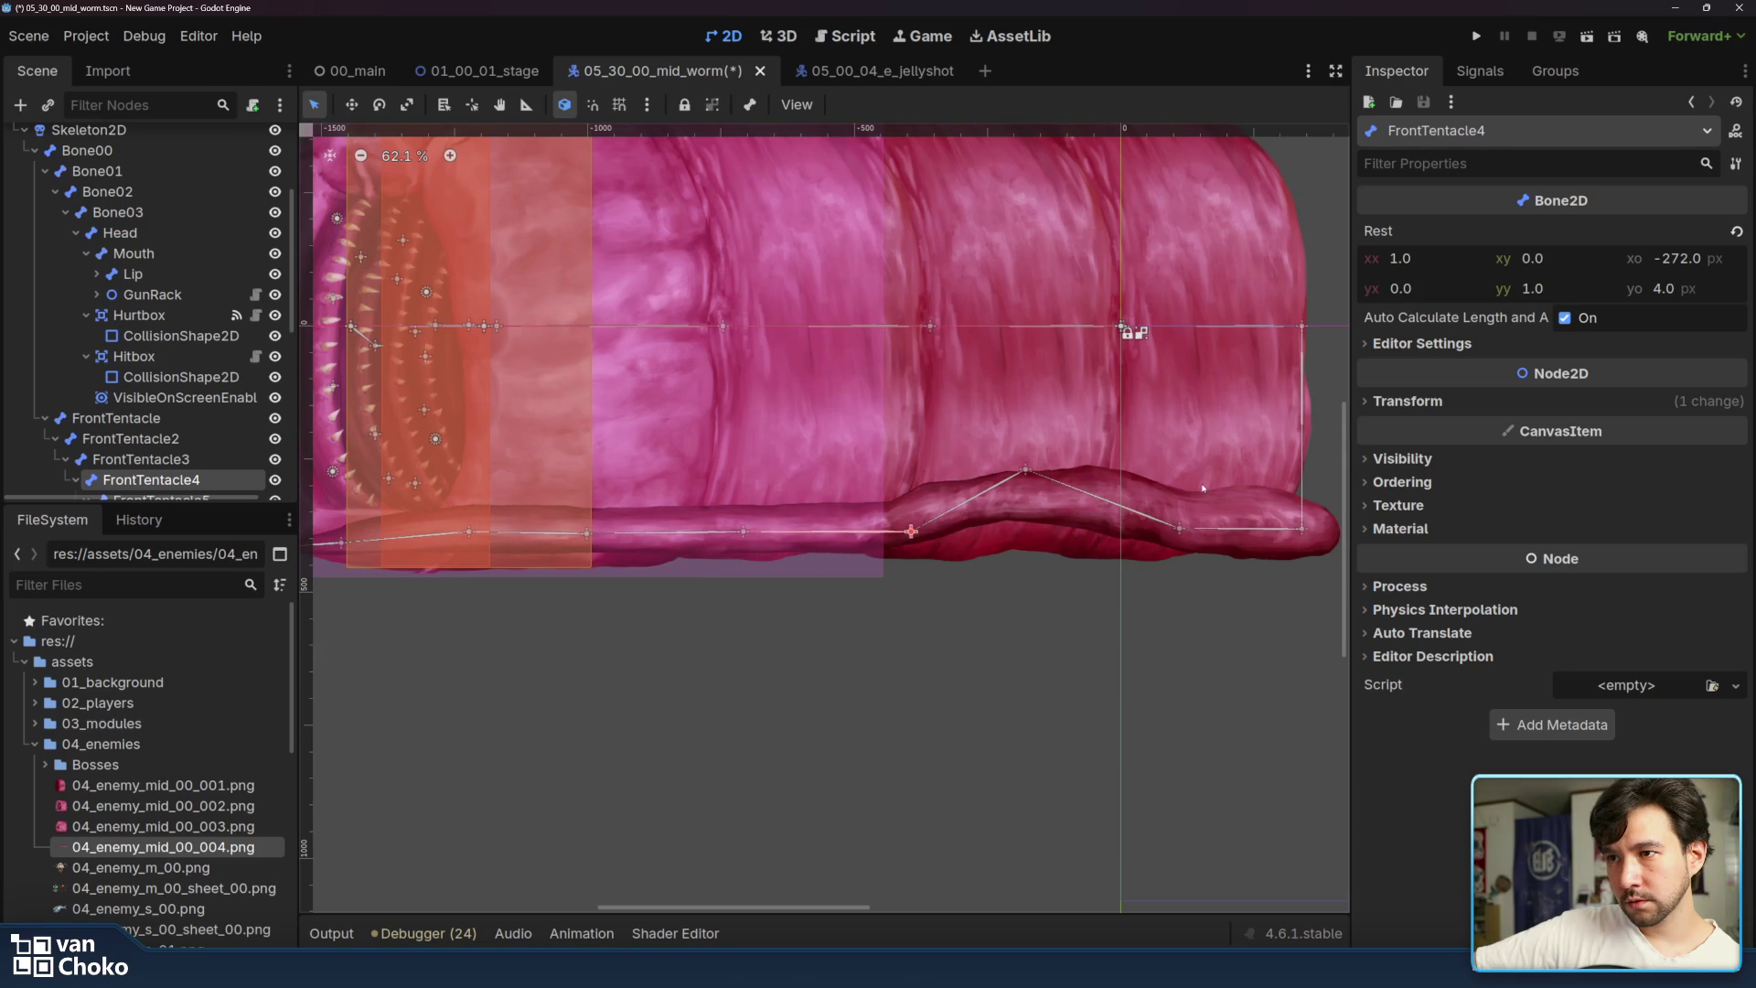
pyautogui.moveTo(1025, 472); pyautogui.dragTo(1052, 454)
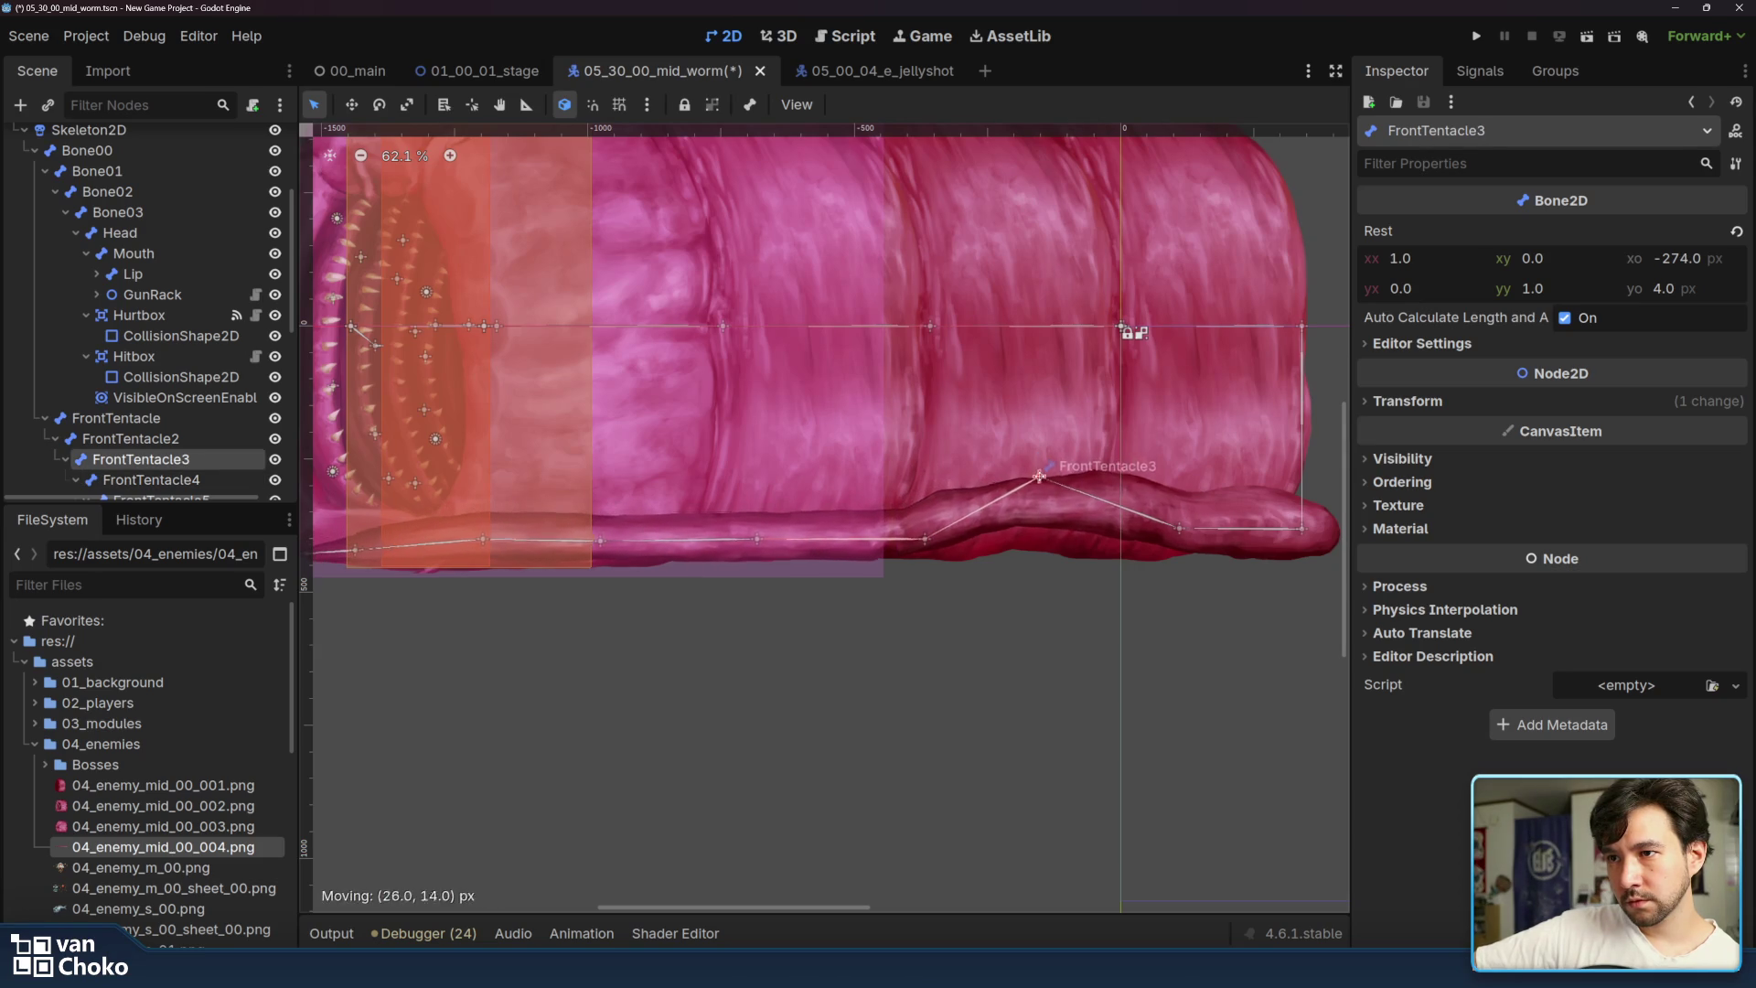
pyautogui.moveTo(1189, 526); pyautogui.dragTo(1180, 503)
pyautogui.moveTo(1051, 453); pyautogui.dragTo(1059, 546)
pyautogui.moveTo(951, 611); pyautogui.dragTo(957, 479)
# - Test the FrontTentacle5 bone, then reselect the FrontTentacle polygon's weight editor
pyautogui.moveTo(823, 507)
pyautogui.mouseDown()
pyautogui.moveTo(832, 542)
pyautogui.moveTo(884, 559)
pyautogui.mouseUp()
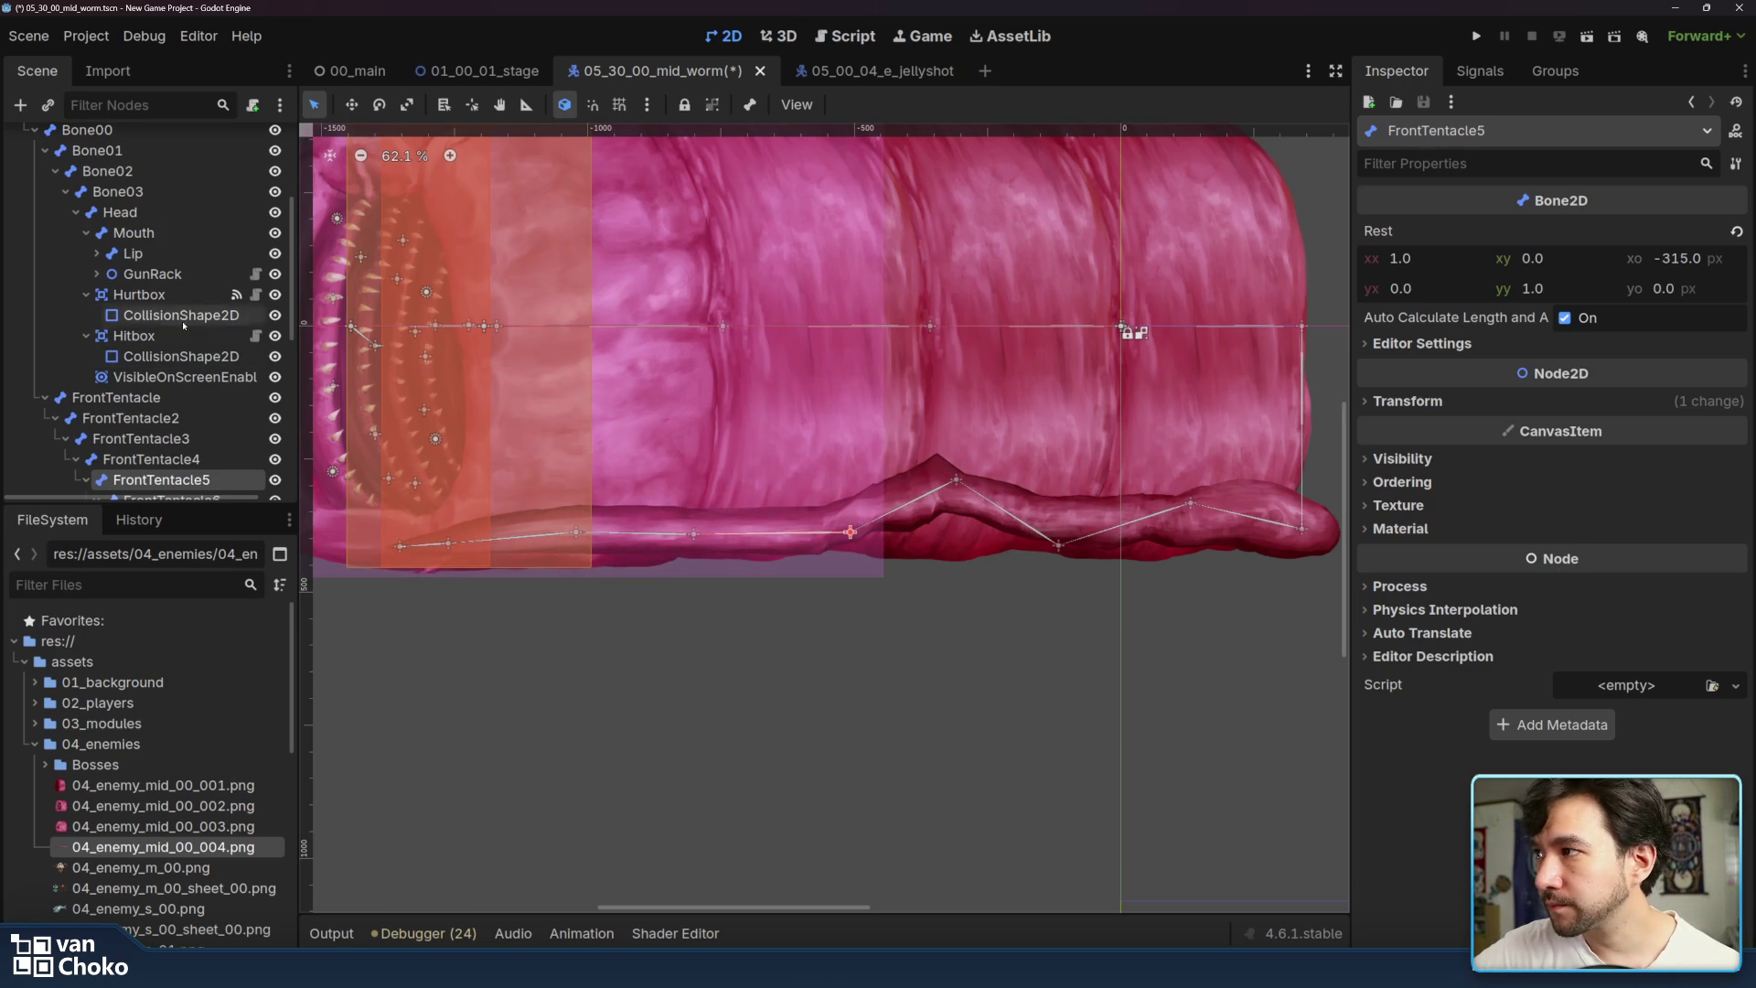
pyautogui.scroll(-2, 160, 355)
pyautogui.scroll(6, 160, 355)
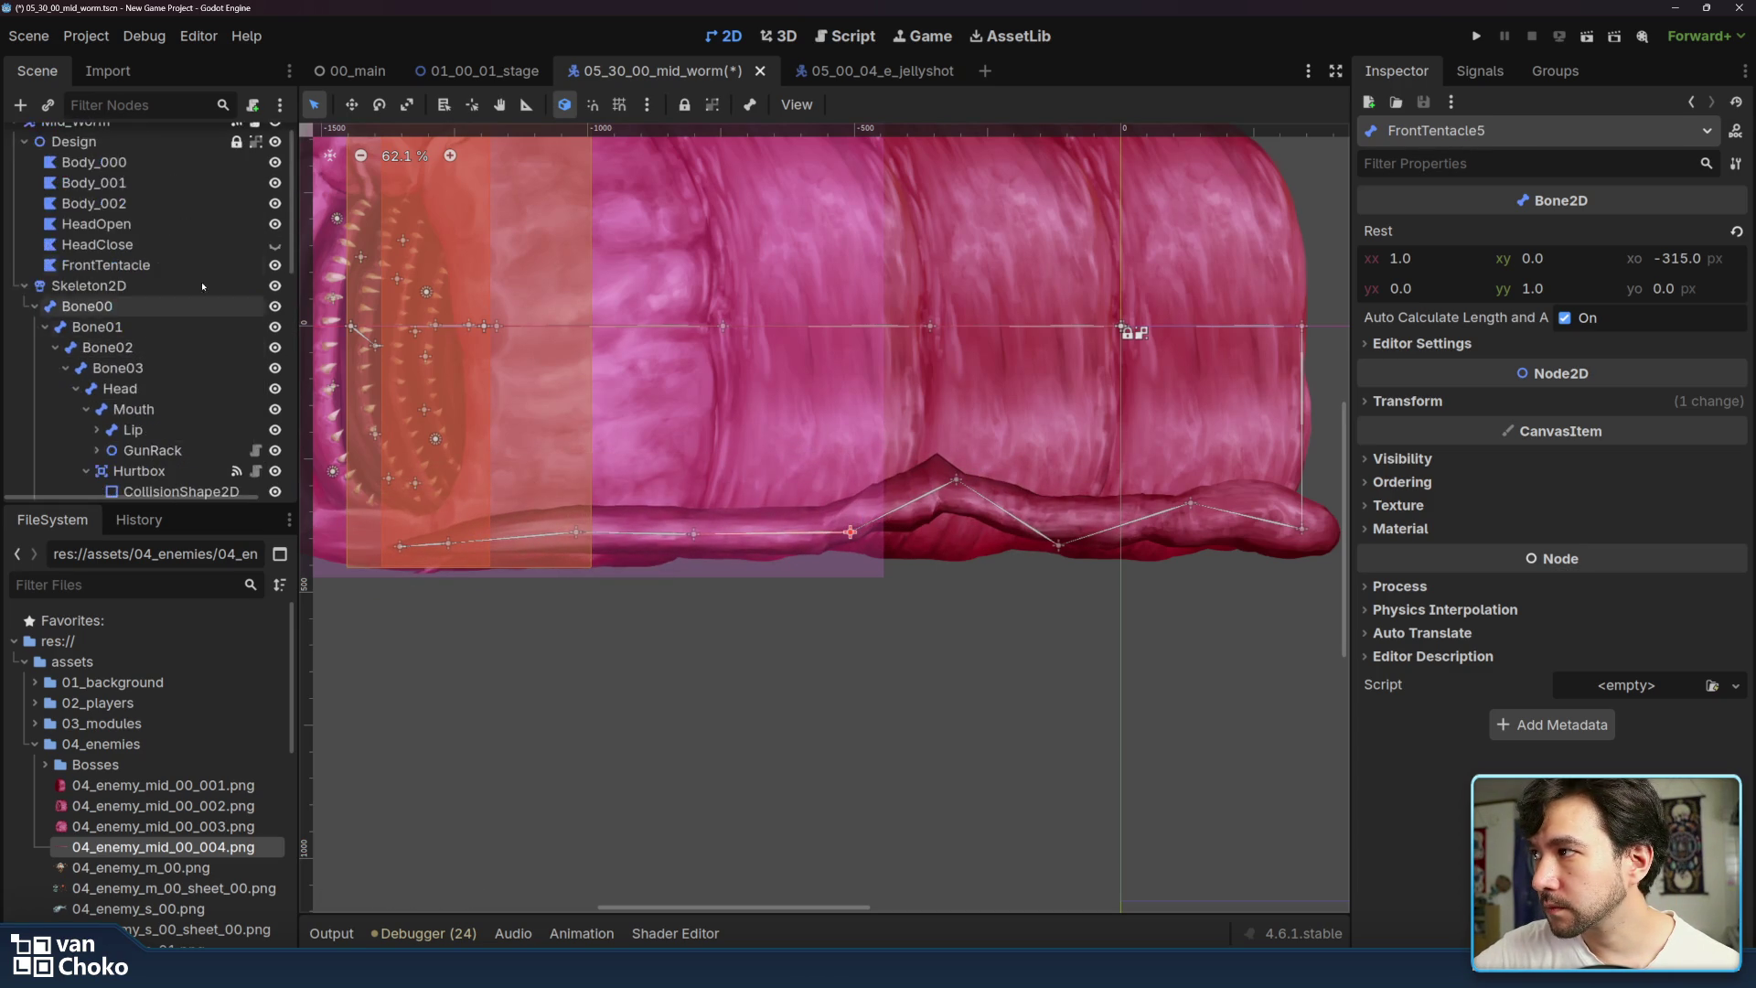
pyautogui.click(105, 264)
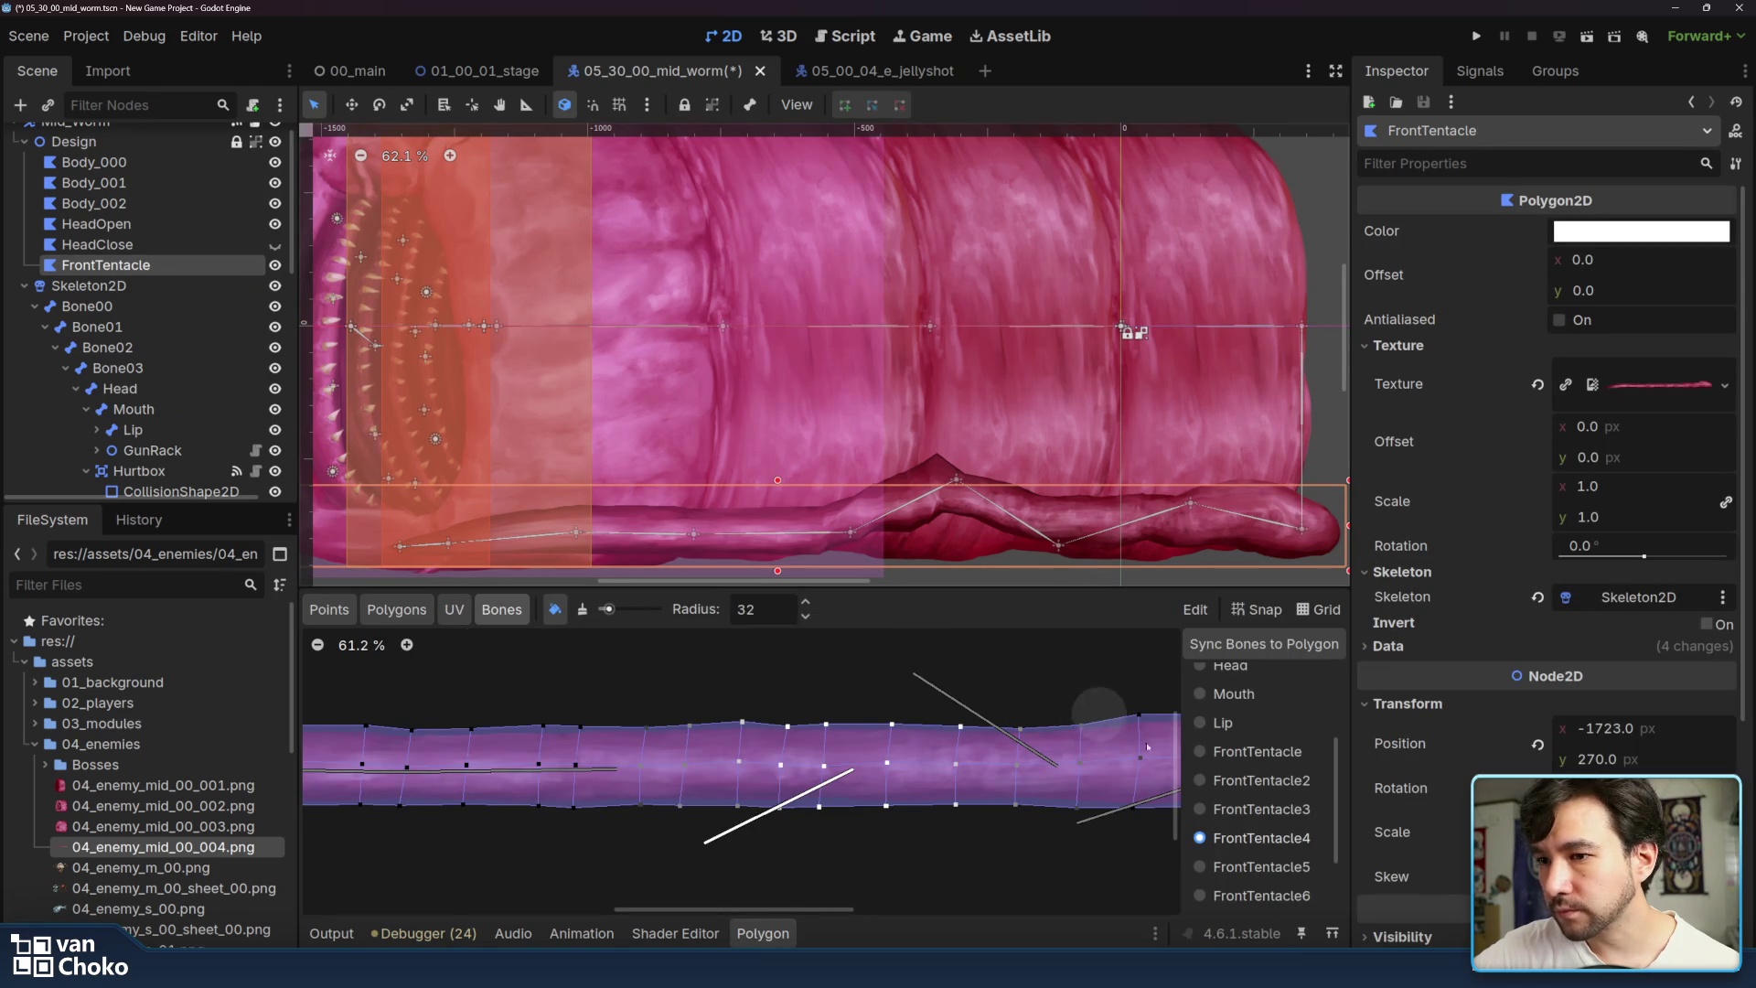
# - Paint FrontTentacle5 weights on the tentacle and raise that bone to test
pyautogui.click(1200, 867)
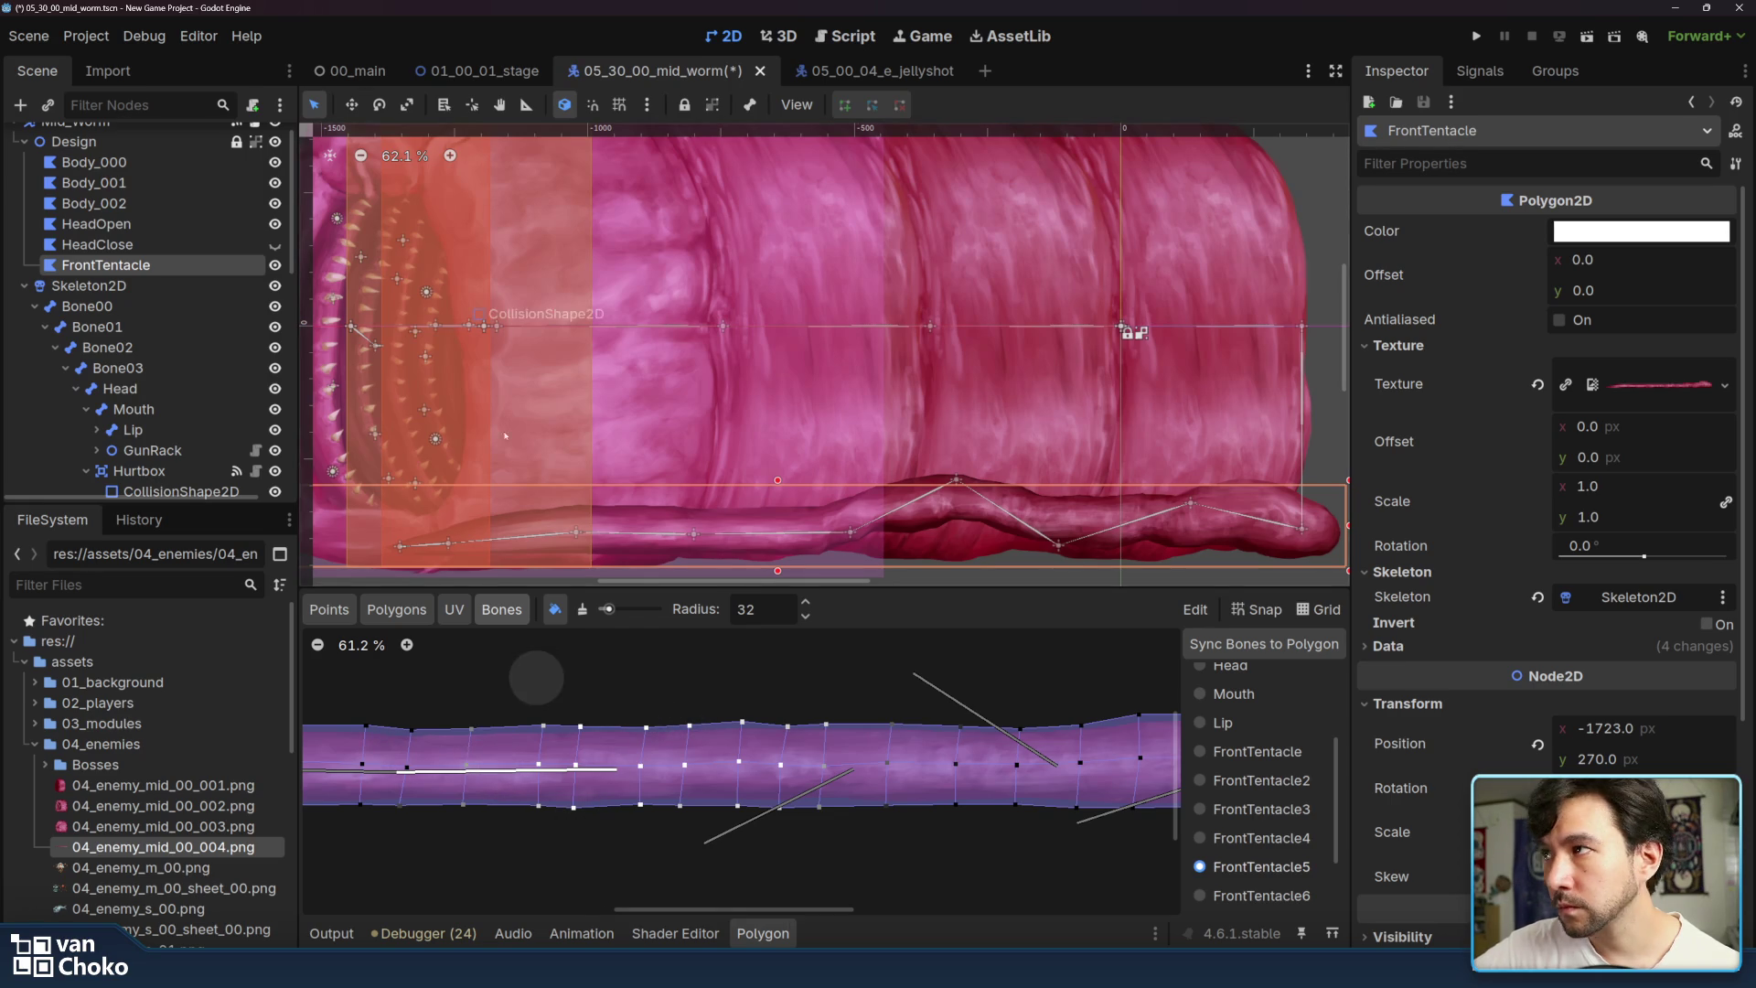
pyautogui.click(351, 105)
pyautogui.click(320, 105)
pyautogui.moveTo(850, 535)
pyautogui.mouseDown()
pyautogui.moveTo(892, 407)
pyautogui.moveTo(898, 586)
pyautogui.moveTo(895, 476)
pyautogui.moveTo(865, 466)
pyautogui.moveTo(865, 411)
pyautogui.moveTo(897, 378)
pyautogui.mouseUp()
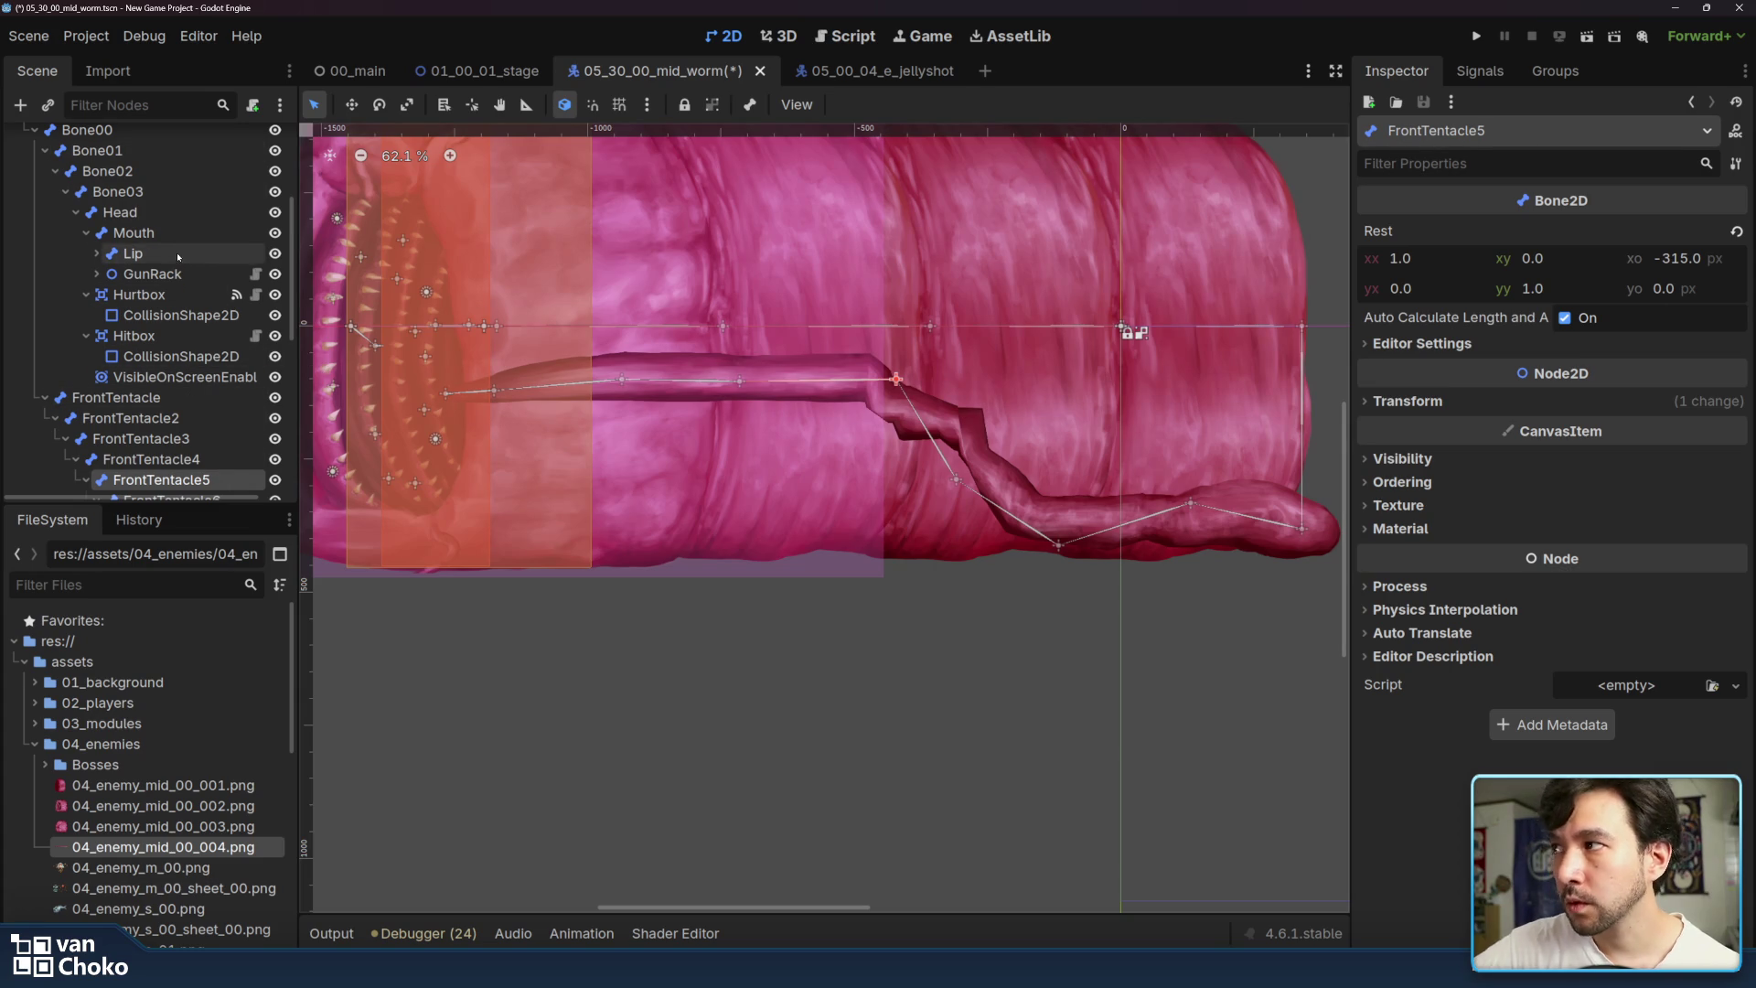
# - Reopen the FrontTentacle weight editor with Unpaint selected for FrontTentacle4
pyautogui.scroll(3, 174, 261)
pyautogui.click(152, 266)
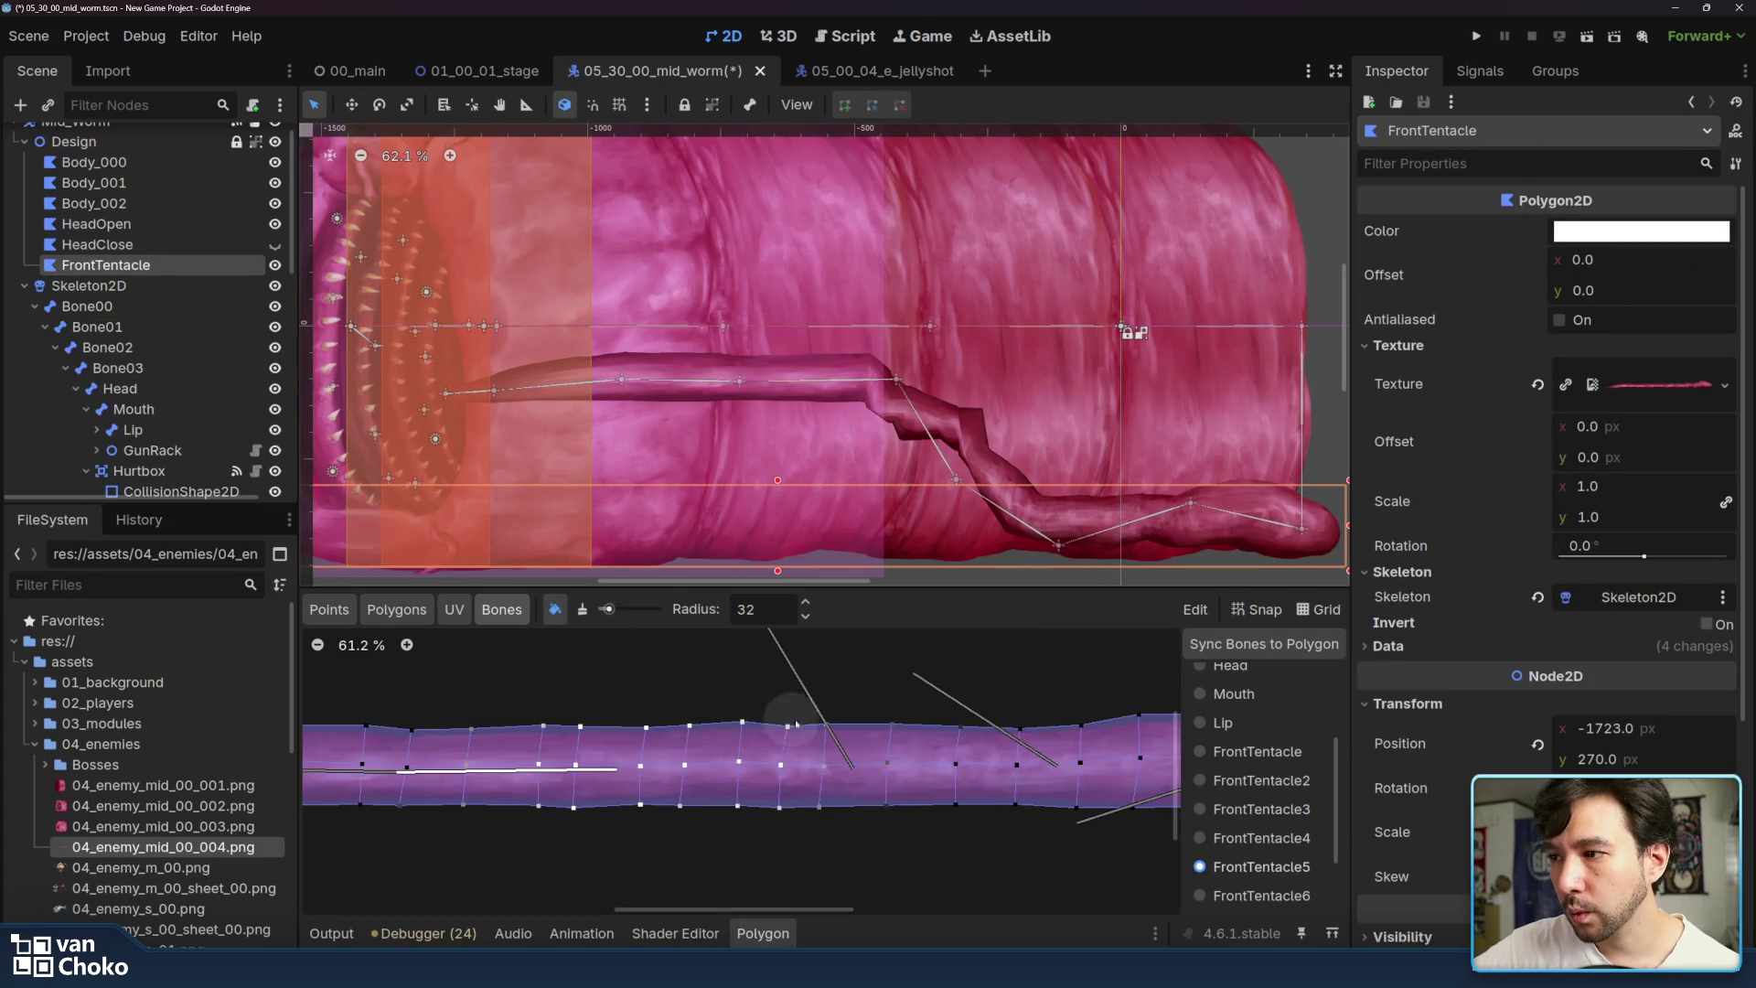
pyautogui.hscroll(-3, 882, 705)
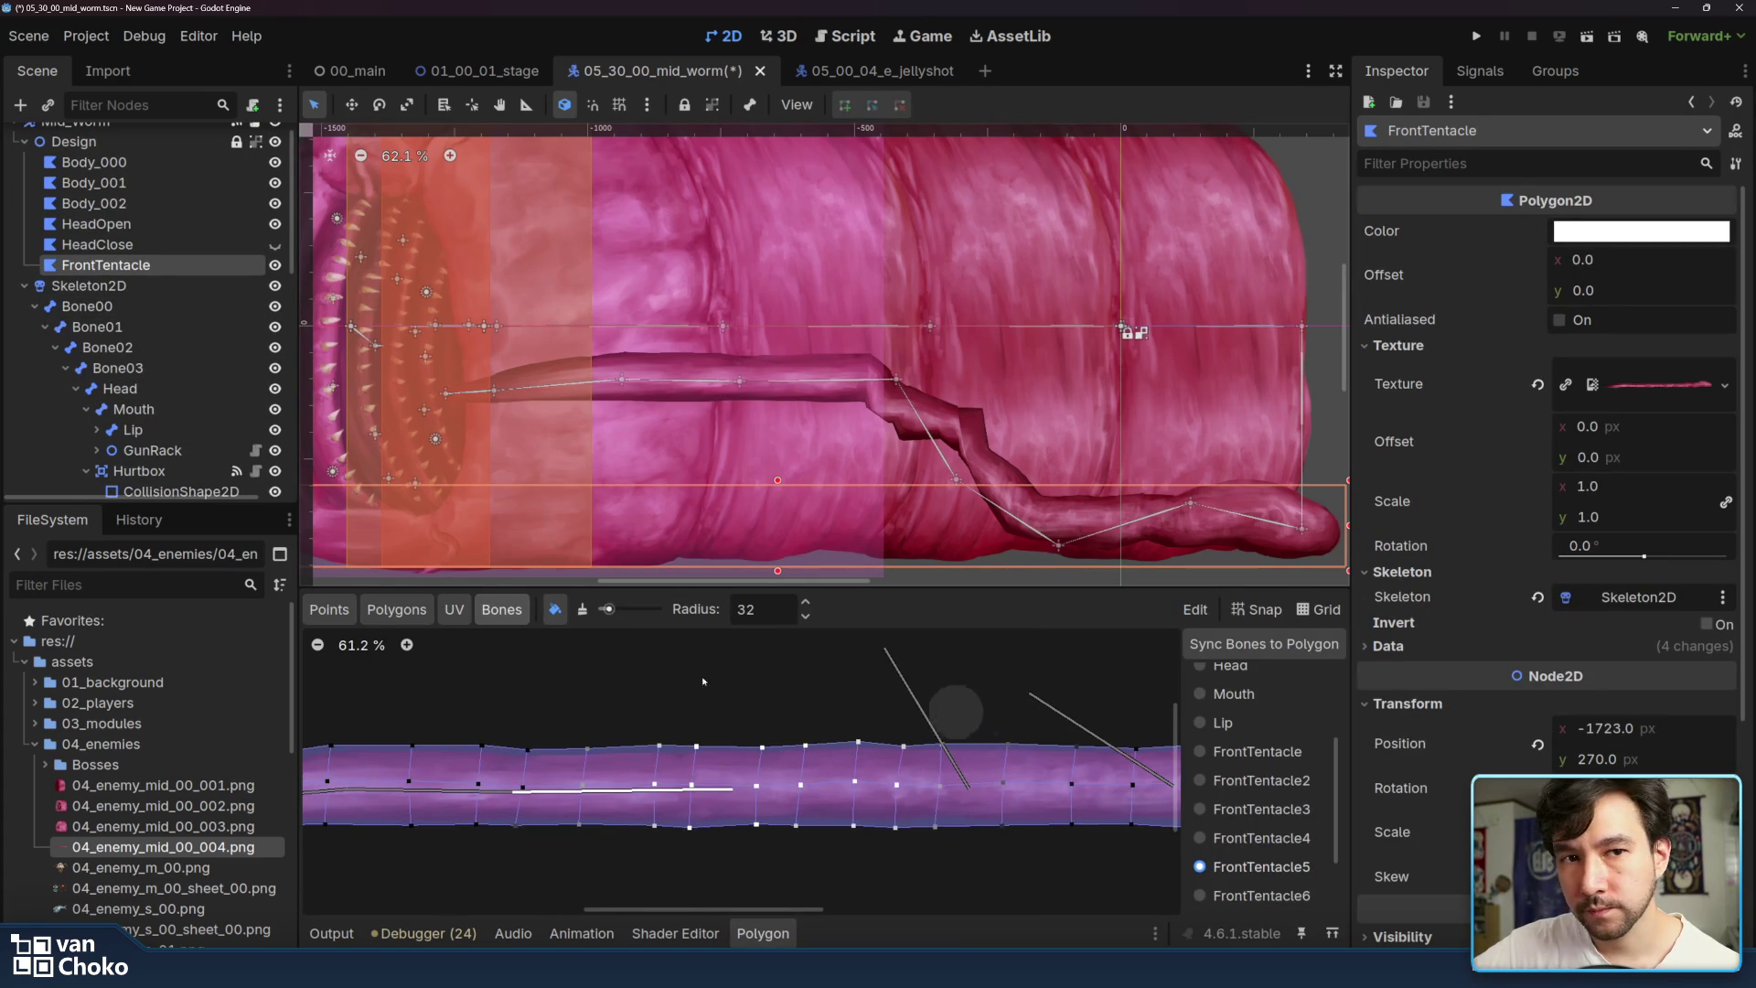
pyautogui.click(584, 610)
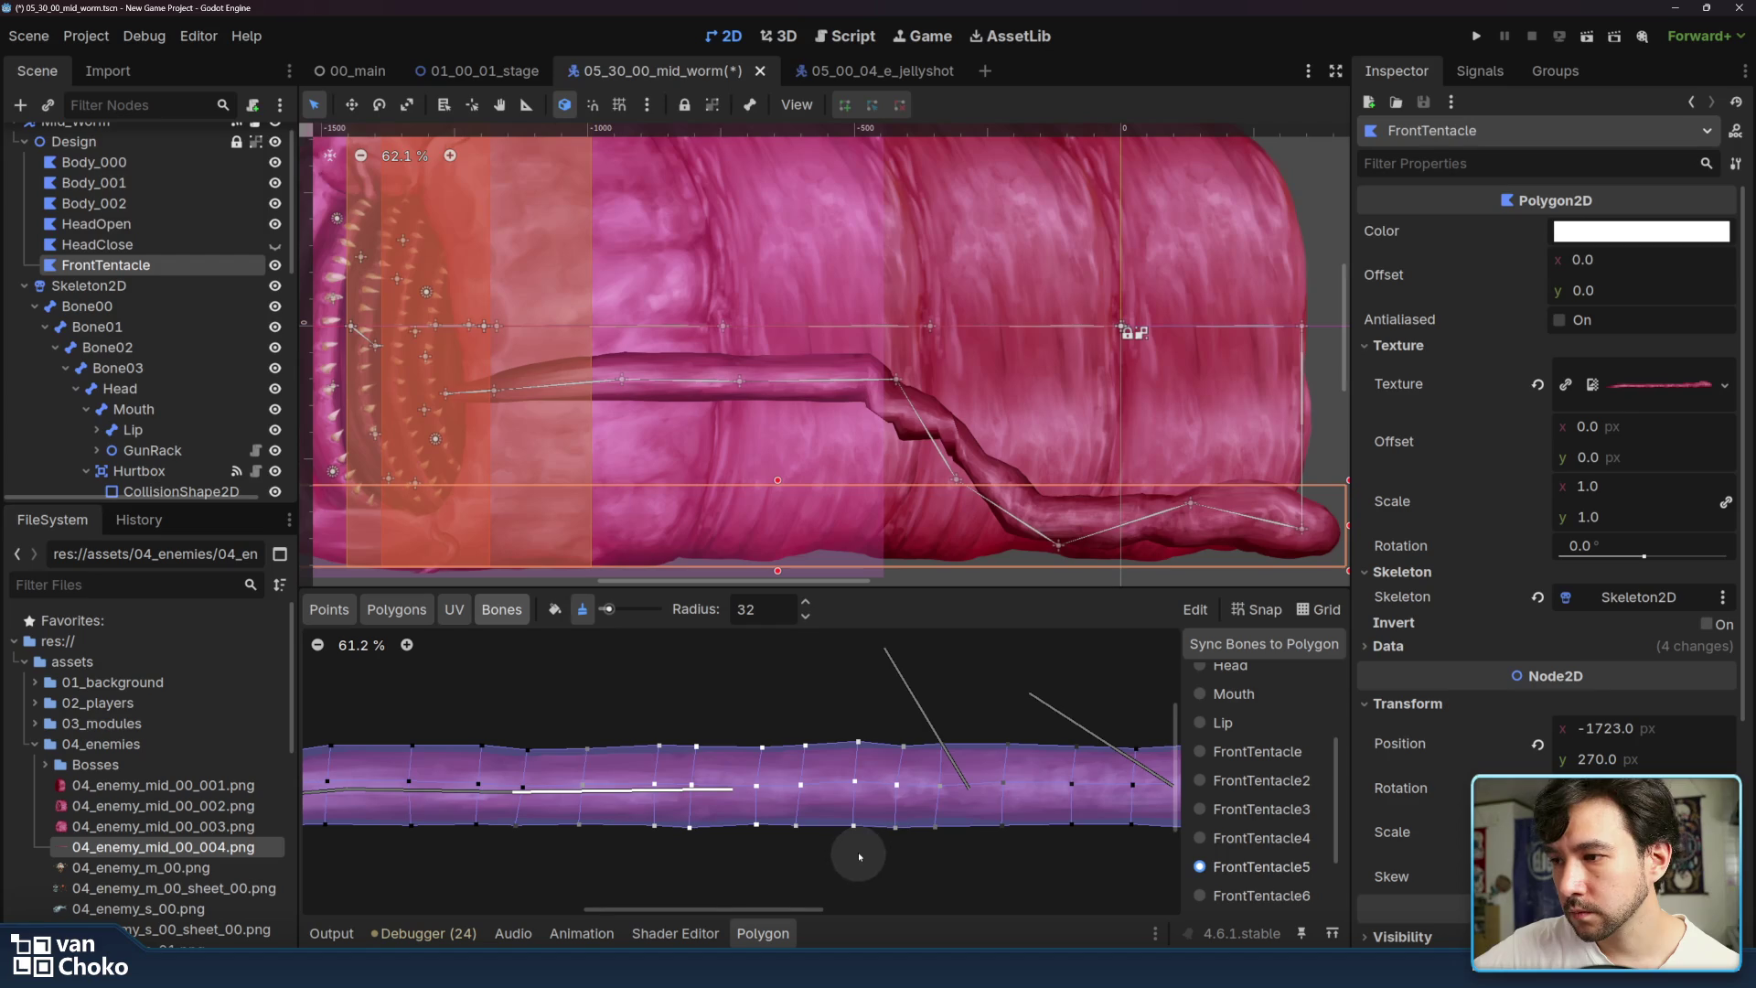
pyautogui.click(1290, 840)
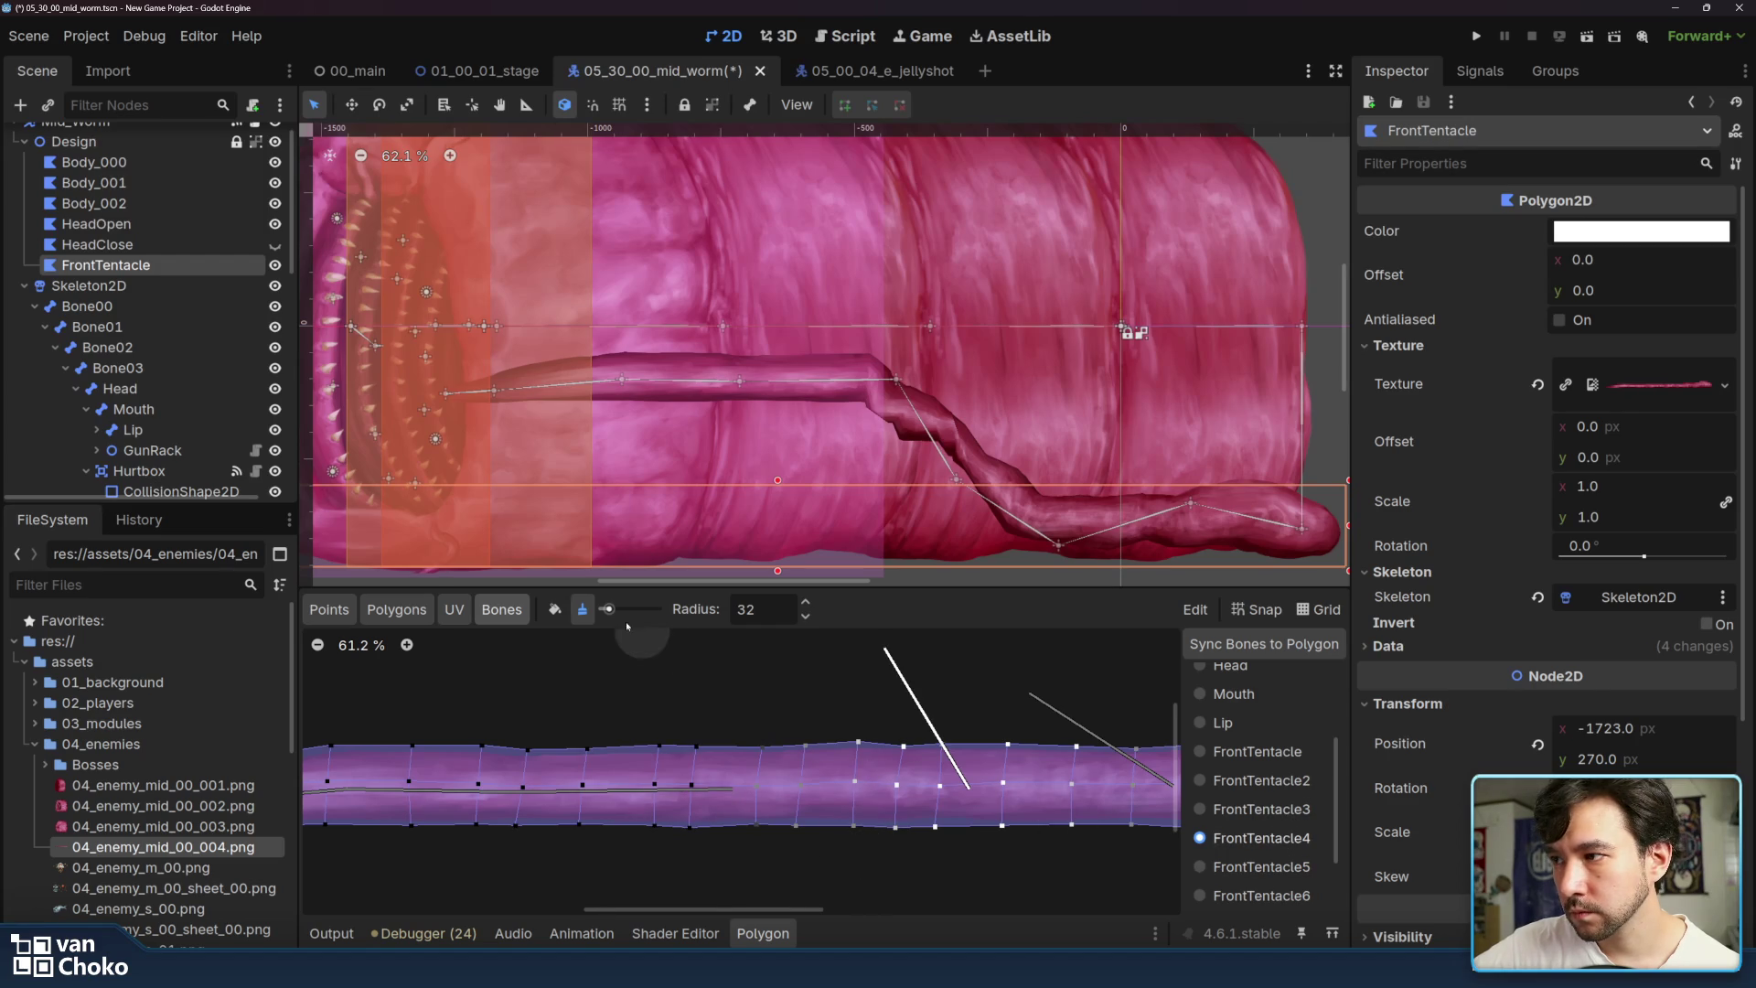
# - Refine FrontTentacle4 weights by alternating Paint and Unpaint brushes
pyautogui.click(554, 610)
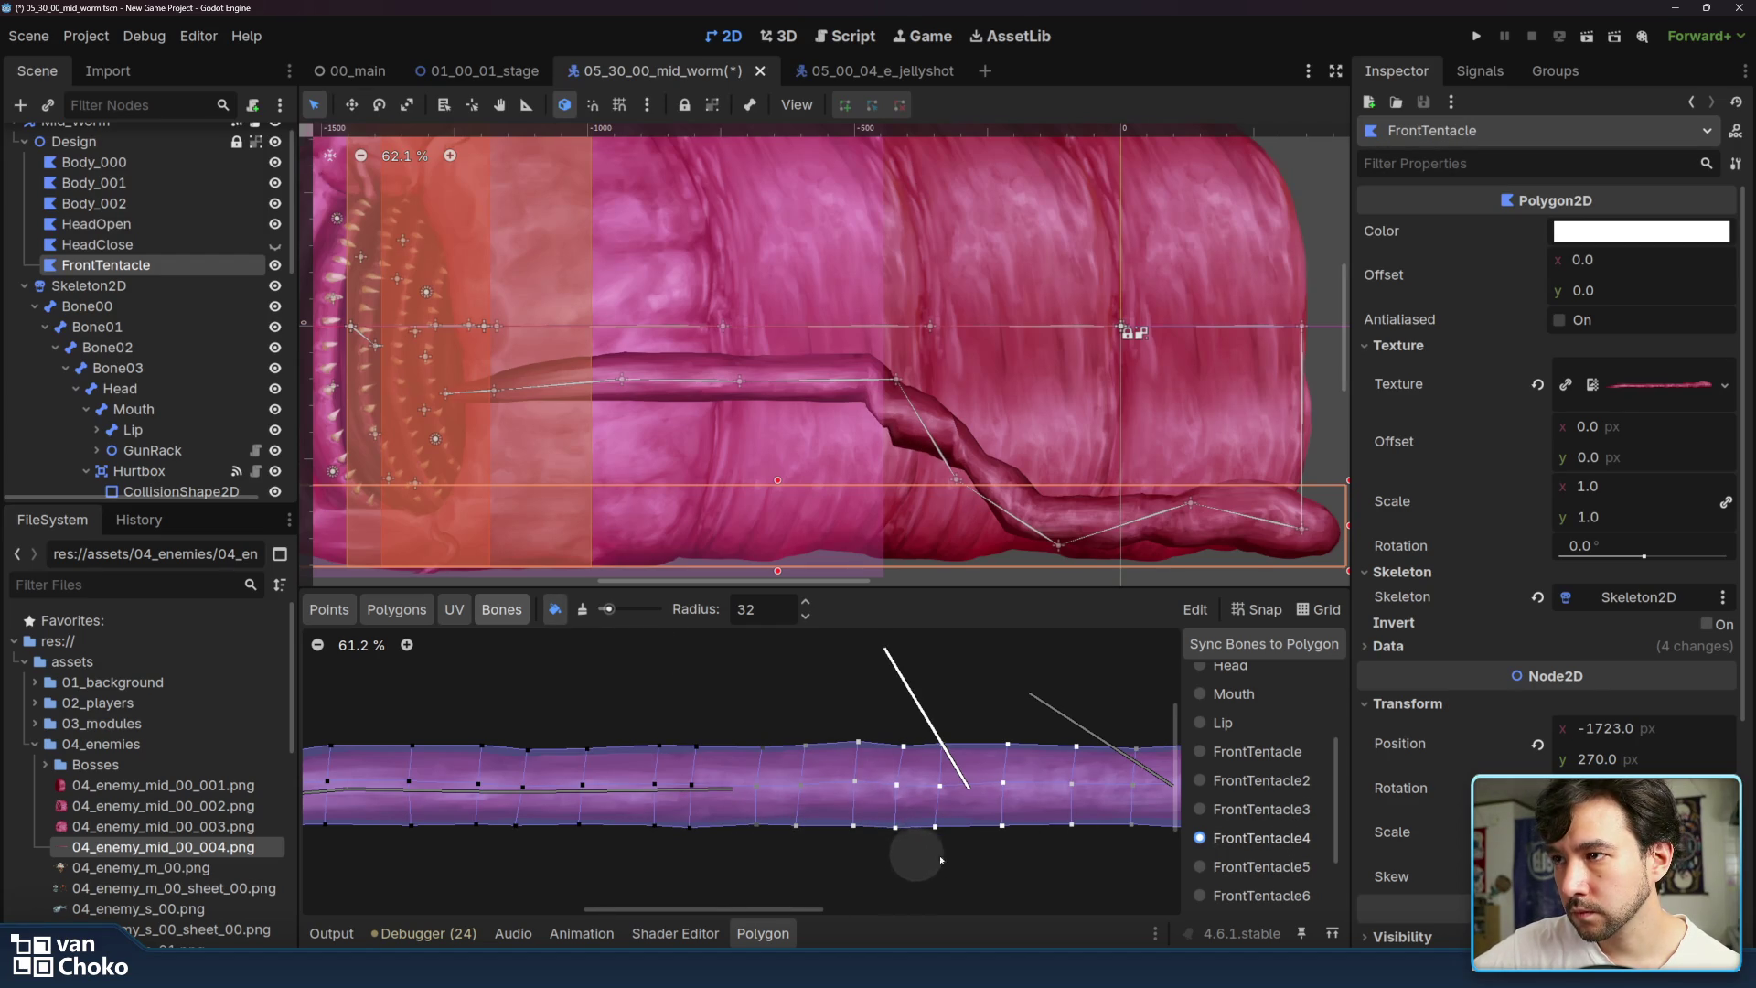
pyautogui.click(582, 609)
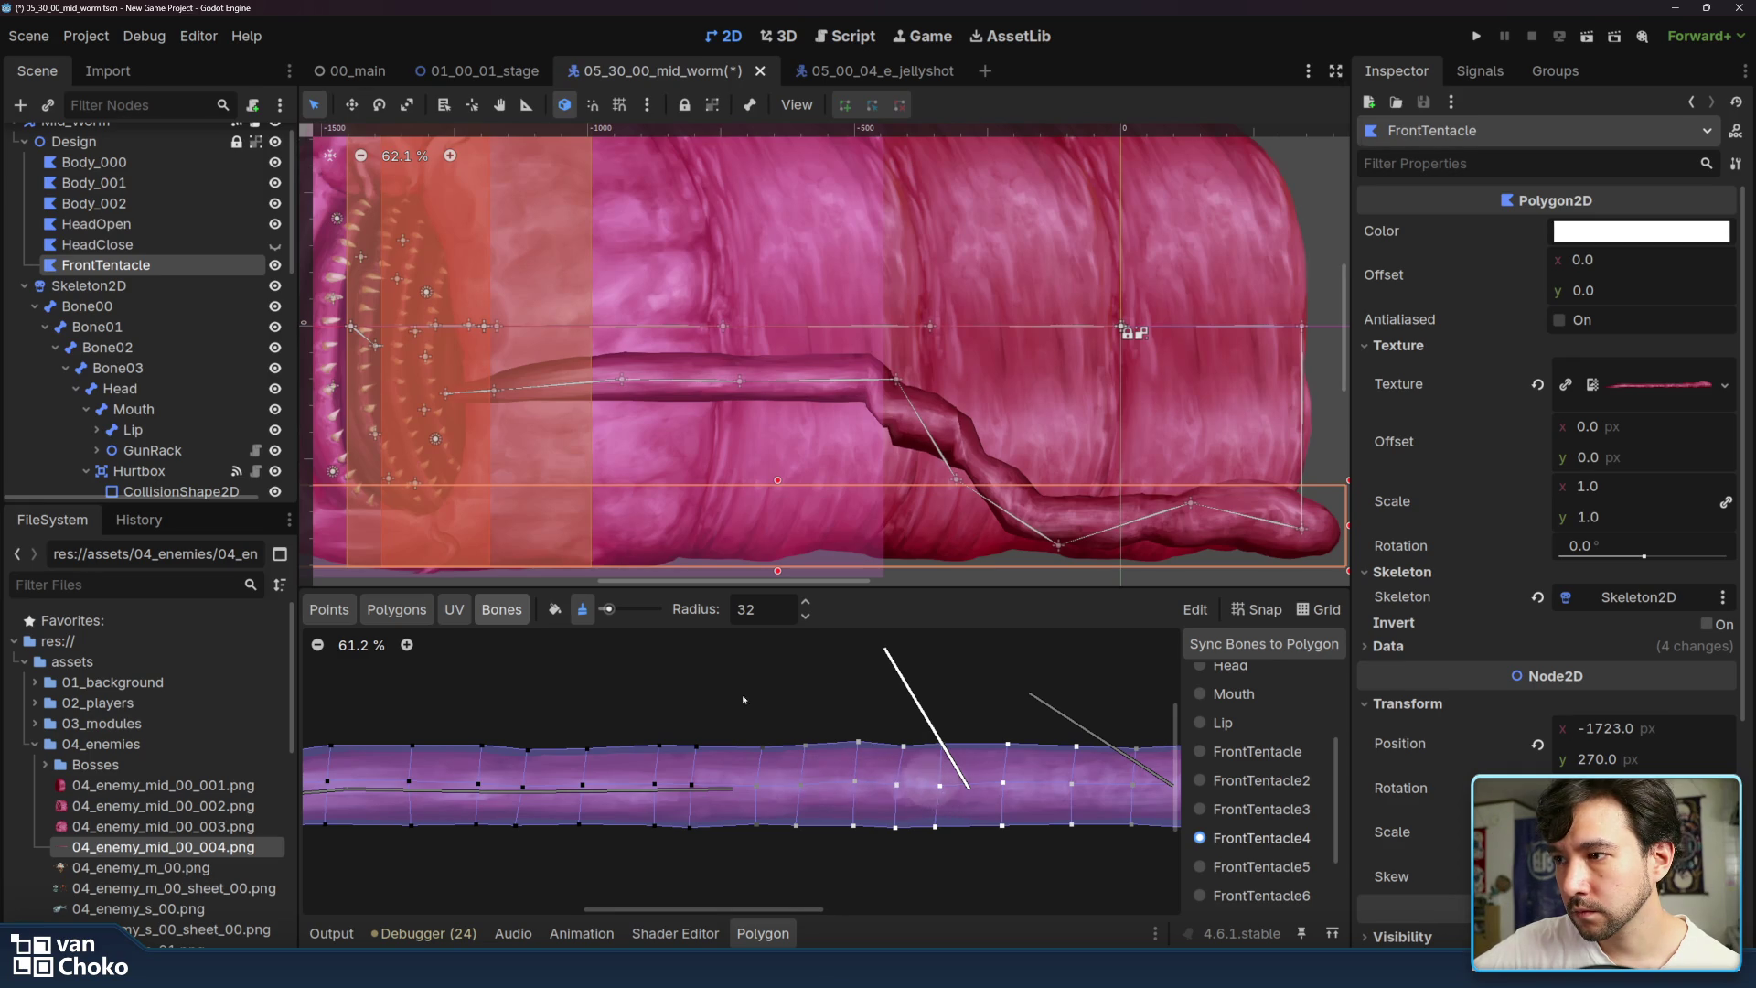
pyautogui.click(555, 608)
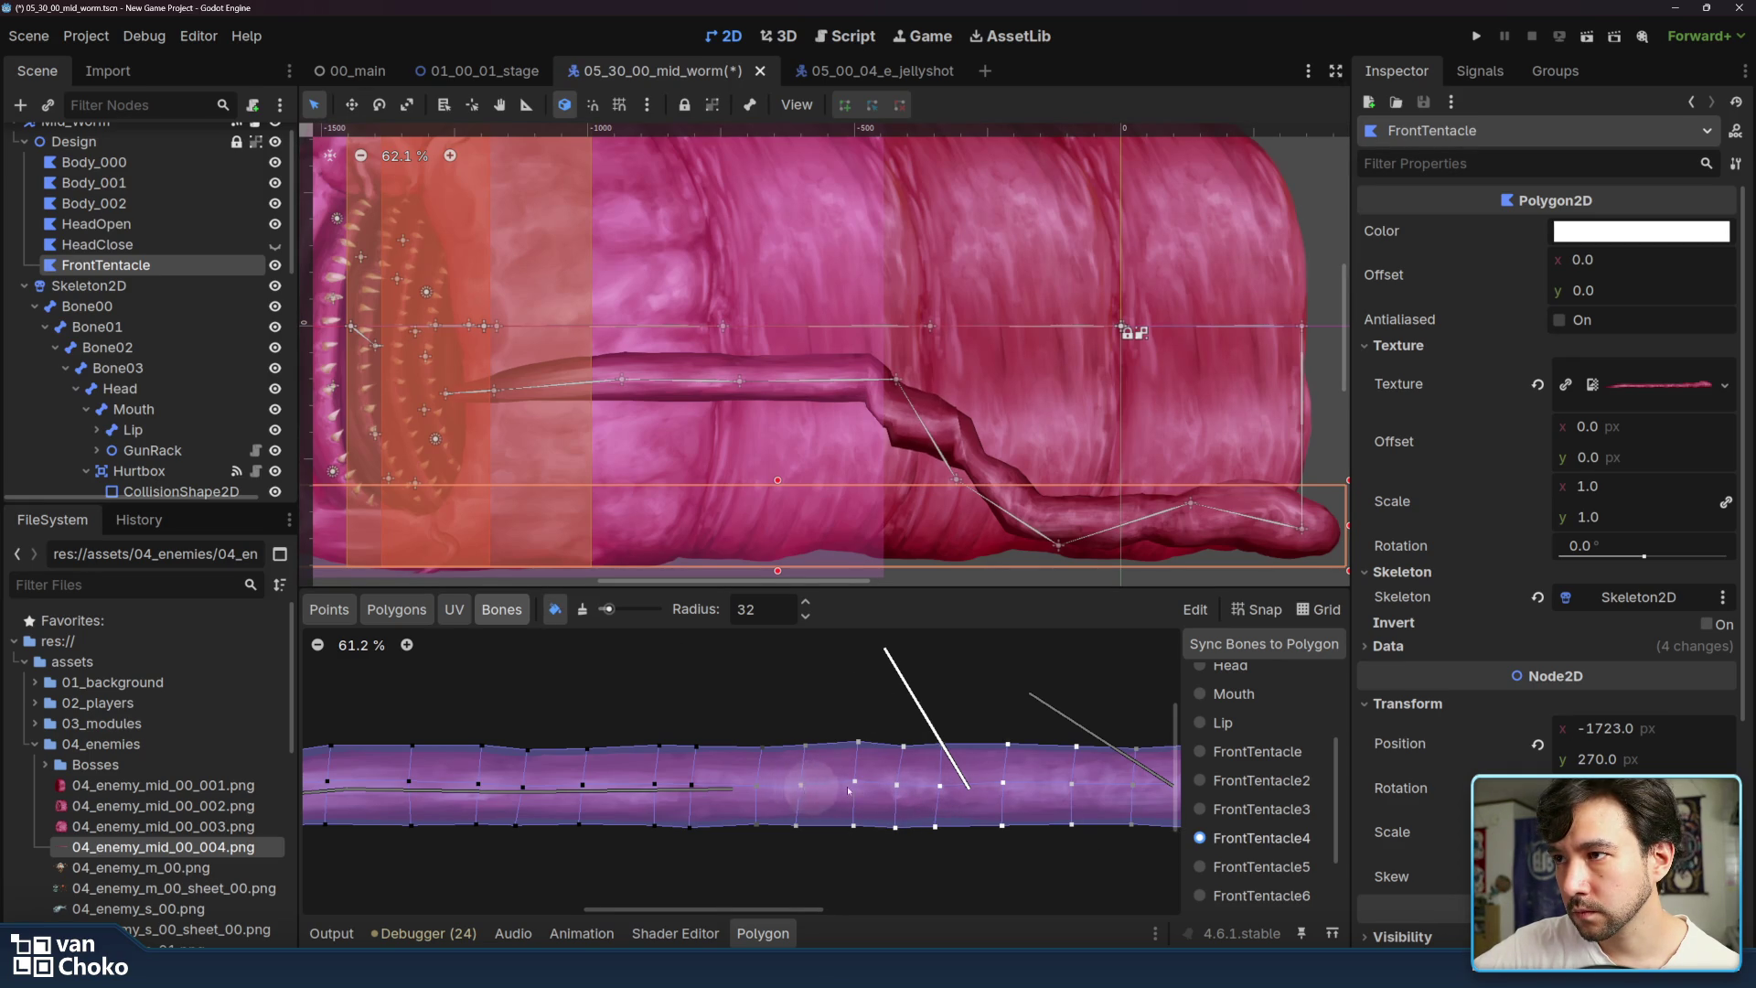
pyautogui.click(582, 608)
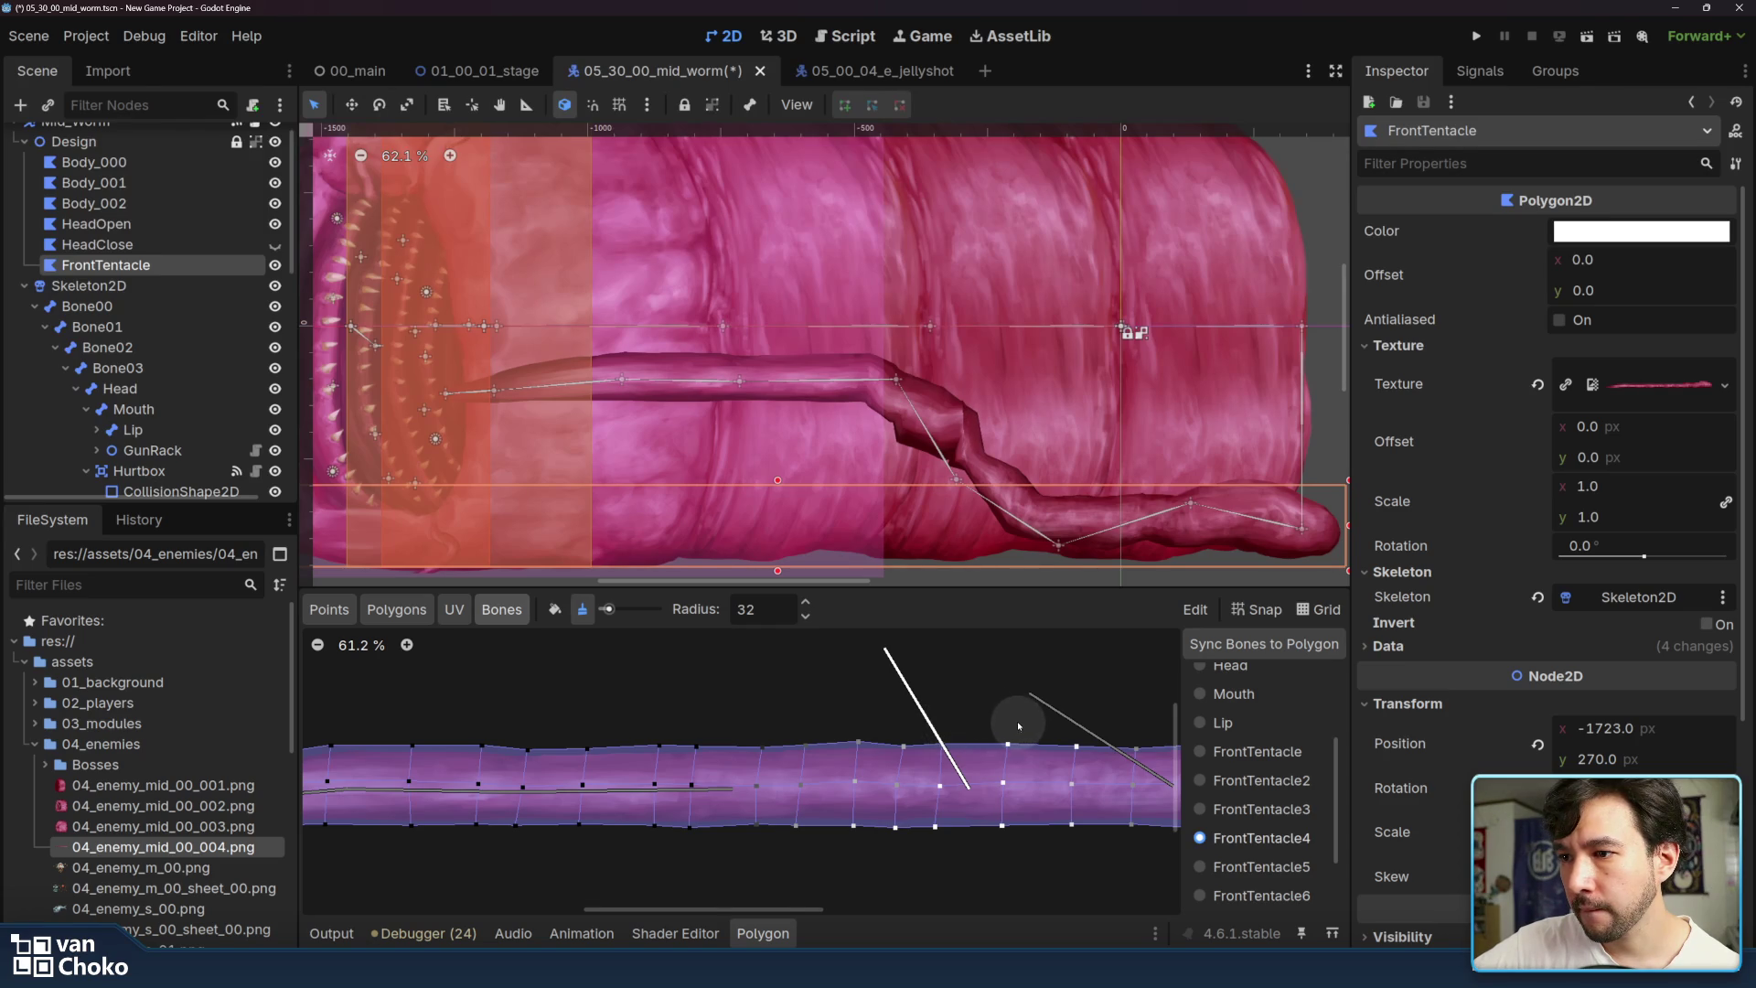
pyautogui.click(554, 609)
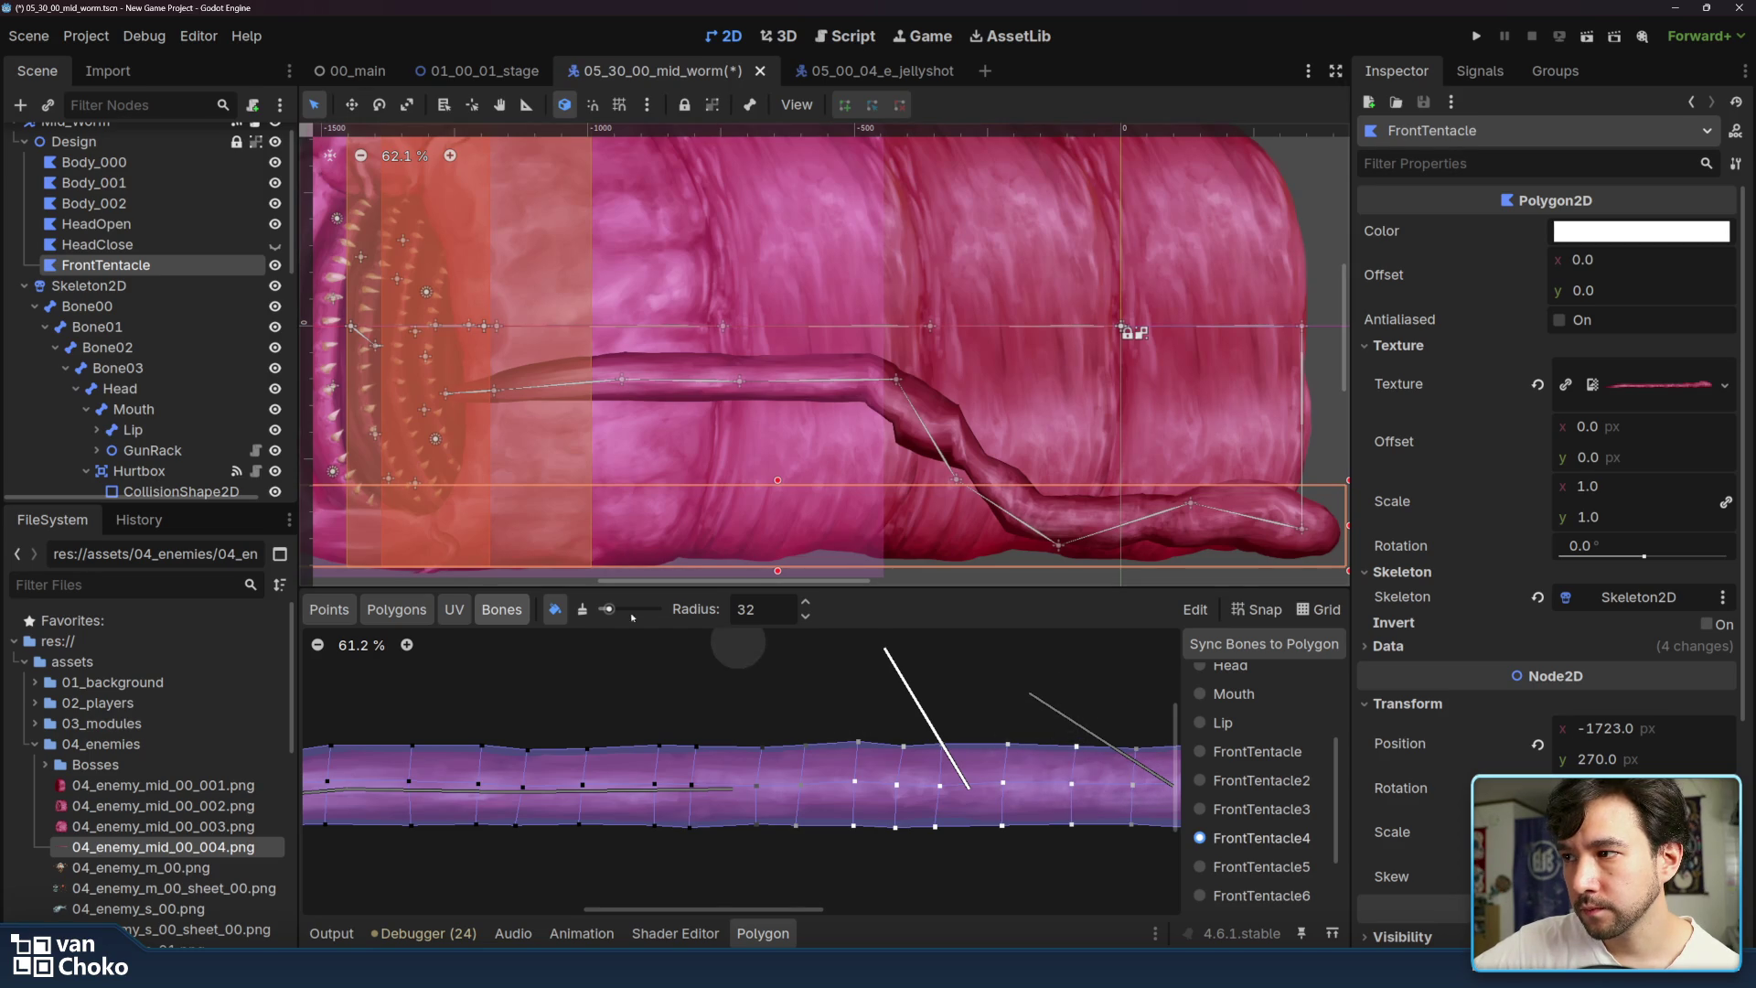
pyautogui.click(582, 611)
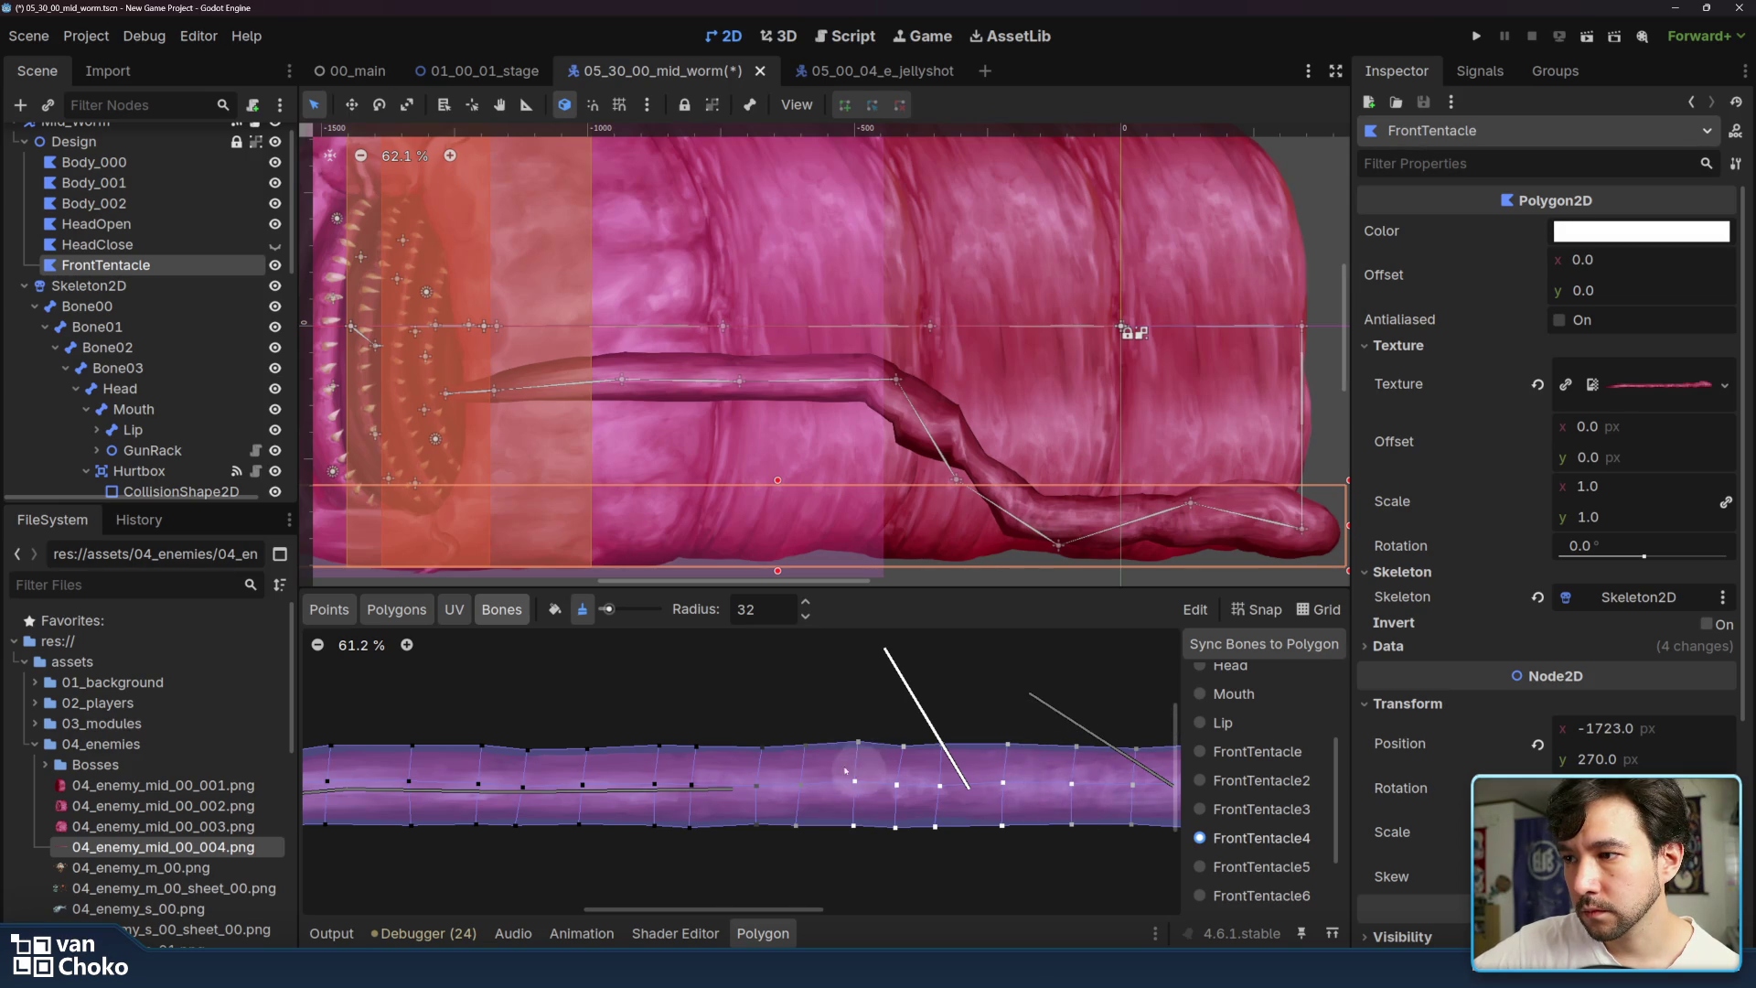
pyautogui.click(555, 610)
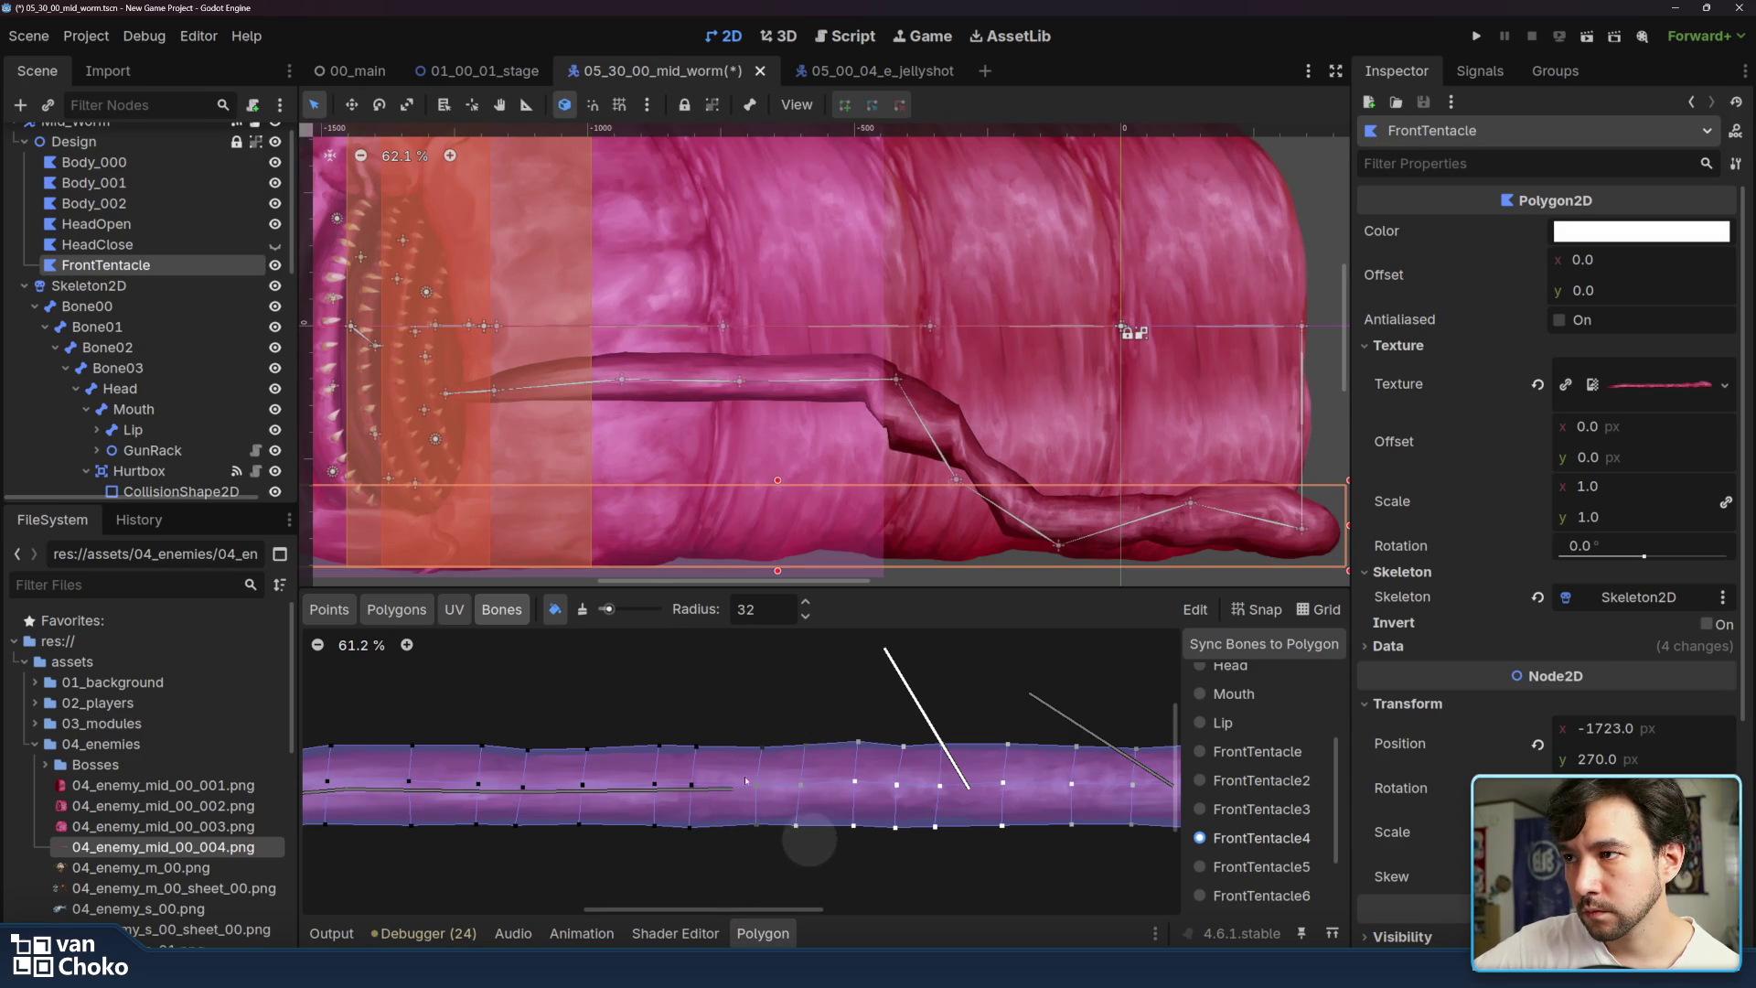
# - Finish FrontTentacle4 touch-ups, then select FrontTentacle5 with the Unpaint brush
pyautogui.click(582, 610)
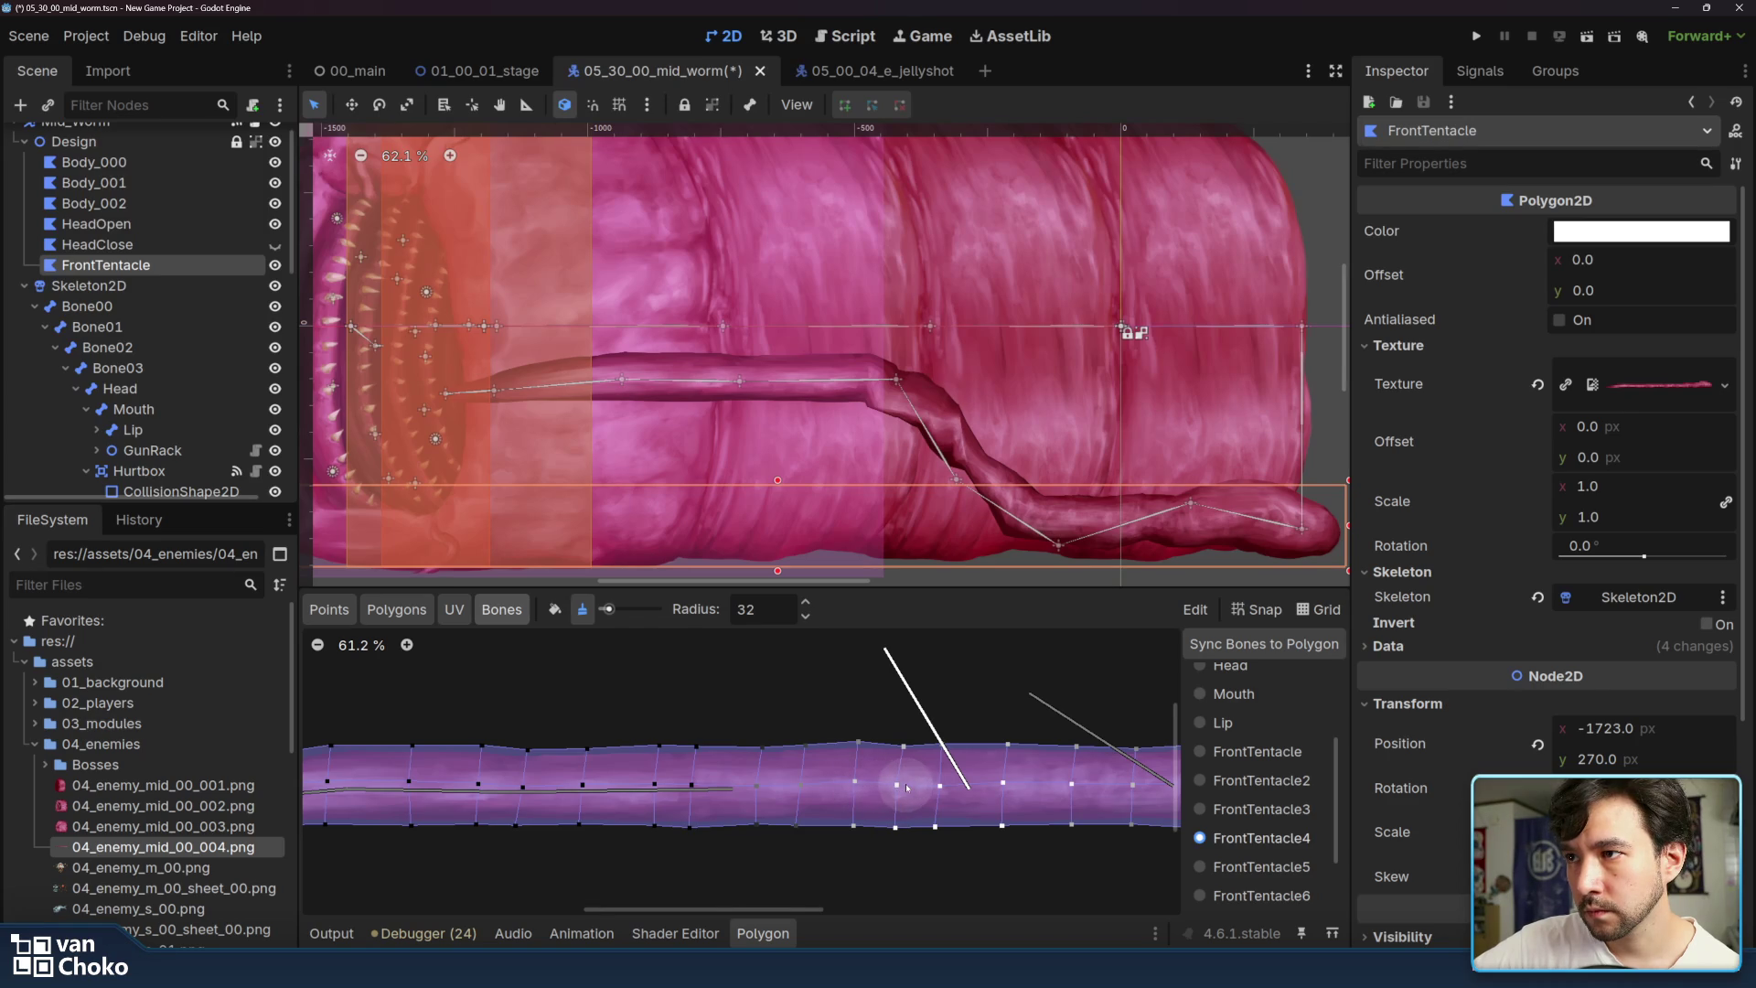
pyautogui.click(554, 609)
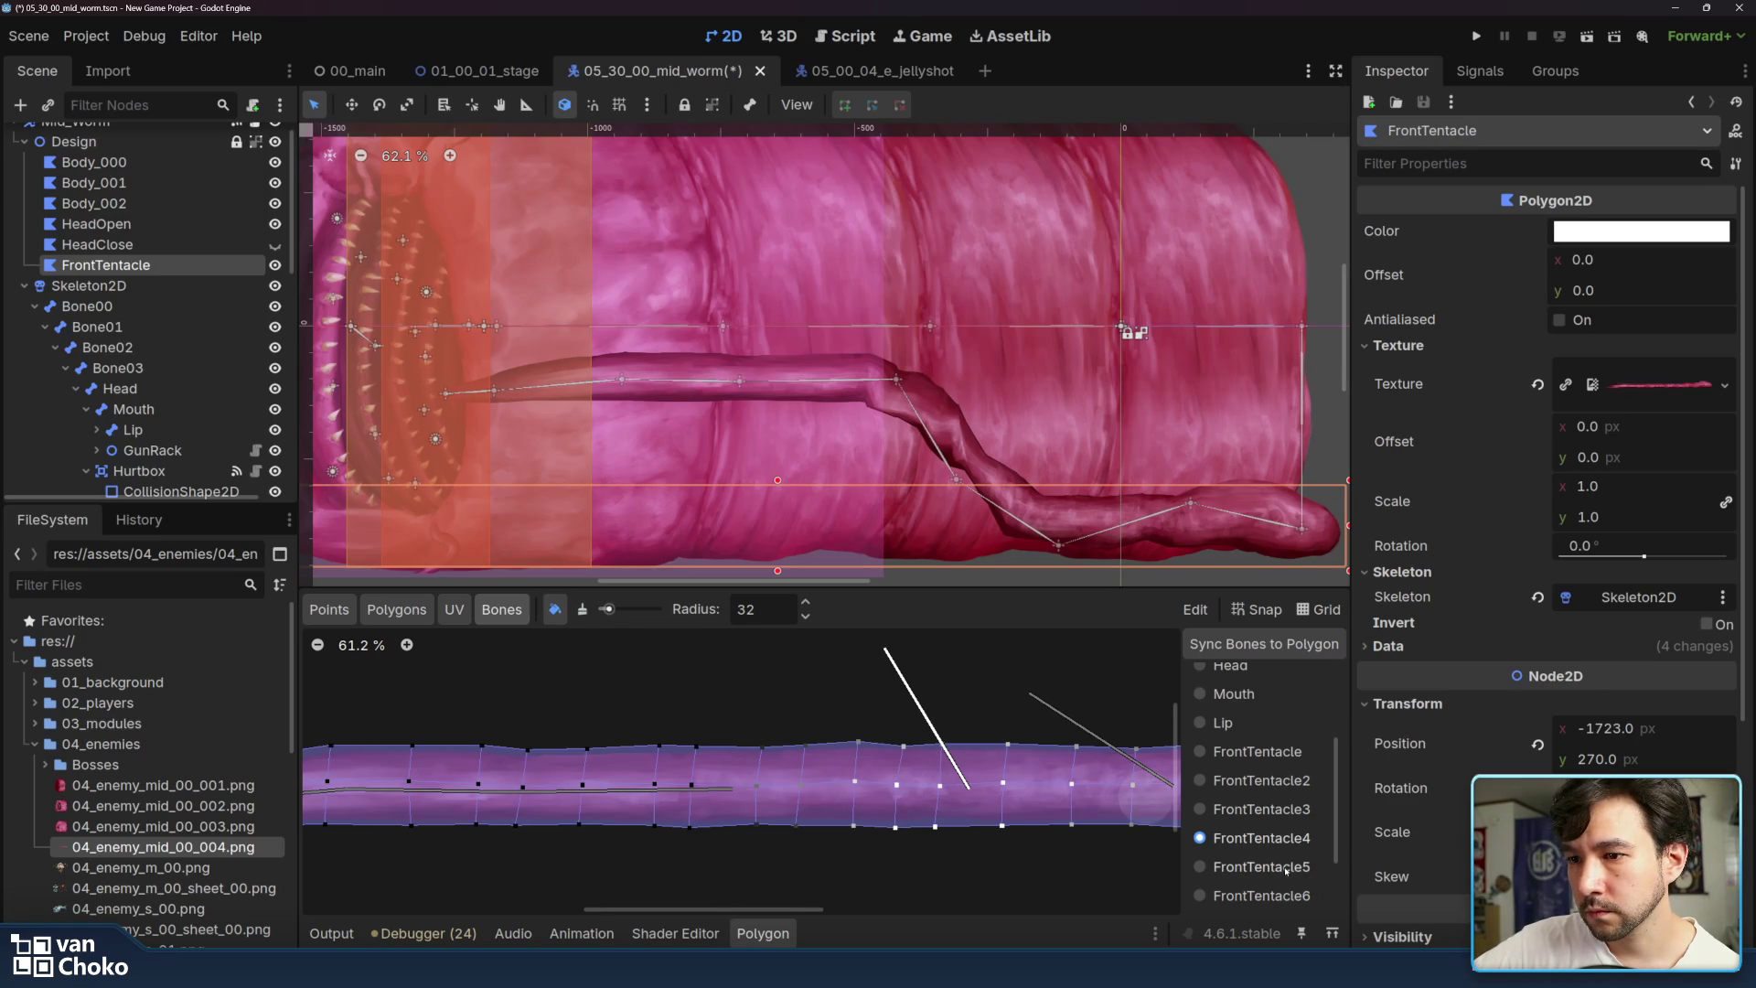
pyautogui.click(1286, 868)
pyautogui.click(582, 610)
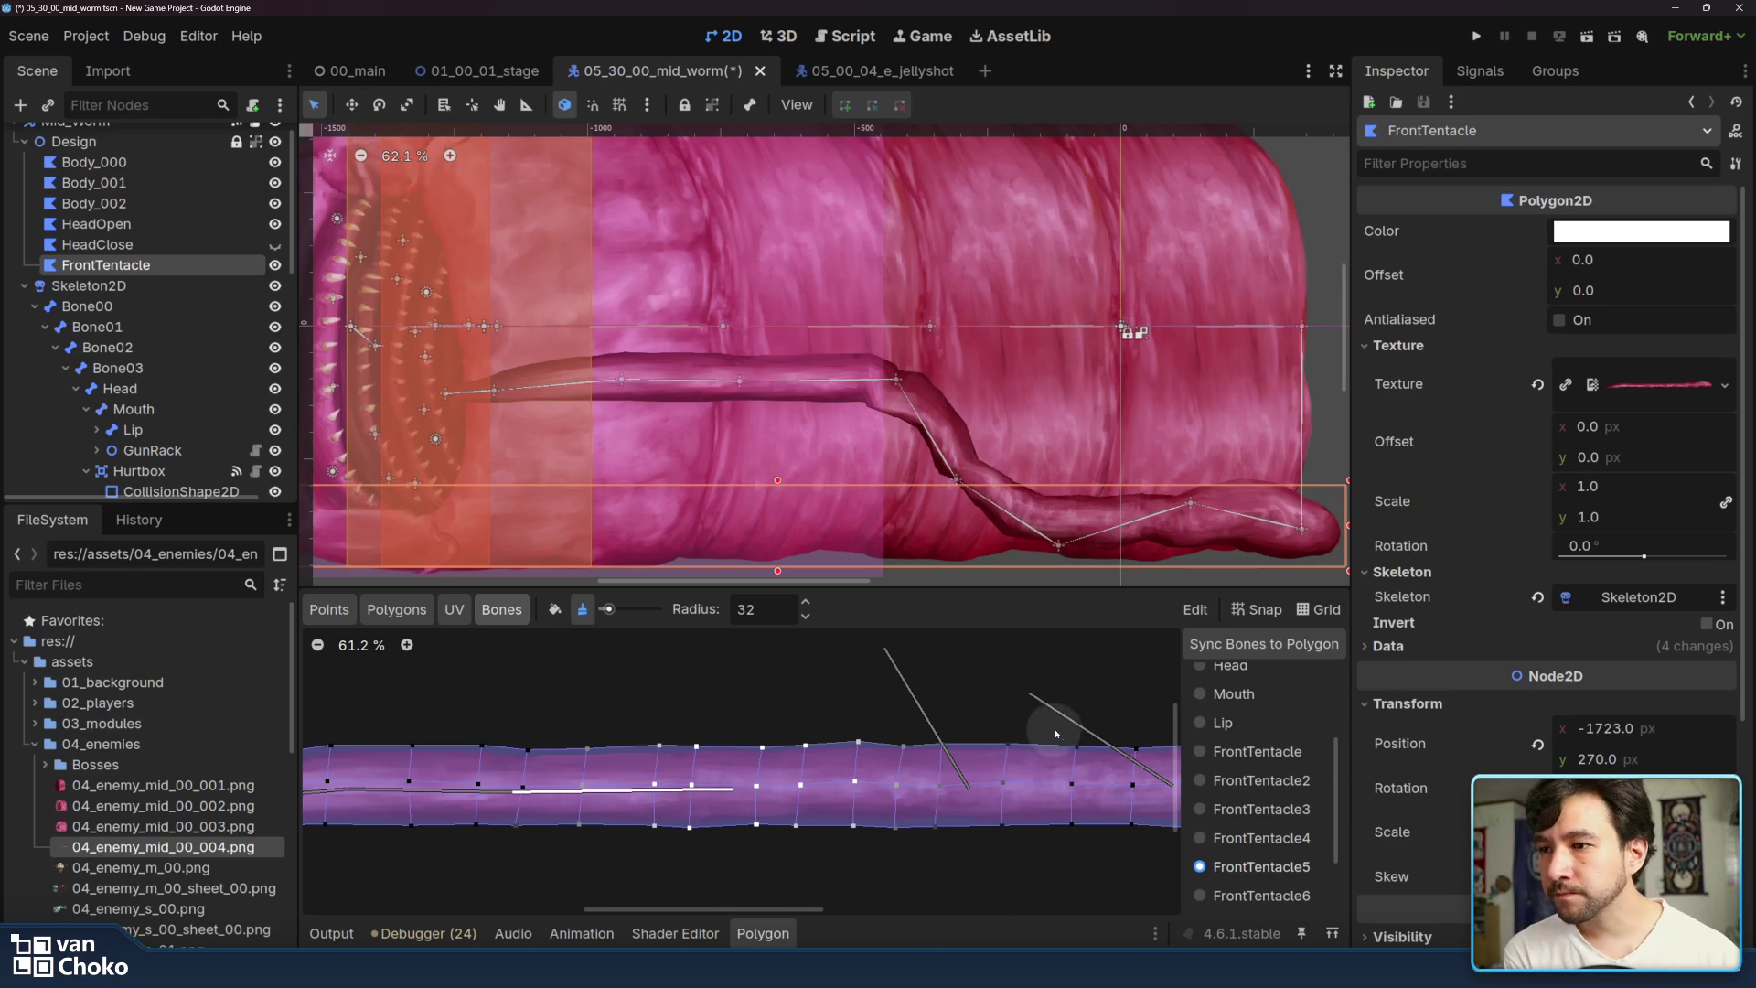
# - Refine FrontTentacle5 weights with alternating Paint/Unpaint, then drag that bone low to test
pyautogui.click(554, 609)
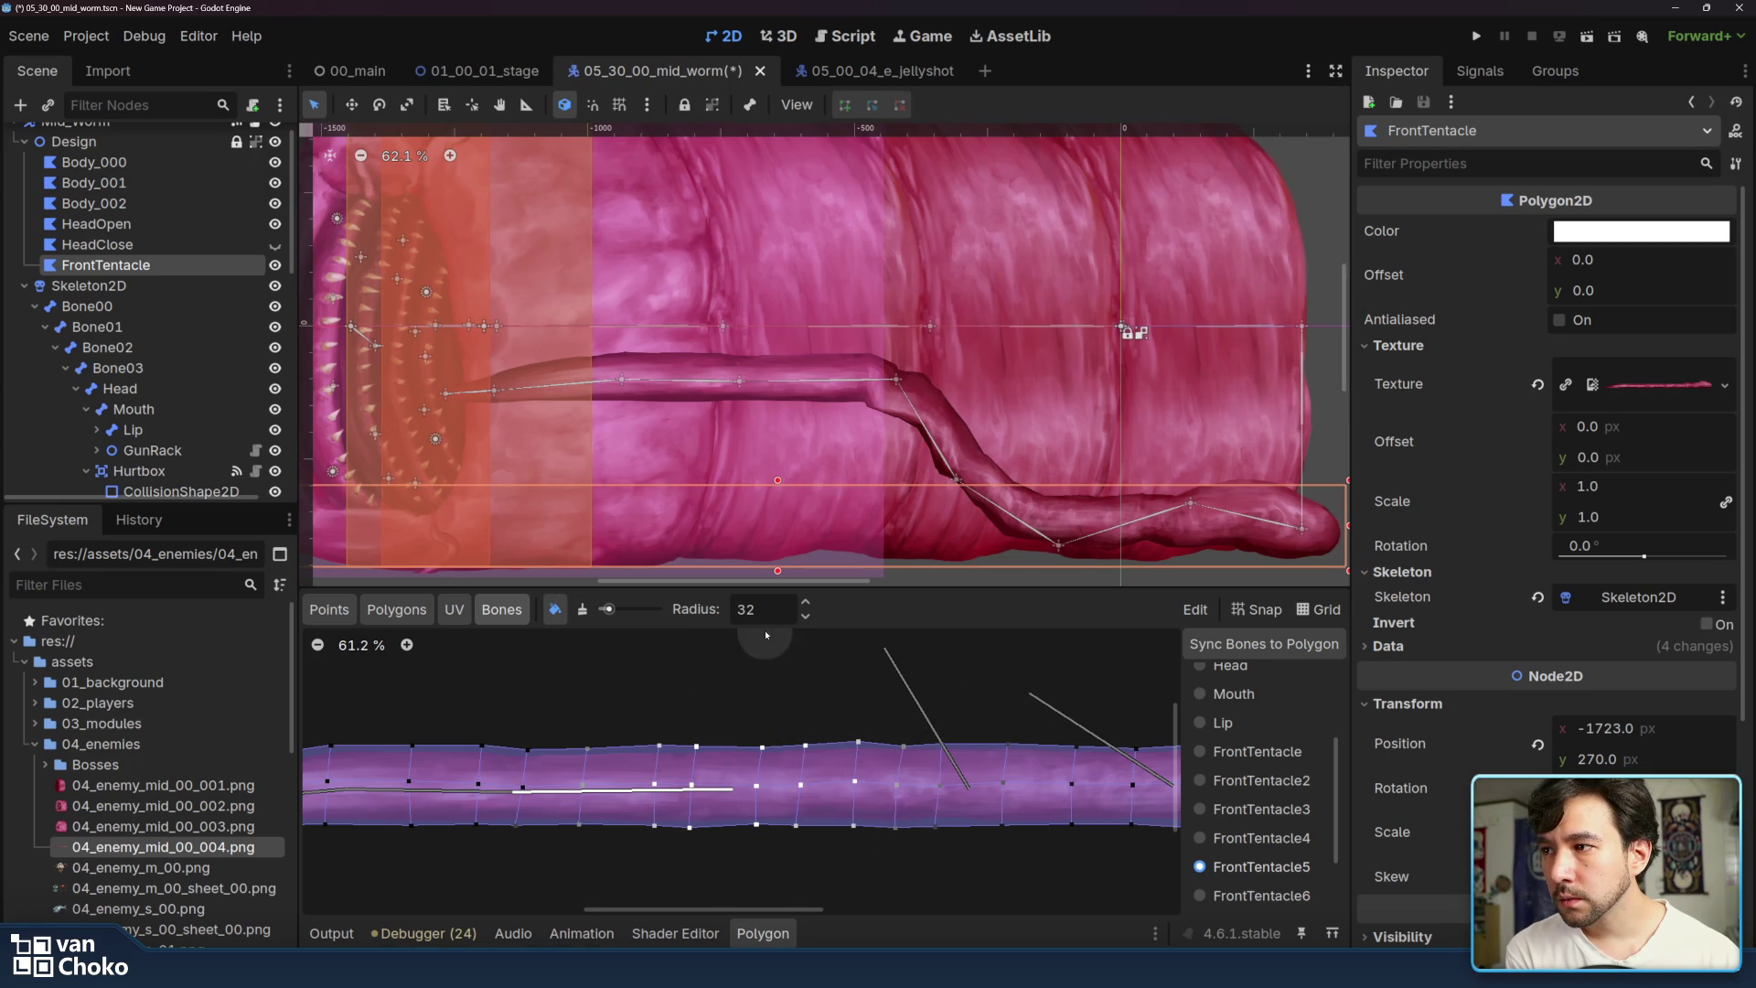
pyautogui.click(584, 611)
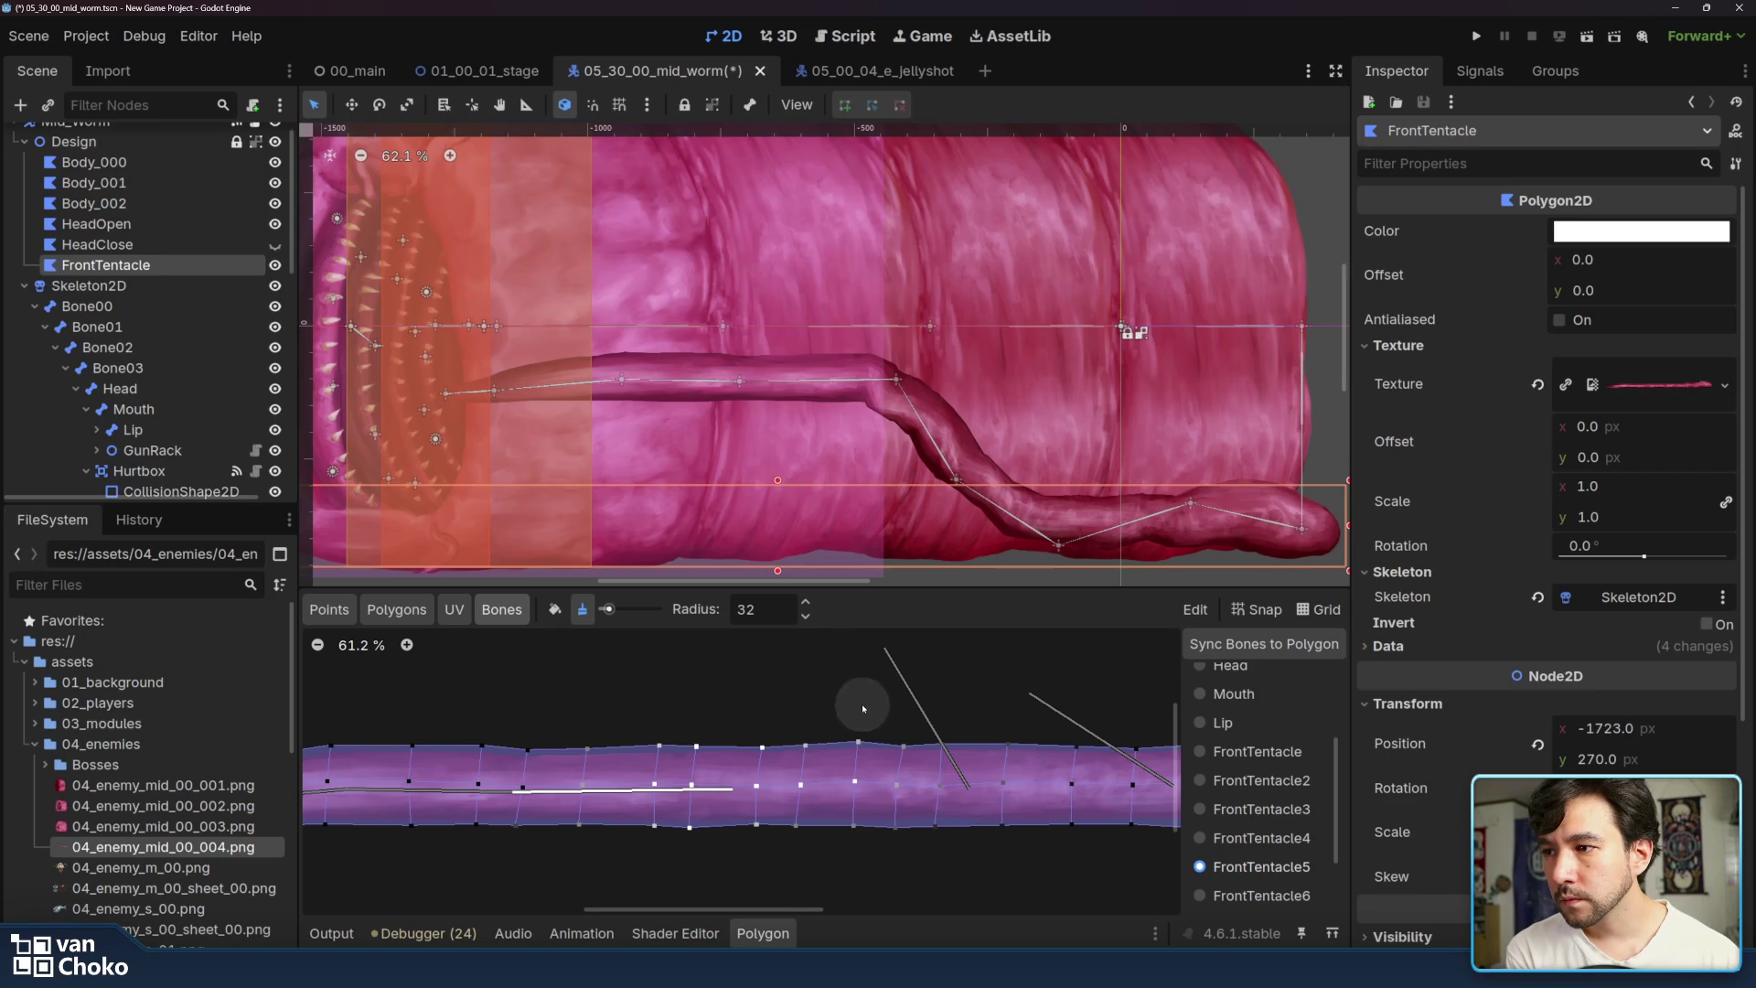
pyautogui.click(554, 609)
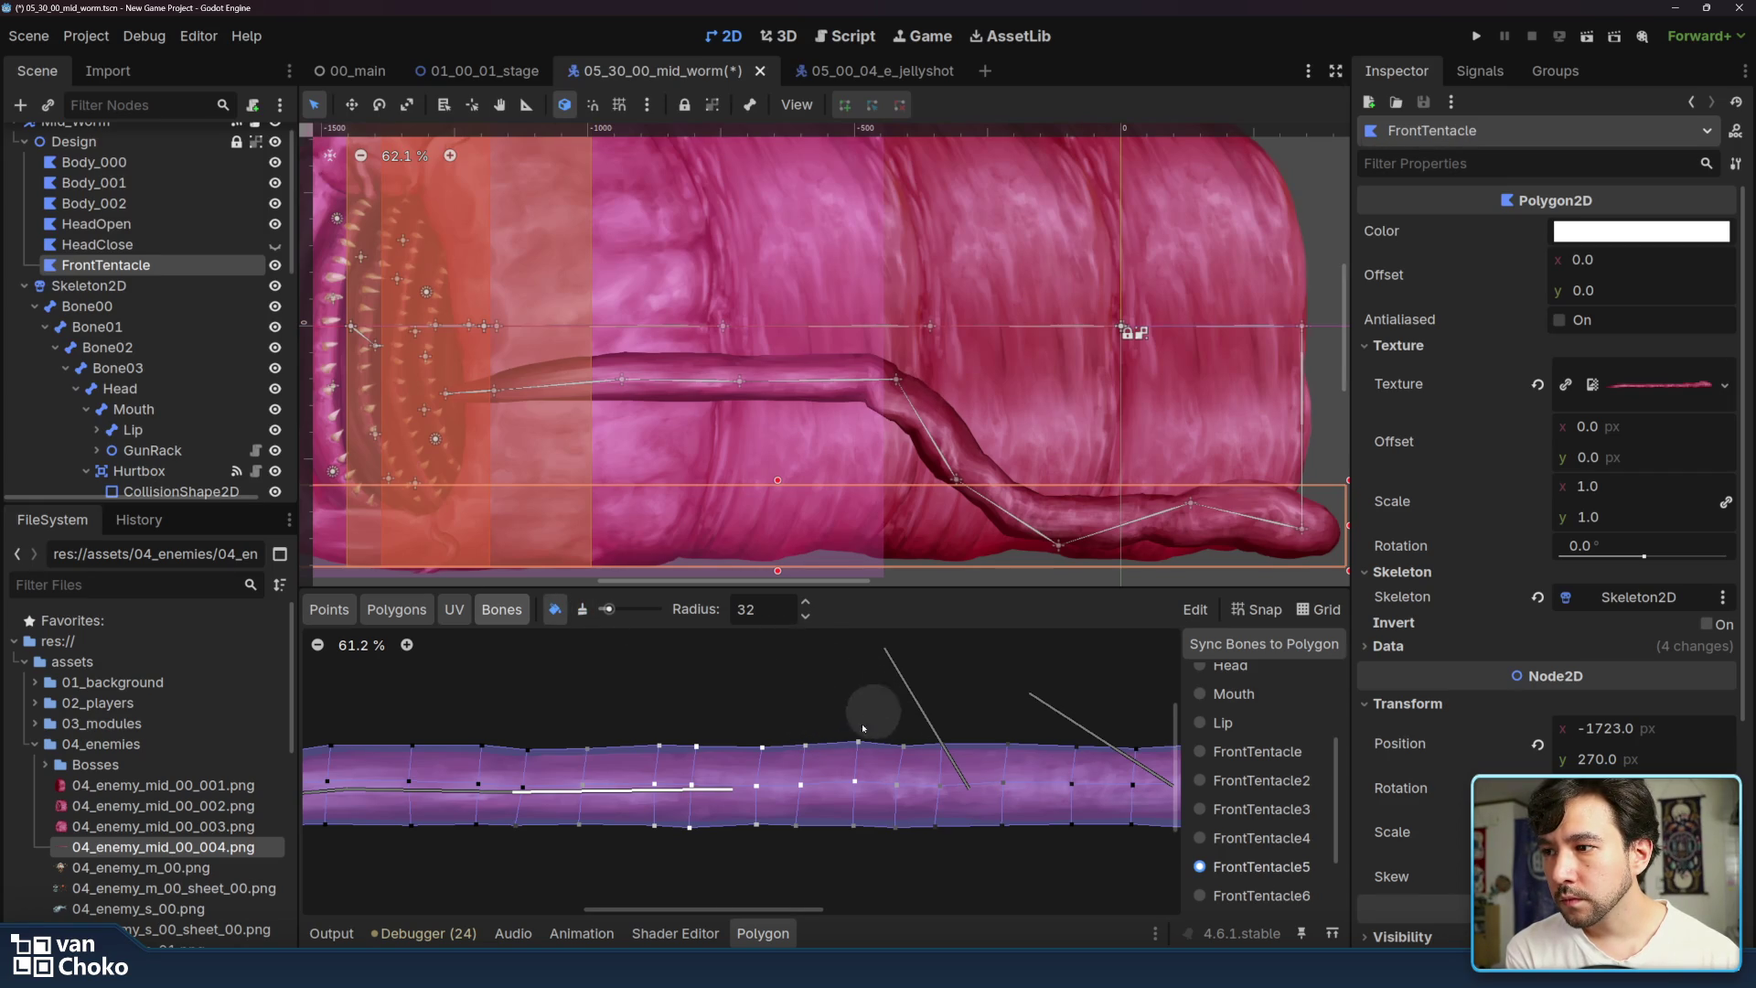
pyautogui.click(582, 609)
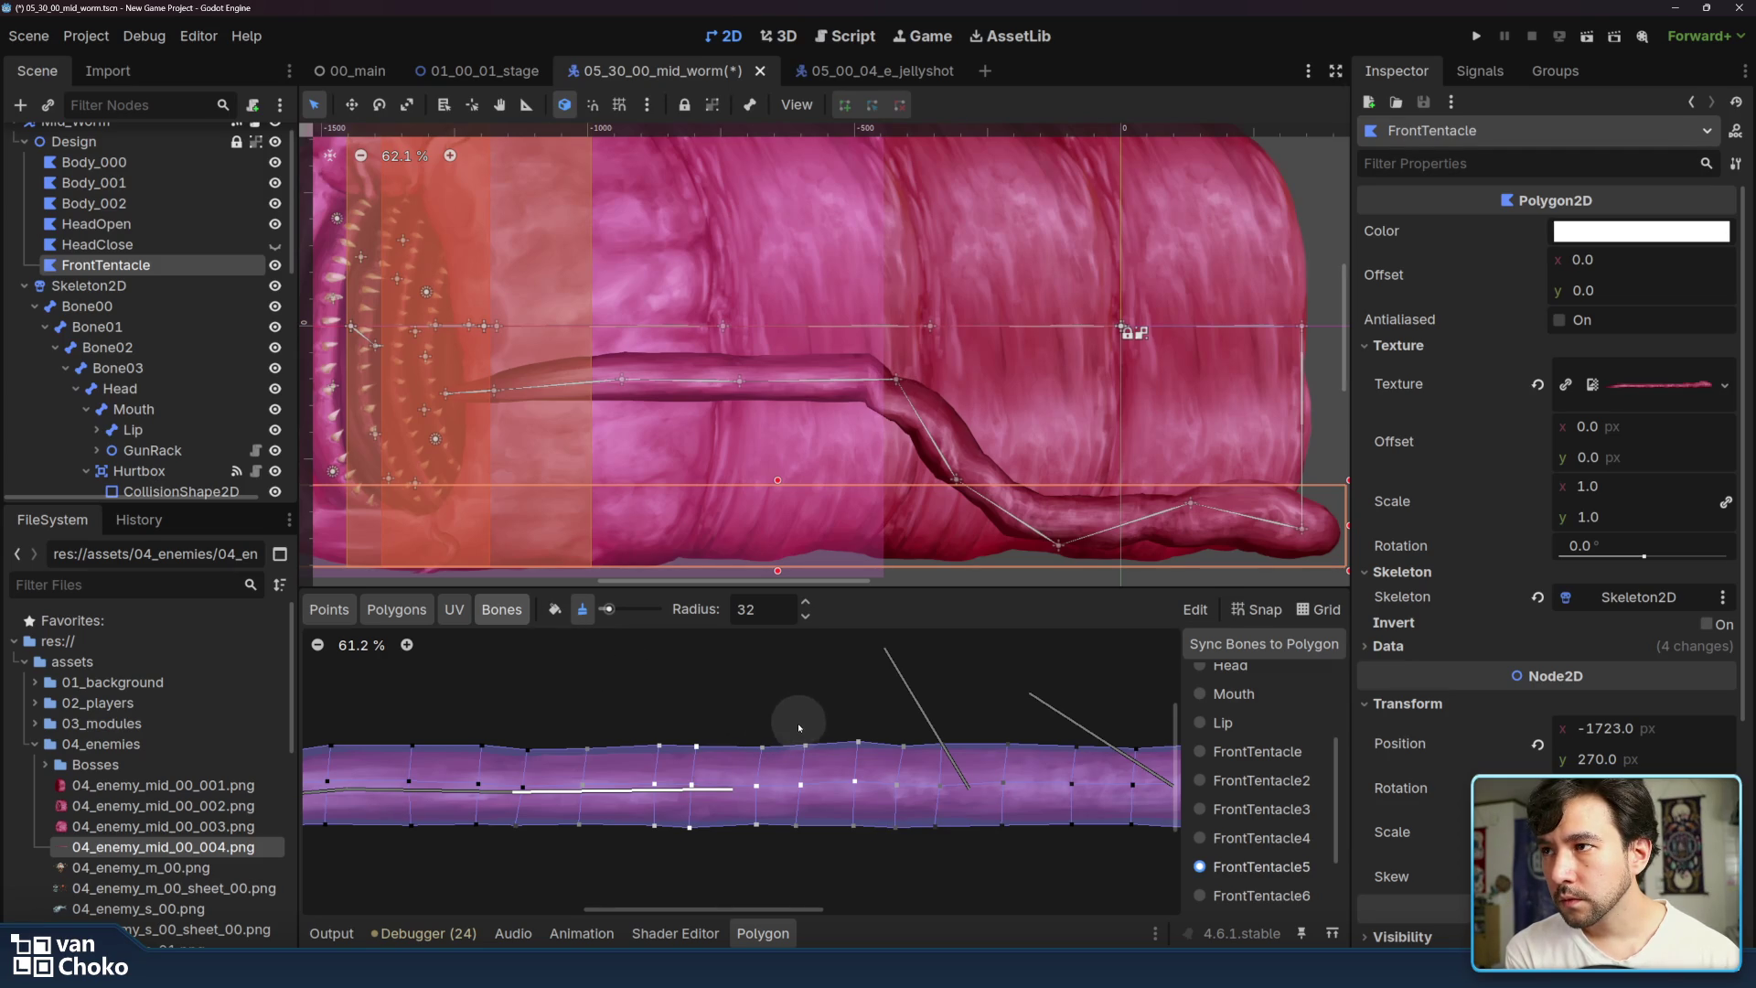
pyautogui.click(554, 609)
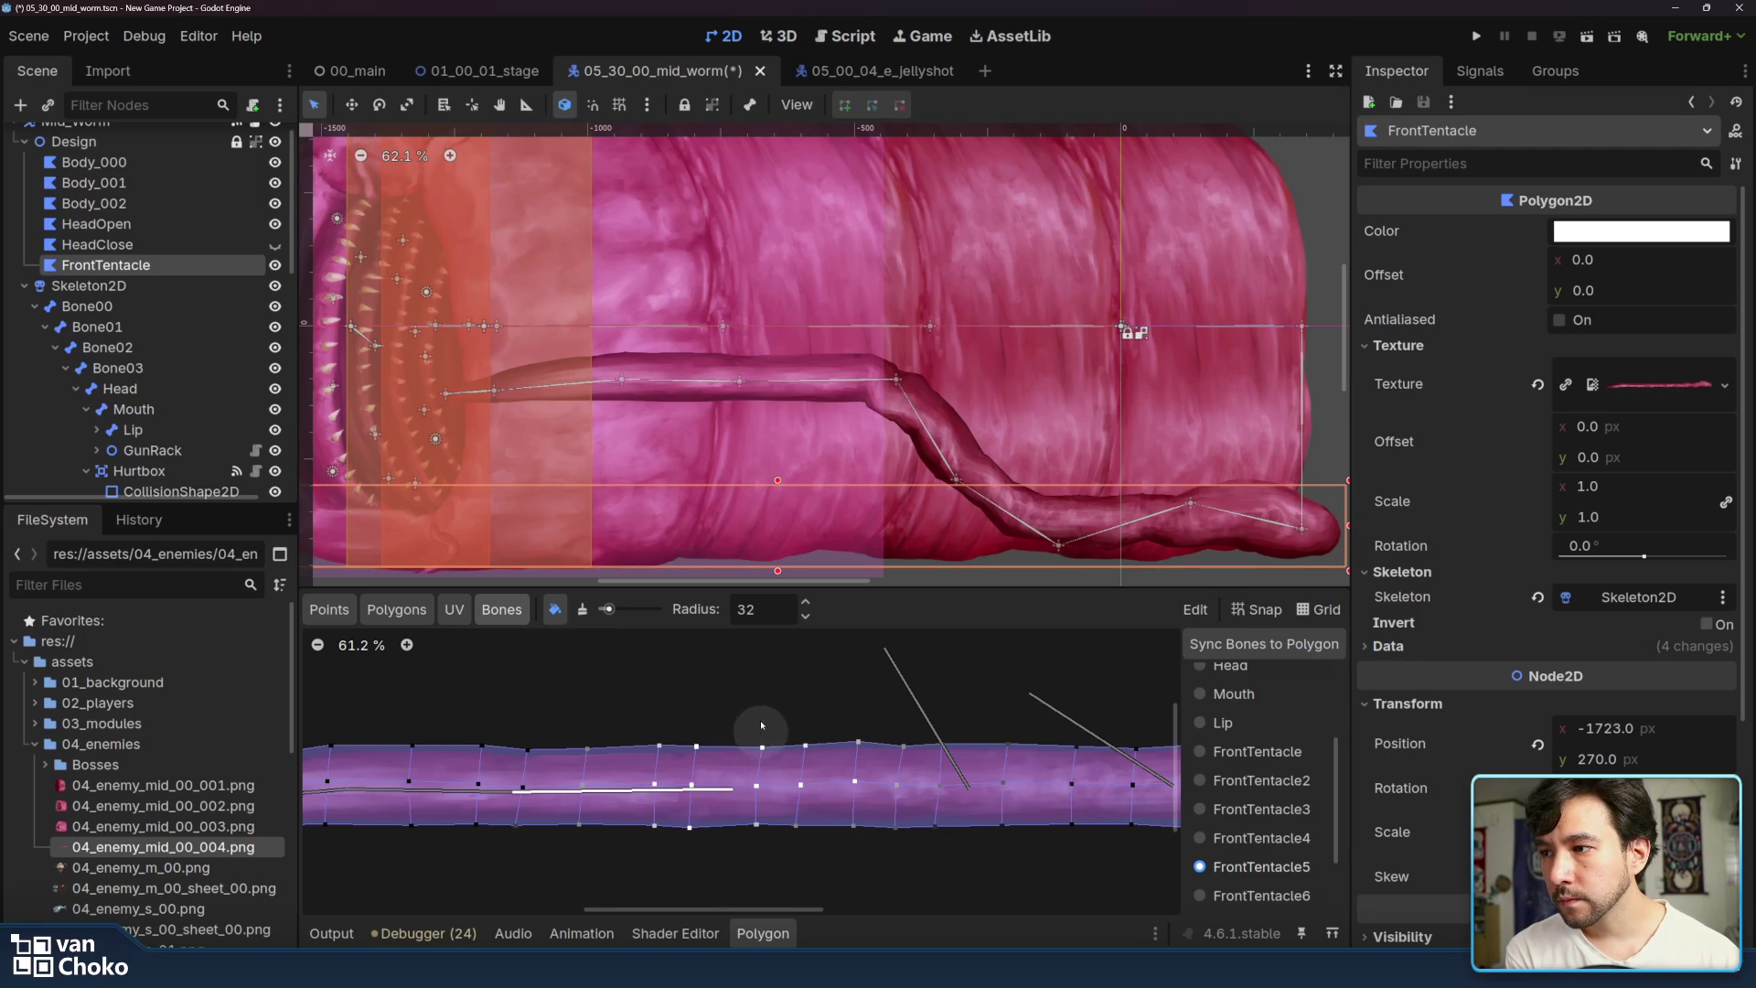
pyautogui.click(584, 612)
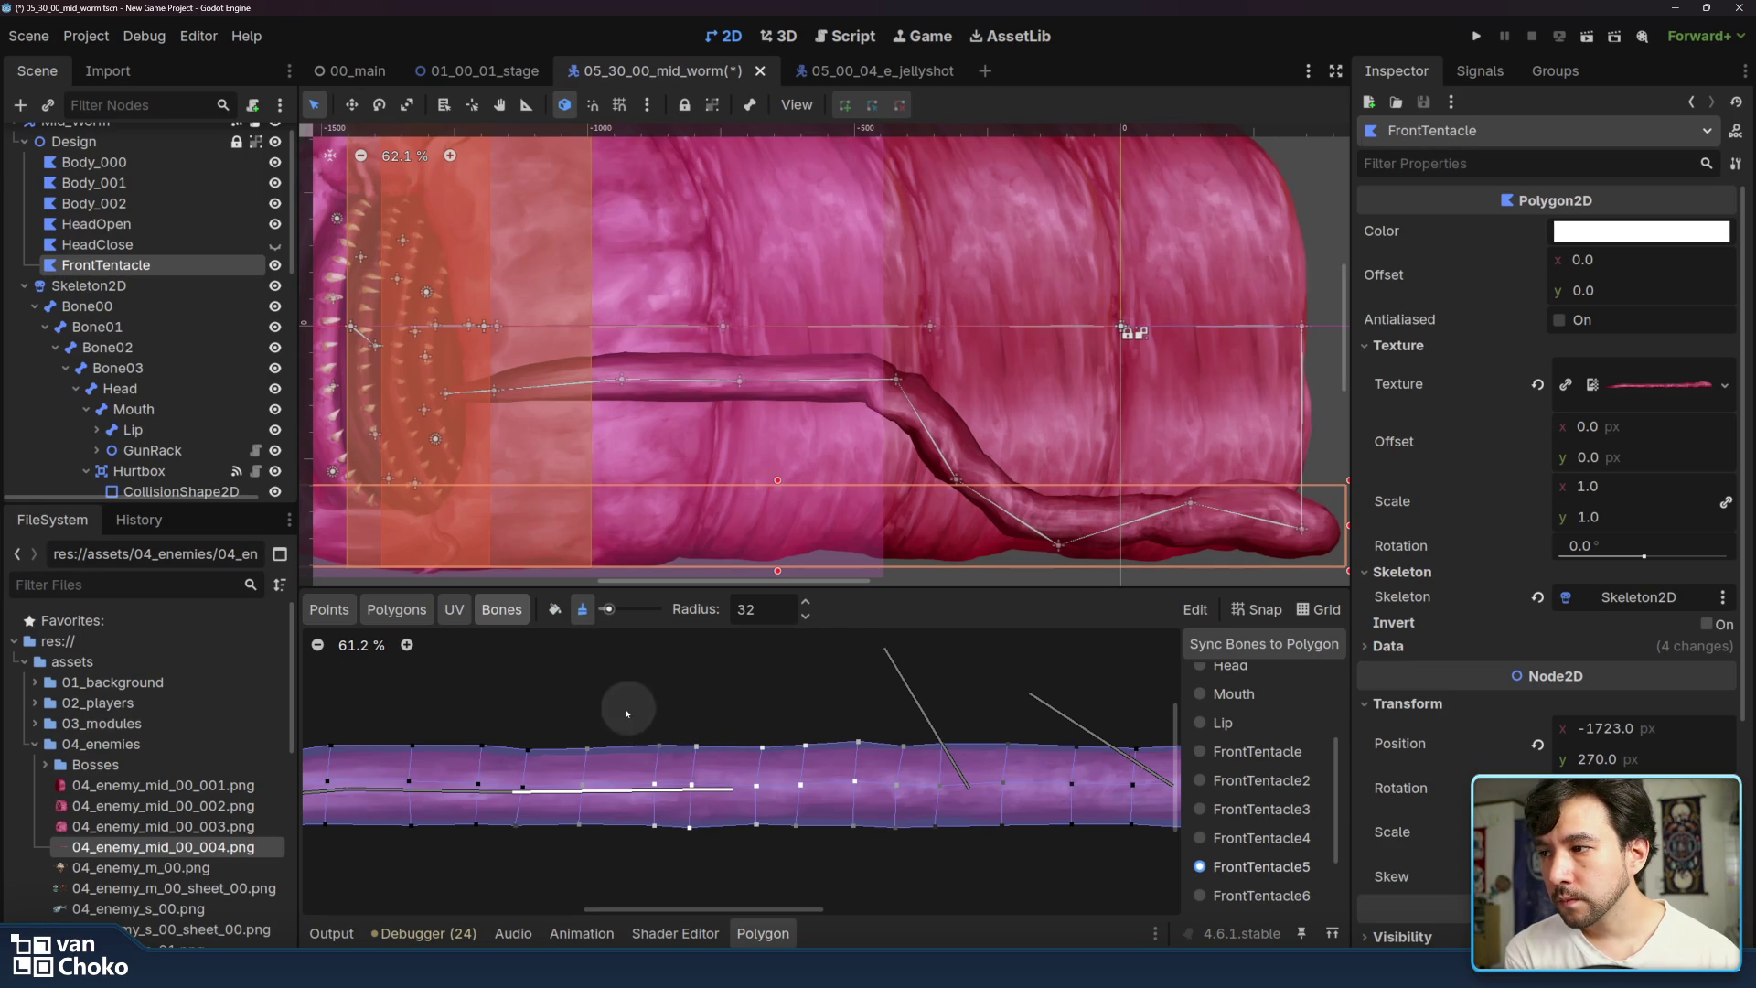
pyautogui.click(554, 609)
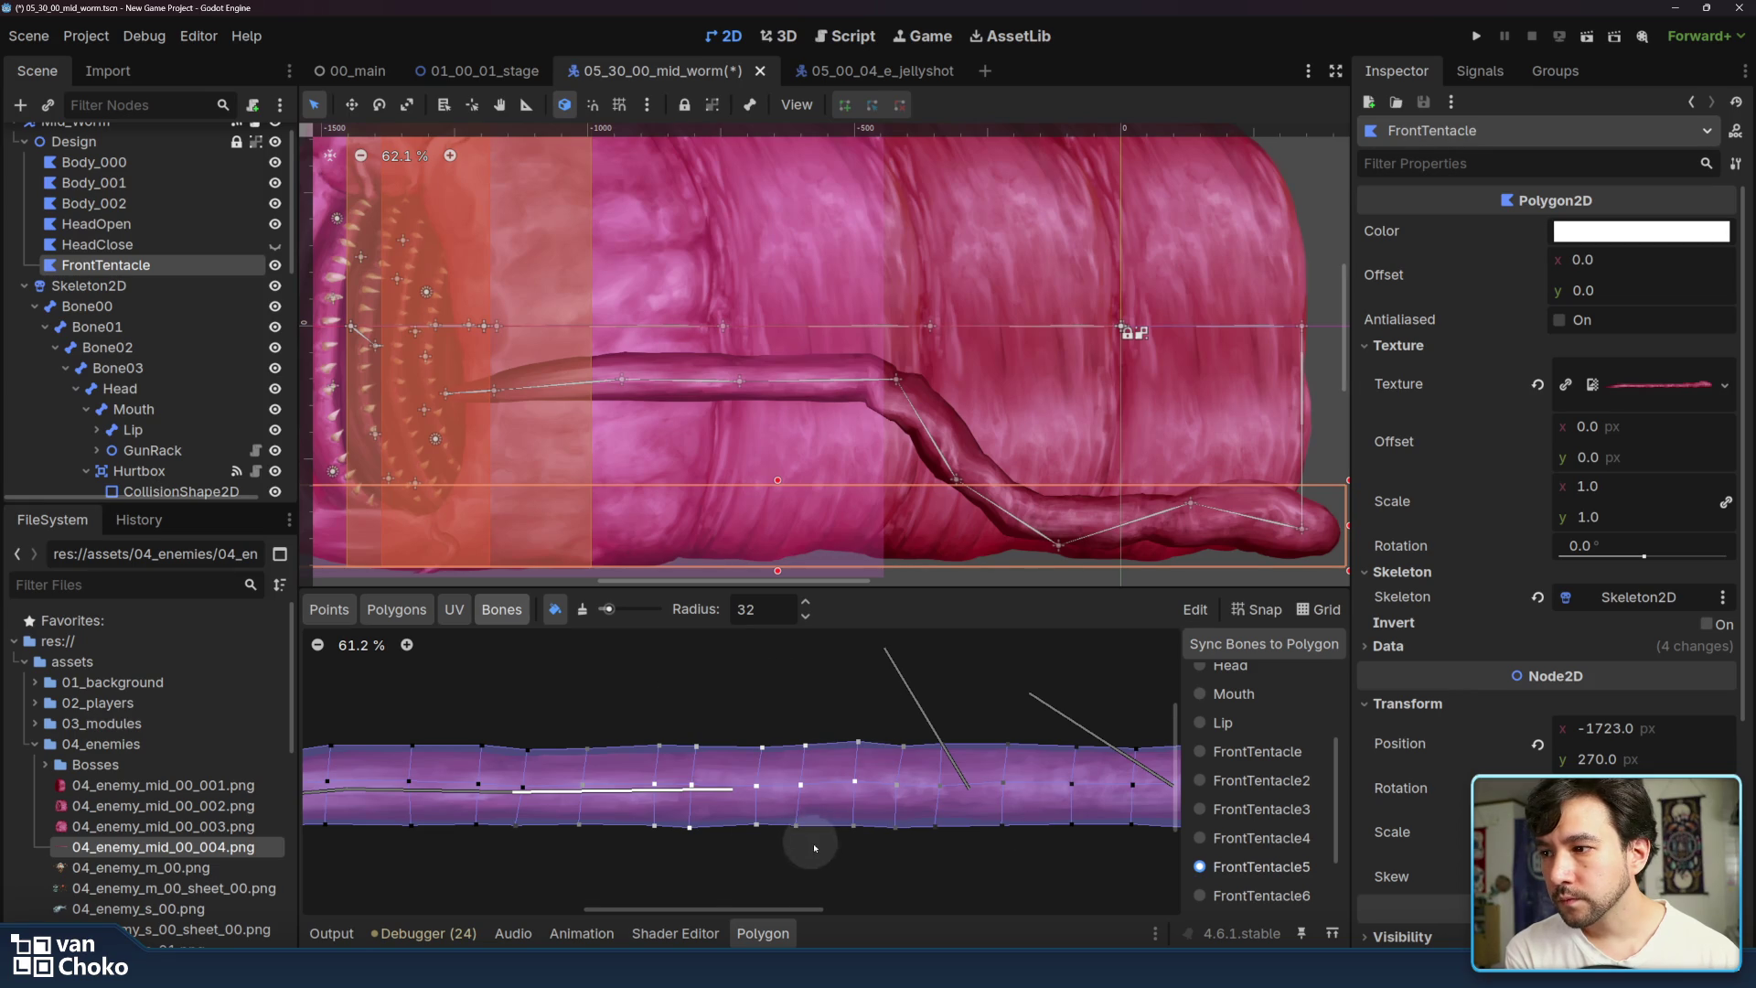
pyautogui.click(582, 609)
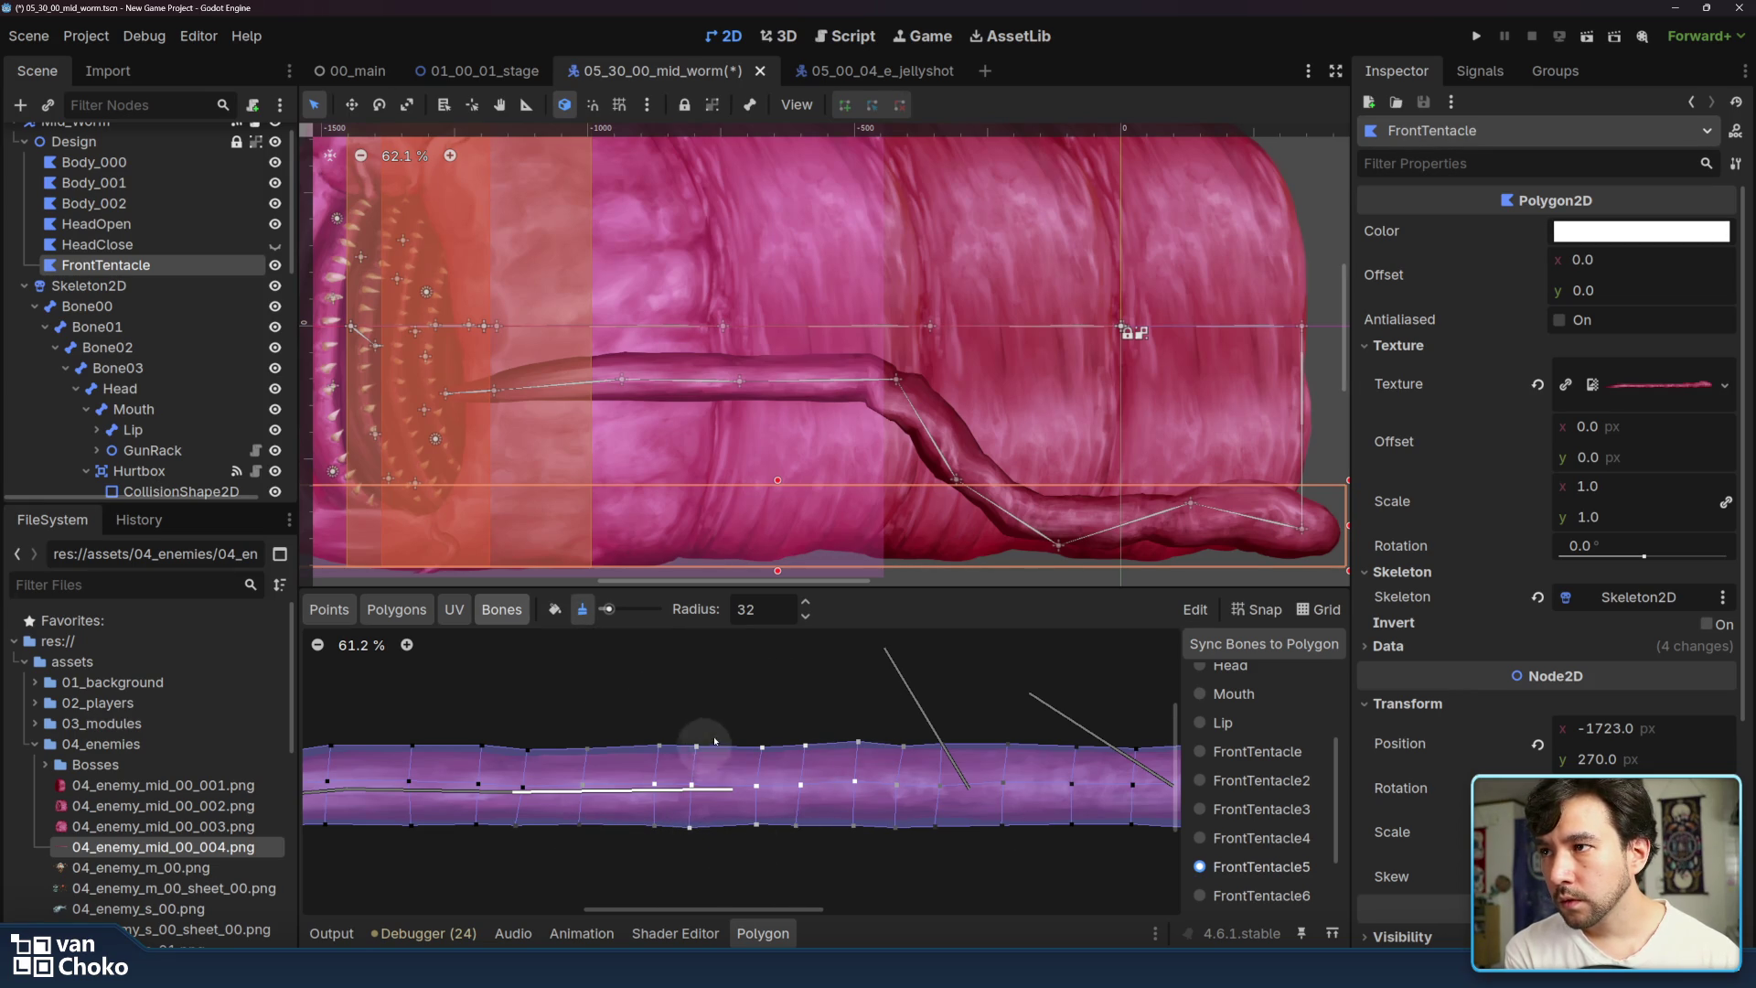
pyautogui.moveTo(899, 382)
pyautogui.mouseDown()
pyautogui.moveTo(915, 352)
pyautogui.moveTo(835, 364)
pyautogui.moveTo(707, 477)
pyautogui.moveTo(819, 494)
pyautogui.moveTo(830, 411)
pyautogui.moveTo(814, 512)
pyautogui.moveTo(849, 394)
pyautogui.moveTo(892, 363)
pyautogui.moveTo(860, 403)
pyautogui.moveTo(842, 543)
pyautogui.moveTo(832, 475)
pyautogui.moveTo(823, 529)
pyautogui.moveTo(817, 437)
pyautogui.moveTo(825, 520)
pyautogui.mouseUp()
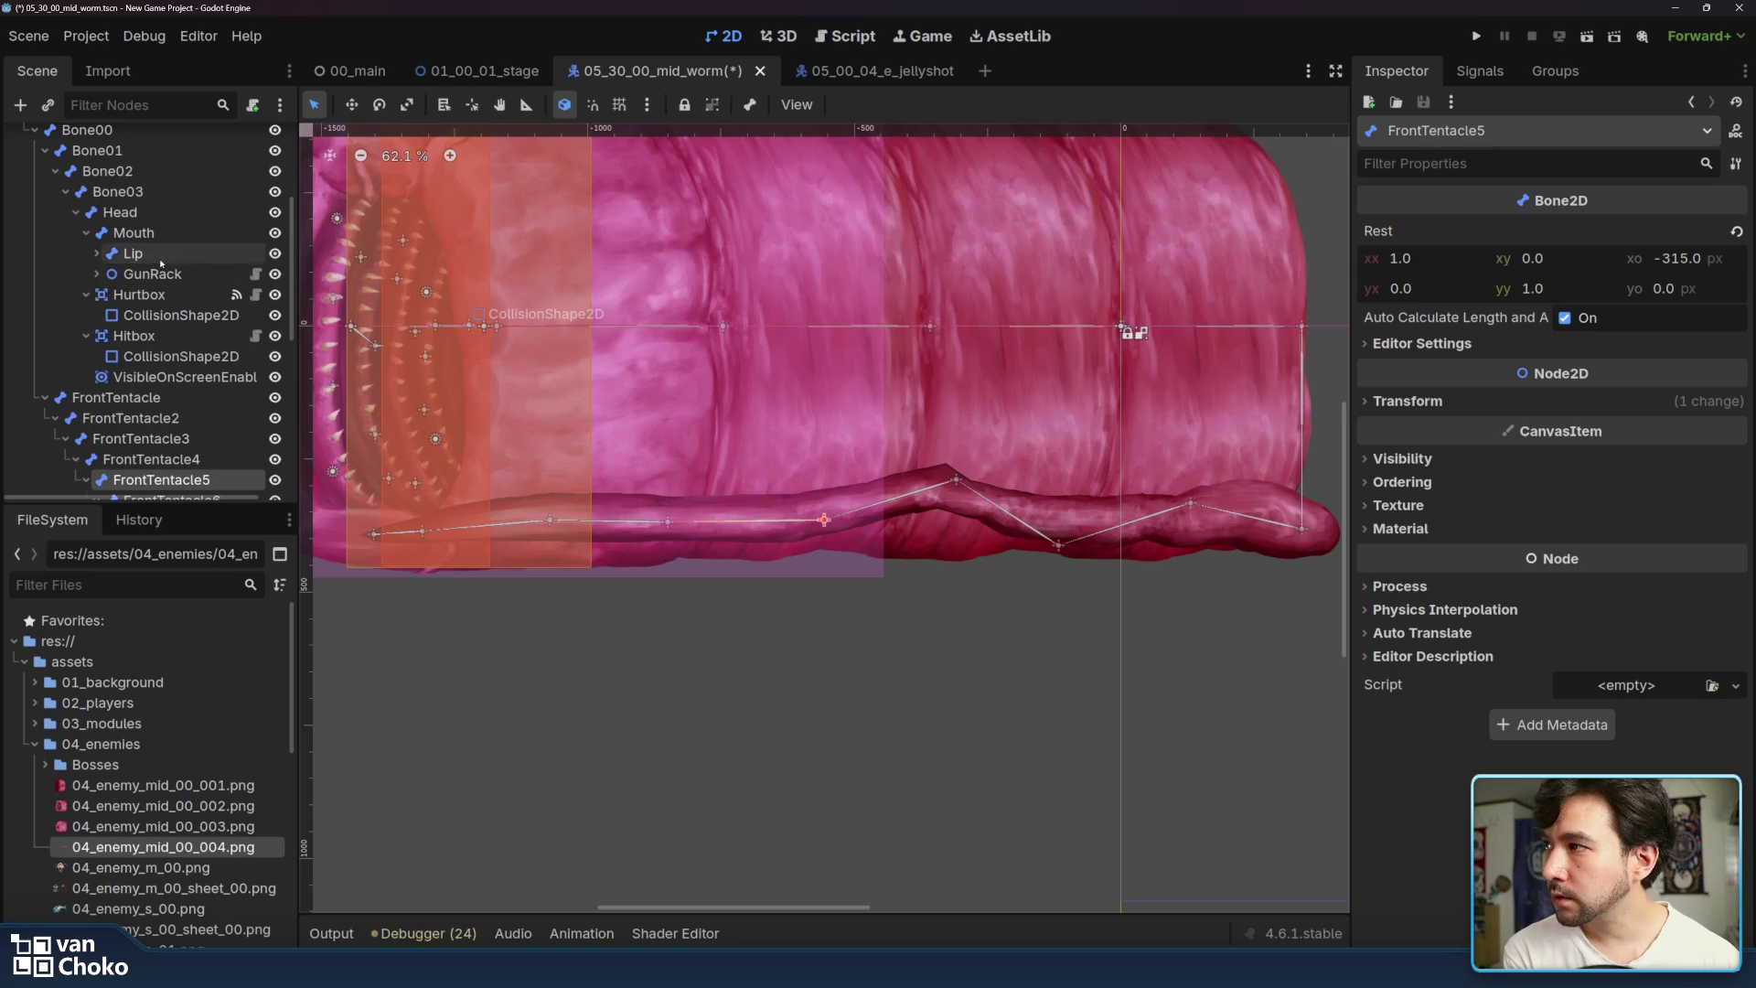
# - Reselect FrontTentacle, paint more FrontTentacle5 weight, and lift that bone to test
pyautogui.scroll(4, 146, 265)
pyautogui.click(105, 265)
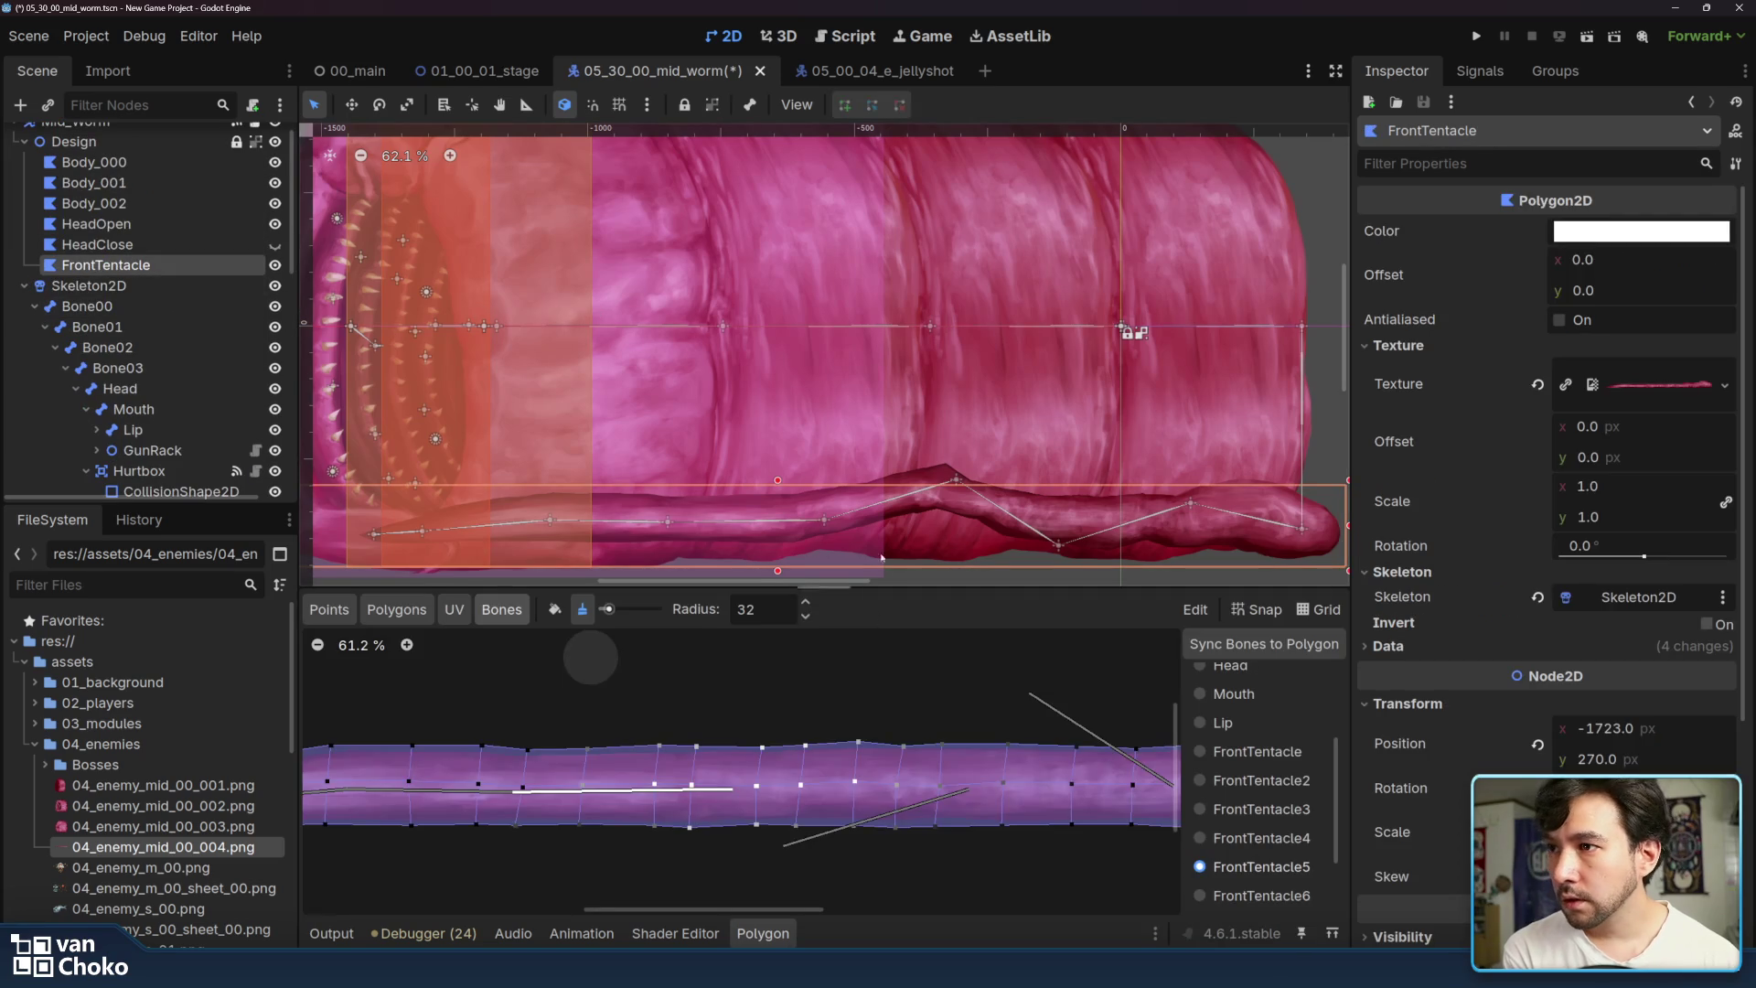
pyautogui.click(565, 609)
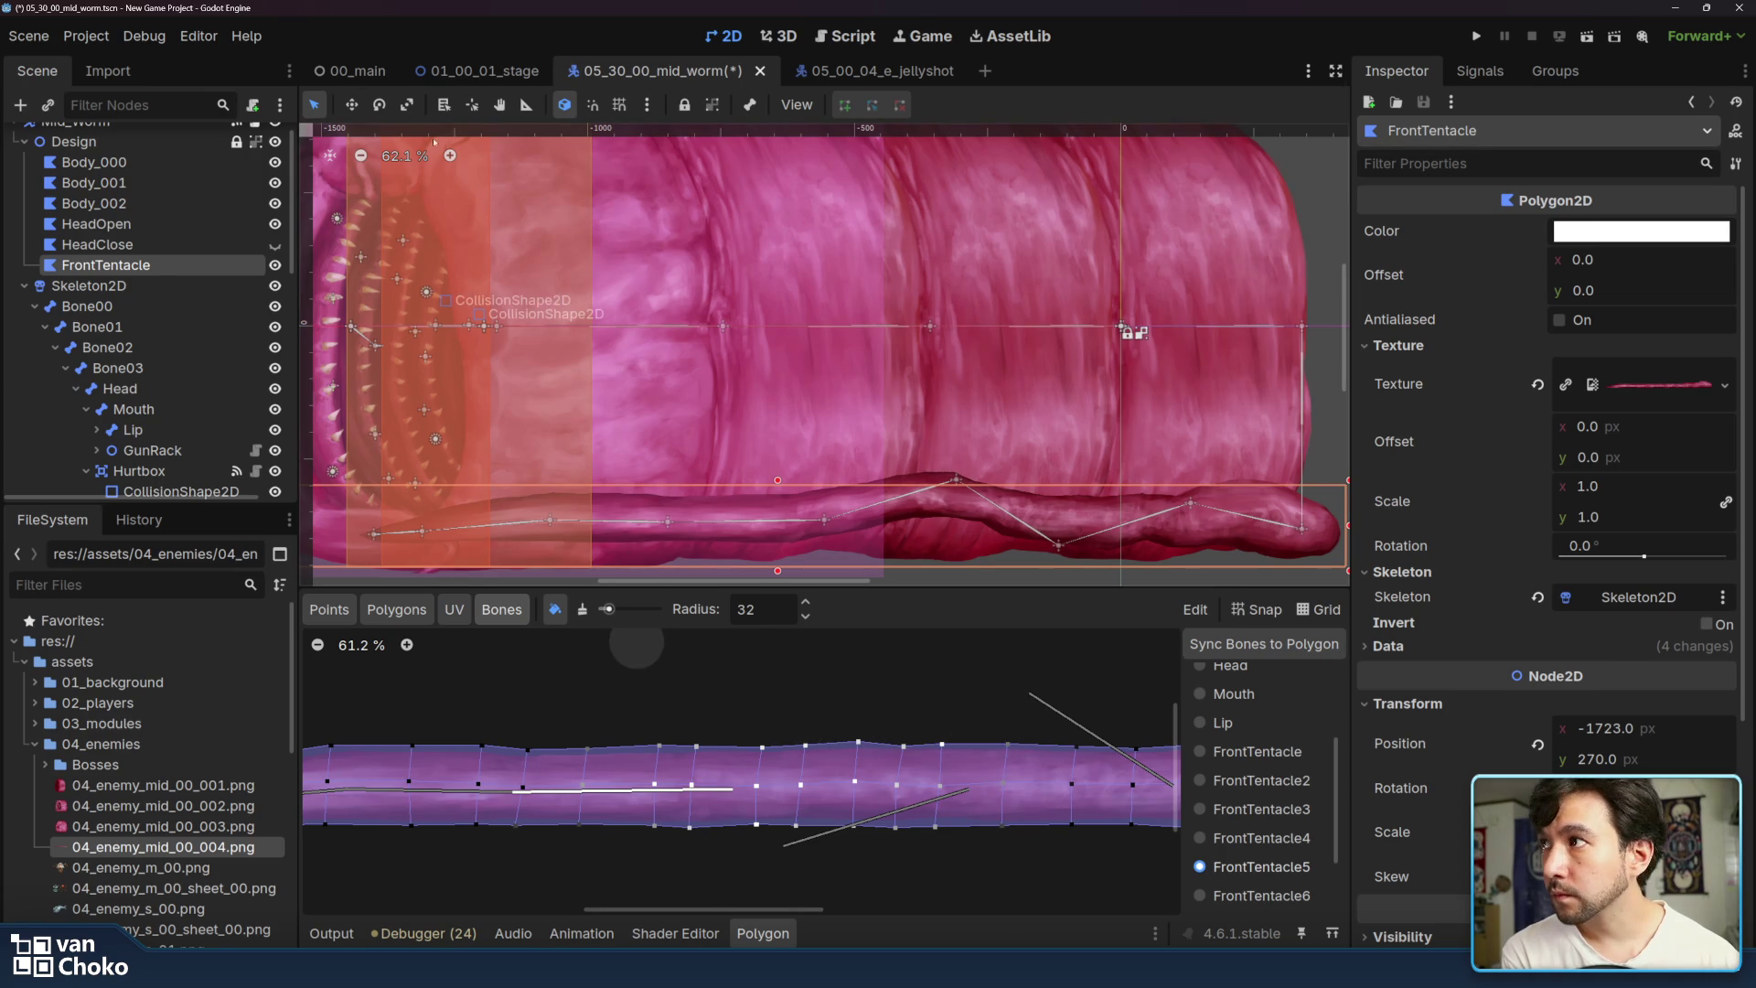
pyautogui.moveTo(823, 522)
pyautogui.mouseDown()
pyautogui.moveTo(856, 408)
pyautogui.moveTo(843, 550)
pyautogui.moveTo(856, 483)
pyautogui.mouseUp()
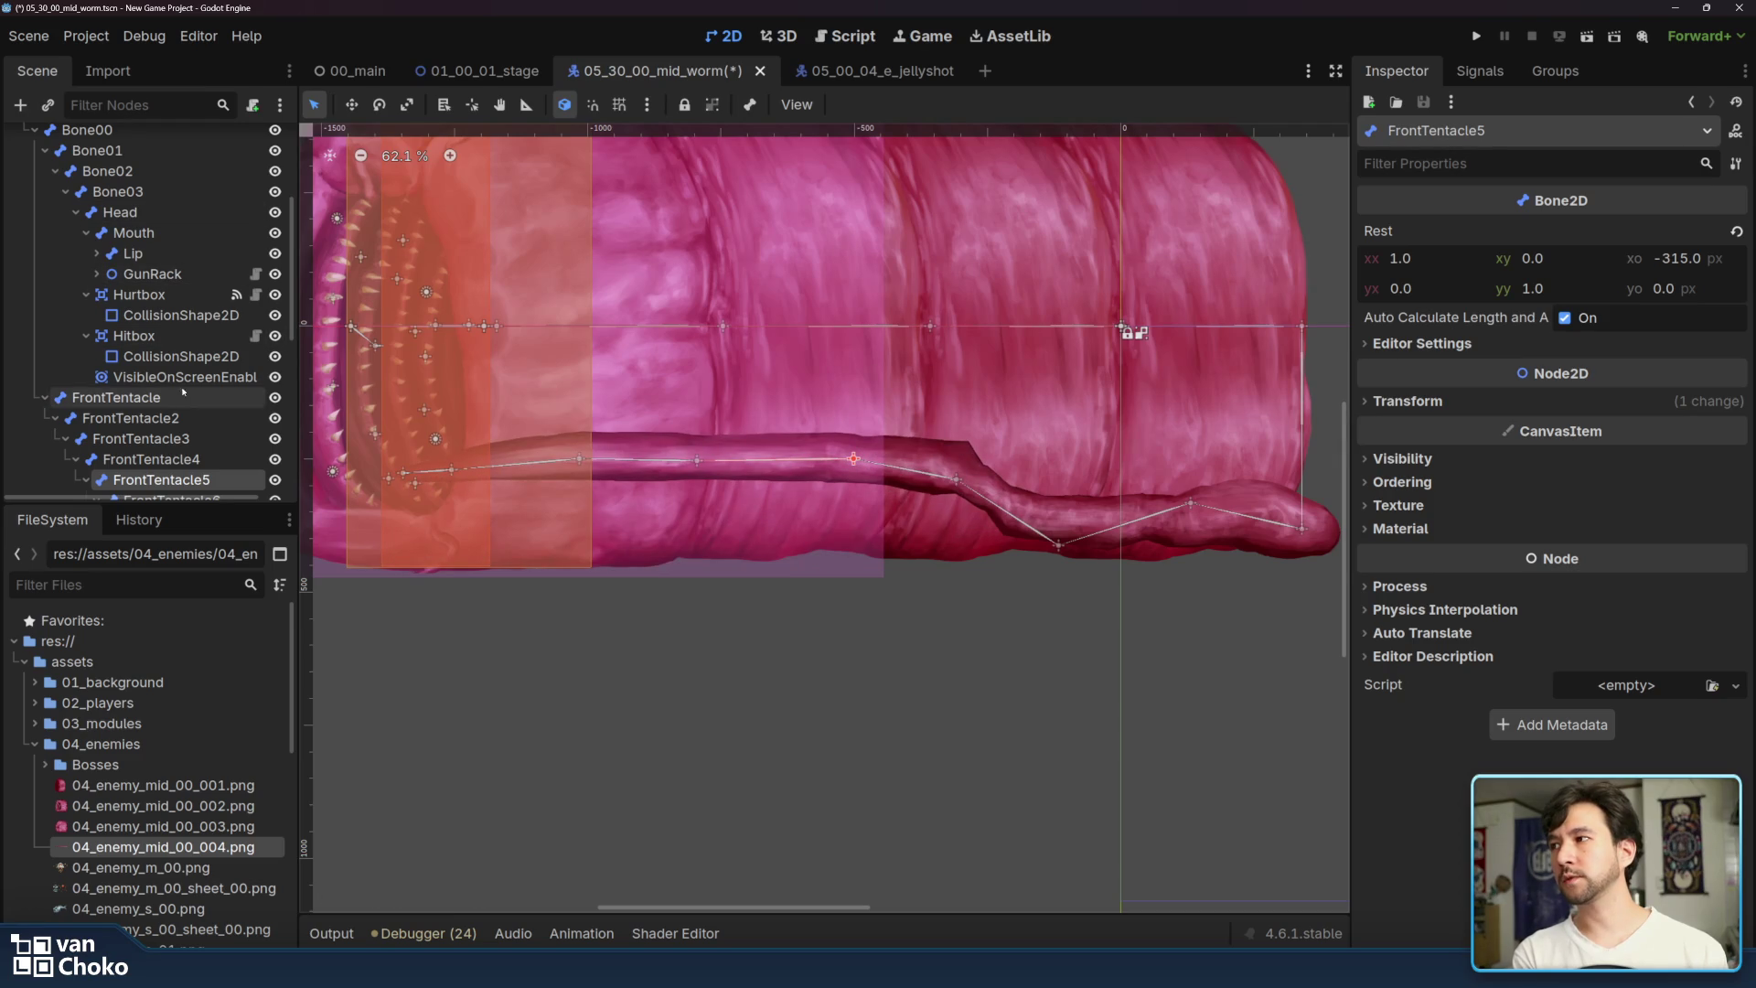
# - Reselect FrontTentacle, erase some FrontTentacle5 weight, and lower the bone to check
pyautogui.scroll(4, 163, 283)
pyautogui.click(151, 265)
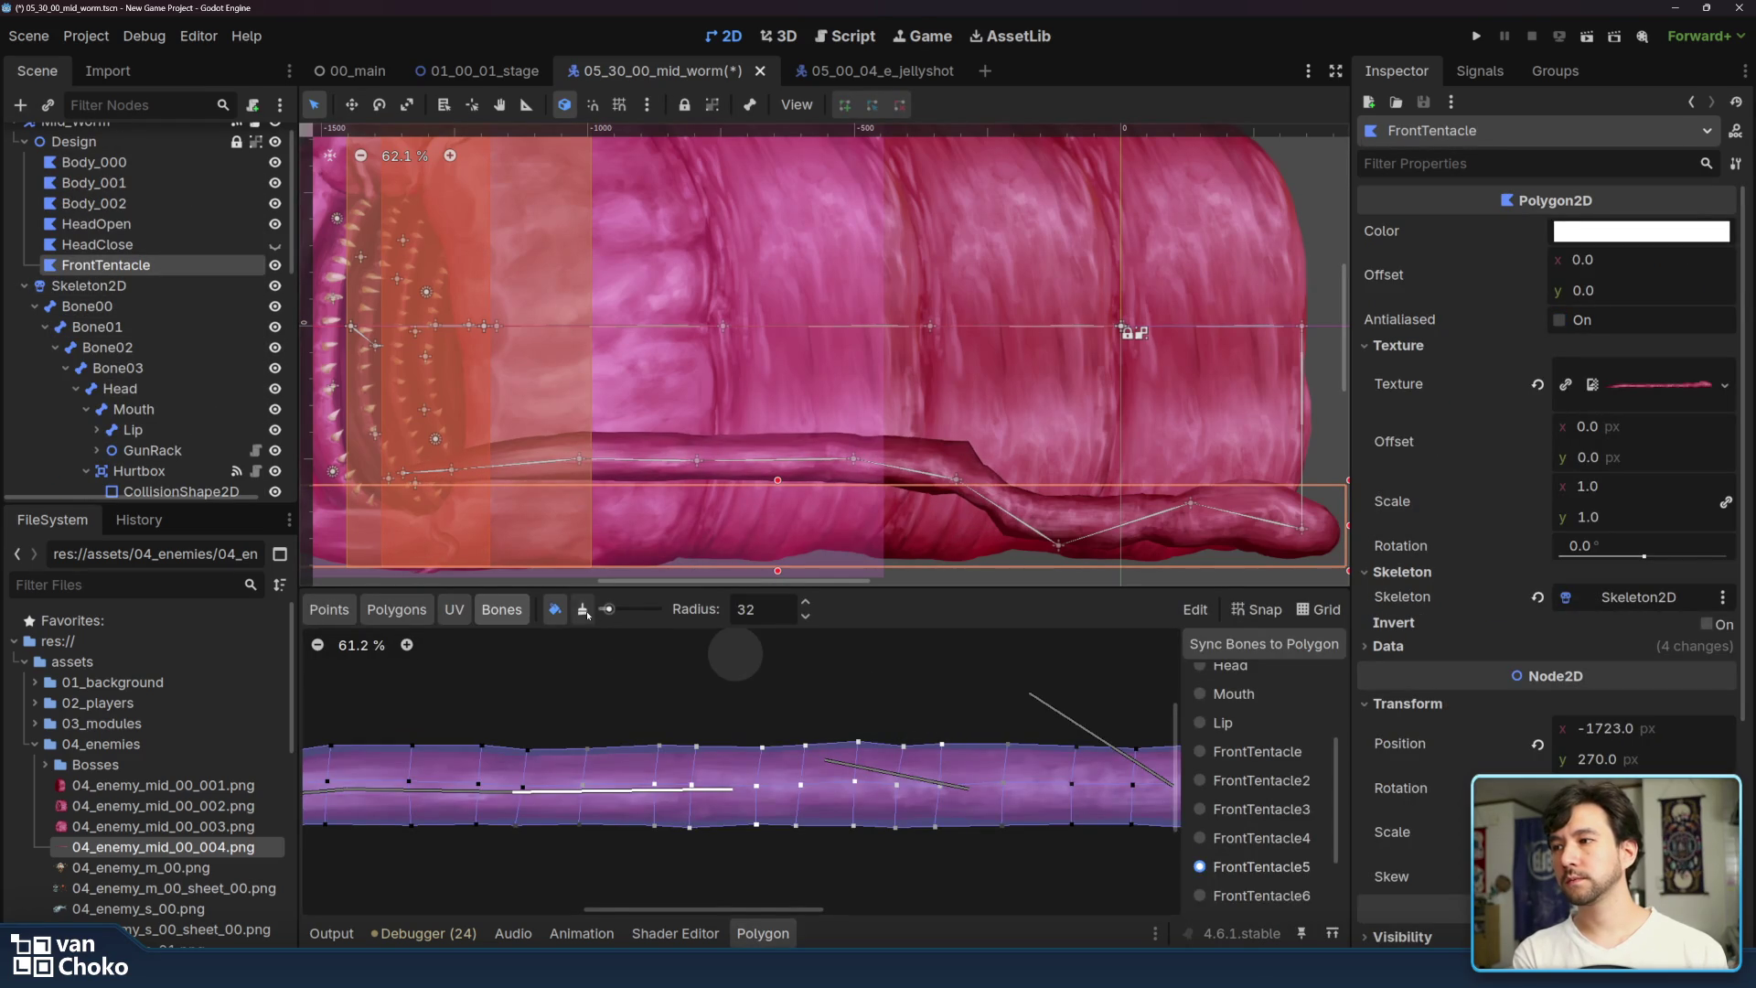
pyautogui.click(584, 611)
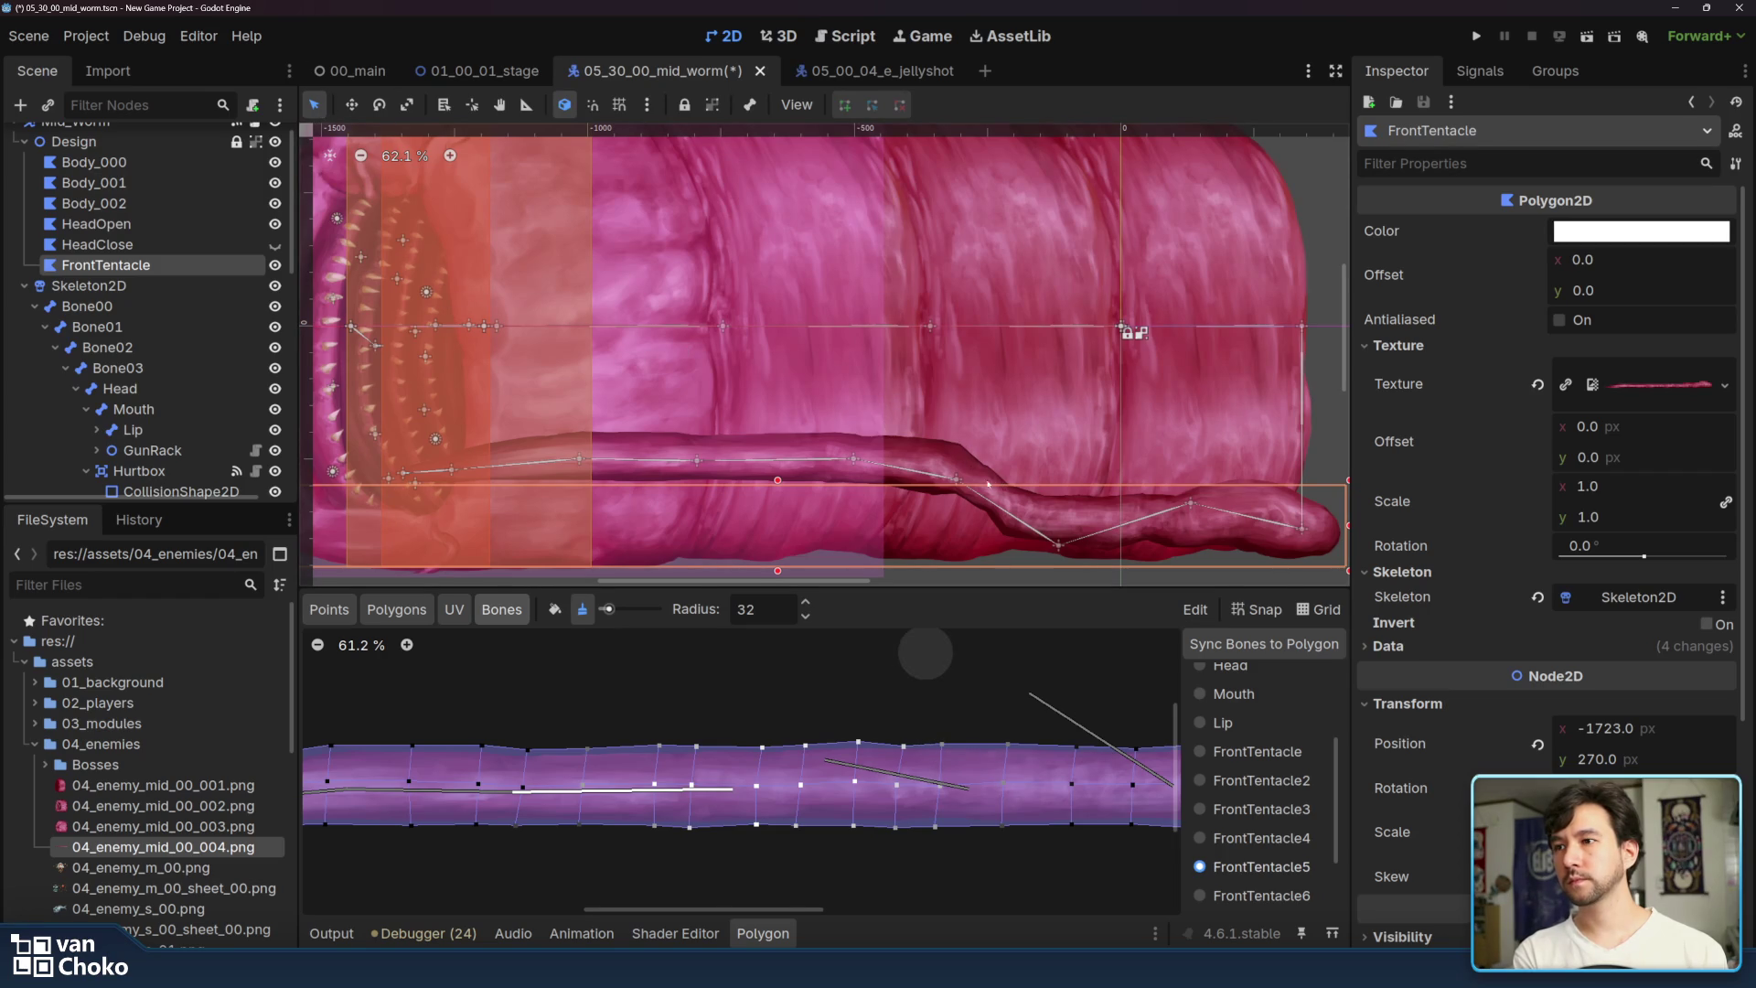
pyautogui.moveTo(853, 464)
pyautogui.mouseDown()
pyautogui.moveTo(858, 405)
pyautogui.moveTo(861, 534)
pyautogui.moveTo(858, 426)
pyautogui.moveTo(855, 498)
pyautogui.moveTo(854, 478)
pyautogui.mouseUp()
pyautogui.scroll(5, 189, 216)
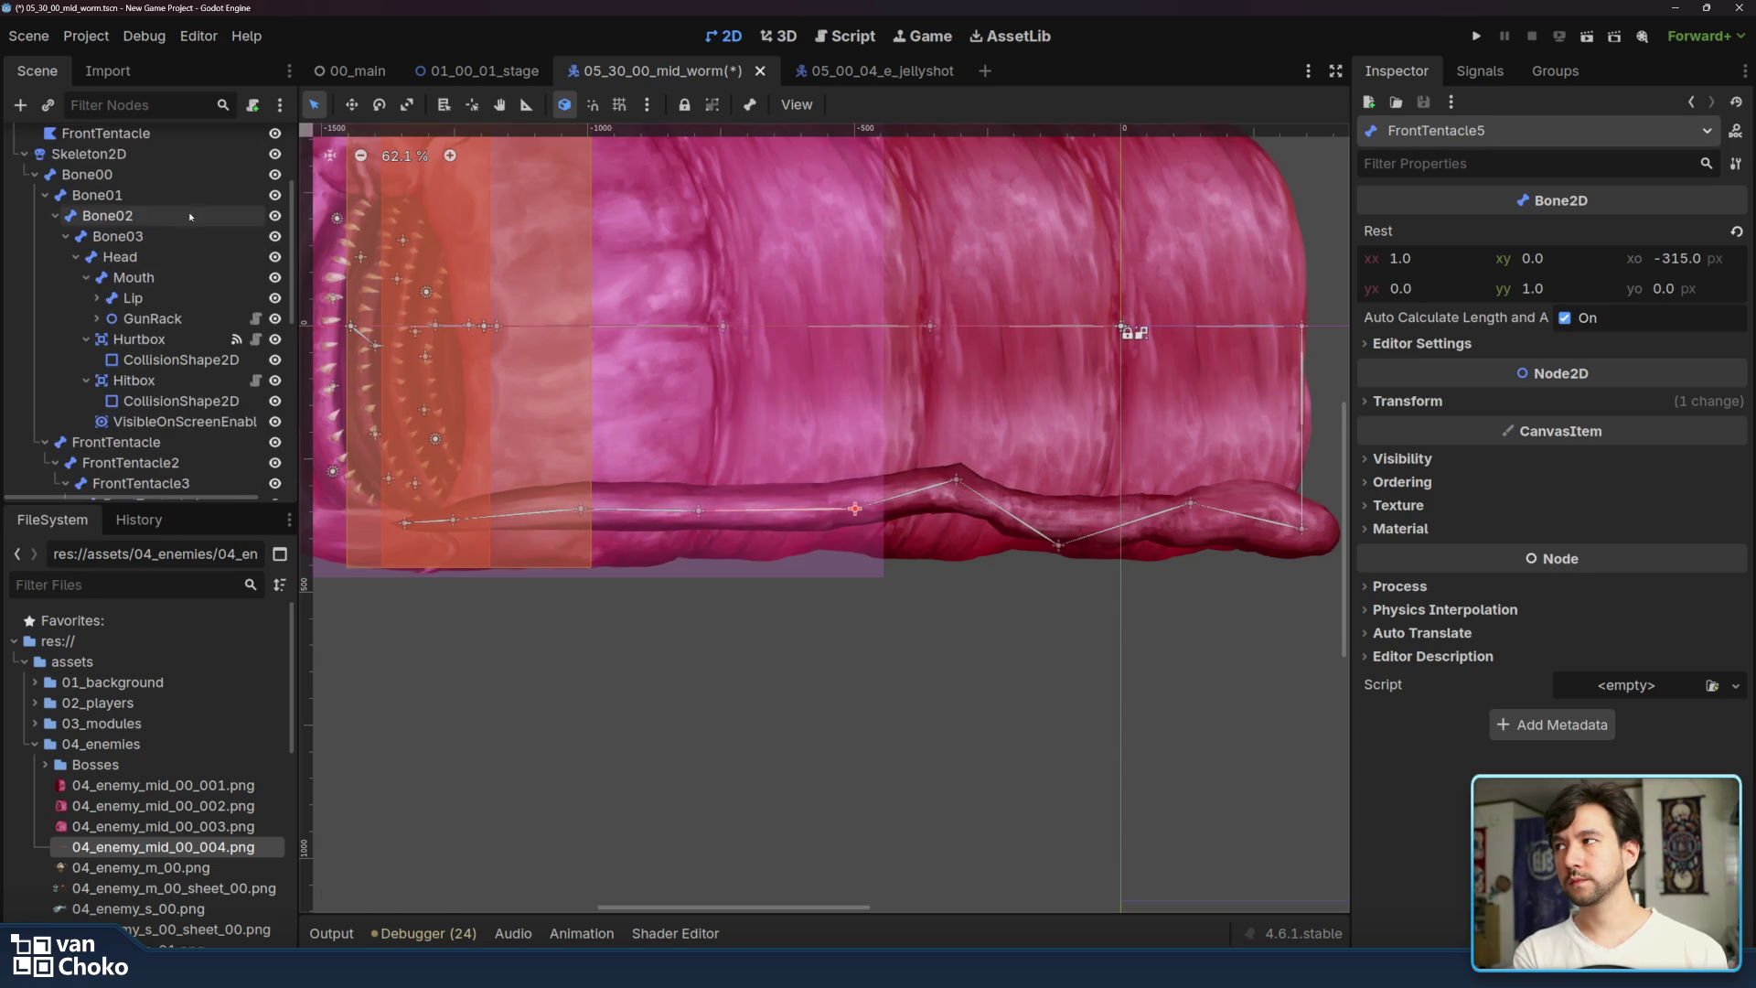
# - Touch up FrontTentacle5 weights, bend the tentacle upward with that bone, then reselect FrontTentacle
pyautogui.click(137, 285)
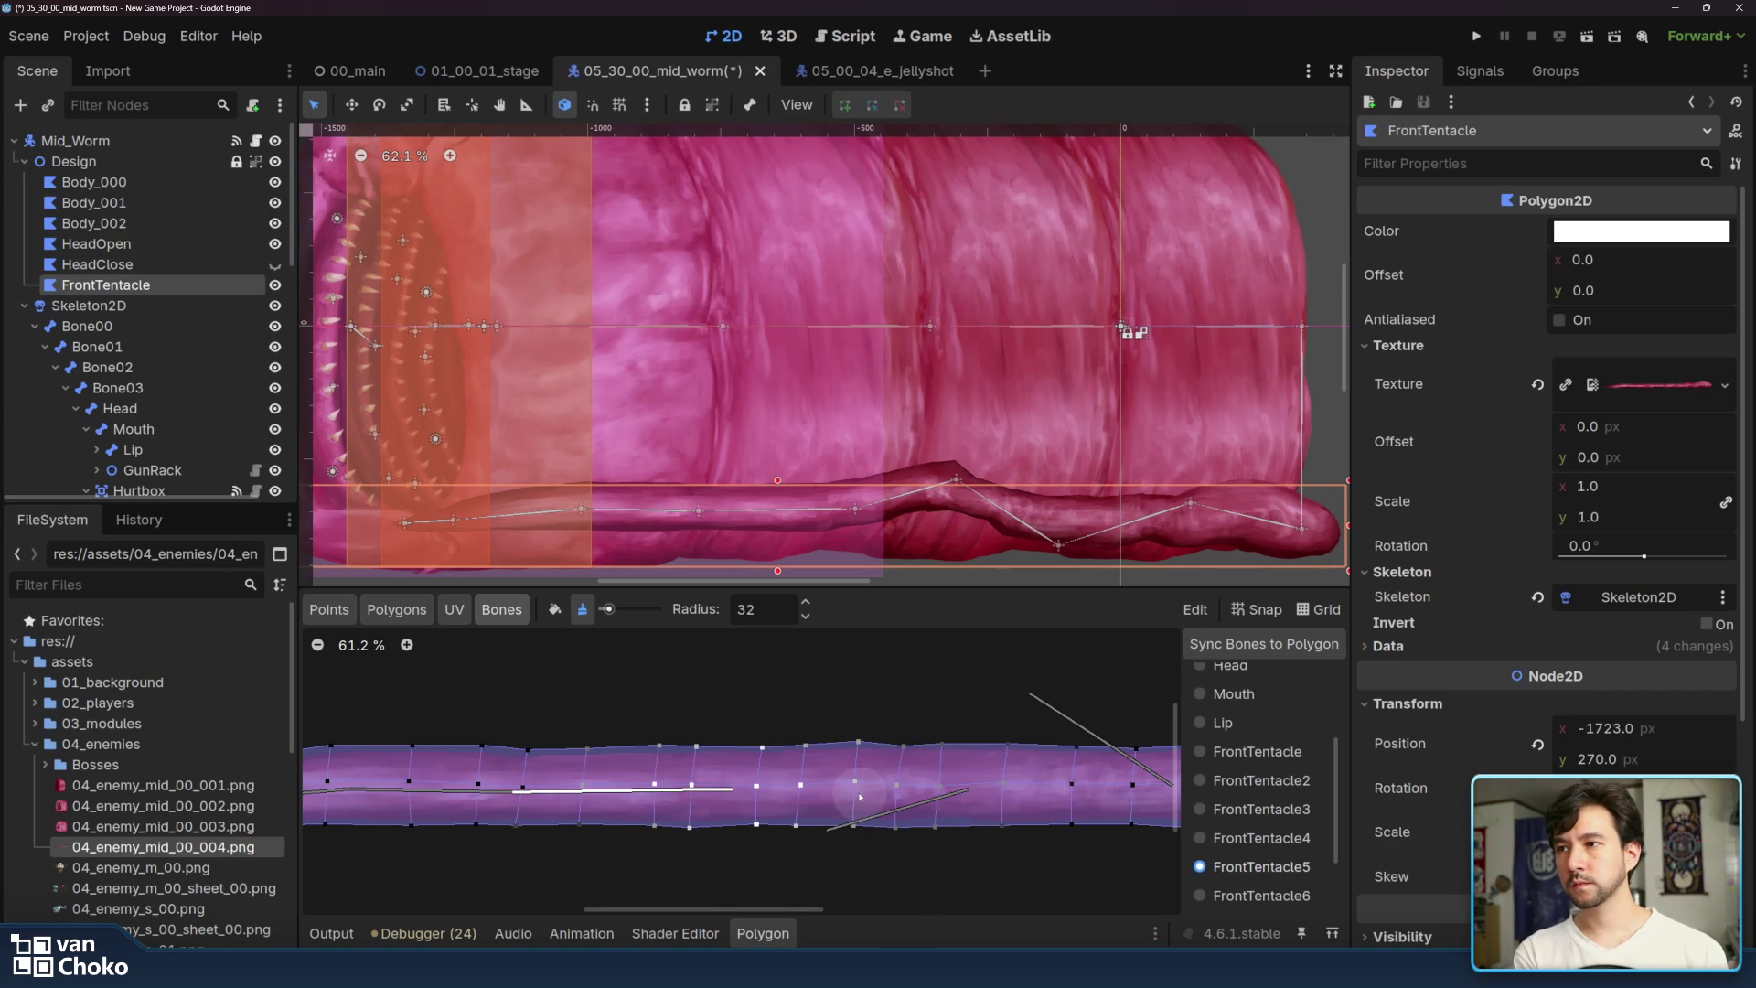
pyautogui.moveTo(855, 524)
pyautogui.mouseDown()
pyautogui.moveTo(913, 397)
pyautogui.moveTo(838, 483)
pyautogui.moveTo(915, 366)
pyautogui.moveTo(864, 483)
pyautogui.moveTo(971, 512)
pyautogui.moveTo(1021, 607)
pyautogui.moveTo(956, 550)
pyautogui.moveTo(947, 437)
pyautogui.moveTo(950, 514)
pyautogui.moveTo(949, 456)
pyautogui.moveTo(940, 493)
pyautogui.mouseUp()
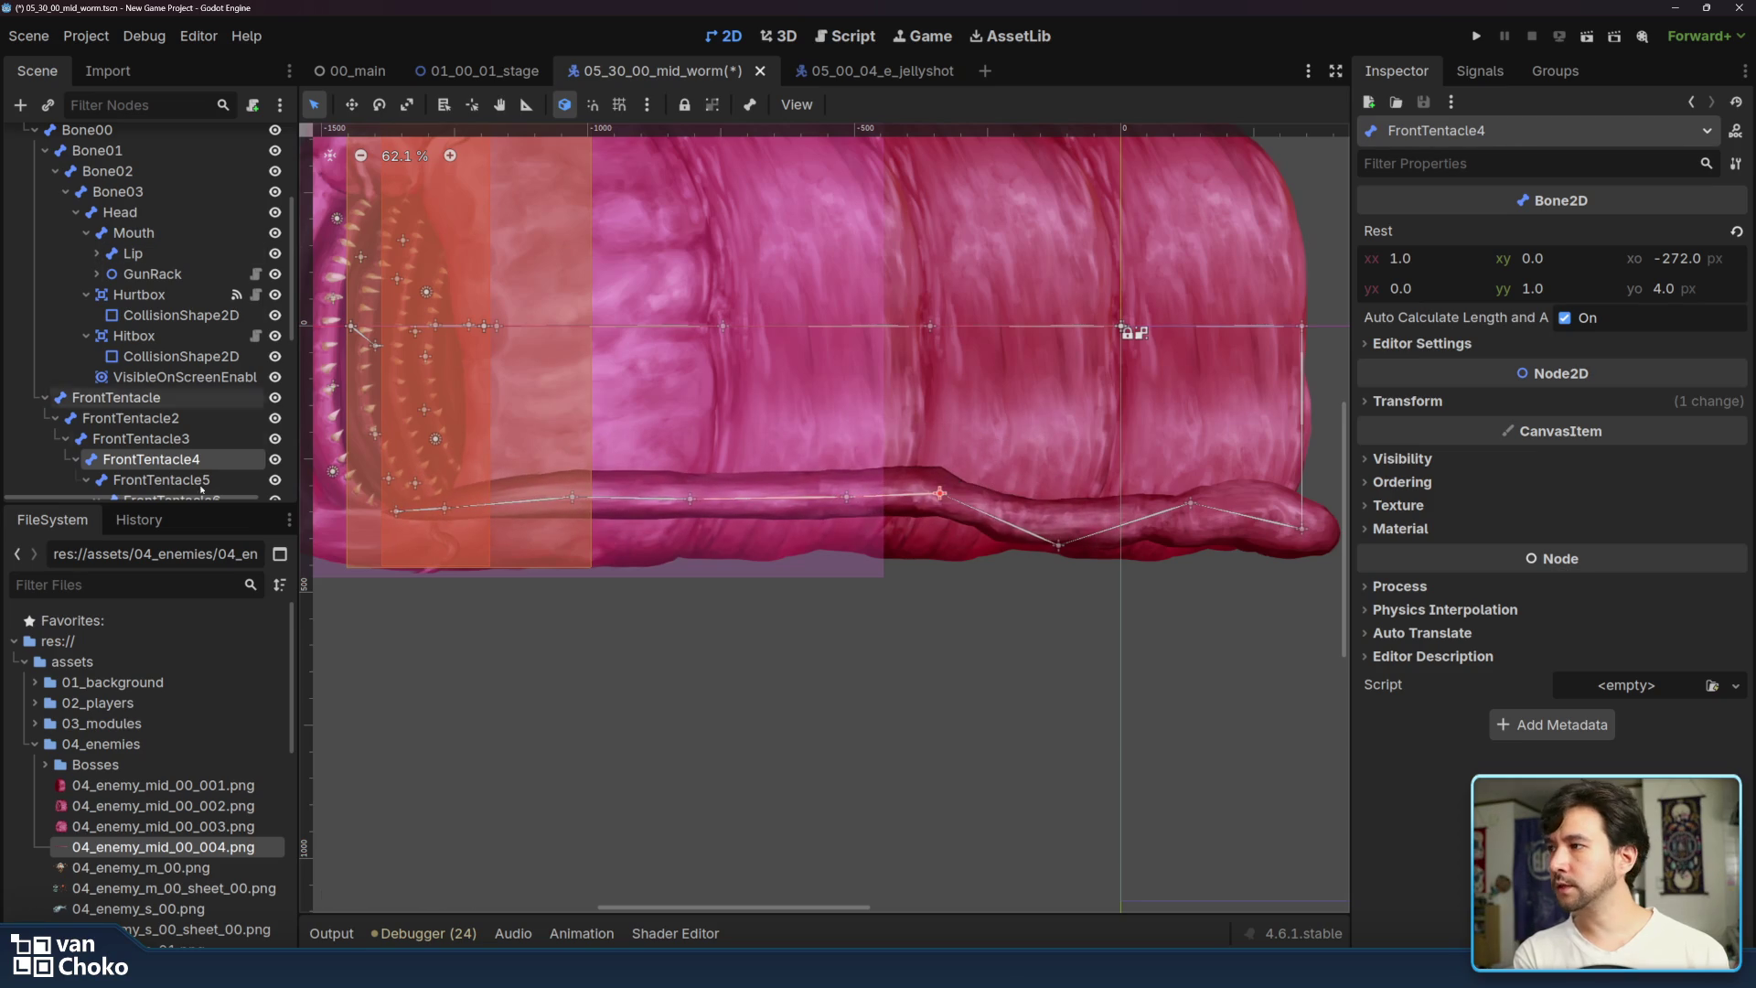
pyautogui.scroll(3, 137, 257)
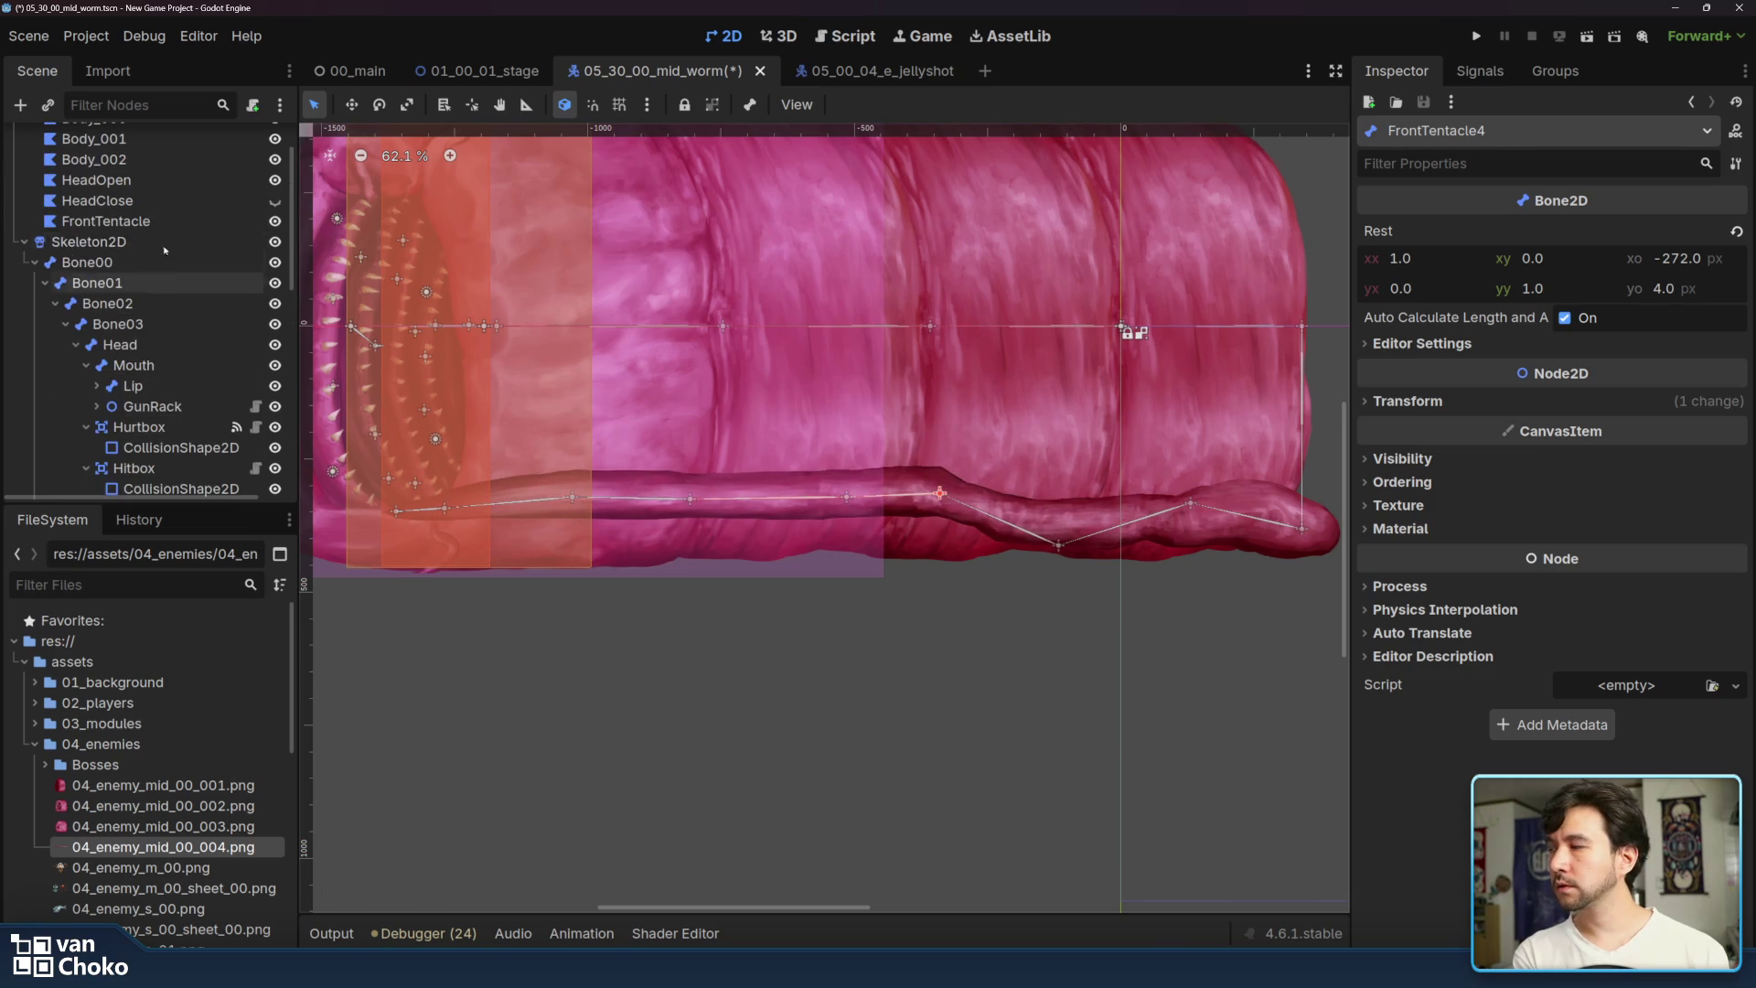
pyautogui.click(101, 220)
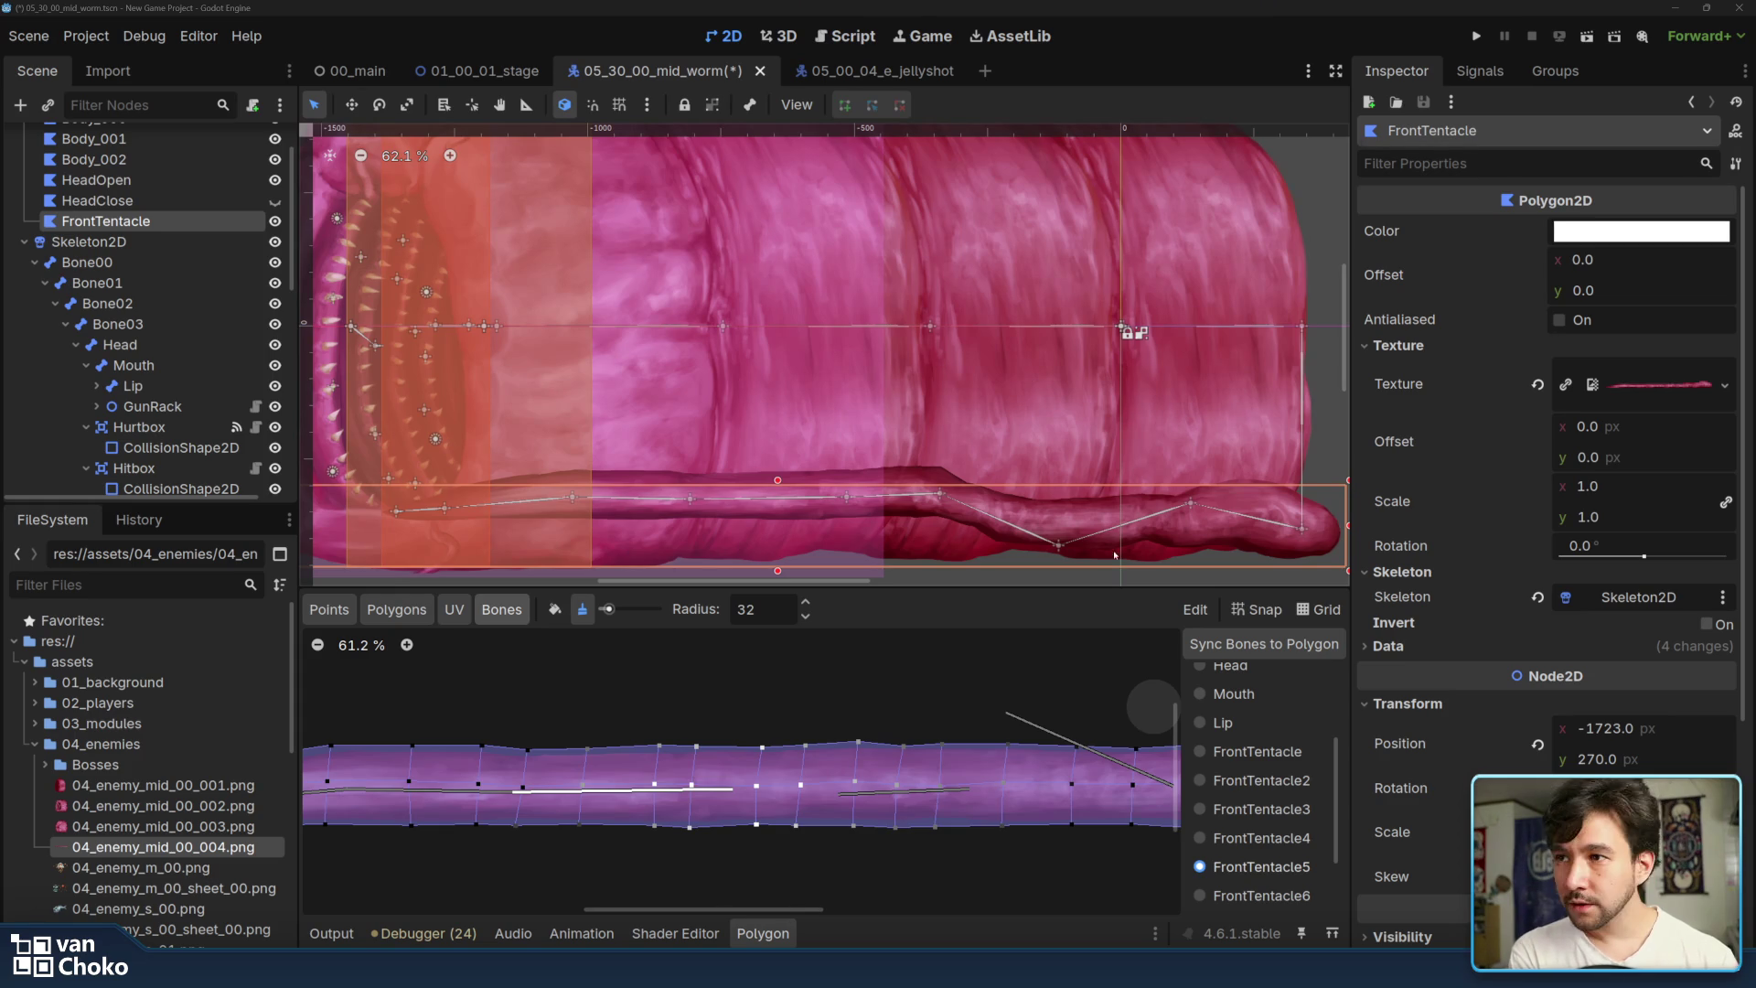
# - Raise FrontTentacle5 to test the bend, then reopen FrontTentacle's bone weights
pyautogui.scroll(-3, 990, 399)
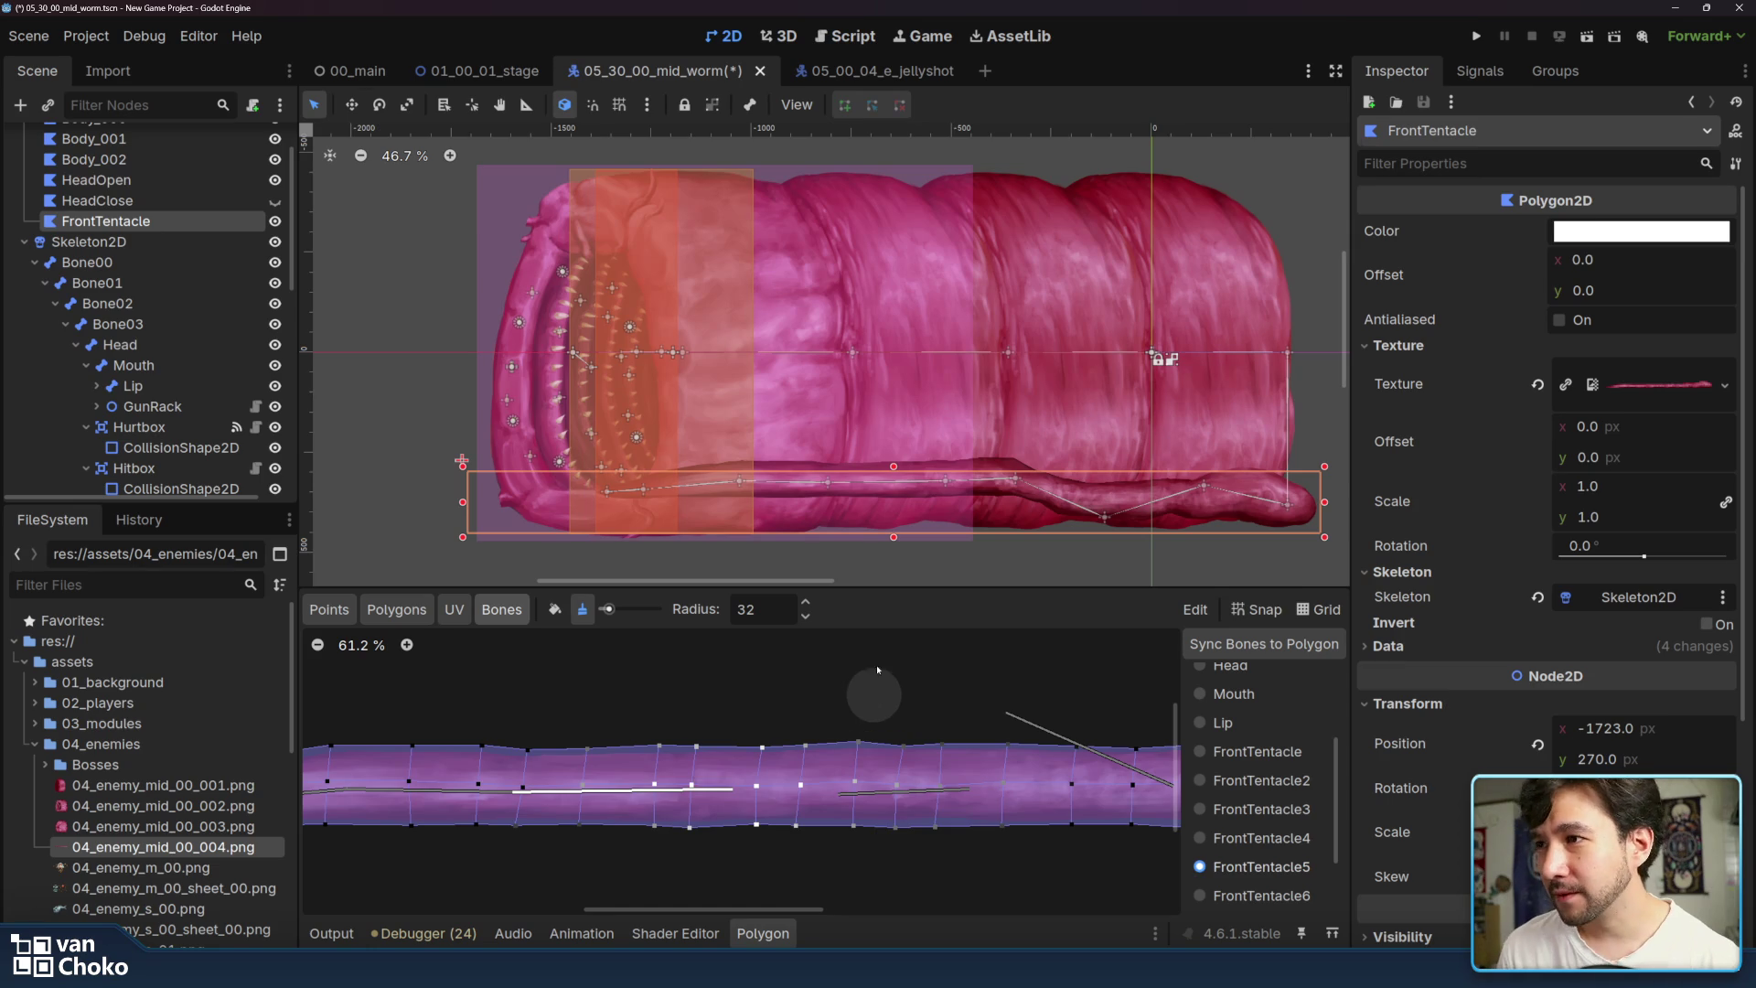
pyautogui.moveTo(945, 483)
pyautogui.mouseDown()
pyautogui.moveTo(954, 426)
pyautogui.moveTo(947, 511)
pyautogui.moveTo(948, 436)
pyautogui.mouseUp()
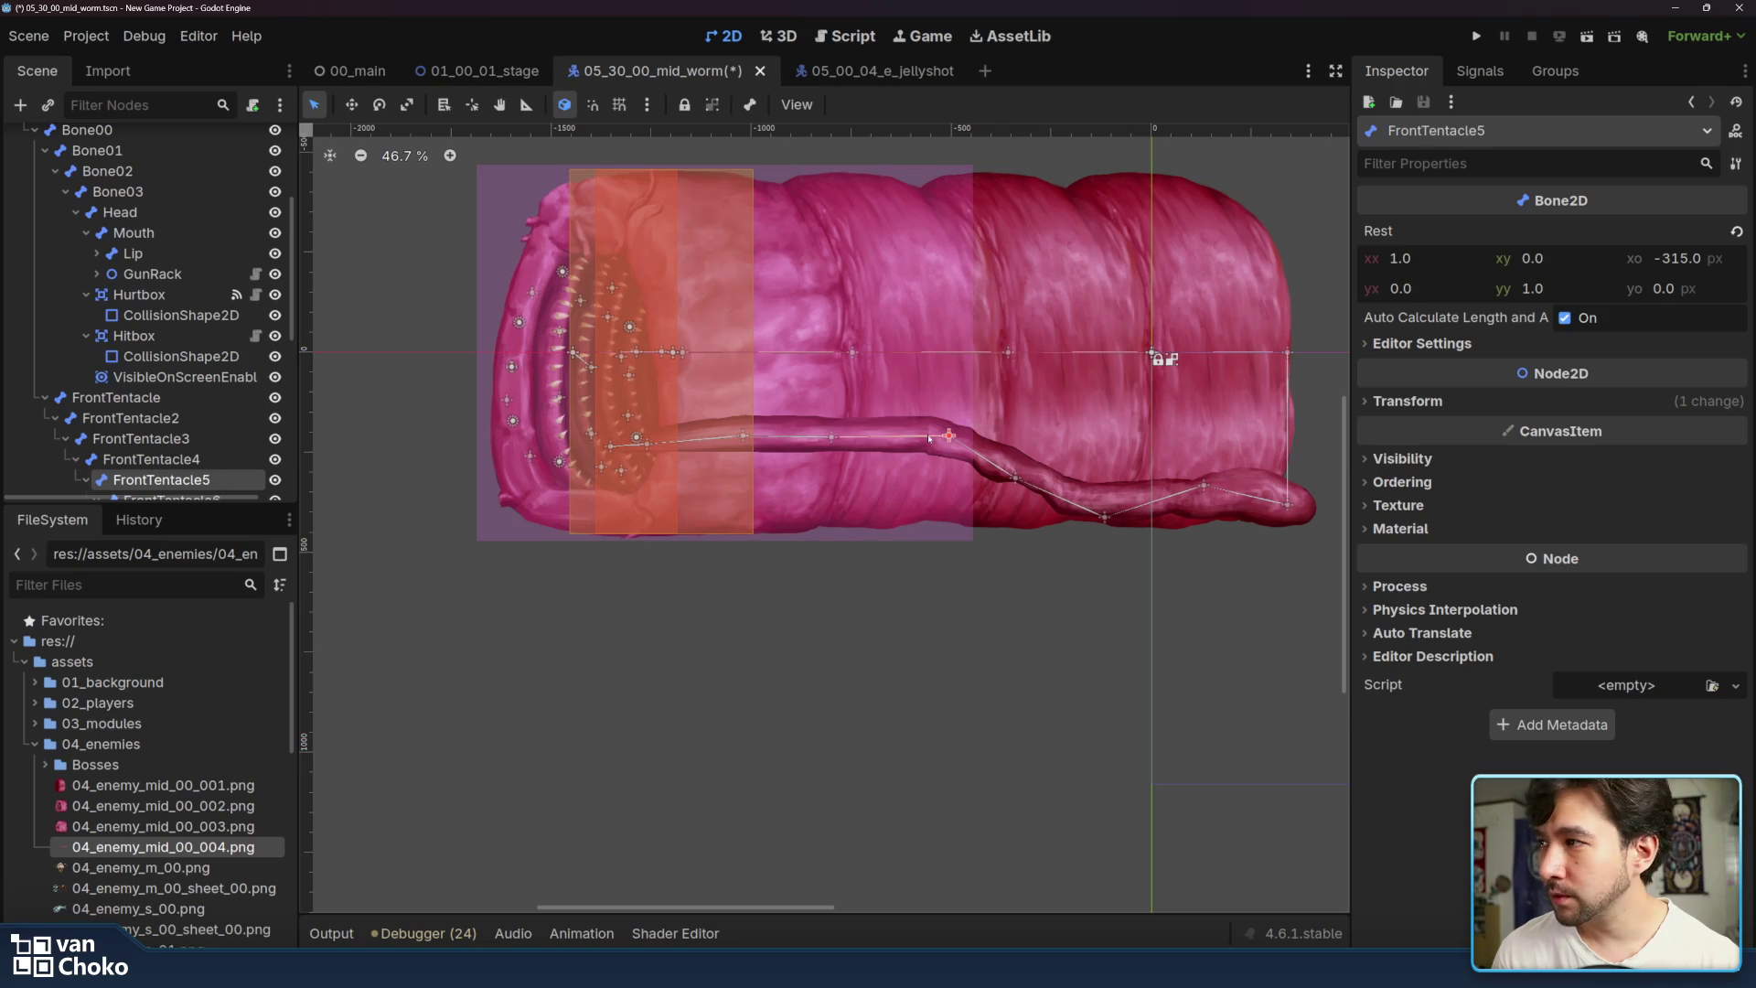
pyautogui.scroll(3, 187, 242)
pyautogui.click(183, 221)
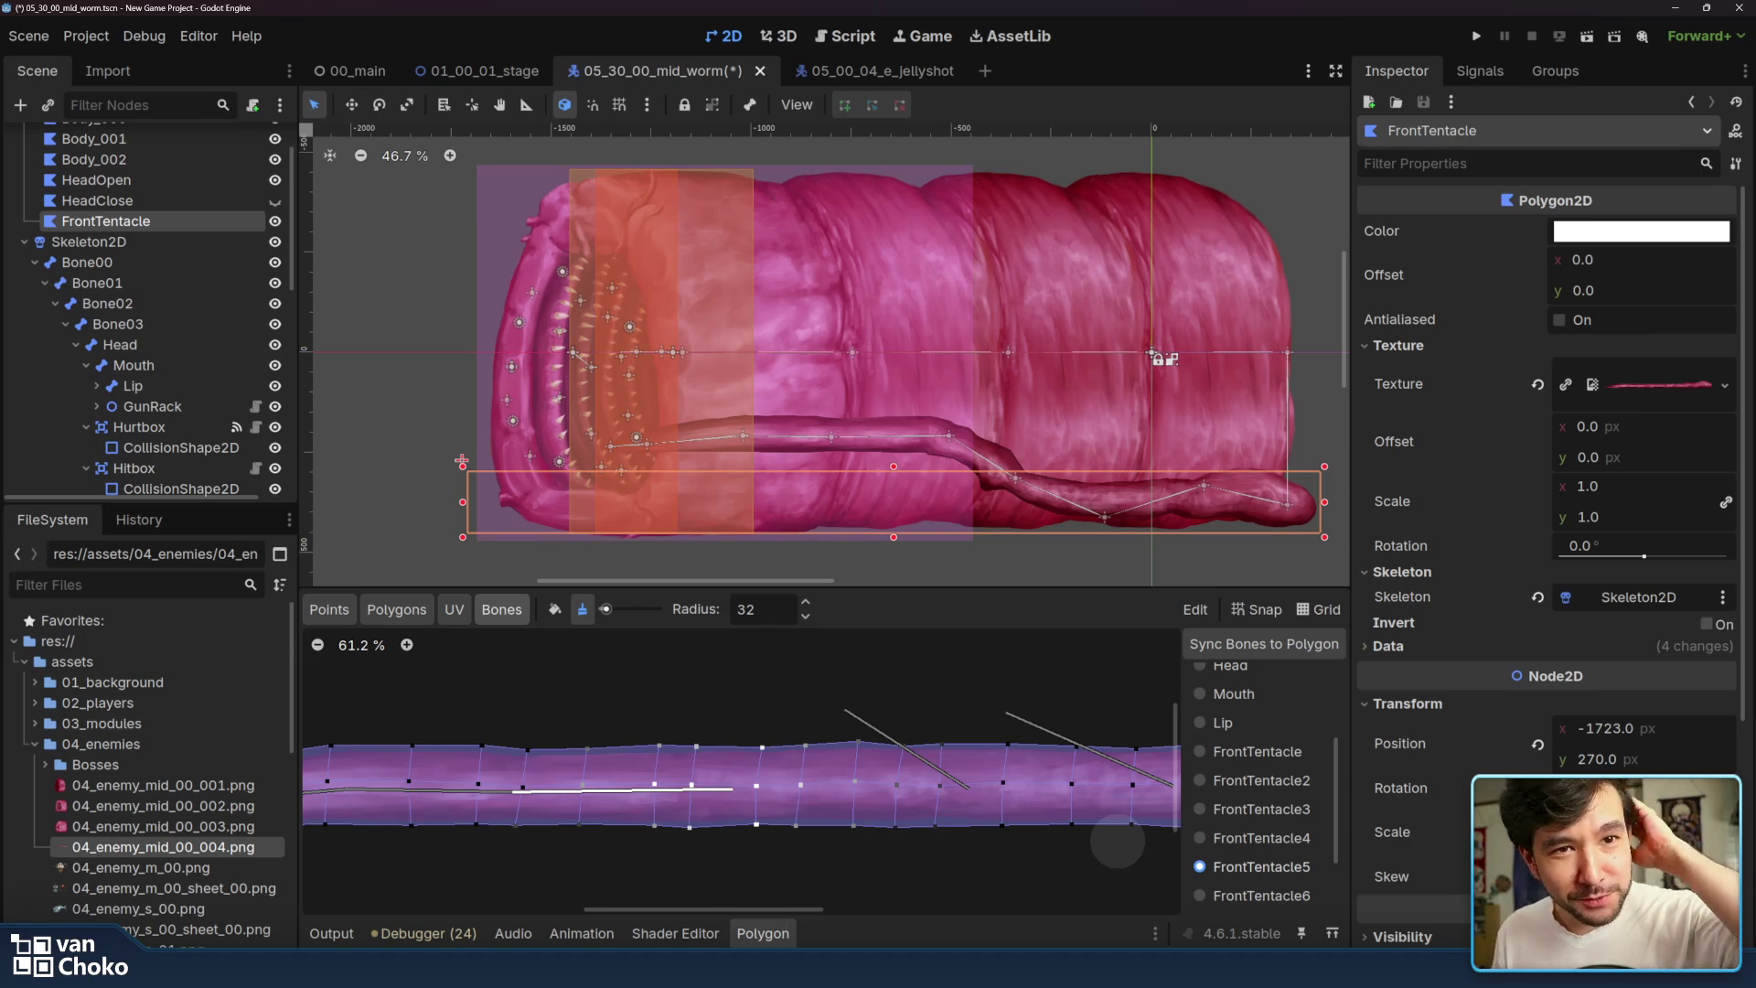
# - Run the game, choose Start, and fly the ship through Stage 1 until Game Over
pyautogui.click(1476, 36)
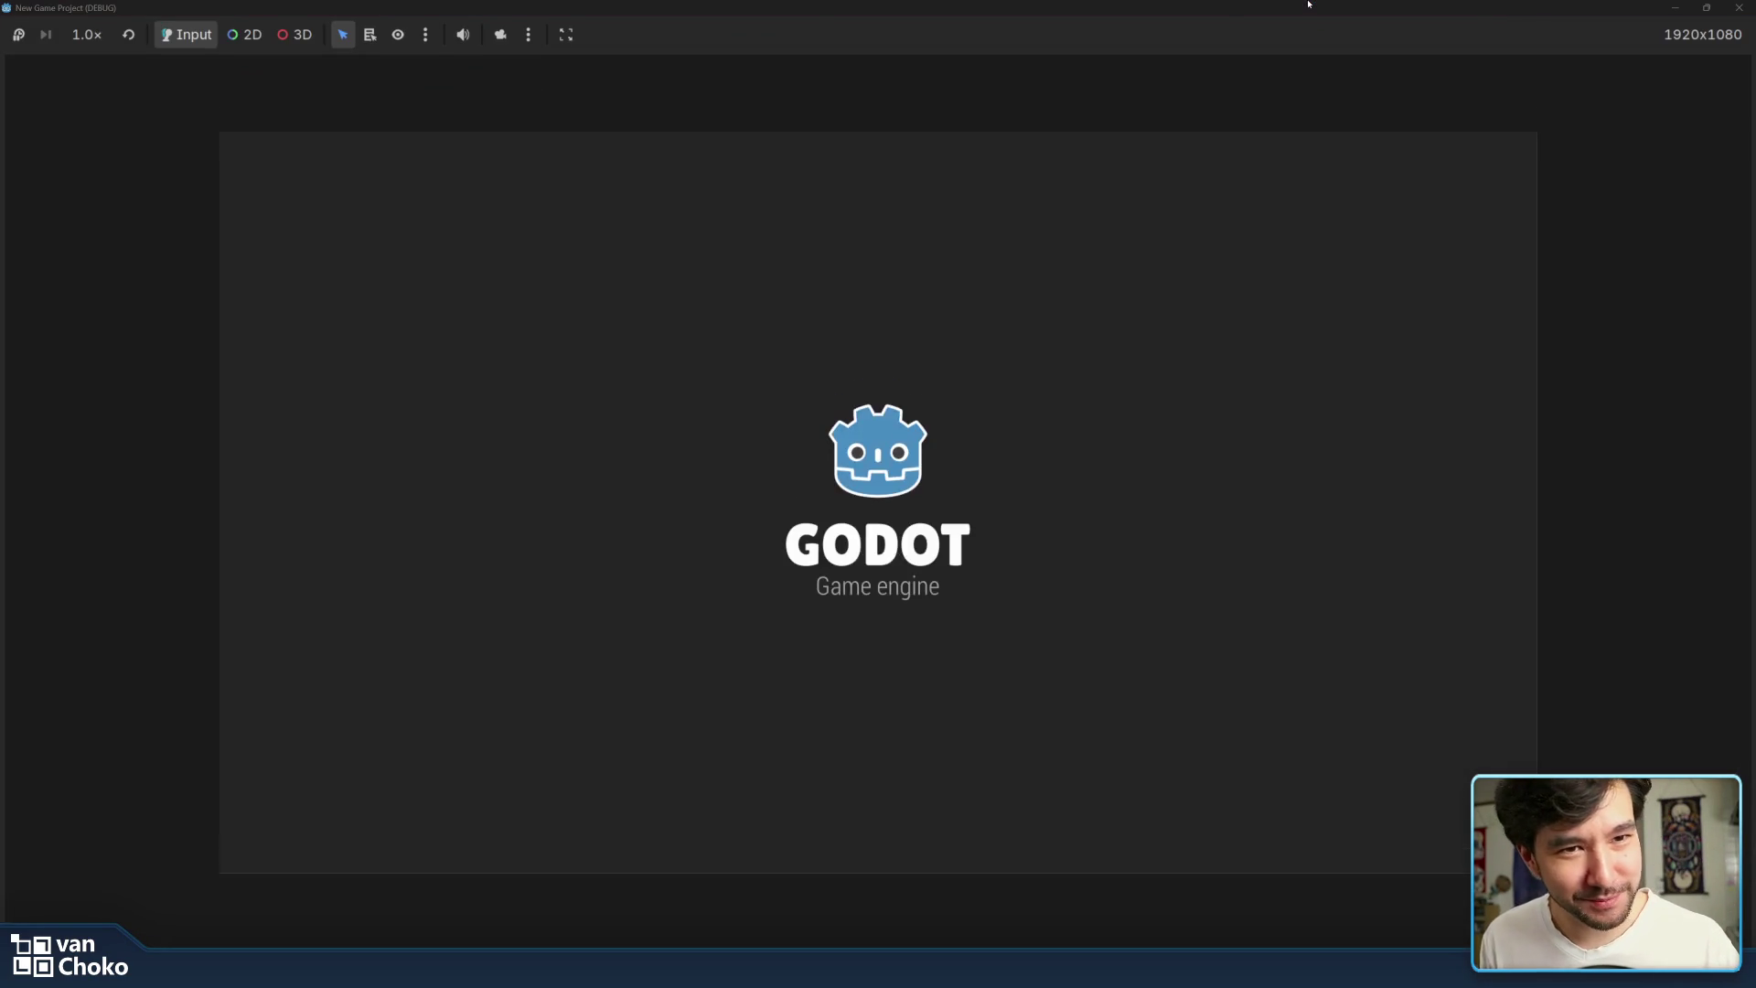
pyautogui.press('Right')
pyautogui.press('Left')
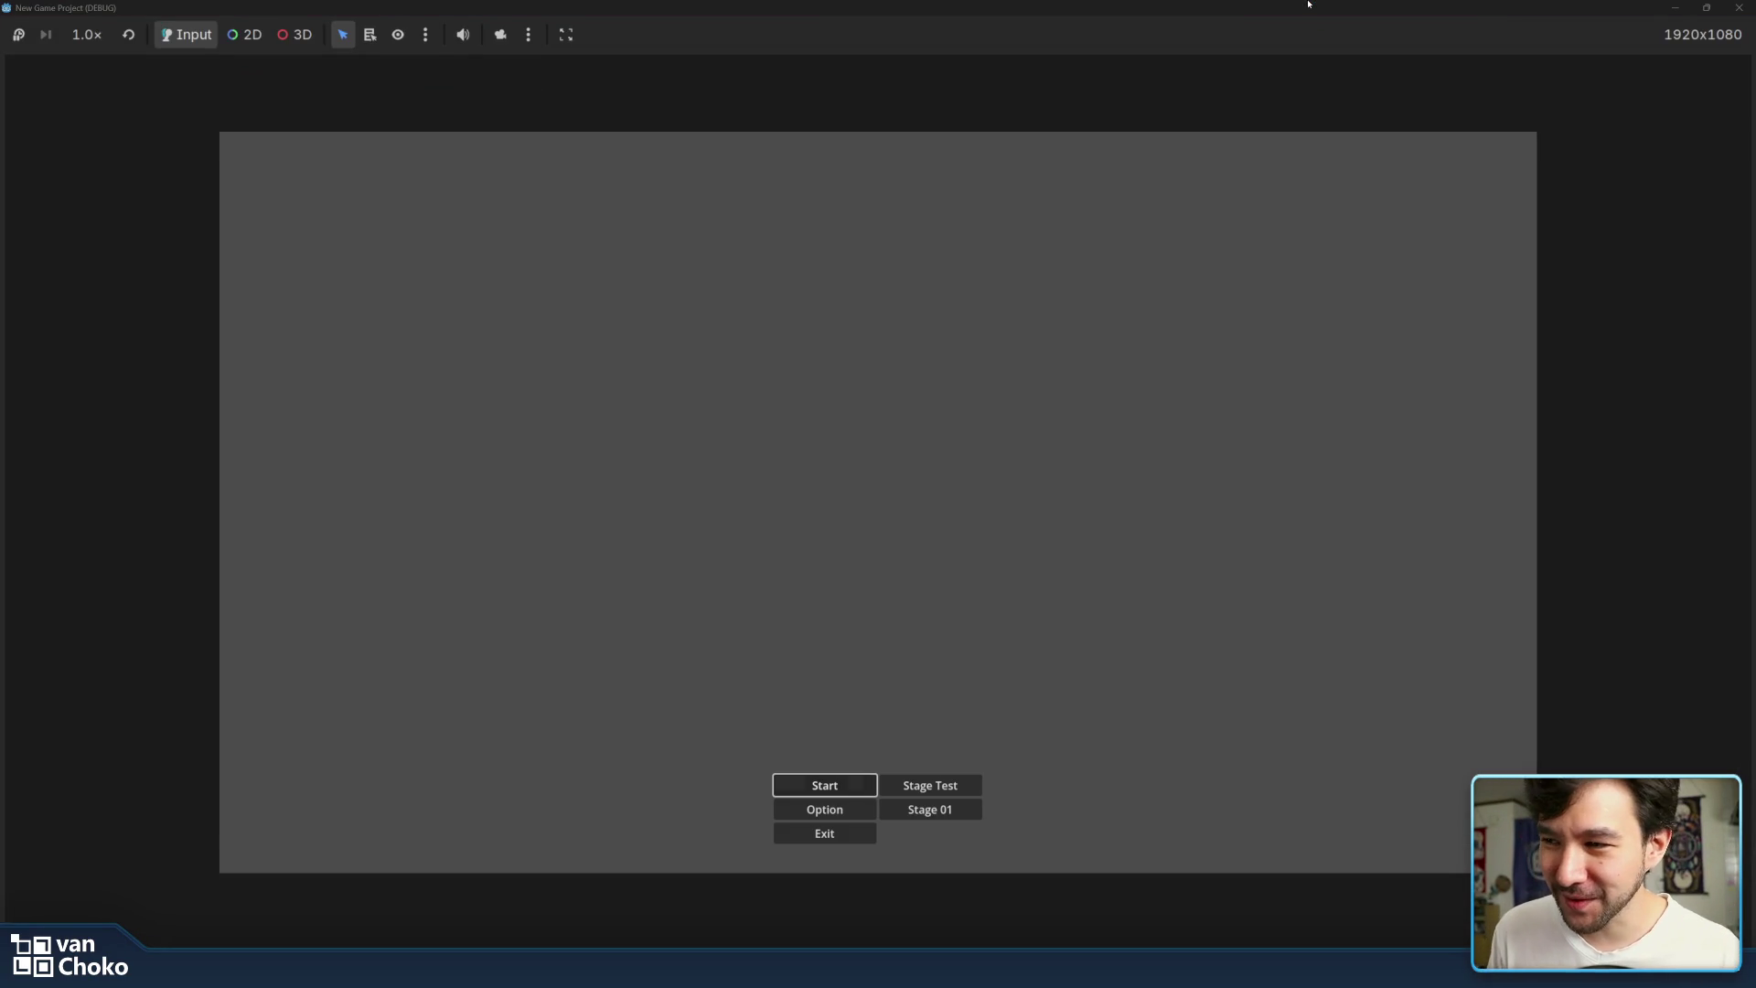
pyautogui.press('Return')
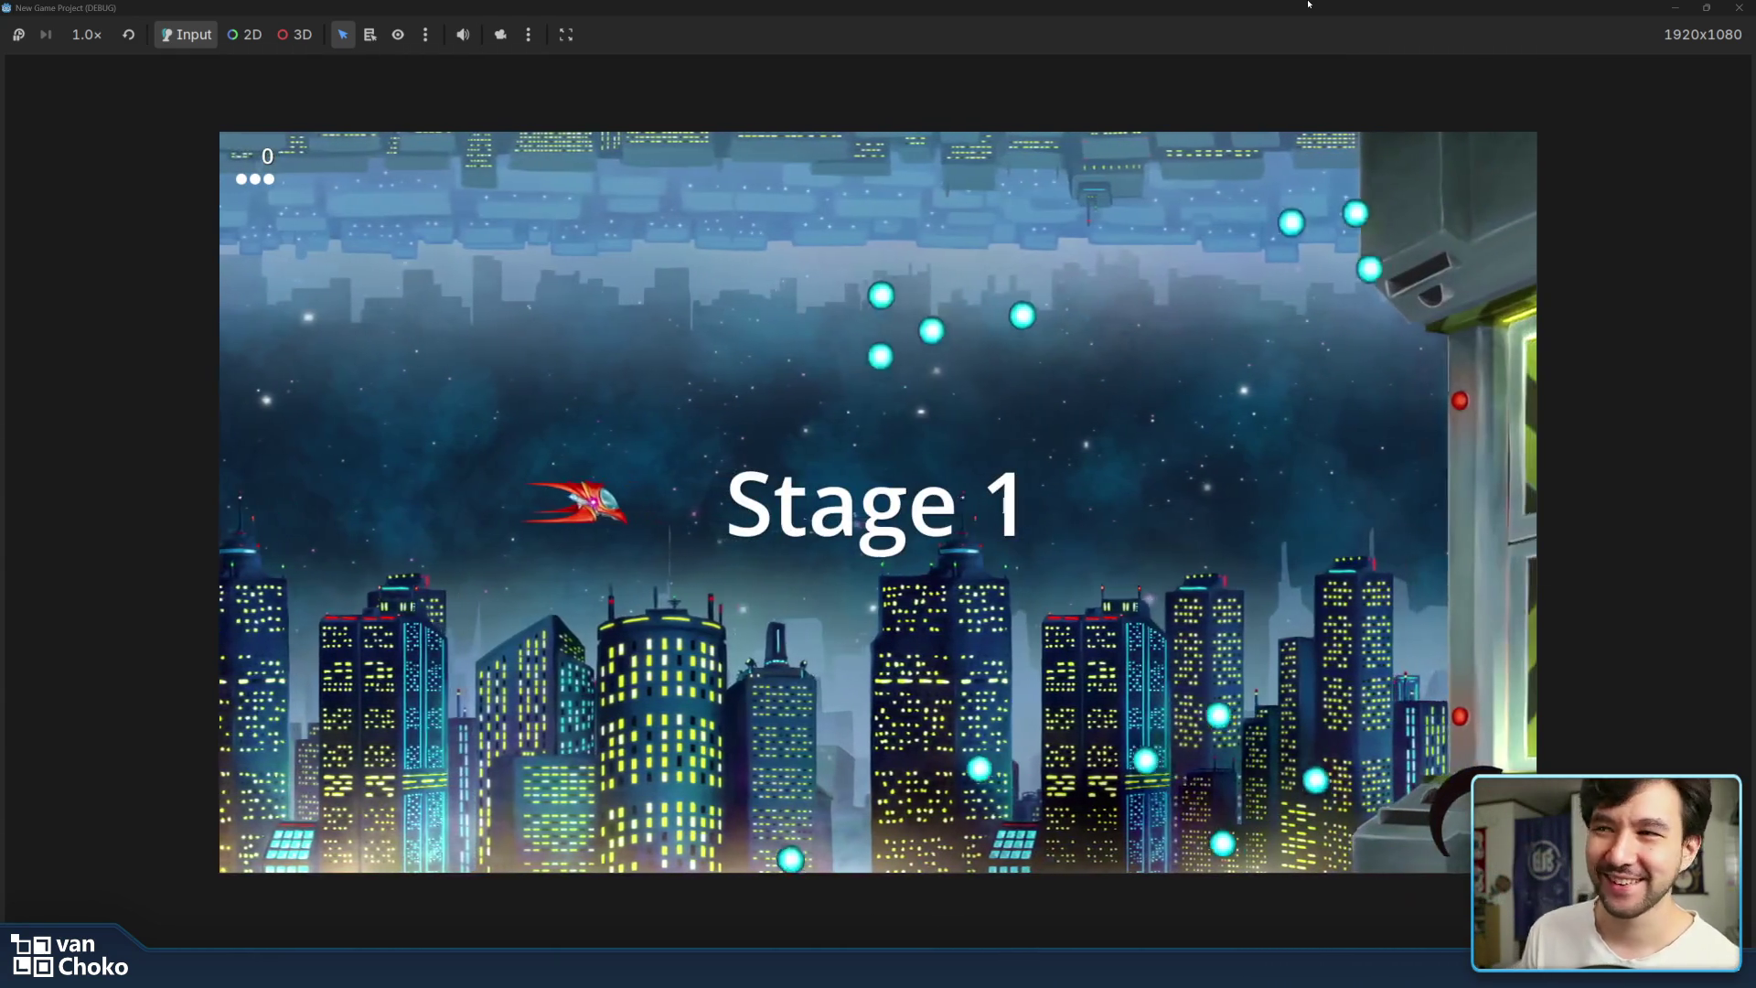
pyautogui.press('Down')
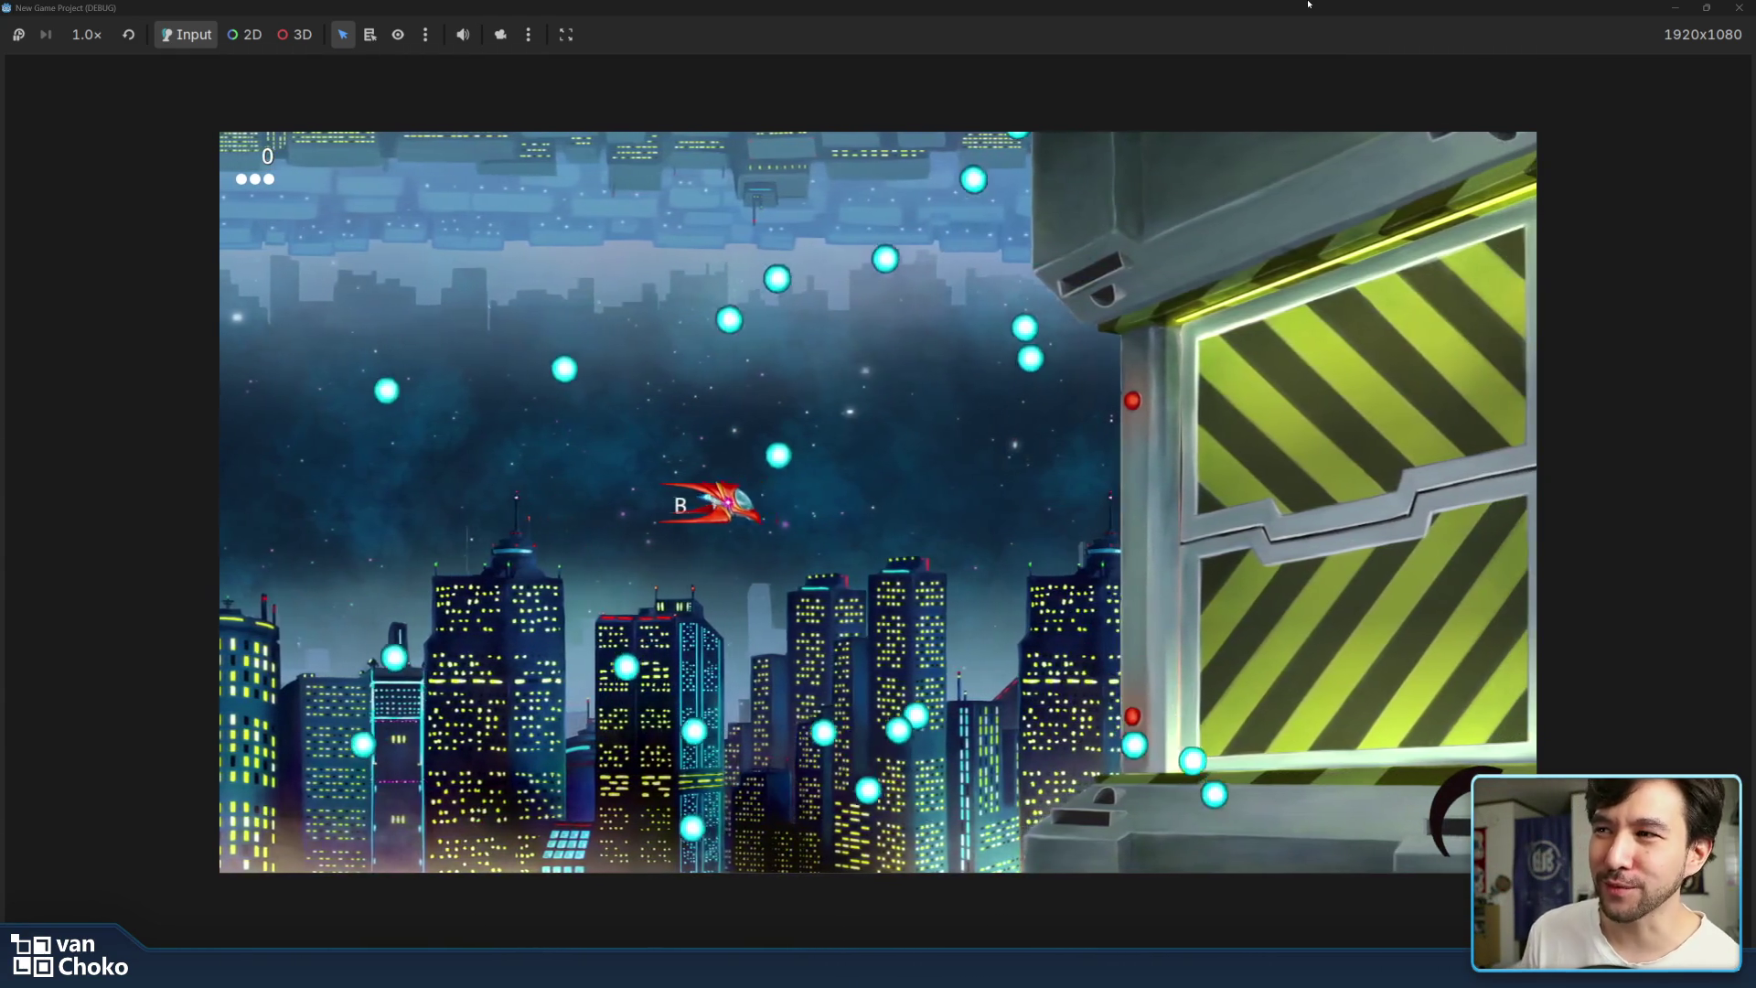
pyautogui.press('Left')
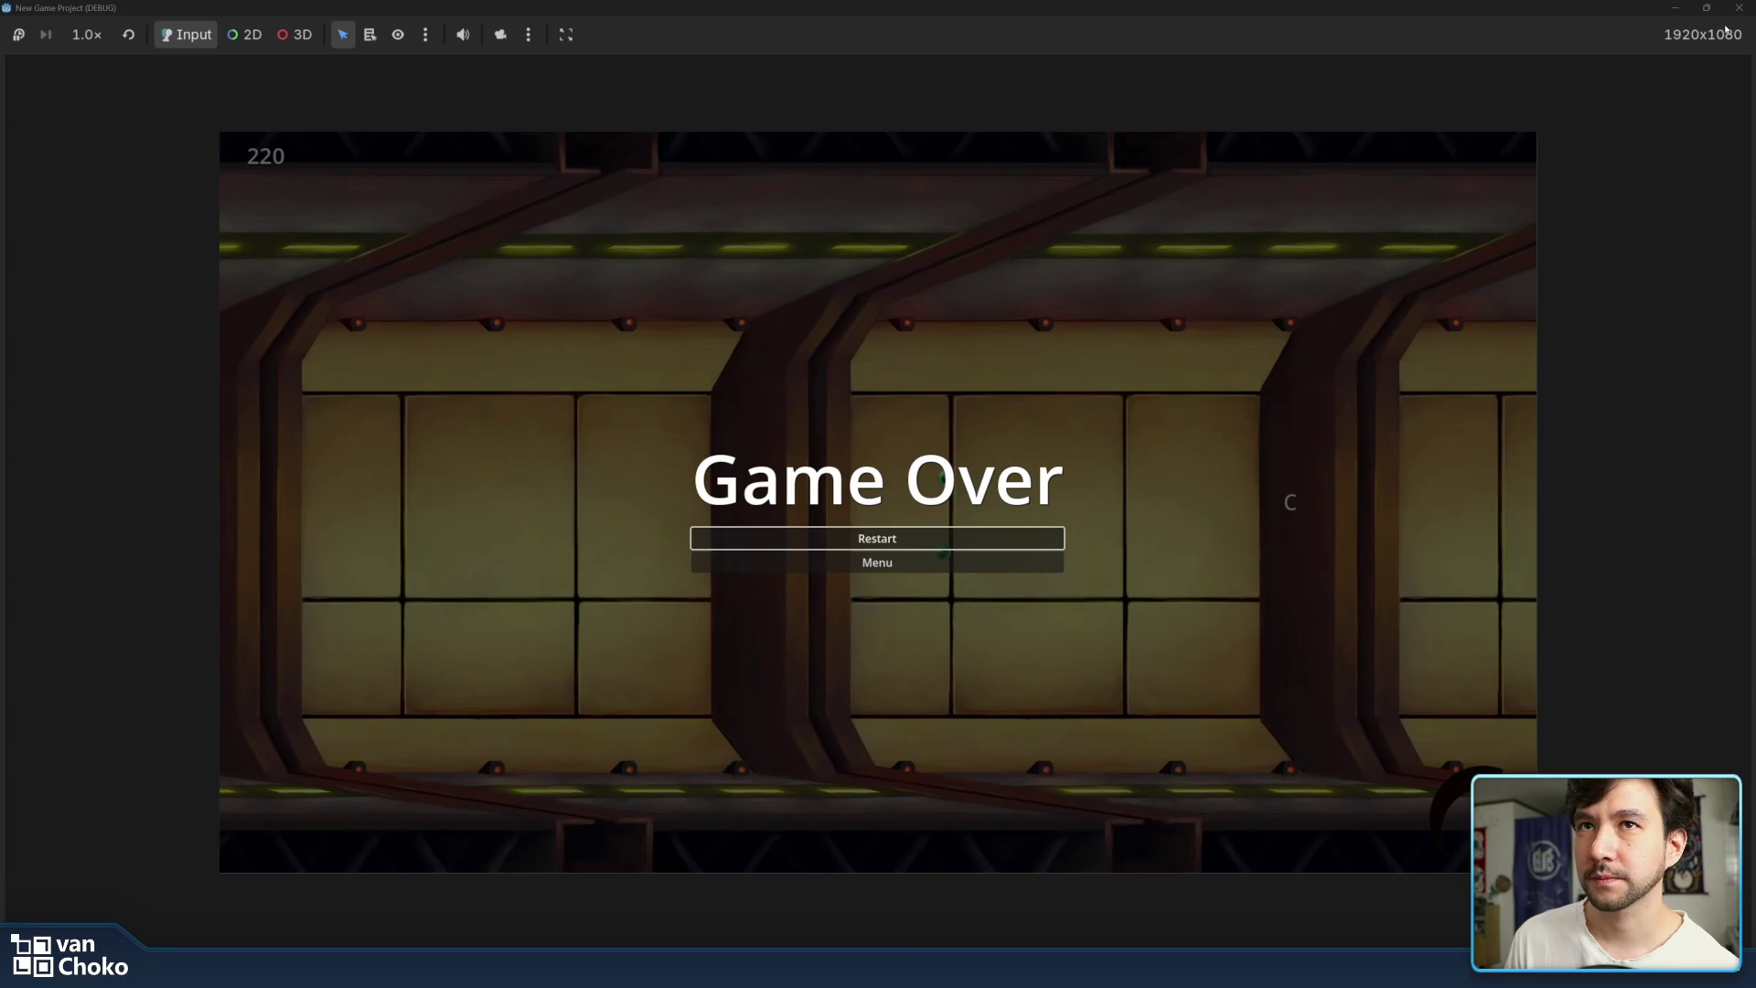
pyautogui.click(1740, 10)
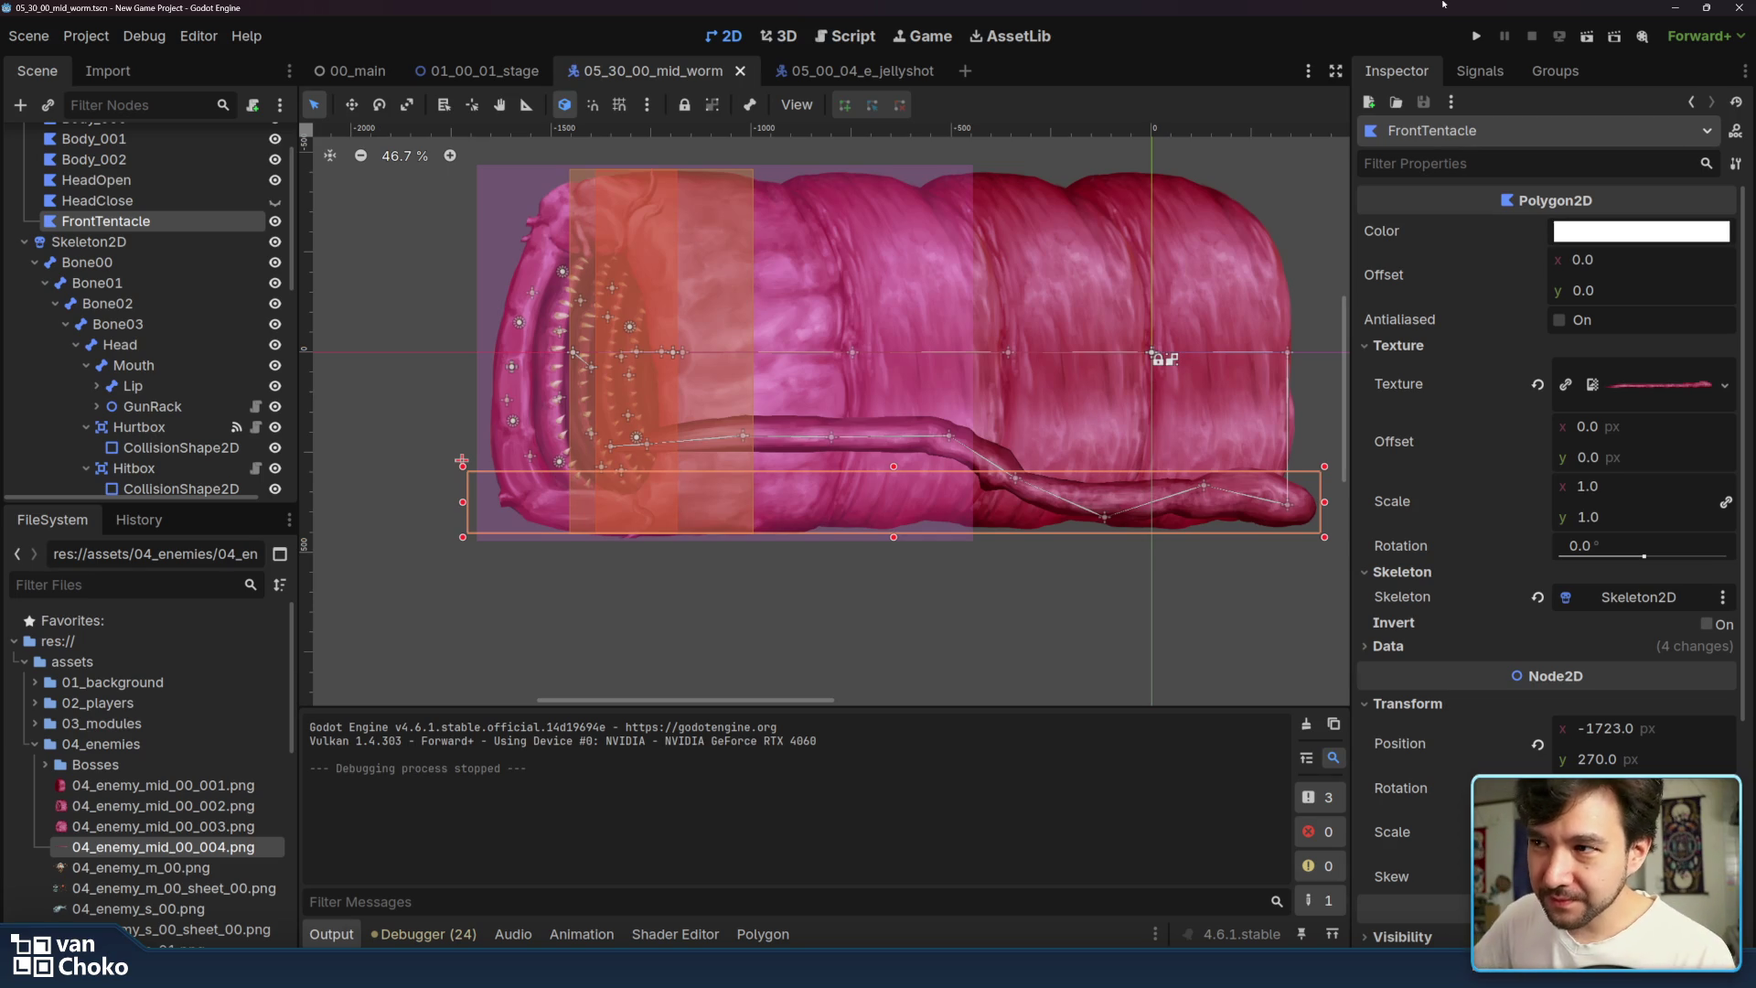
# - Zoom the 2D view in on the tentacle and reselect HeadClose and FrontTentacle in the Scene tree
pyautogui.scroll(5, 1122, 472)
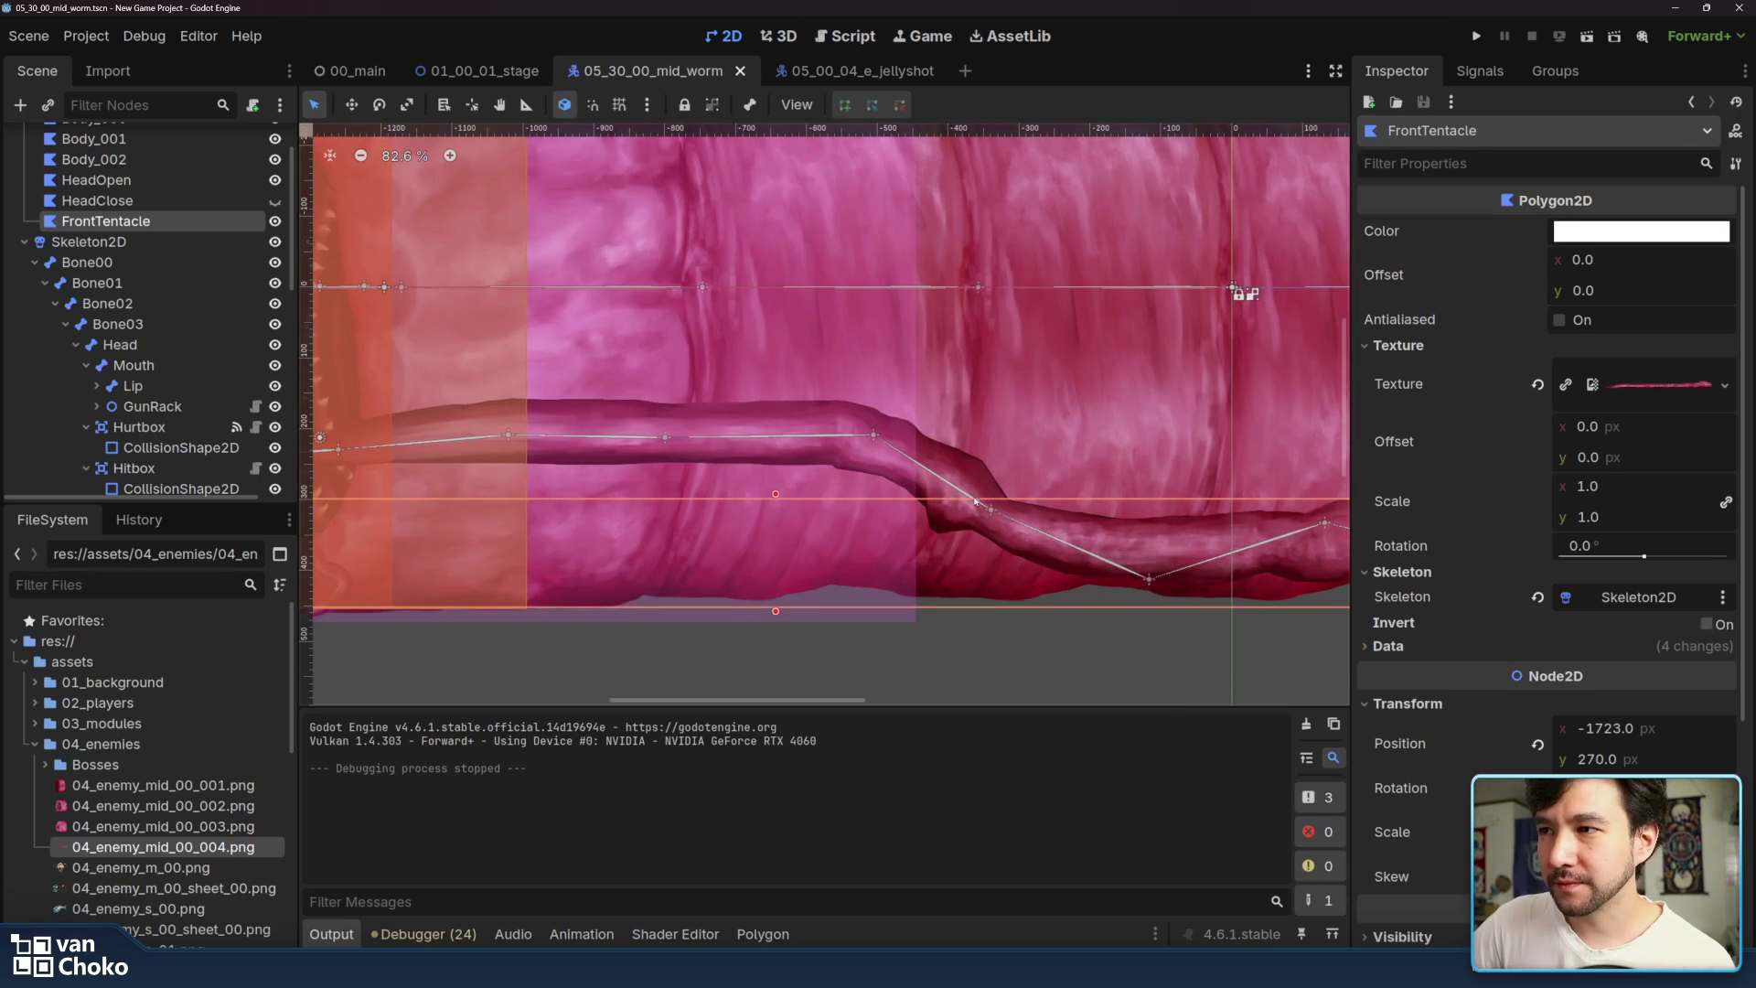
pyautogui.click(503, 605)
pyautogui.click(503, 604)
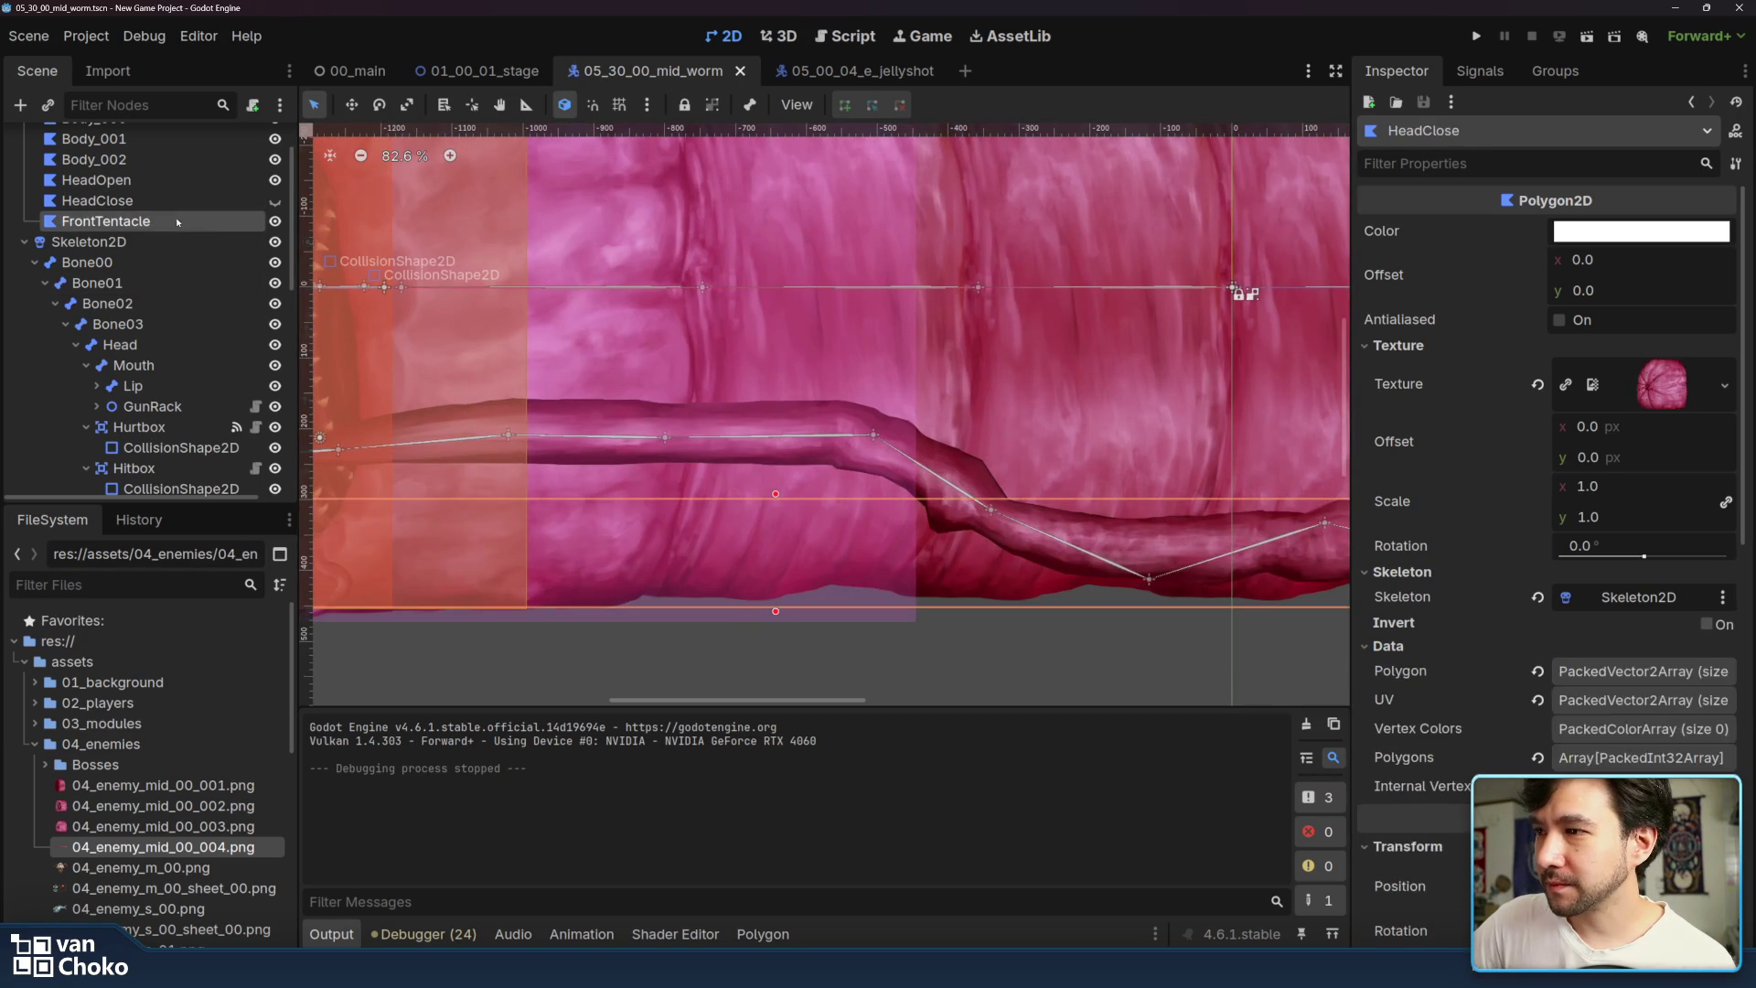
pyautogui.click(503, 605)
# - Paint FrontTentacle5 weight onto the tentacle's middle, toggling Paint/Unpaint; the polygon gets nudged to -1729, 290
pyautogui.click(662, 680)
pyautogui.click(763, 934)
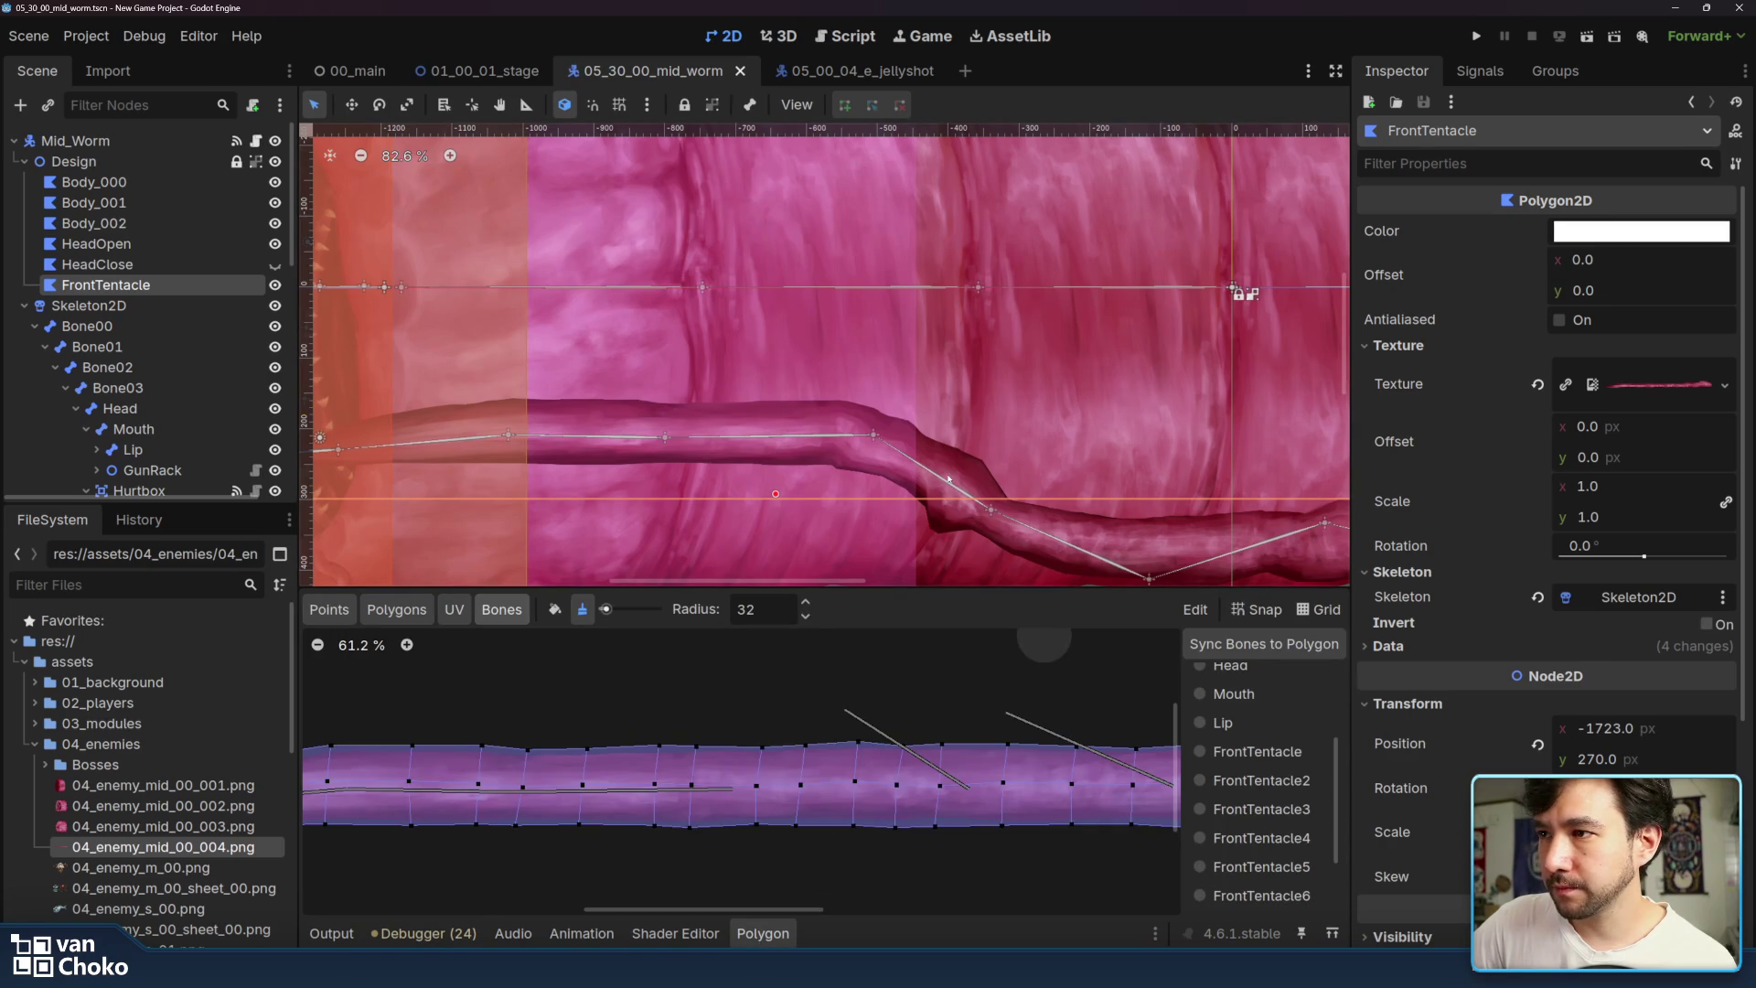
pyautogui.click(1262, 838)
pyautogui.click(1284, 869)
pyautogui.moveTo(846, 836); pyautogui.dragTo(835, 837)
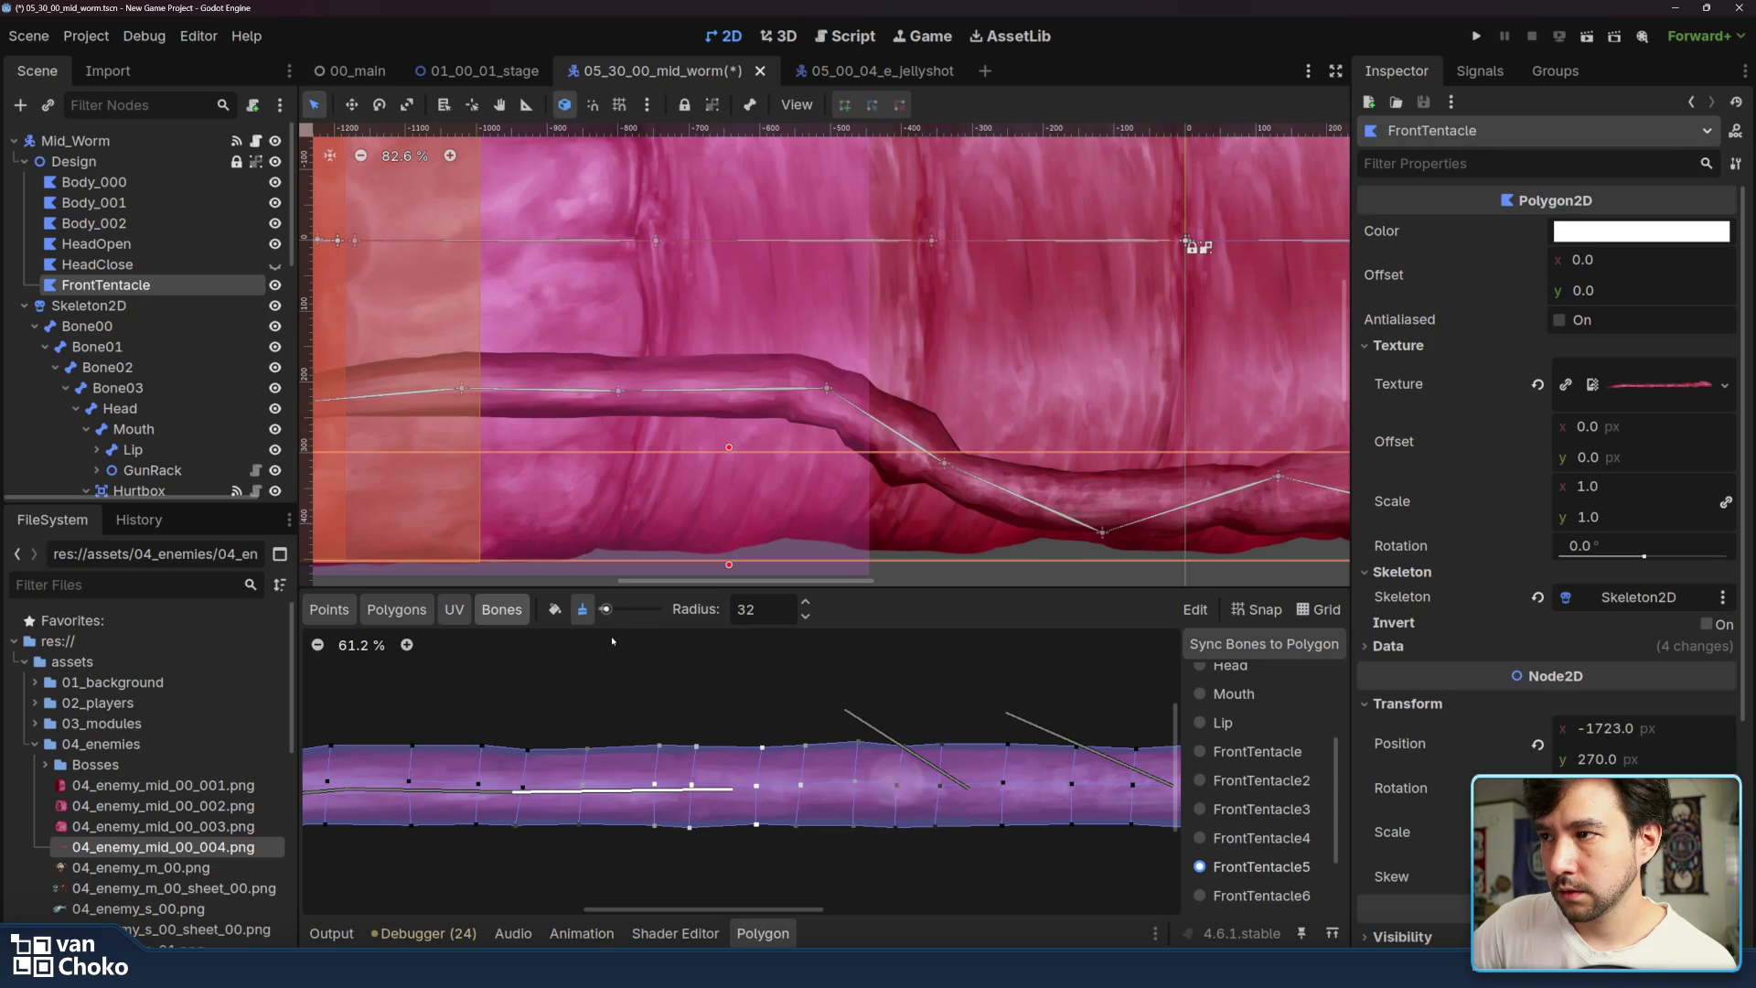
pyautogui.click(554, 609)
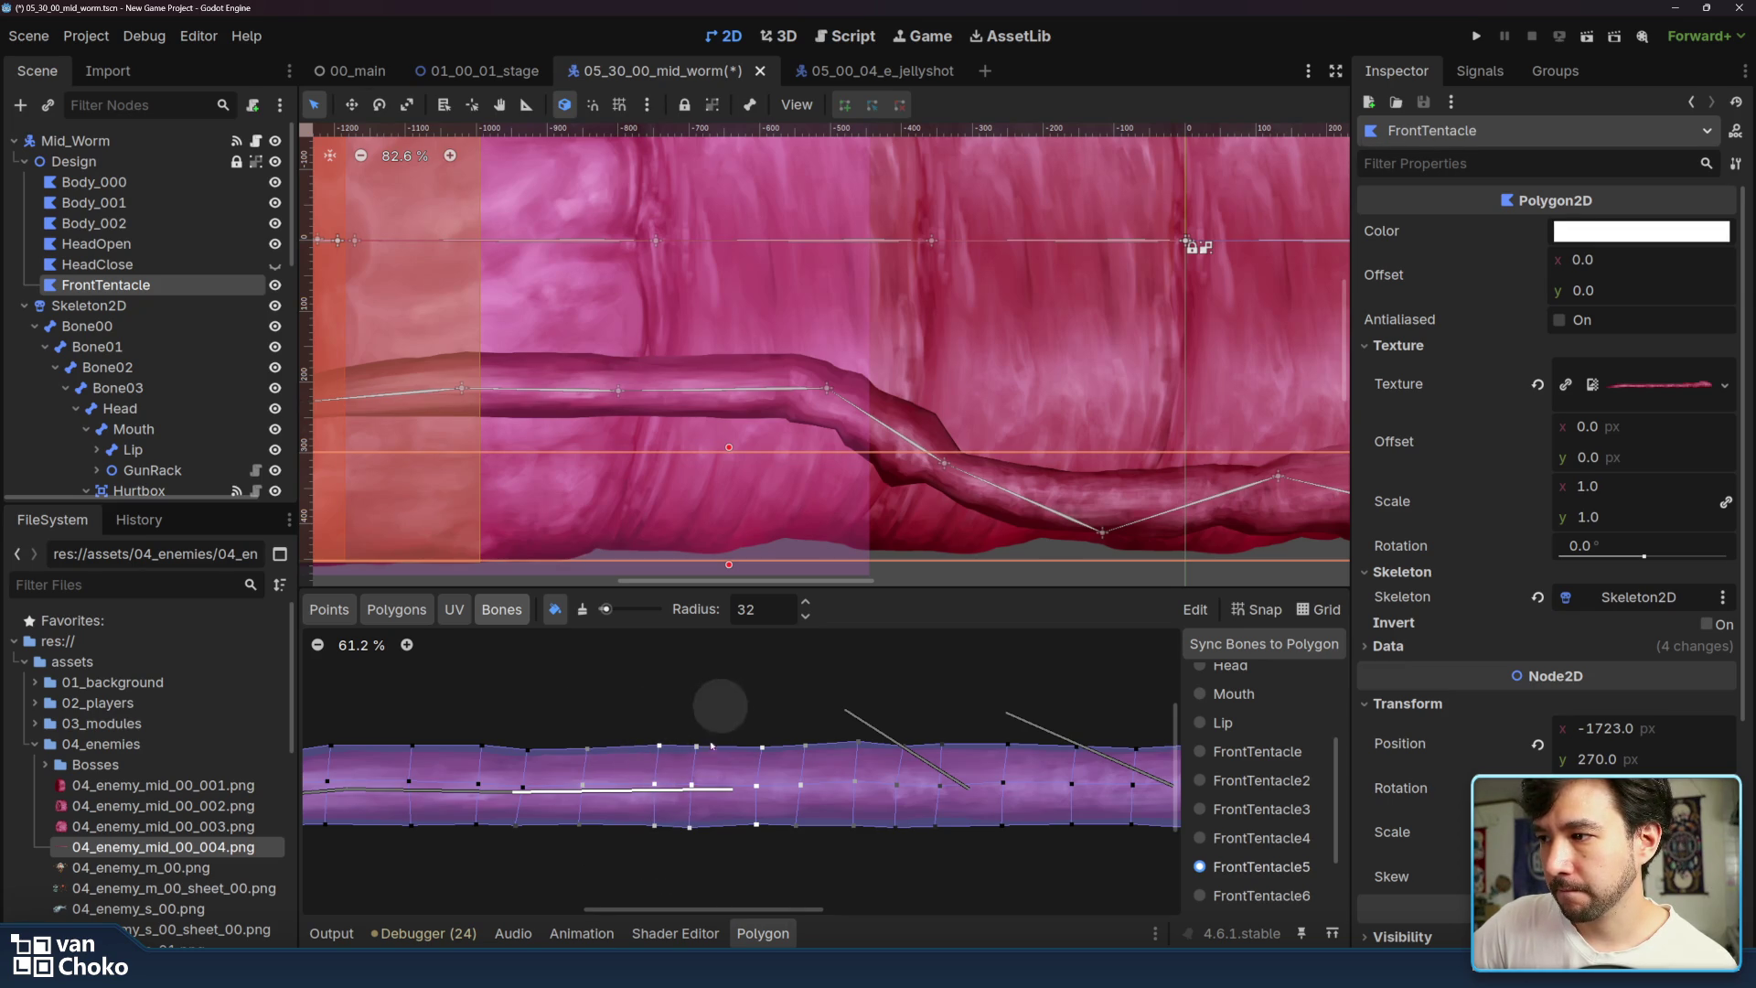
pyautogui.click(582, 610)
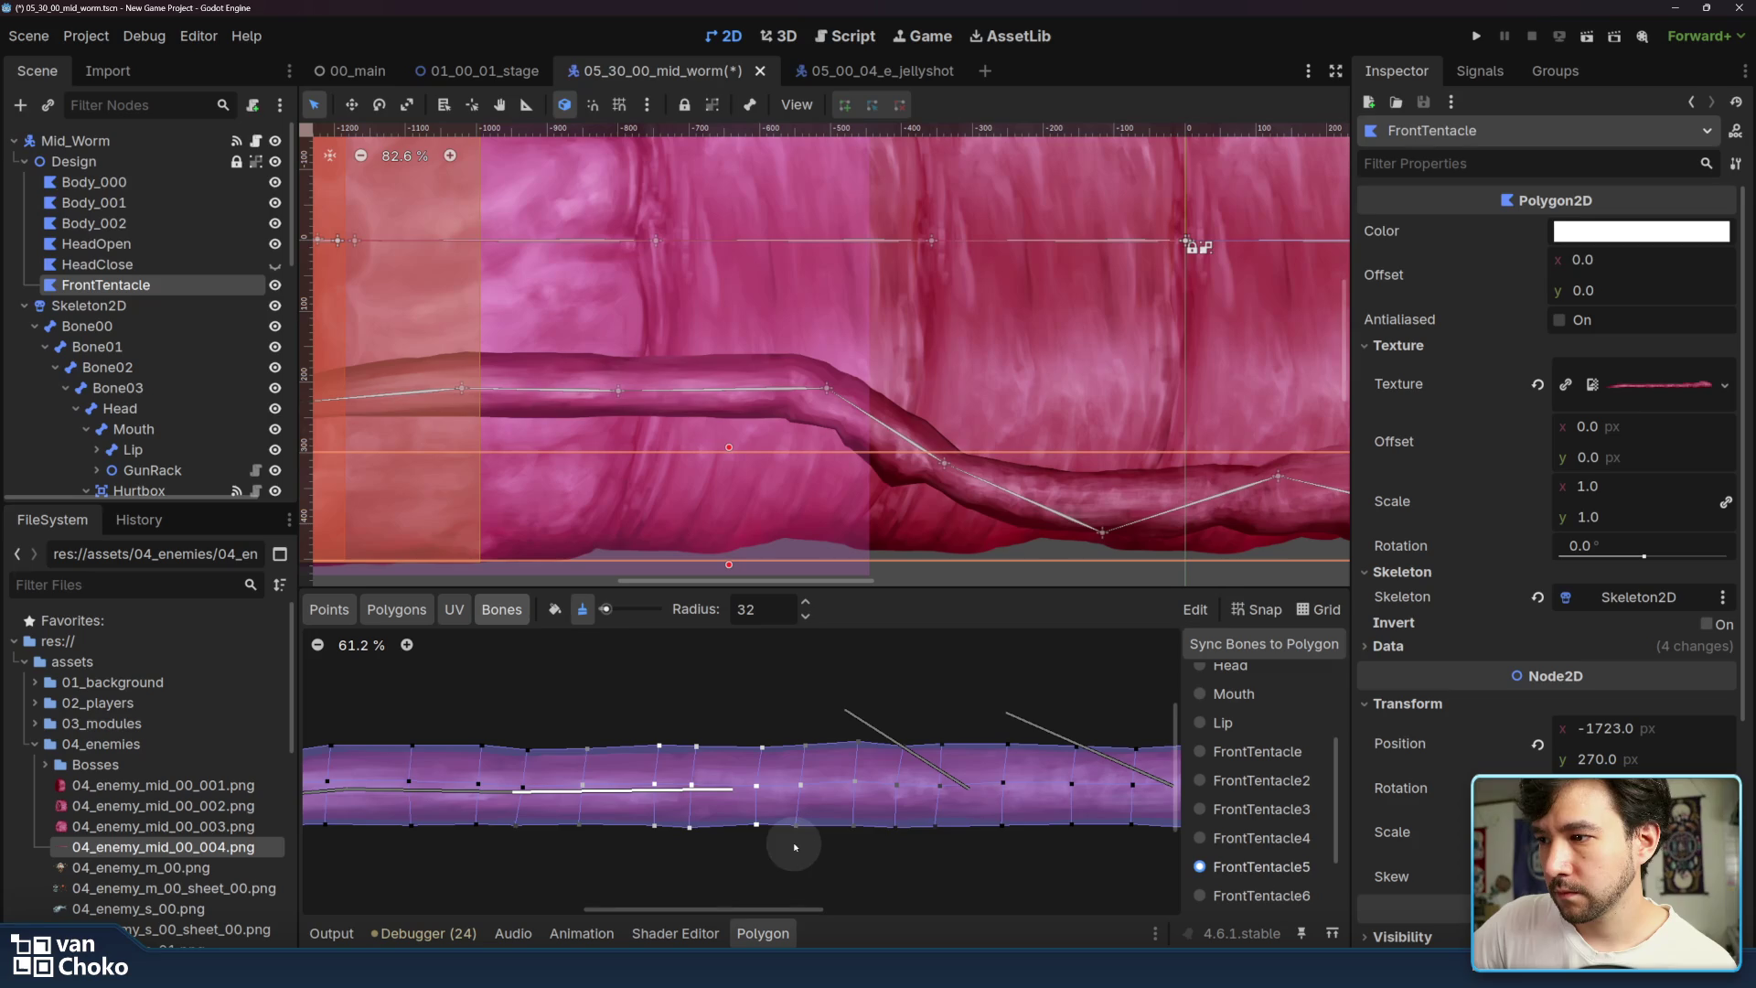
pyautogui.click(554, 609)
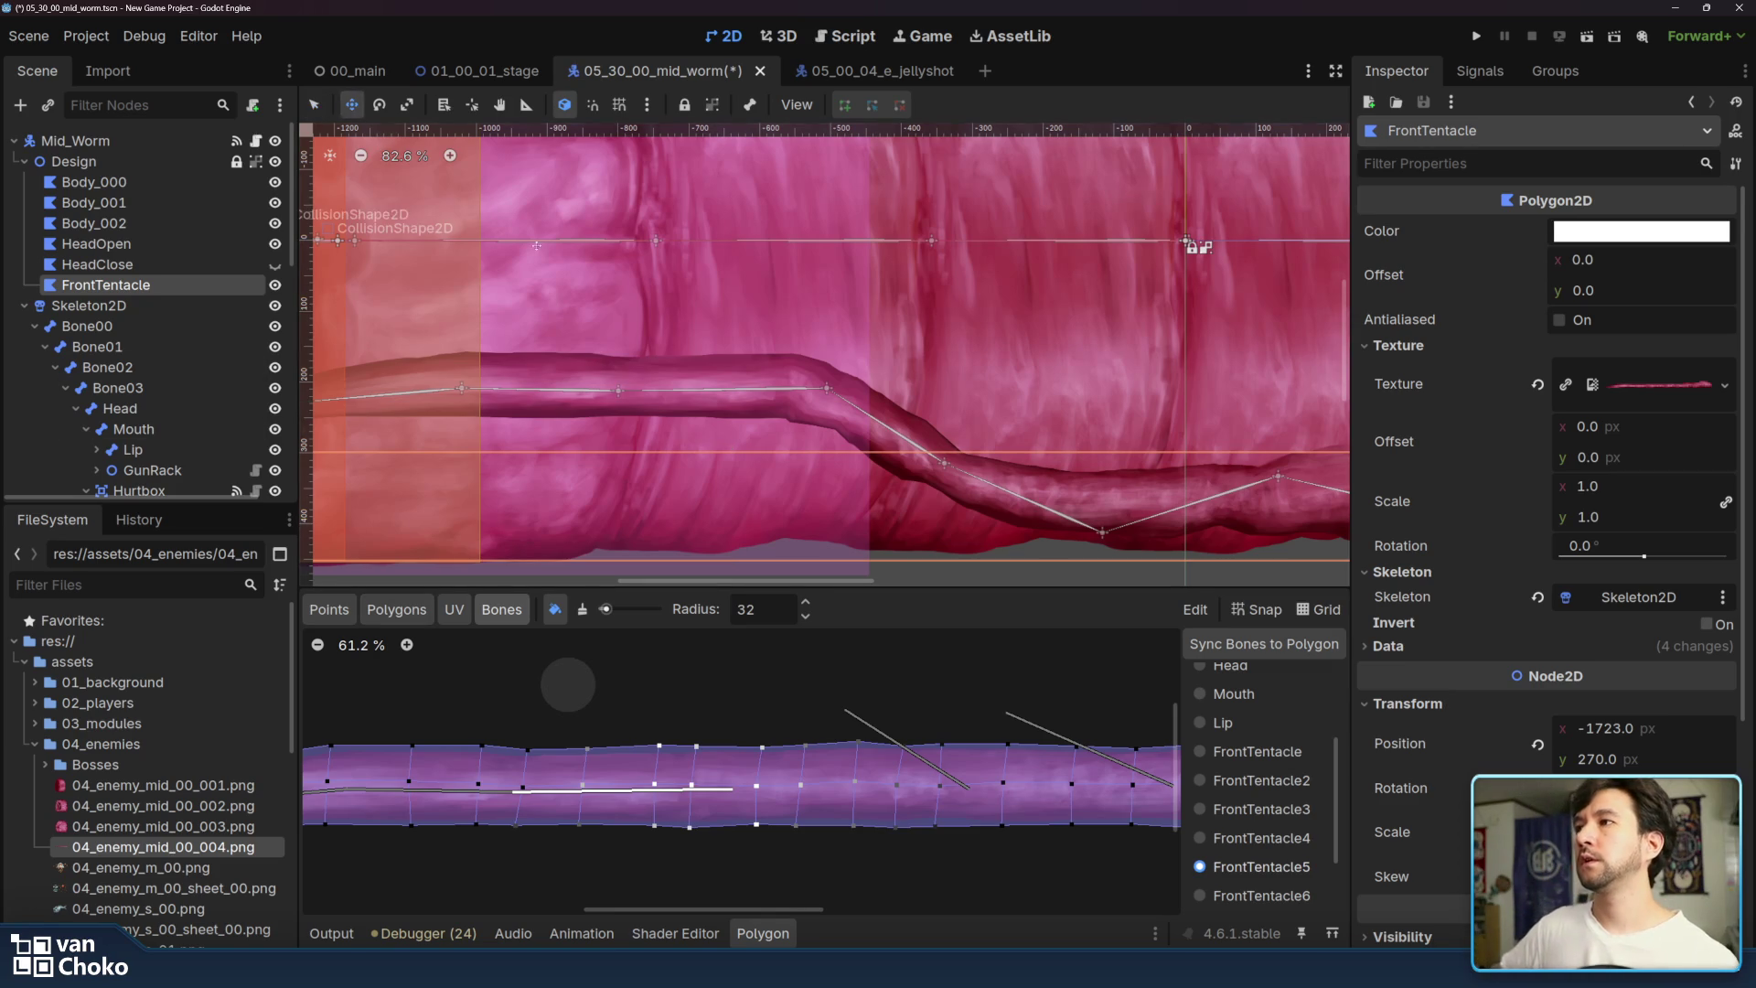
pyautogui.moveTo(828, 388); pyautogui.dragTo(823, 404)
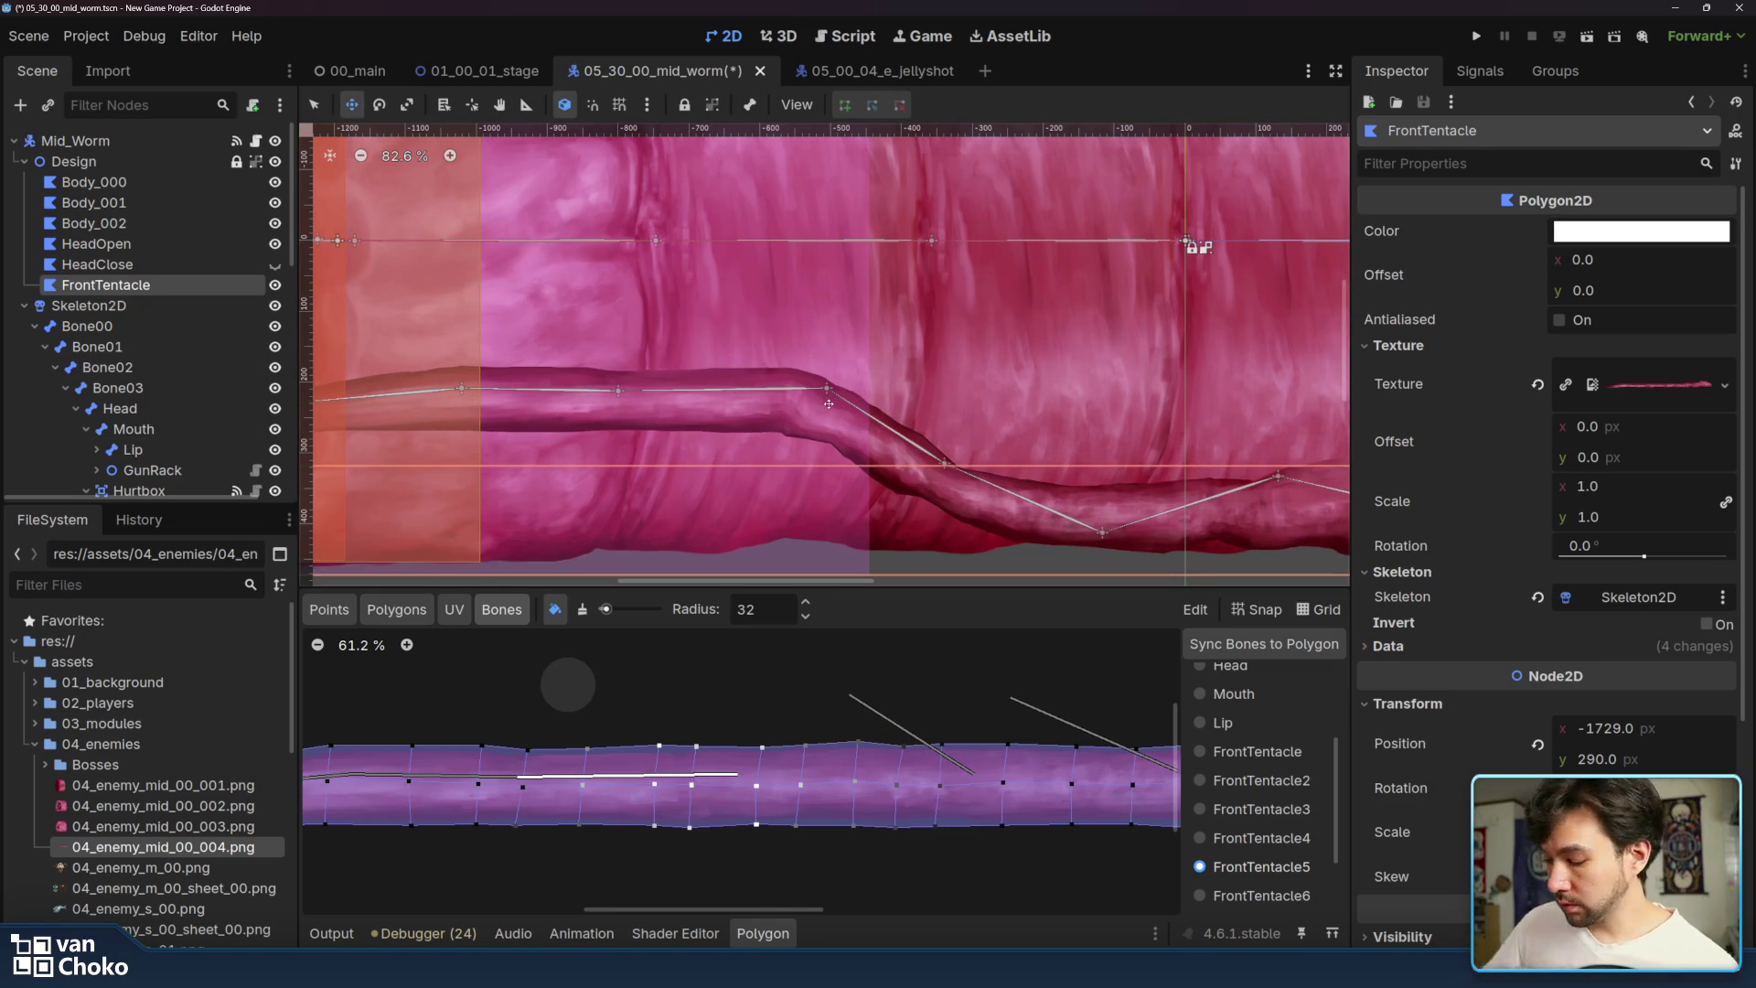
# - Undo the accidental polygon move, then drag the FrontTentacle5 and FrontTentacle4 bones to test deformation
pyautogui.hotkey('ctrl', 'z')
pyautogui.click(322, 107)
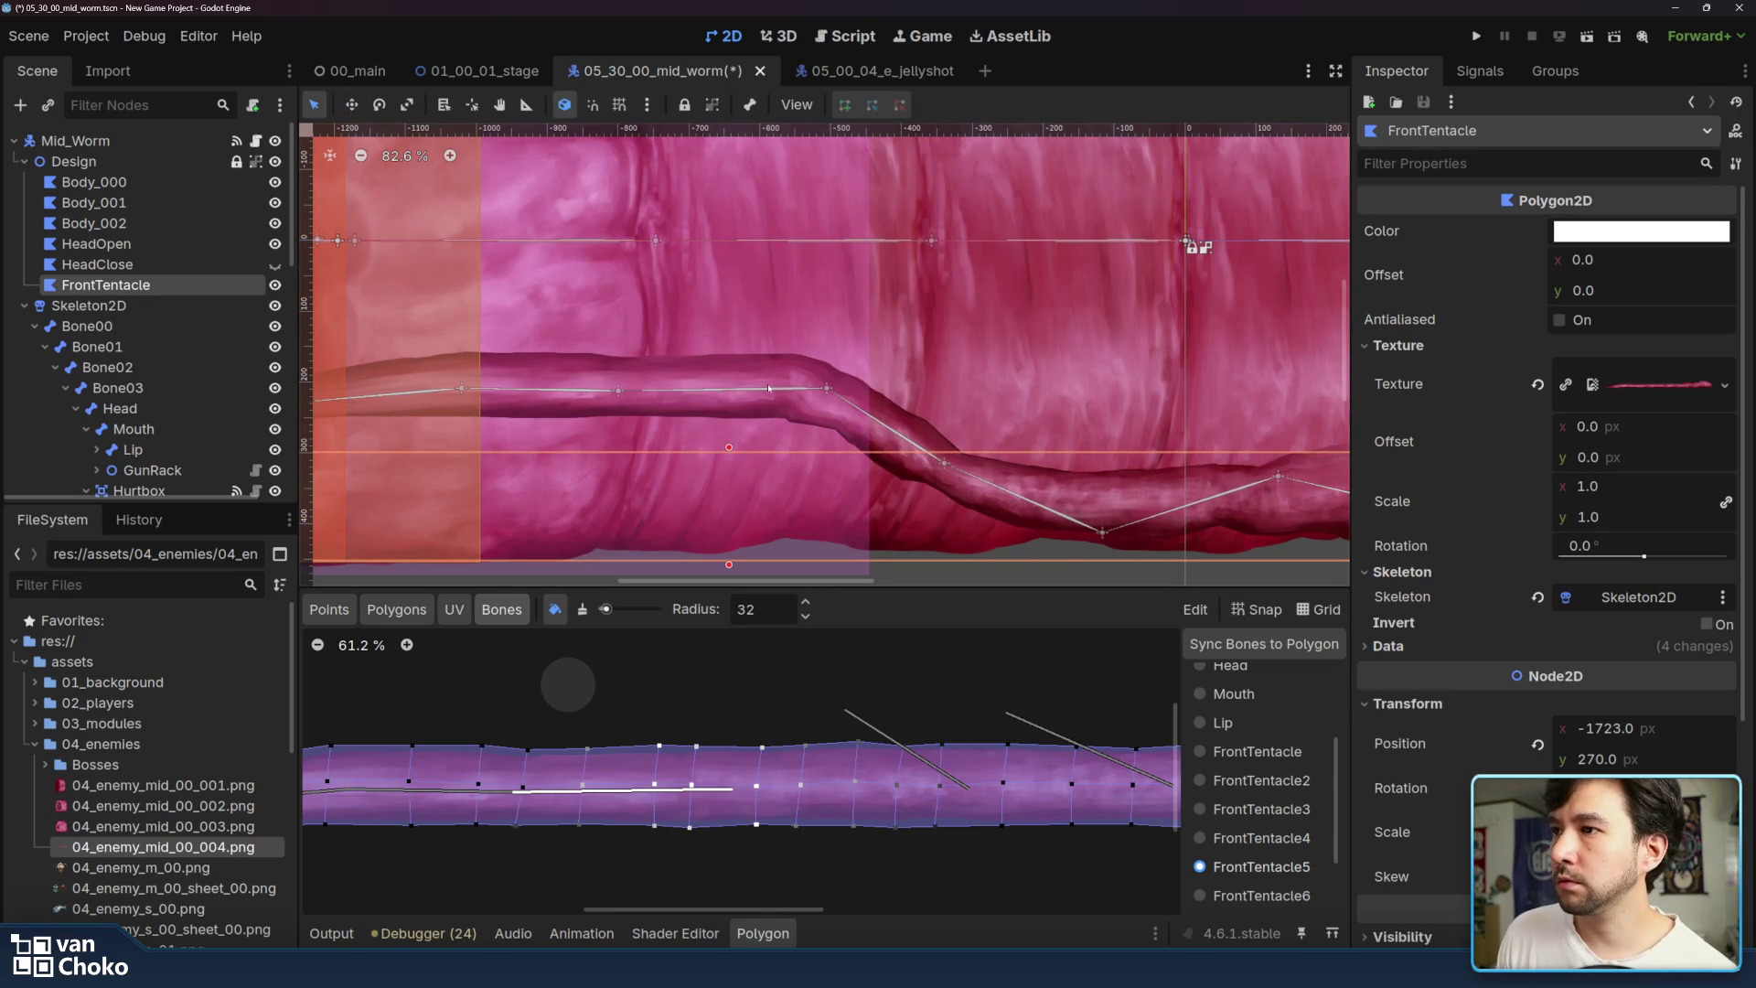
pyautogui.moveTo(828, 391)
pyautogui.mouseDown()
pyautogui.moveTo(860, 494)
pyautogui.moveTo(872, 335)
pyautogui.moveTo(805, 512)
pyautogui.moveTo(795, 439)
pyautogui.moveTo(807, 521)
pyautogui.moveTo(809, 481)
pyautogui.mouseUp()
pyautogui.moveTo(947, 466)
pyautogui.mouseDown()
pyautogui.moveTo(947, 567)
pyautogui.moveTo(968, 471)
pyautogui.moveTo(956, 508)
pyautogui.moveTo(924, 517)
pyautogui.moveTo(906, 497)
pyautogui.moveTo(954, 476)
pyautogui.mouseUp()
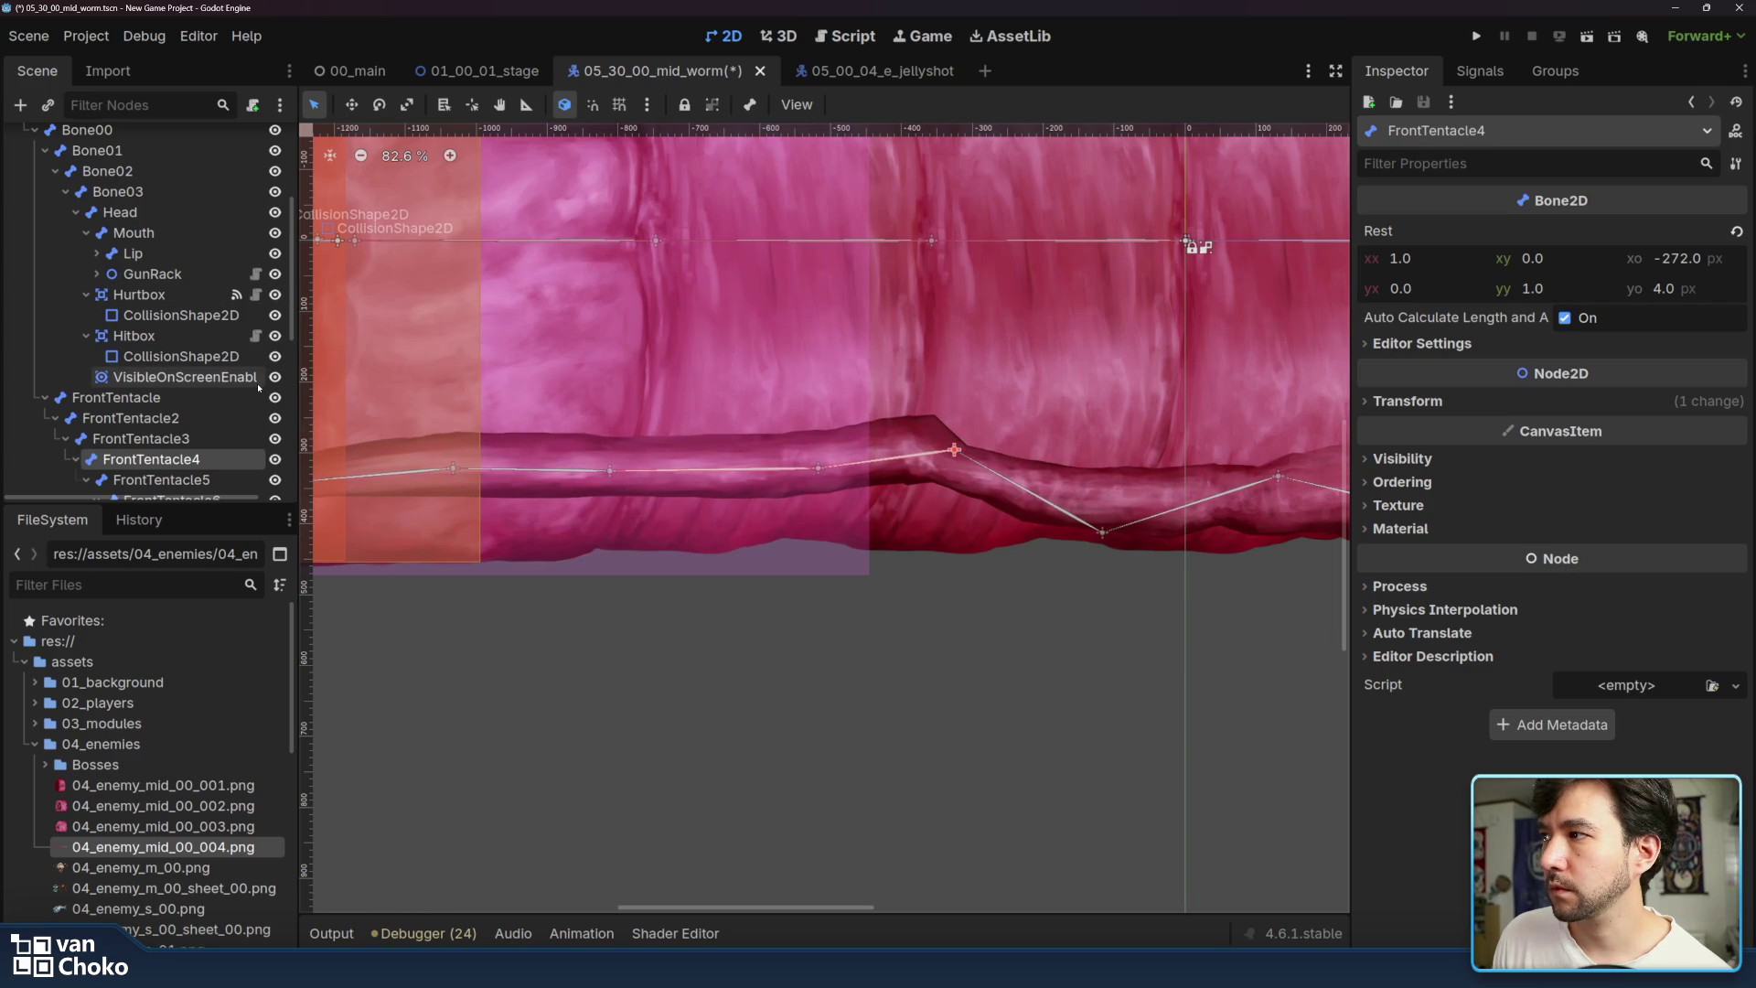
# - Extend FrontTentacle4's weights over the tentacle's middle, then bend FrontTentacle4 and FrontTentacle5 to test
pyautogui.scroll(5, 186, 293)
pyautogui.click(183, 265)
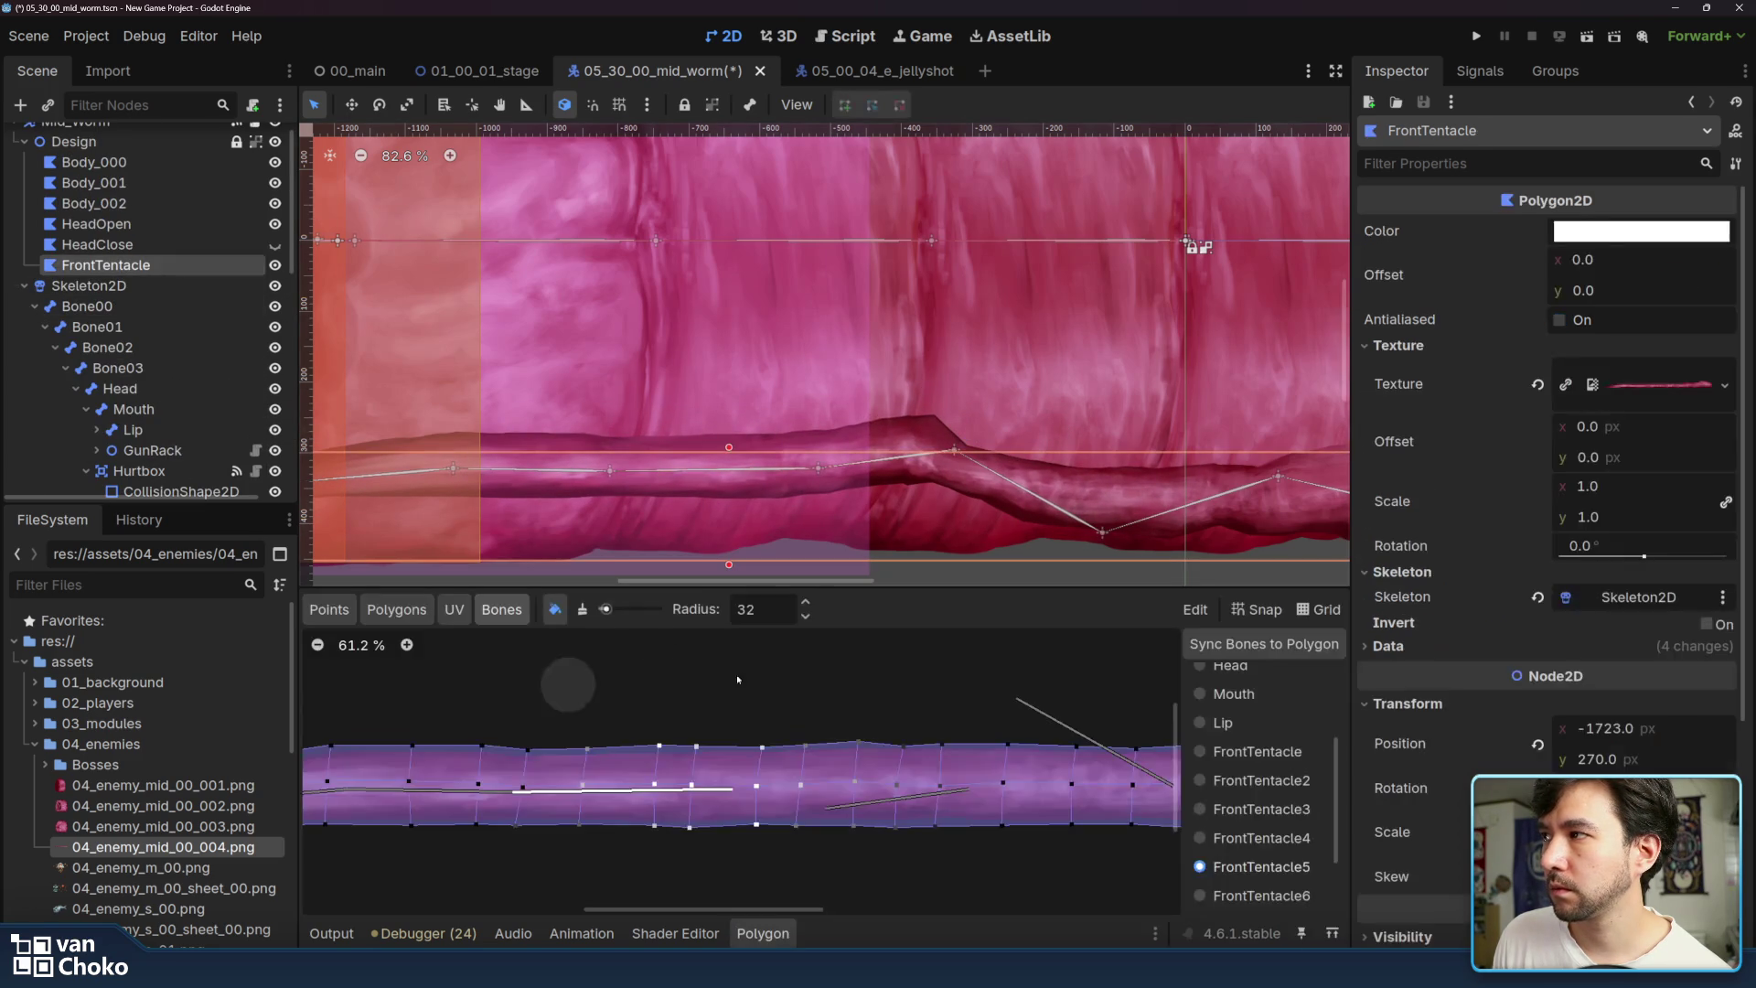
pyautogui.click(1262, 838)
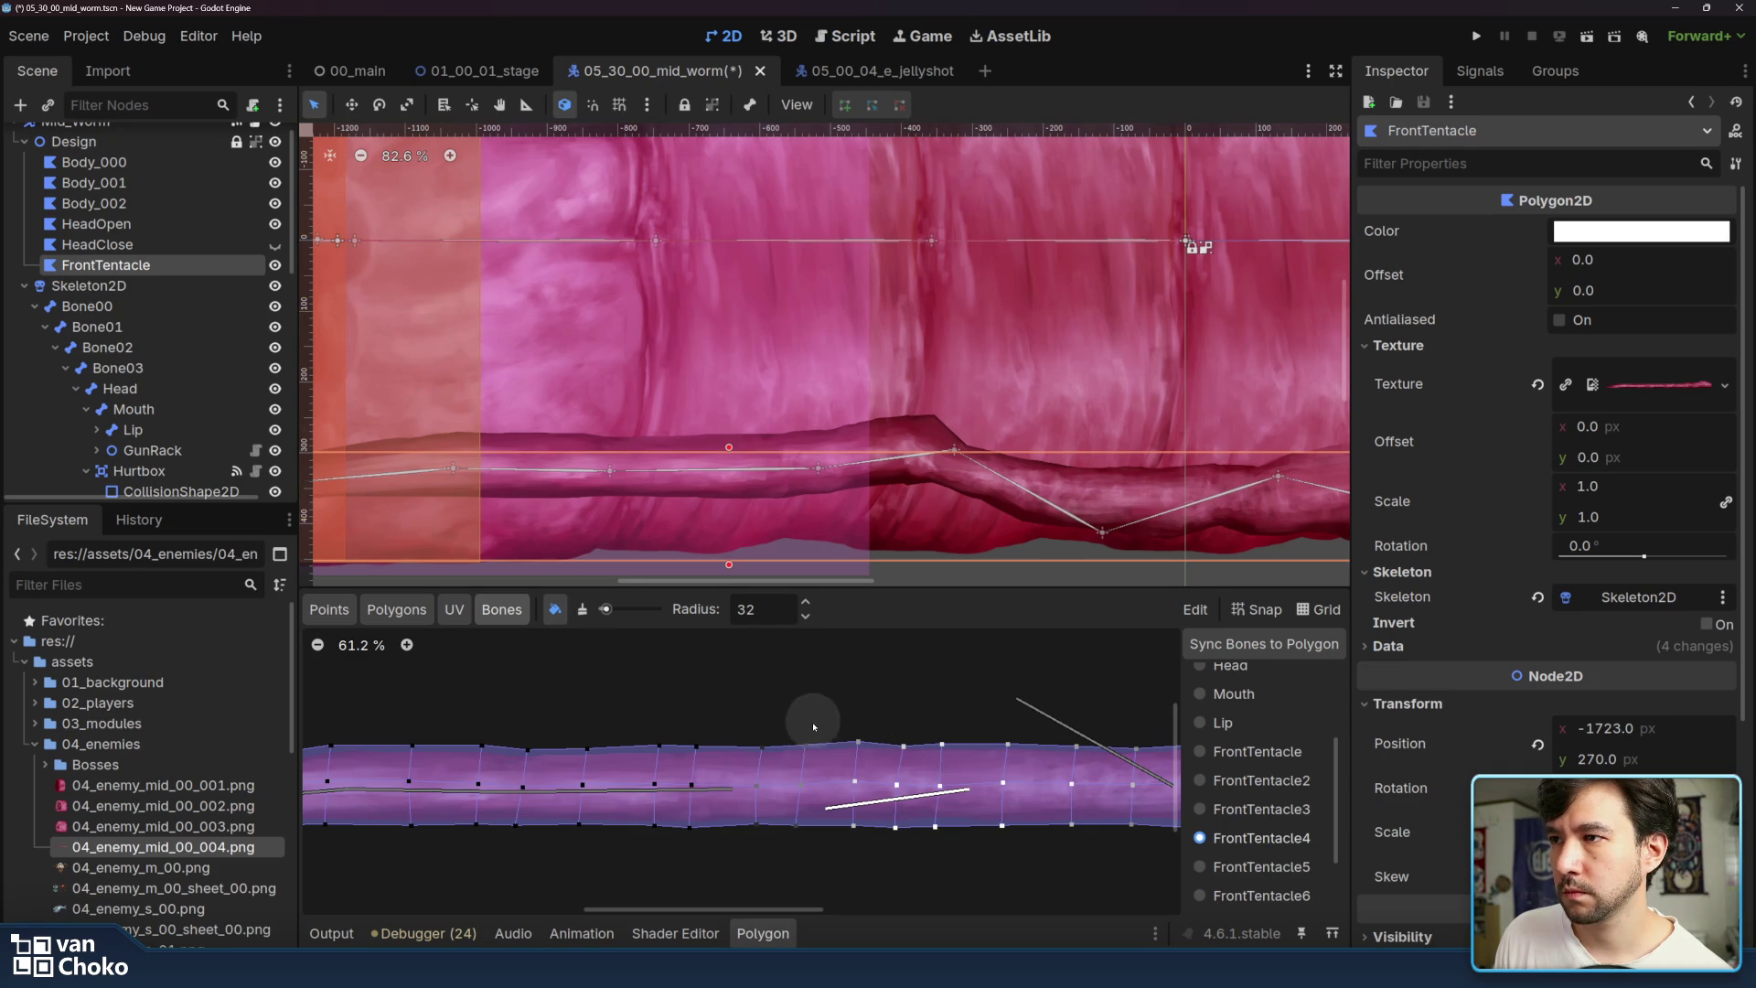
pyautogui.click(583, 609)
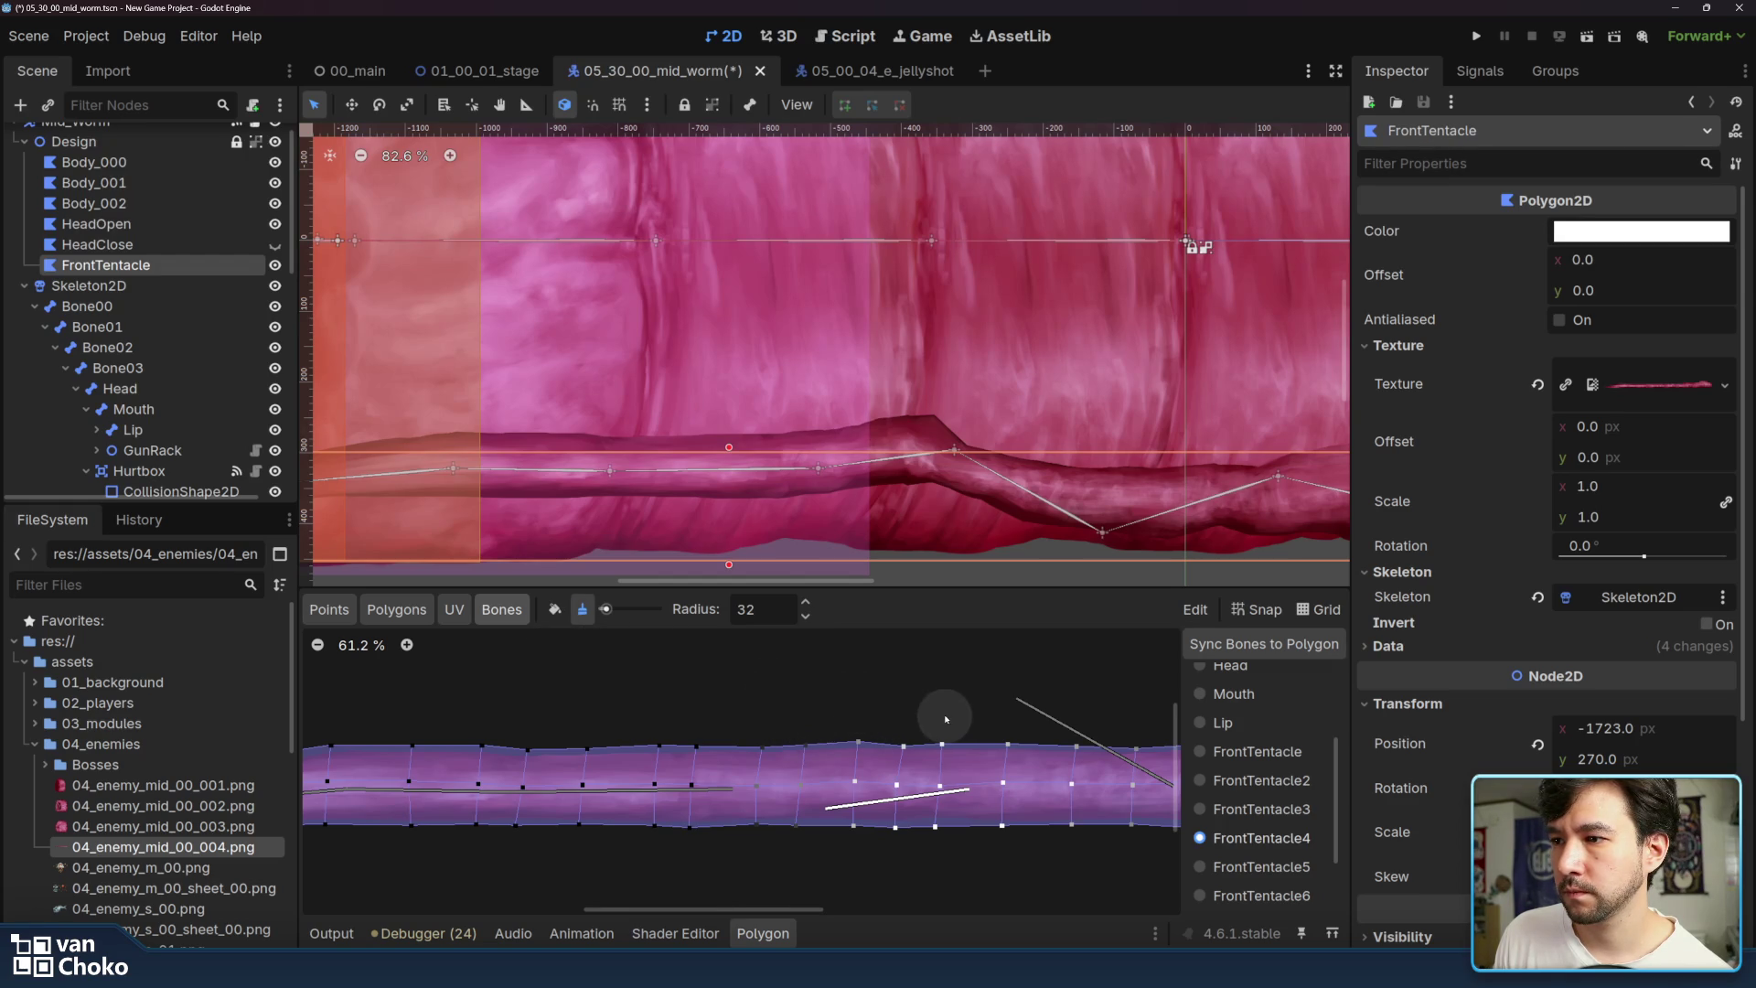
pyautogui.click(554, 609)
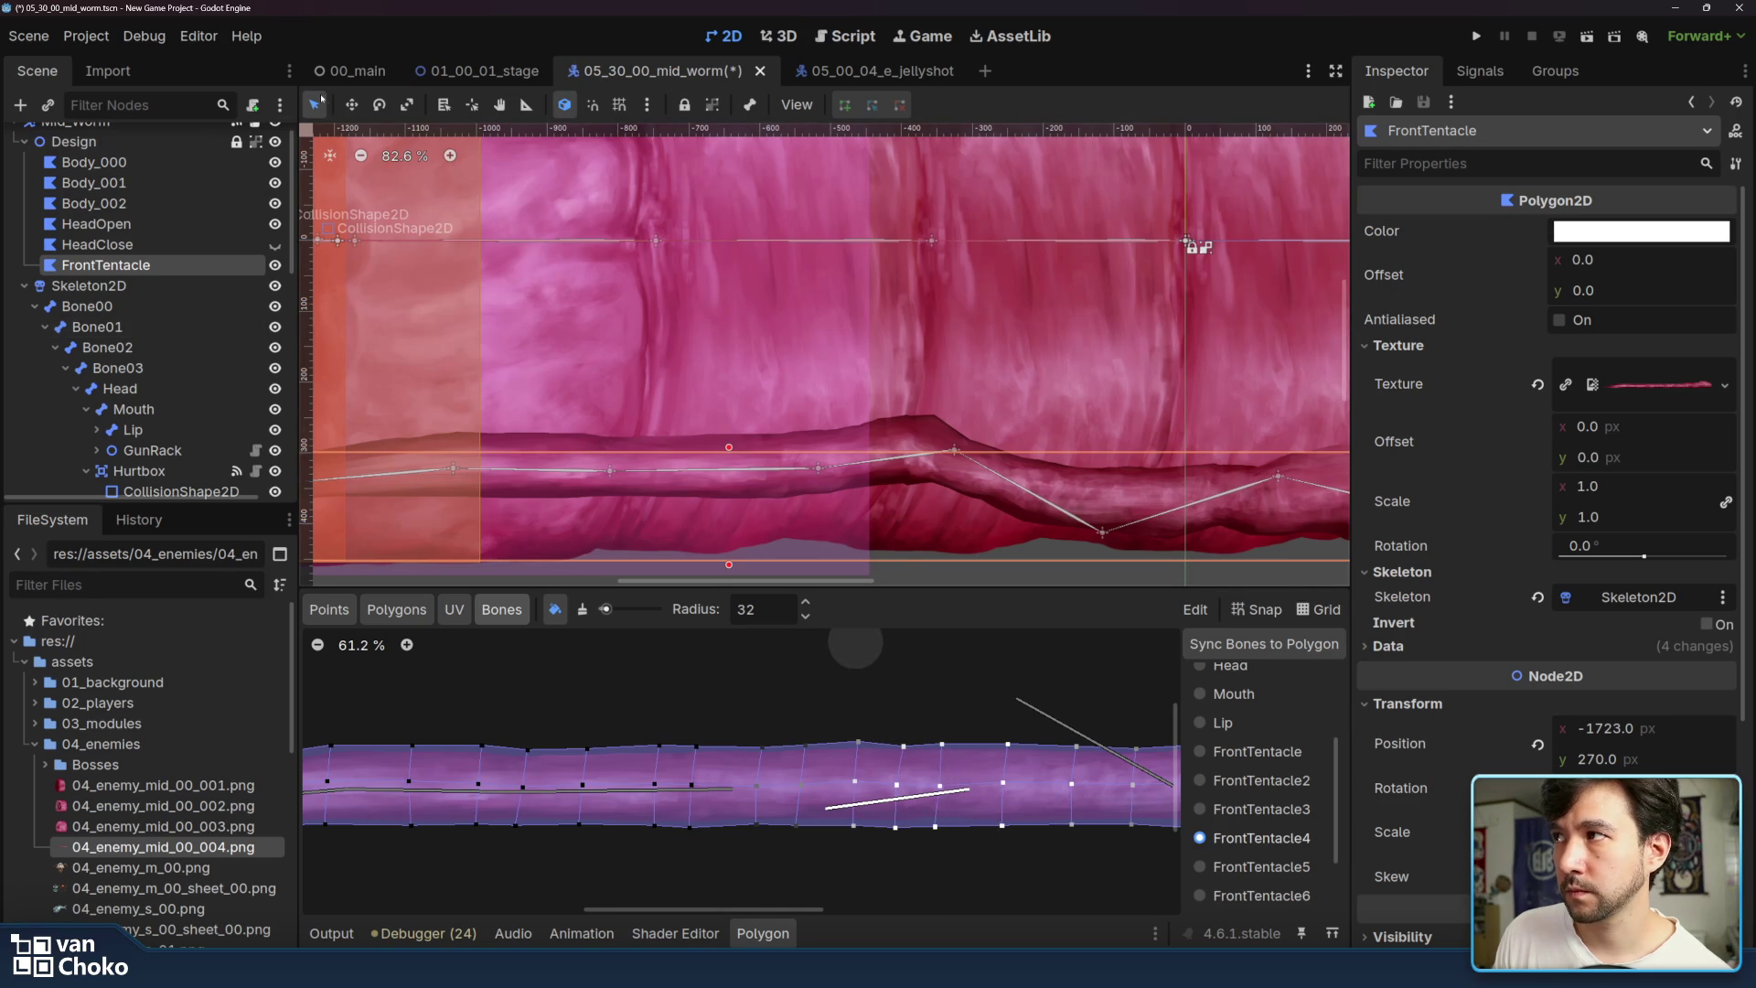
pyautogui.moveTo(954, 453)
pyautogui.mouseDown()
pyautogui.moveTo(953, 579)
pyautogui.moveTo(1012, 451)
pyautogui.moveTo(988, 499)
pyautogui.moveTo(961, 508)
pyautogui.moveTo(929, 483)
pyautogui.moveTo(928, 511)
pyautogui.mouseUp()
pyautogui.moveTo(794, 499)
pyautogui.mouseDown()
pyautogui.moveTo(834, 407)
pyautogui.moveTo(792, 430)
pyautogui.moveTo(777, 411)
pyautogui.moveTo(801, 389)
pyautogui.moveTo(814, 535)
pyautogui.moveTo(768, 522)
pyautogui.moveTo(748, 465)
pyautogui.moveTo(756, 430)
pyautogui.moveTo(799, 480)
pyautogui.moveTo(762, 481)
pyautogui.moveTo(789, 373)
pyautogui.moveTo(779, 604)
pyautogui.moveTo(784, 419)
pyautogui.moveTo(765, 514)
pyautogui.mouseUp()
# - Pan to the worm's mouth end and show FrontTentacle5's weights on the tentacle polygon
pyautogui.moveTo(613, 522); pyautogui.dragTo(942, 558)
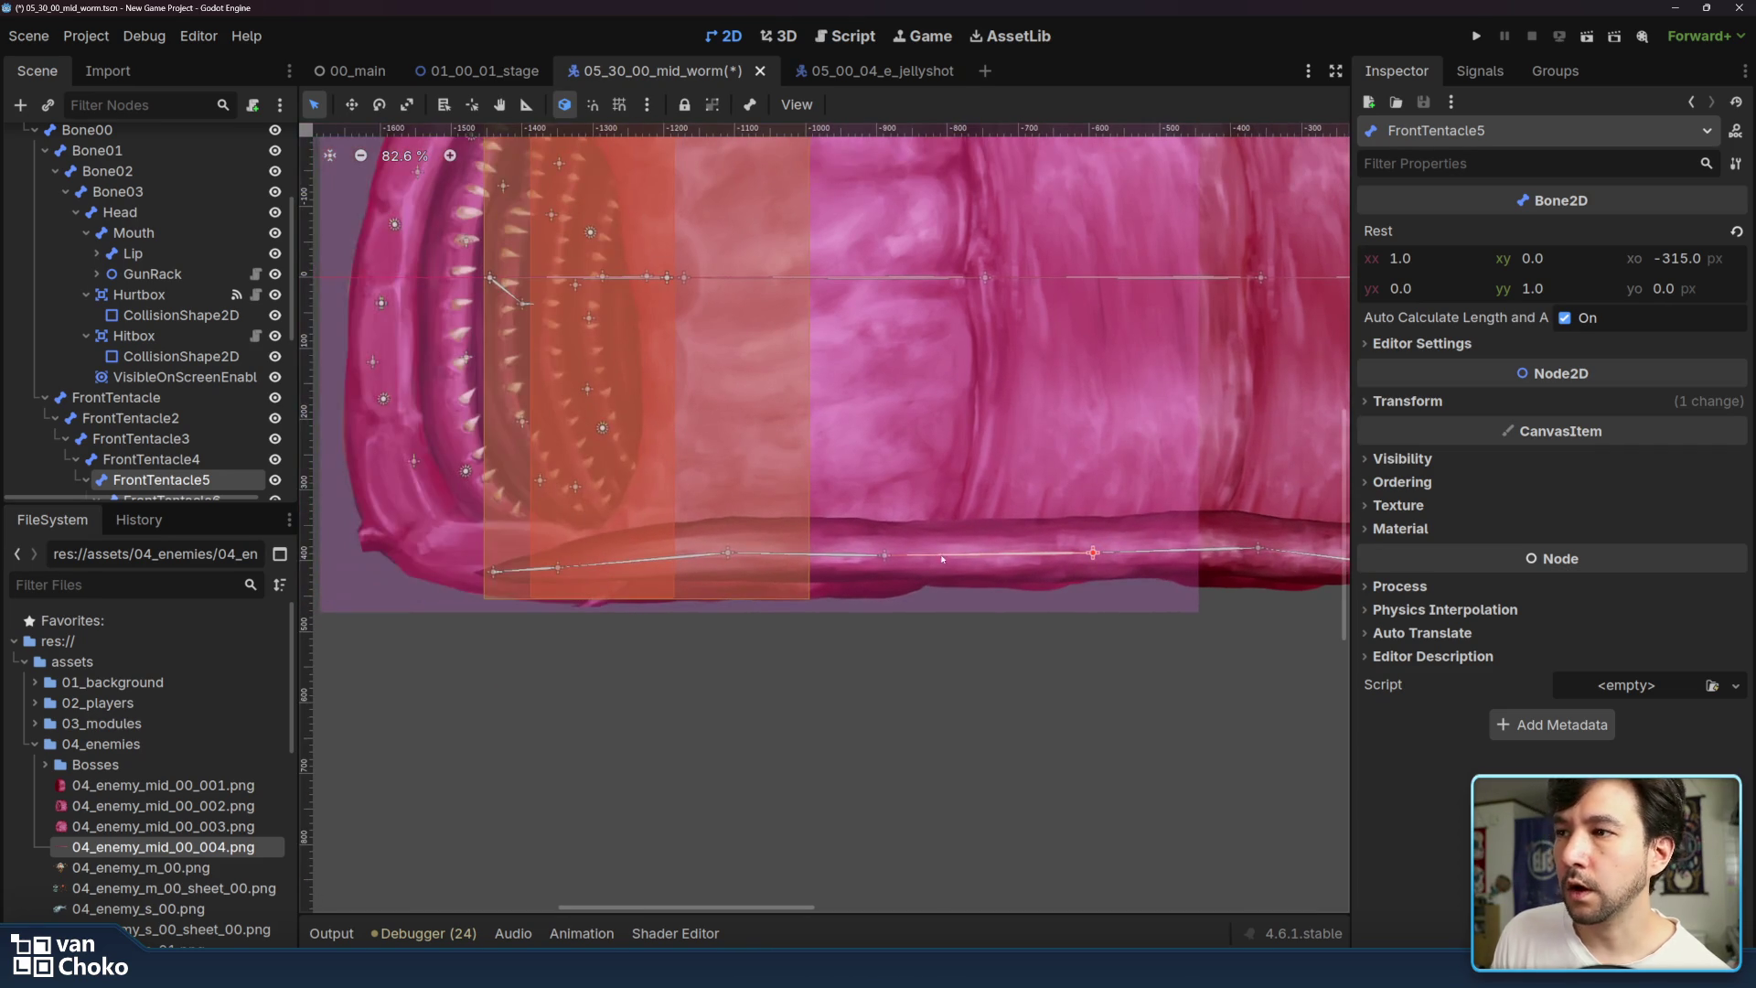
pyautogui.scroll(5, 192, 221)
pyautogui.click(128, 284)
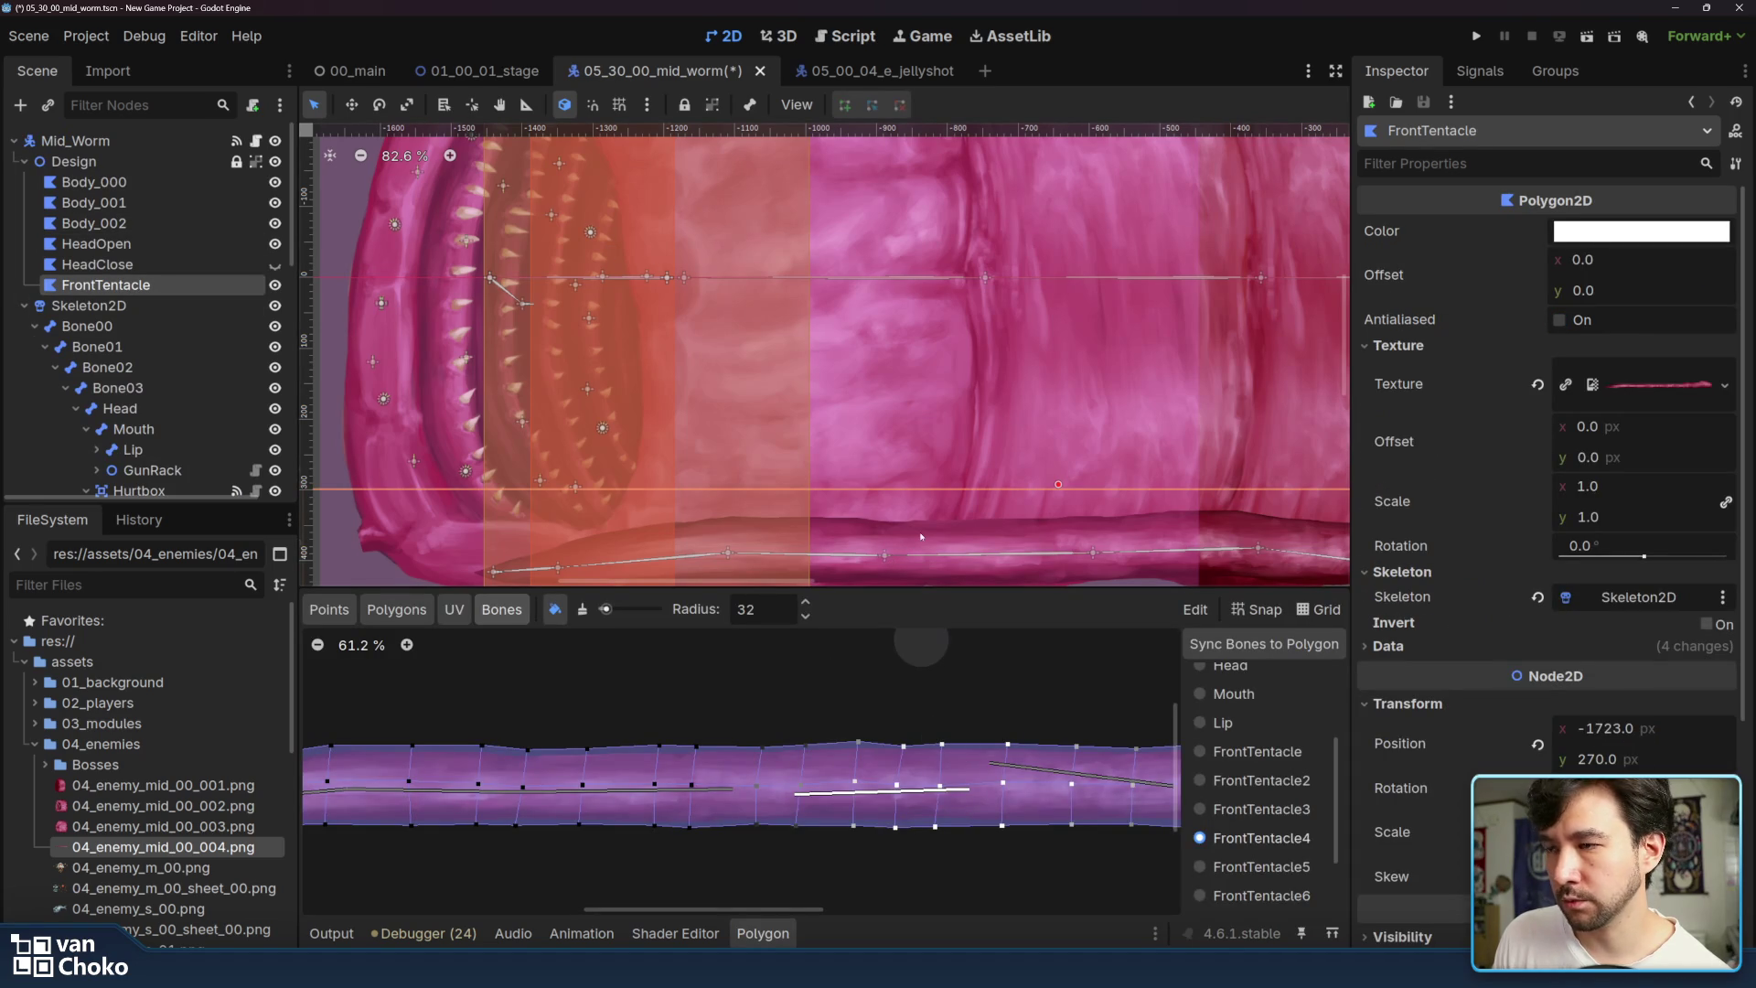
pyautogui.scroll(-2, 1089, 576)
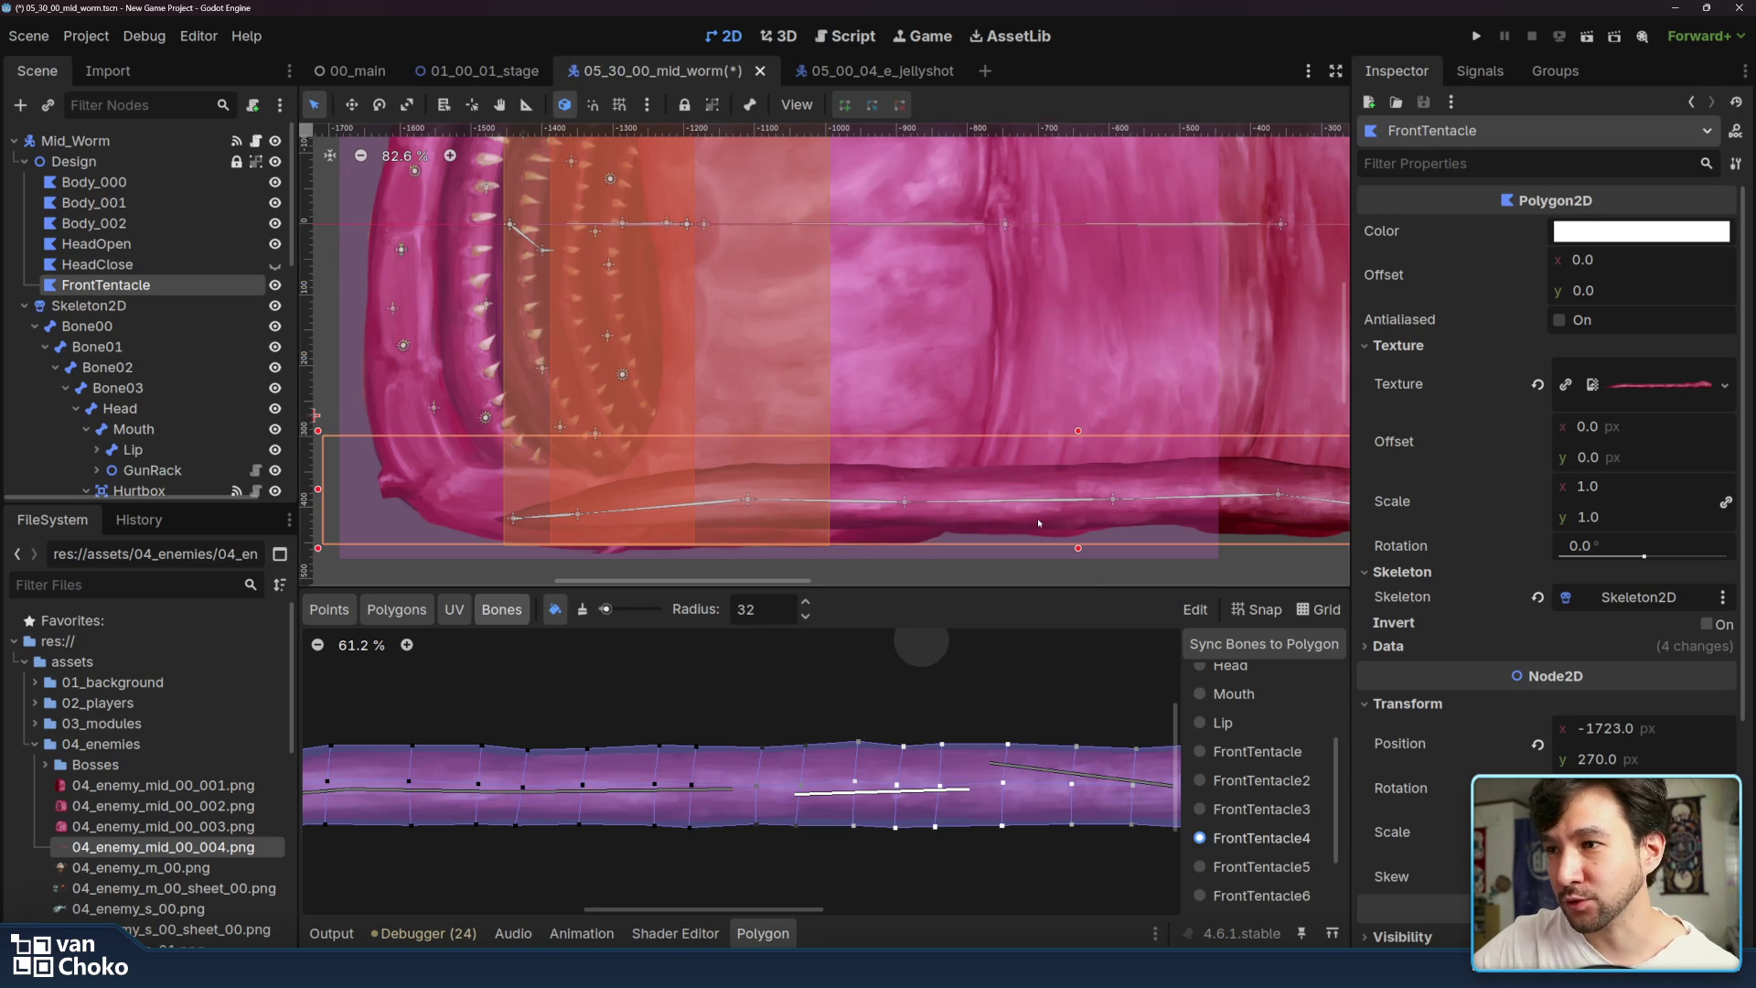
pyautogui.click(1269, 869)
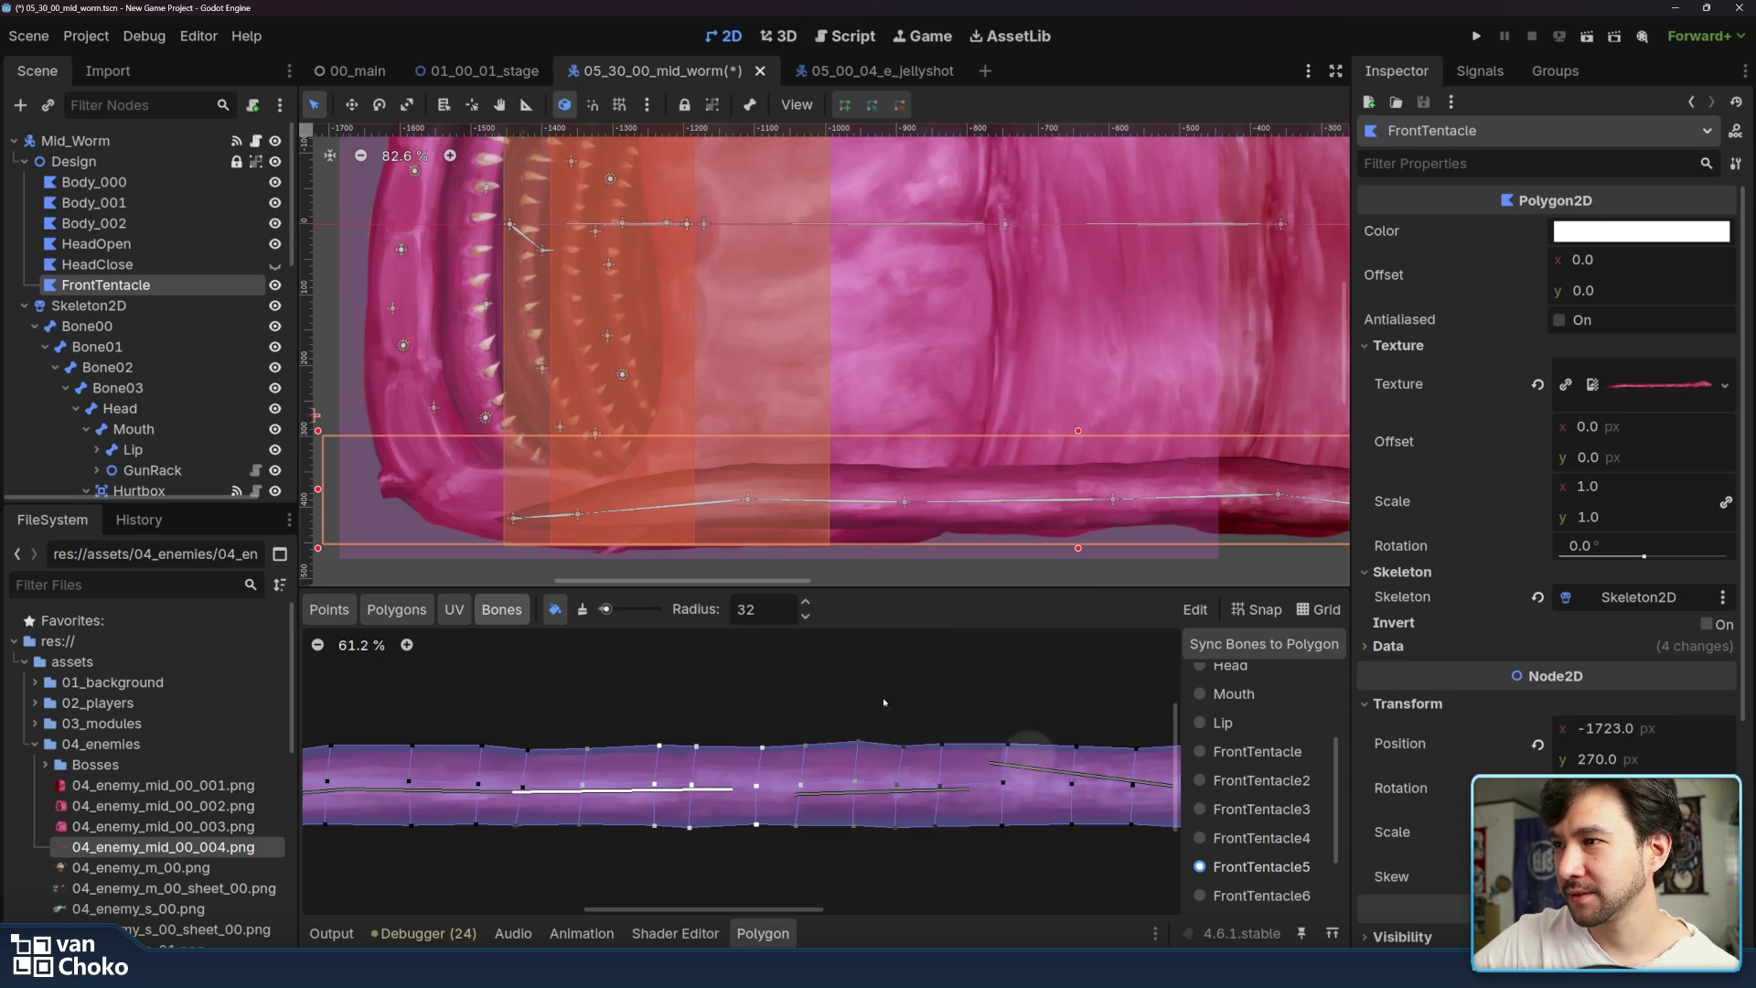
# - Bend the tentacle sharply upward at the FrontTentacle5 and FrontTentacle6 joints
pyautogui.hscroll(5, 899, 439)
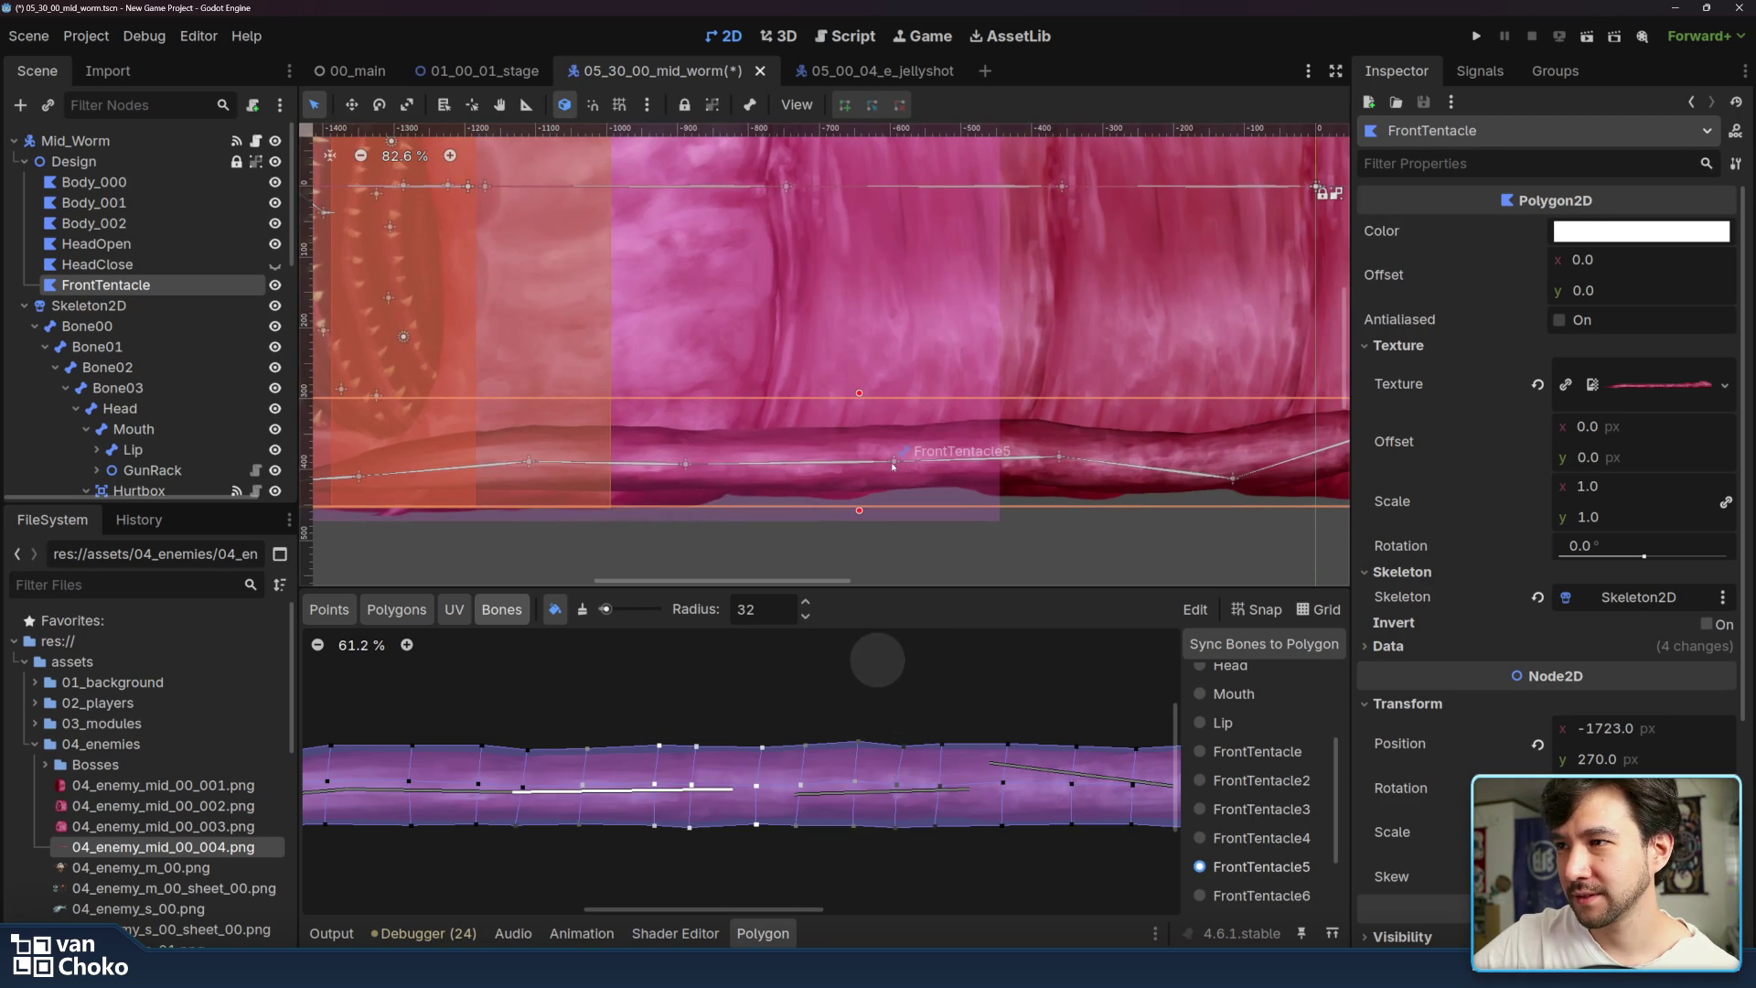
pyautogui.moveTo(894, 467)
pyautogui.mouseDown()
pyautogui.moveTo(895, 334)
pyautogui.moveTo(899, 543)
pyautogui.moveTo(887, 423)
pyautogui.mouseUp()
pyautogui.moveTo(673, 416)
pyautogui.mouseDown()
pyautogui.moveTo(654, 315)
pyautogui.moveTo(755, 473)
pyautogui.moveTo(782, 462)
pyautogui.moveTo(750, 320)
pyautogui.mouseUp()
pyautogui.scroll(5, 161, 244)
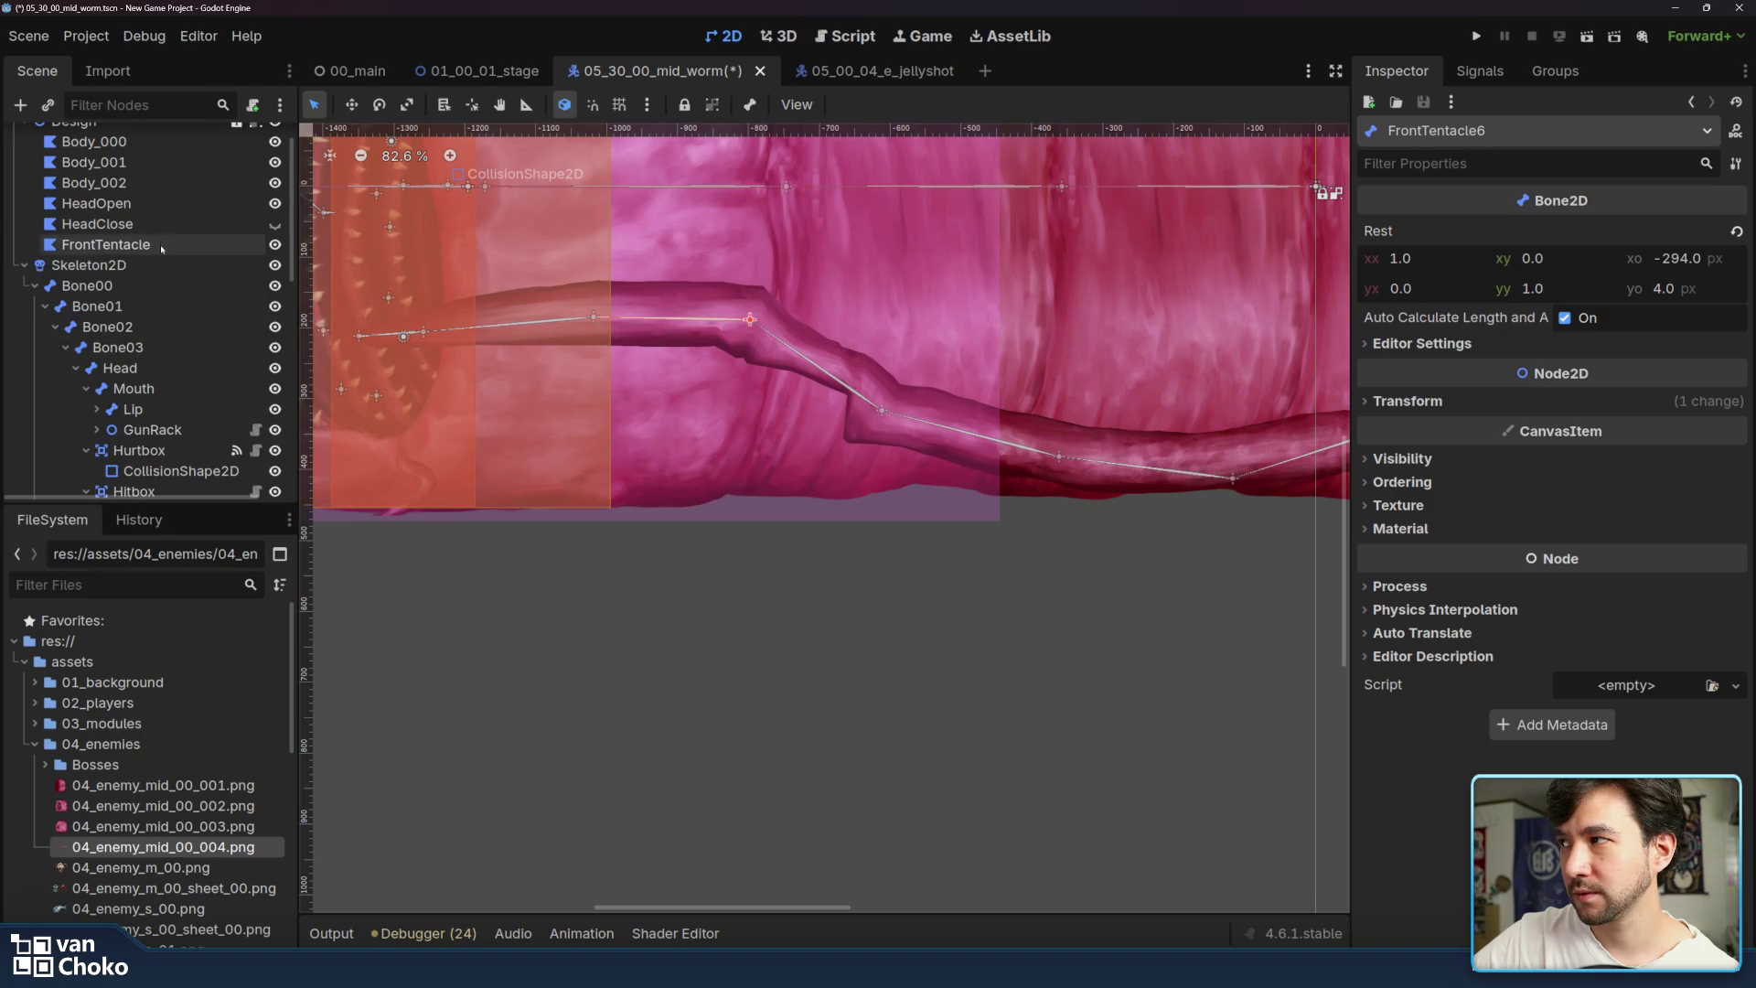
# - Paint FrontTentacle6 weight along the tentacle polygon's lower edge
pyautogui.click(161, 245)
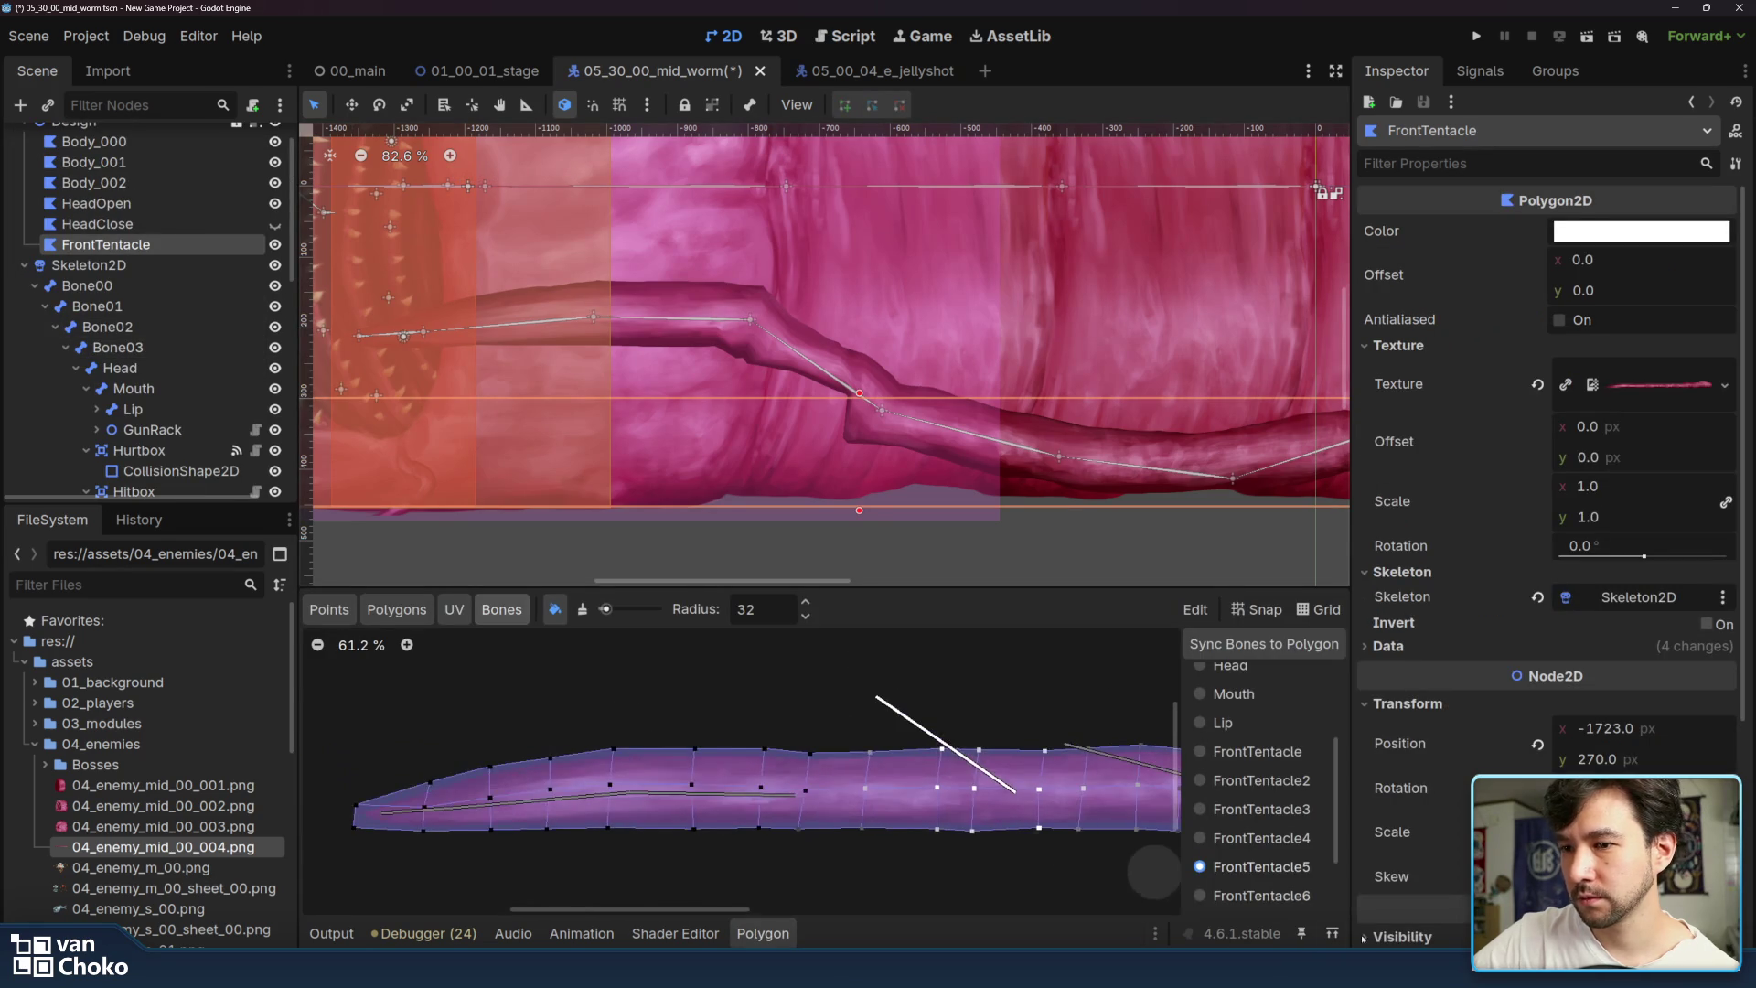
pyautogui.click(1289, 899)
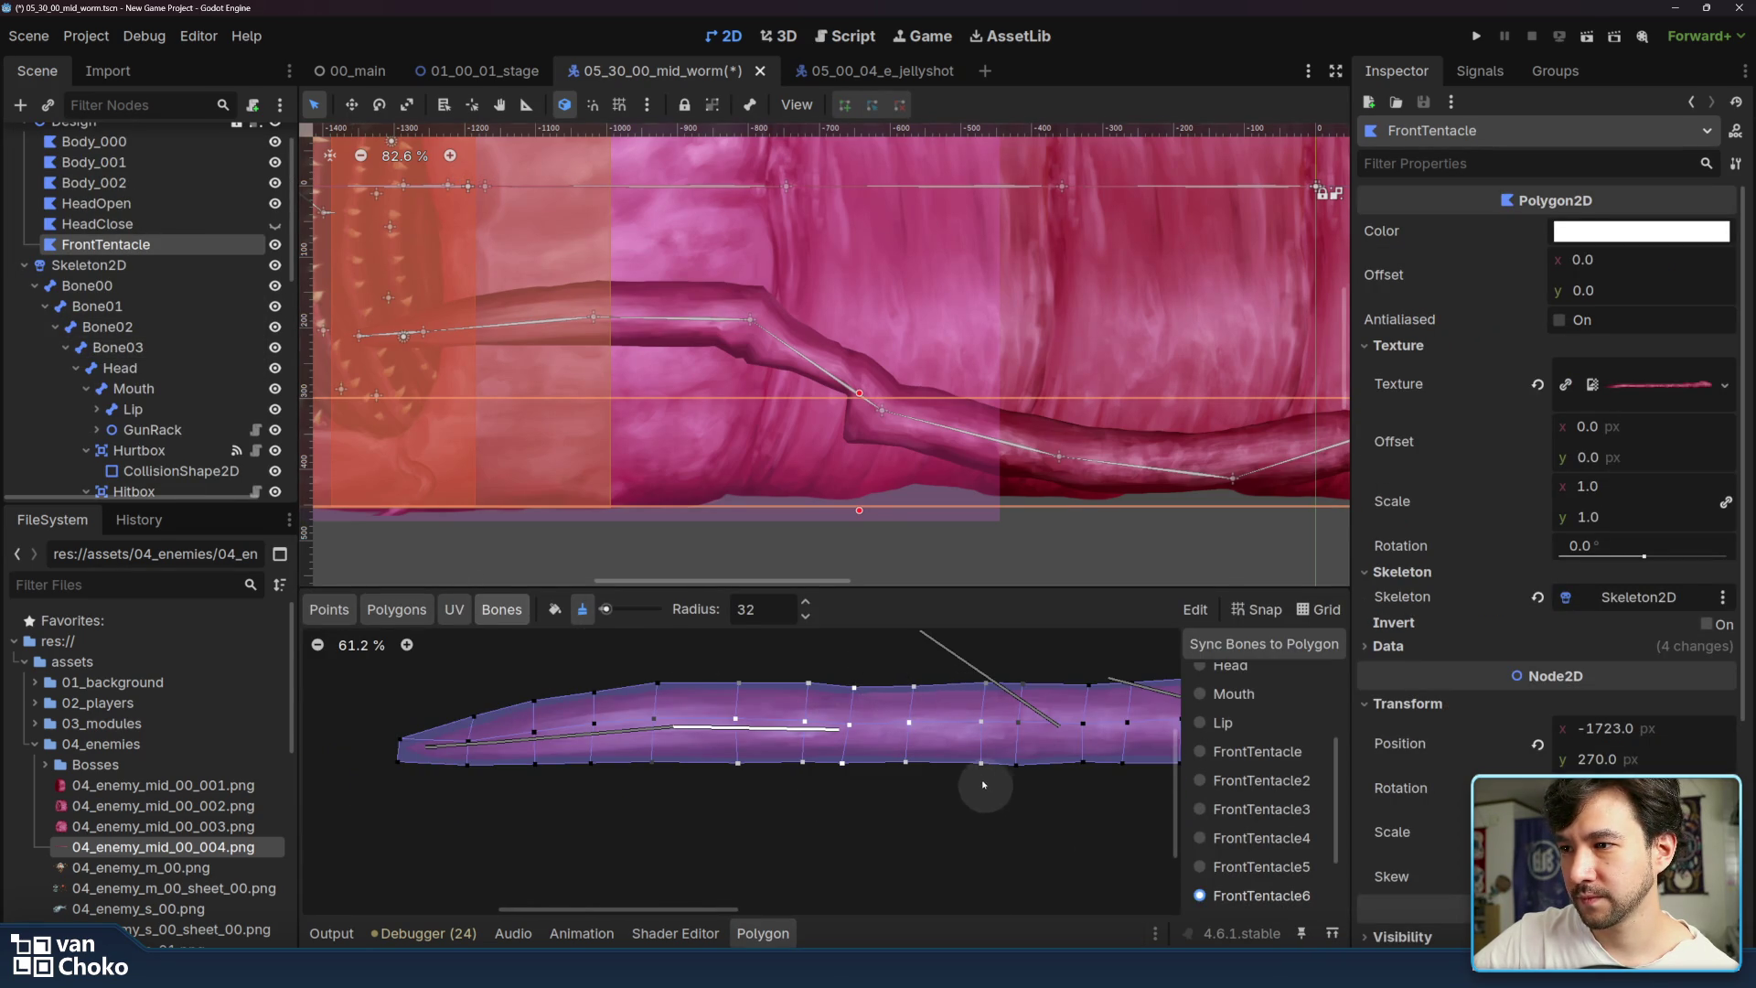
pyautogui.moveTo(988, 773); pyautogui.dragTo(978, 775)
pyautogui.click(555, 609)
pyautogui.moveTo(1021, 777); pyautogui.dragTo(1026, 779)
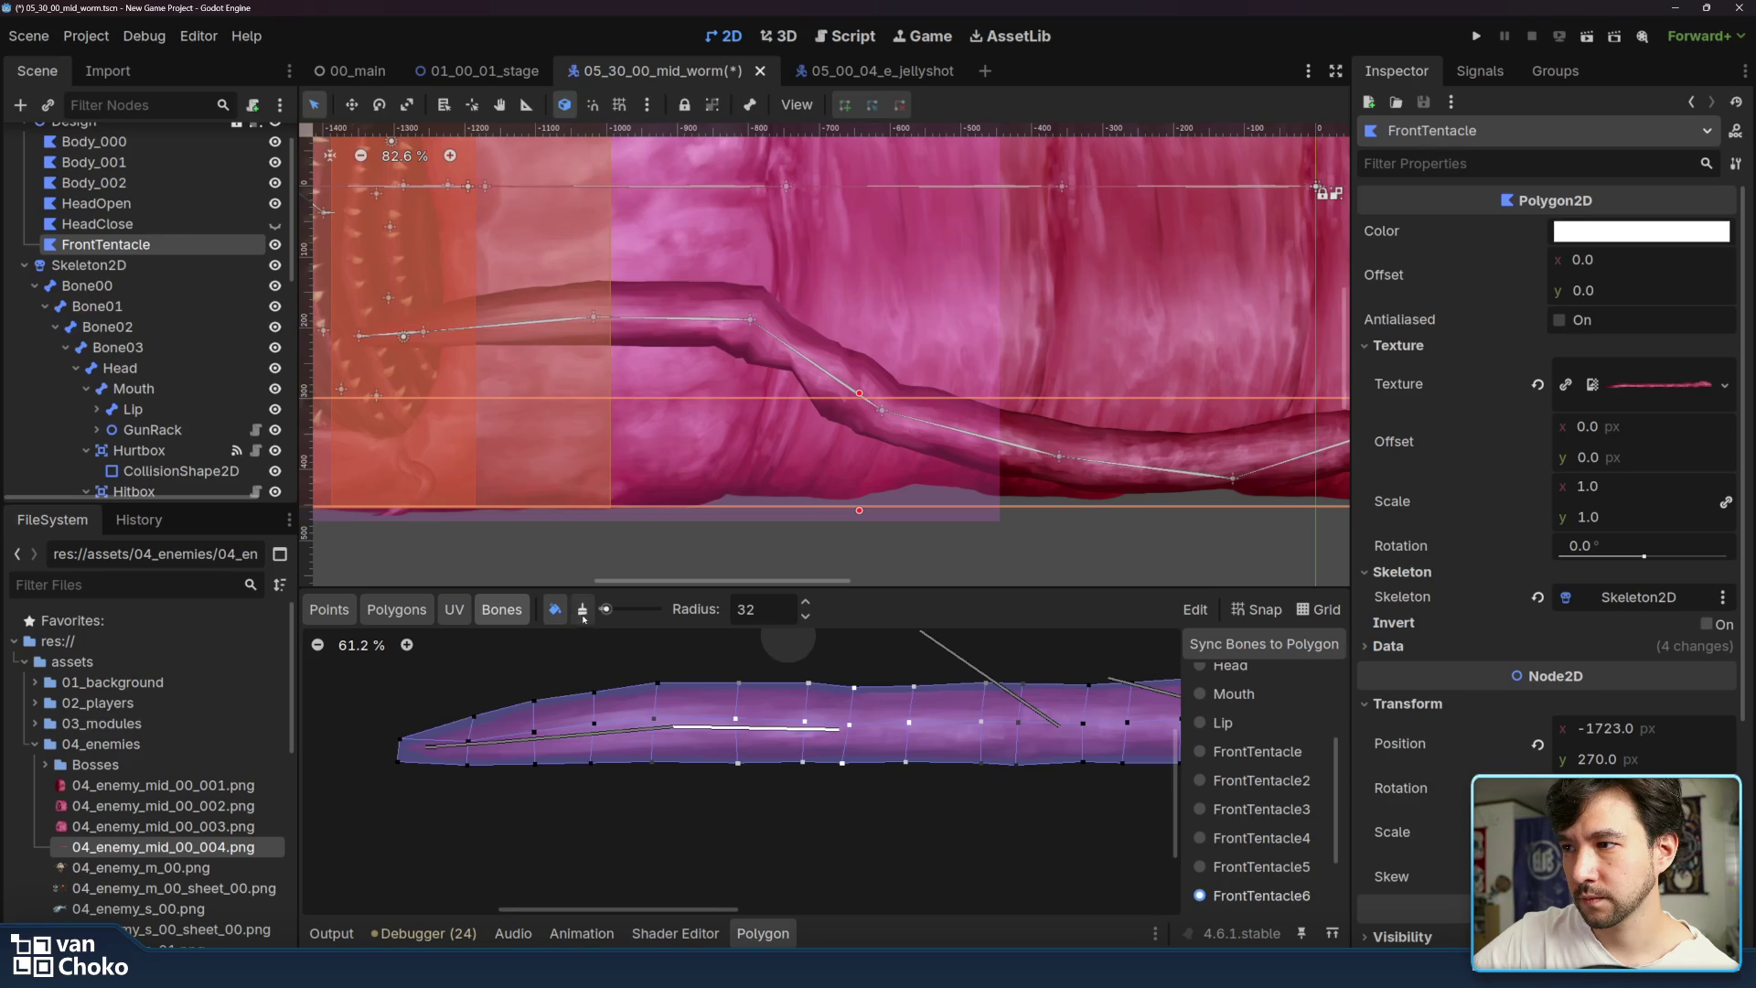
# - Refine the FrontTentacle6 weights with Unpaint, then pull that bone down to test
pyautogui.click(583, 616)
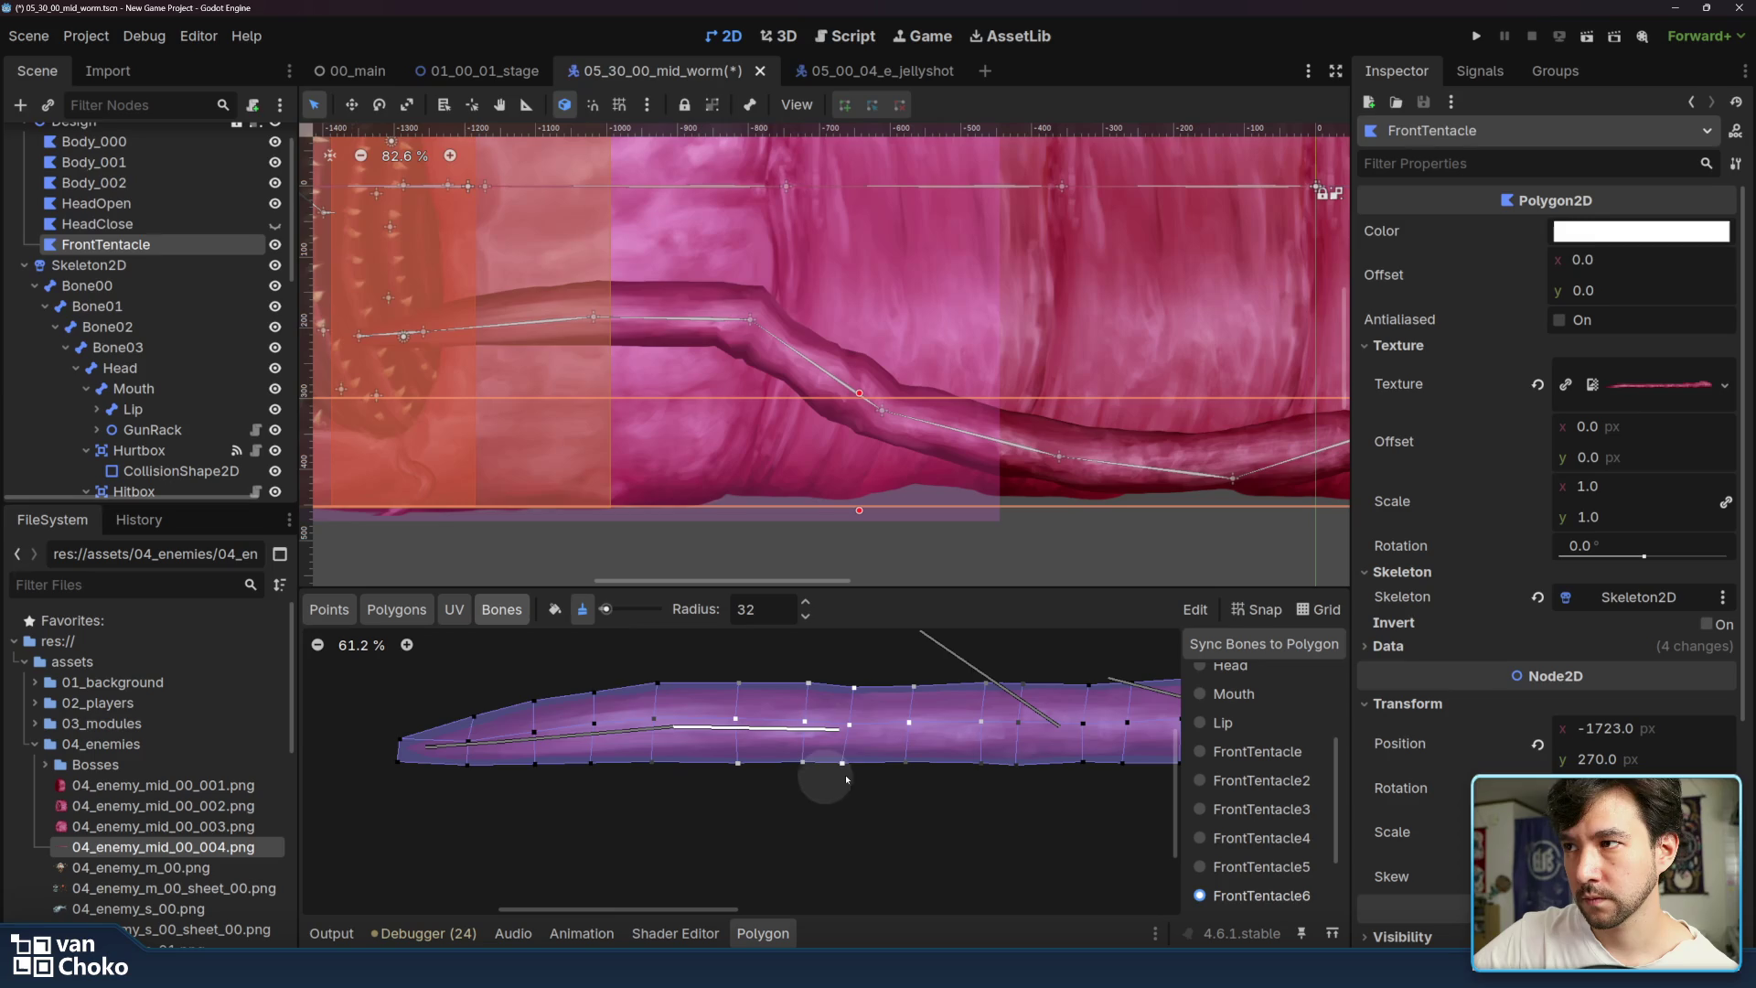
pyautogui.click(555, 609)
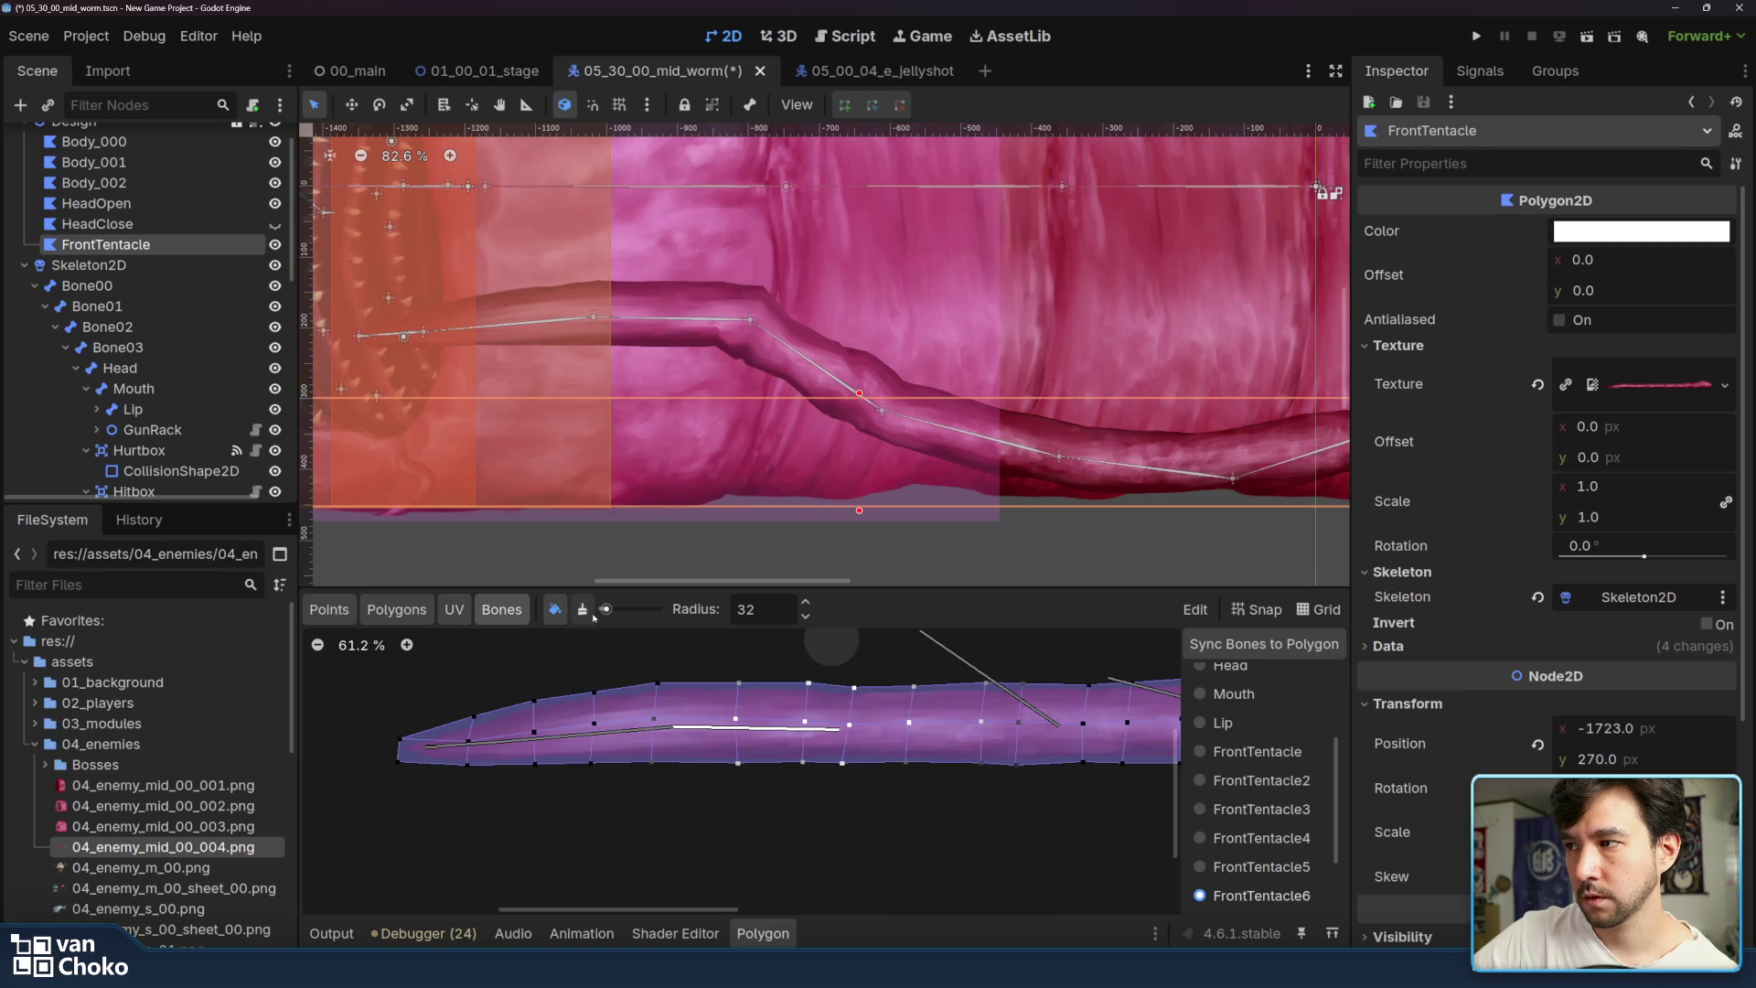
pyautogui.click(590, 615)
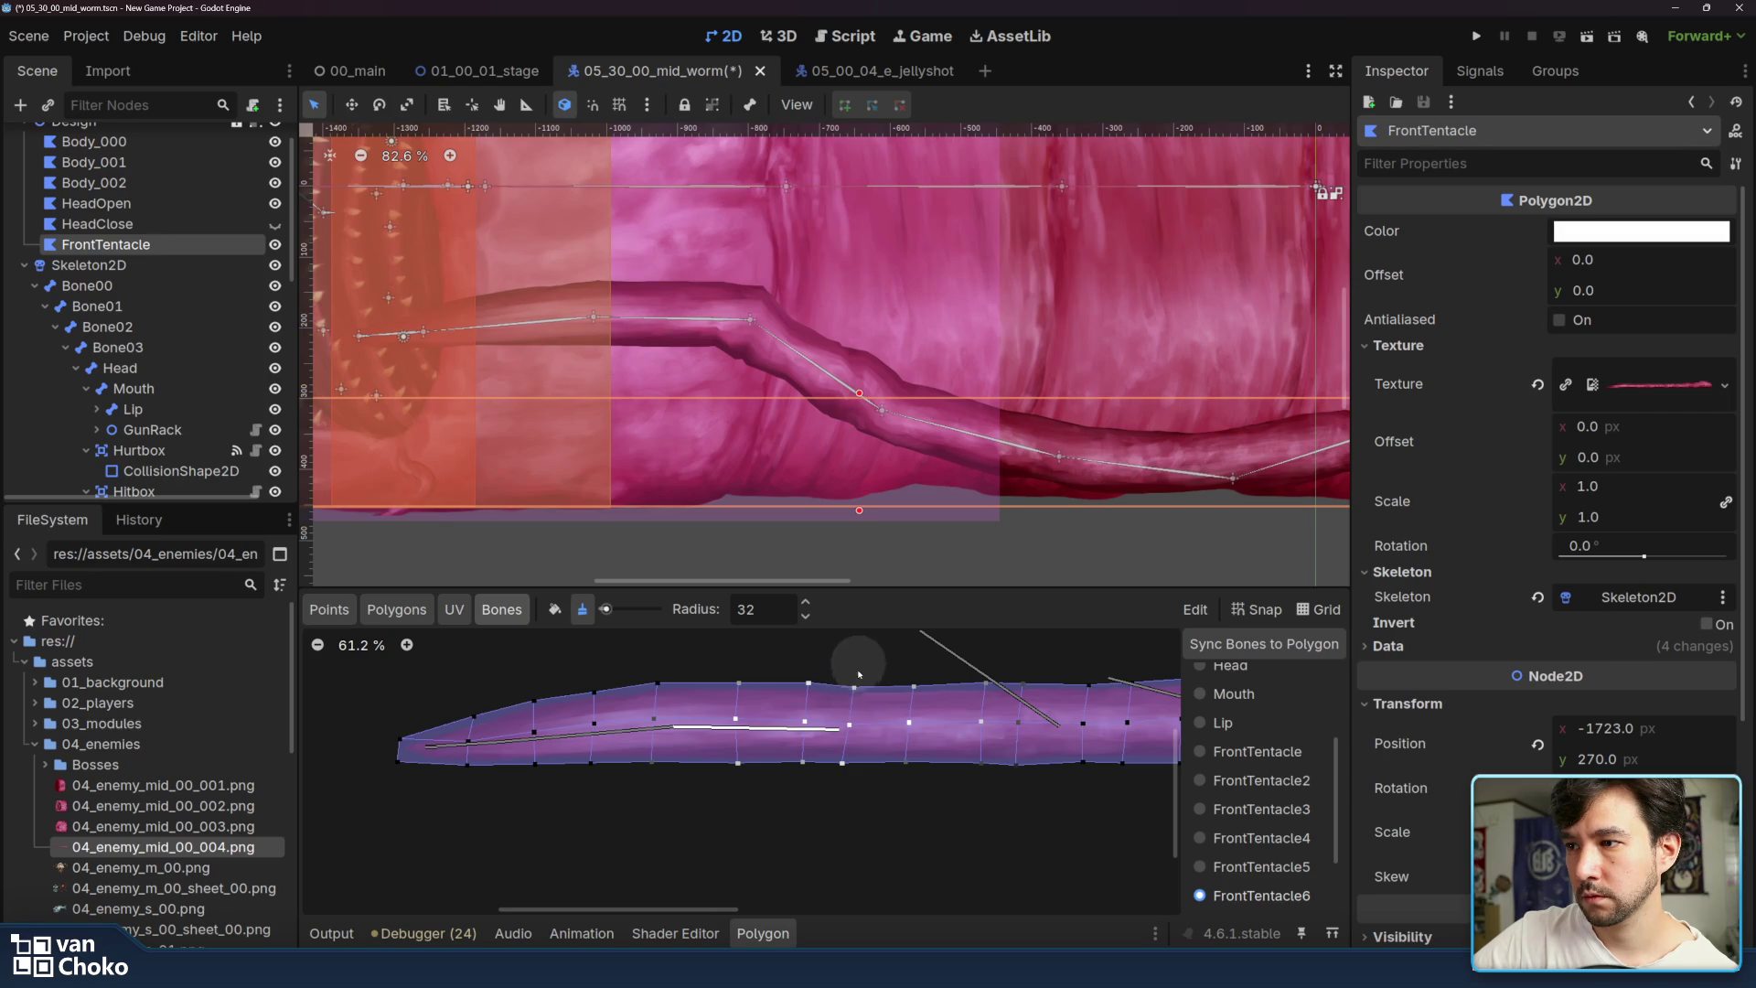
pyautogui.press('ctrl')
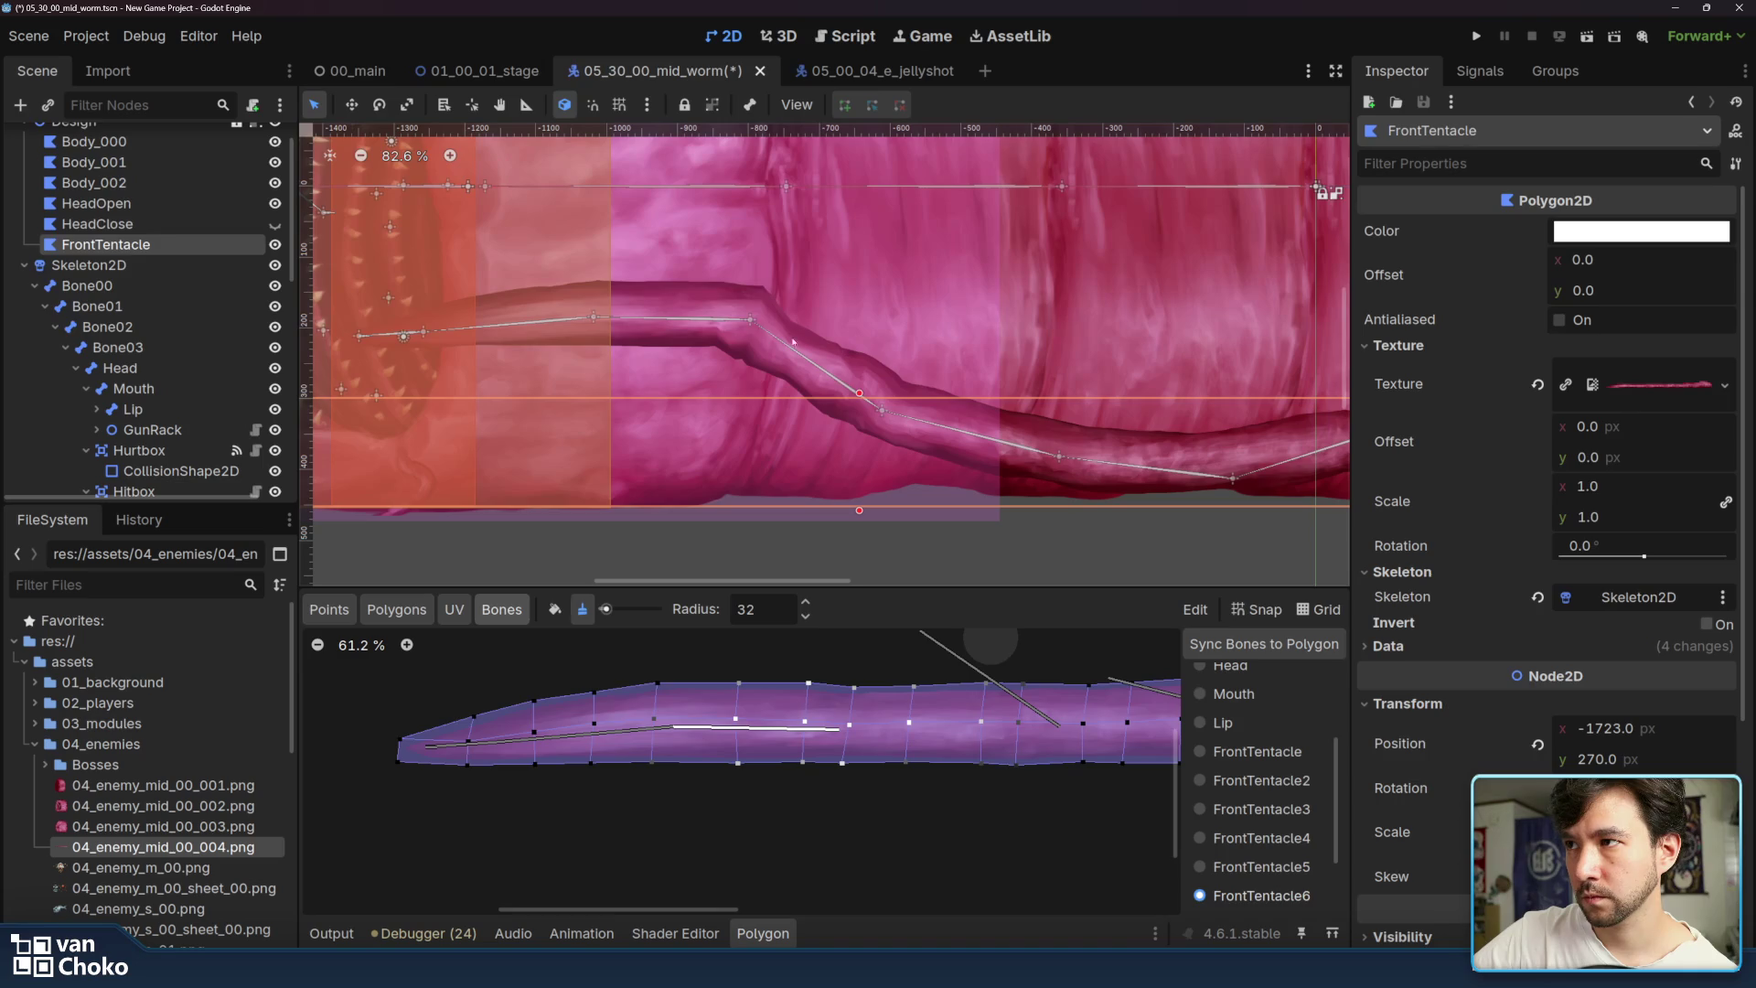
pyautogui.moveTo(750, 320)
pyautogui.mouseDown()
pyautogui.moveTo(713, 520)
pyautogui.moveTo(782, 297)
pyautogui.moveTo(814, 333)
pyautogui.moveTo(714, 361)
pyautogui.moveTo(751, 494)
pyautogui.moveTo(740, 463)
pyautogui.mouseUp()
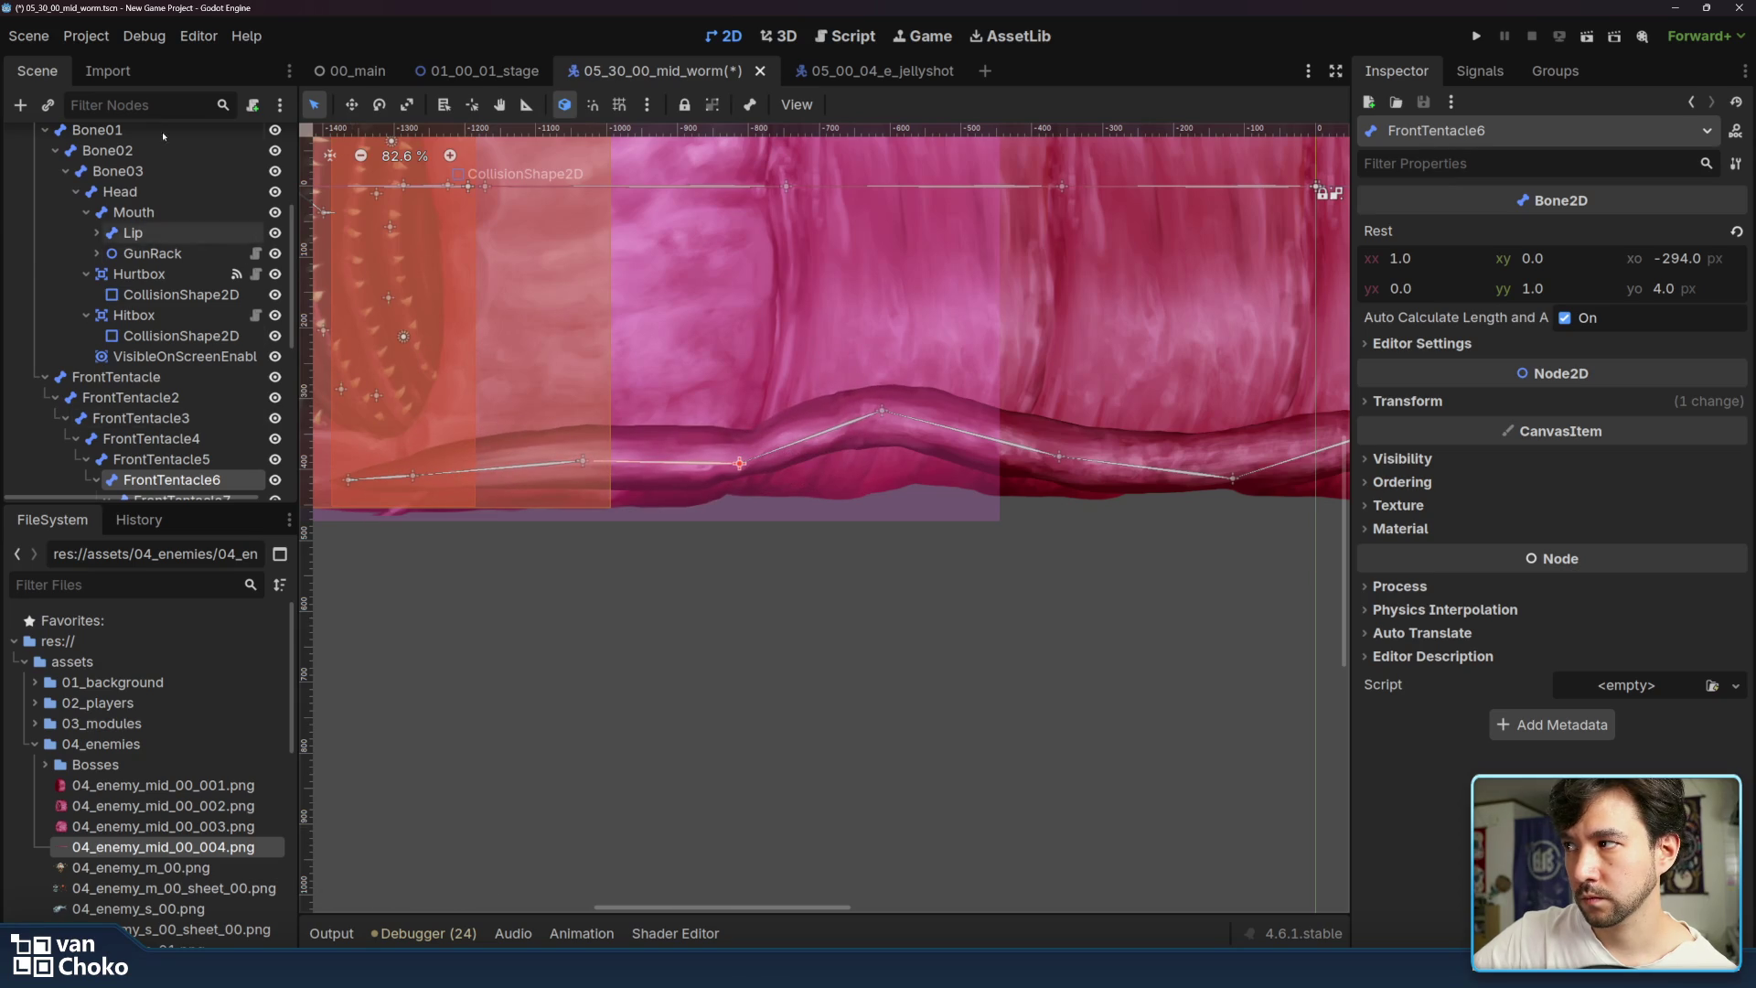
# - Refine the FrontTentacle6 weights with Unpaint and Paint, then bend that bone upward to check
pyautogui.scroll(3, 166, 267)
pyautogui.click(105, 200)
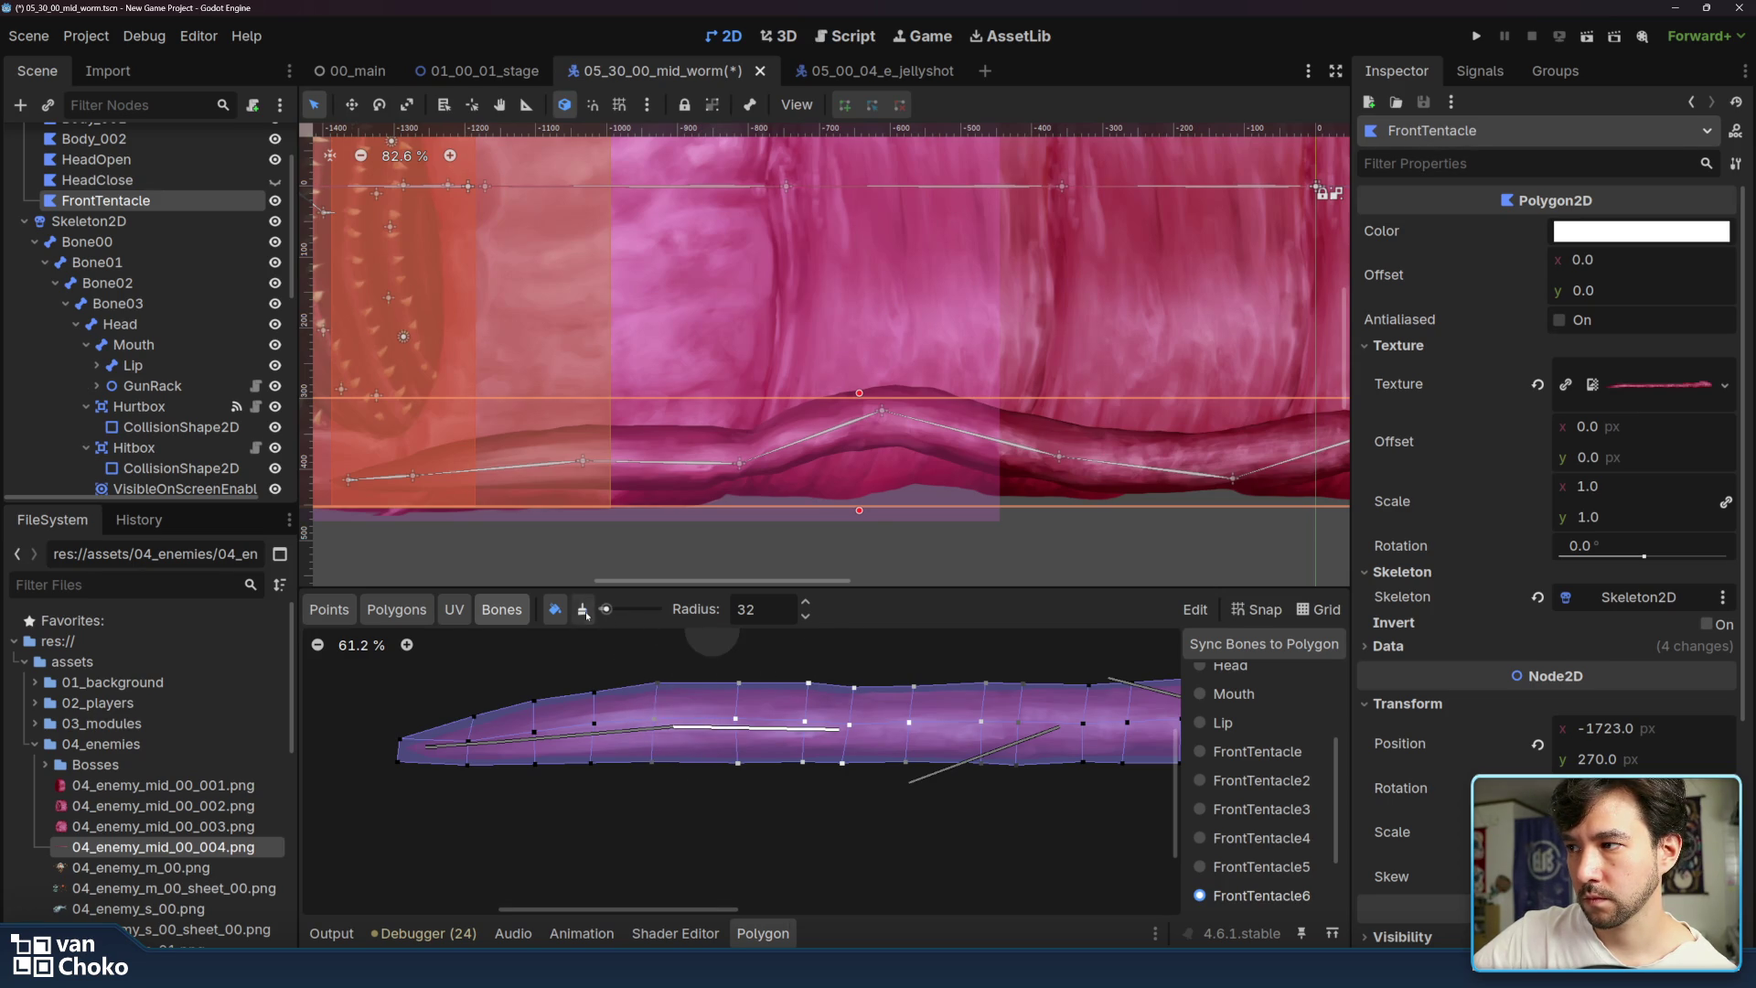
pyautogui.click(584, 611)
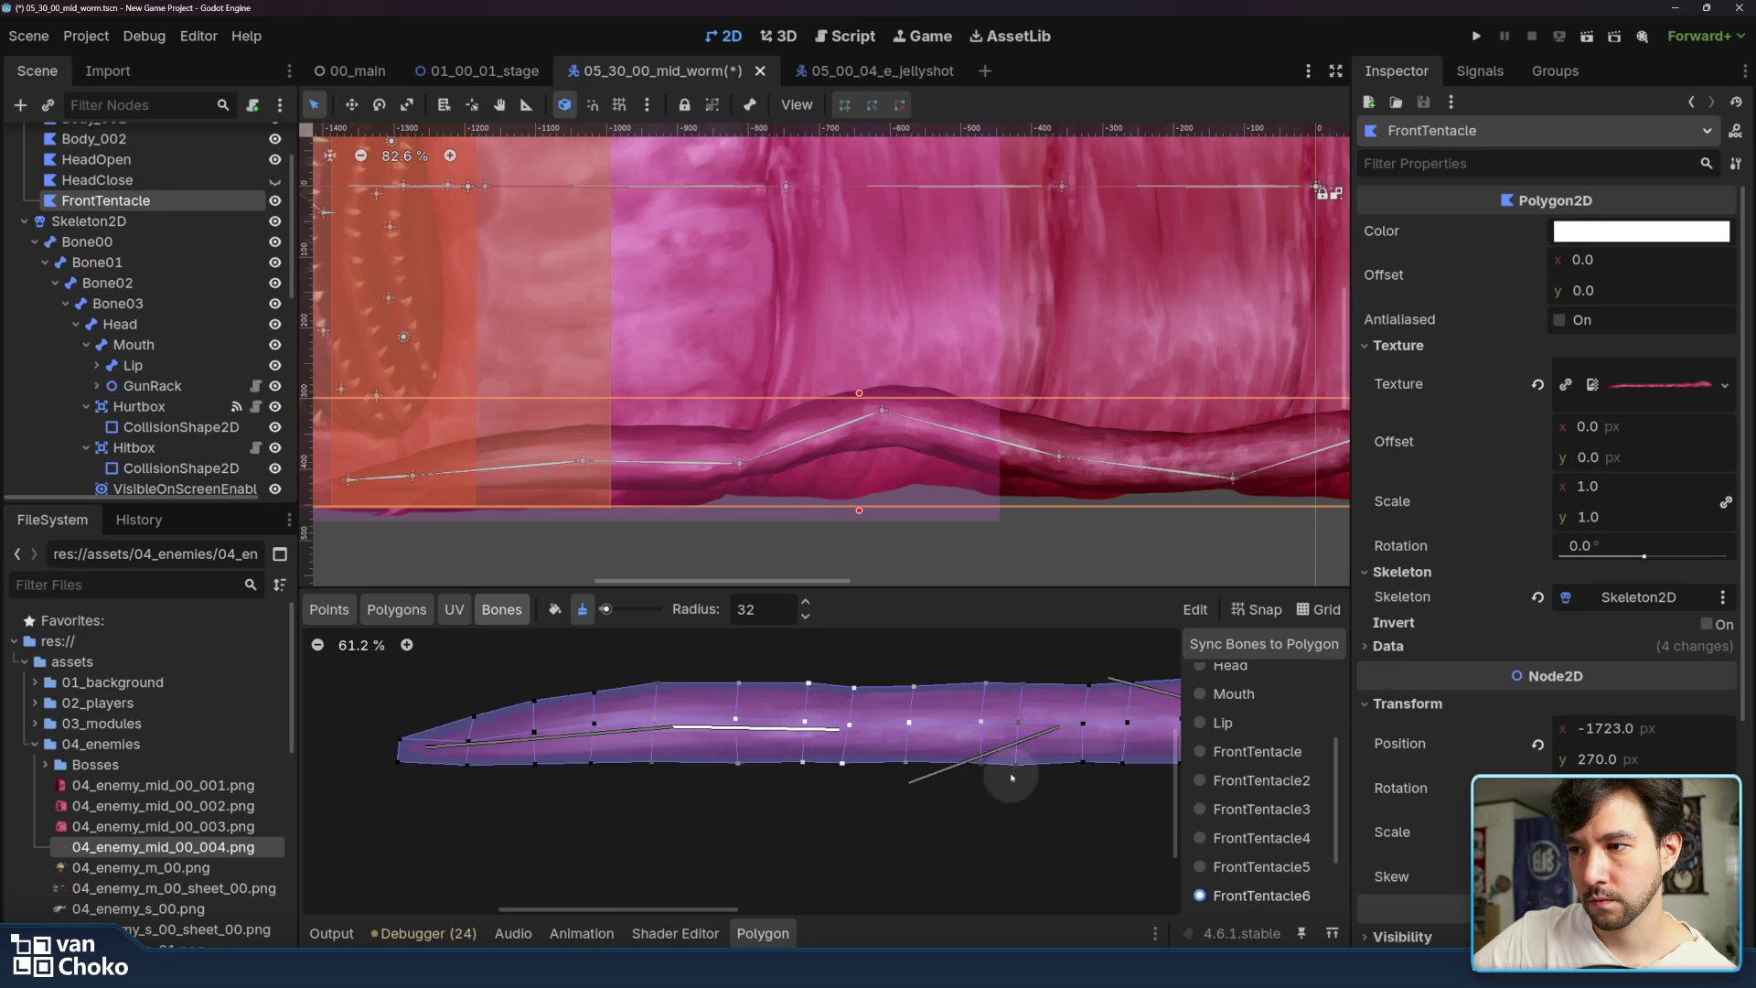
pyautogui.click(555, 609)
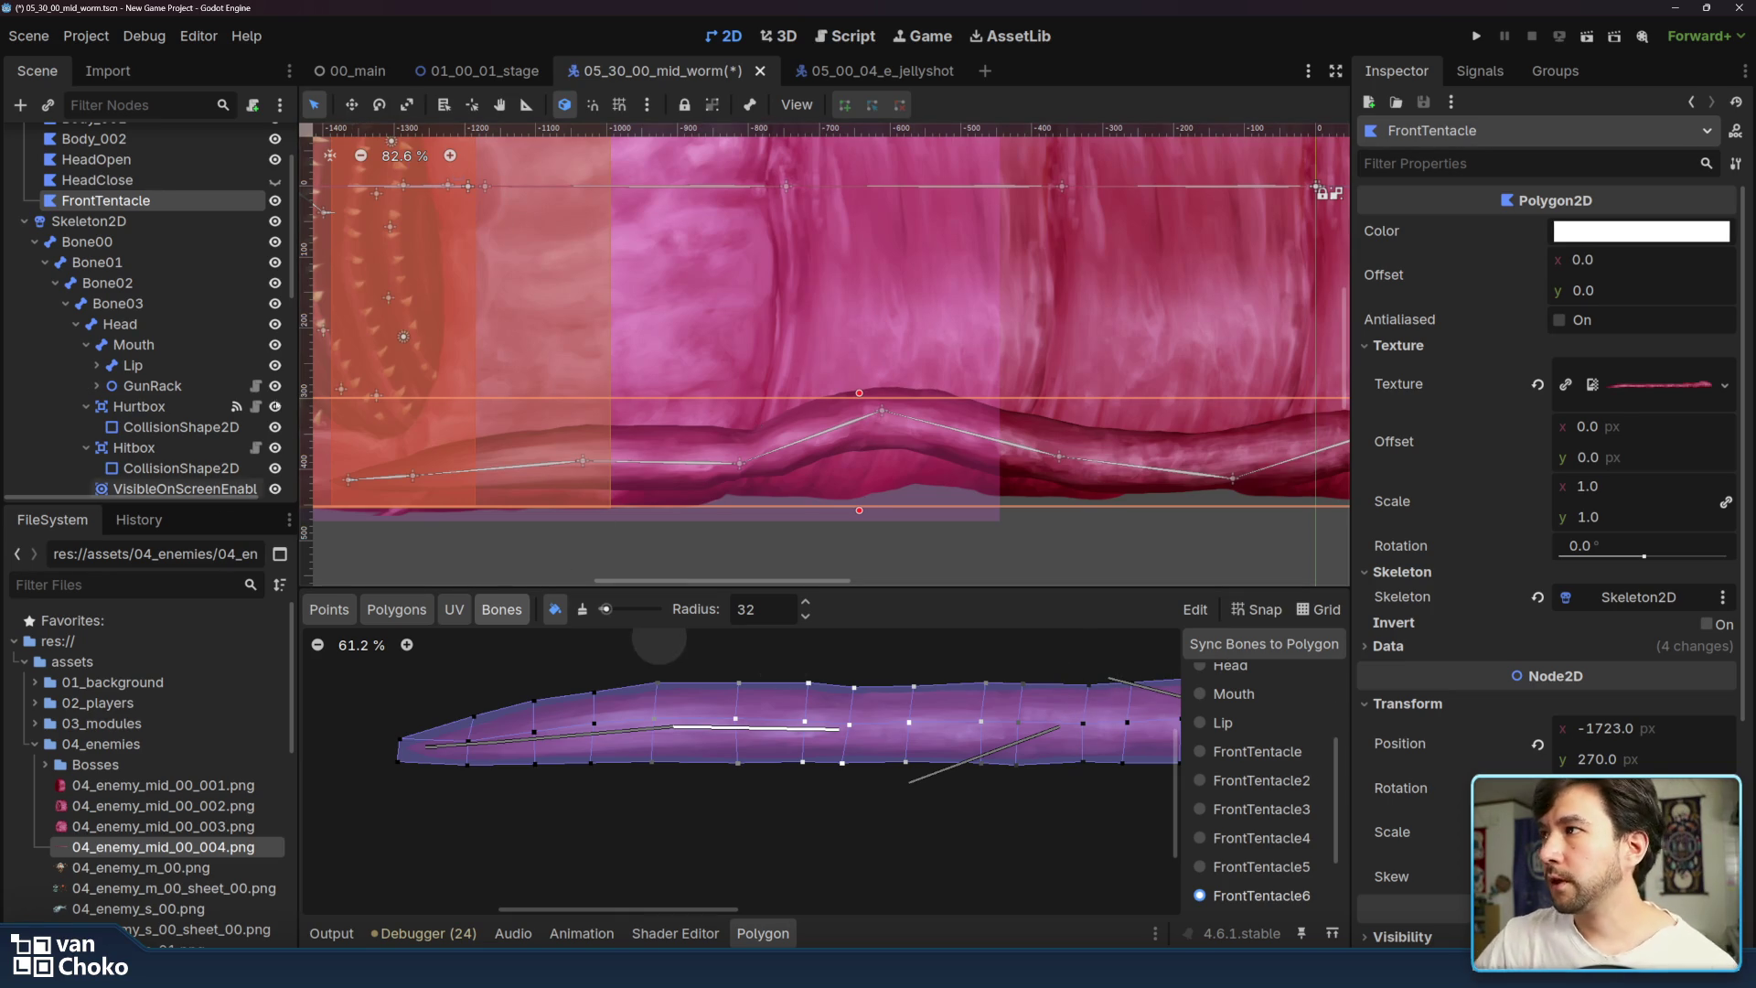
pyautogui.moveTo(741, 470); pyautogui.dragTo(805, 320)
pyautogui.moveTo(780, 380)
pyautogui.mouseDown()
pyautogui.moveTo(784, 498)
pyautogui.moveTo(771, 391)
pyautogui.moveTo(790, 347)
pyautogui.moveTo(748, 320)
pyautogui.mouseUp()
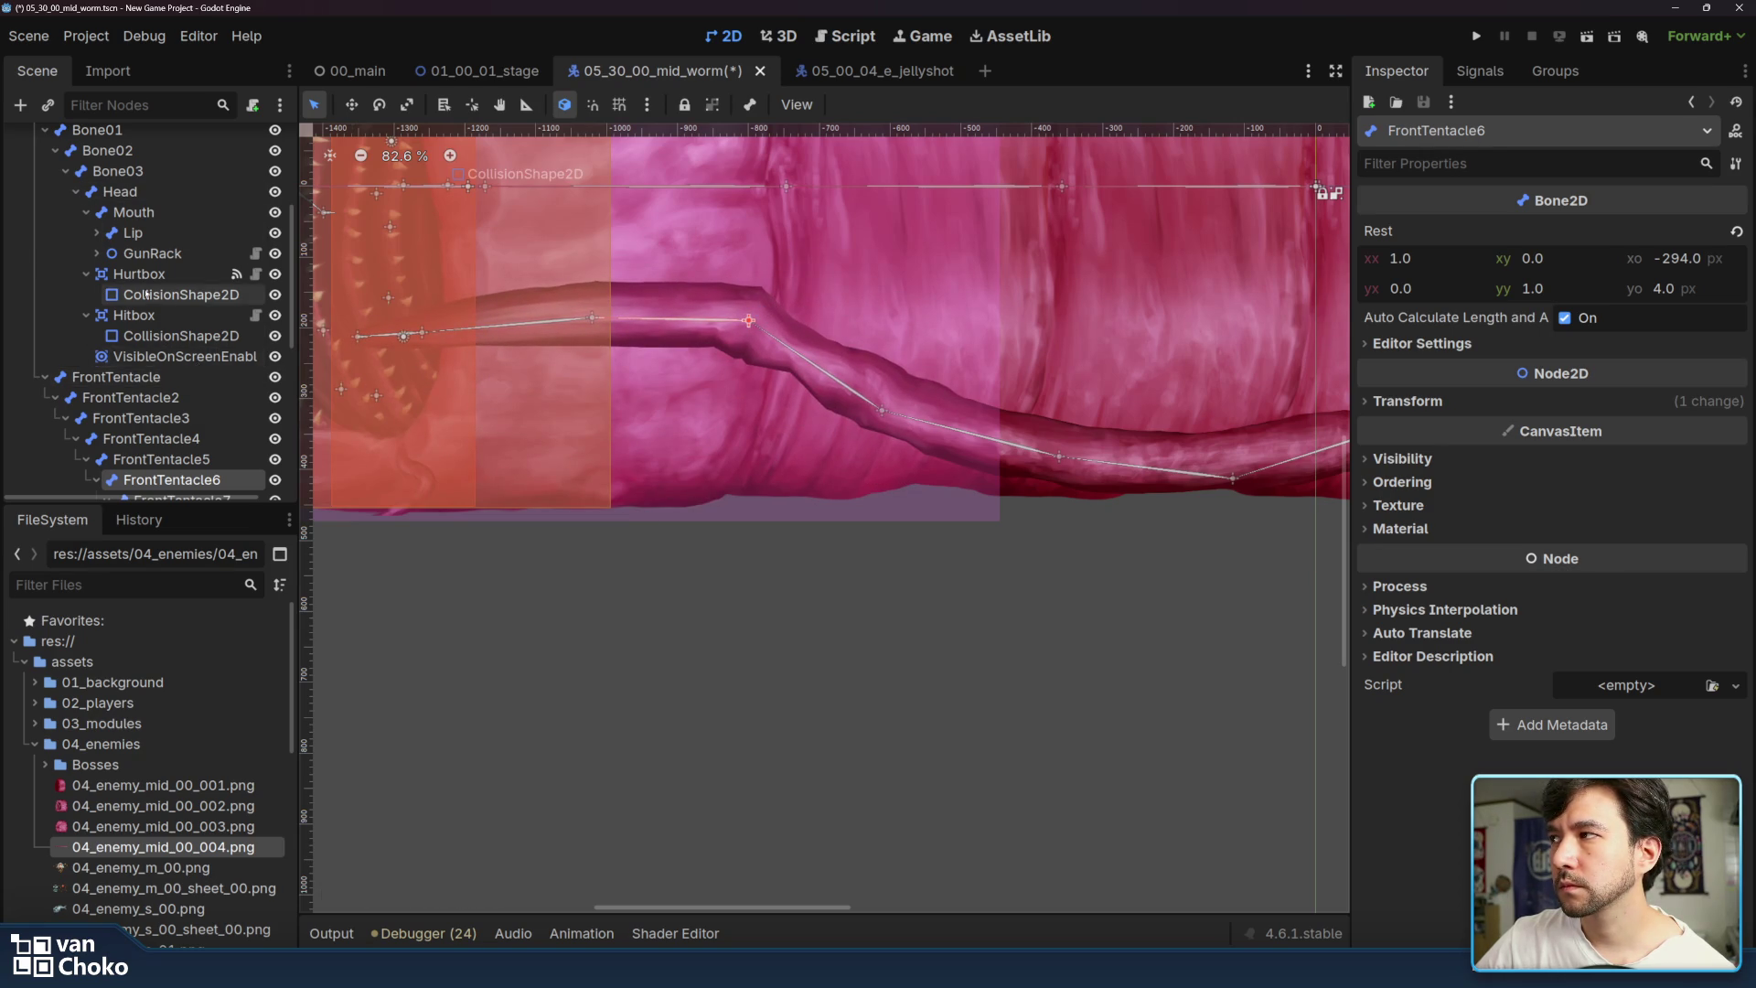
# - Adjust FrontTentacle5's weights, then bend FrontTentacle6 back down to test the result
pyautogui.scroll(3, 183, 366)
pyautogui.click(106, 200)
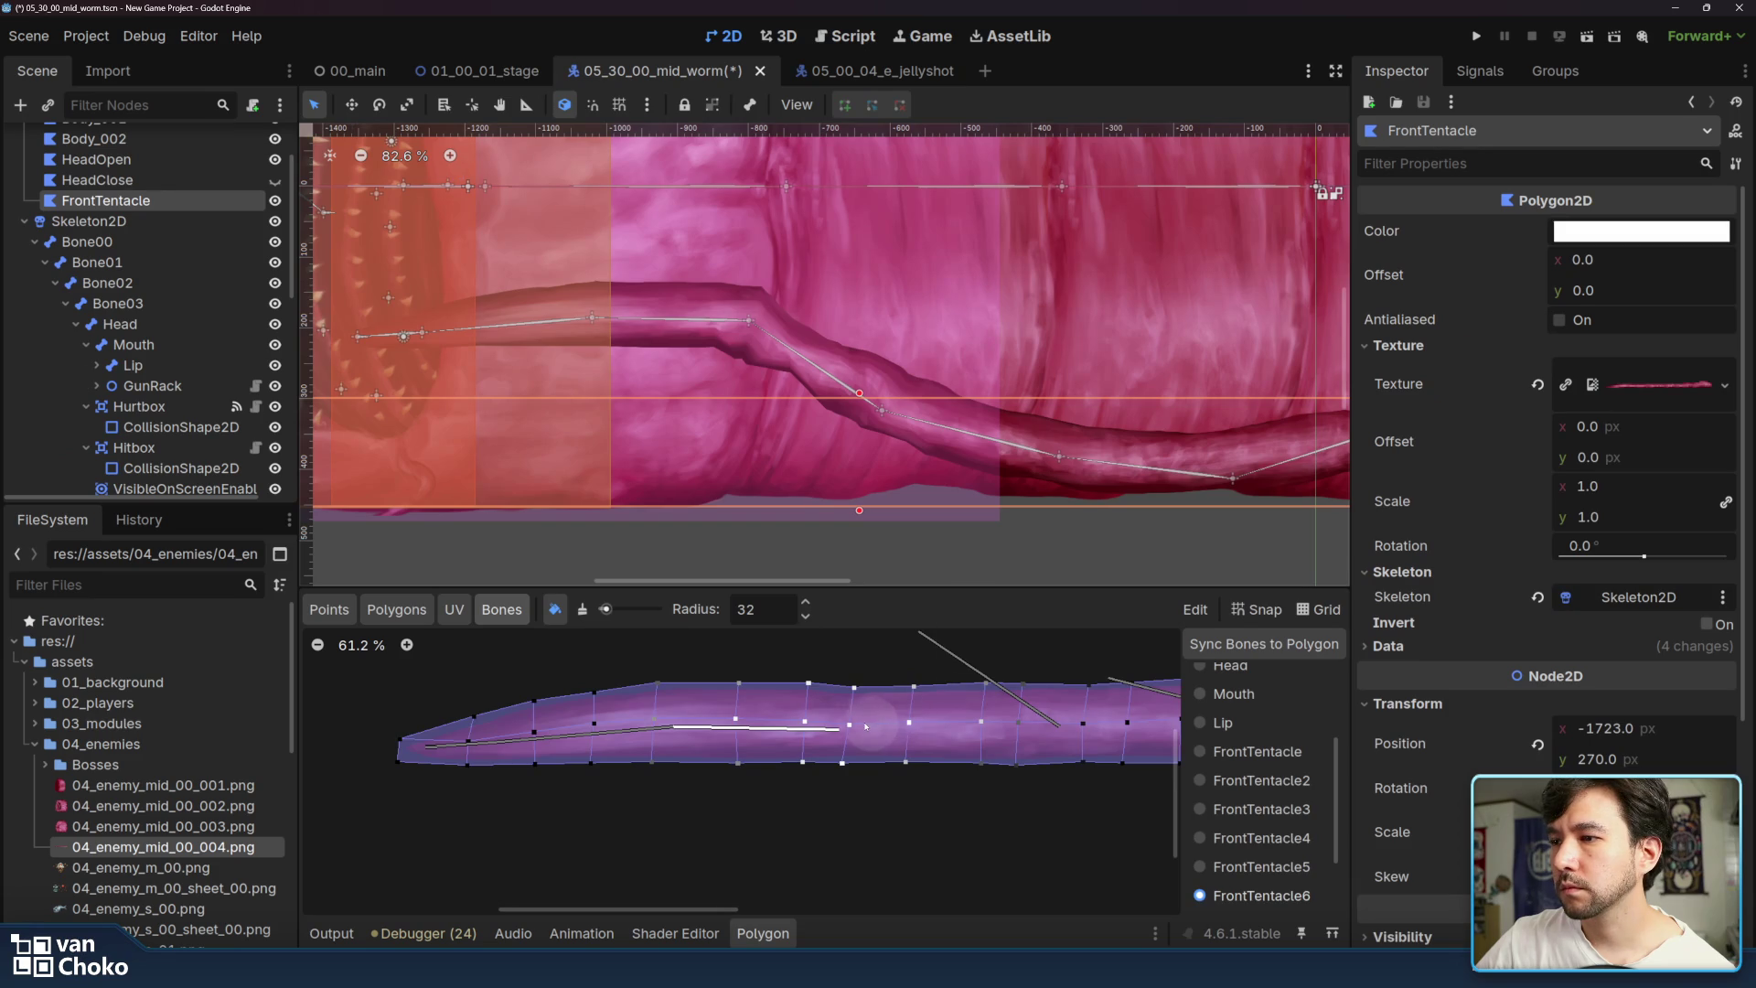
pyautogui.click(1299, 874)
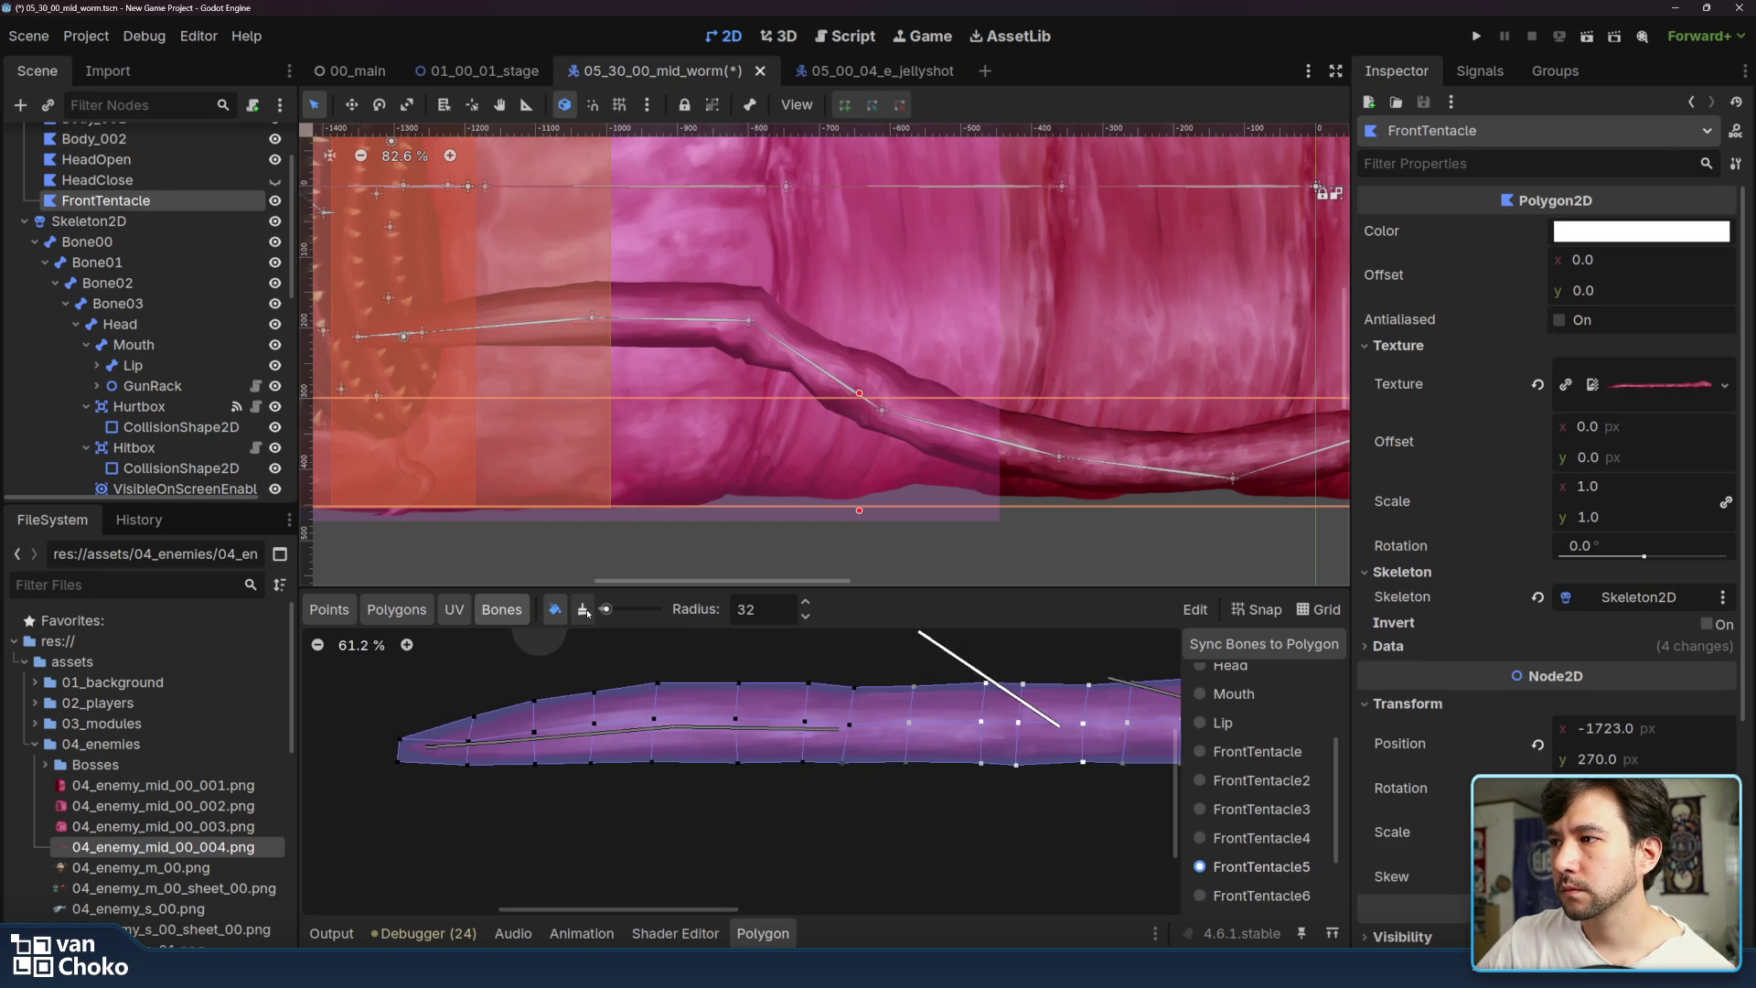
pyautogui.click(584, 610)
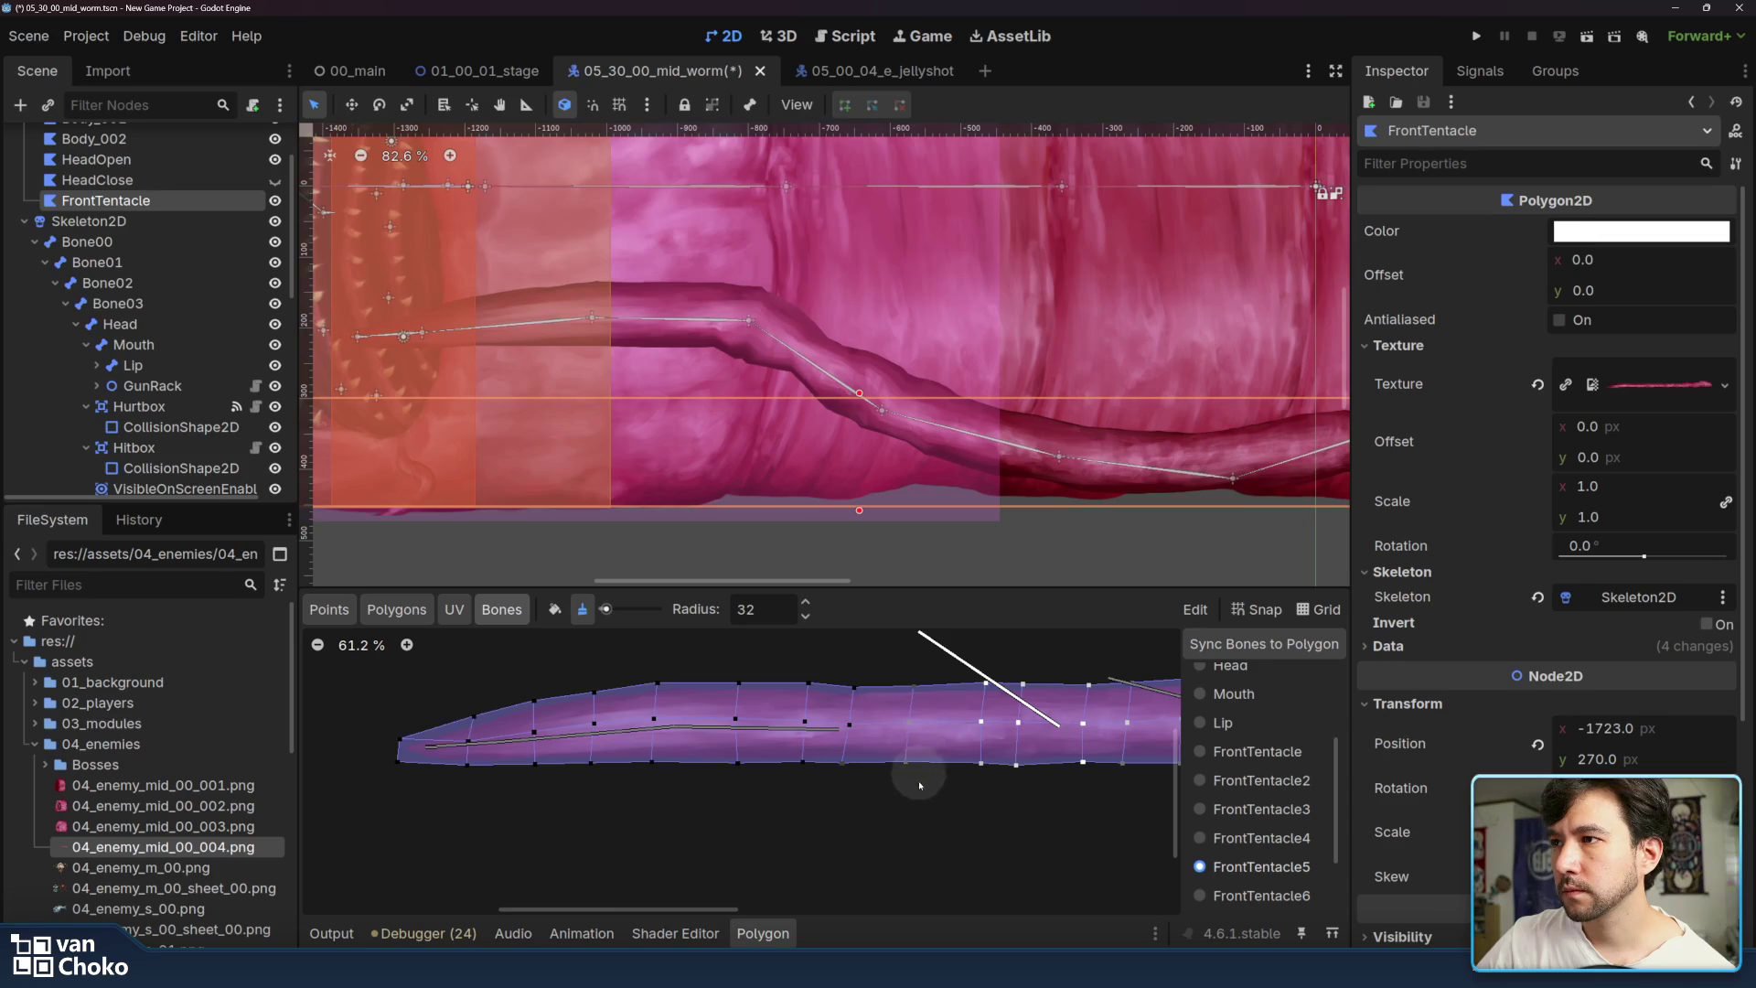
pyautogui.click(554, 610)
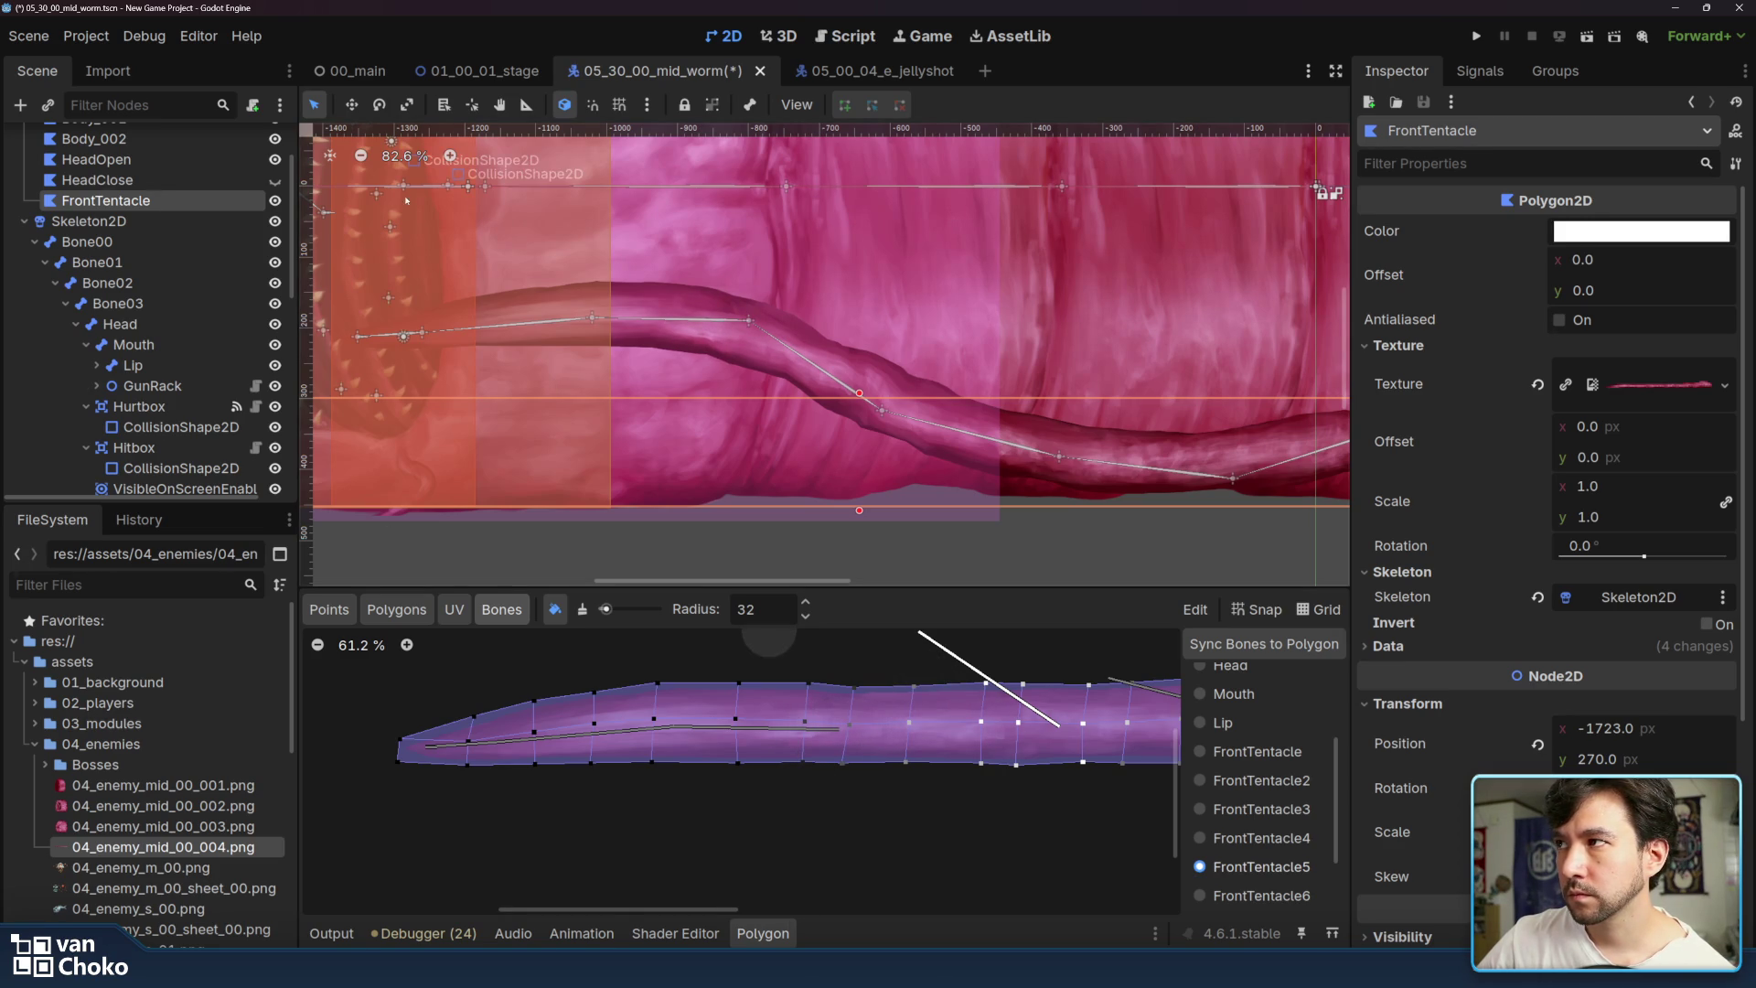
pyautogui.moveTo(748, 322)
pyautogui.mouseDown()
pyautogui.moveTo(805, 279)
pyautogui.moveTo(768, 499)
pyautogui.moveTo(761, 403)
pyautogui.moveTo(752, 495)
pyautogui.moveTo(791, 279)
pyautogui.moveTo(805, 434)
pyautogui.moveTo(800, 379)
pyautogui.moveTo(749, 504)
pyautogui.moveTo(560, 396)
pyautogui.moveTo(595, 385)
pyautogui.moveTo(640, 403)
pyautogui.moveTo(727, 473)
pyautogui.mouseUp()
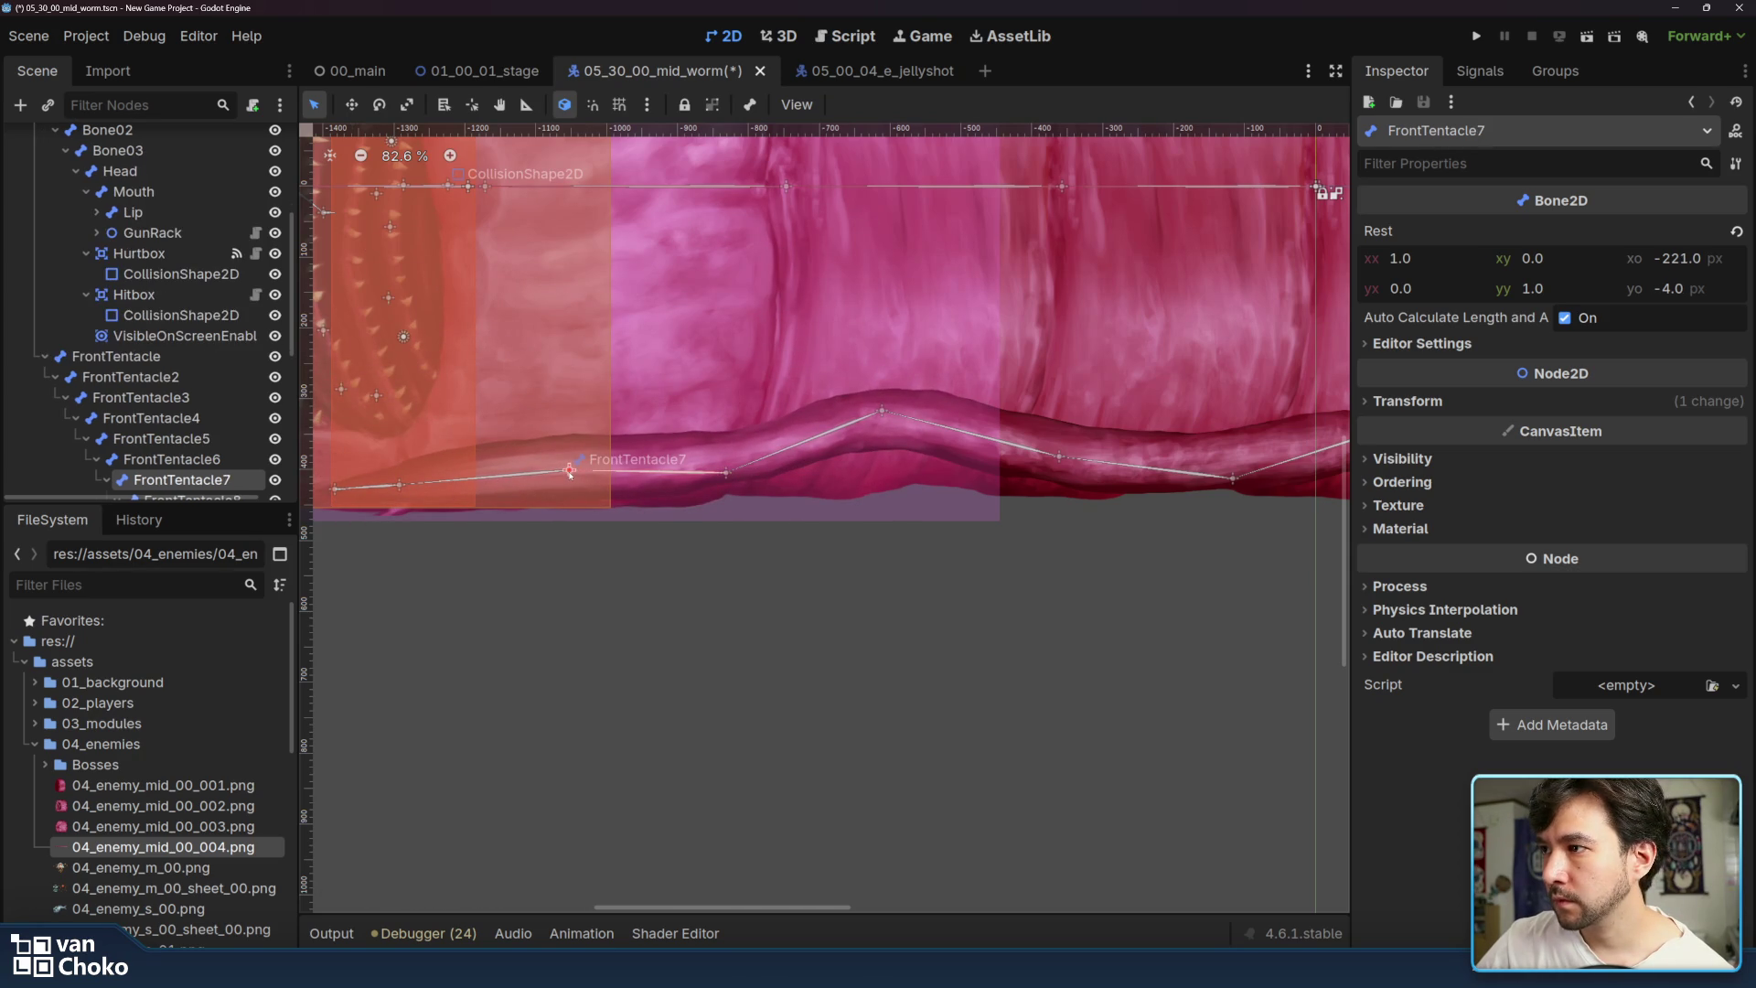
pyautogui.scroll(4, 146, 302)
# - Check FrontTentacle6's weights, then angle the tentacle tip down at the FrontTentacle7 joint
pyautogui.click(162, 226)
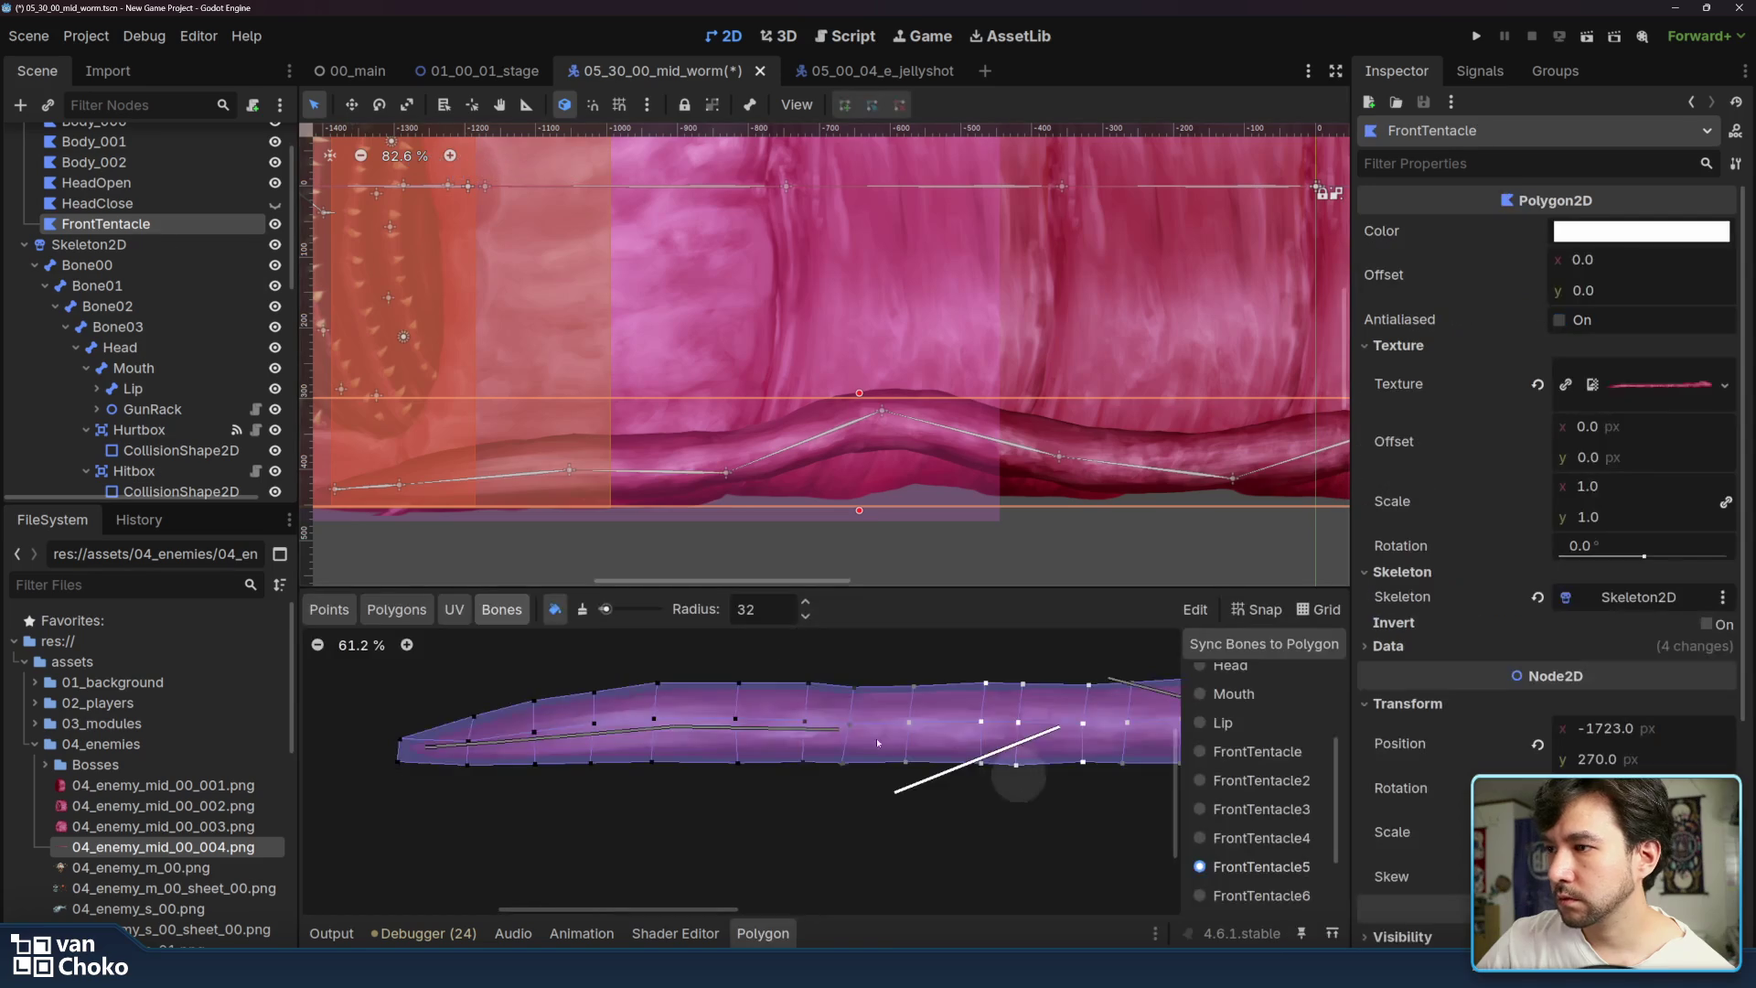
pyautogui.click(1294, 898)
pyautogui.scroll(-3, 1285, 860)
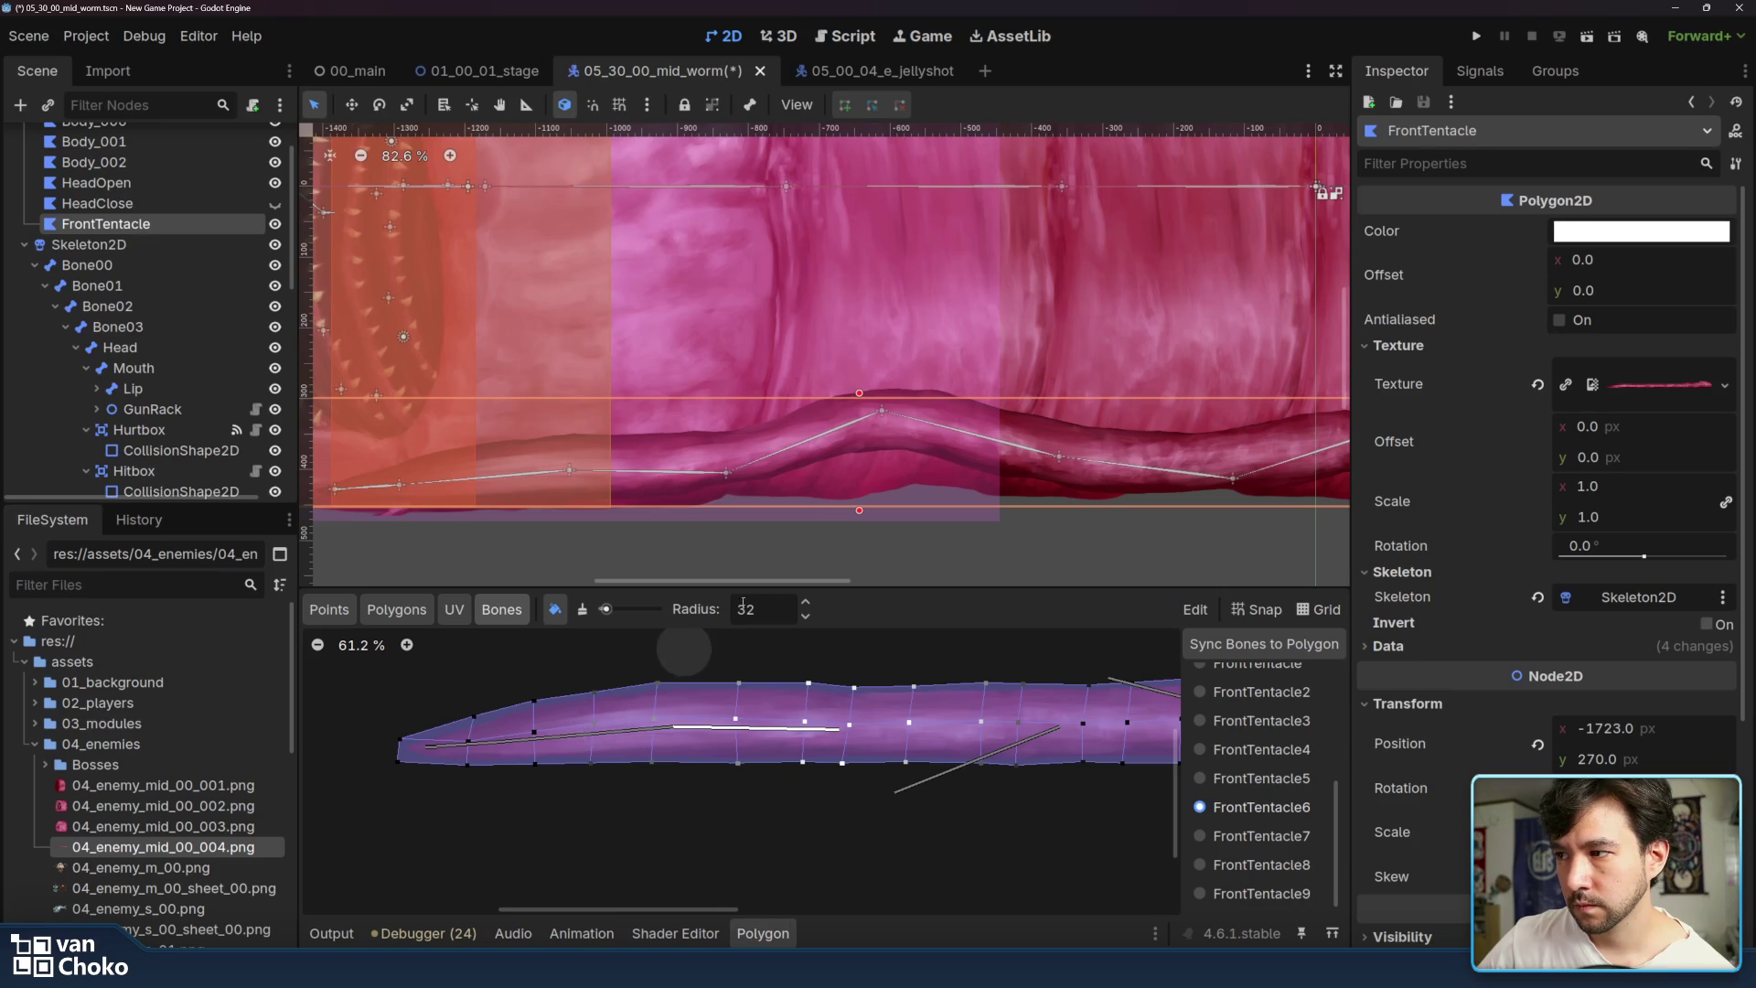
pyautogui.hscroll(-3, 698, 420)
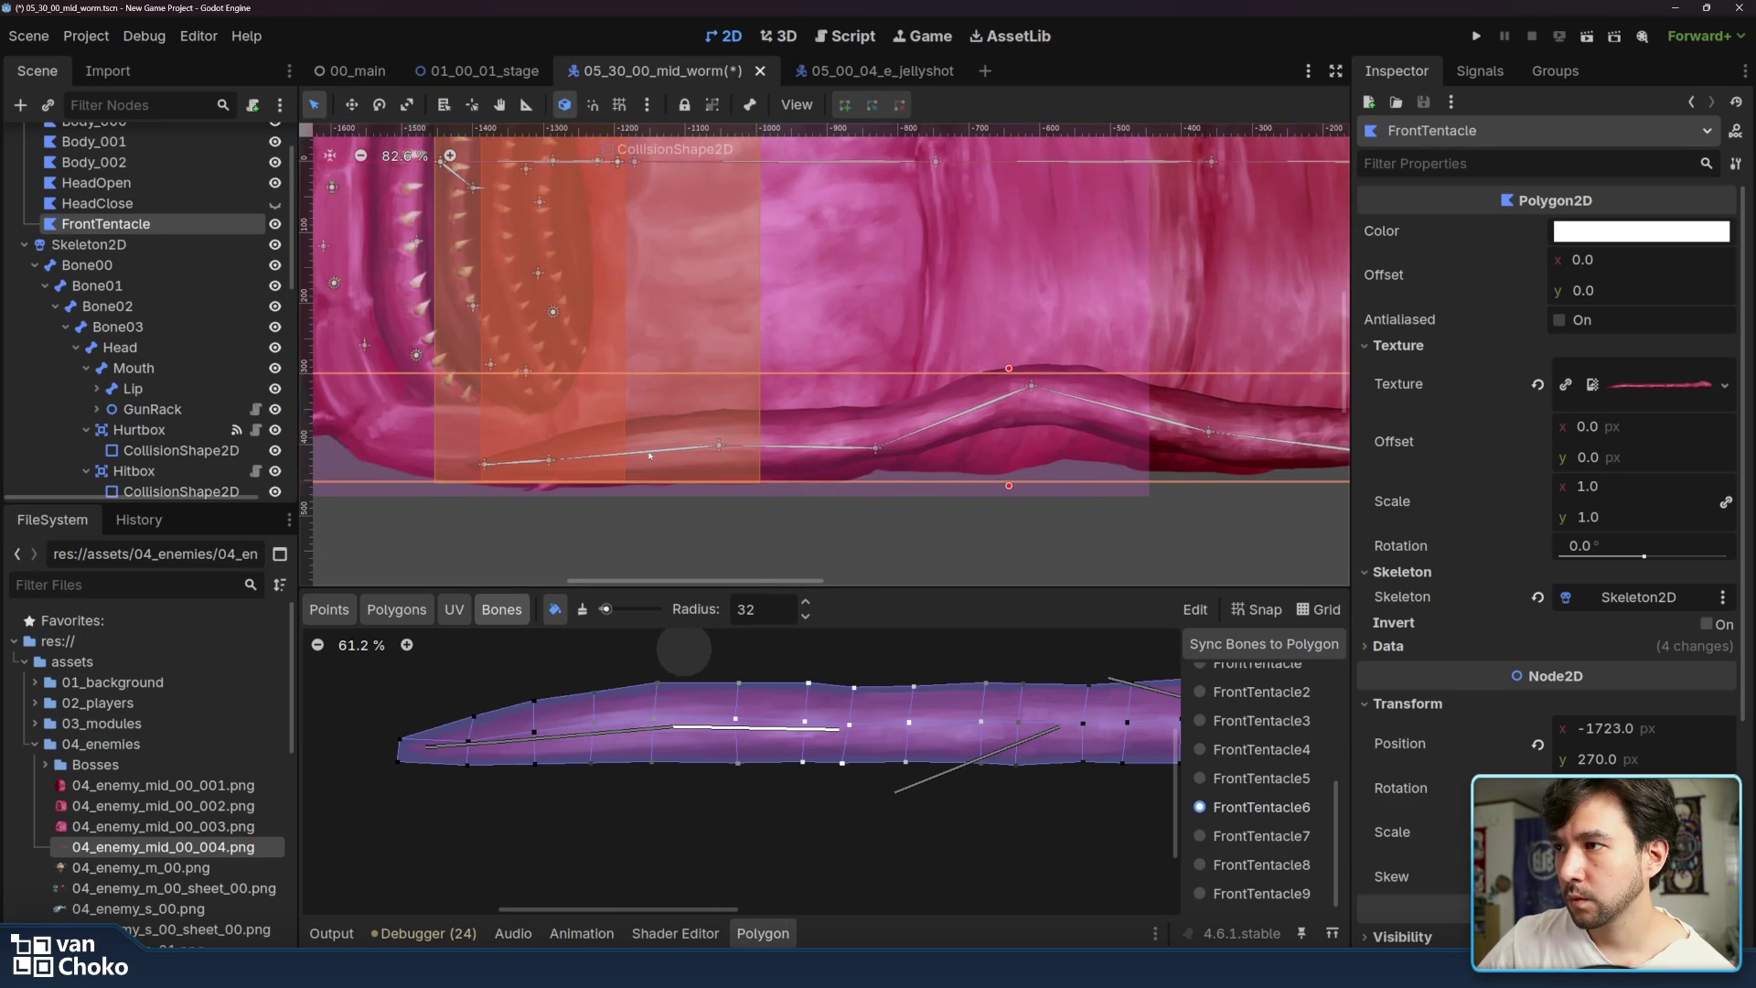
pyautogui.moveTo(722, 447)
pyautogui.mouseDown()
pyautogui.moveTo(784, 375)
pyautogui.moveTo(778, 512)
pyautogui.moveTo(831, 560)
pyautogui.moveTo(816, 522)
pyautogui.moveTo(852, 328)
pyautogui.moveTo(768, 286)
pyautogui.moveTo(765, 537)
pyautogui.moveTo(803, 305)
pyautogui.moveTo(788, 336)
pyautogui.moveTo(804, 393)
pyautogui.moveTo(768, 512)
pyautogui.moveTo(816, 502)
pyautogui.moveTo(786, 515)
pyautogui.mouseUp()
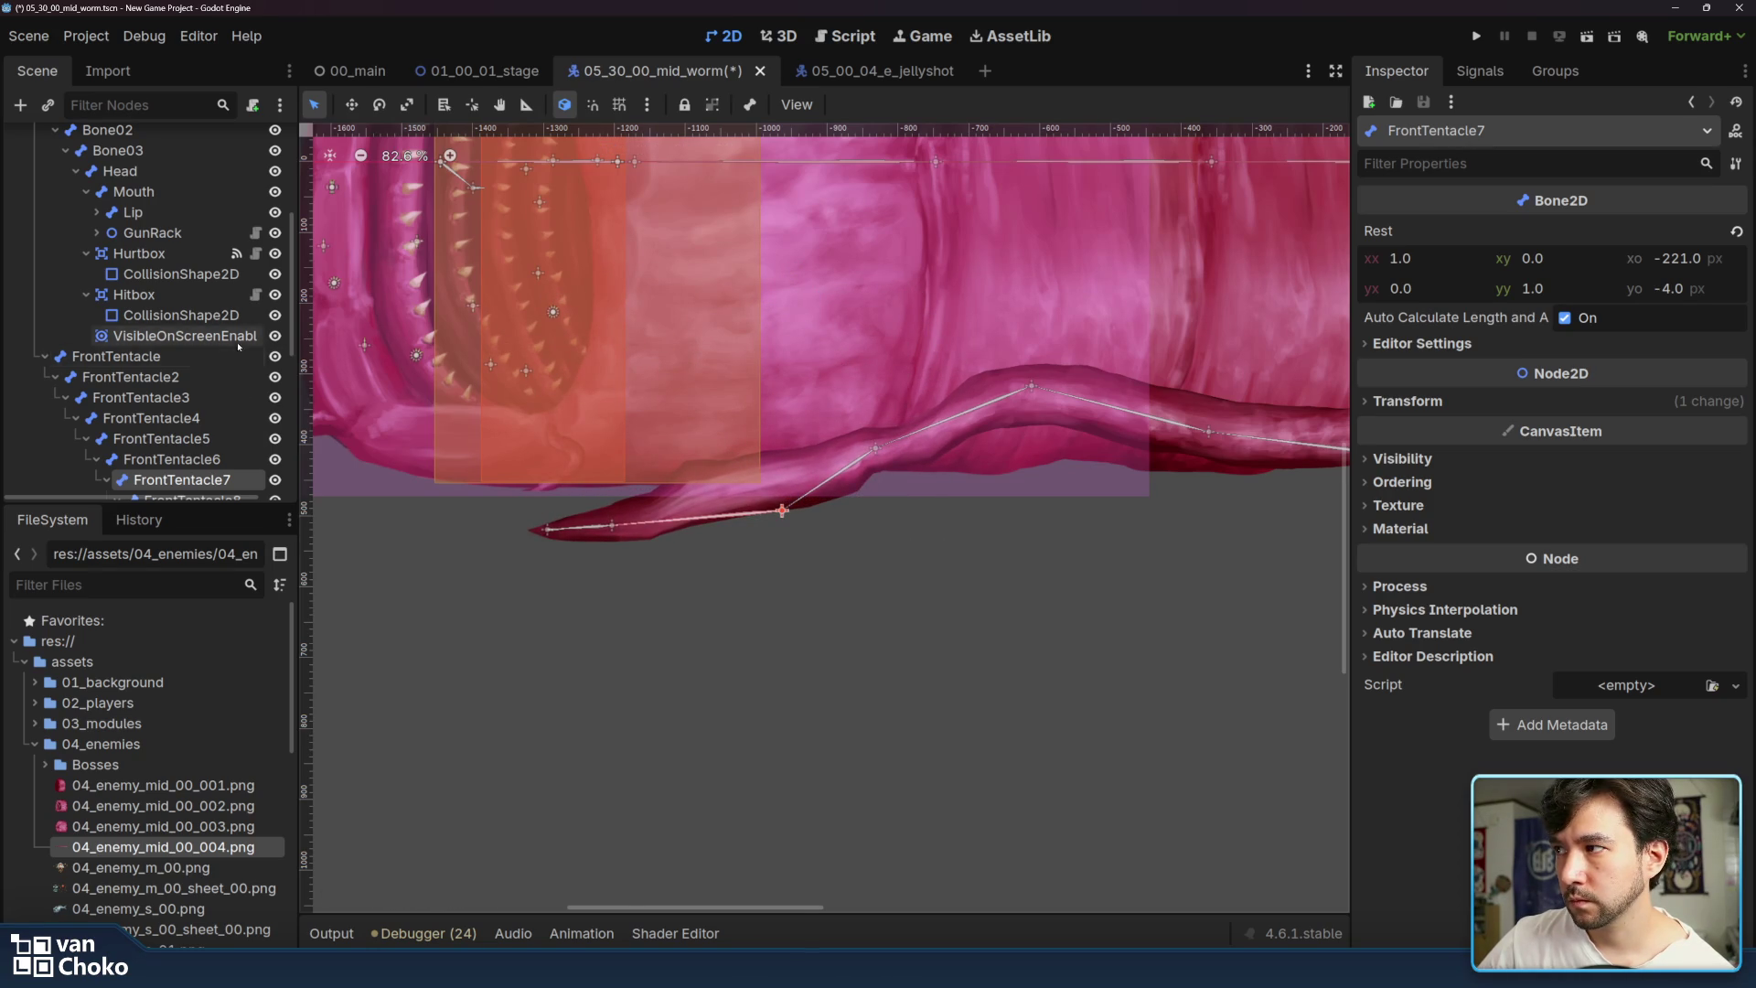
pyautogui.scroll(3, 166, 241)
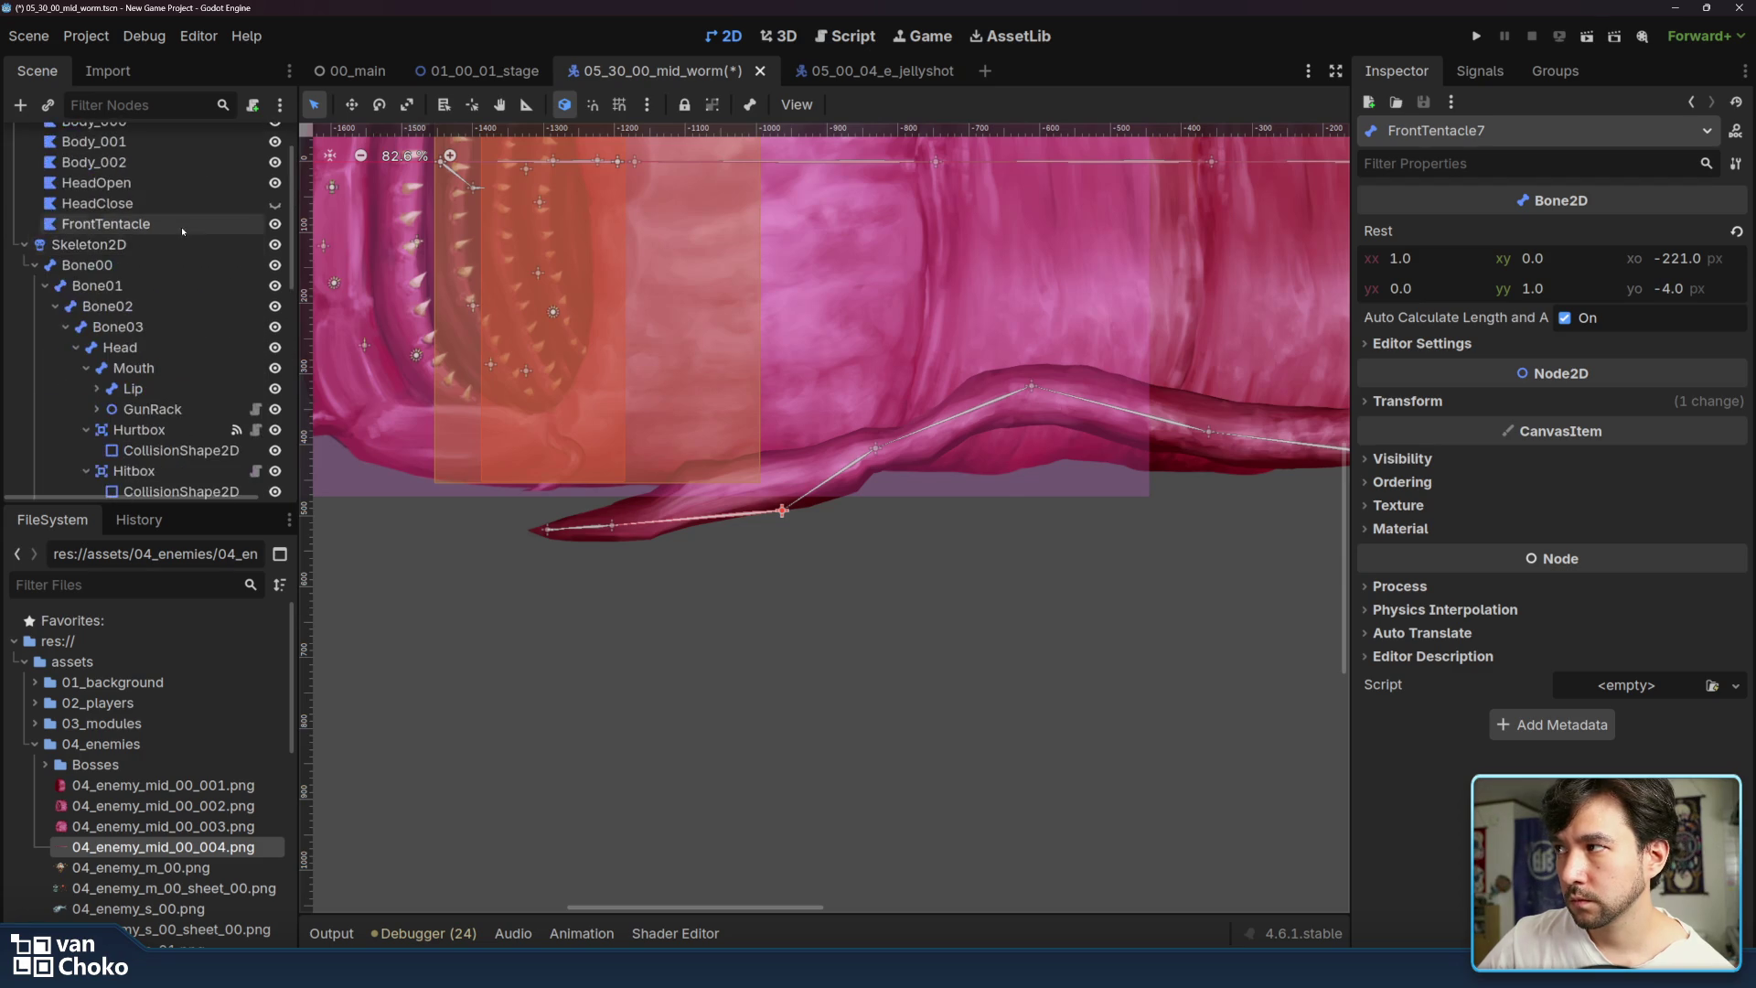
# - Adjust FrontTentacle7's weights with Unpaint and Paint, comparing them against FrontTentacle6's
pyautogui.click(105, 223)
pyautogui.click(1267, 836)
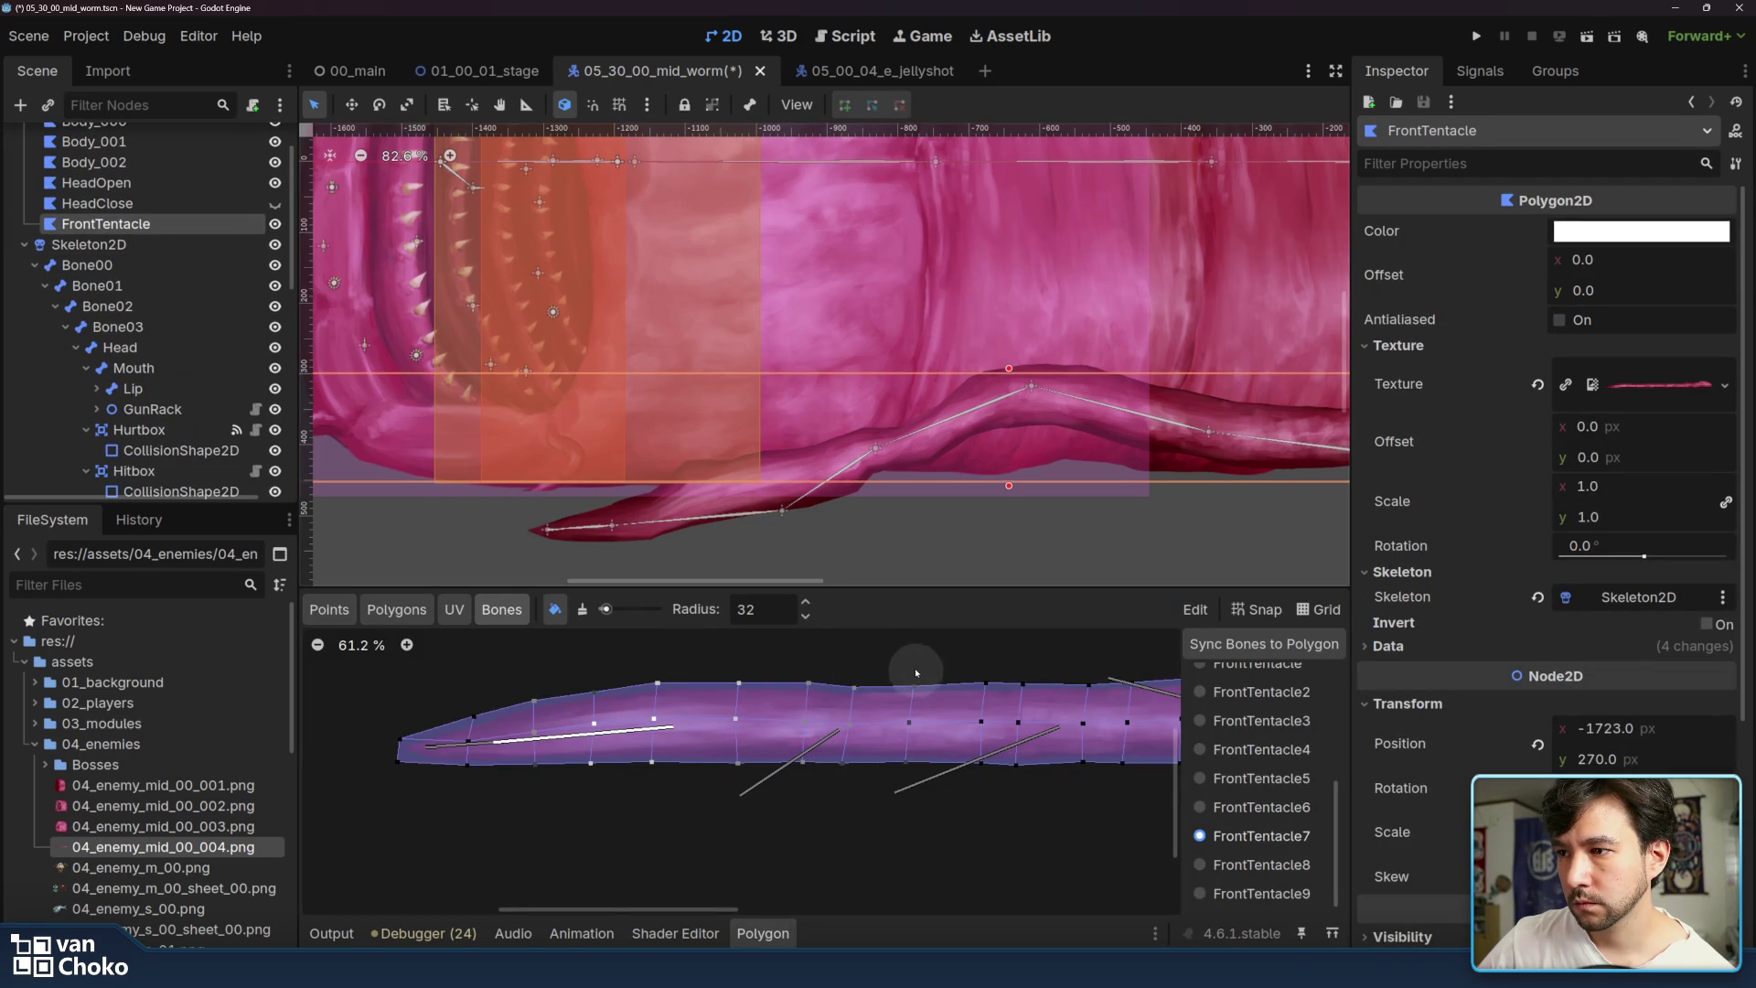
pyautogui.click(582, 611)
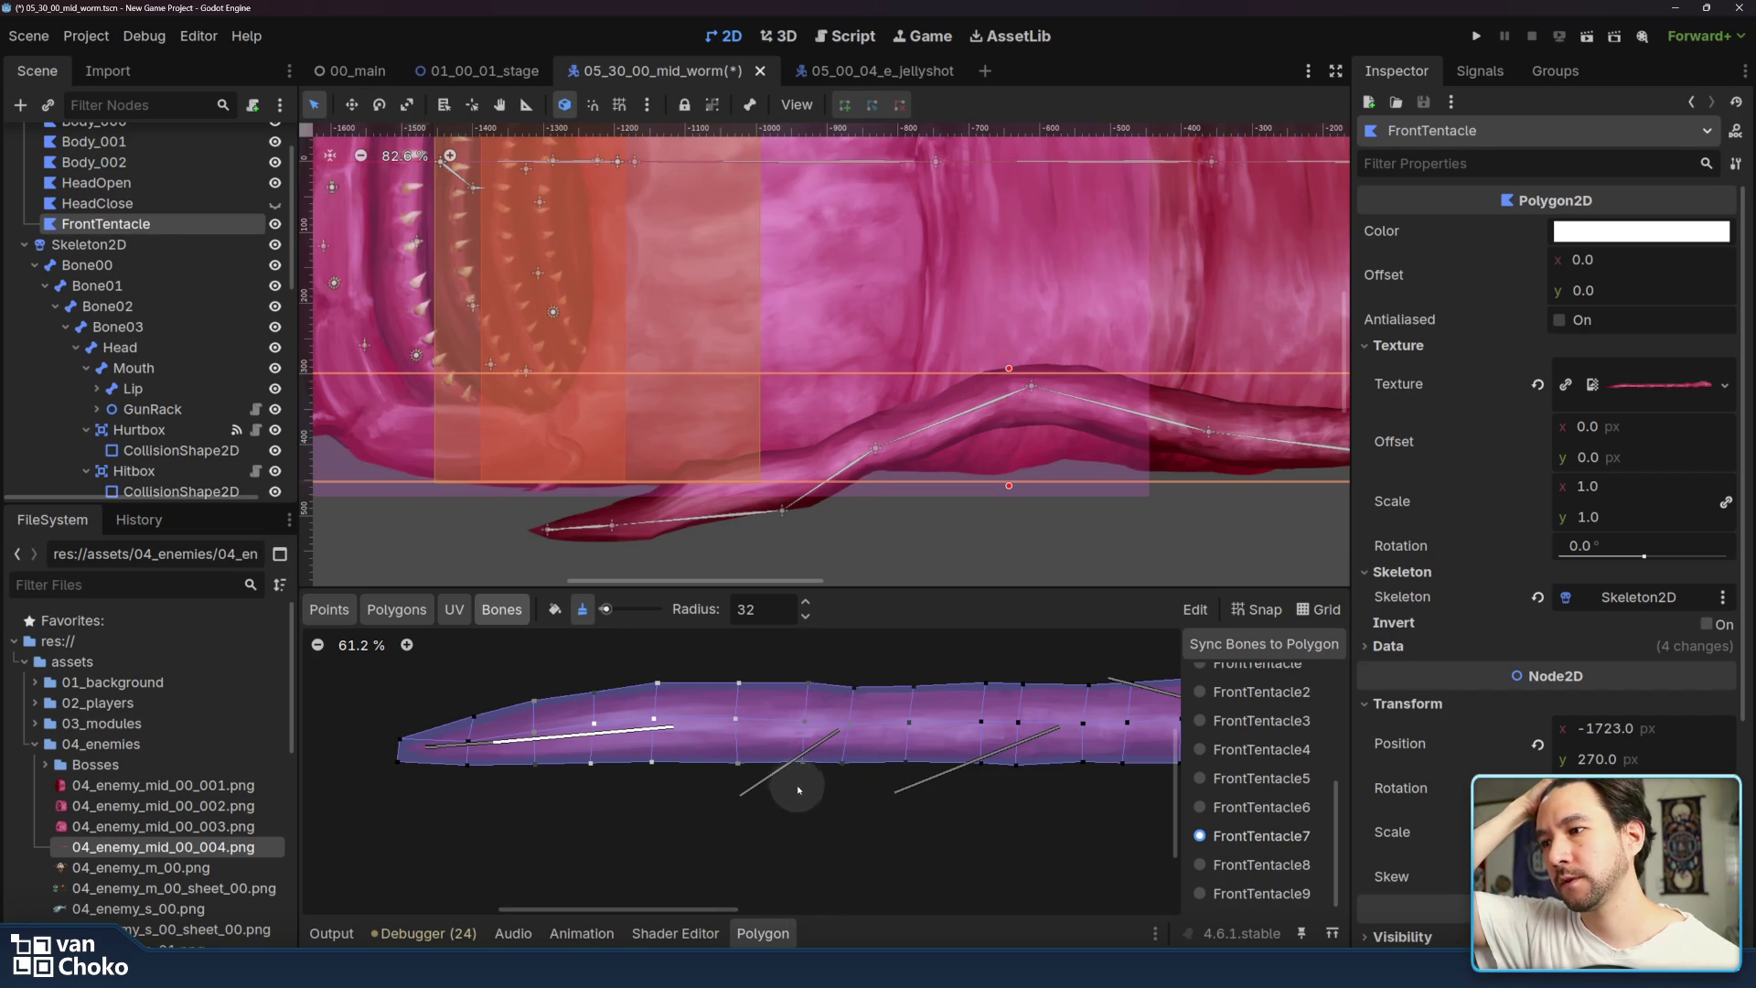
pyautogui.click(555, 609)
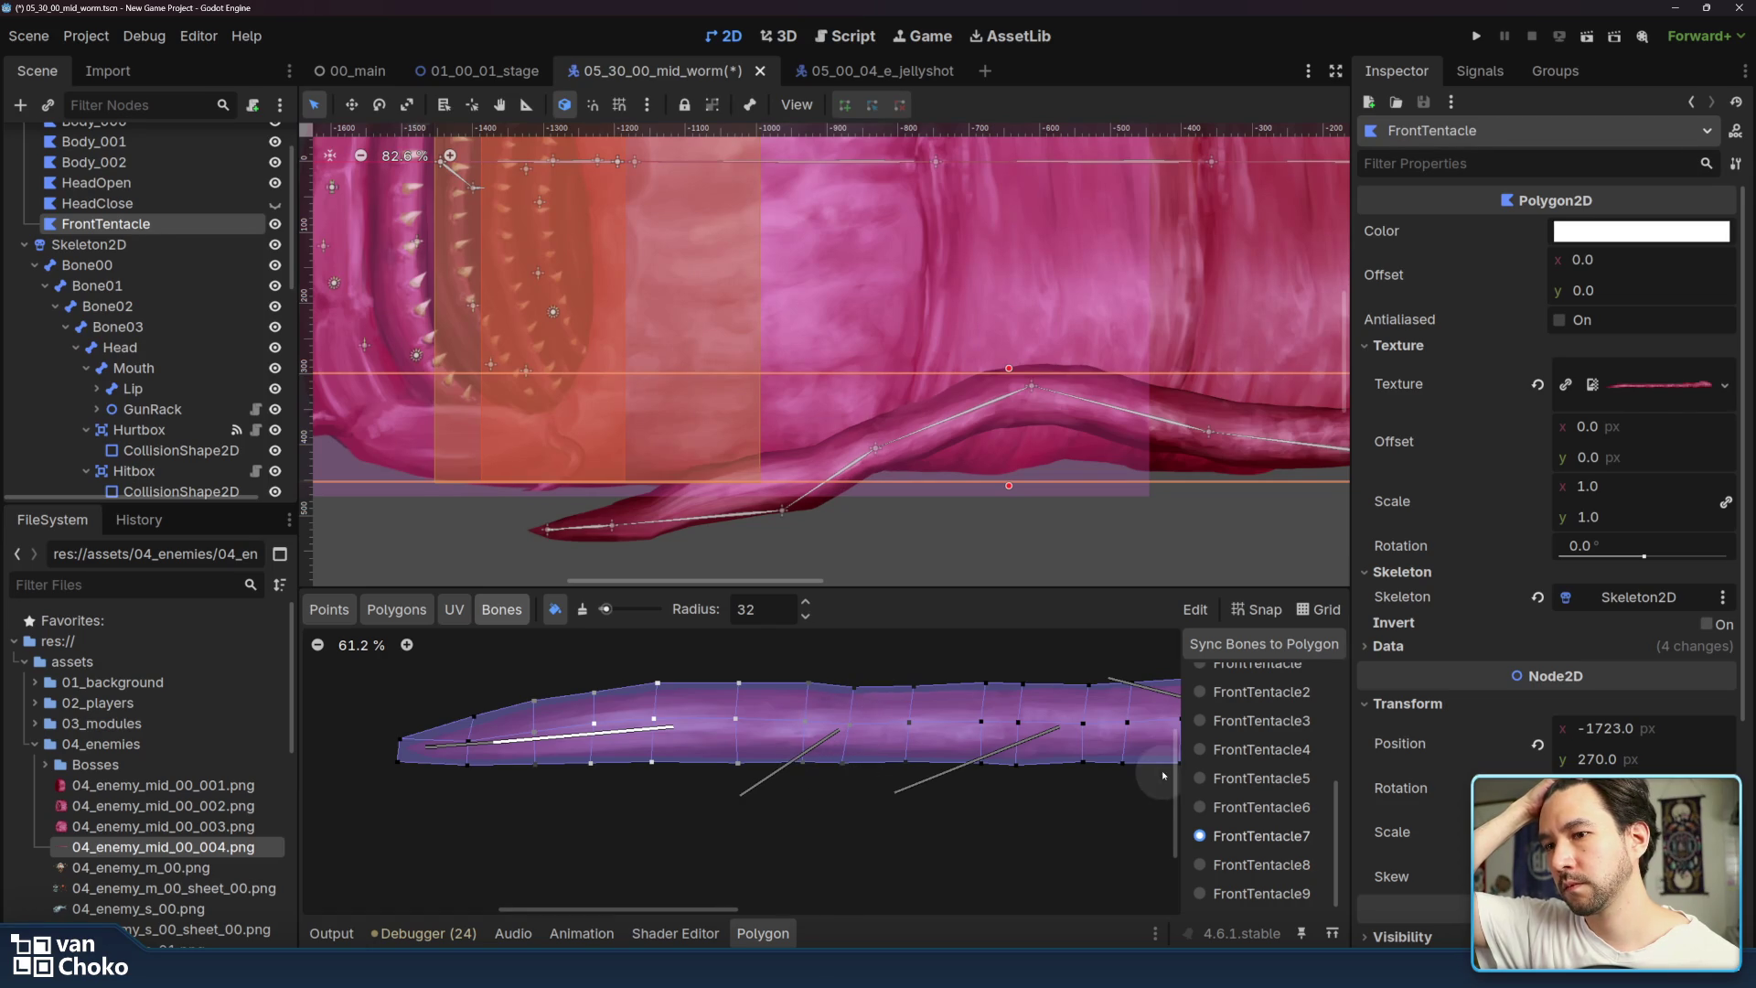
pyautogui.click(1258, 807)
pyautogui.click(1249, 836)
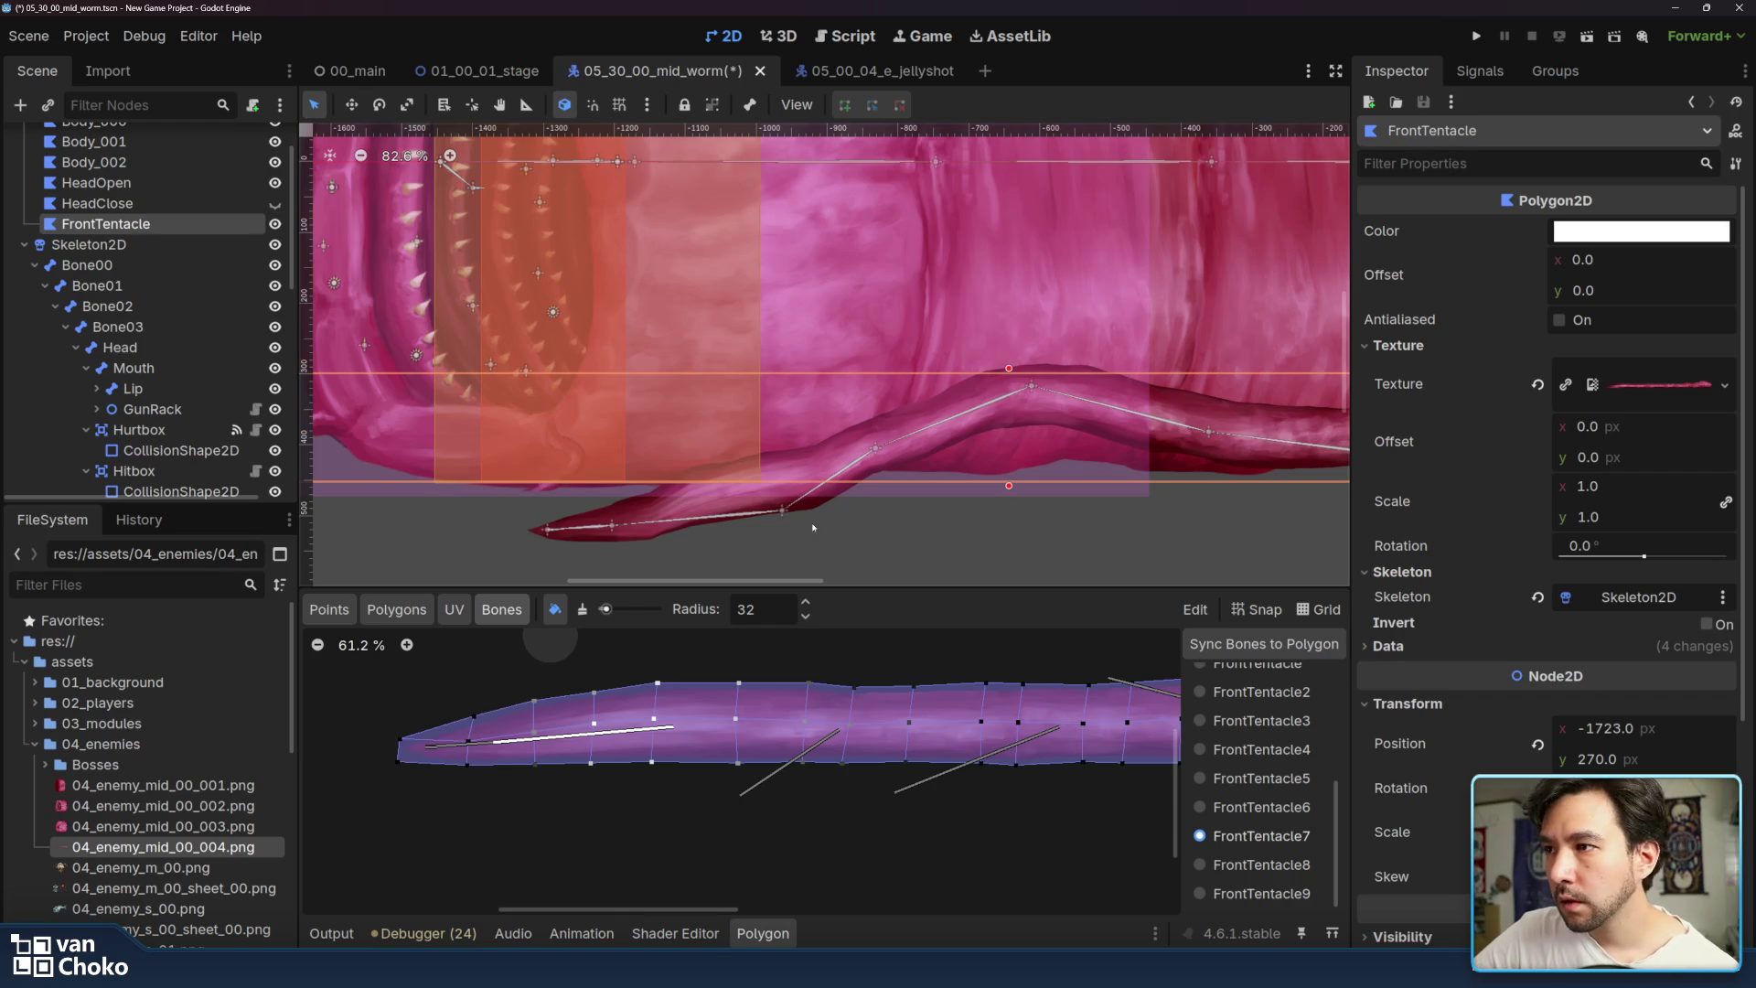
# - Test-pose FrontTentacle7 low along the underside and lift FrontTentacle8 toward the mouth
pyautogui.moveTo(783, 513); pyautogui.dragTo(828, 352)
pyautogui.hotkey('ctrl', 'z')
pyautogui.hotkey('ctrl', 'shift', 'z')
pyautogui.hotkey('ctrl', 'z')
pyautogui.moveTo(784, 538)
pyautogui.mouseDown()
pyautogui.moveTo(826, 373)
pyautogui.moveTo(869, 529)
pyautogui.moveTo(798, 530)
pyautogui.moveTo(805, 384)
pyautogui.moveTo(728, 484)
pyautogui.moveTo(856, 364)
pyautogui.moveTo(784, 316)
pyautogui.moveTo(774, 280)
pyautogui.moveTo(694, 291)
pyautogui.moveTo(737, 385)
pyautogui.moveTo(765, 528)
pyautogui.moveTo(777, 337)
pyautogui.moveTo(731, 435)
pyautogui.moveTo(769, 385)
pyautogui.mouseUp()
pyautogui.moveTo(599, 403)
pyautogui.mouseDown()
pyautogui.moveTo(628, 485)
pyautogui.moveTo(611, 507)
pyautogui.moveTo(659, 302)
pyautogui.moveTo(600, 412)
pyautogui.moveTo(627, 502)
pyautogui.moveTo(605, 351)
pyautogui.mouseUp()
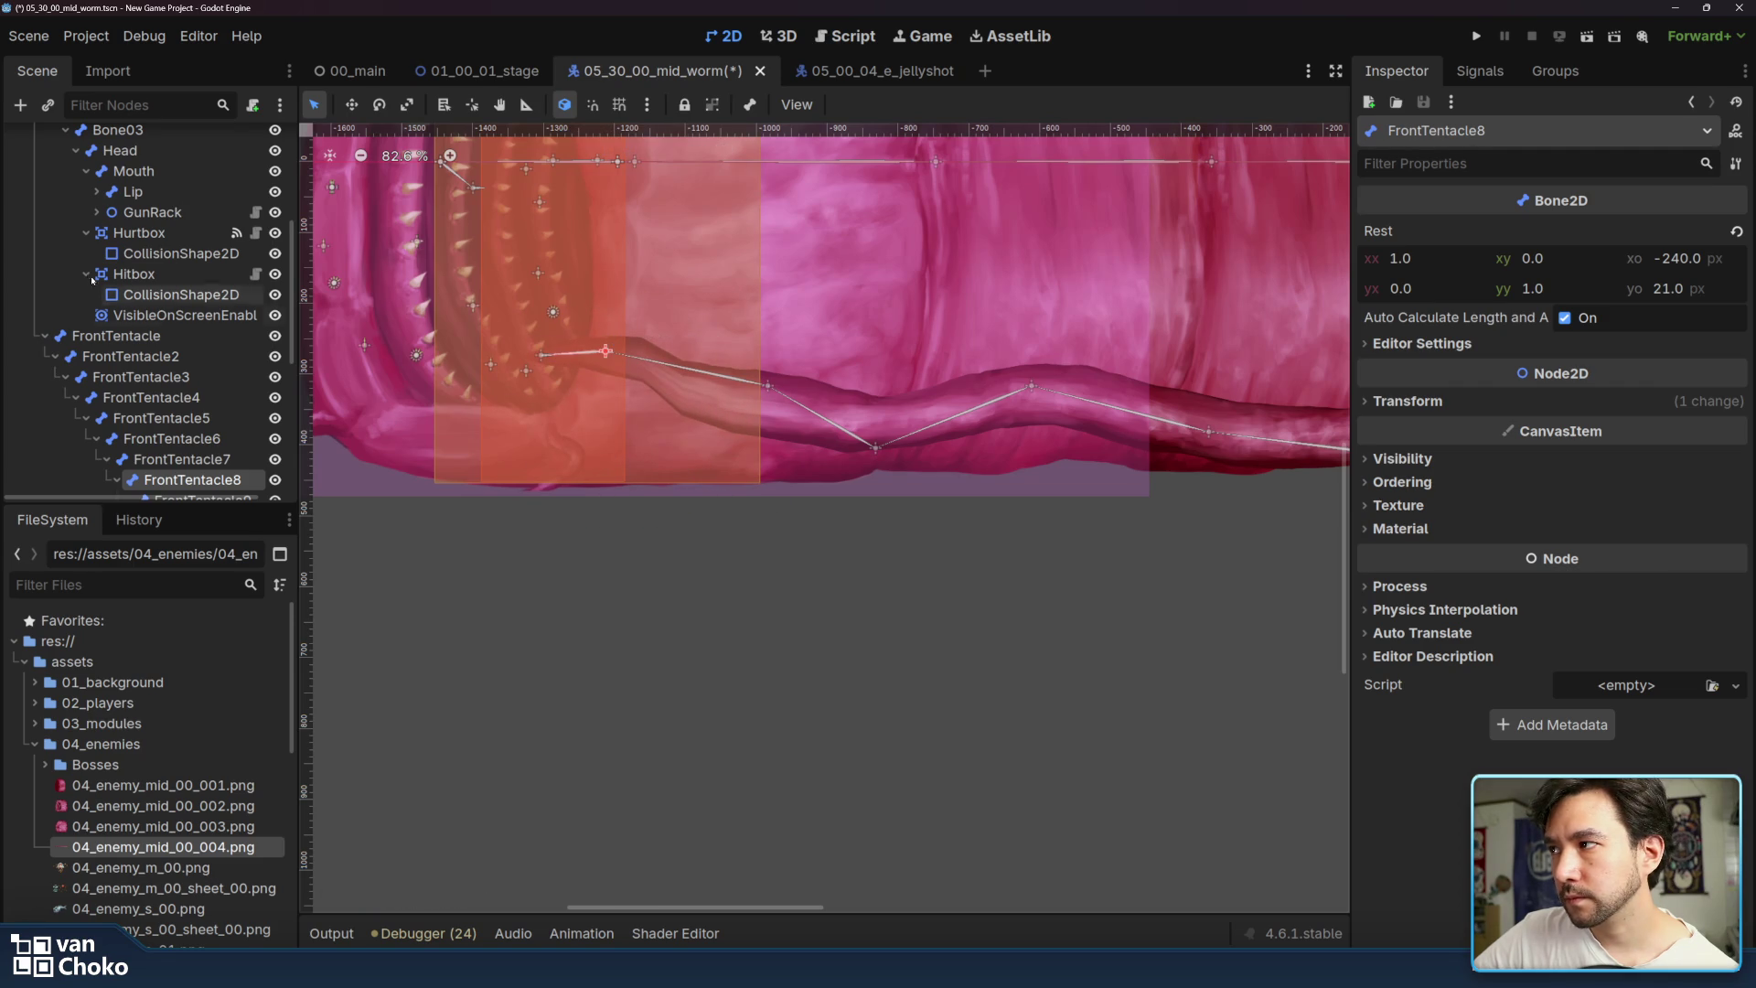
# - Paint FrontTentacle8's weights onto the FrontTentacle tip, then select the FrontTentacle8 bone
pyautogui.scroll(3, 172, 219)
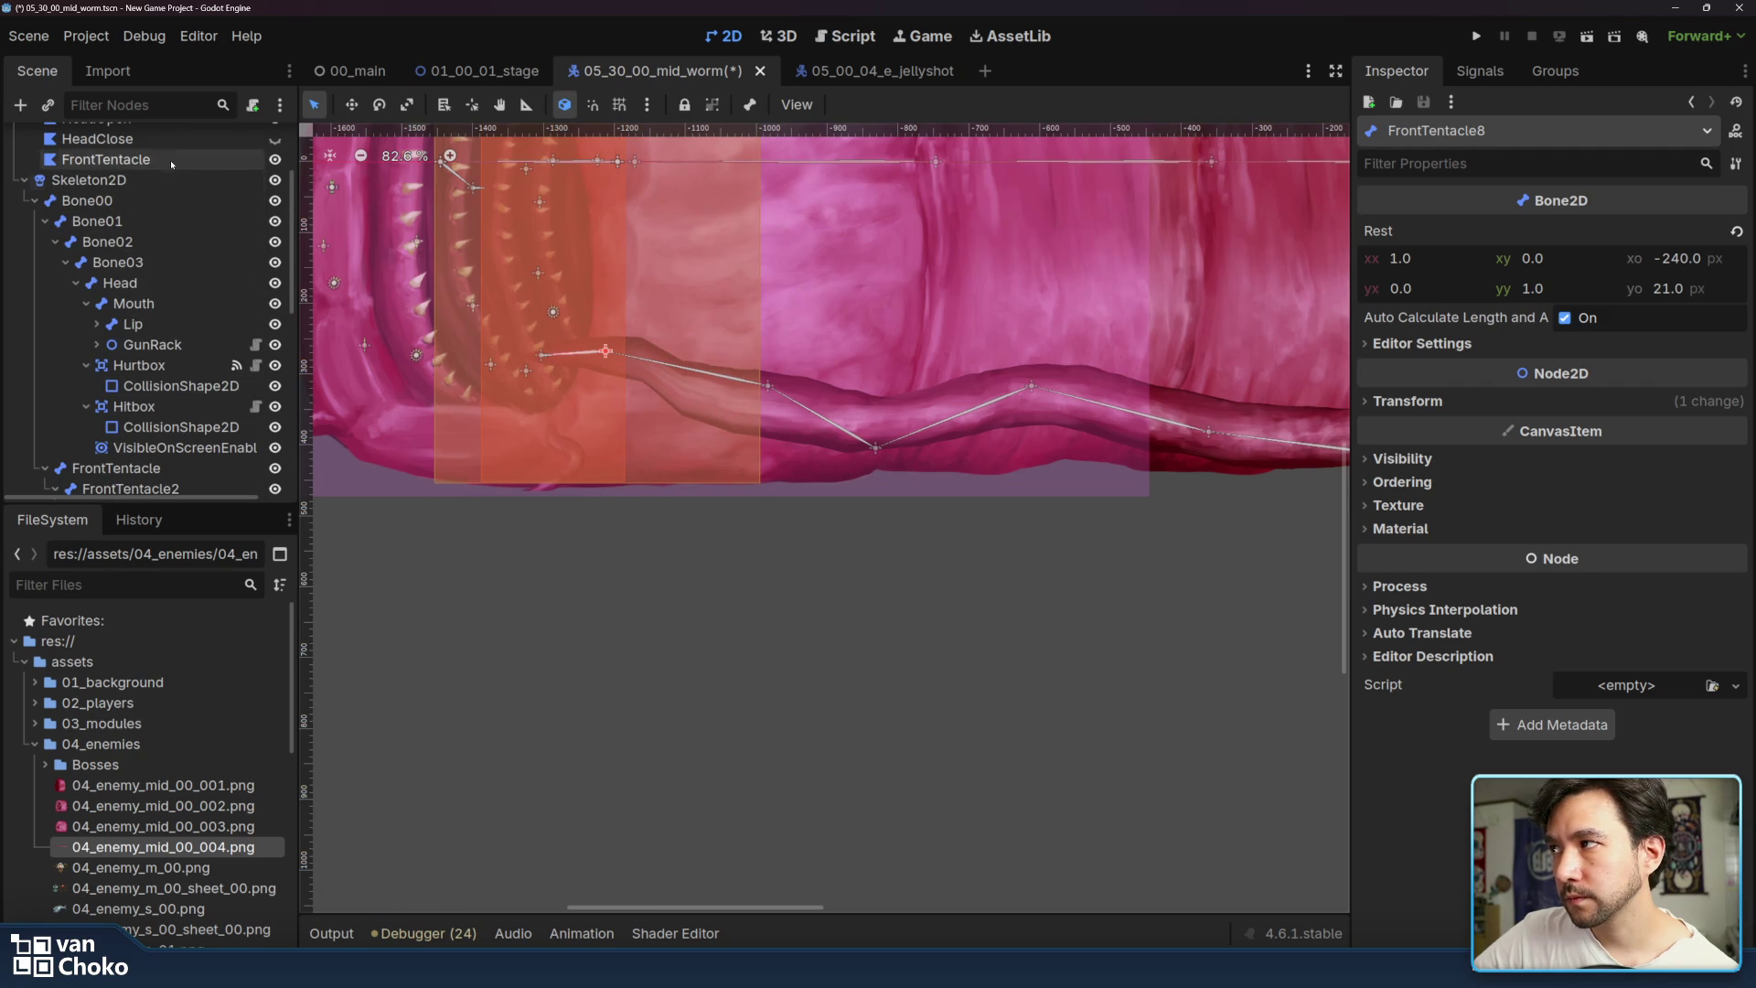
pyautogui.click(172, 161)
pyautogui.click(1297, 866)
pyautogui.hscroll(-5, 786, 777)
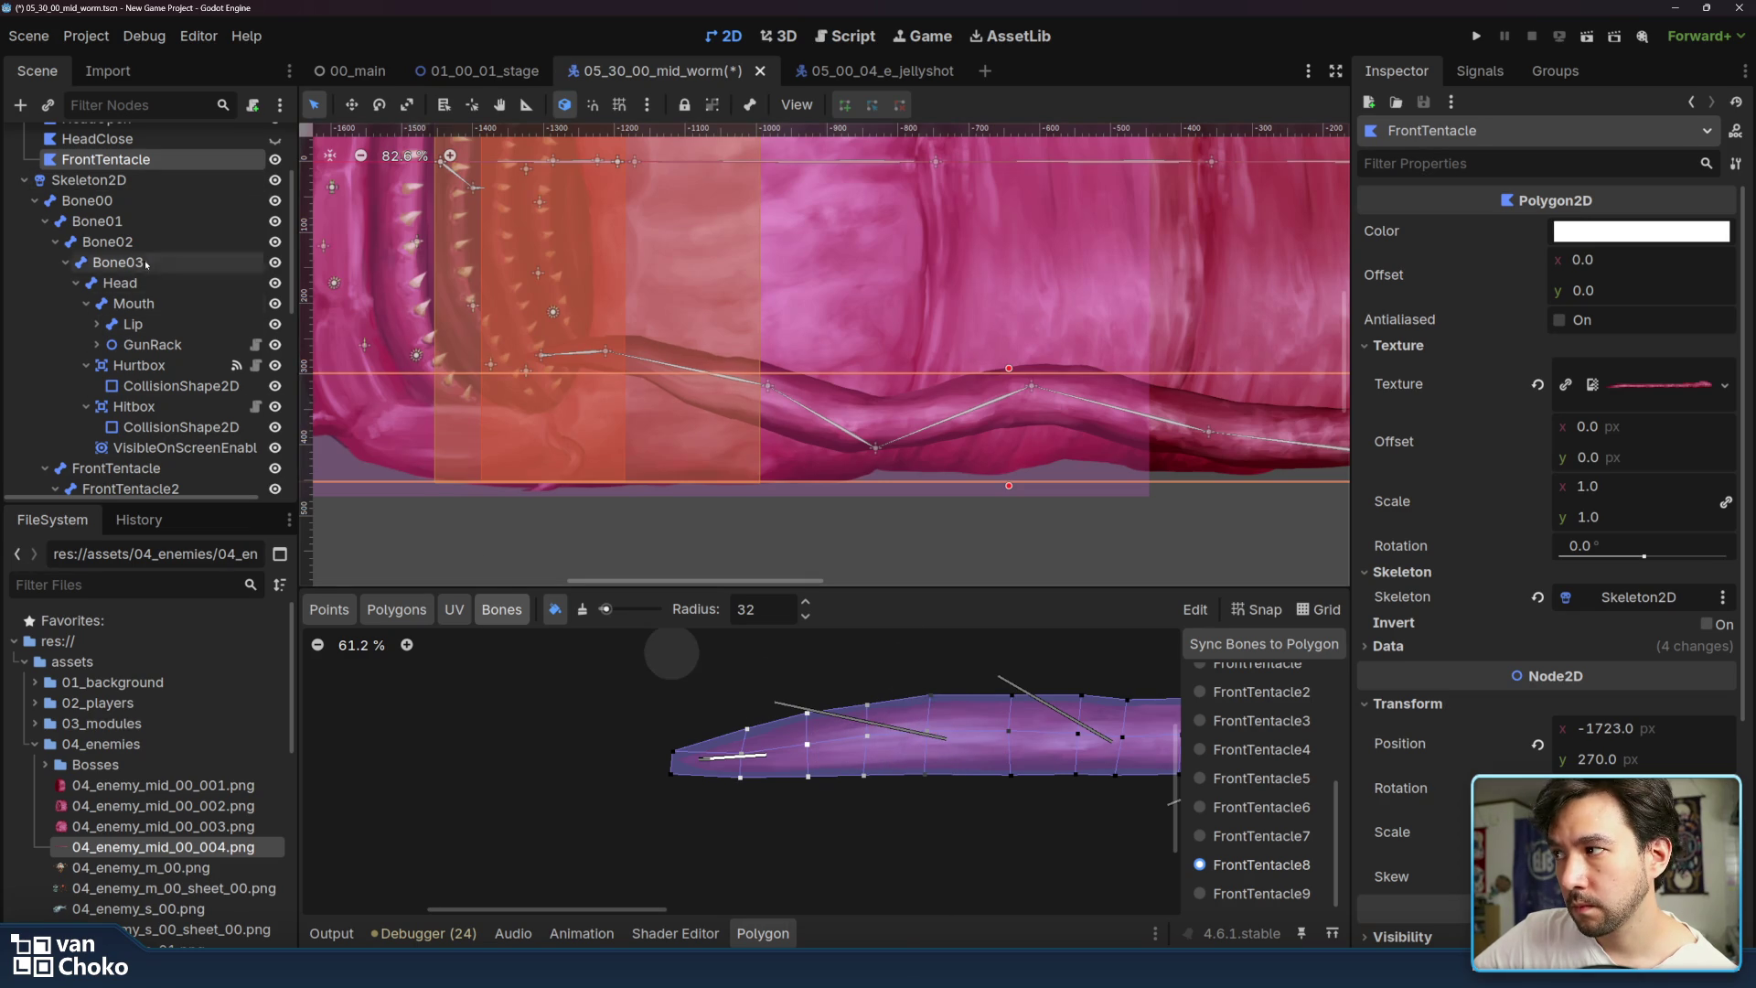
pyautogui.scroll(-8, 146, 311)
pyautogui.click(192, 303)
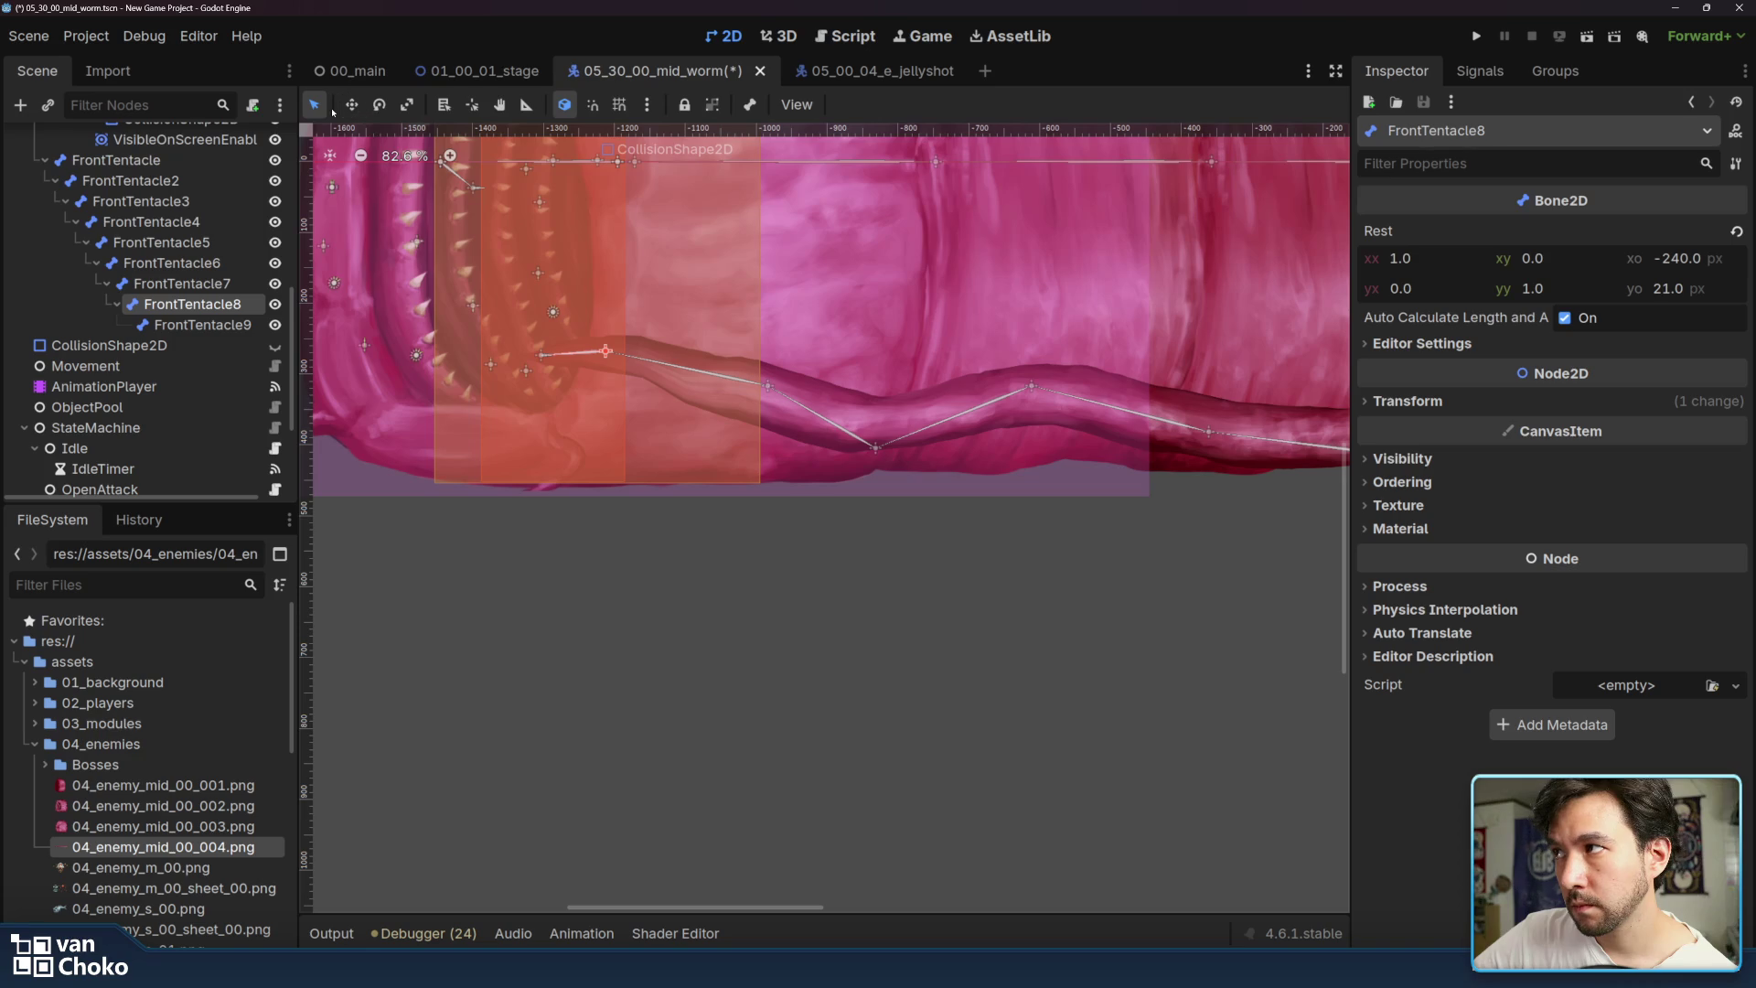
# - Test-pull FrontTentacle8, then erase and repaint FrontTentacle7's weights on the tentacle polygon
pyautogui.moveTo(608, 354)
pyautogui.mouseDown()
pyautogui.moveTo(594, 297)
pyautogui.moveTo(642, 475)
pyautogui.moveTo(787, 329)
pyautogui.moveTo(645, 403)
pyautogui.moveTo(643, 263)
pyautogui.moveTo(631, 458)
pyautogui.moveTo(686, 412)
pyautogui.moveTo(591, 419)
pyautogui.moveTo(649, 370)
pyautogui.moveTo(608, 452)
pyautogui.moveTo(677, 311)
pyautogui.moveTo(672, 325)
pyautogui.mouseUp()
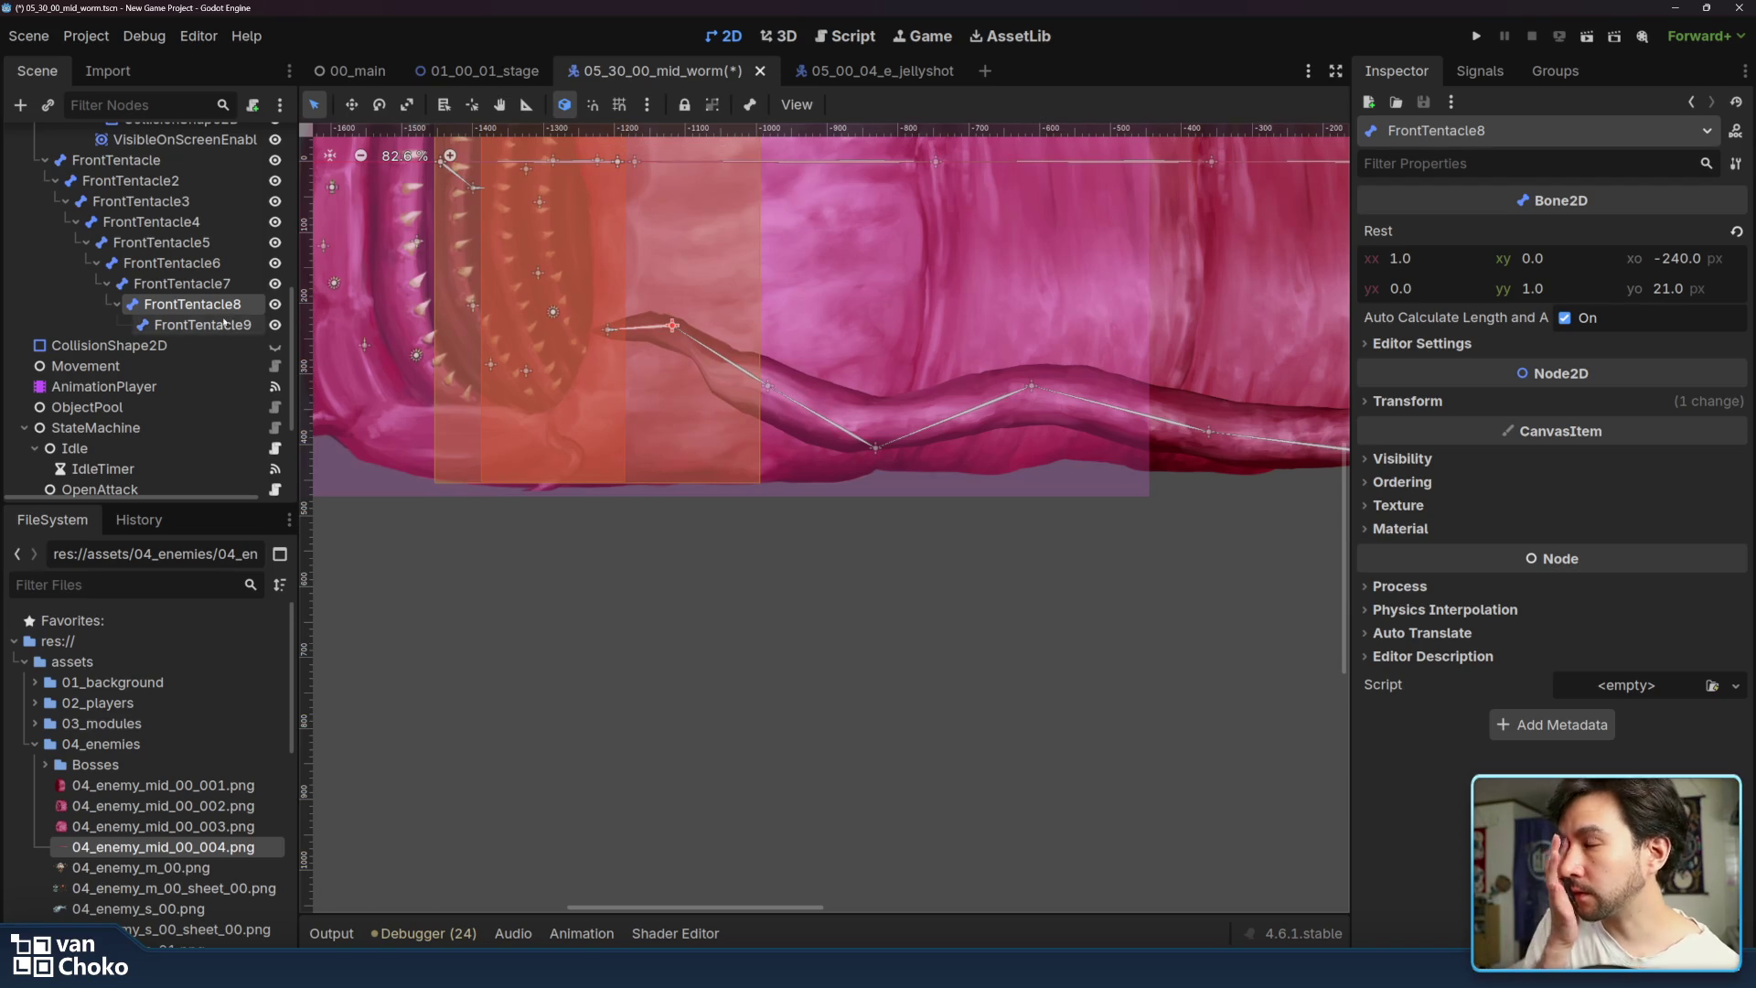
pyautogui.scroll(3, 205, 231)
pyautogui.scroll(4, 205, 231)
pyautogui.click(169, 203)
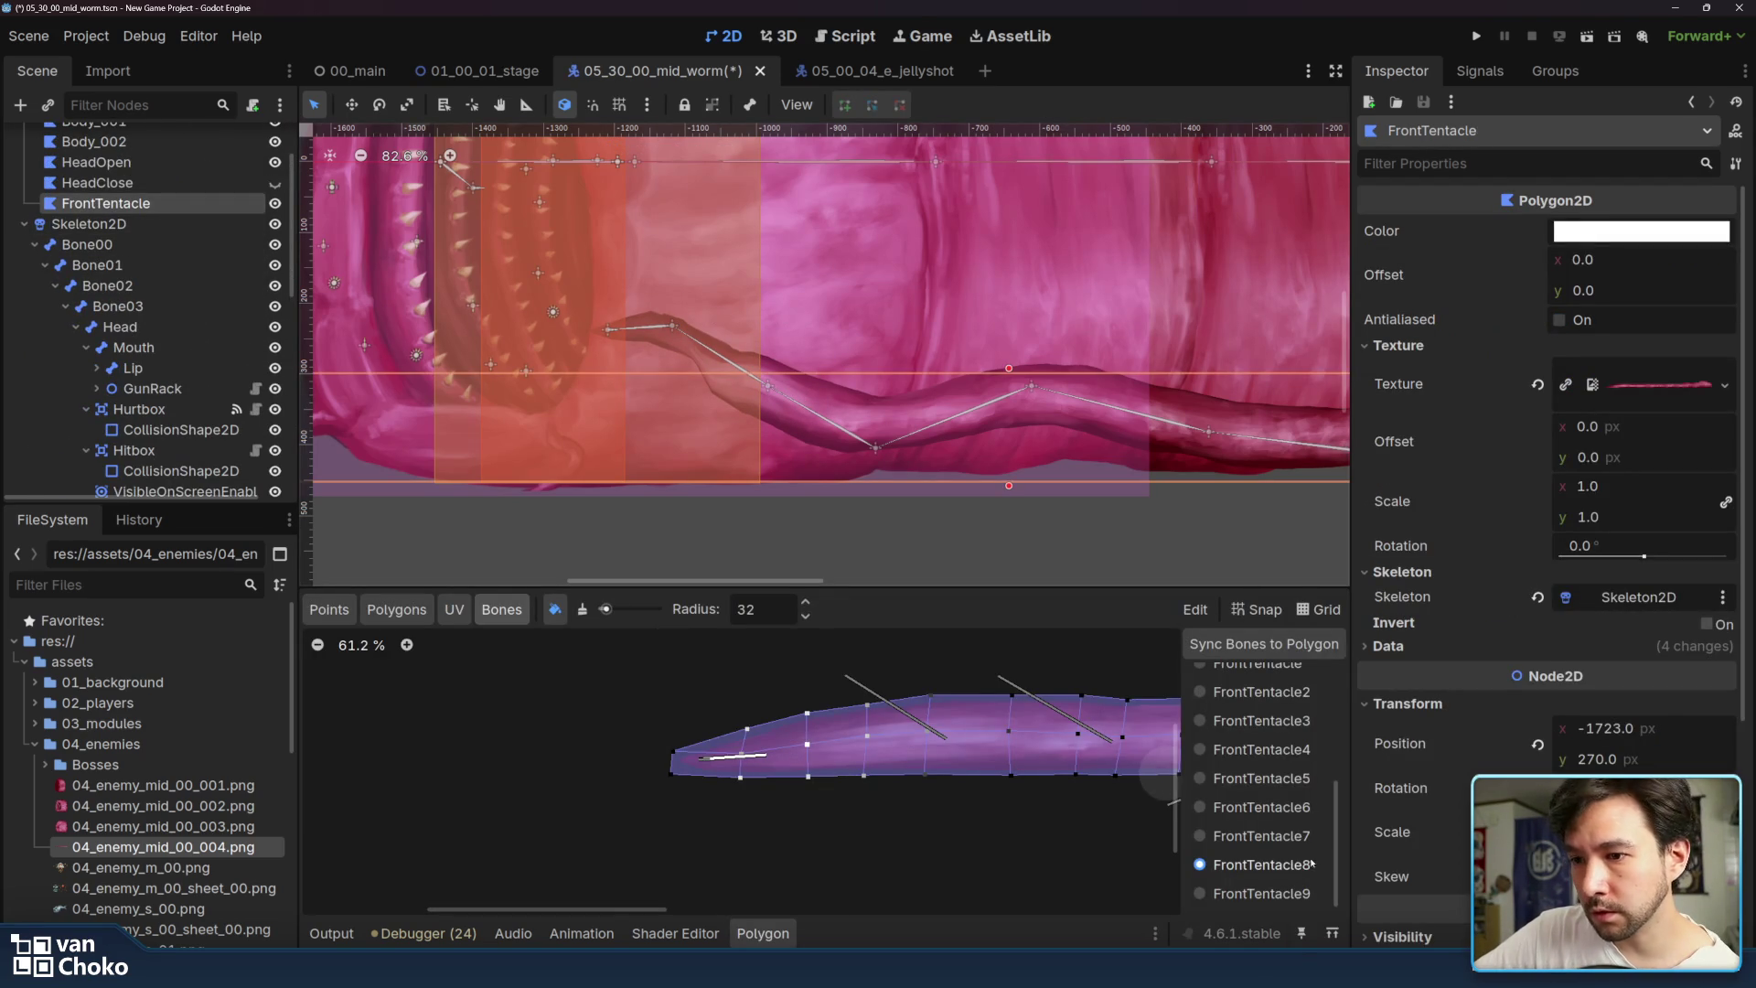
pyautogui.click(1280, 836)
pyautogui.click(583, 610)
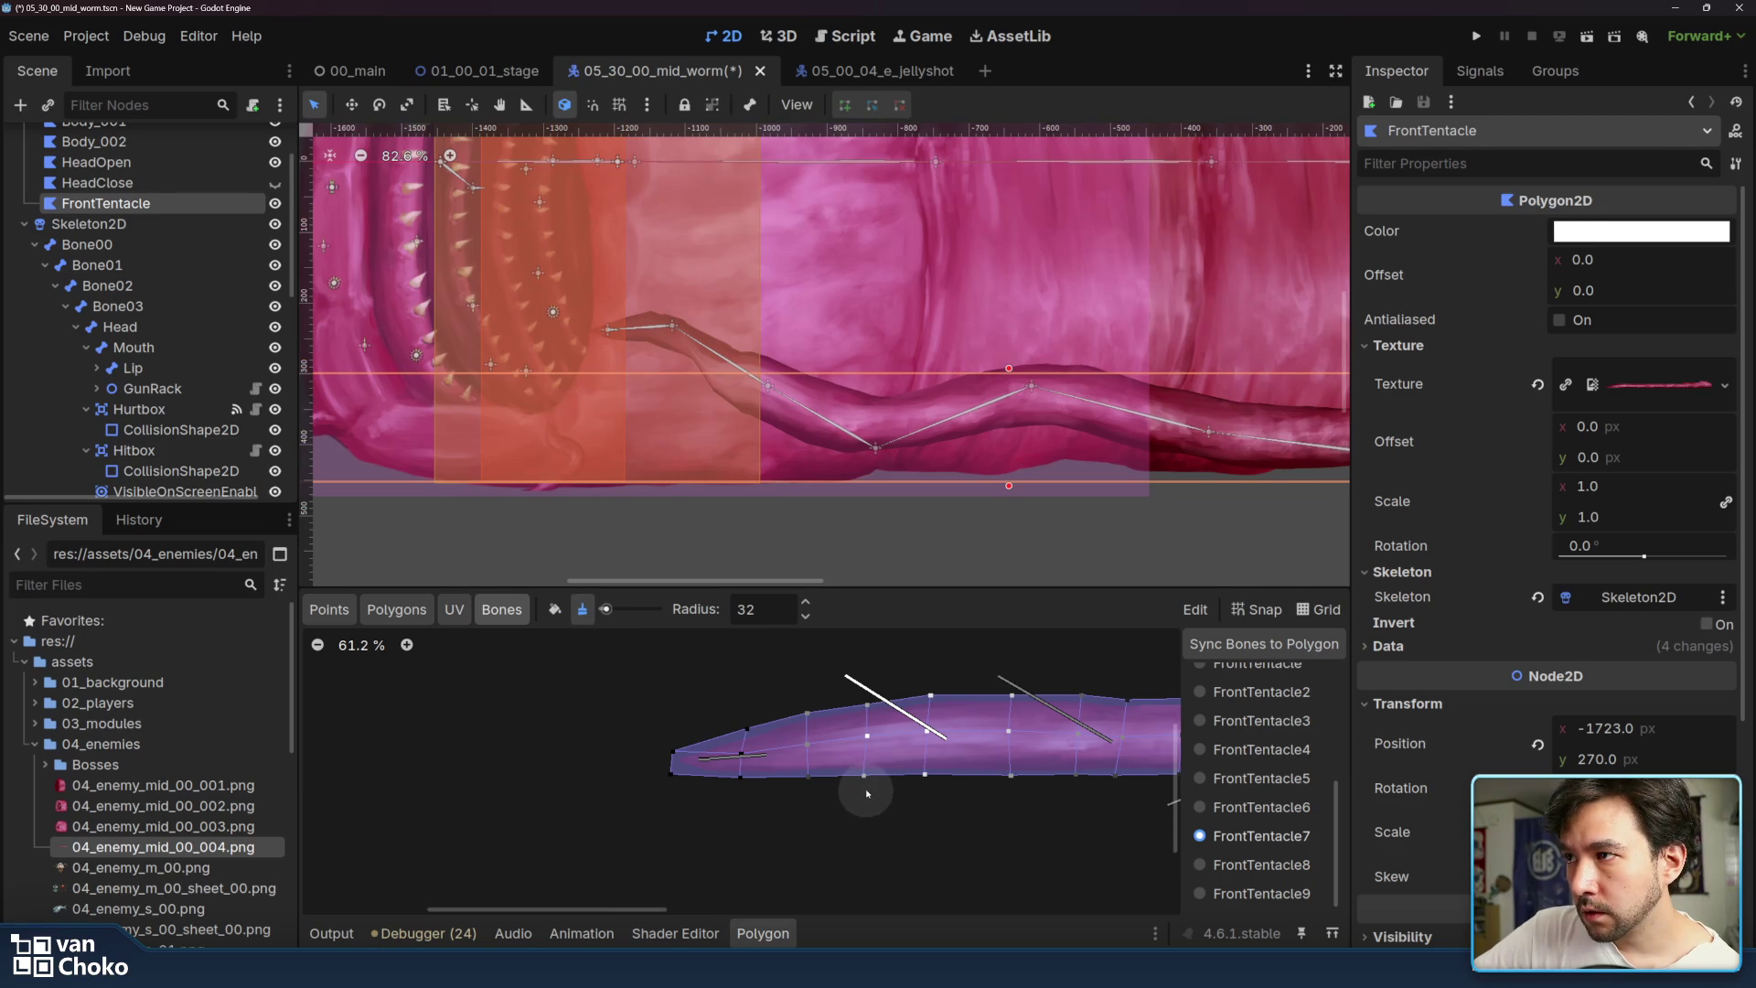
pyautogui.click(555, 610)
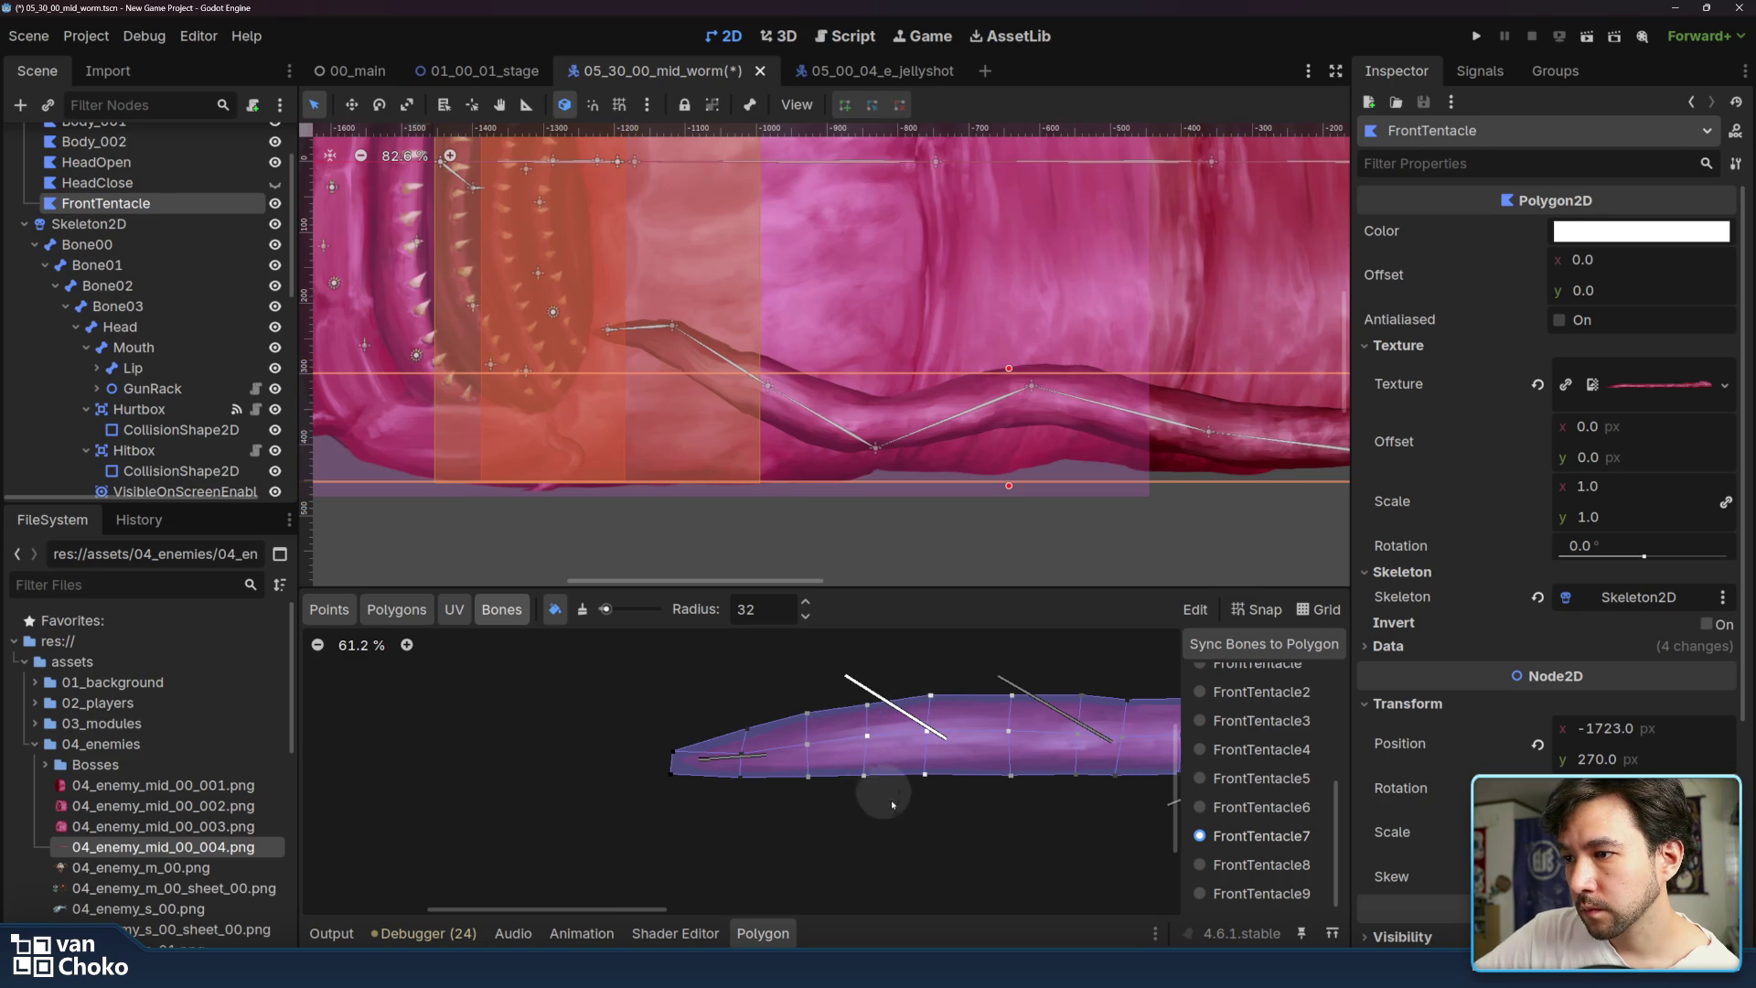
# - Adjust FrontTentacle8 weights, then bend the tip by dragging FrontTentacle9
pyautogui.click(1246, 864)
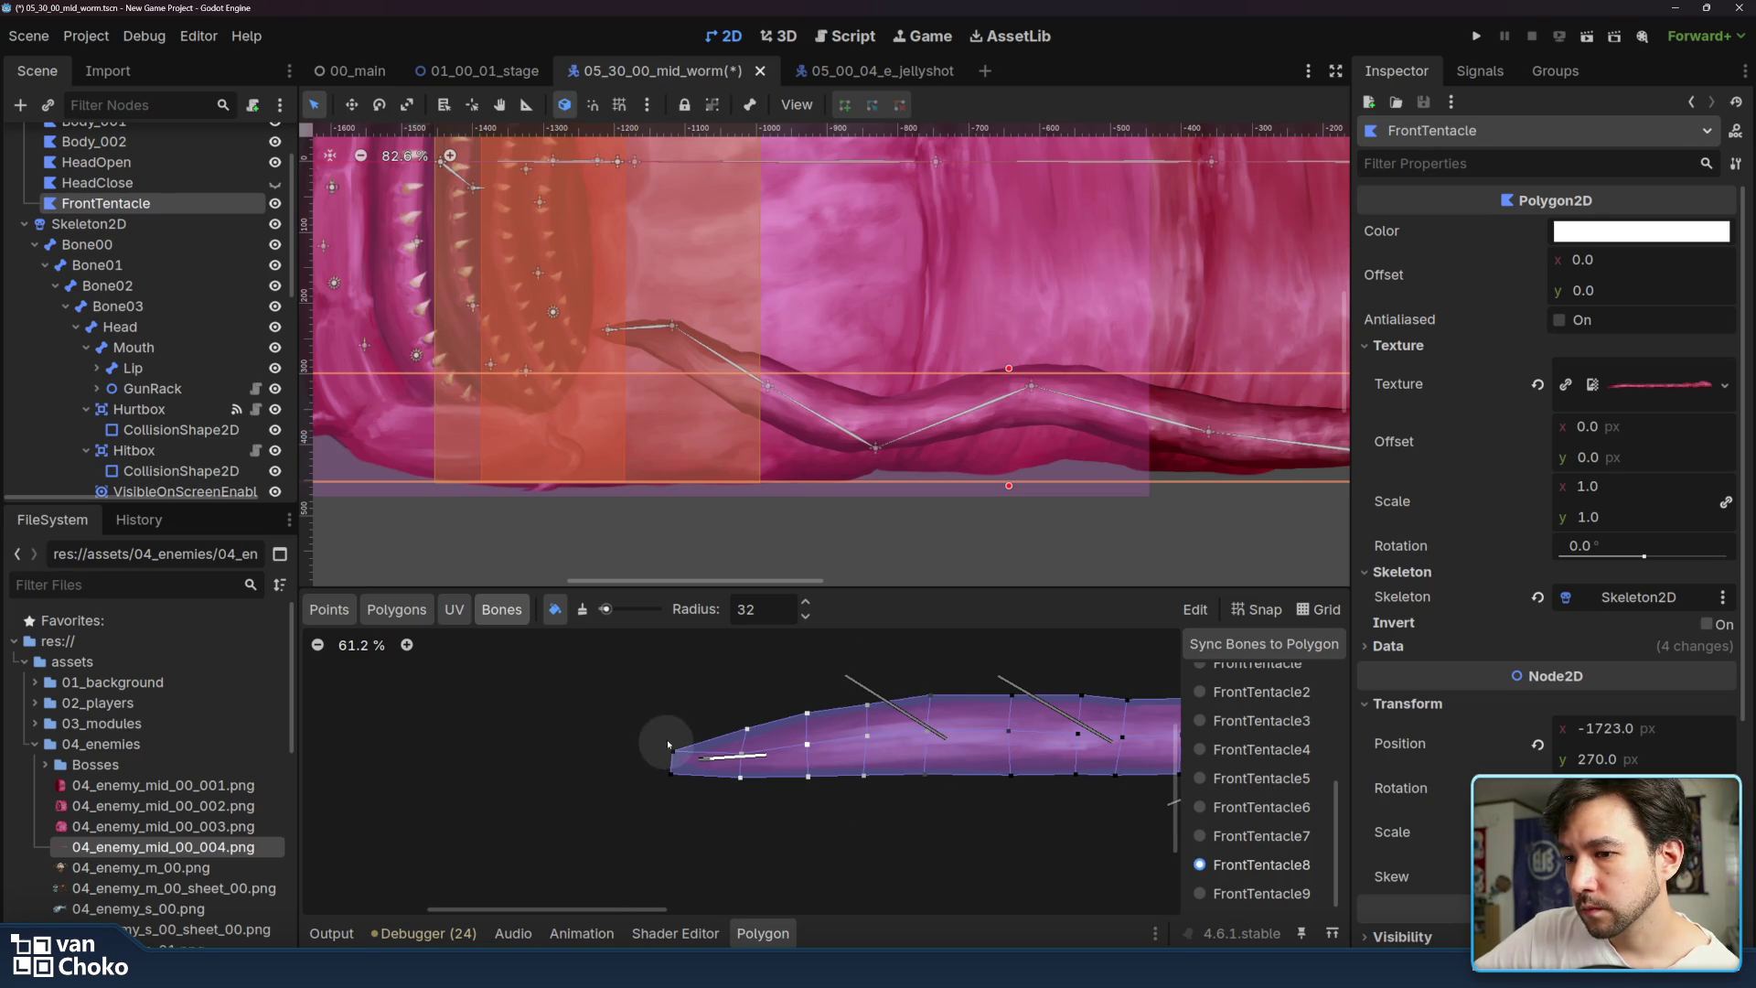
pyautogui.click(1253, 893)
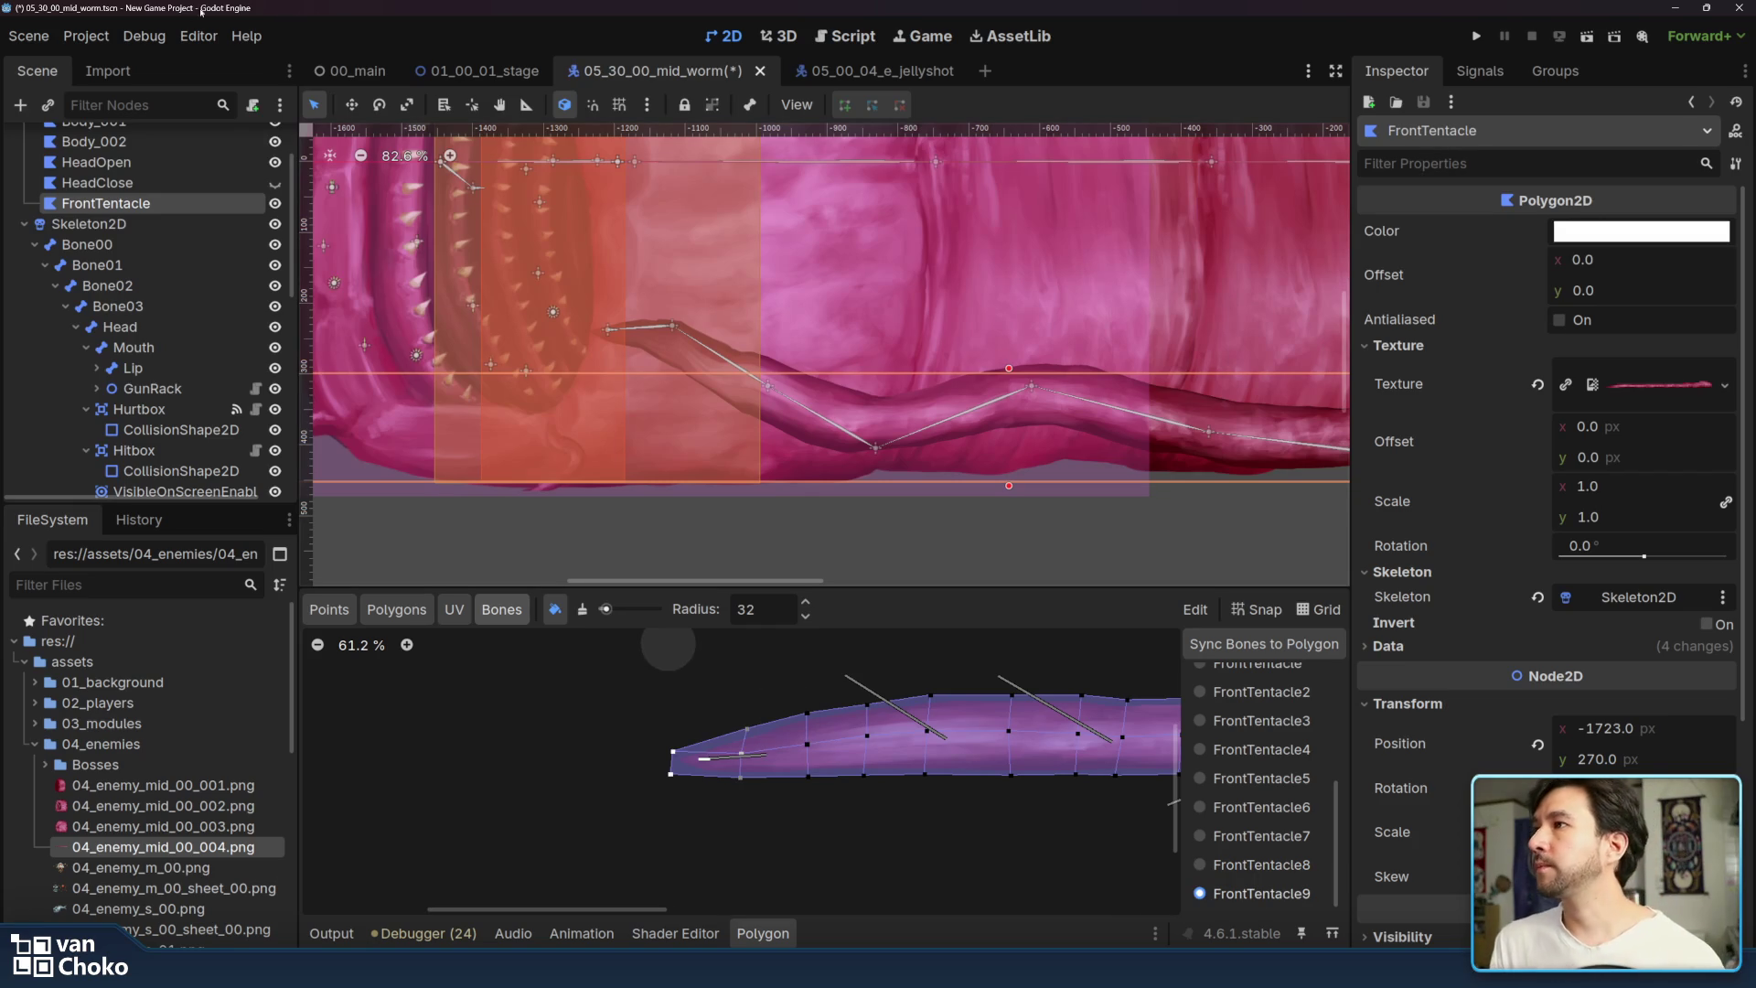
pyautogui.moveTo(608, 329)
pyautogui.mouseDown()
pyautogui.moveTo(629, 379)
pyautogui.moveTo(635, 275)
pyautogui.moveTo(618, 383)
pyautogui.mouseUp()
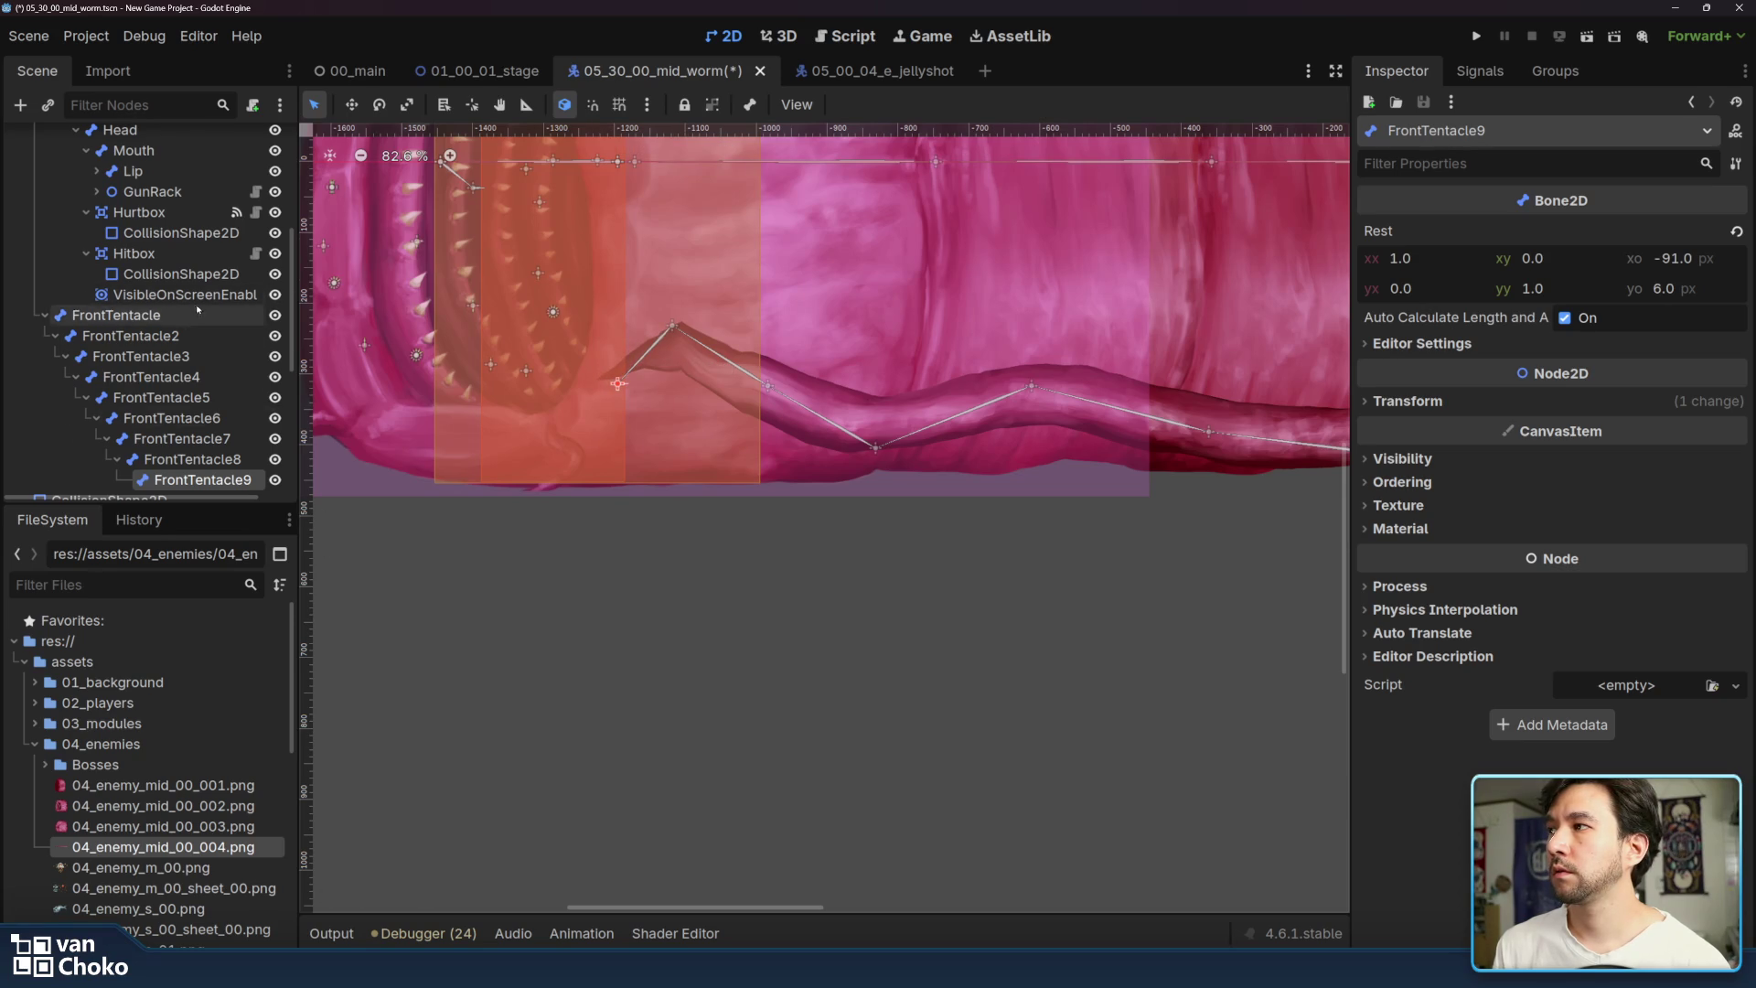
# - Paint FrontTentacle9's weights on the tip and raise that bone to test the bend
pyautogui.scroll(4, 146, 274)
pyautogui.click(105, 182)
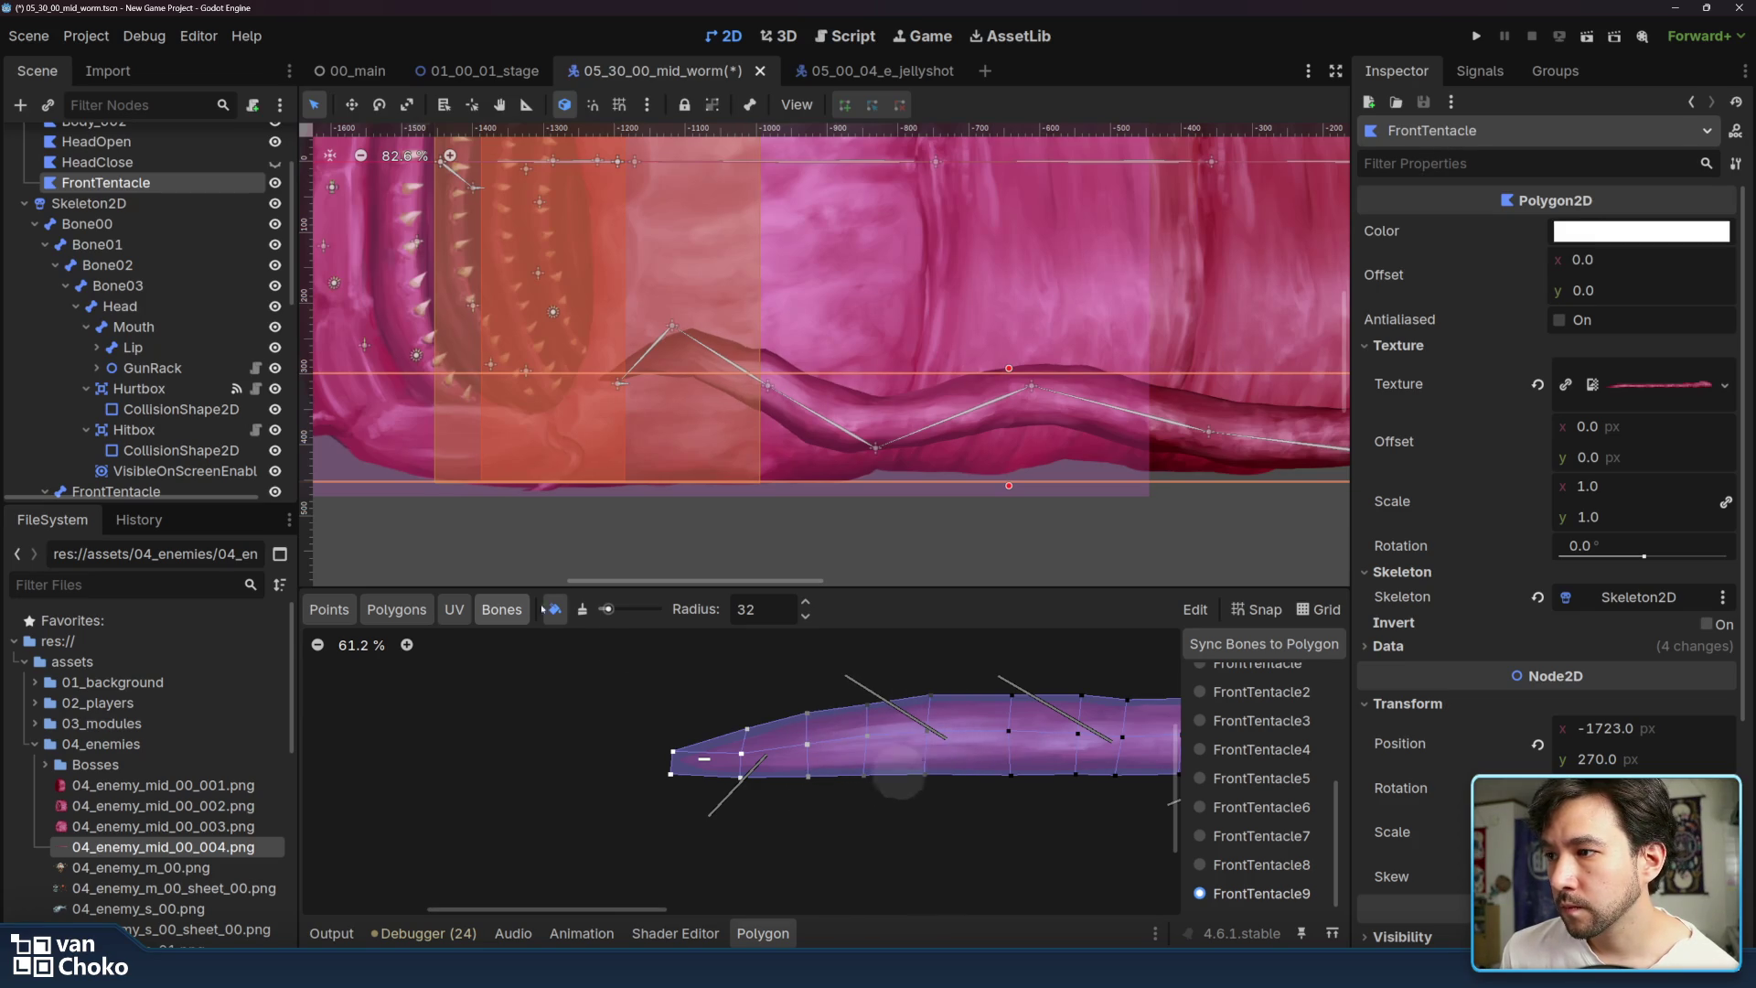
pyautogui.moveTo(674, 331)
pyautogui.mouseDown()
pyautogui.moveTo(659, 269)
pyautogui.moveTo(645, 309)
pyautogui.moveTo(661, 278)
pyautogui.mouseUp()
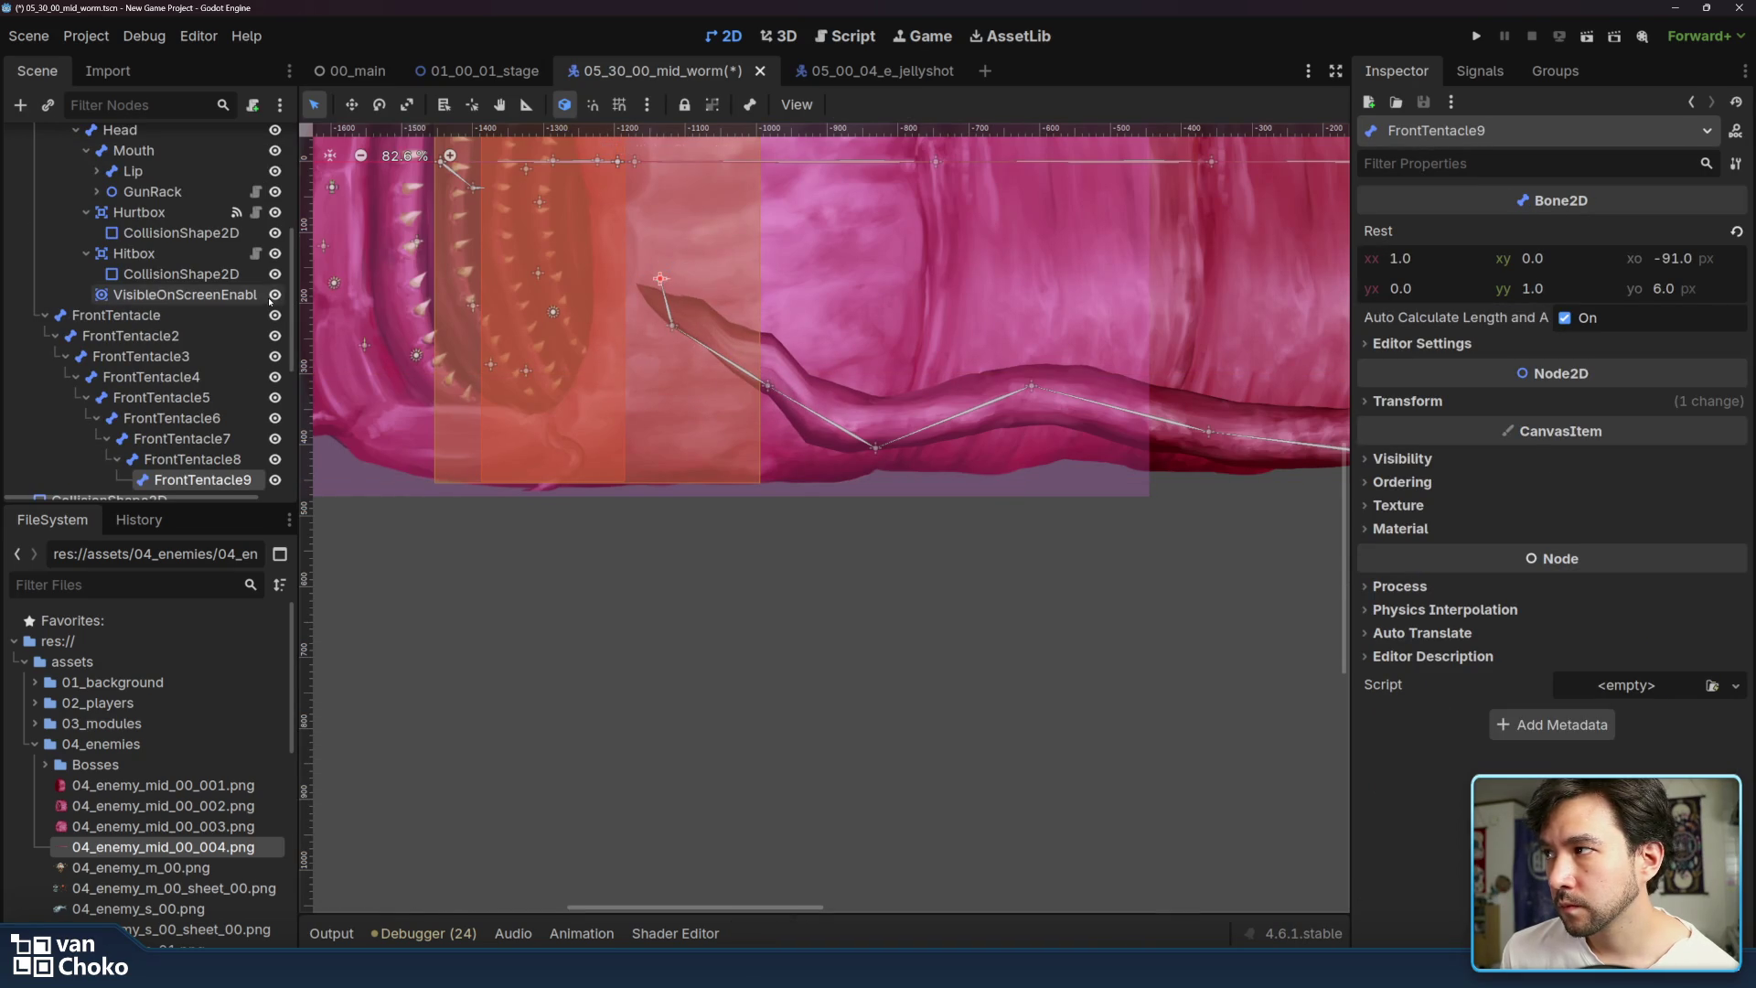
# - Erase stray FrontTentacle9 weight on FrontTentacle and nudge the bone to check the tip
pyautogui.scroll(5, 155, 301)
pyautogui.click(106, 138)
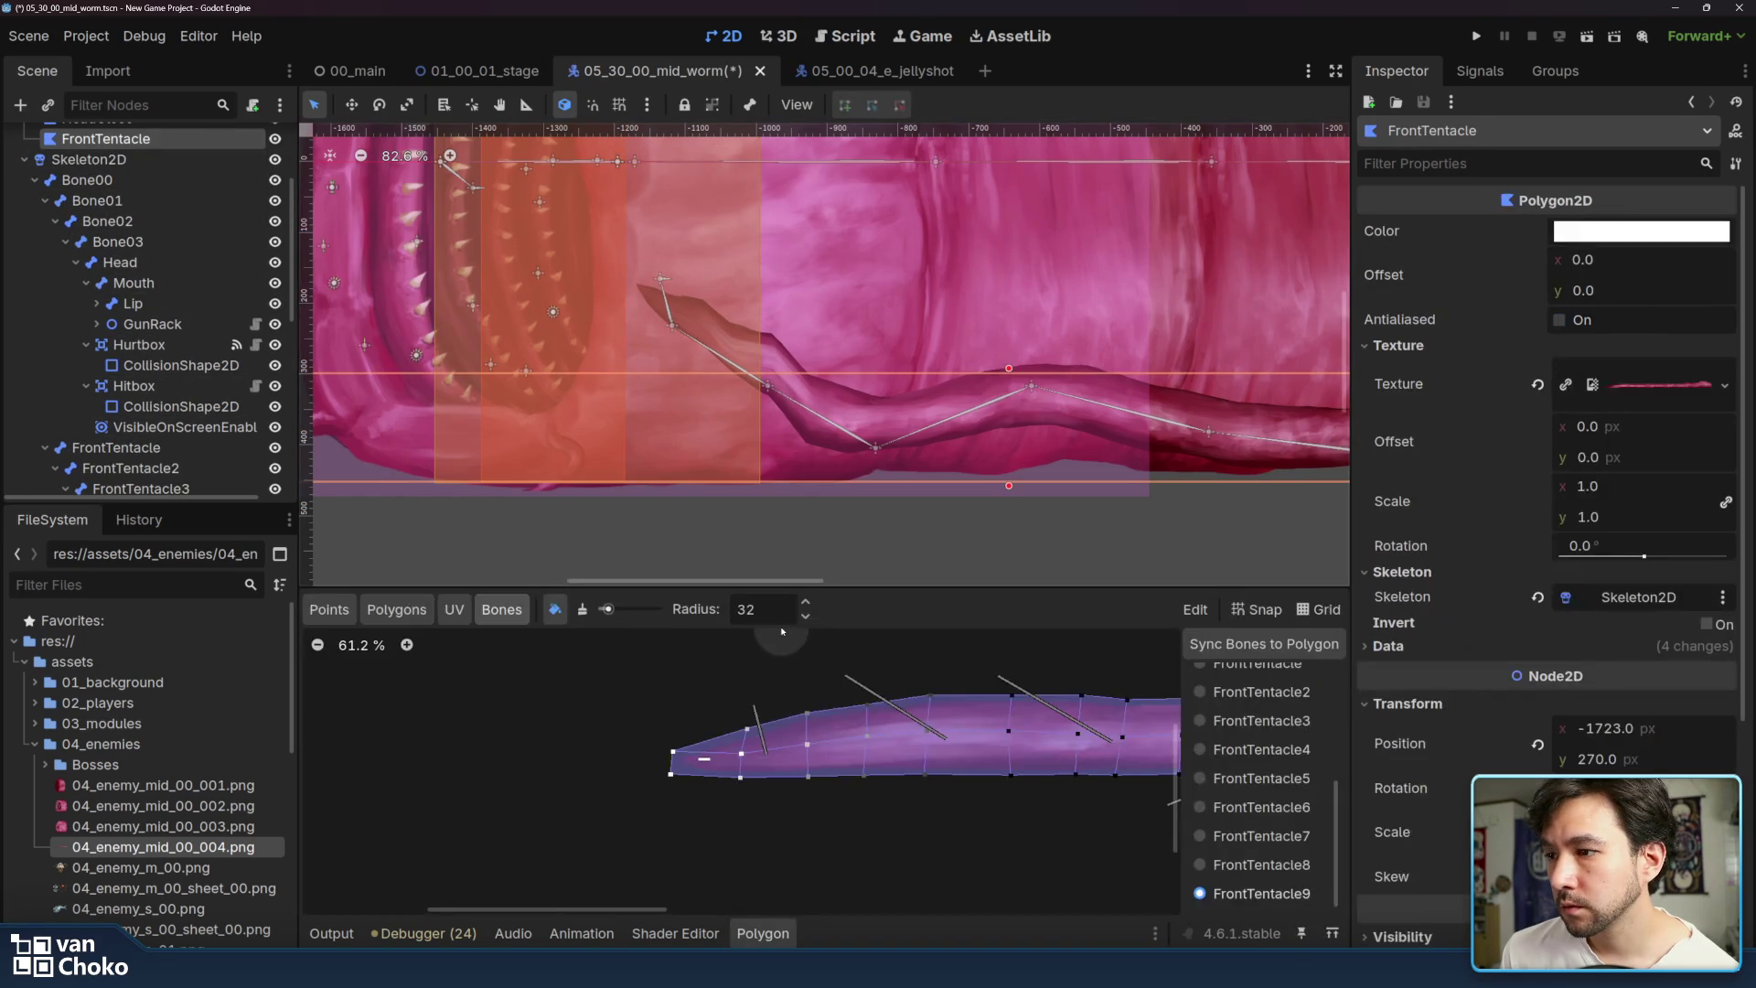
pyautogui.click(583, 610)
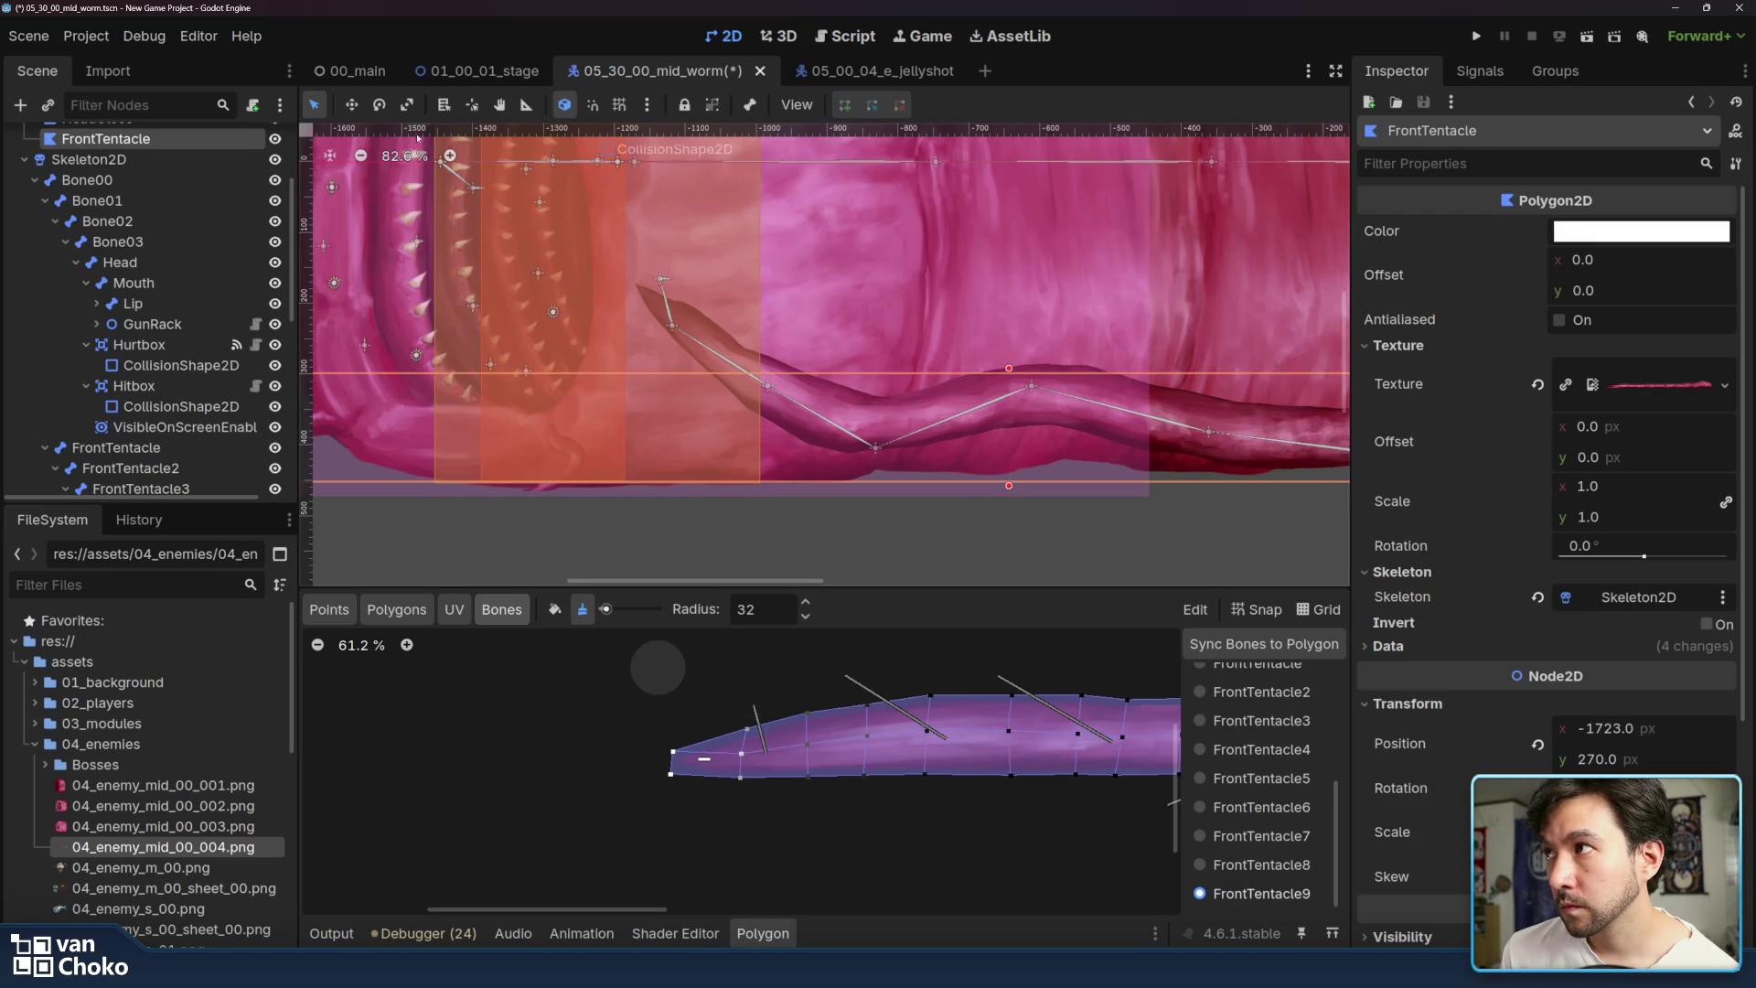
pyautogui.moveTo(658, 280); pyautogui.dragTo(632, 439)
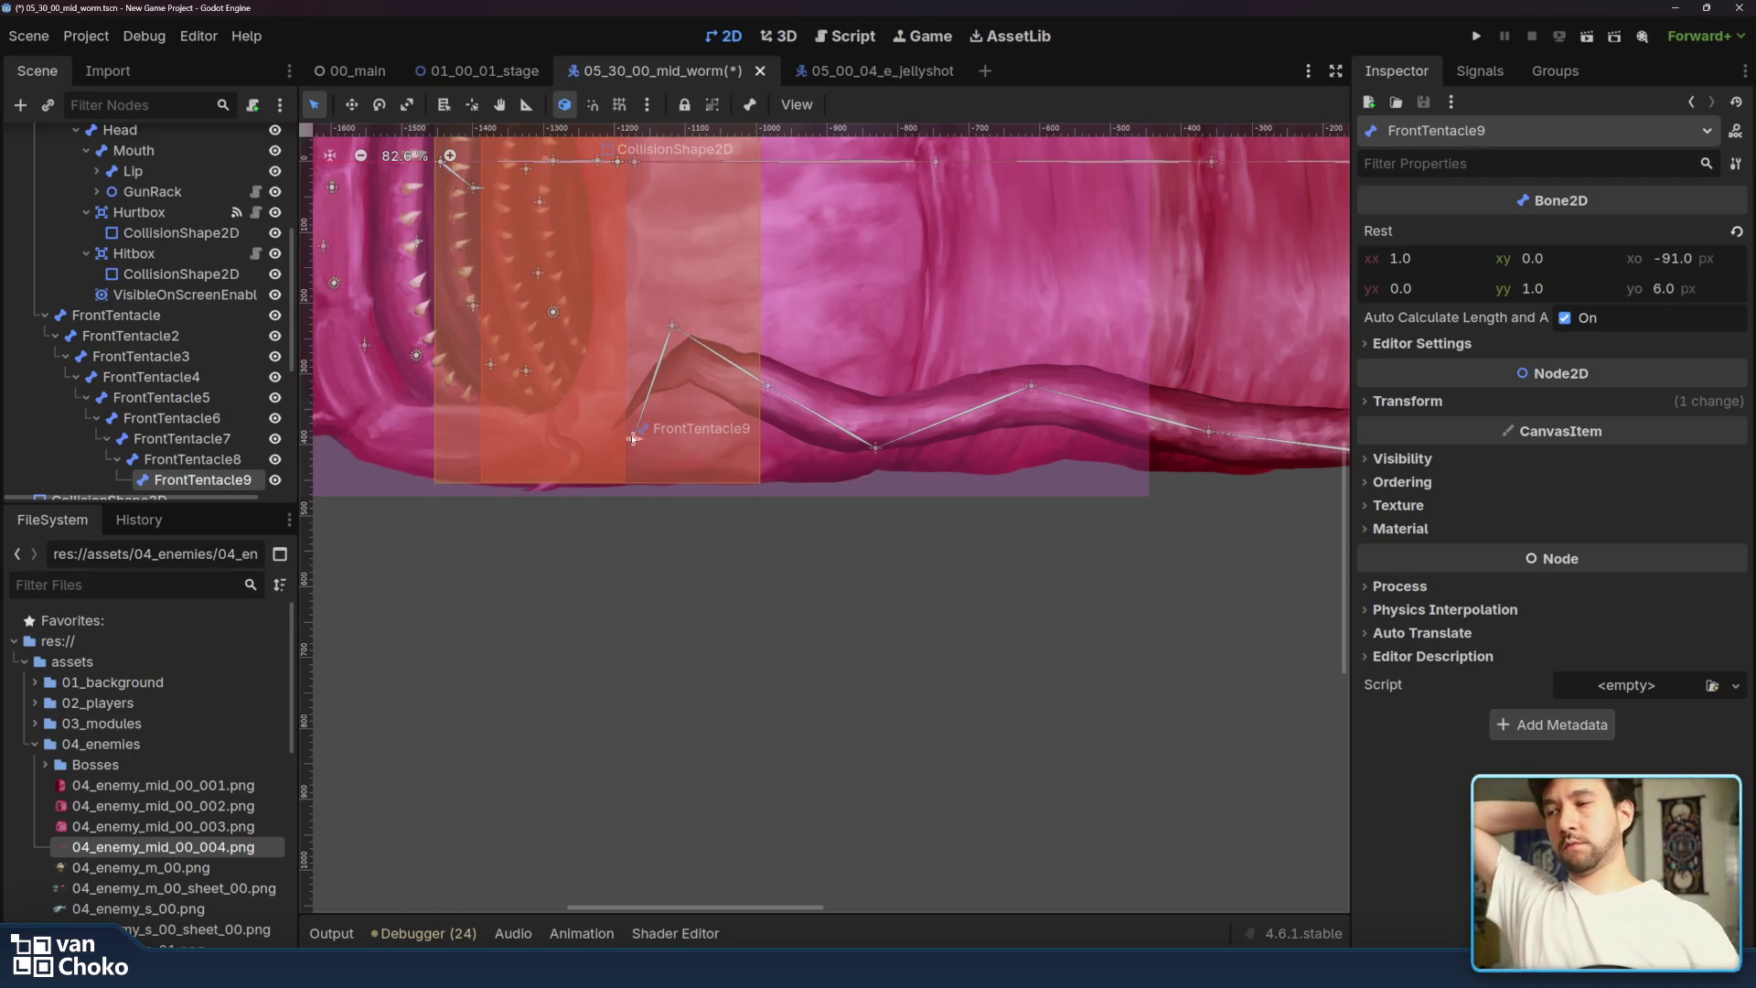
# - Zoom out and pan to center the whole worm in the viewport
pyautogui.scroll(1, 632, 439)
pyautogui.scroll(-13, 1229, 389)
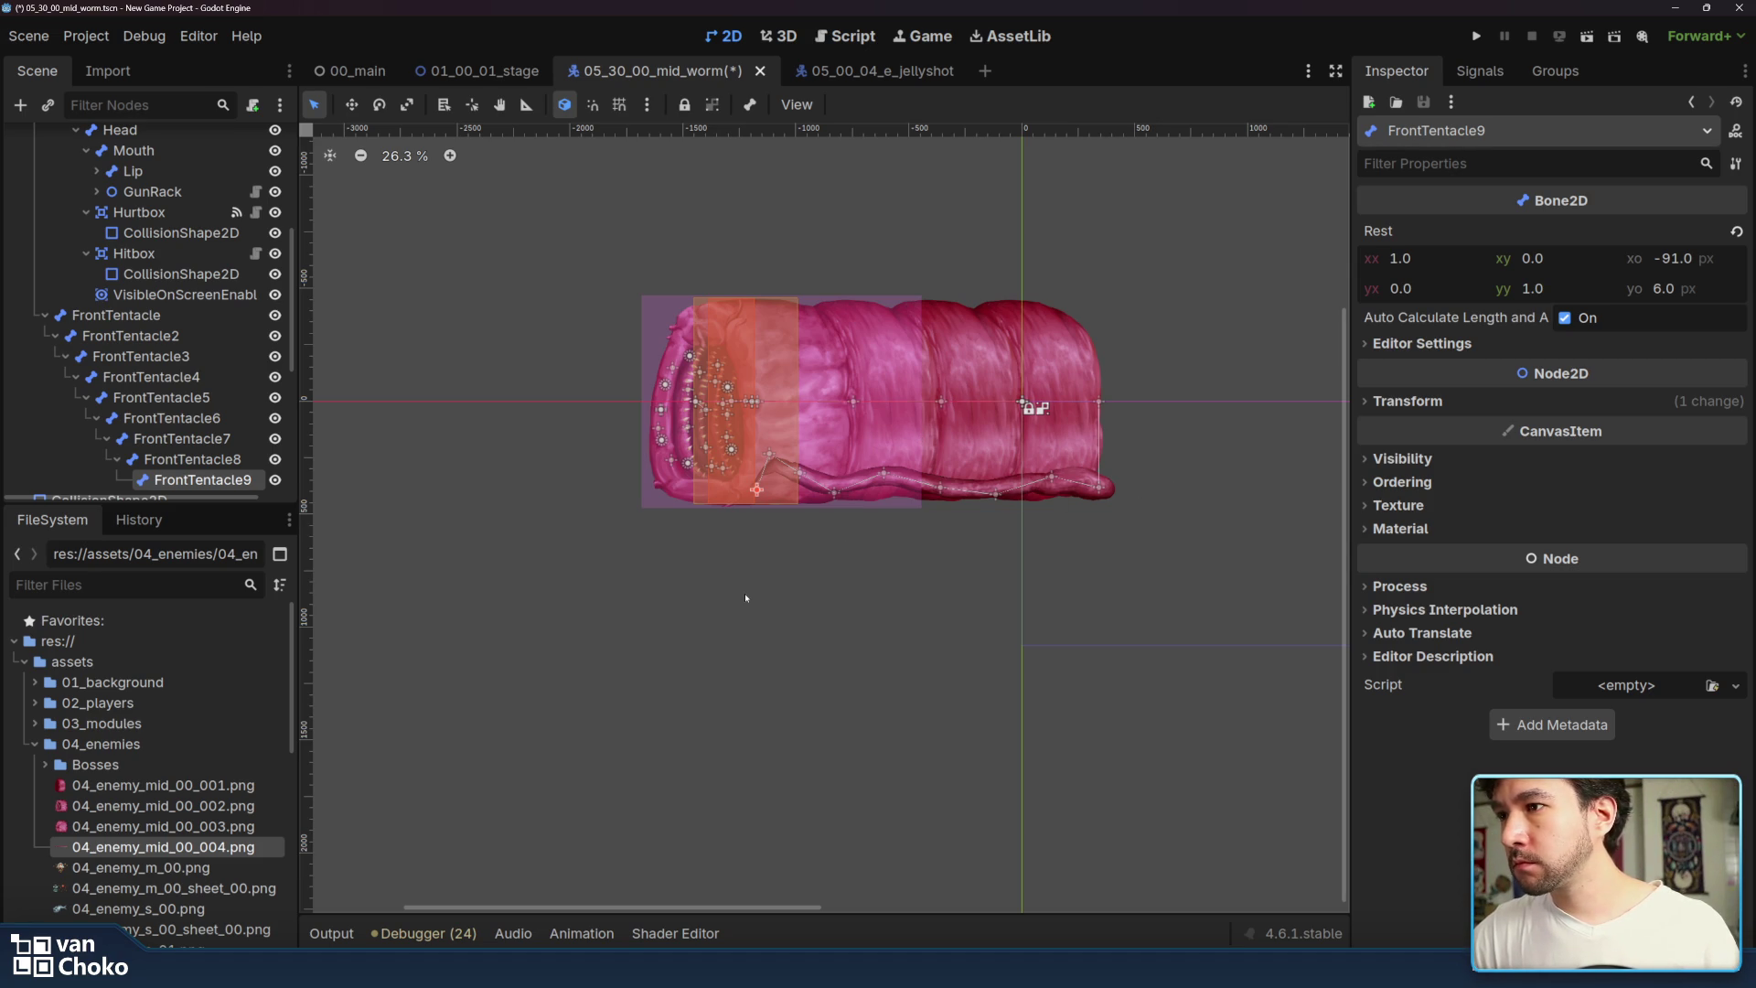
pyautogui.moveTo(745, 592); pyautogui.dragTo(708, 597)
pyautogui.scroll(4, 798, 587)
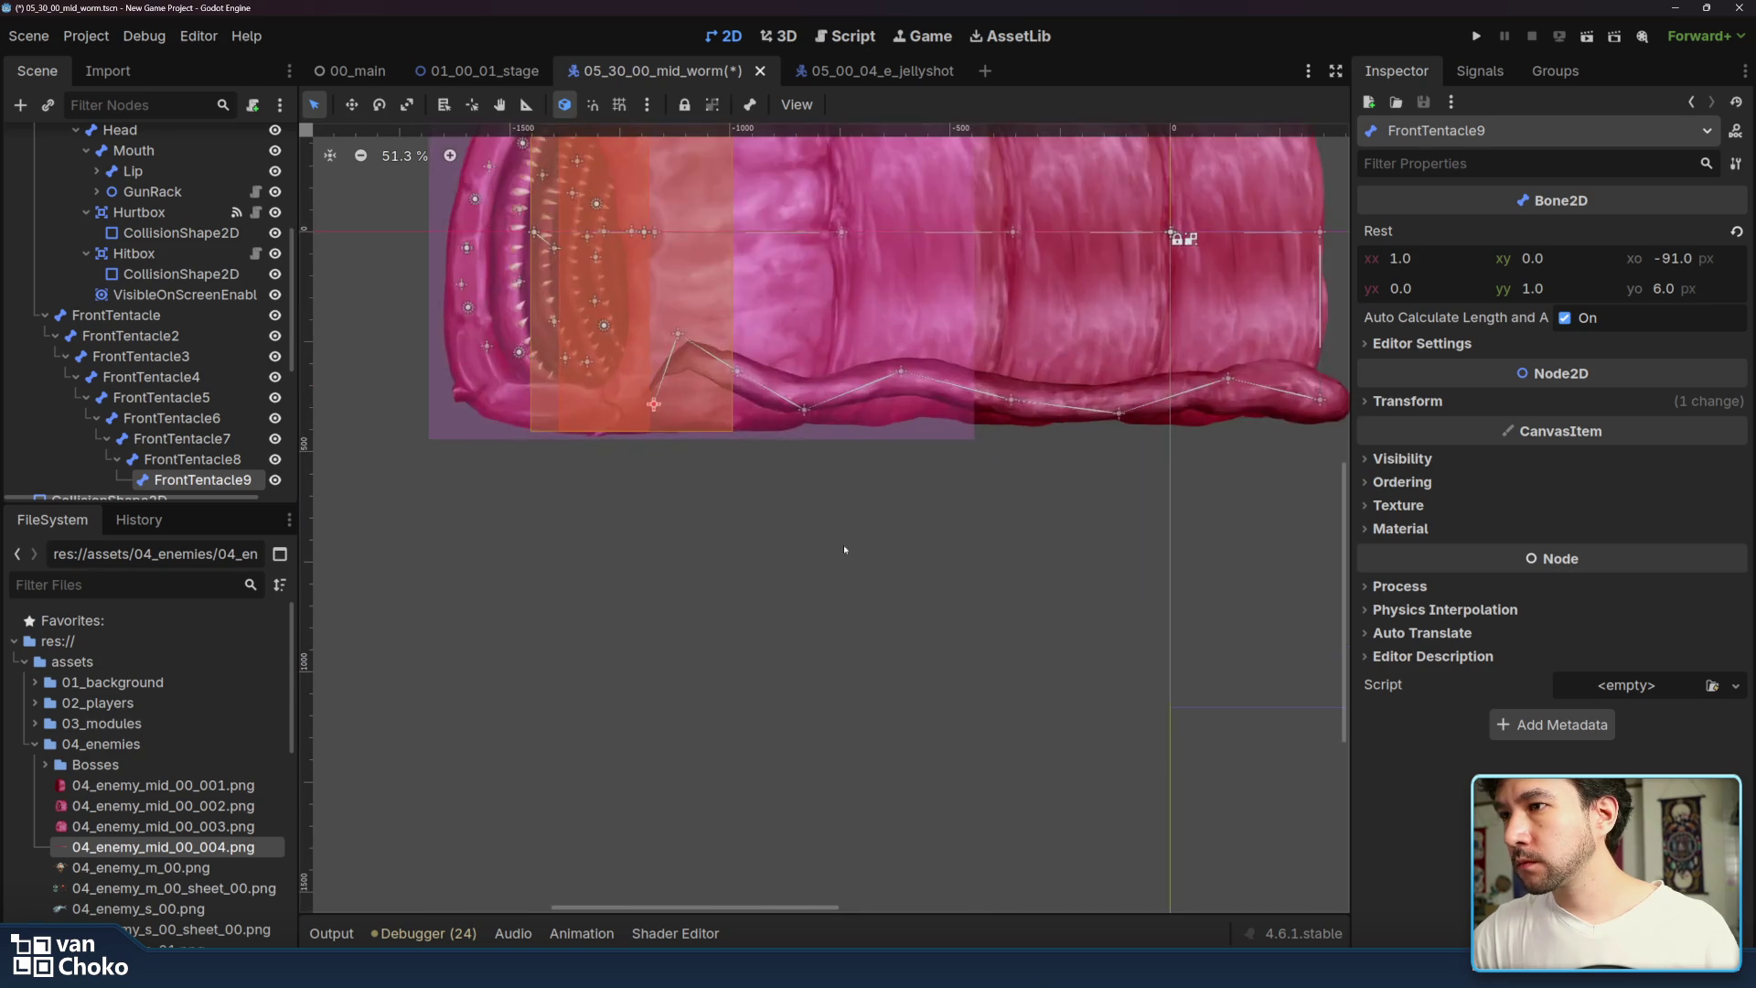
pyautogui.moveTo(826, 803)
pyautogui.mouseDown()
pyautogui.moveTo(904, 758)
pyautogui.moveTo(906, 779)
pyautogui.mouseUp()
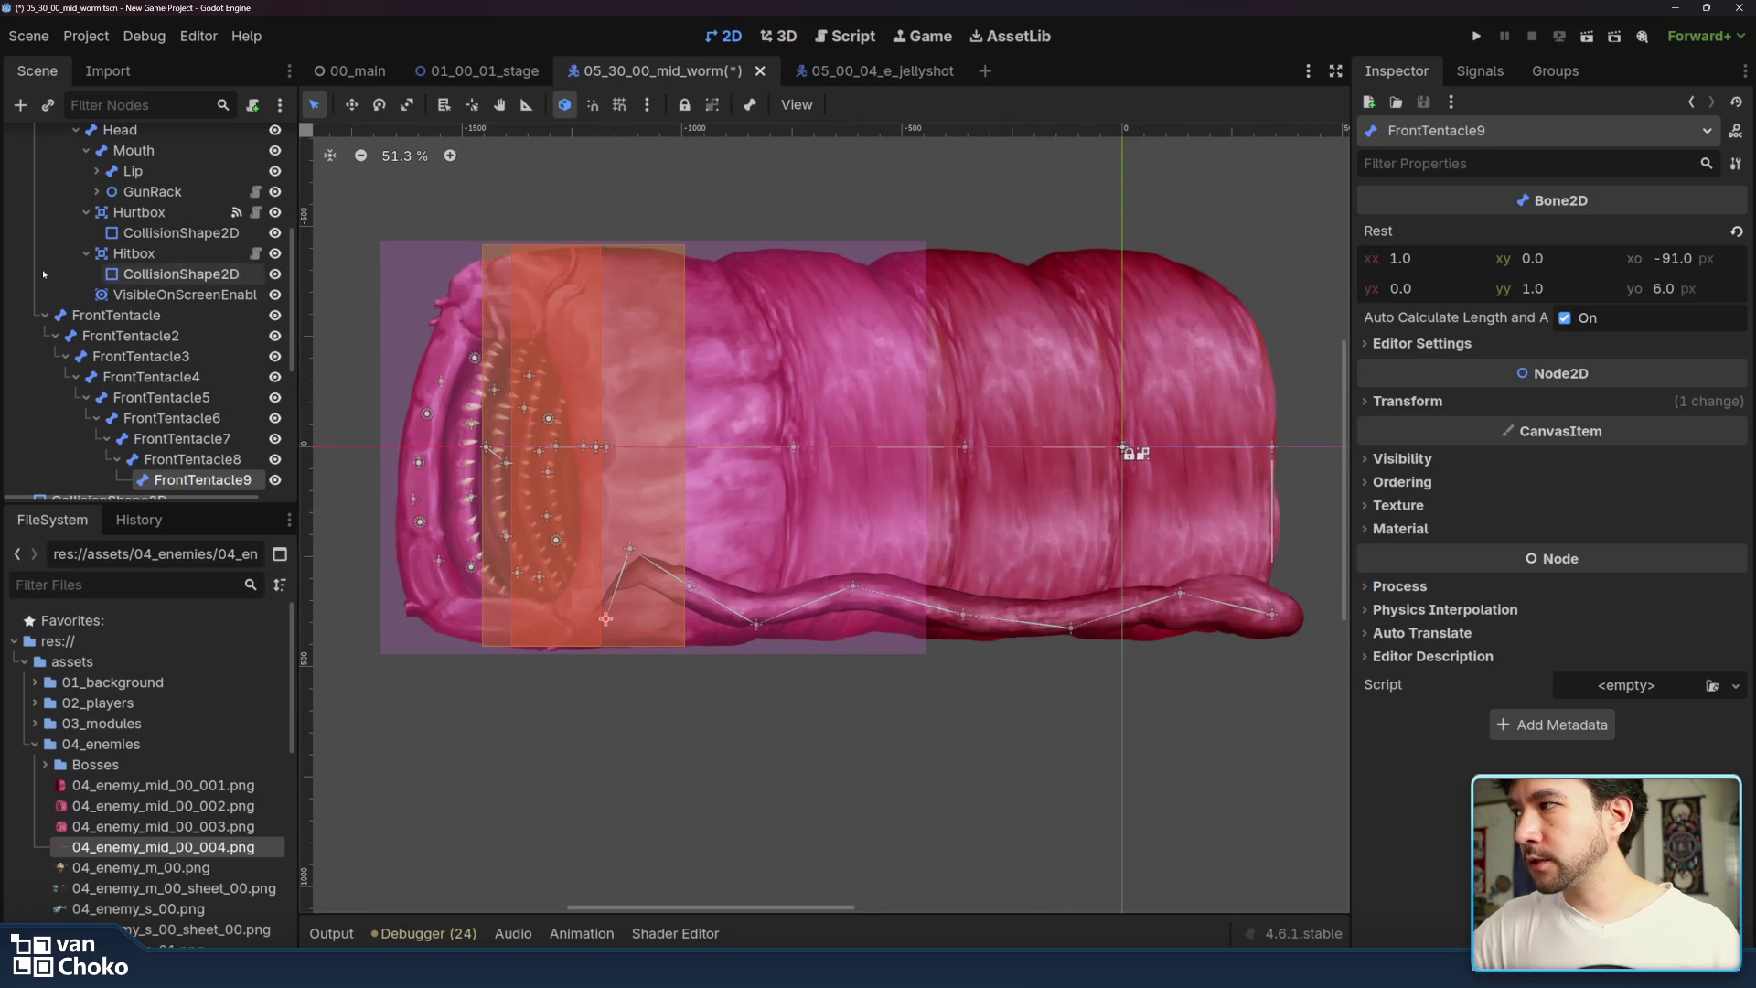
# - Collapse the FrontTentacle and StateMachine branches and select the worm's AnimationPlayer
pyautogui.scroll(-2, 41, 265)
pyautogui.click(45, 227)
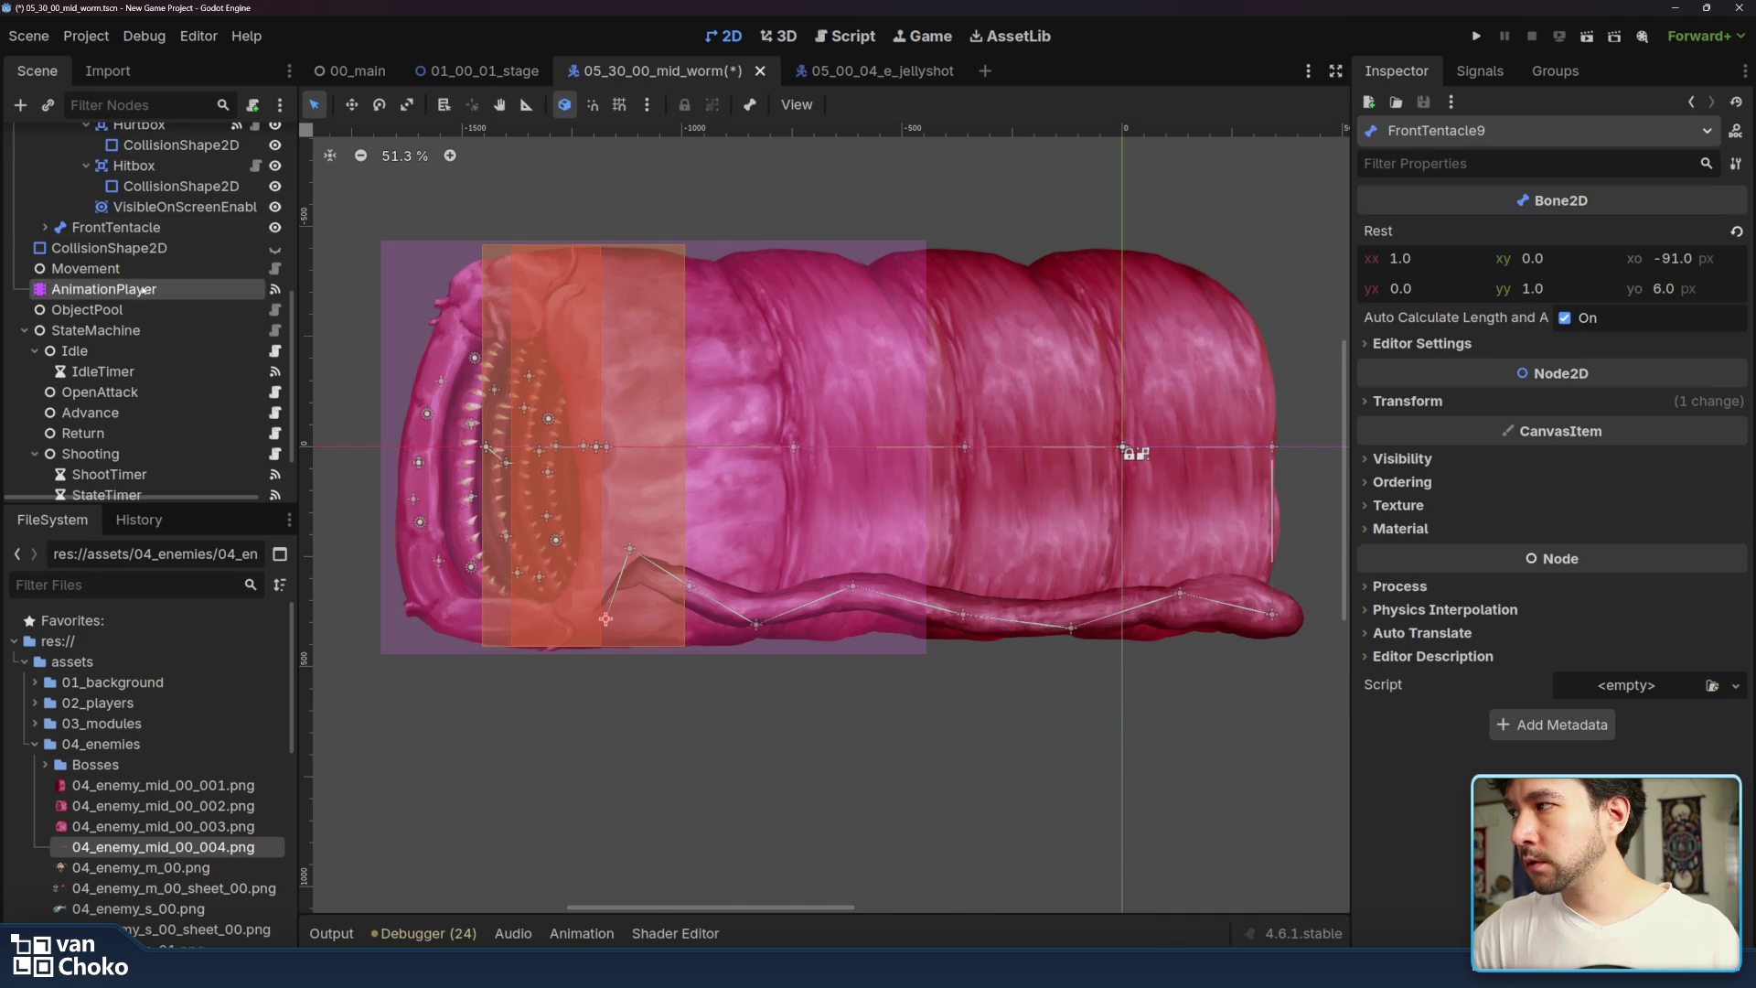
pyautogui.click(55, 289)
pyautogui.click(25, 332)
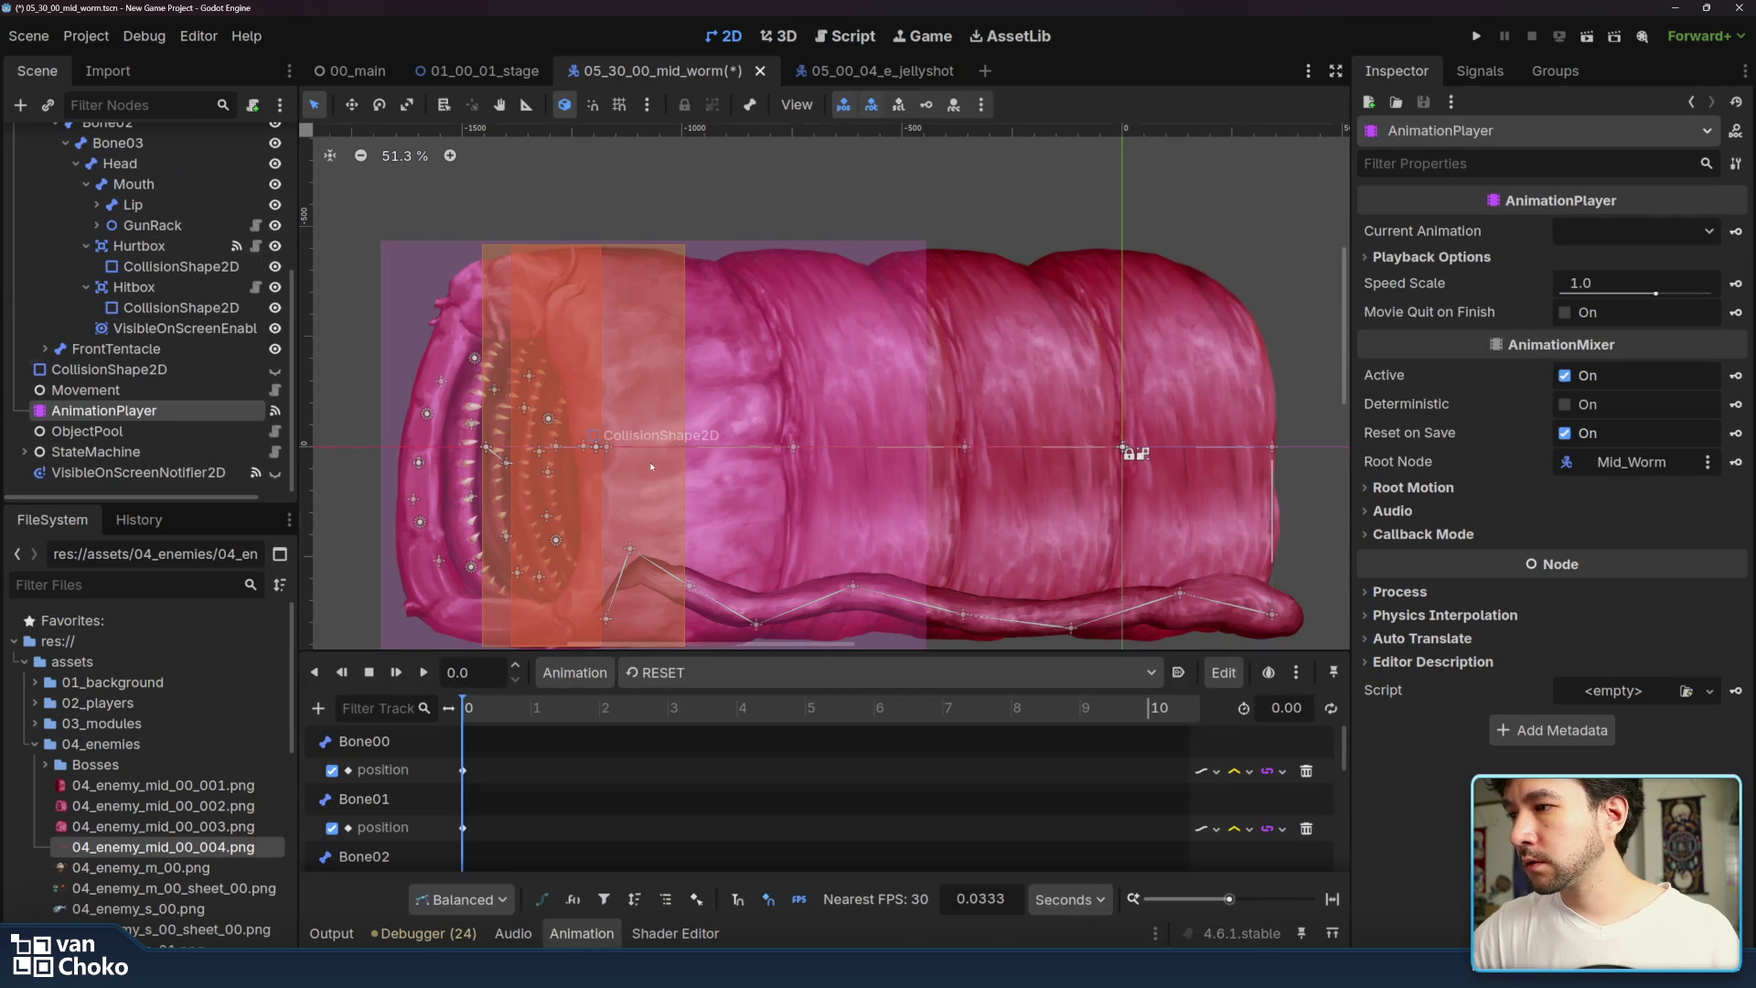
pyautogui.click(352, 510)
pyautogui.moveTo(352, 510); pyautogui.dragTo(374, 478)
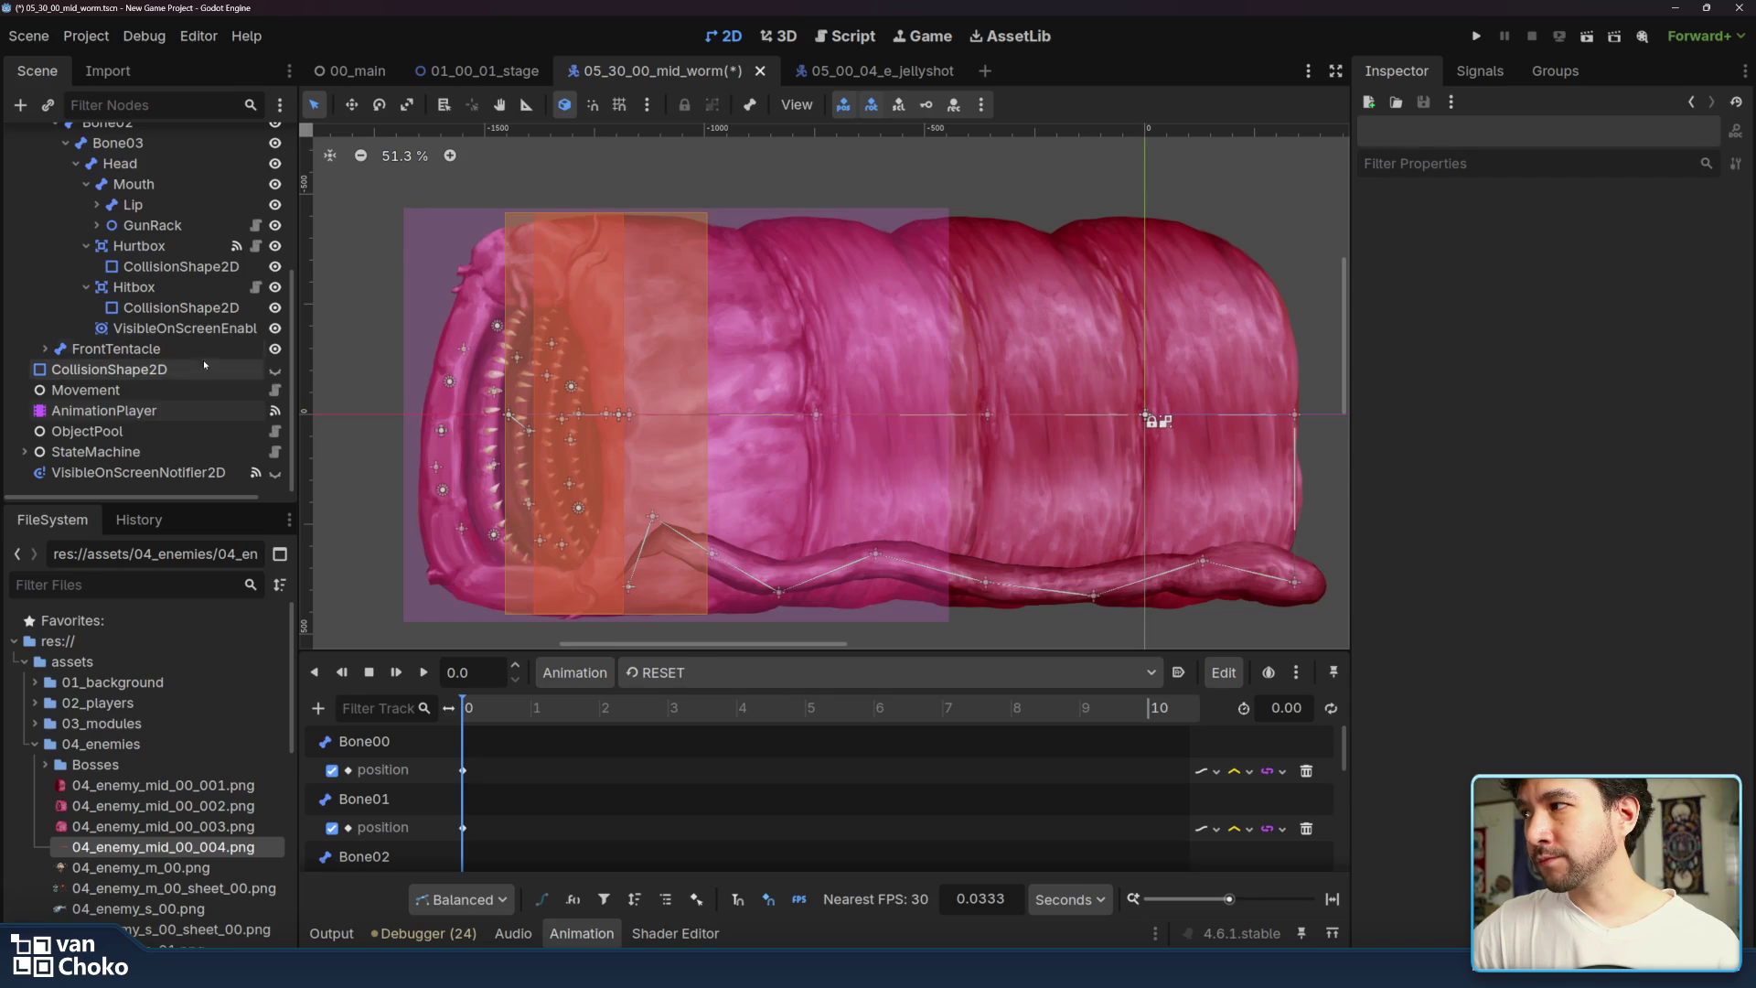
pyautogui.click(201, 414)
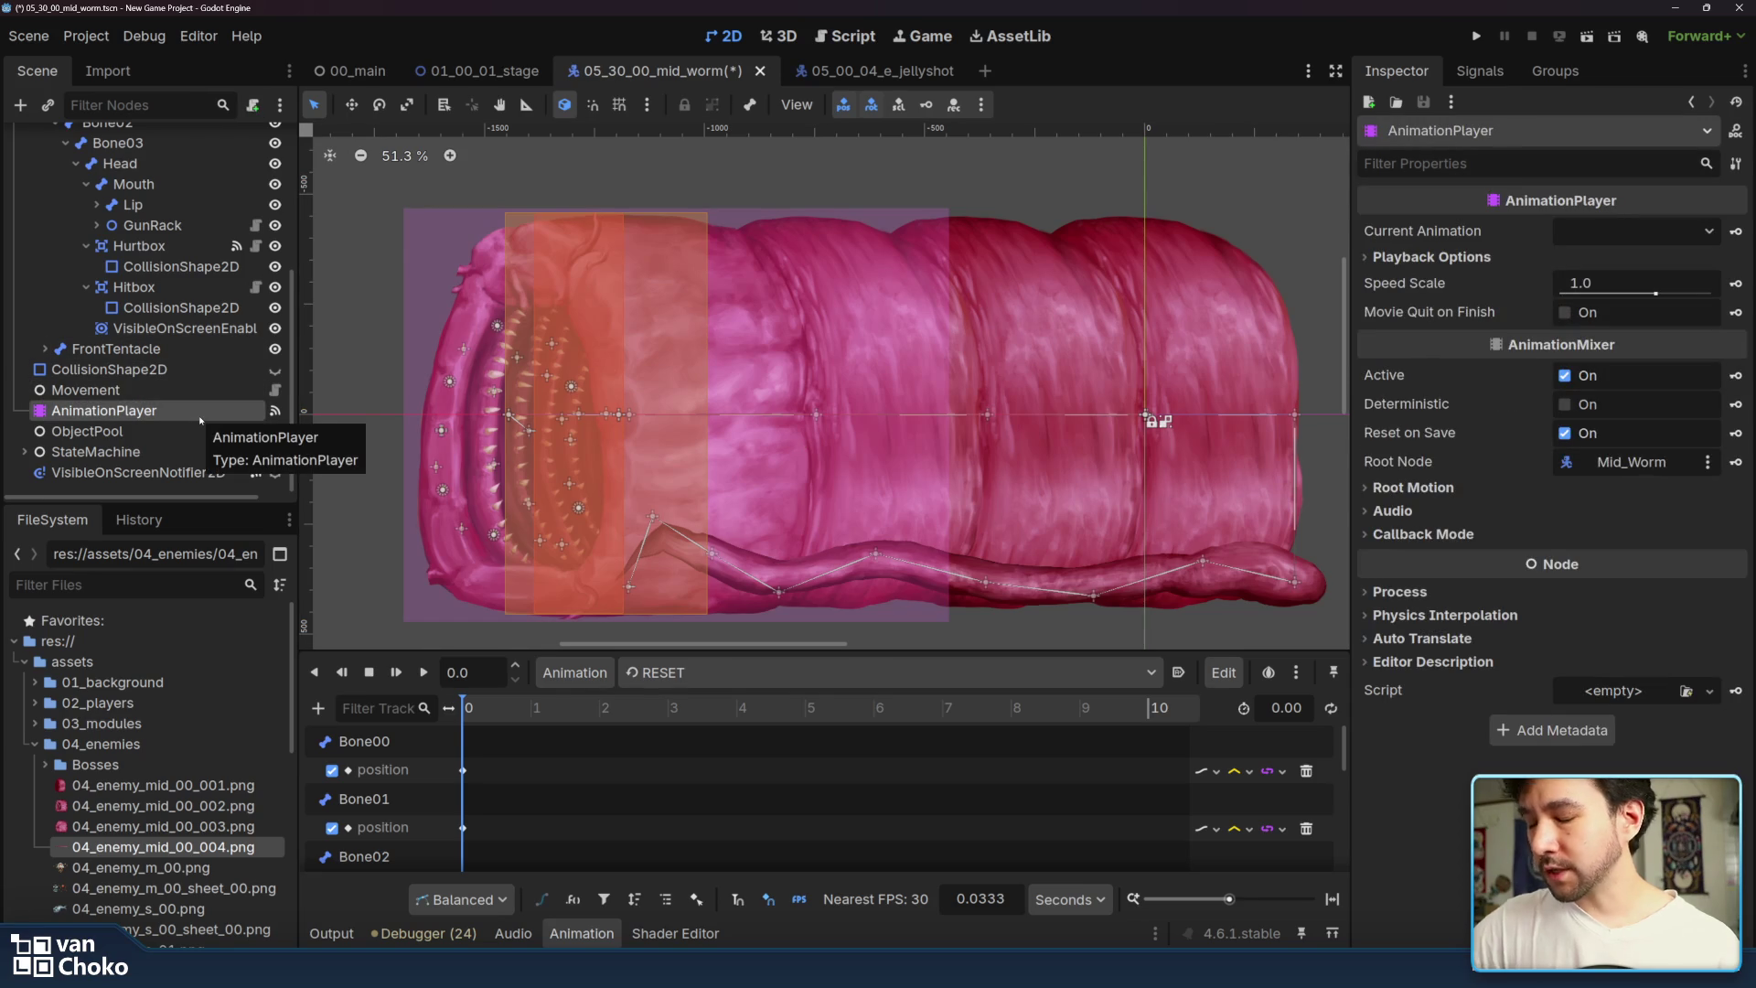
# - Add a new AnimationPlayer, move it to root level, and rename it AnimationTenta
pyautogui.hotkey('ctrl', 'a')
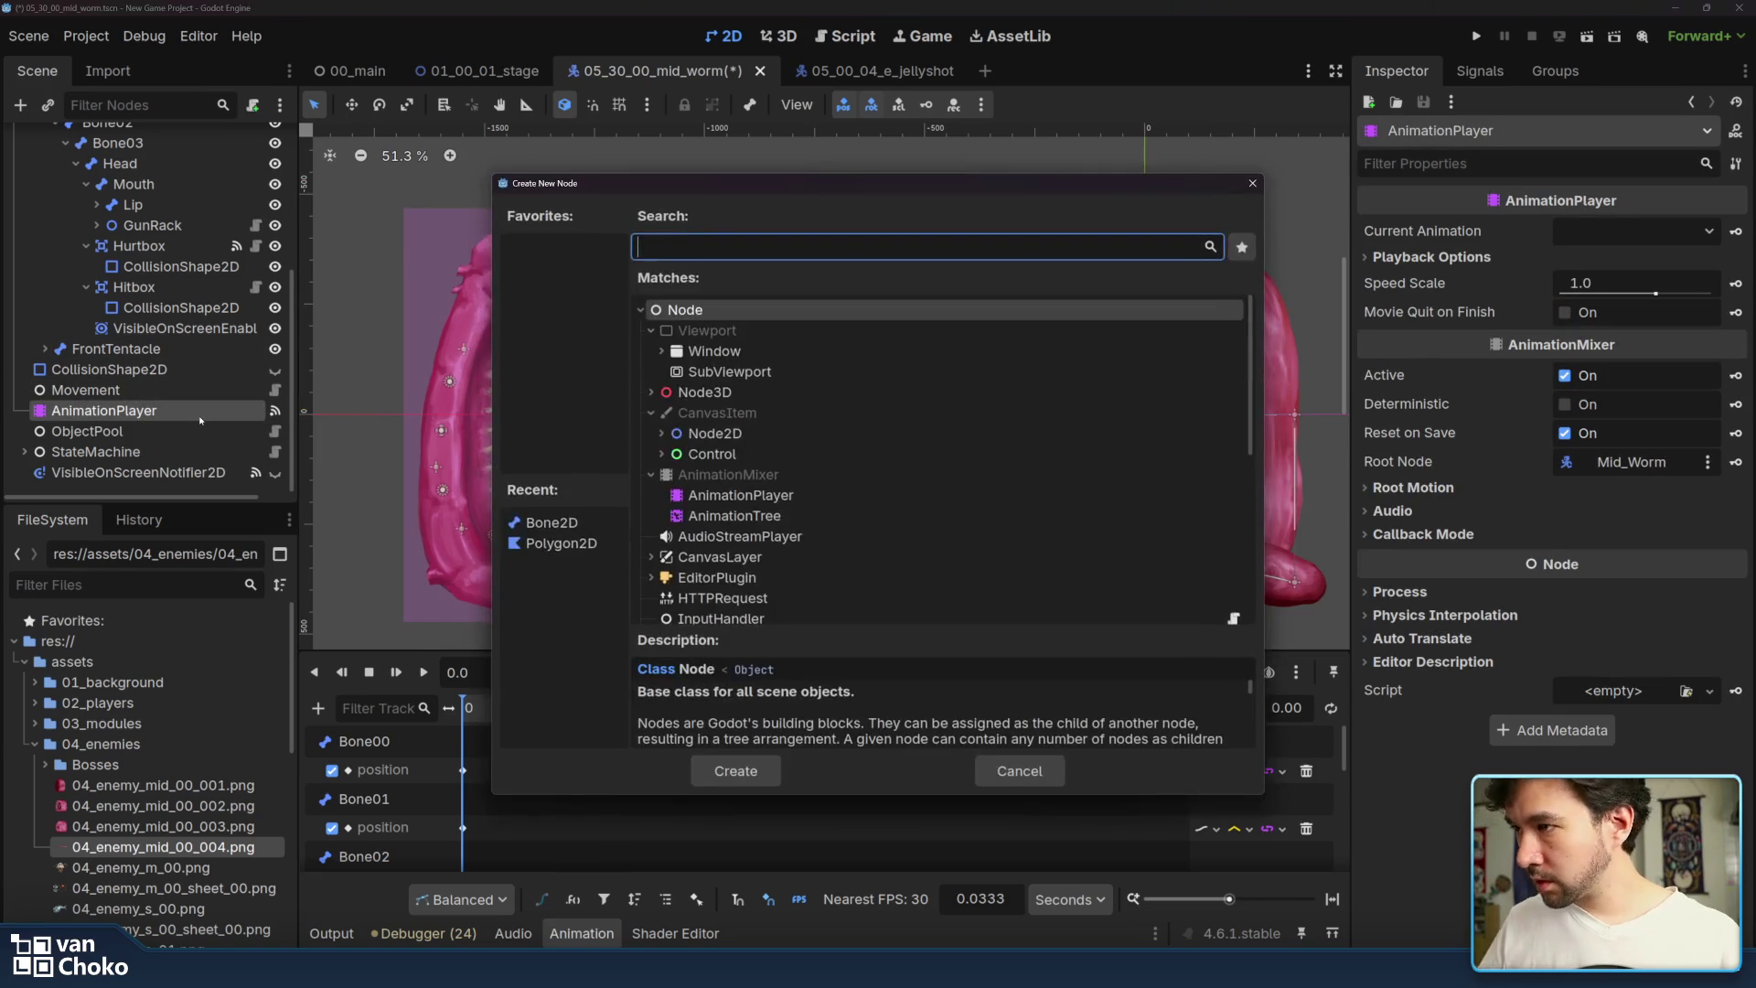
pyautogui.click(773, 495)
pyautogui.doubleClick(773, 495)
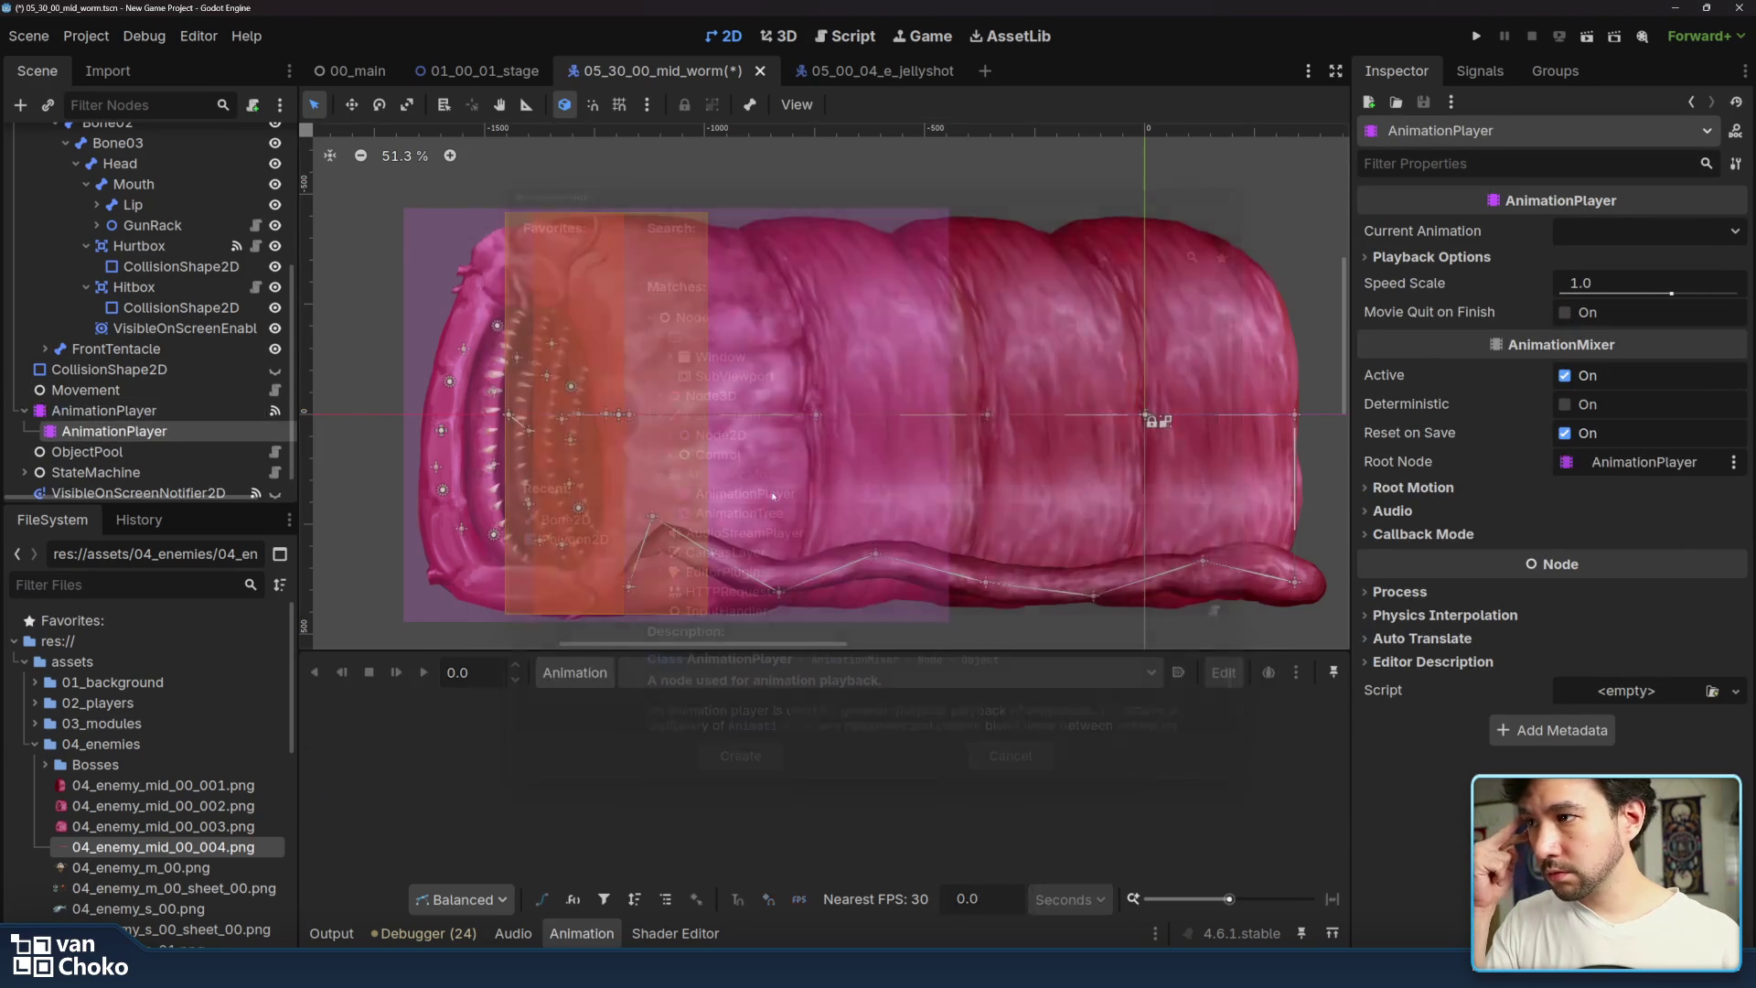
pyautogui.moveTo(110, 431)
pyautogui.mouseDown()
pyautogui.moveTo(165, 401)
pyautogui.moveTo(79, 445)
pyautogui.moveTo(255, 431)
pyautogui.mouseUp()
pyautogui.doubleClick(116, 430)
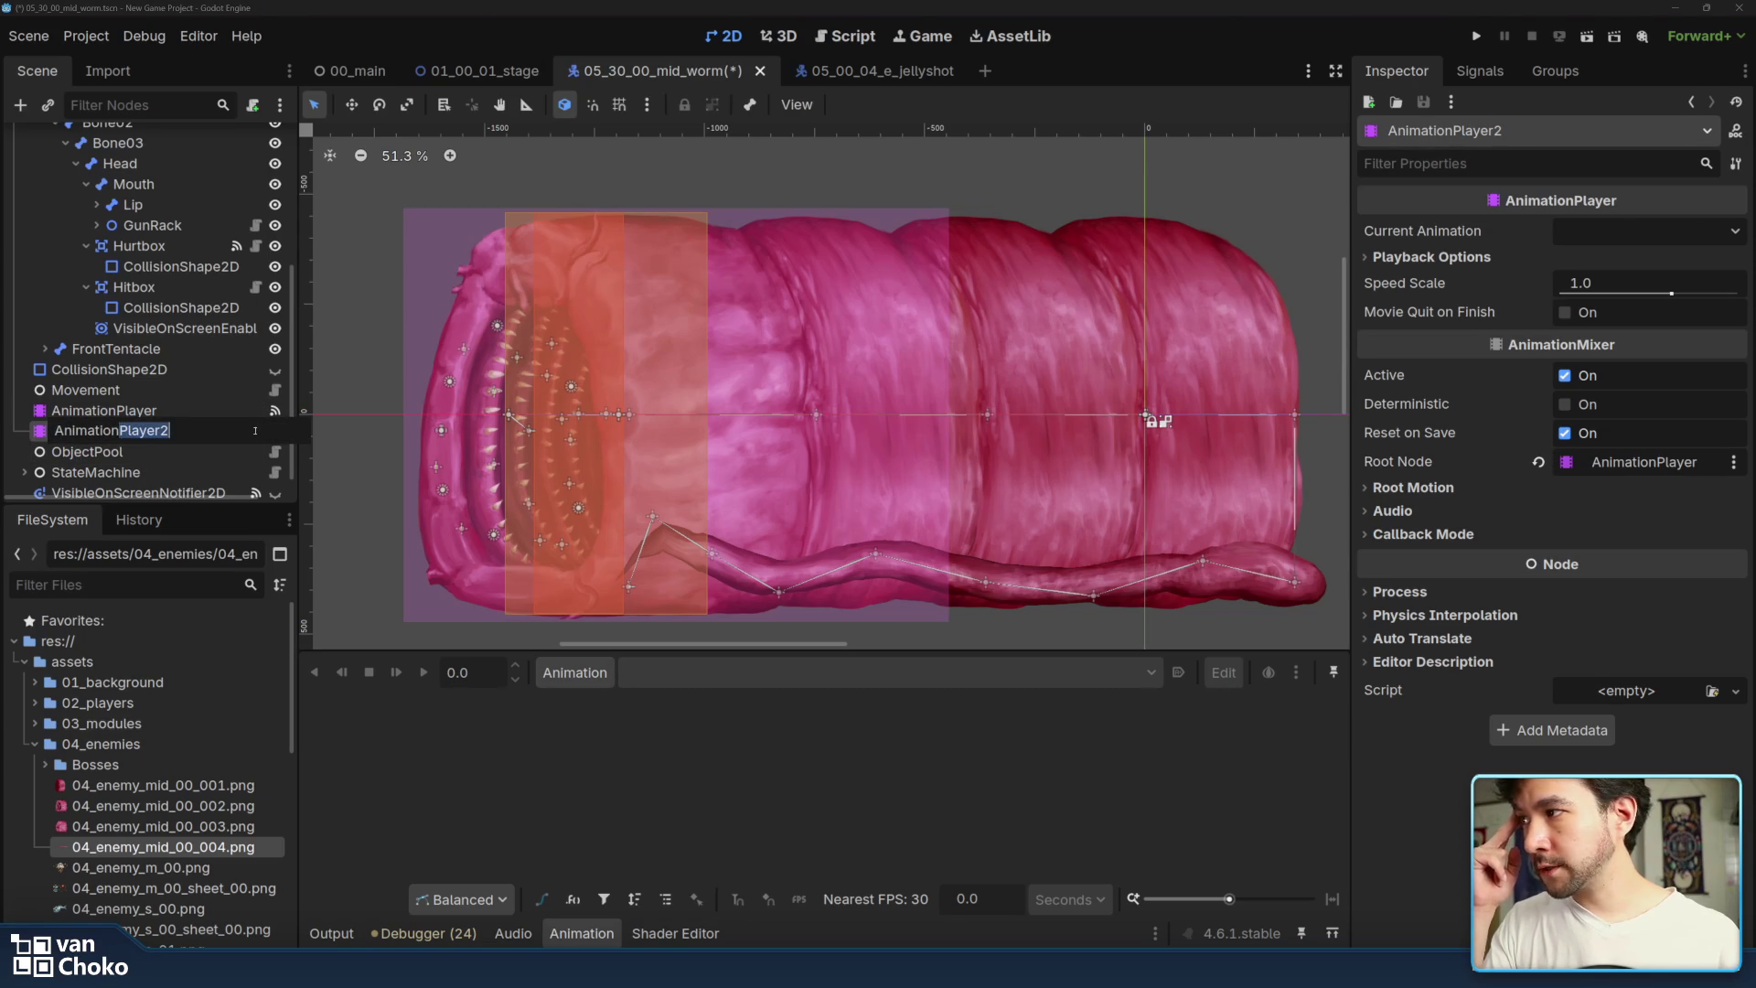
pyautogui.write('T')
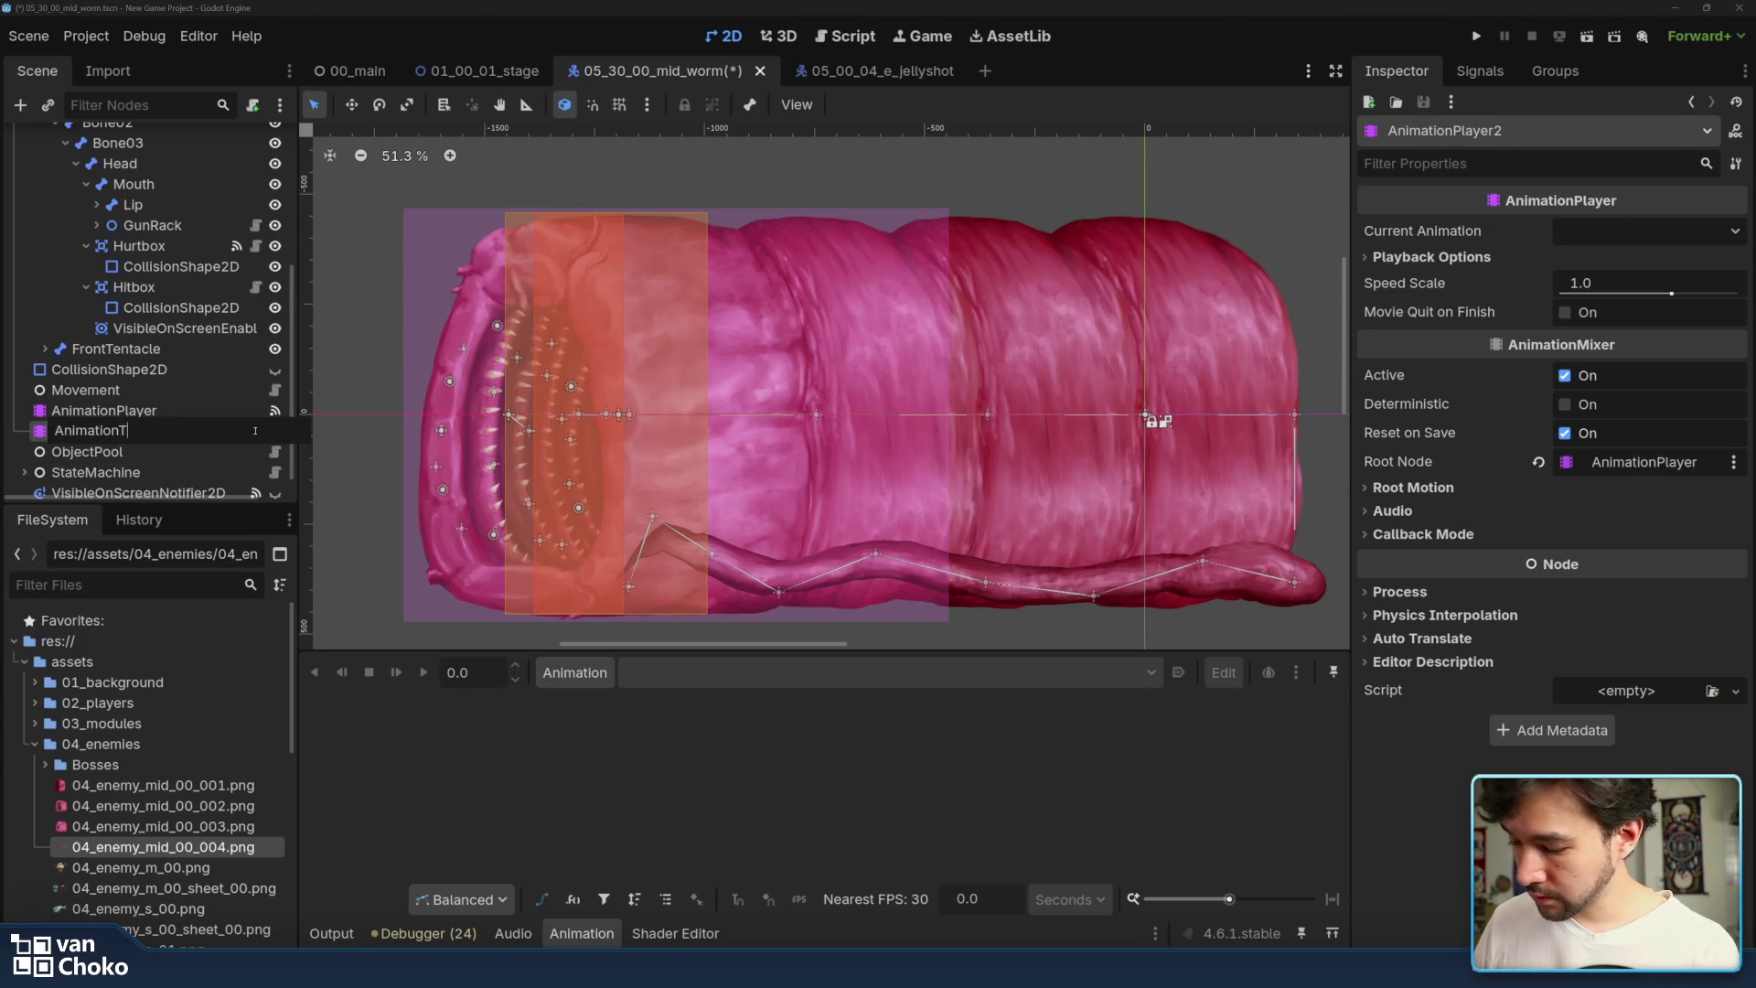
pyautogui.write('ent')
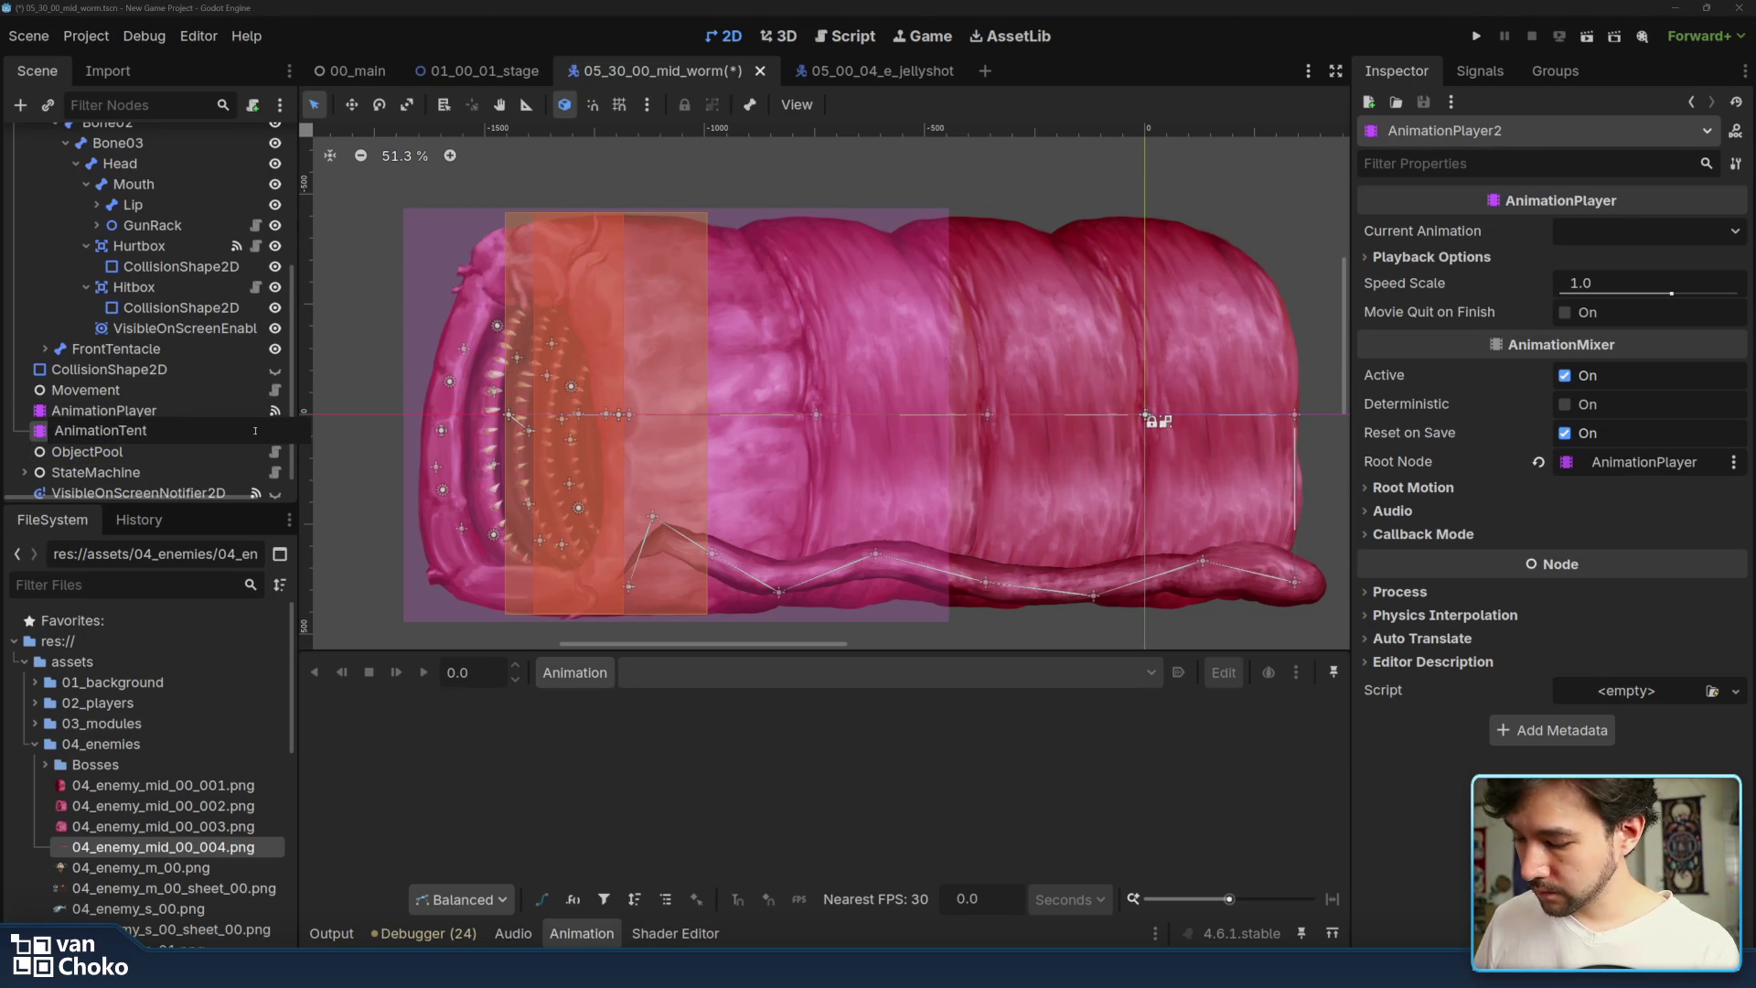
pyautogui.write('a')
pyautogui.press('Return')
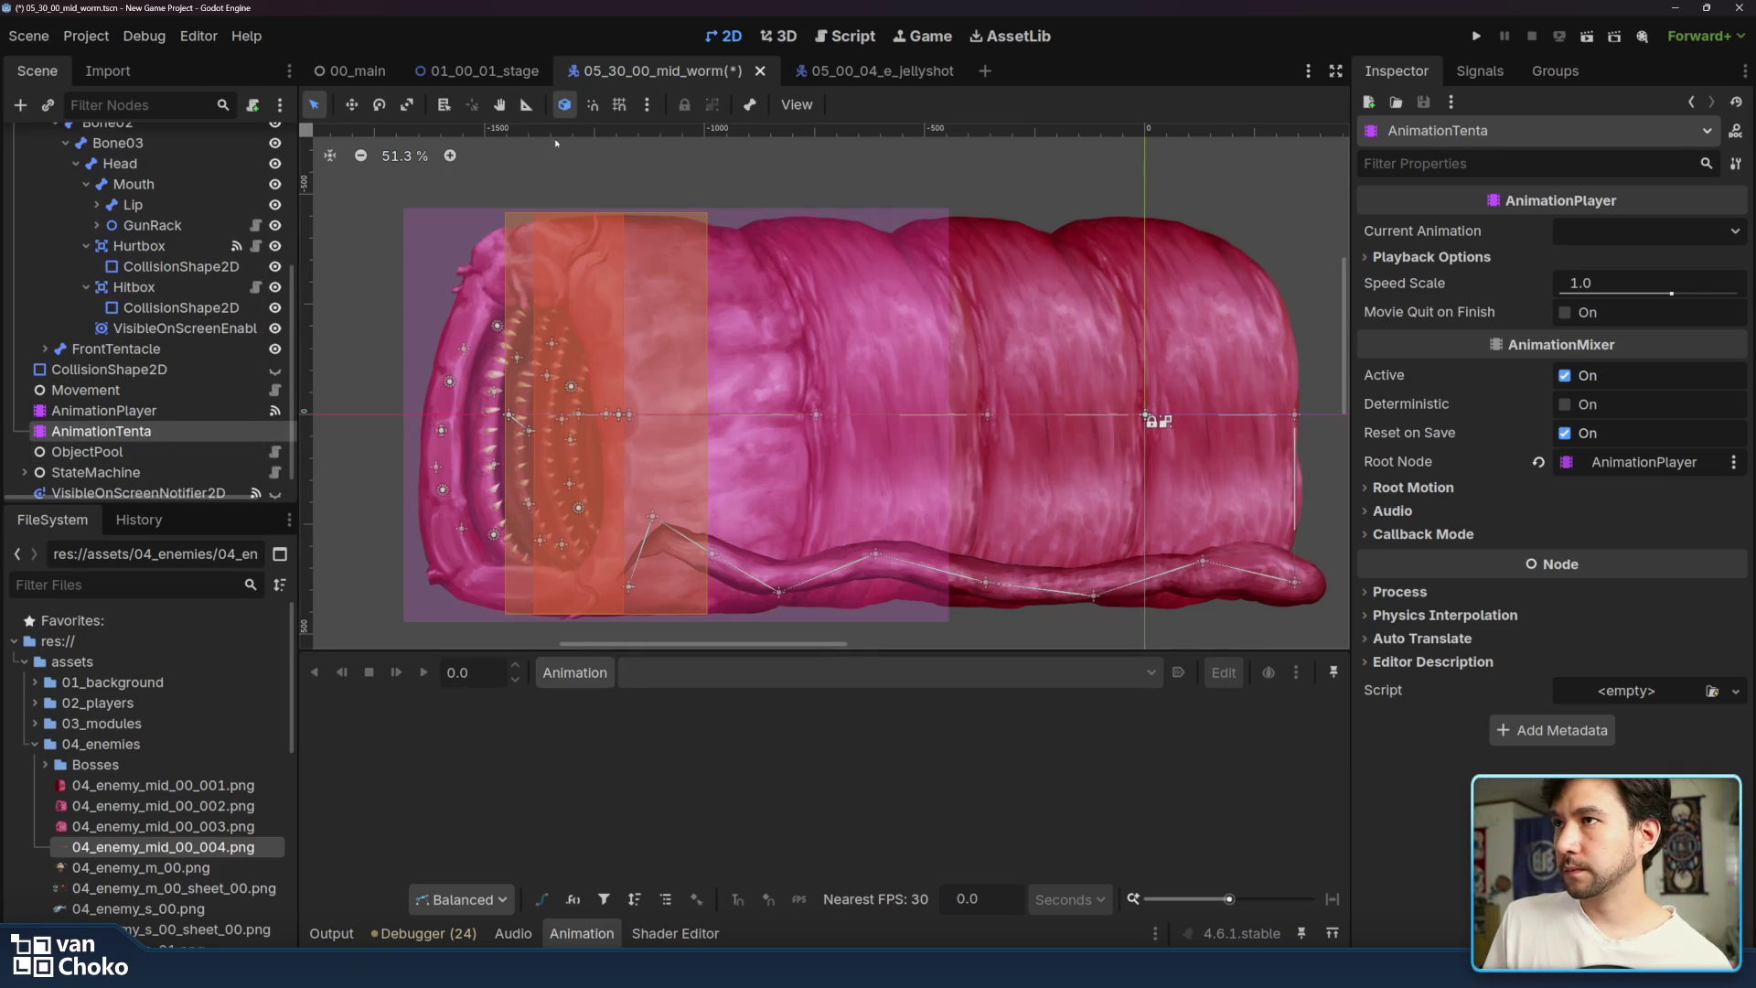
pyautogui.scroll(5, 106, 285)
# - Reset the Skeleton2D bones to their rest pose
pyautogui.click(106, 285)
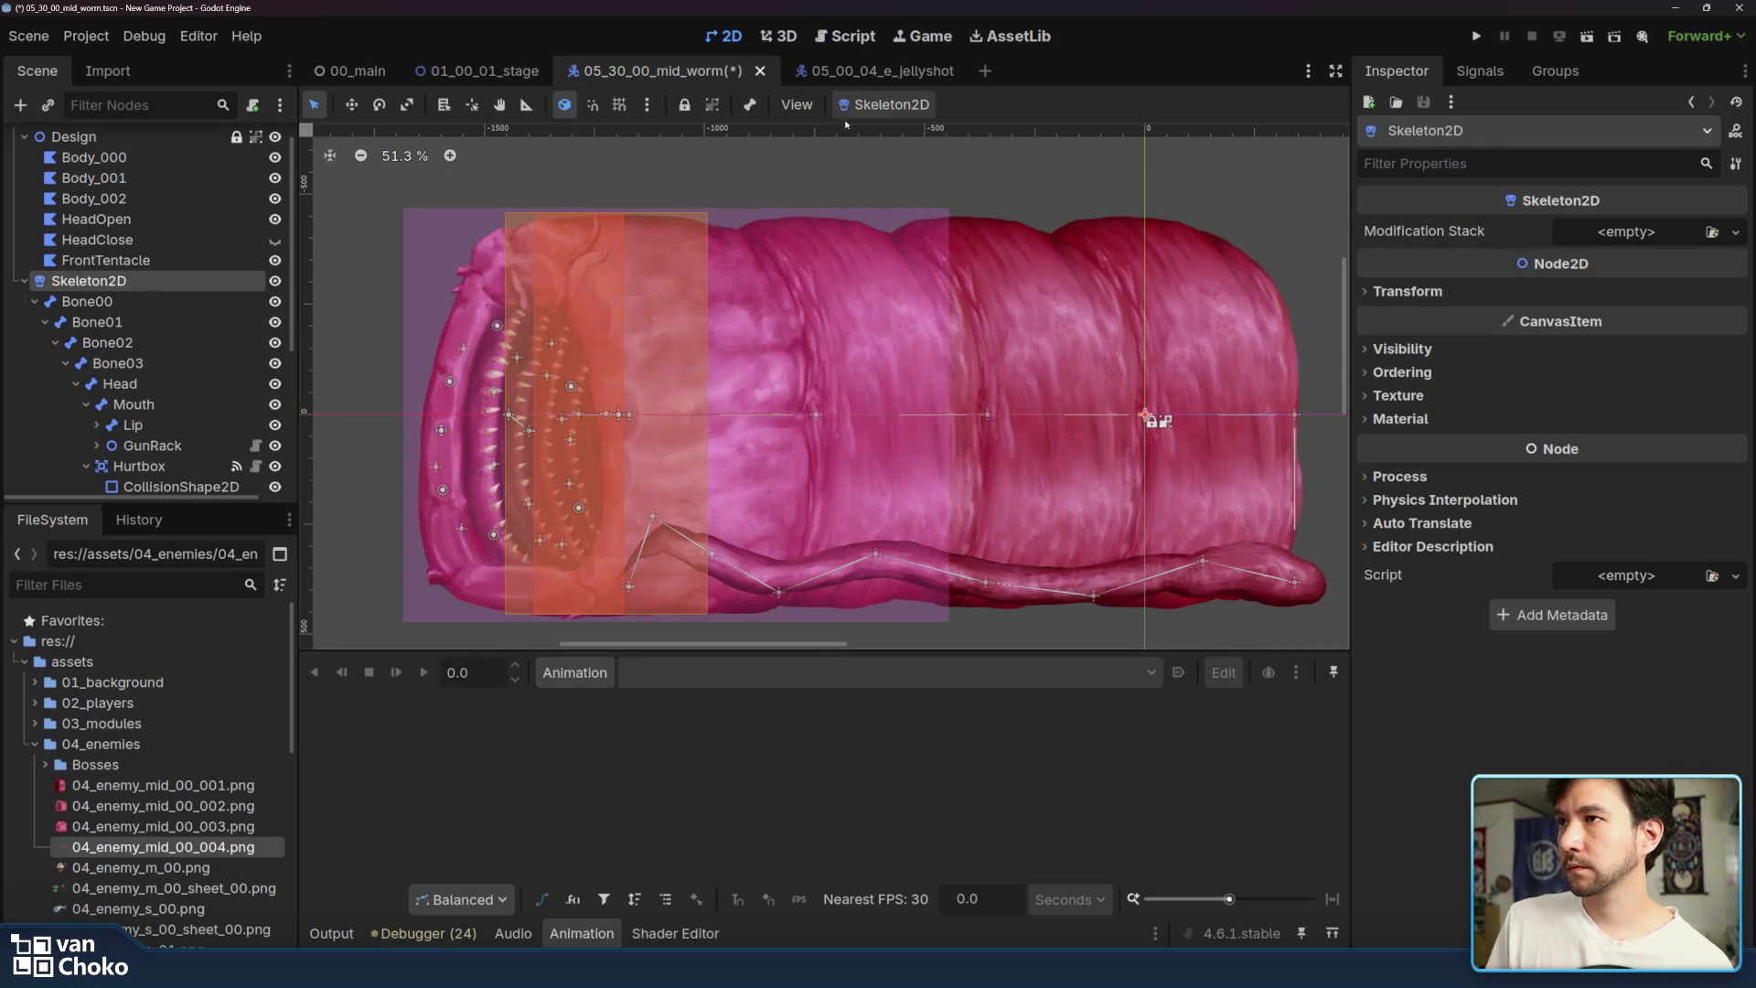
pyautogui.click(869, 105)
pyautogui.click(895, 135)
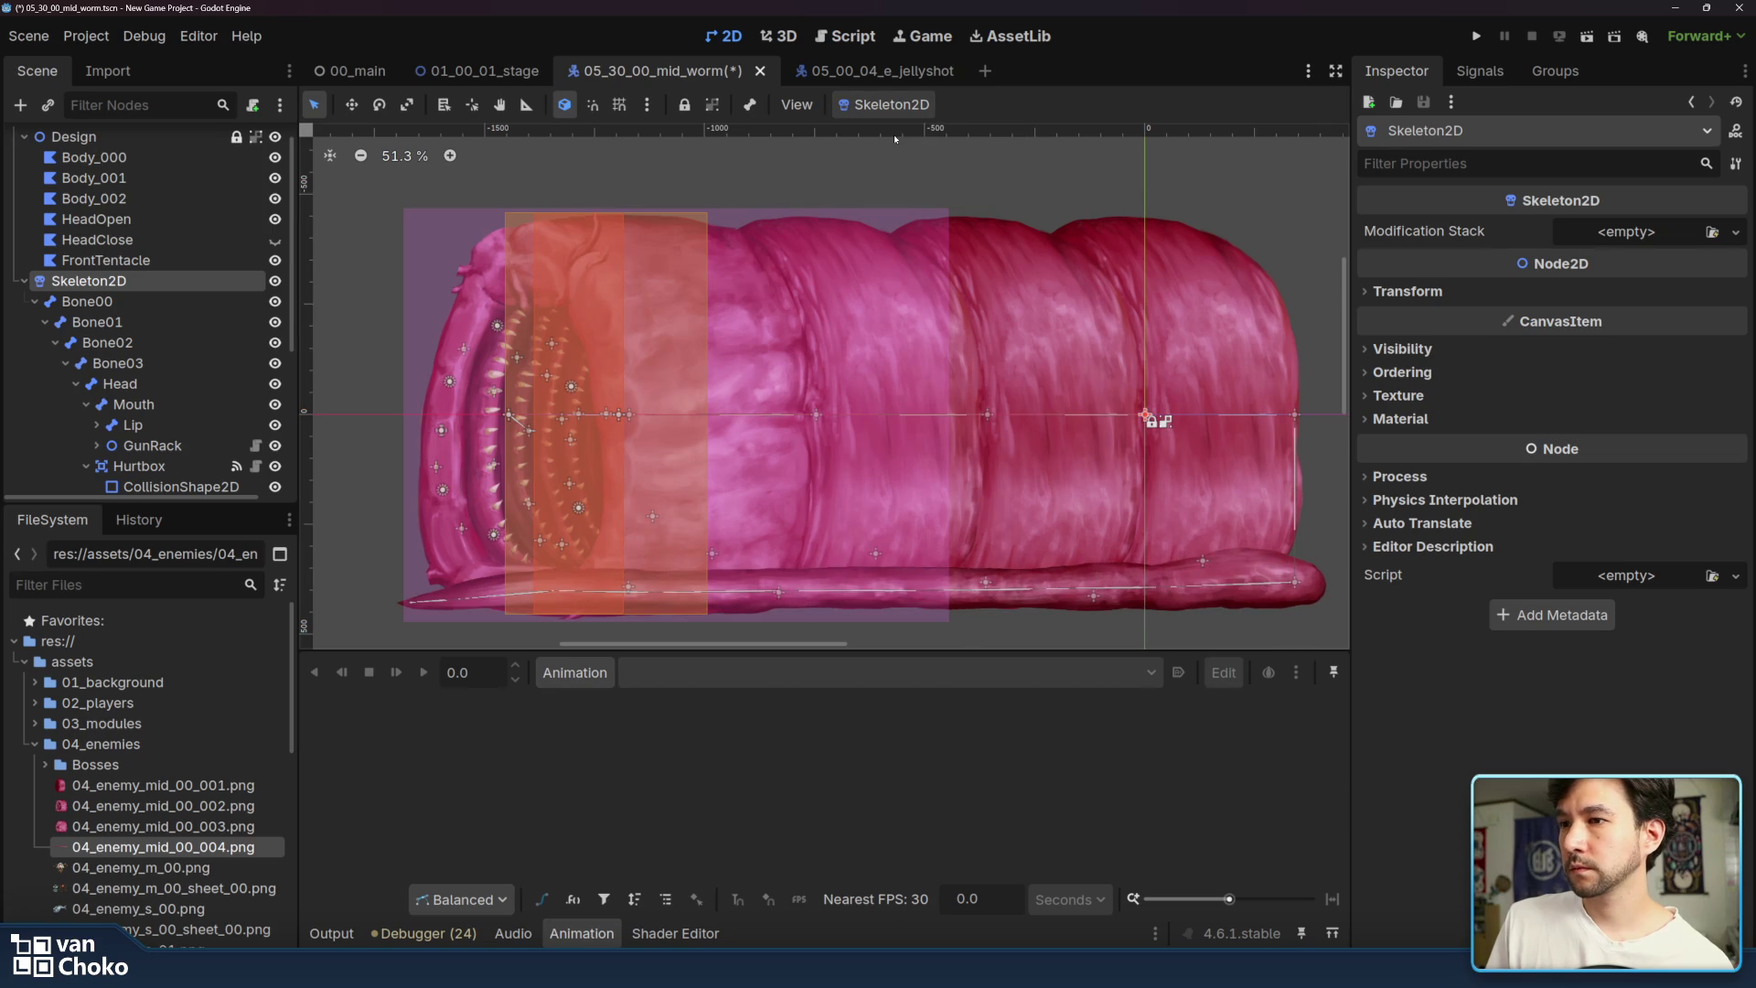
pyautogui.scroll(-2, 1153, 403)
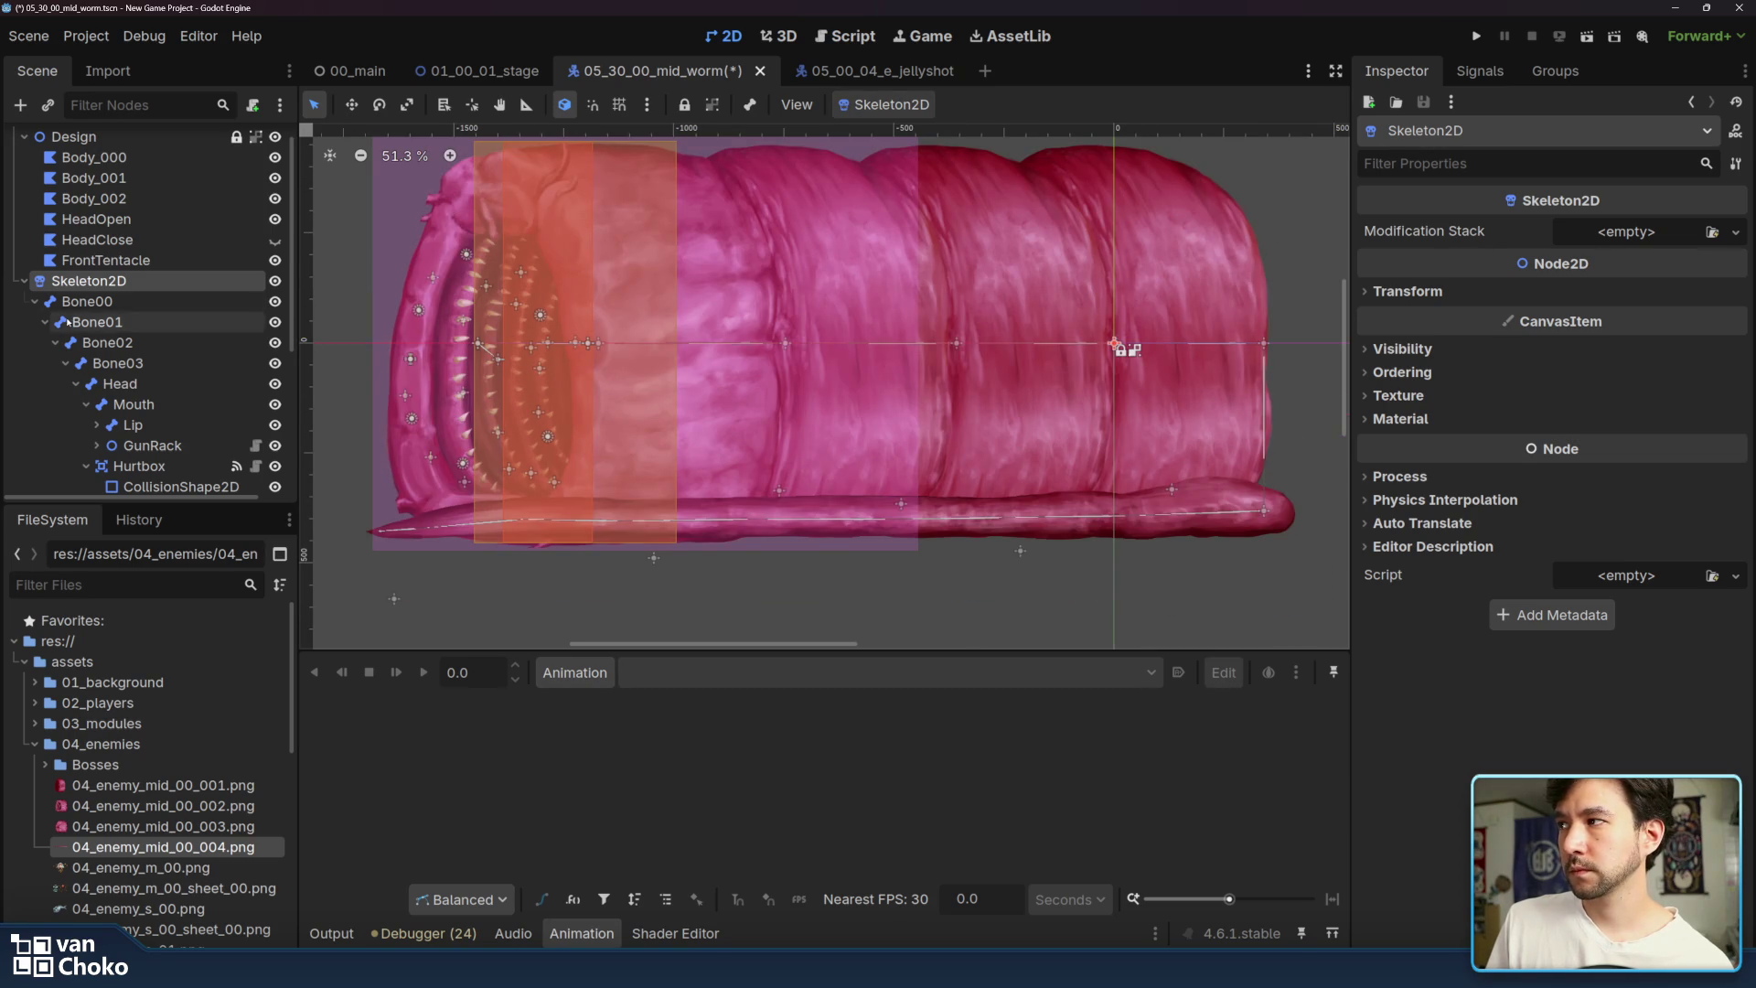
# - Show the original AnimationPlayer's RESET tracks, then select the FrontTentacle polygon
pyautogui.click(34, 302)
pyautogui.click(91, 347)
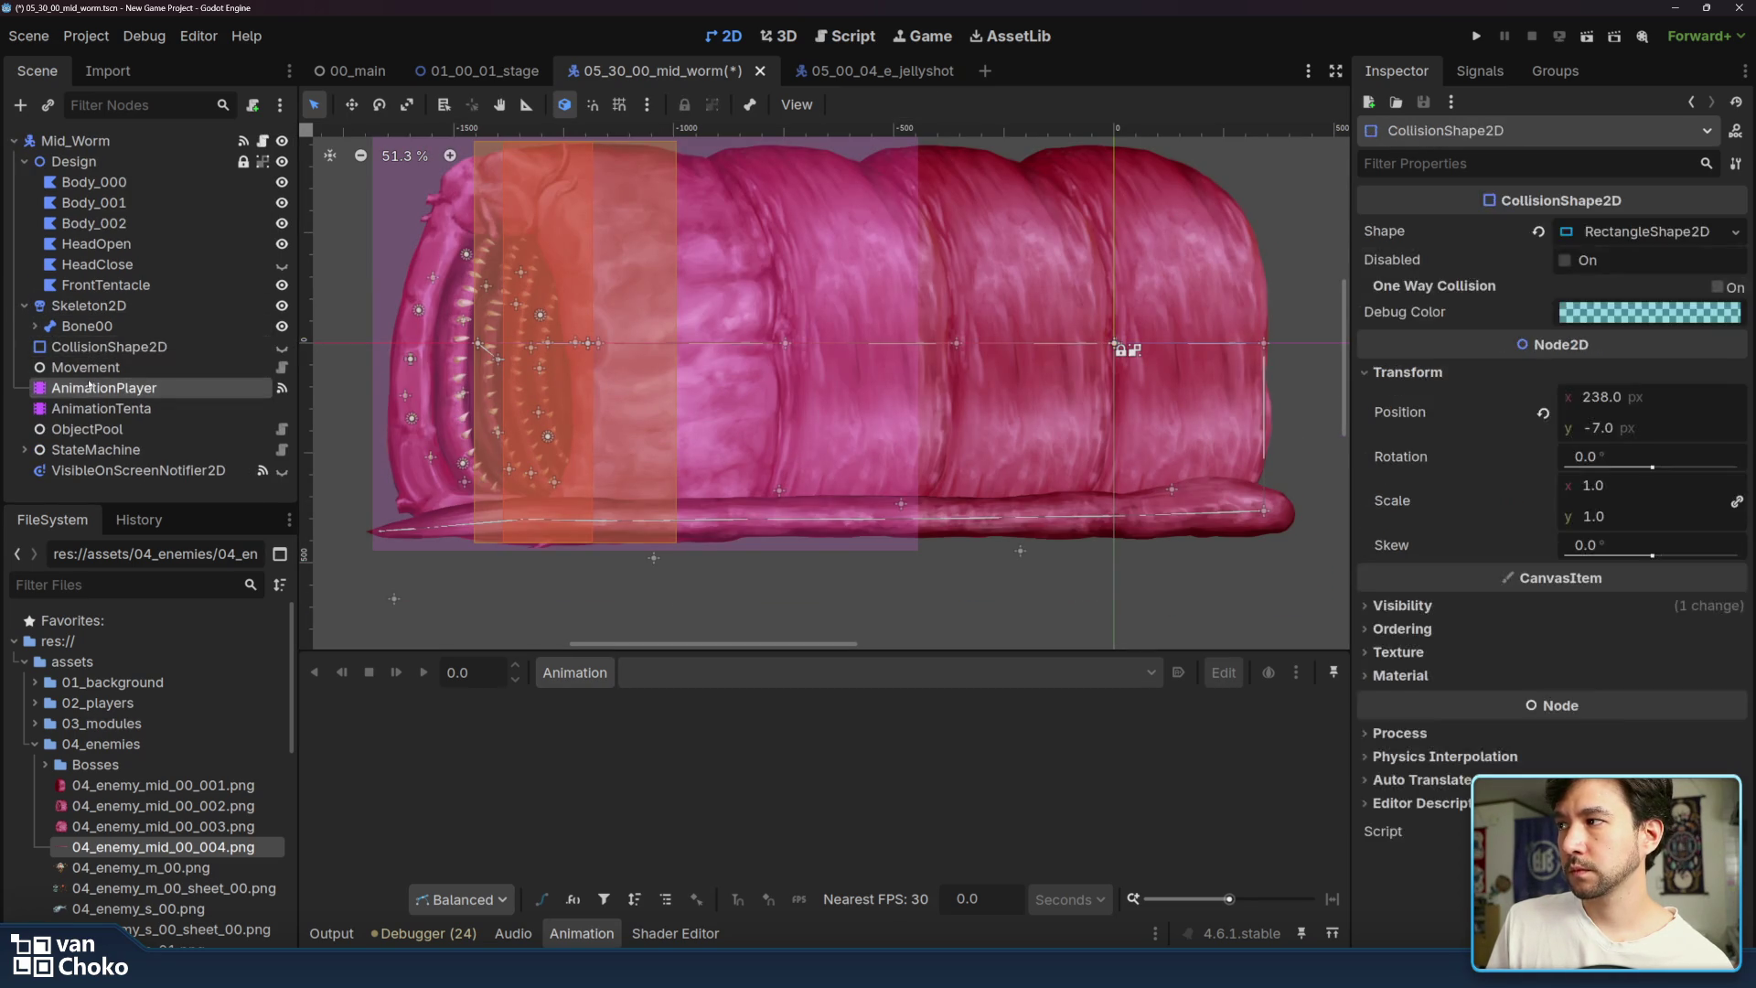
pyautogui.click(101, 388)
pyautogui.click(103, 409)
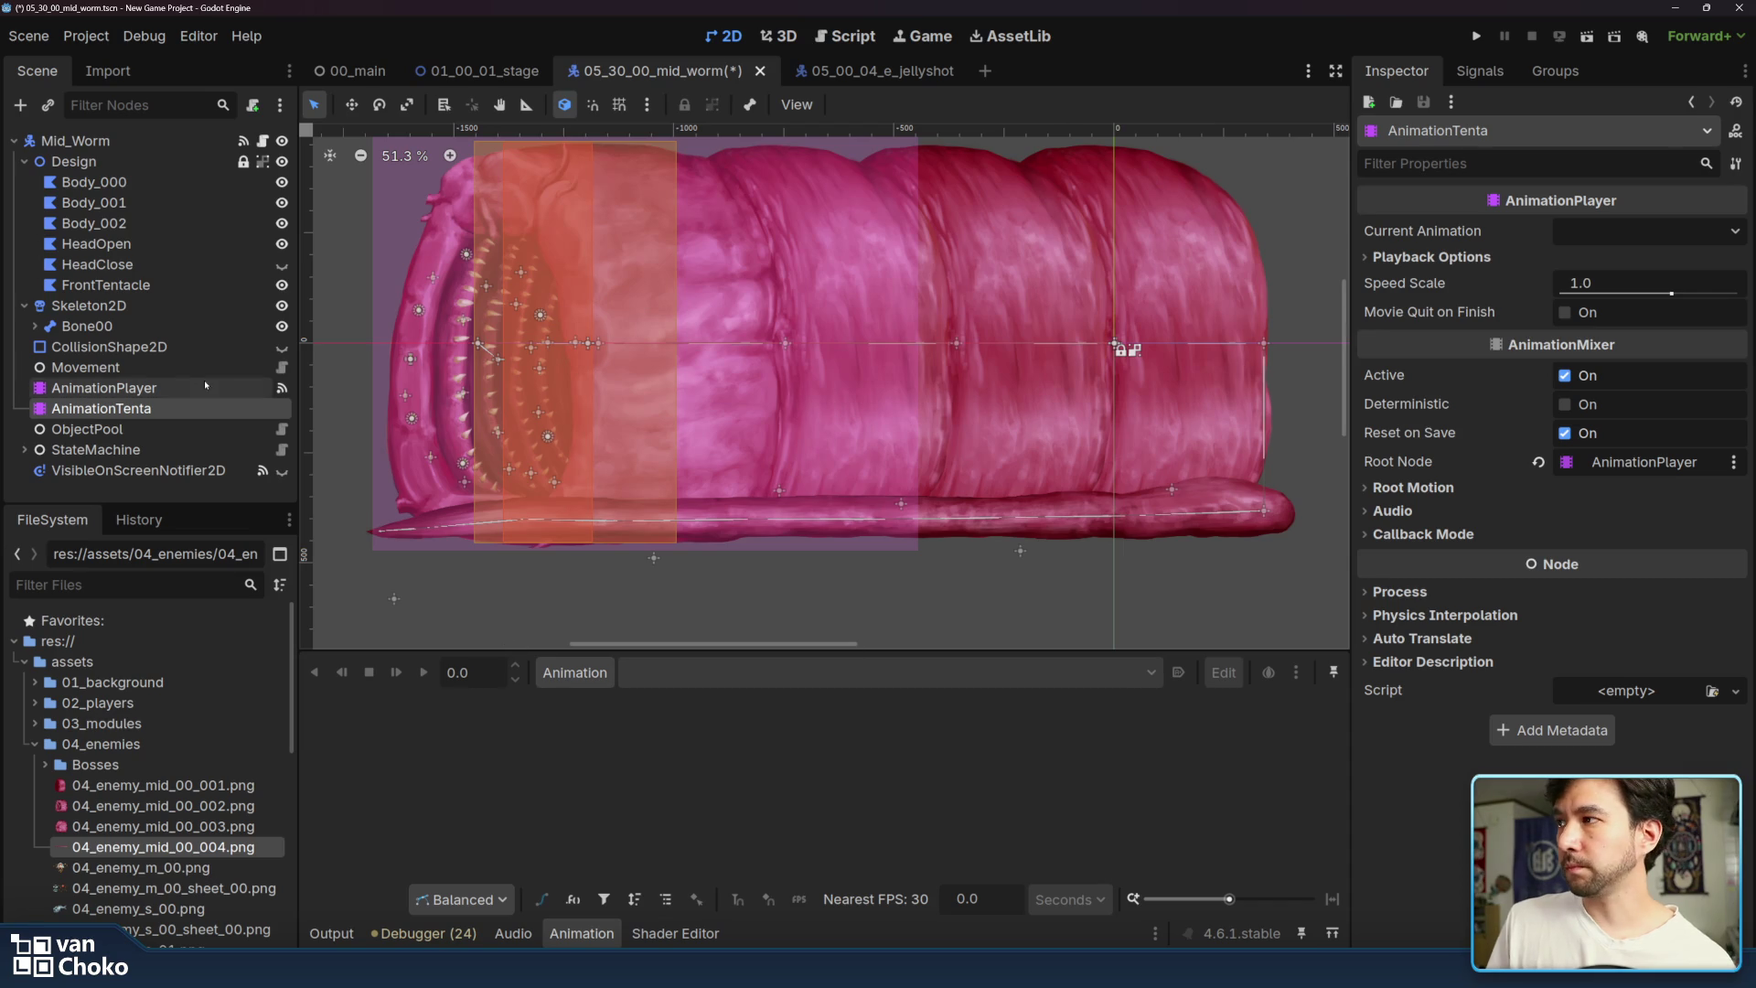
pyautogui.click(166, 390)
pyautogui.hscroll(-2, 549, 548)
pyautogui.scroll(1, 549, 549)
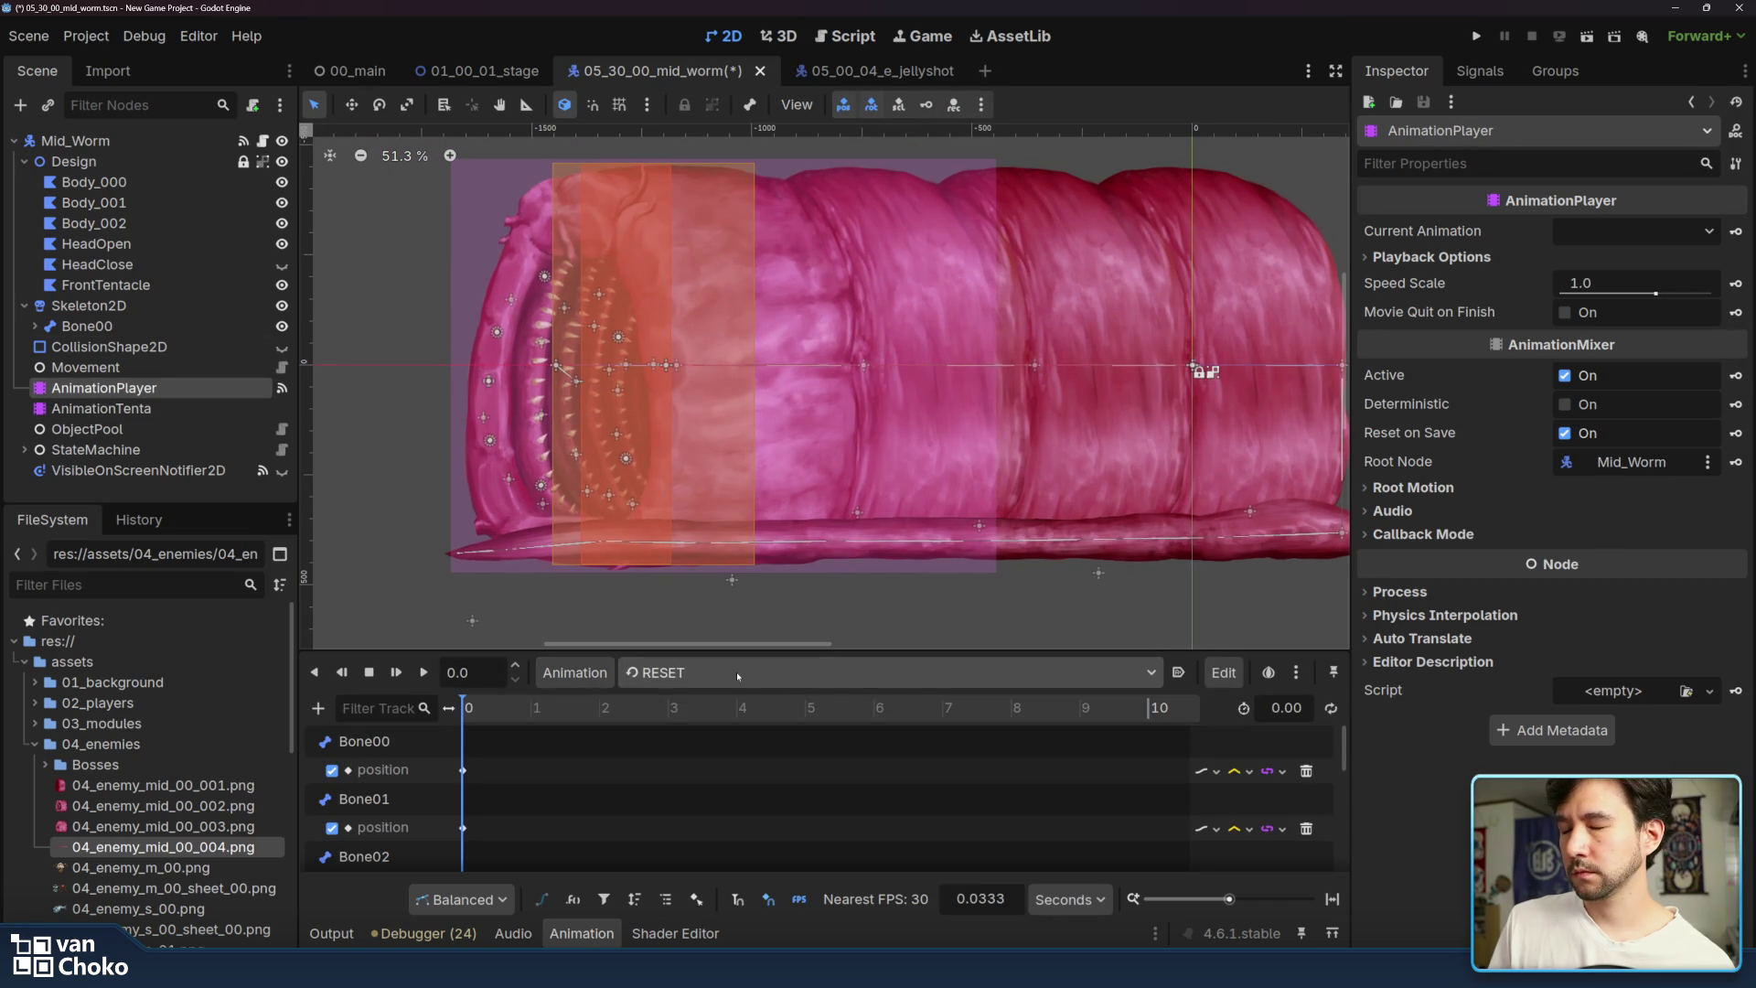
pyautogui.click(134, 285)
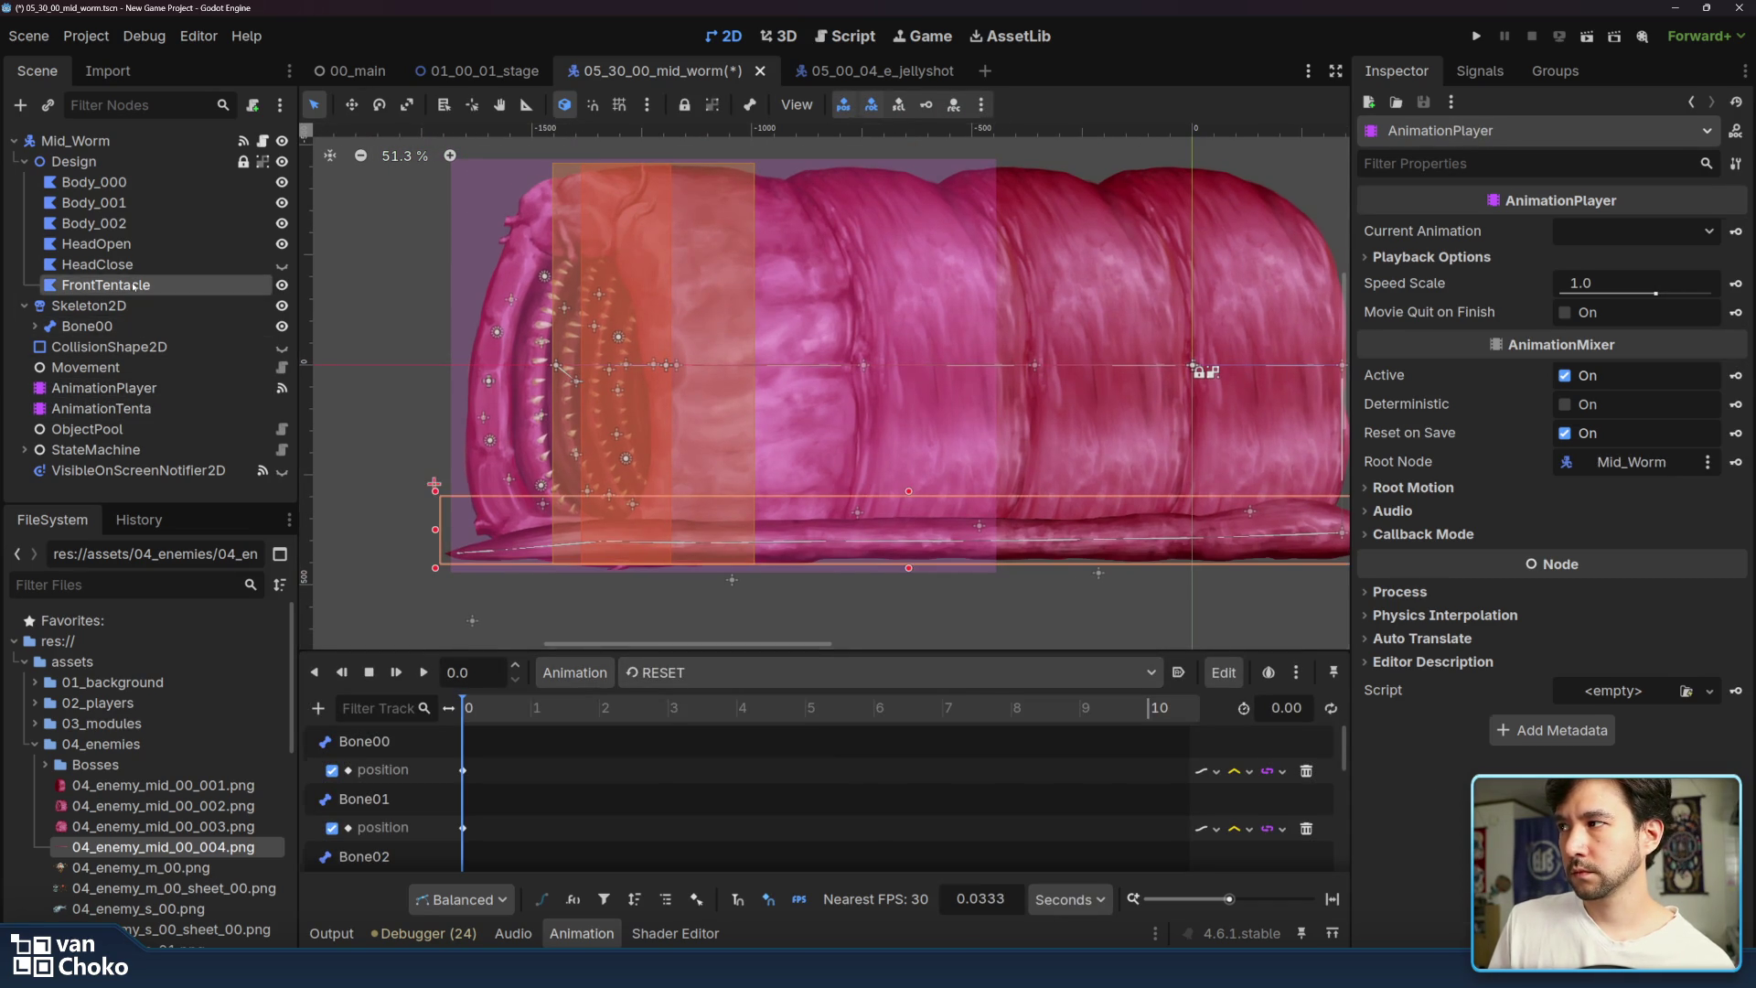
# - Duplicate FrontTentacle with Ctrl+D and select the new FrontTentacle2 polygon
pyautogui.hotkey('ctrl', 'd')
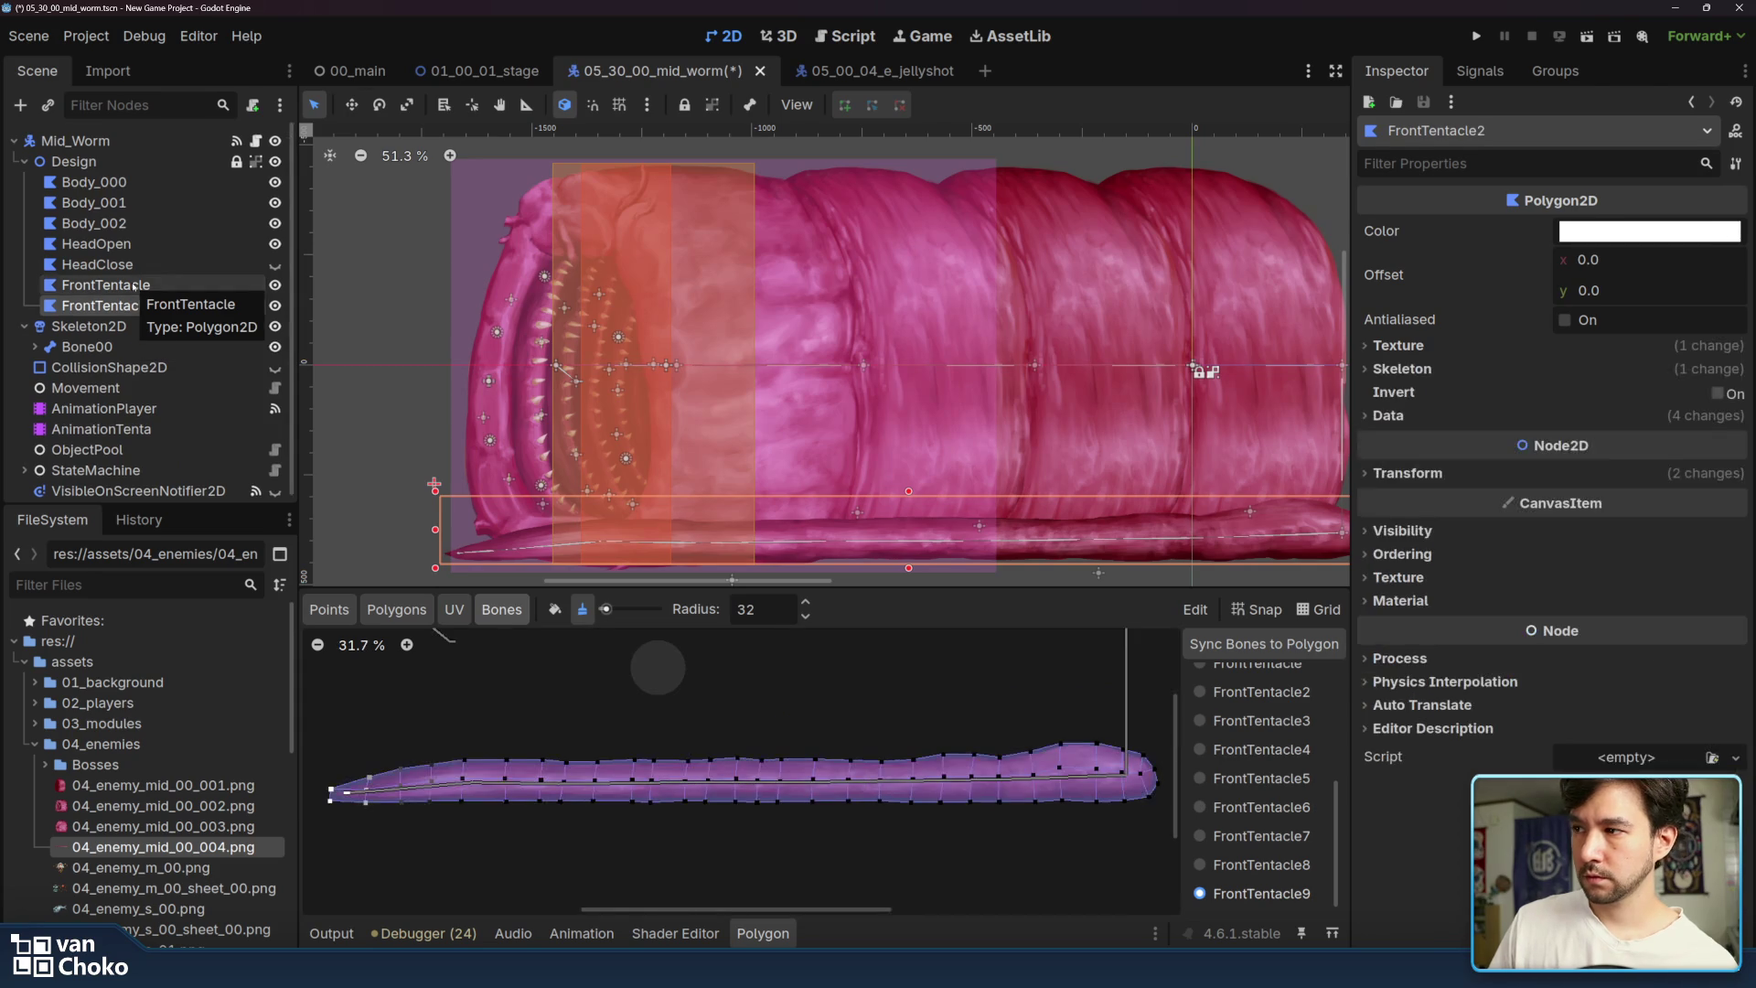
pyautogui.moveTo(544, 389); pyautogui.dragTo(485, 350)
pyautogui.click(35, 347)
pyautogui.click(45, 366)
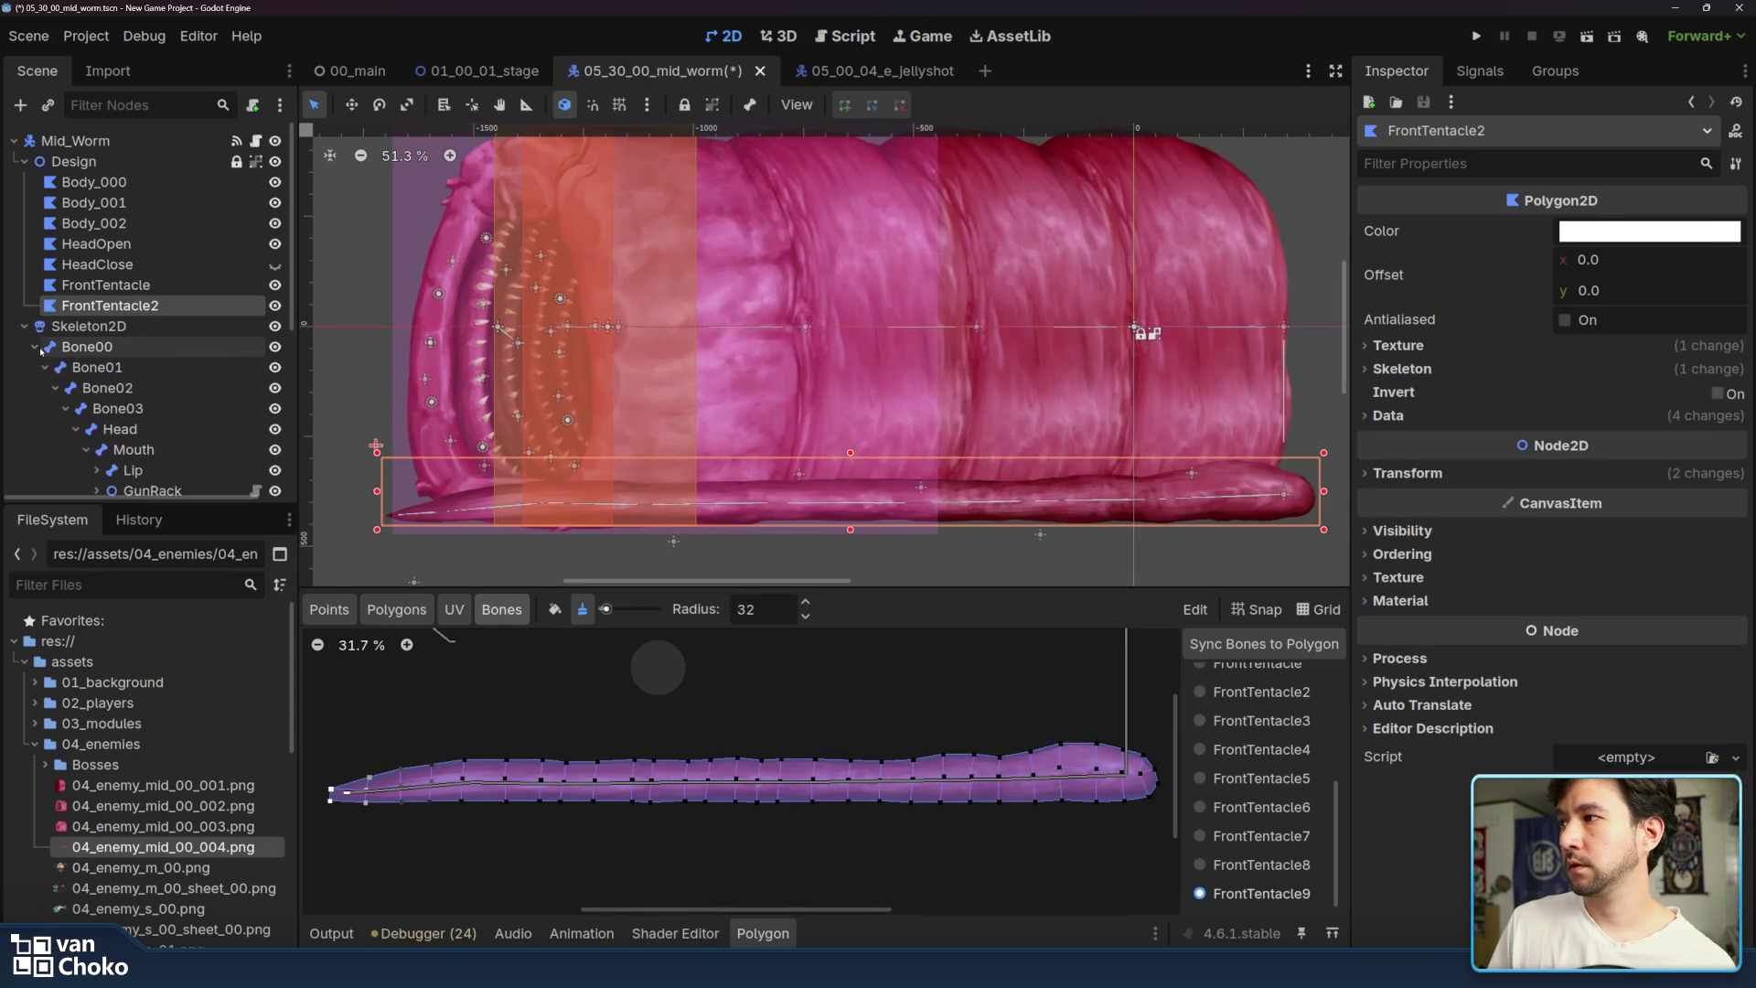
pyautogui.click(45, 366)
pyautogui.click(90, 408)
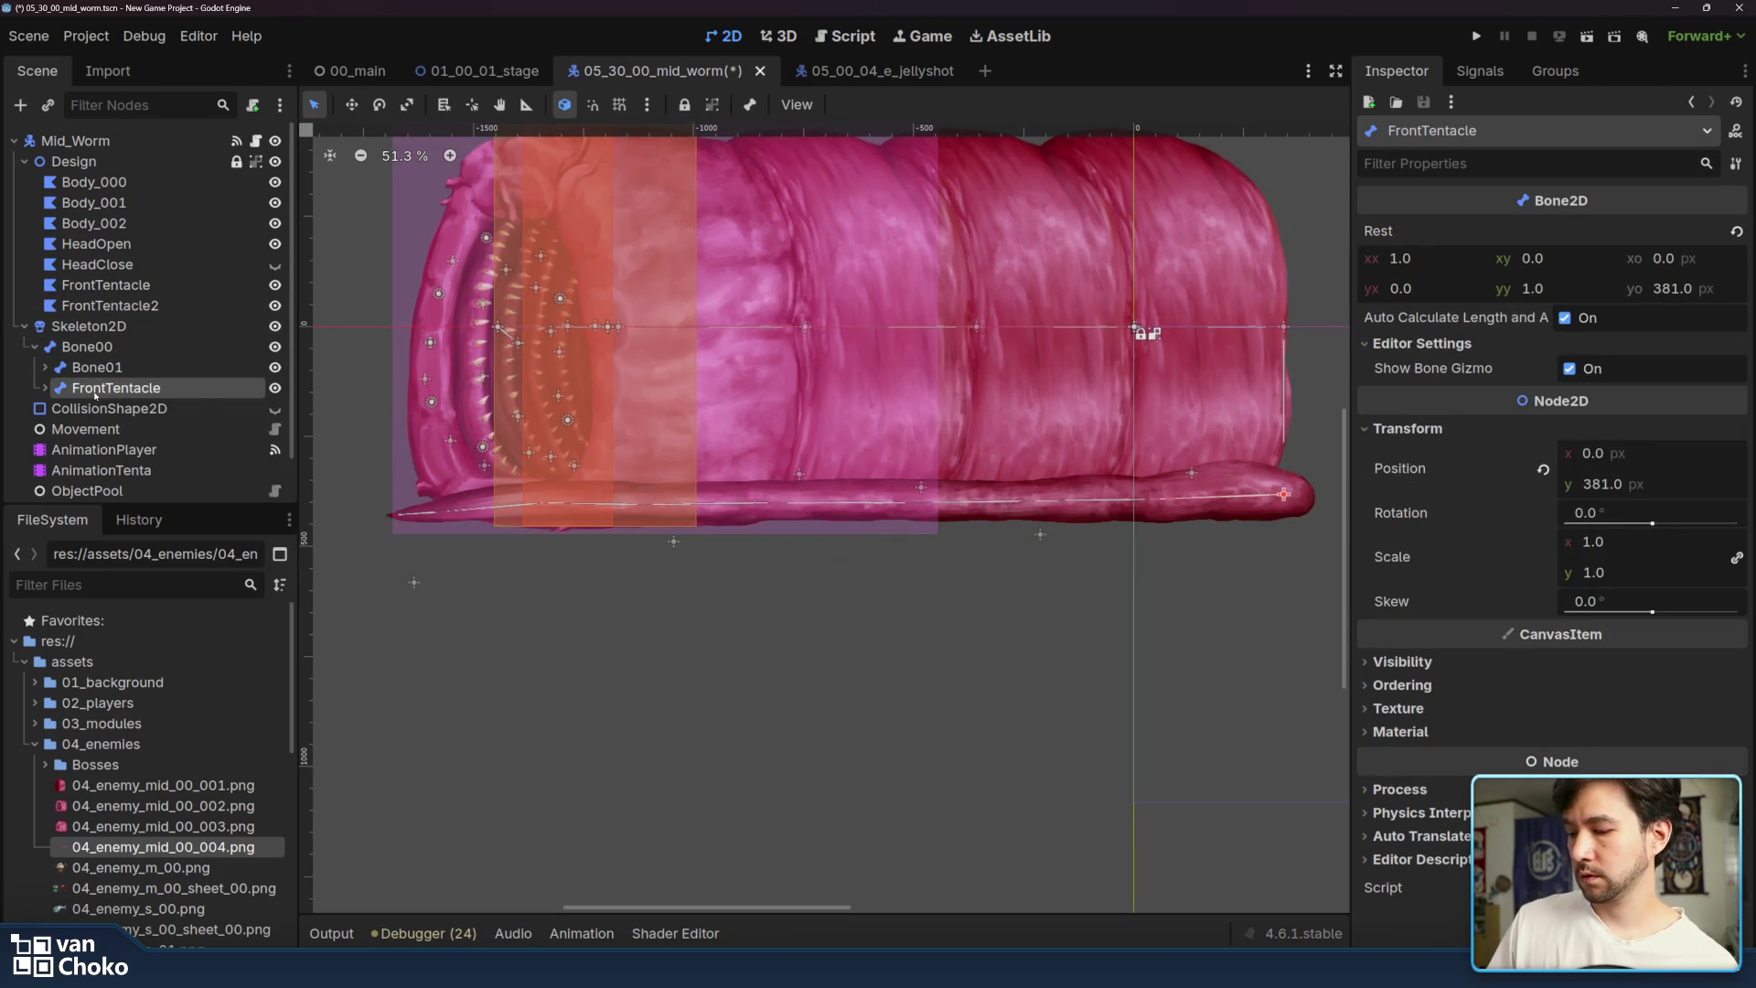
pyautogui.click(45, 408)
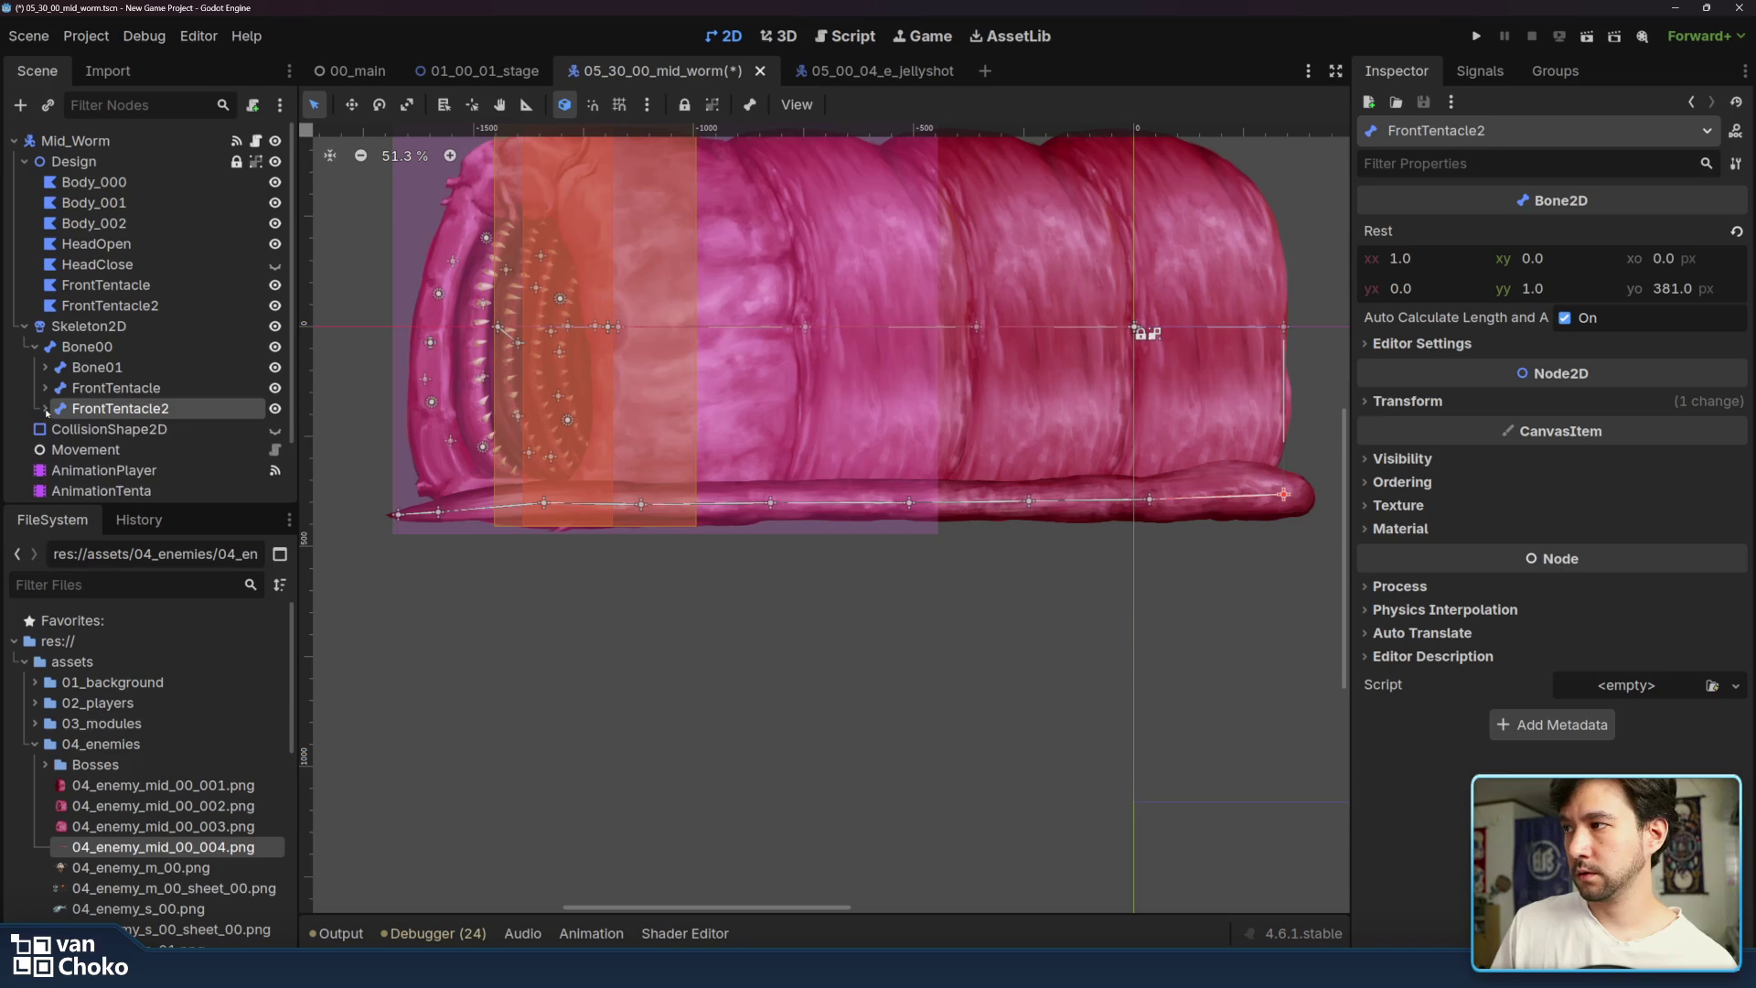
pyautogui.click(110, 306)
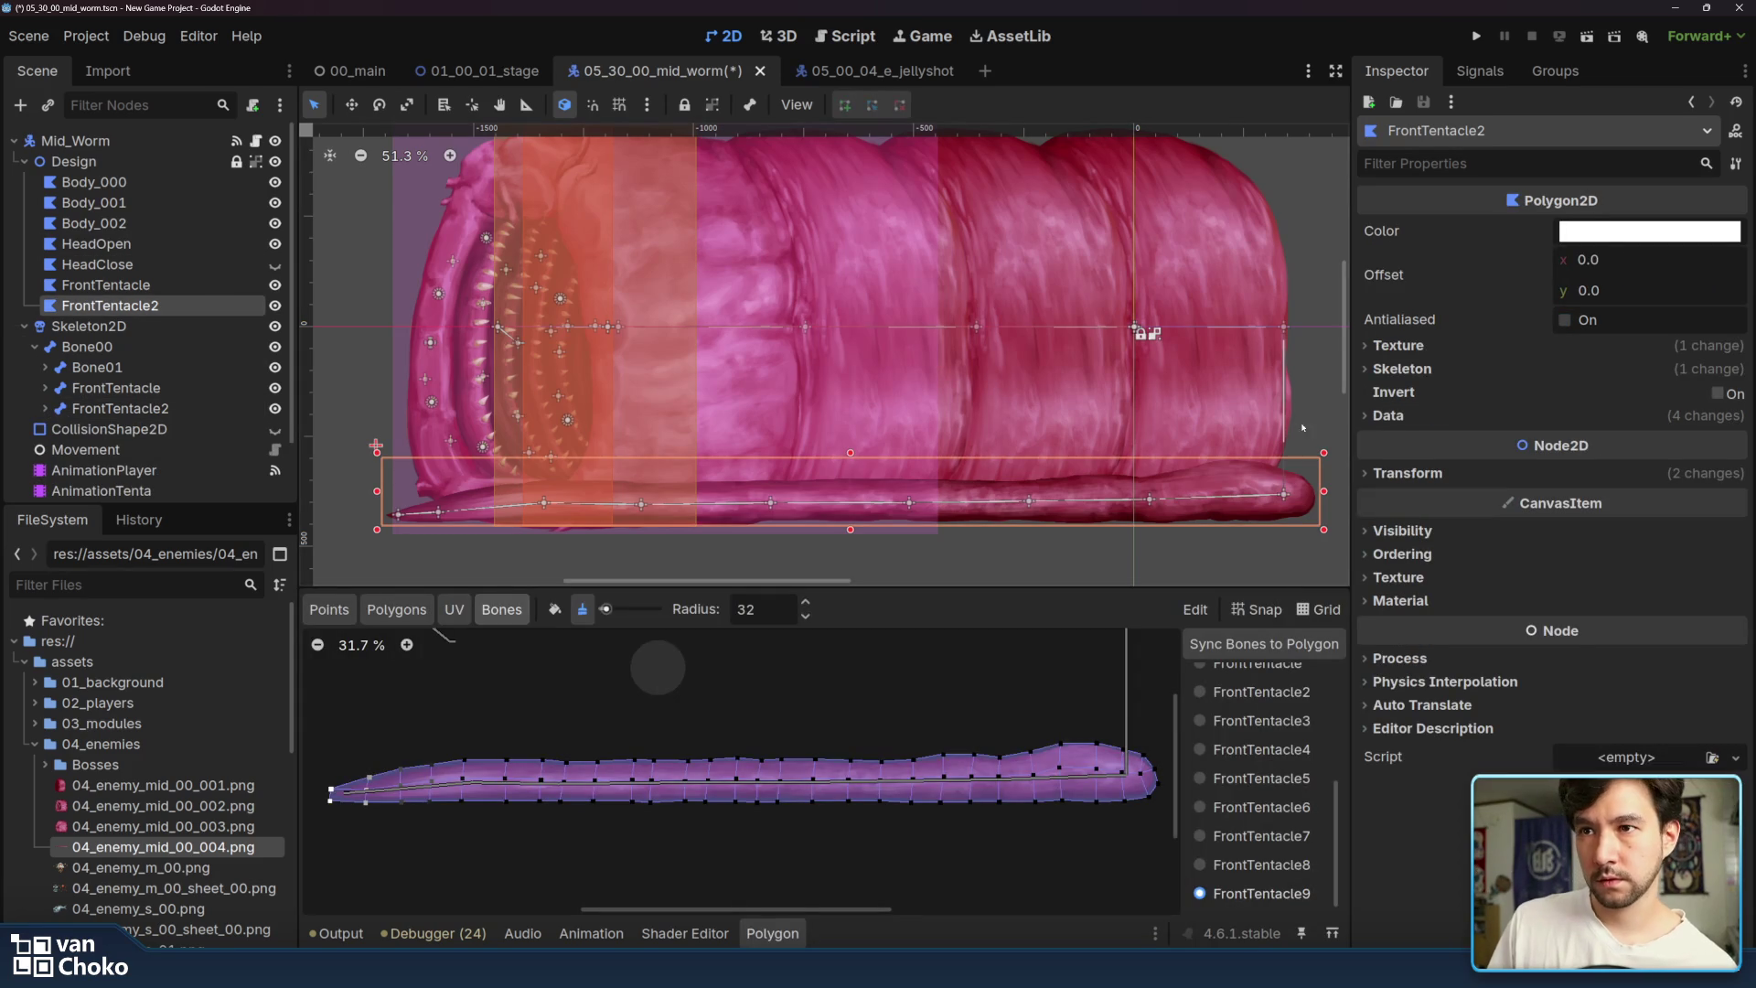
# - Check FrontTentacle2's Skeleton and Texture settings in the Inspector
pyautogui.scroll(5, 1292, 842)
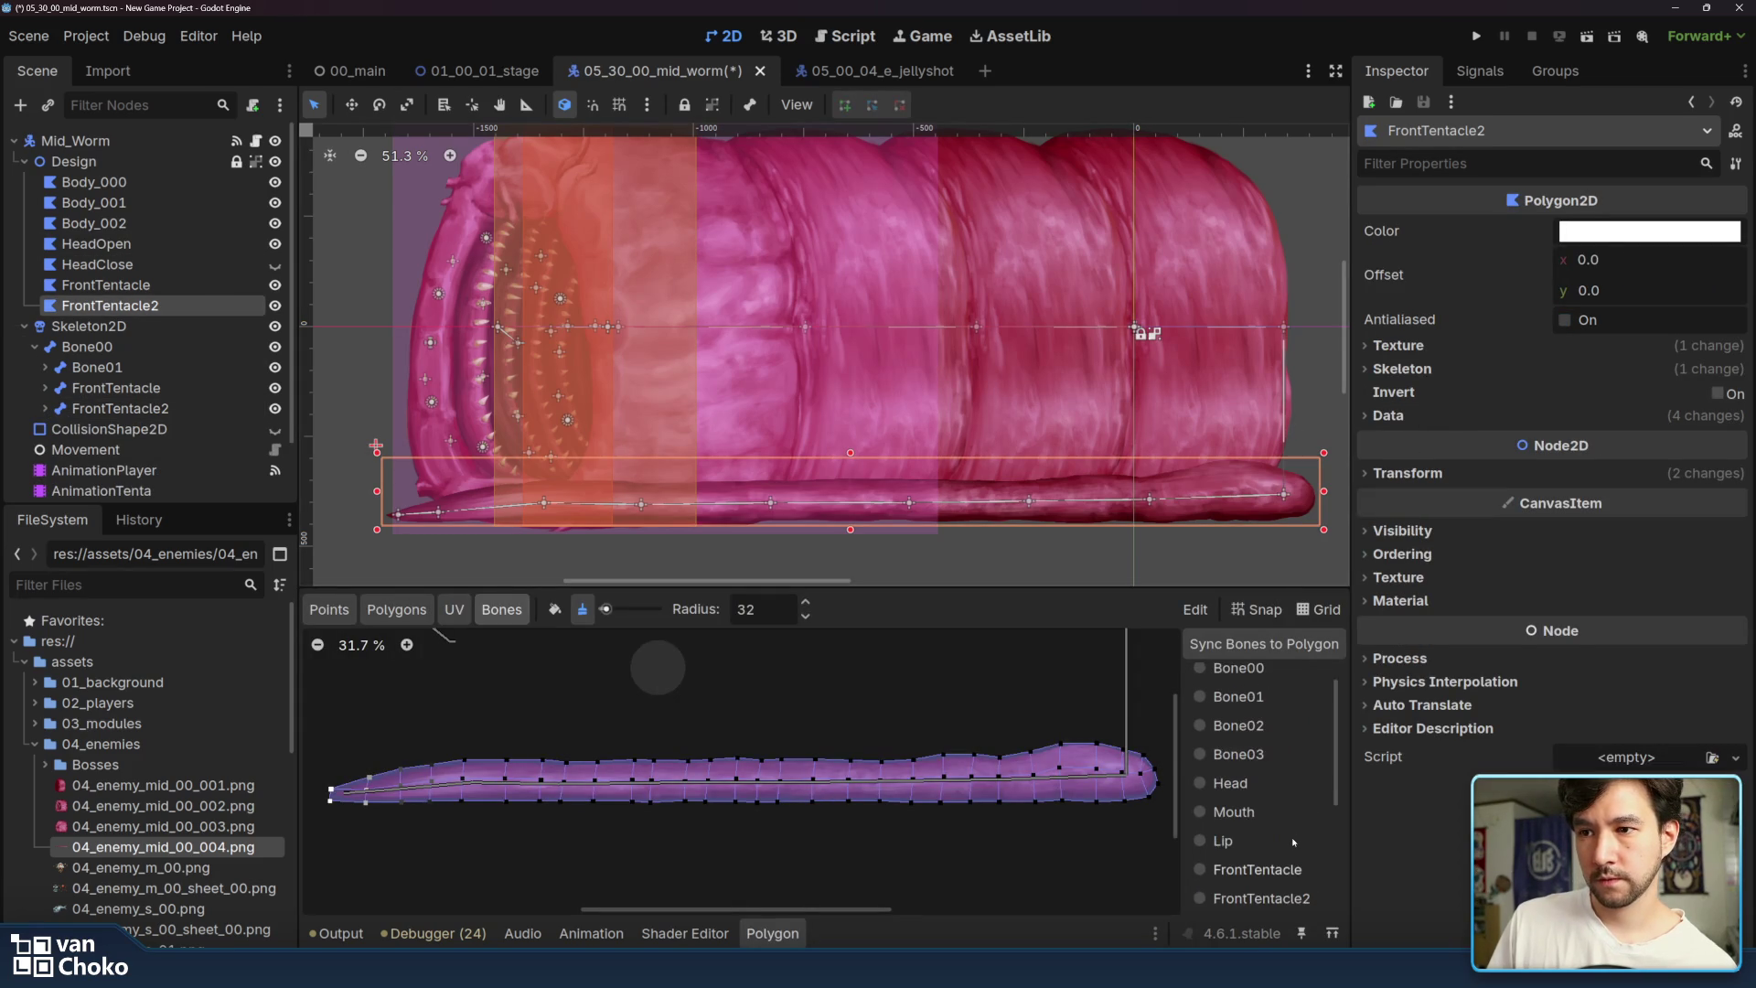
pyautogui.scroll(-5, 1293, 838)
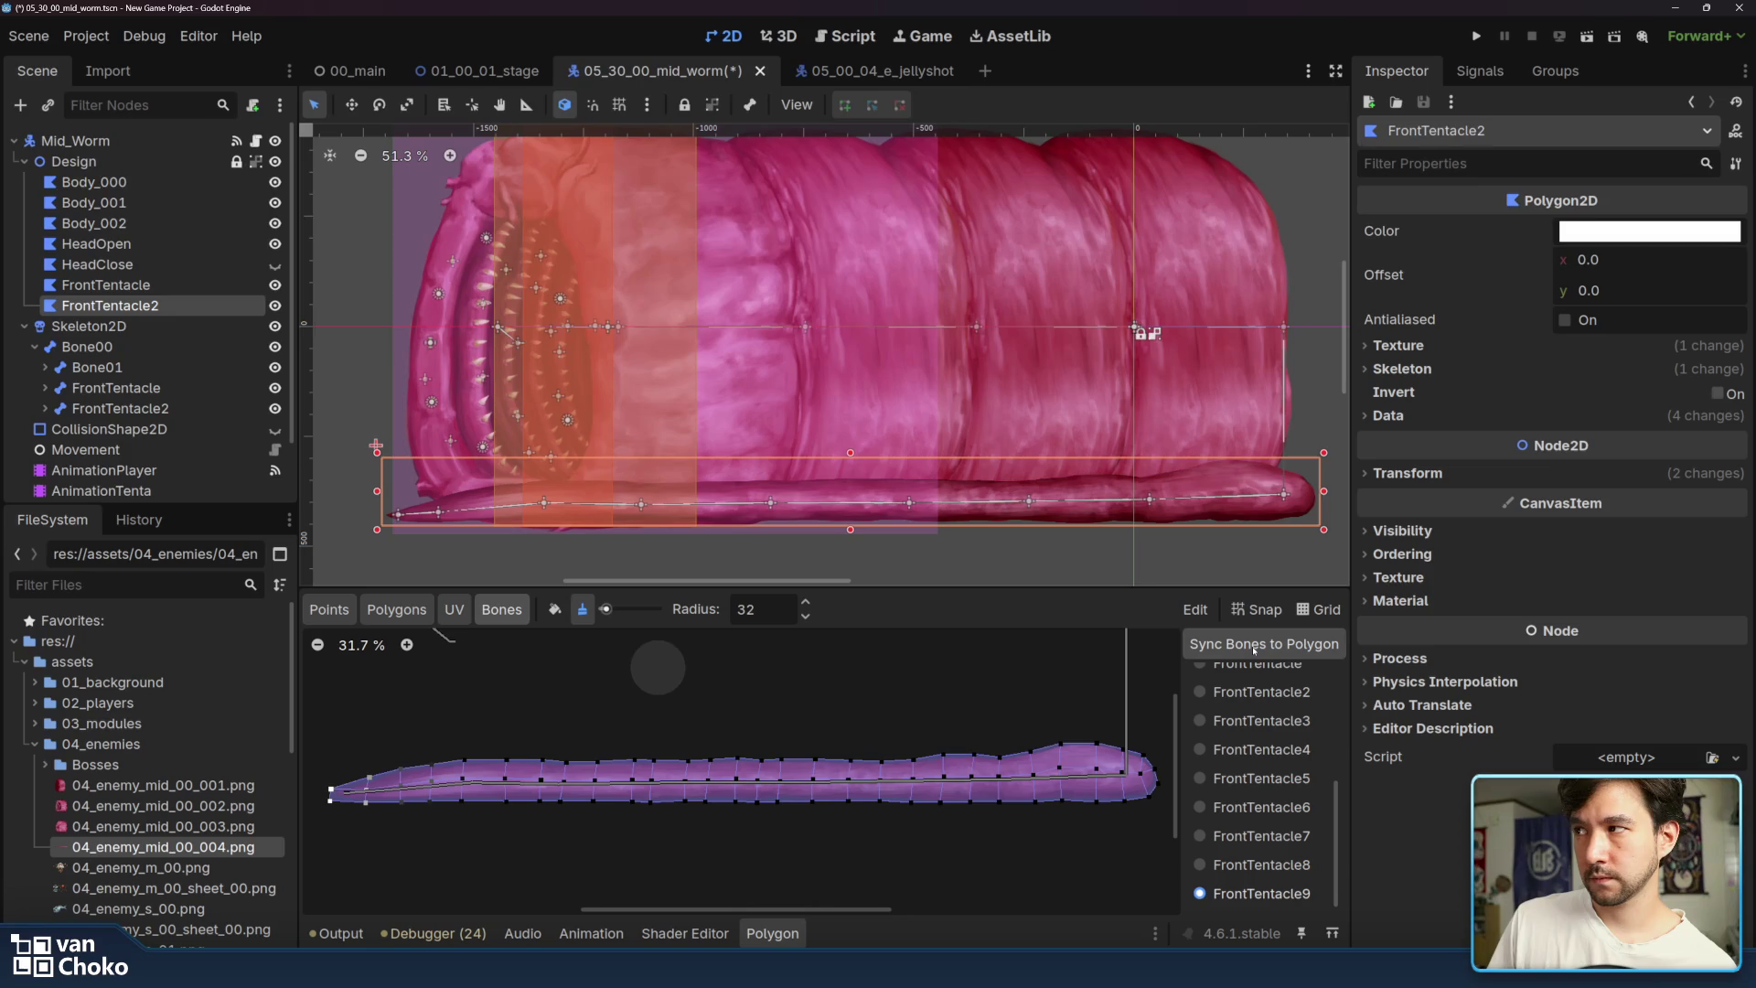
pyautogui.click(1403, 368)
pyautogui.click(1402, 369)
pyautogui.click(1400, 345)
pyautogui.click(1400, 345)
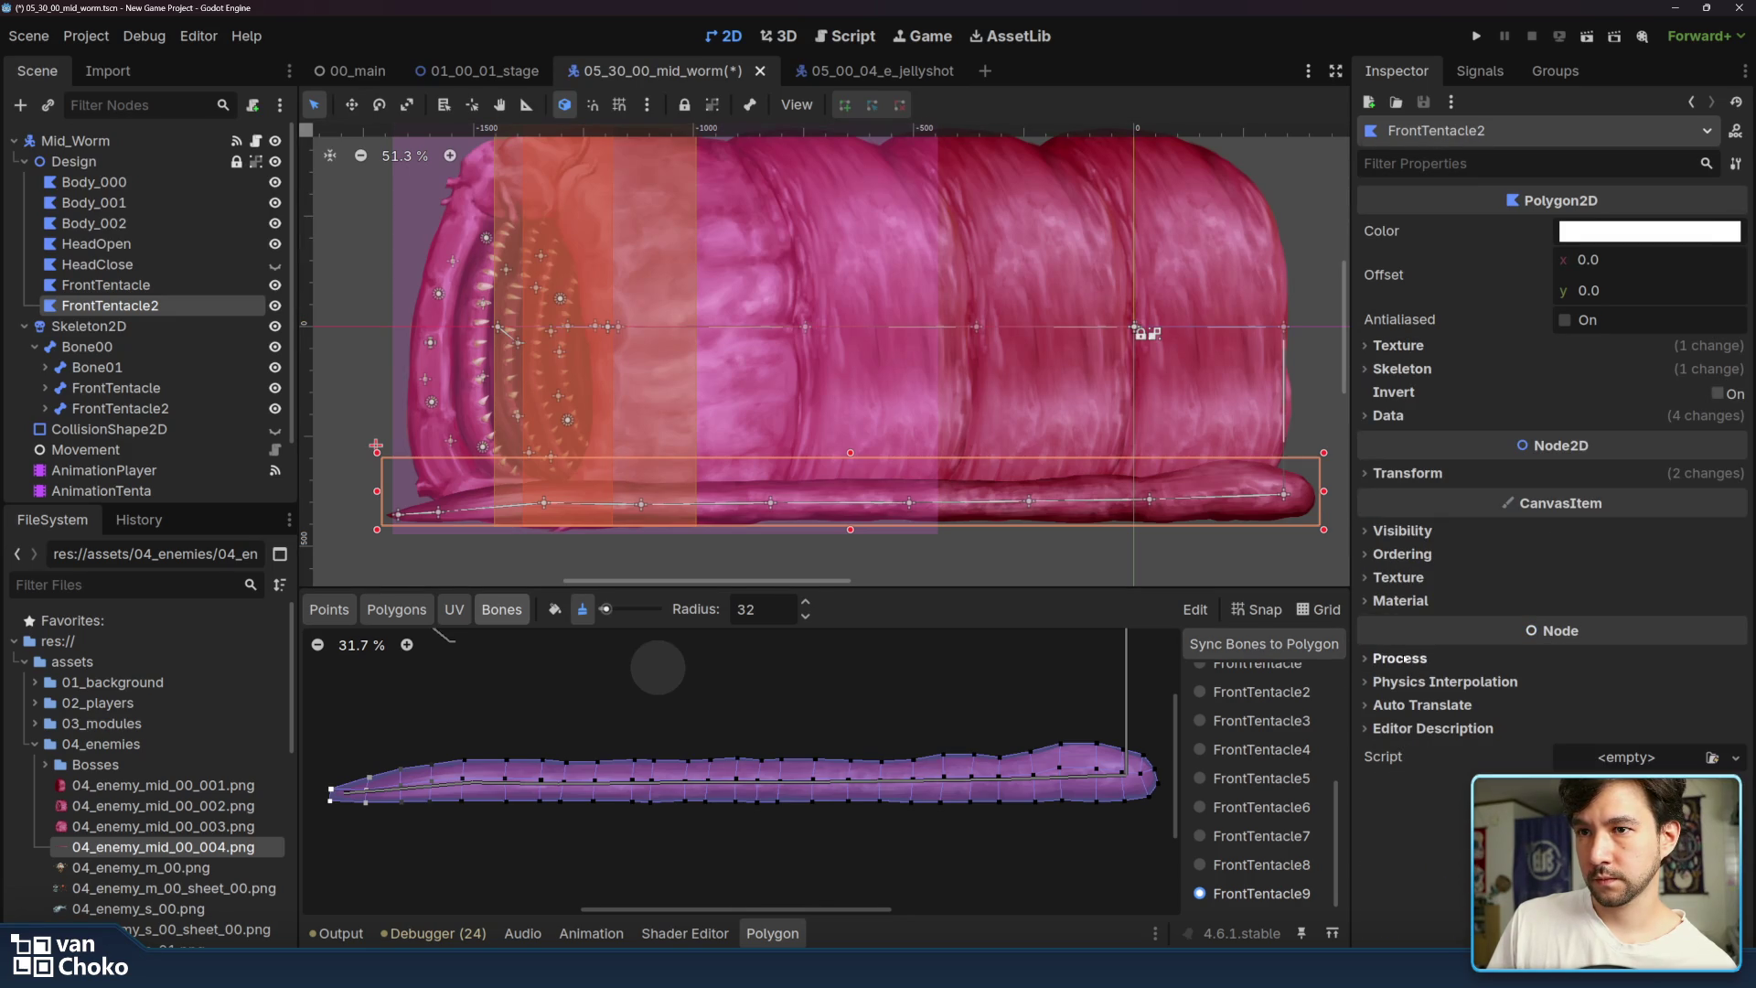
# - Sync bones to the polygon and pick the FrontTentacle2 bone for weight painting
pyautogui.click(1247, 645)
pyautogui.scroll(-3, 1271, 750)
pyautogui.click(1274, 759)
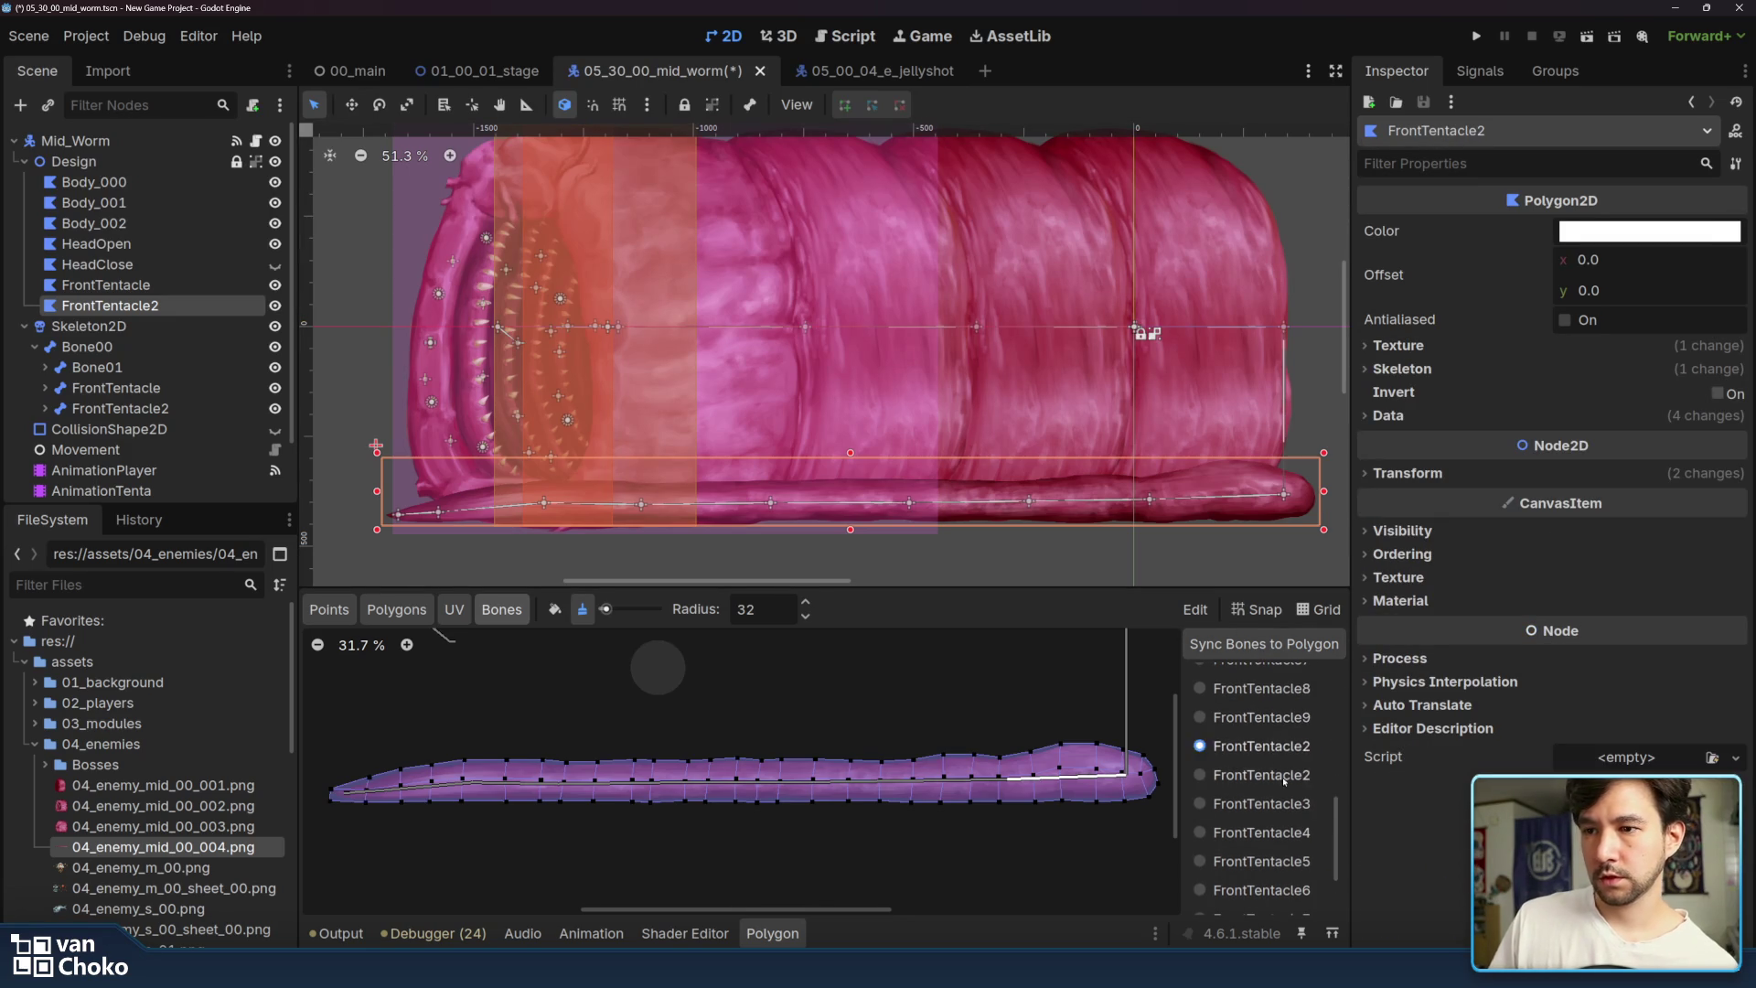
pyautogui.scroll(-2, 1277, 824)
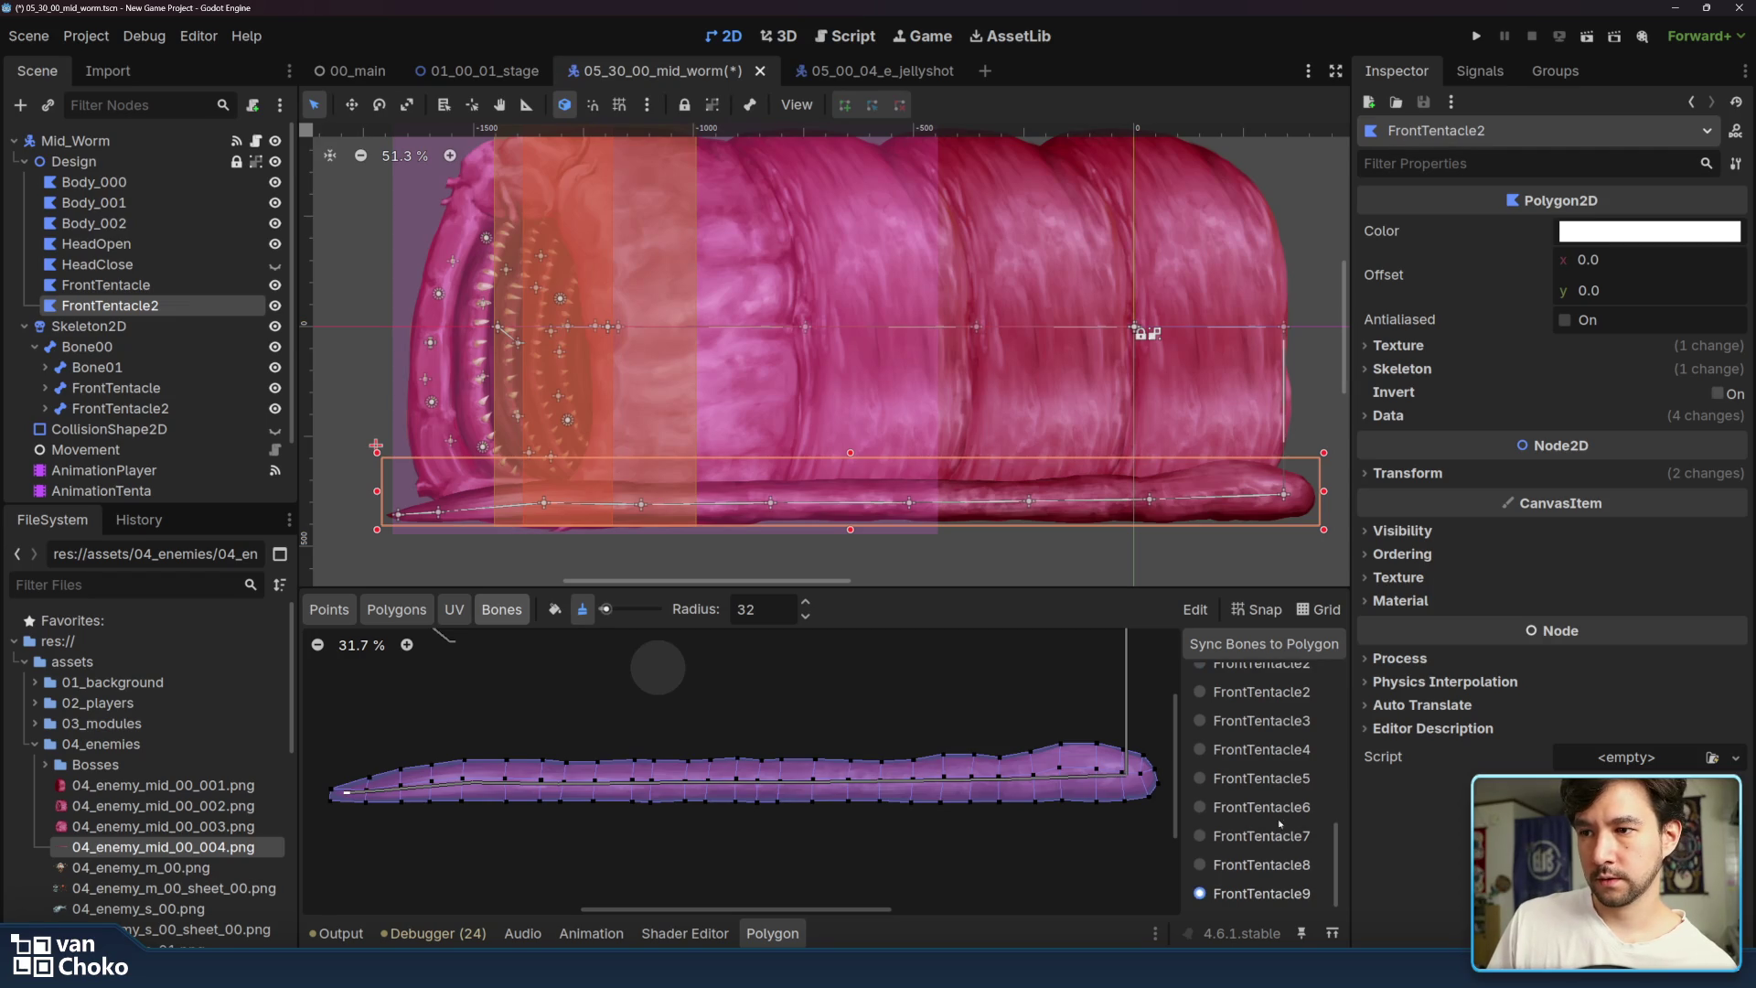
pyautogui.scroll(-2, 1280, 815)
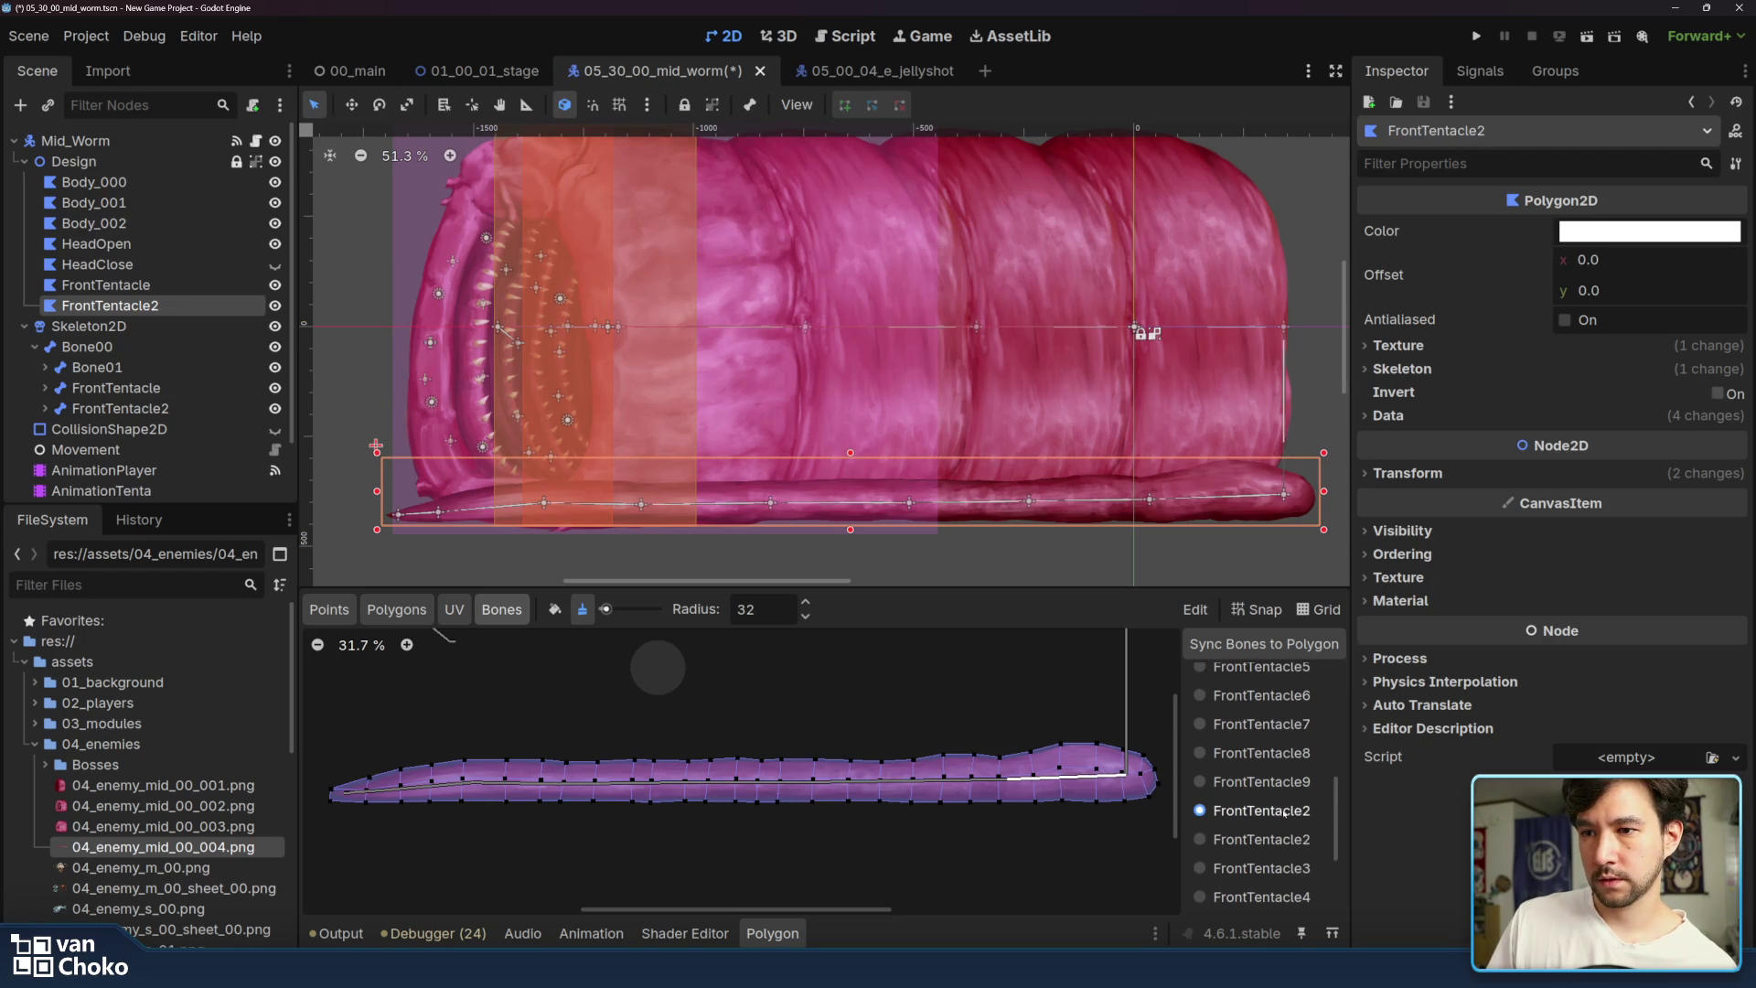
pyautogui.click(1276, 782)
pyautogui.click(1284, 817)
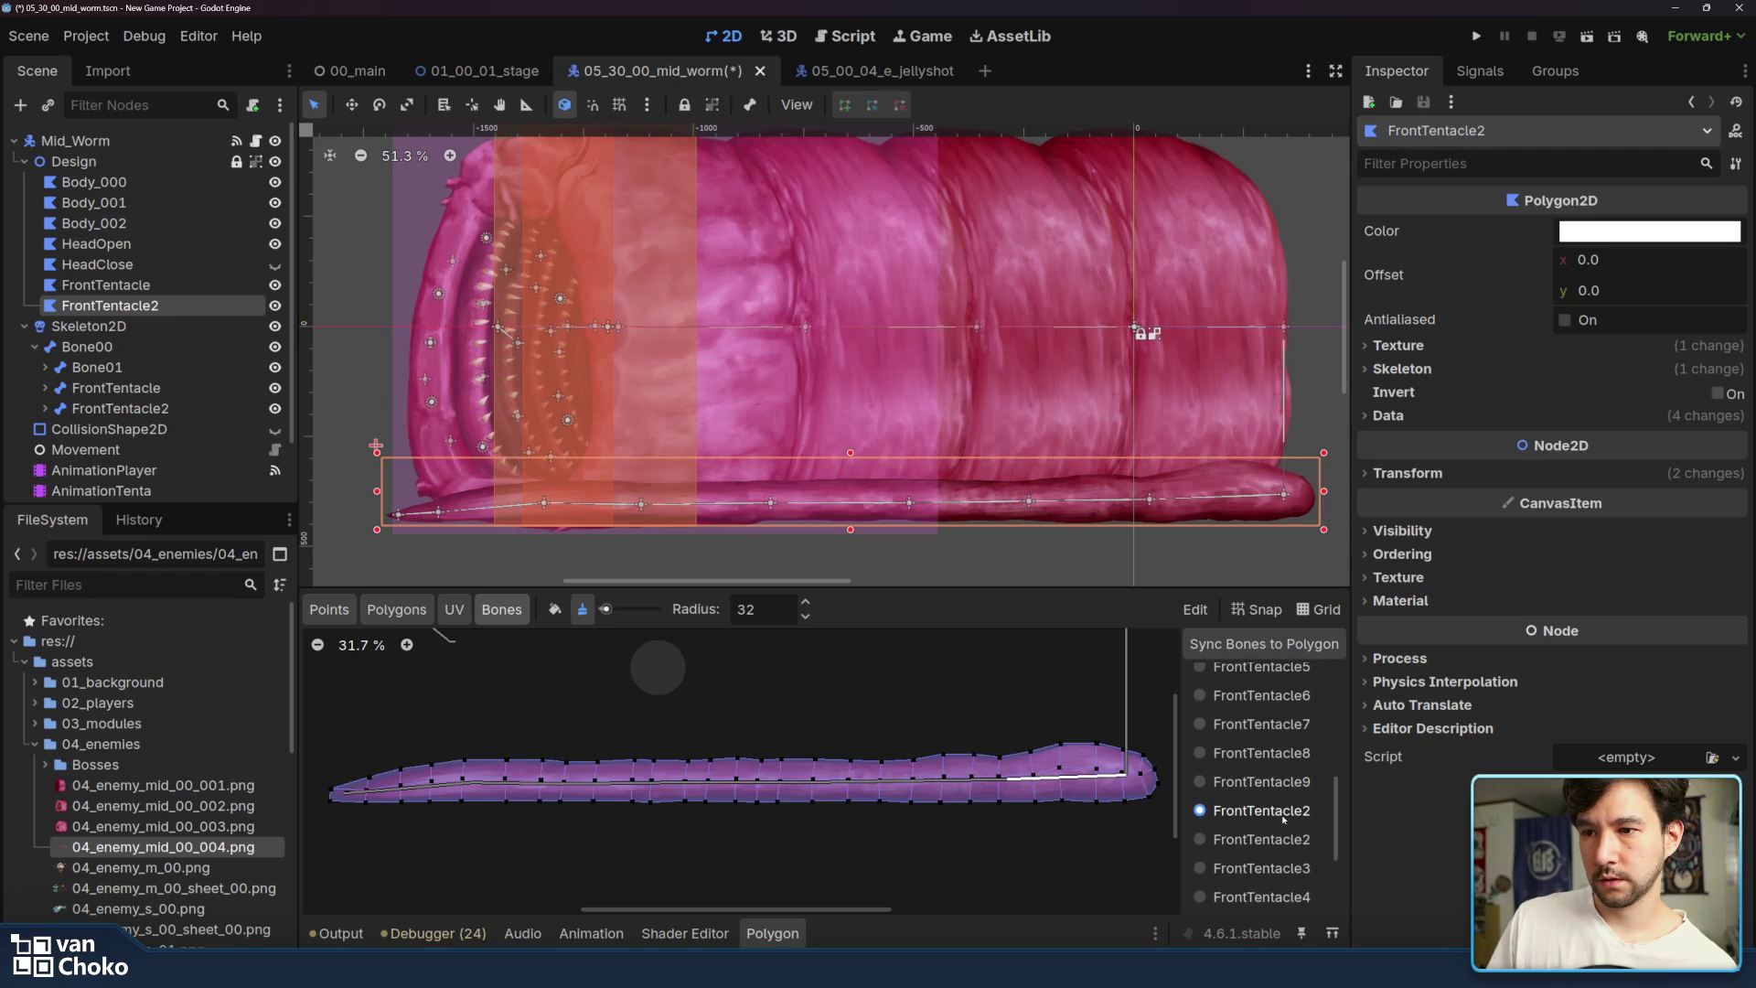
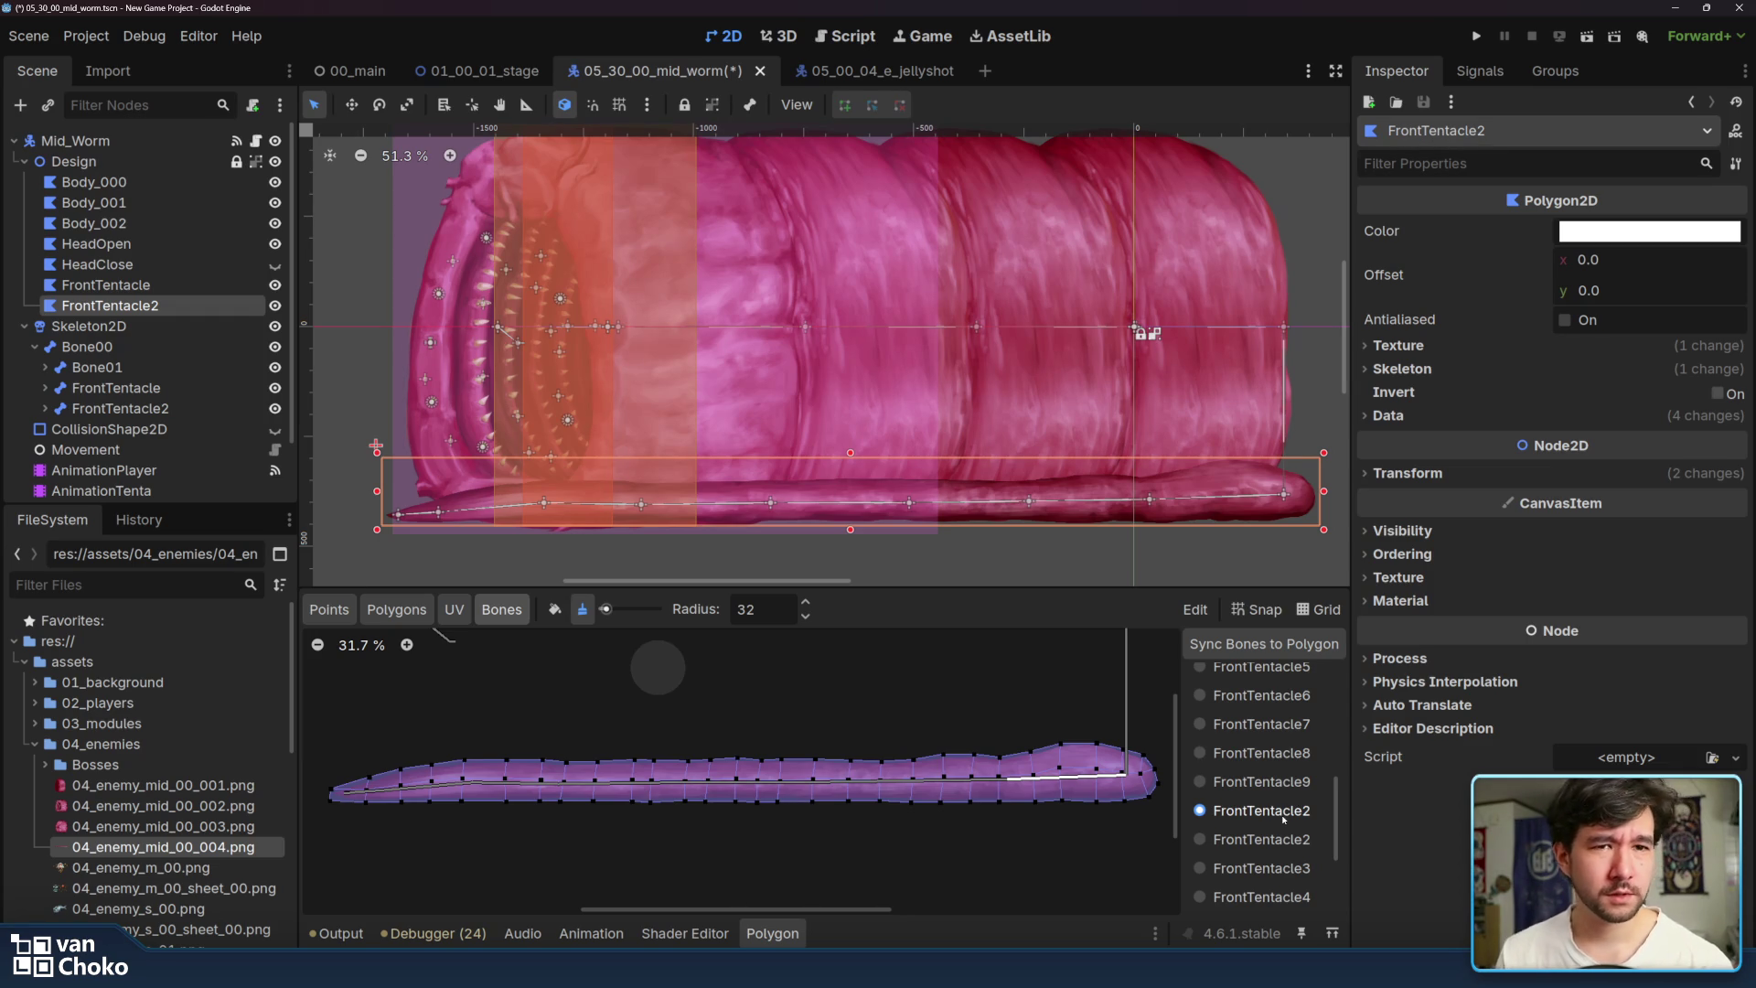
# - Move FrontTentacle2 to the top of Design and select the FrontTentacle polygon
pyautogui.moveTo(110, 305); pyautogui.dragTo(145, 173)
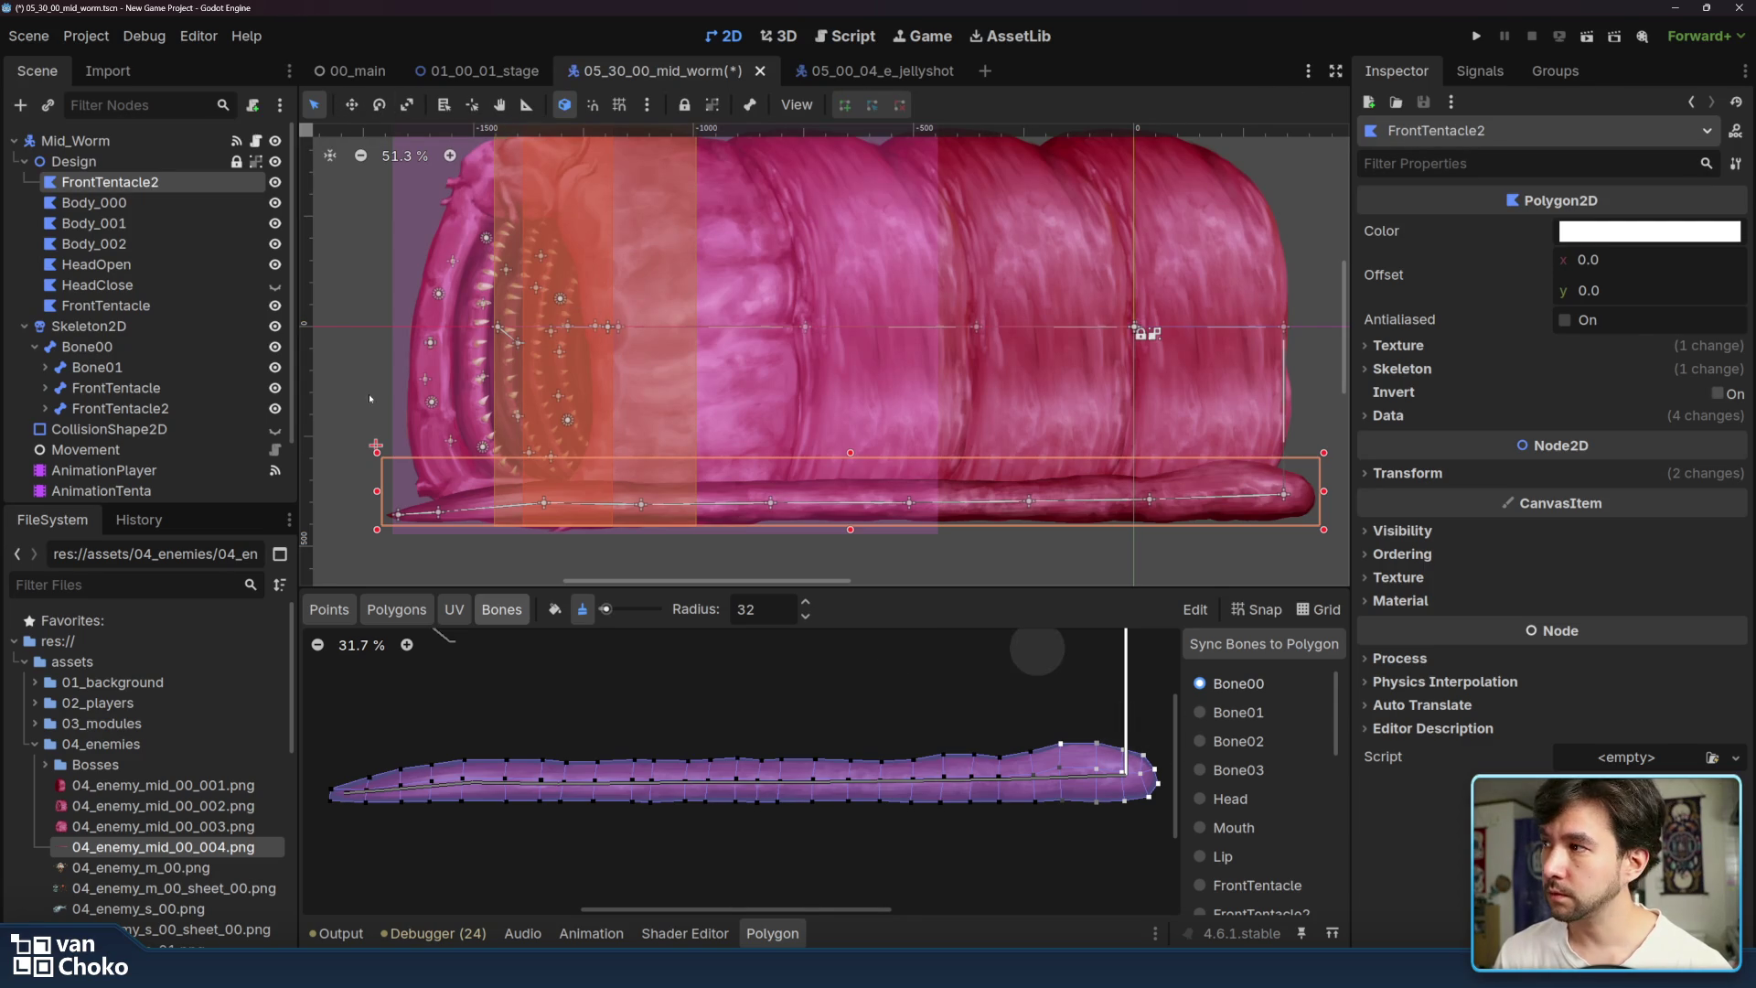
pyautogui.click(138, 286)
pyautogui.click(150, 307)
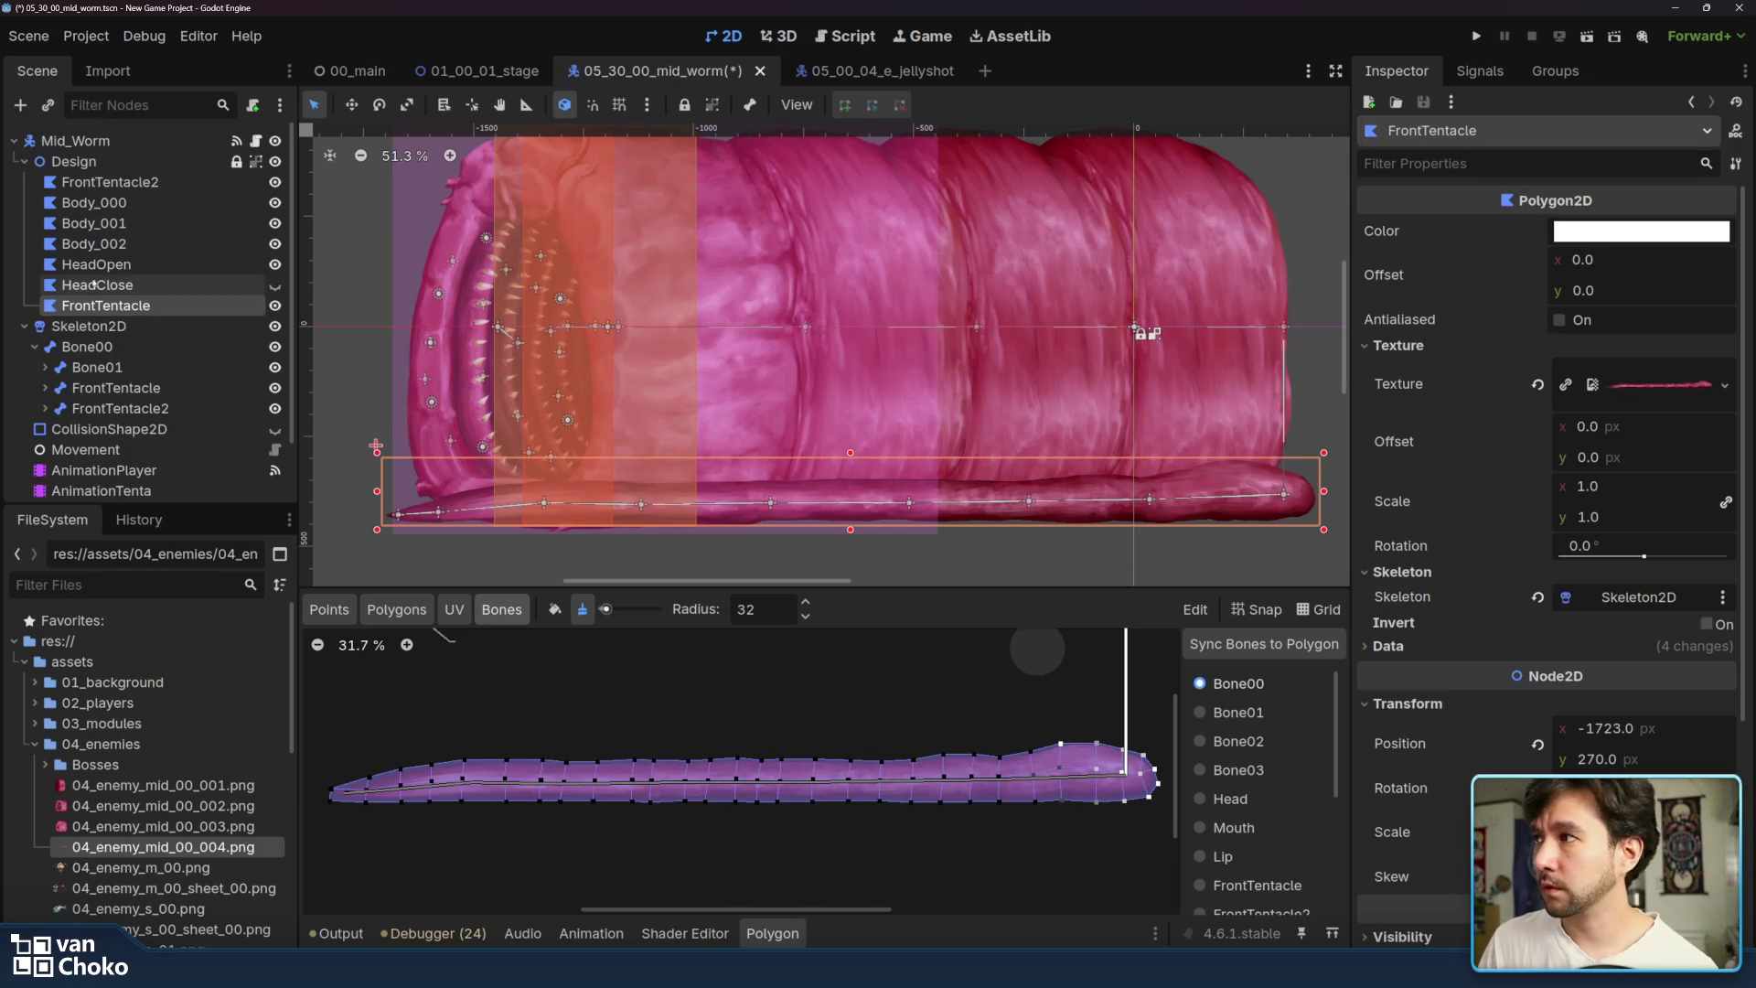
# - With the Move tool, shift FrontTentacle left to x -1882 and raise FrontTentacle2 slightly
pyautogui.click(351, 105)
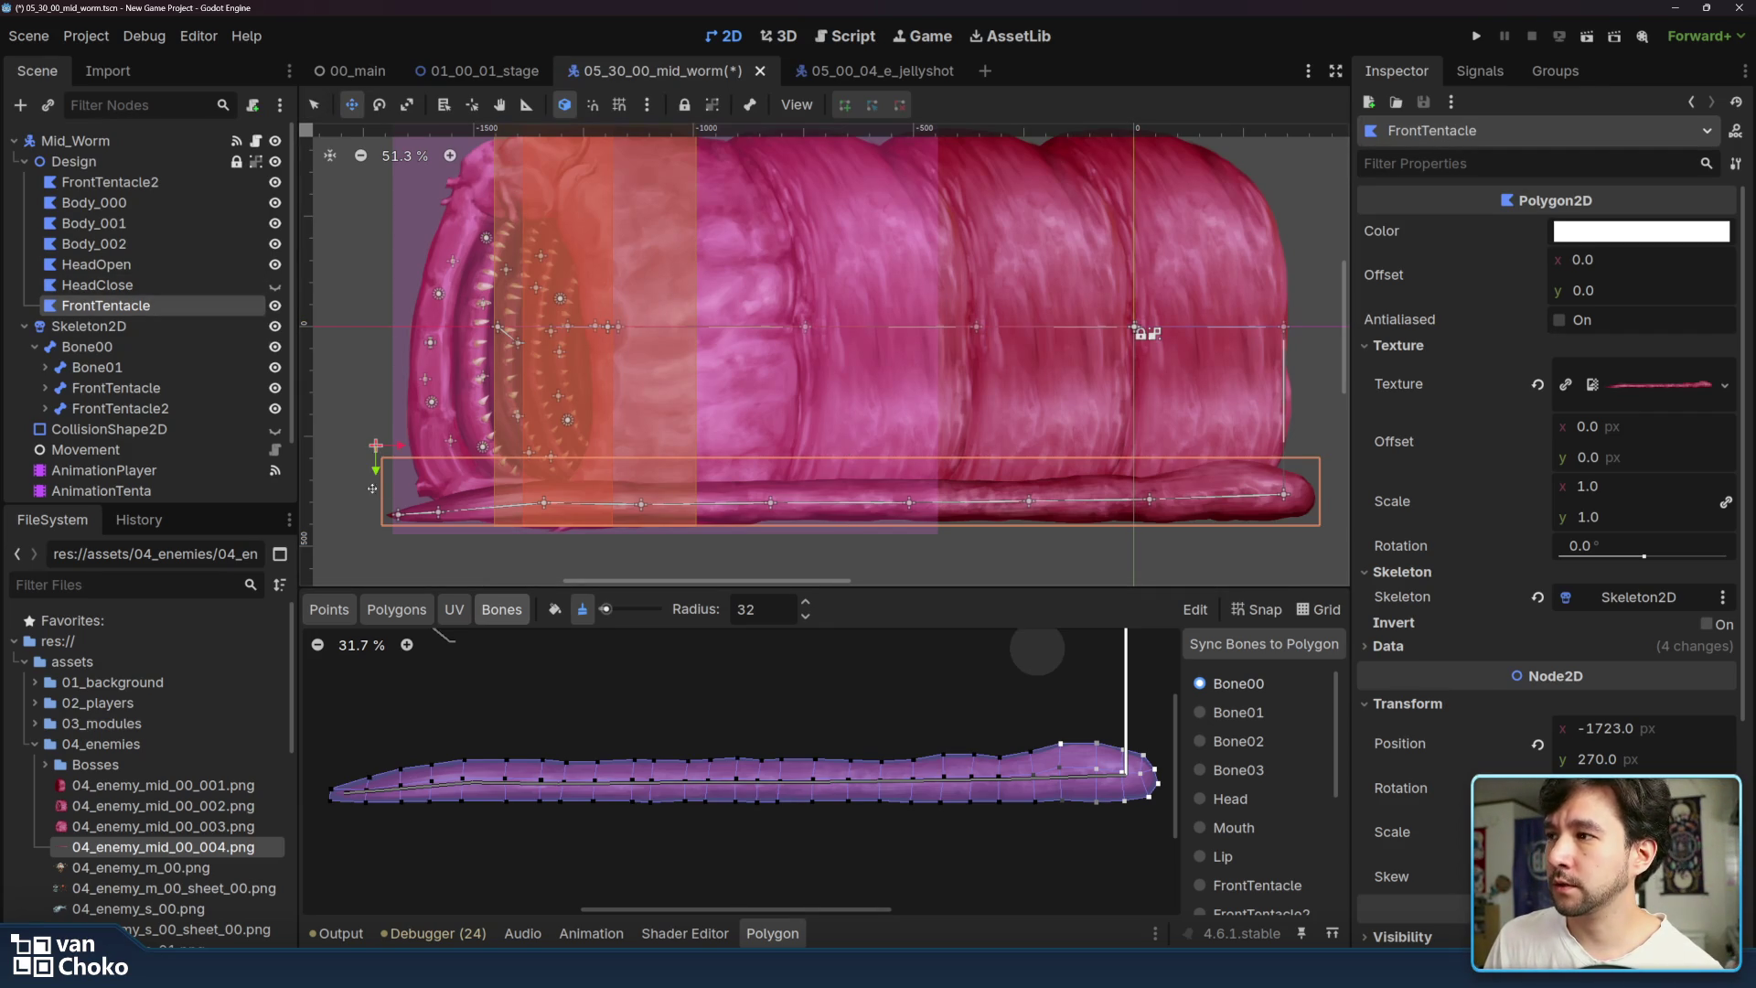
pyautogui.moveTo(382, 446); pyautogui.dragTo(334, 448)
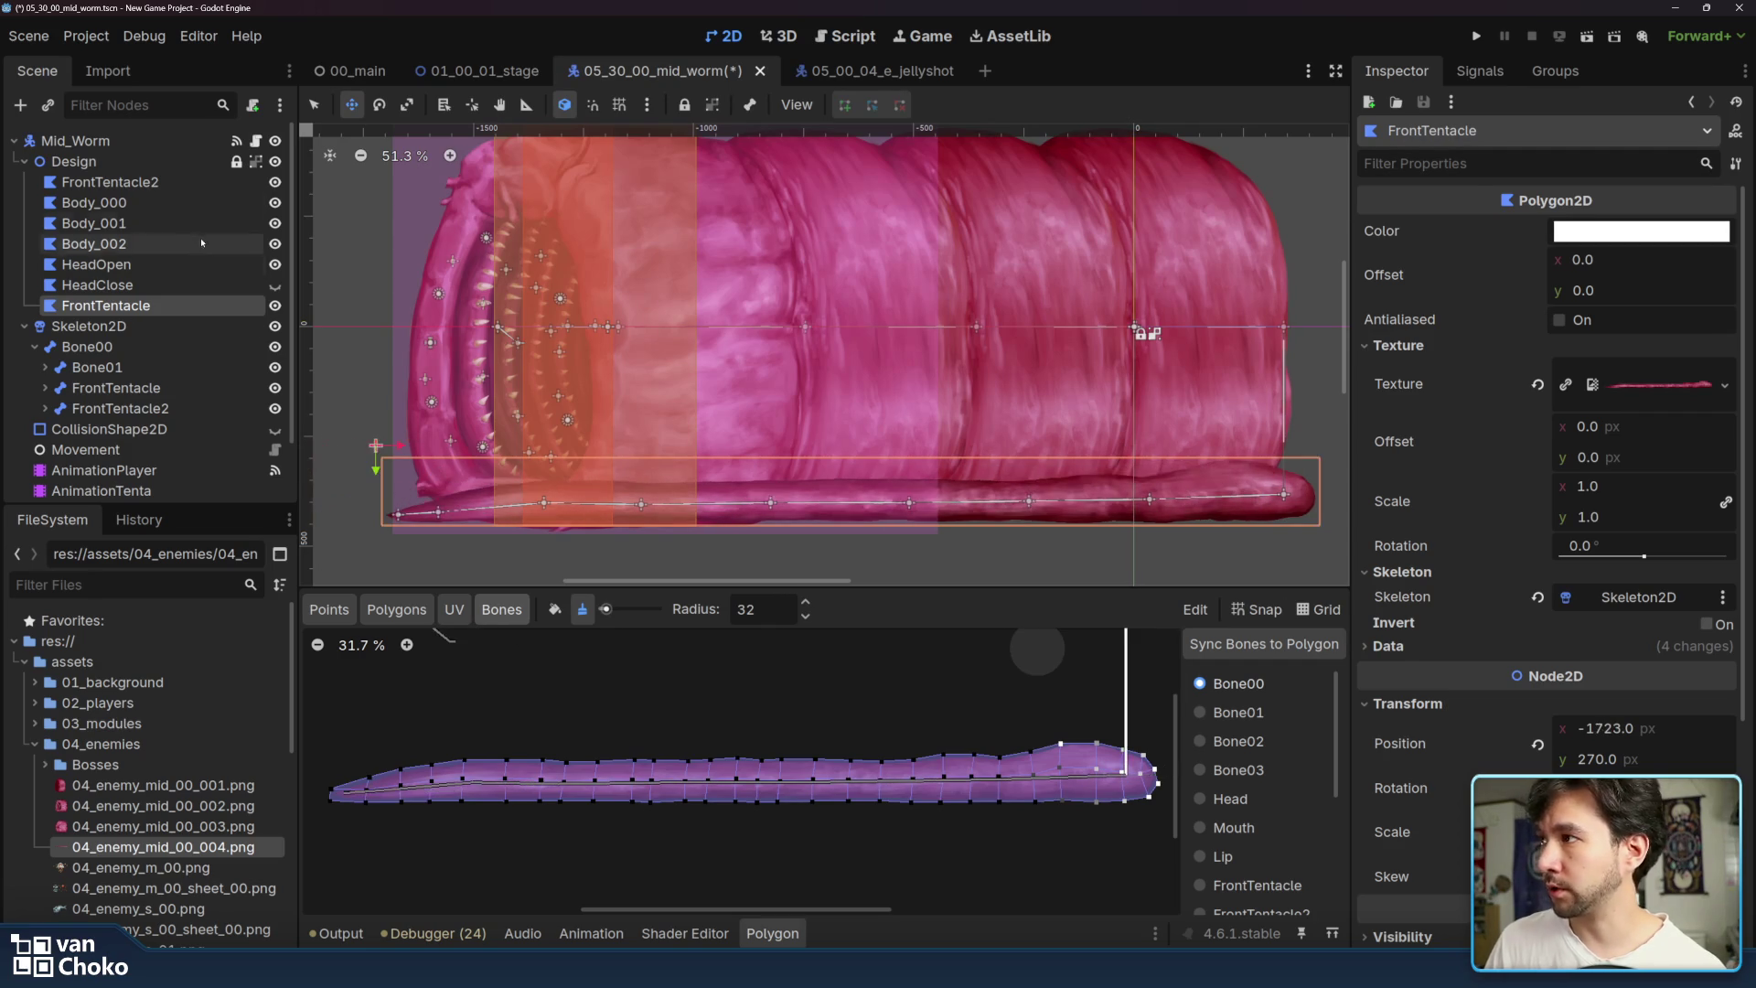
pyautogui.click(108, 182)
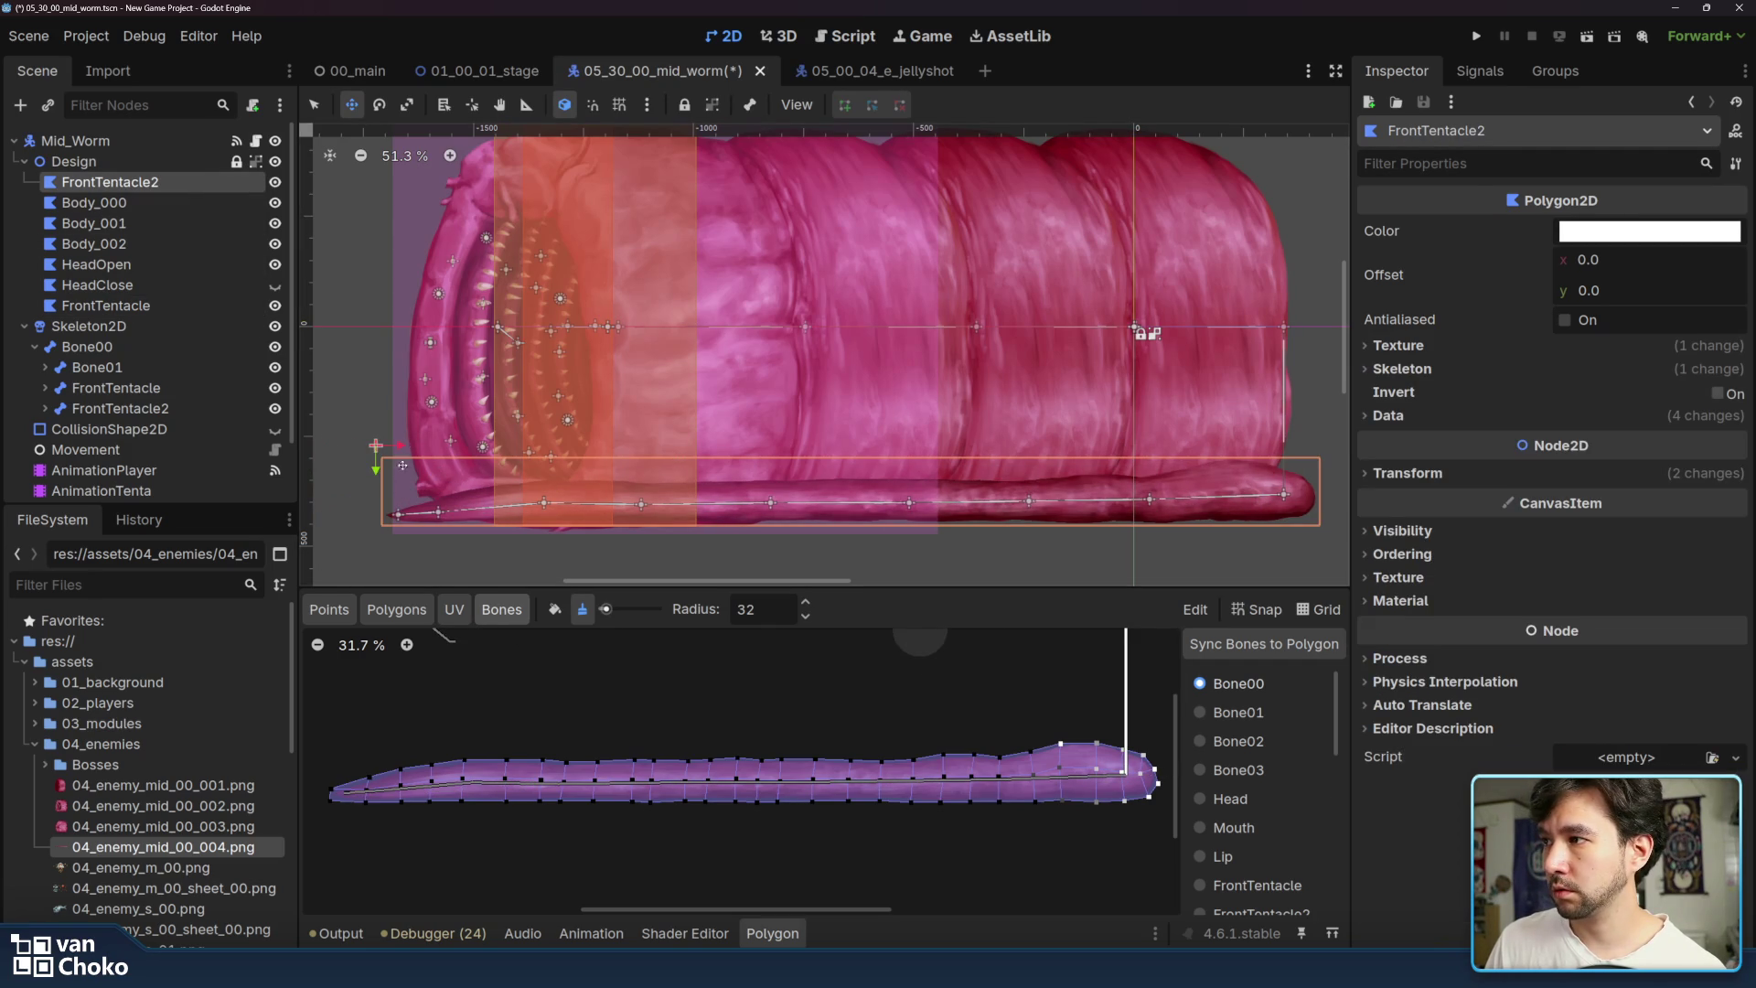
pyautogui.moveTo(449, 457)
pyautogui.mouseDown()
pyautogui.moveTo(448, 437)
pyautogui.moveTo(311, 426)
pyautogui.mouseUp()
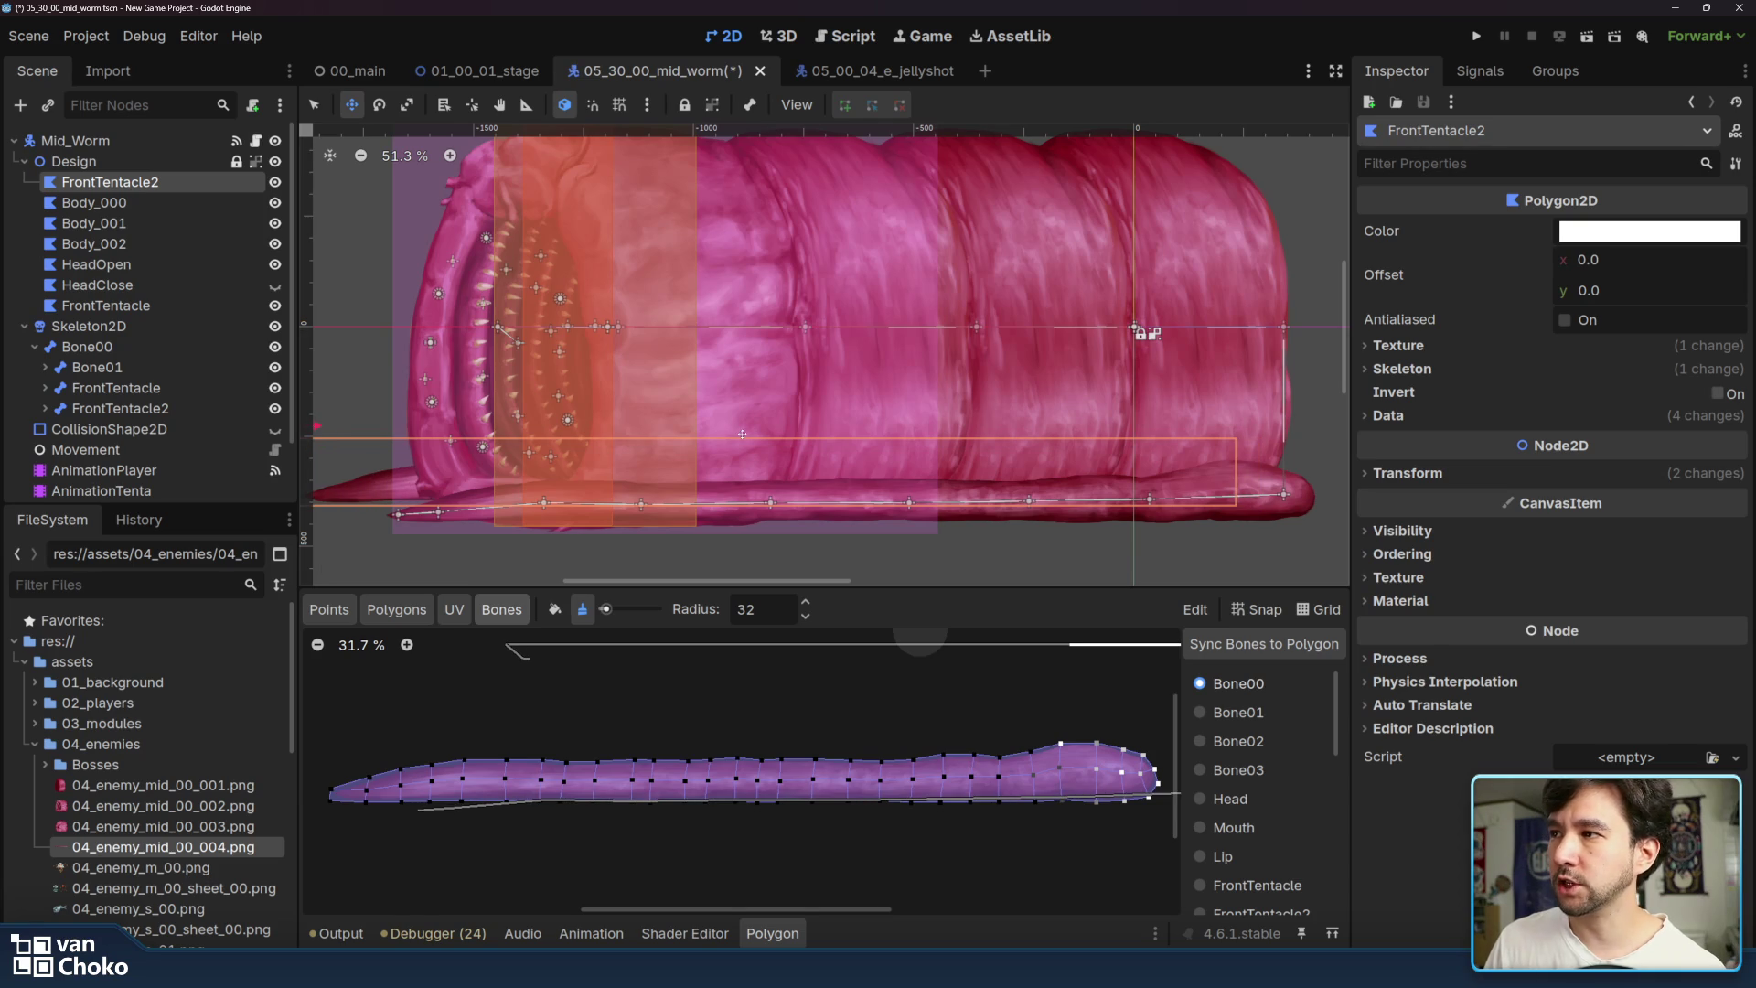
# - Zoom out and nudge the FrontTentacle2 polygon slightly down and right along the worm's underside
pyautogui.hscroll(-3, 996, 428)
pyautogui.moveTo(569, 465)
pyautogui.mouseDown()
pyautogui.moveTo(574, 434)
pyautogui.moveTo(534, 445)
pyautogui.mouseUp()
pyautogui.scroll(-5, 534, 445)
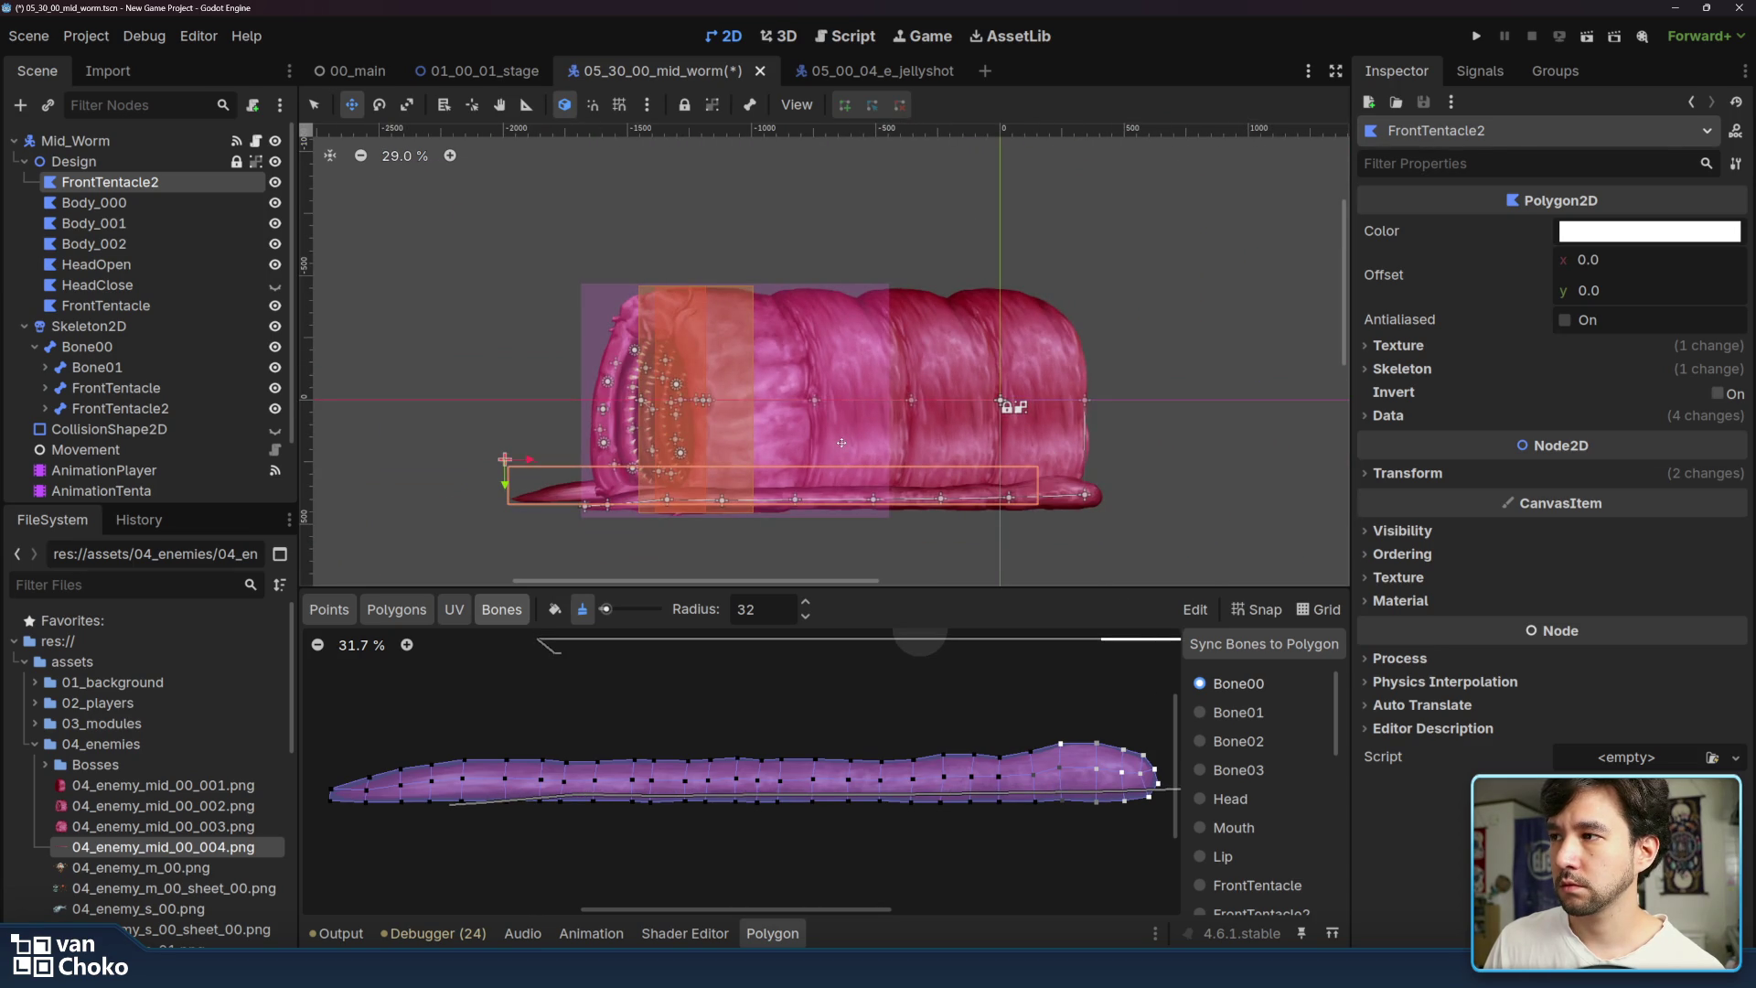
pyautogui.moveTo(532, 461); pyautogui.dragTo(537, 462)
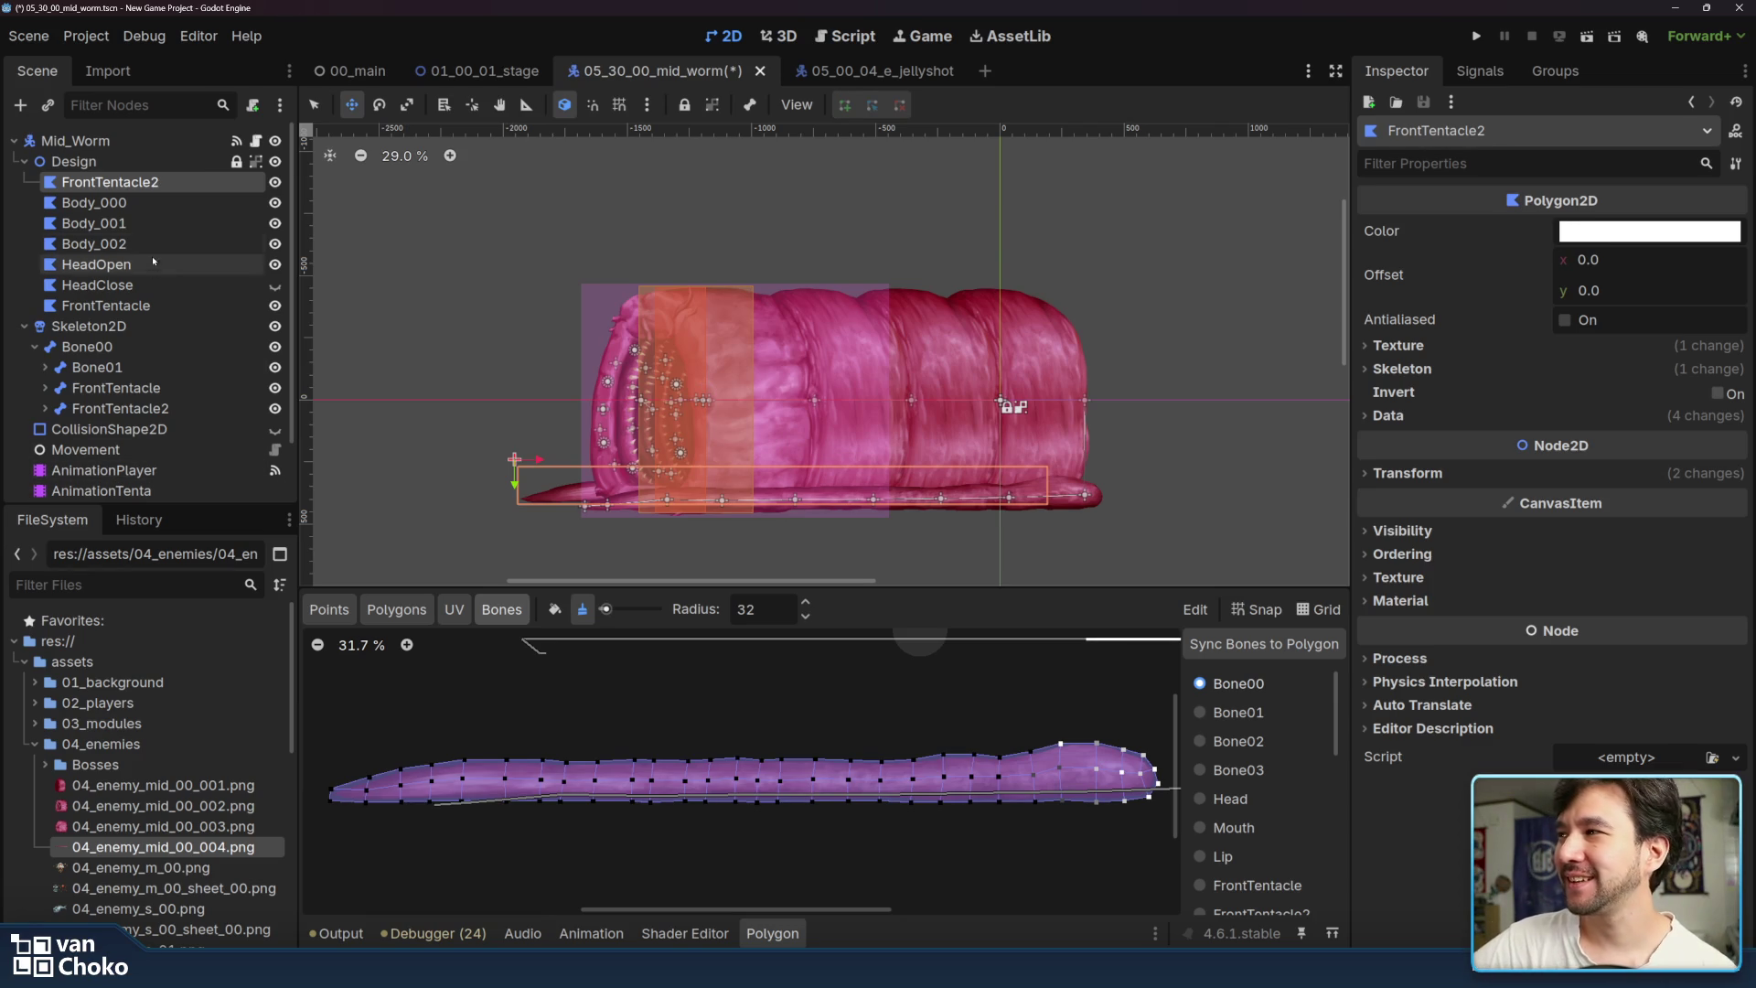
pyautogui.click(153, 310)
# - Rename the FrontTentacle2 polygon under Design to BackTentacle2
pyautogui.click(103, 181)
pyautogui.click(103, 181)
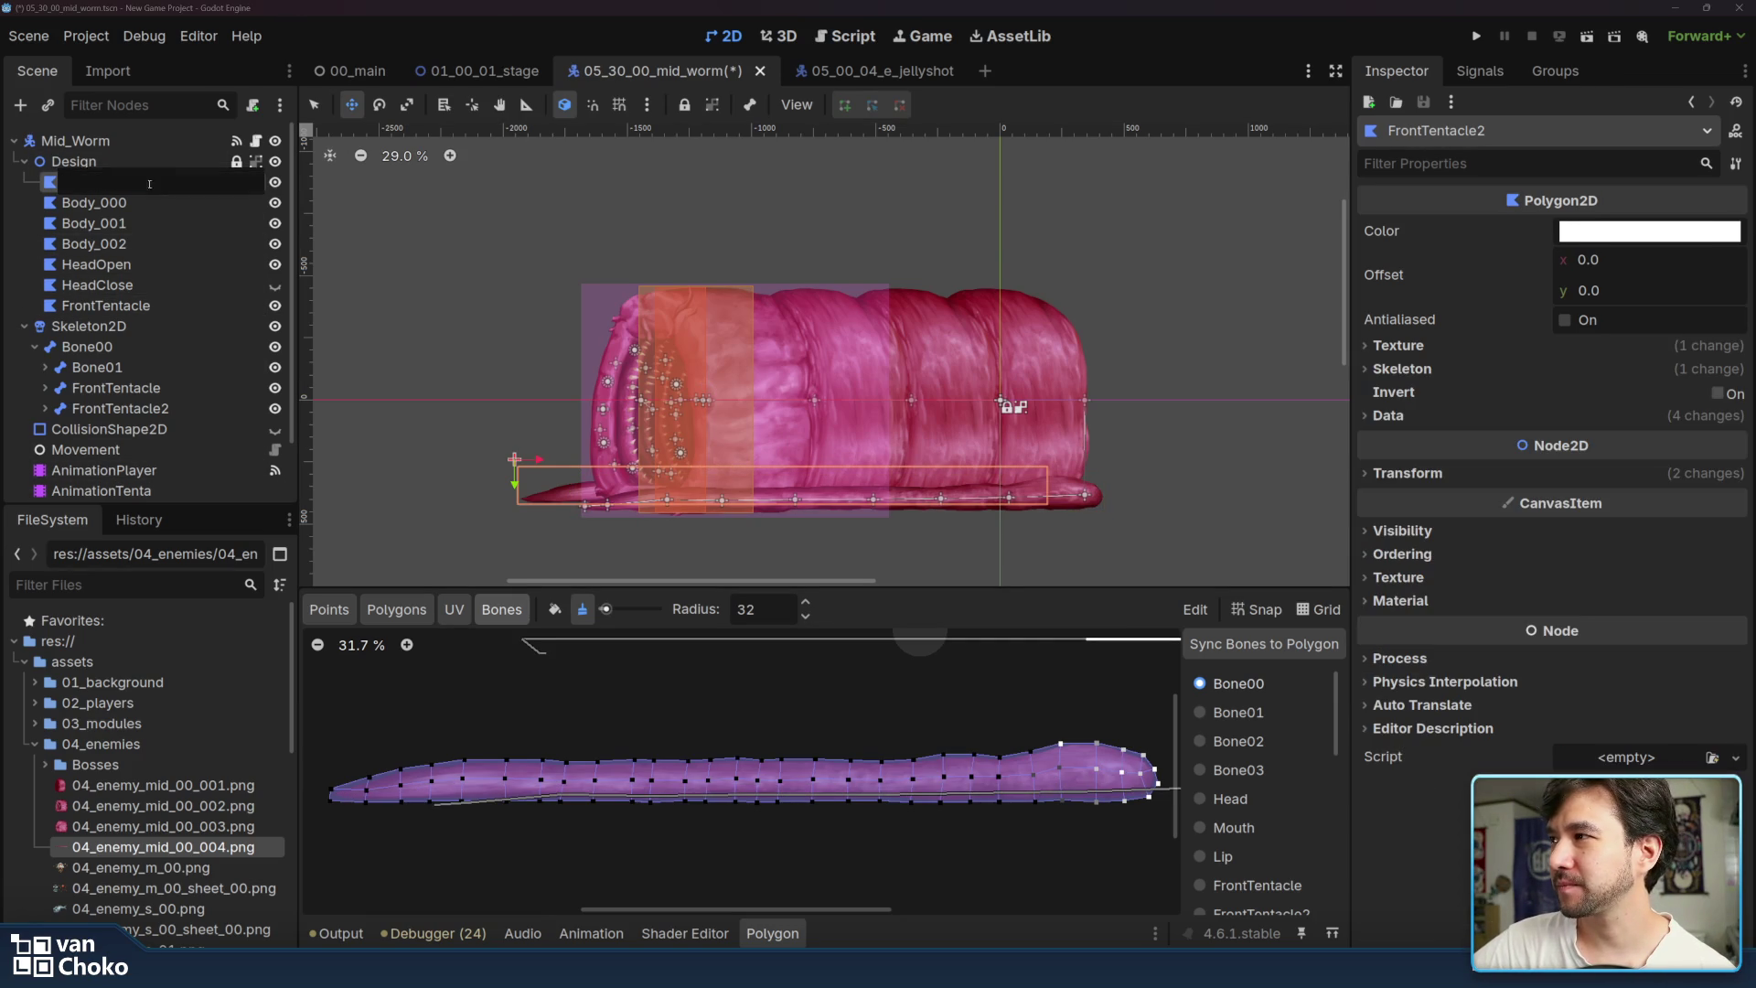
pyautogui.write('BackTentacle2')
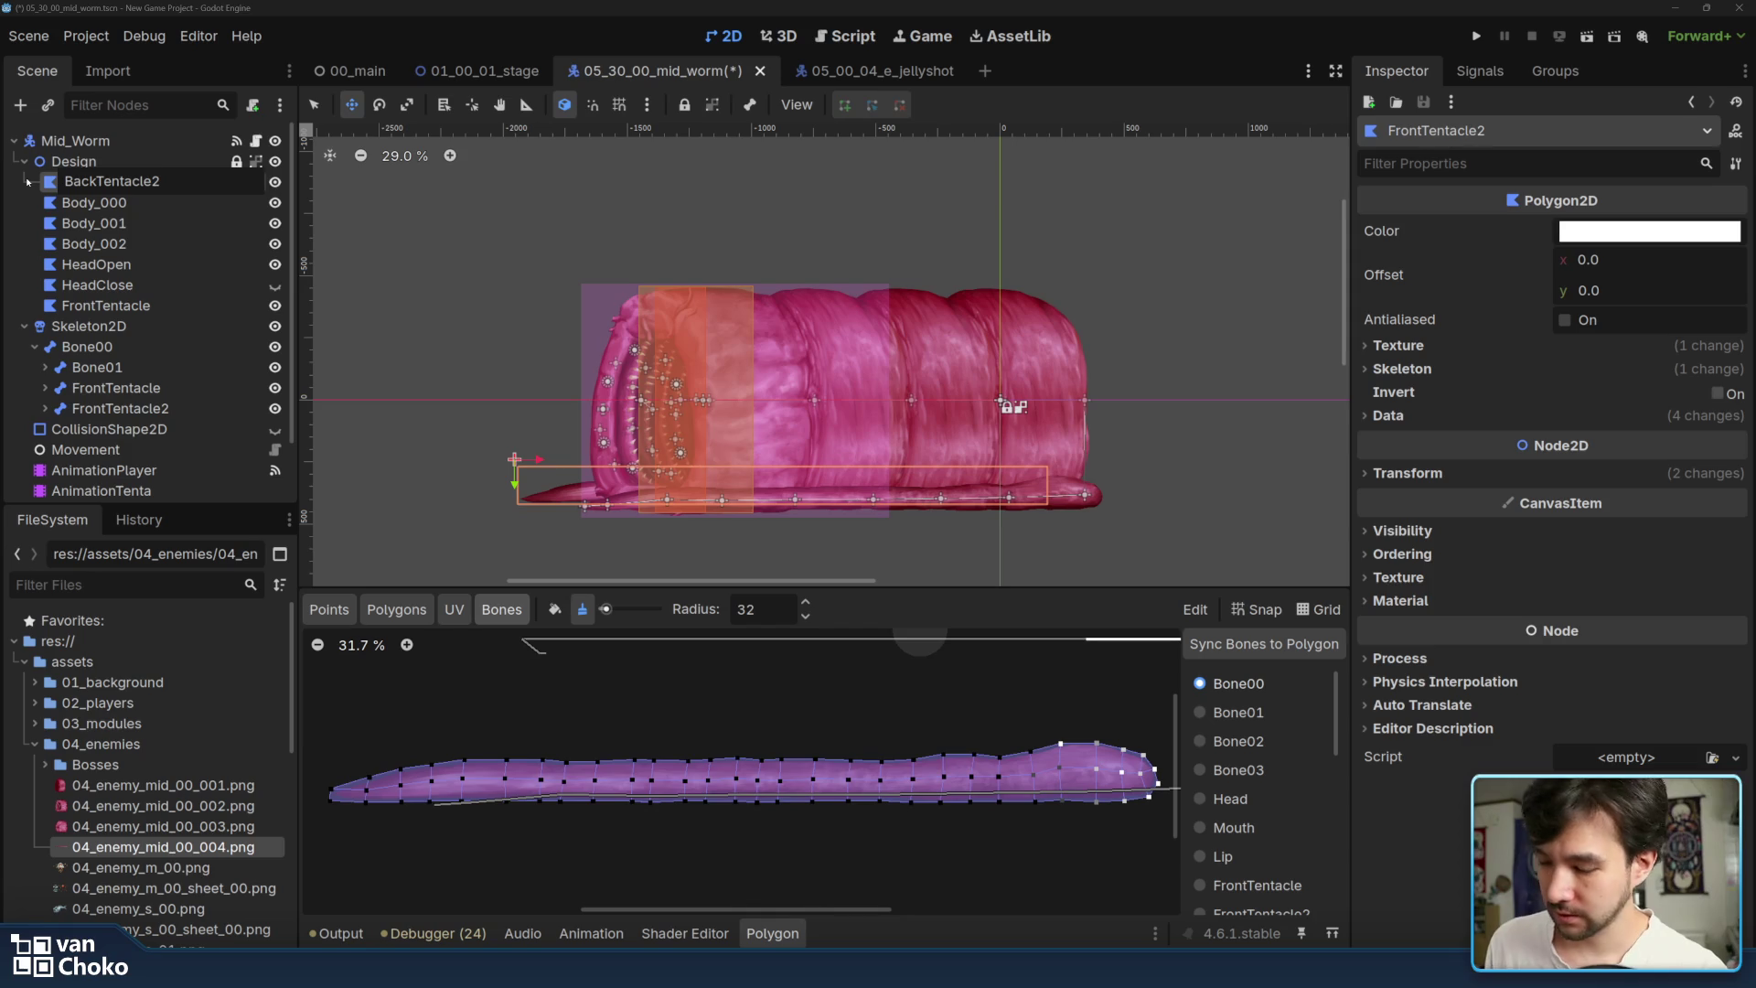
pyautogui.press('Return')
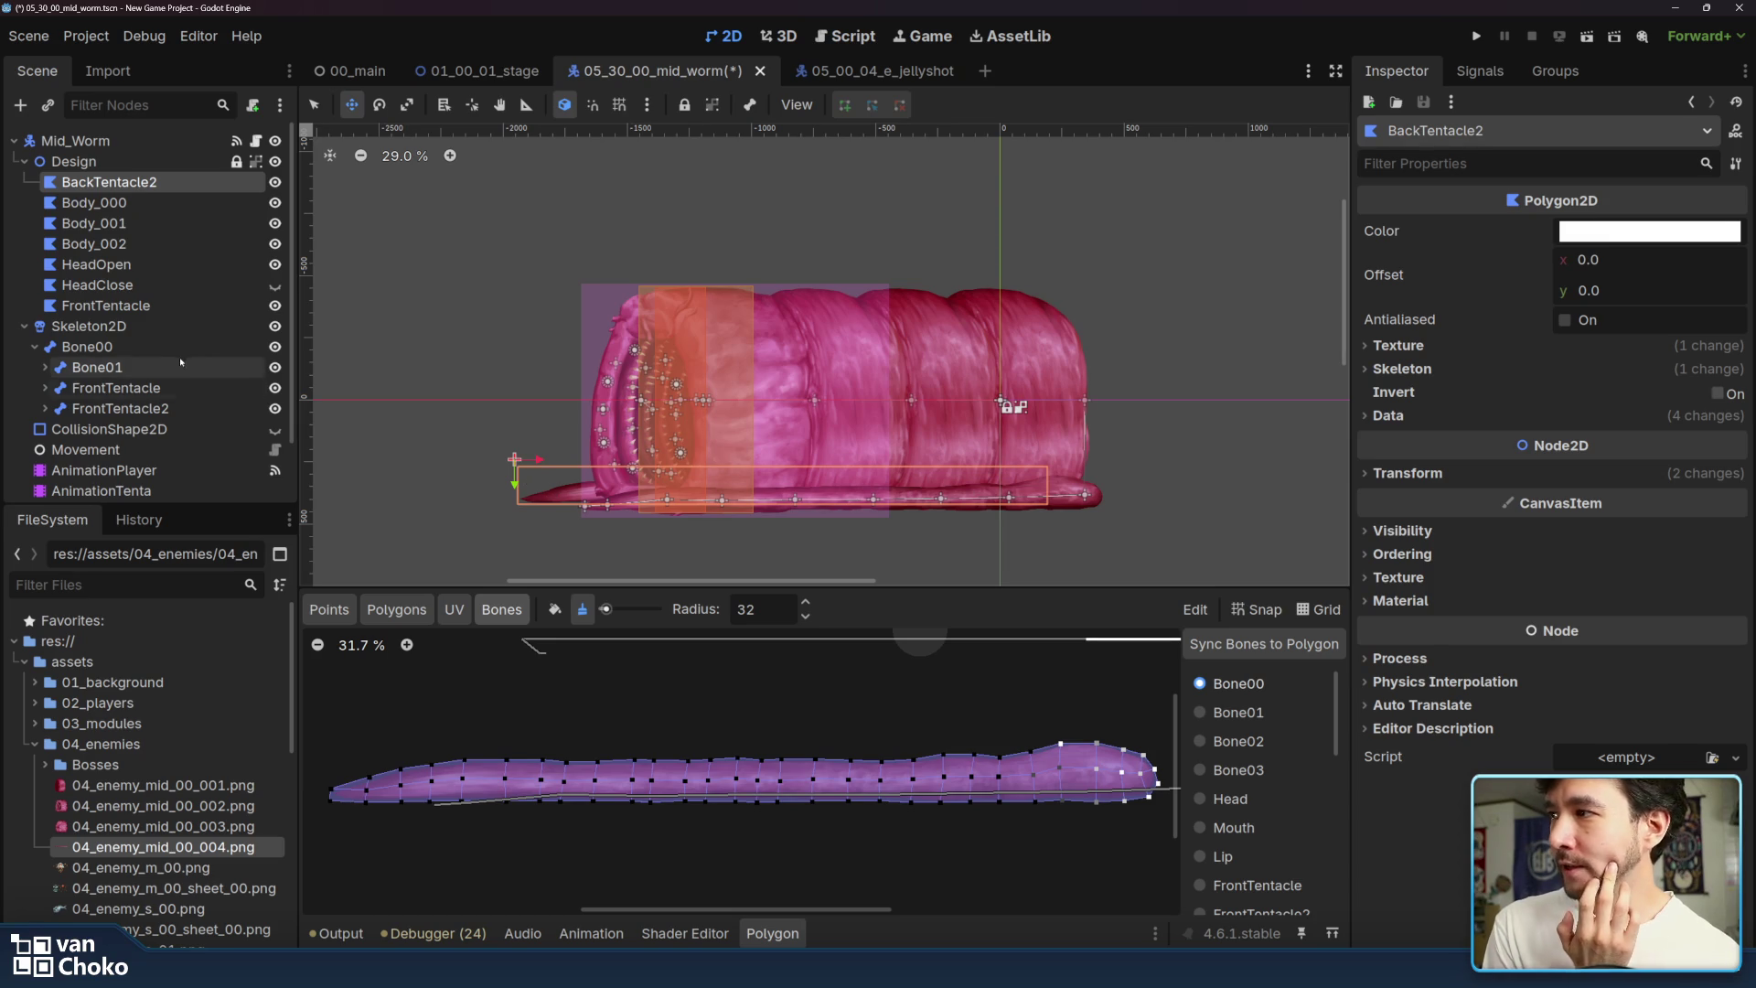
# - Expand the FrontTentacle2 bone chain and browse down to its last bones
pyautogui.click(65, 408)
pyautogui.click(45, 408)
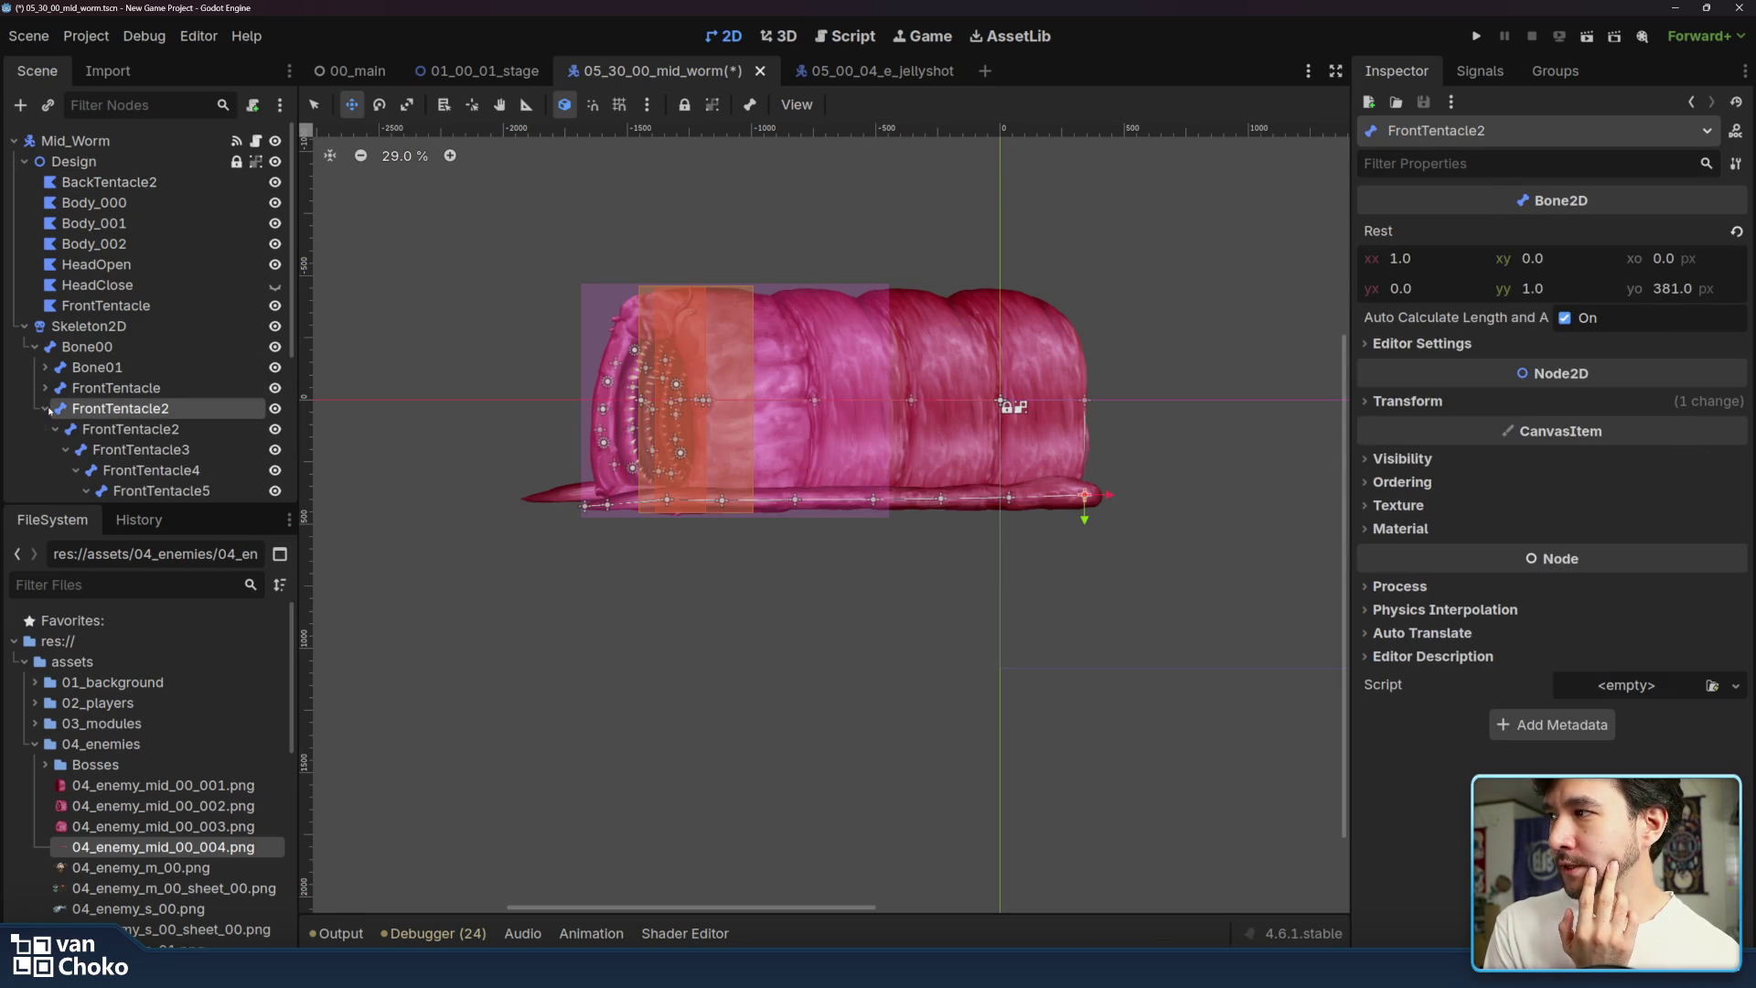
pyautogui.click(110, 429)
pyautogui.click(128, 449)
pyautogui.scroll(-1, 135, 466)
pyautogui.press('Down')
pyautogui.press('Down')
pyautogui.press('Down')
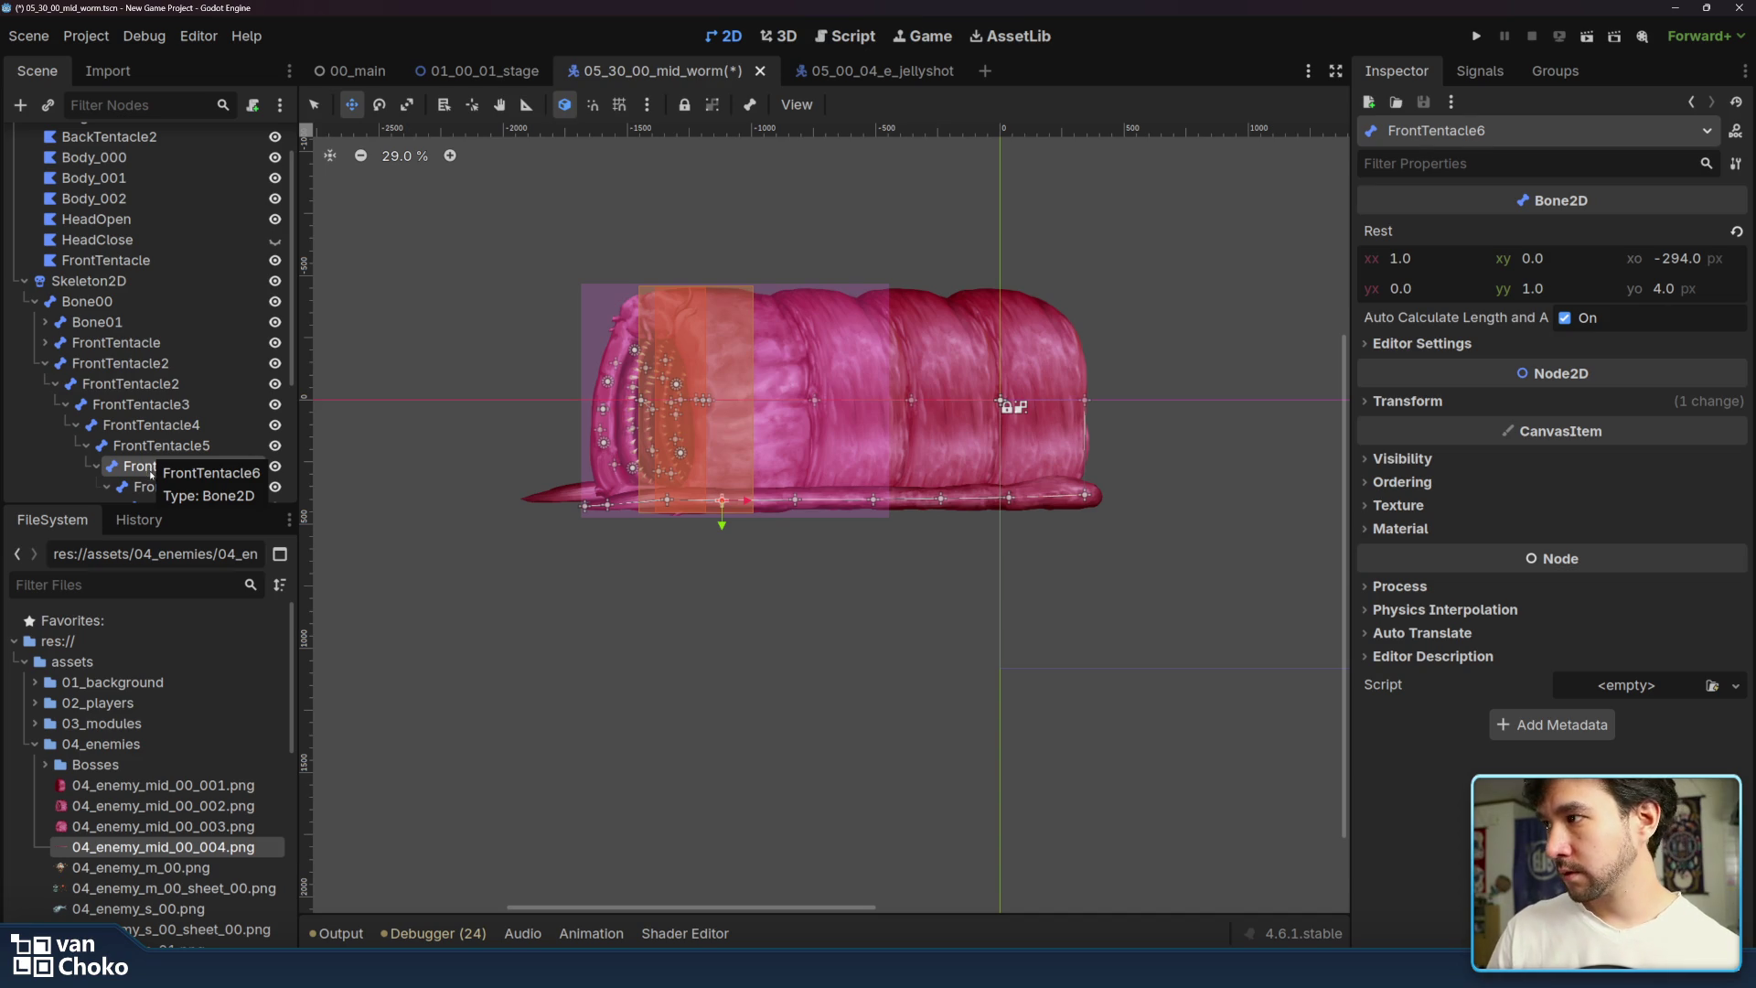
pyautogui.scroll(-5, 151, 475)
# - Delete bones FrontTentacle9, 8, 7, 6 and 5, confirming each deletion
pyautogui.click(193, 347)
pyautogui.press('Delete')
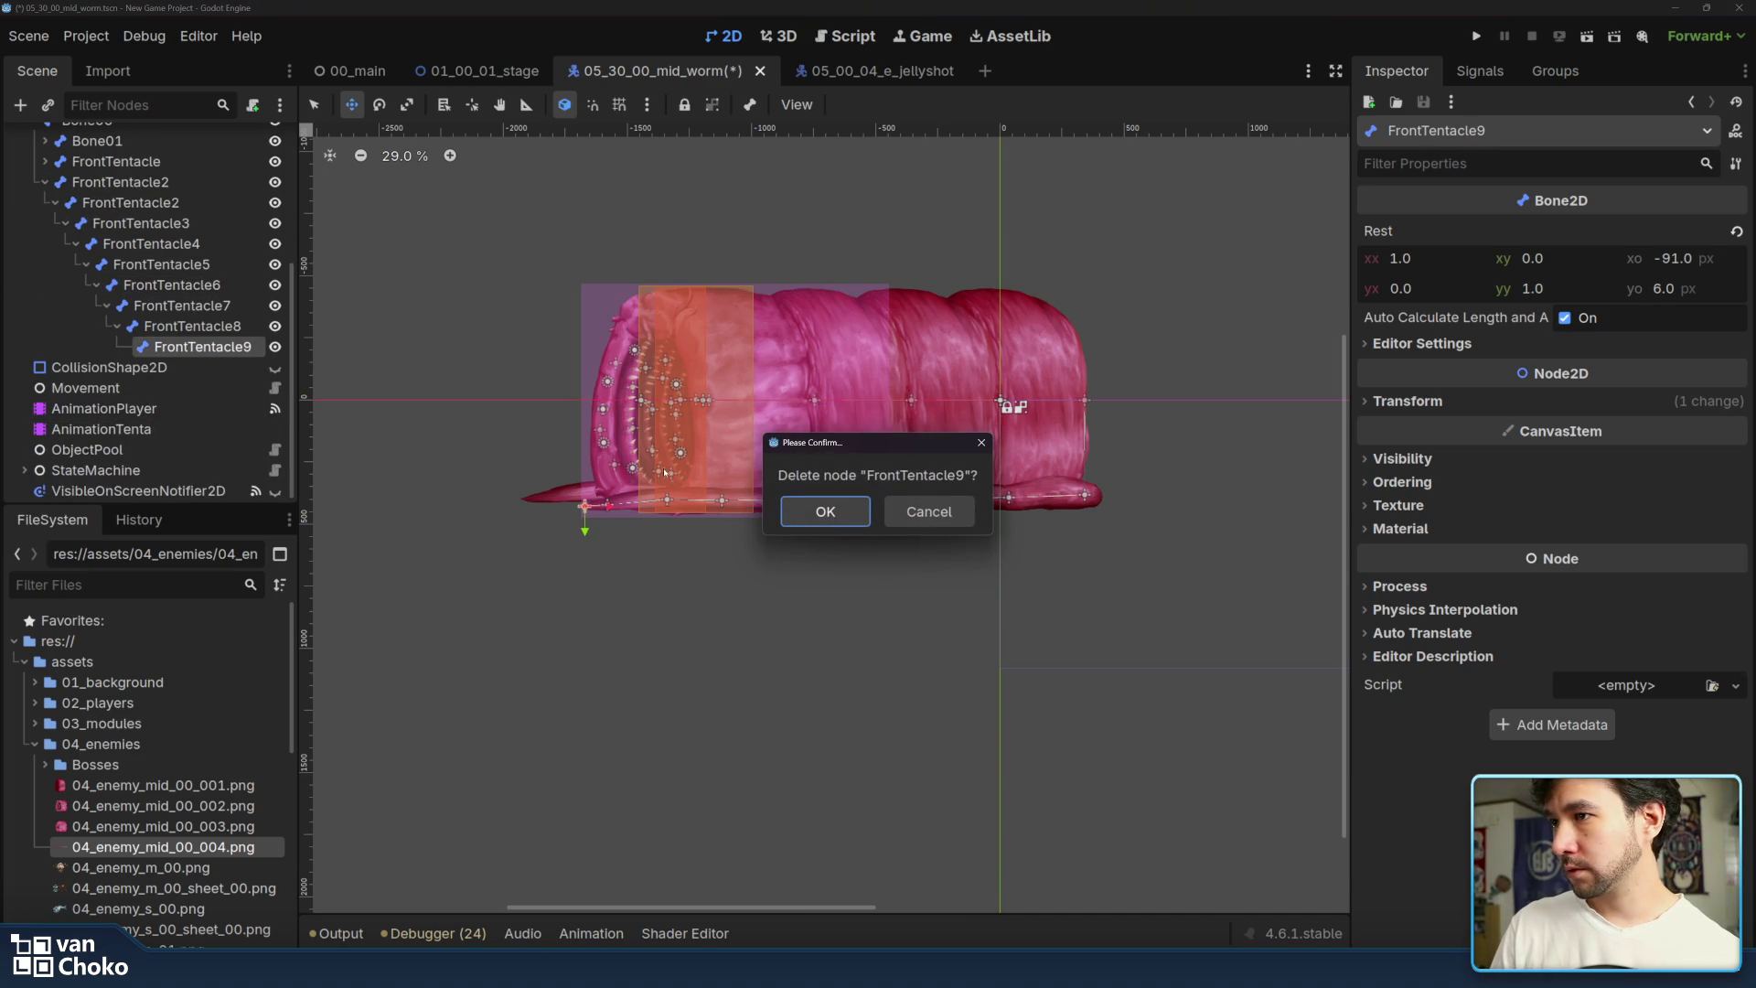
pyautogui.click(833, 527)
pyautogui.click(228, 339)
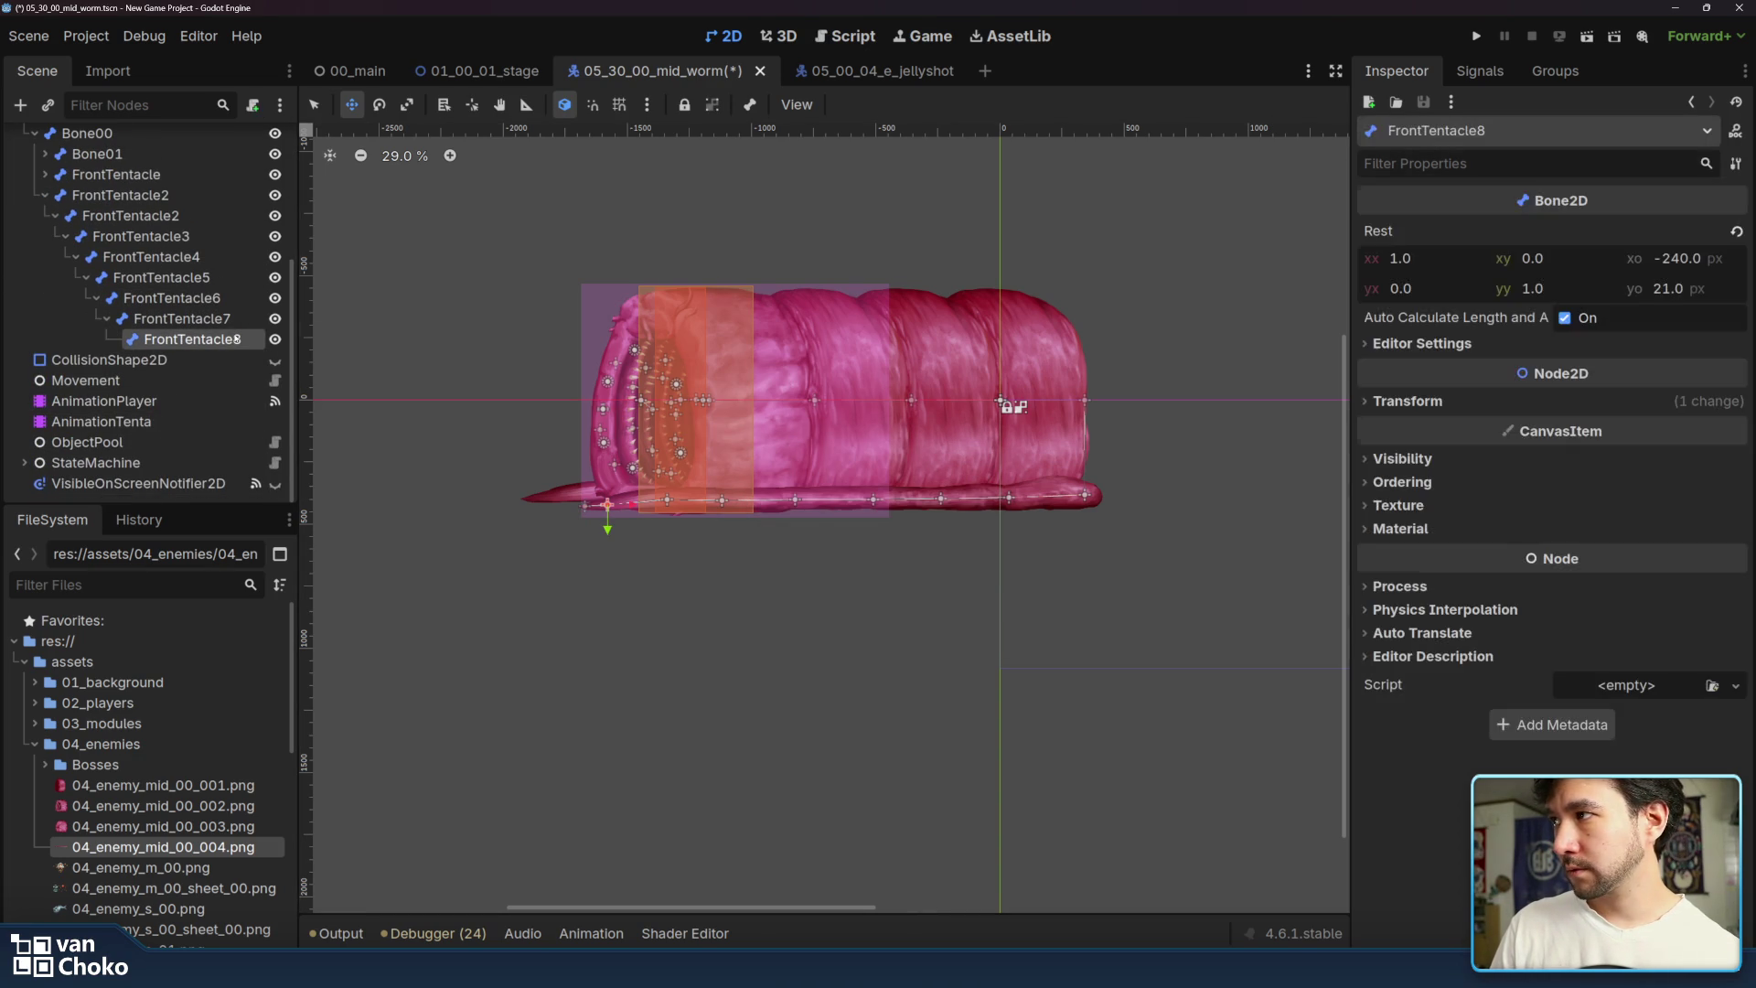
pyautogui.press('Delete')
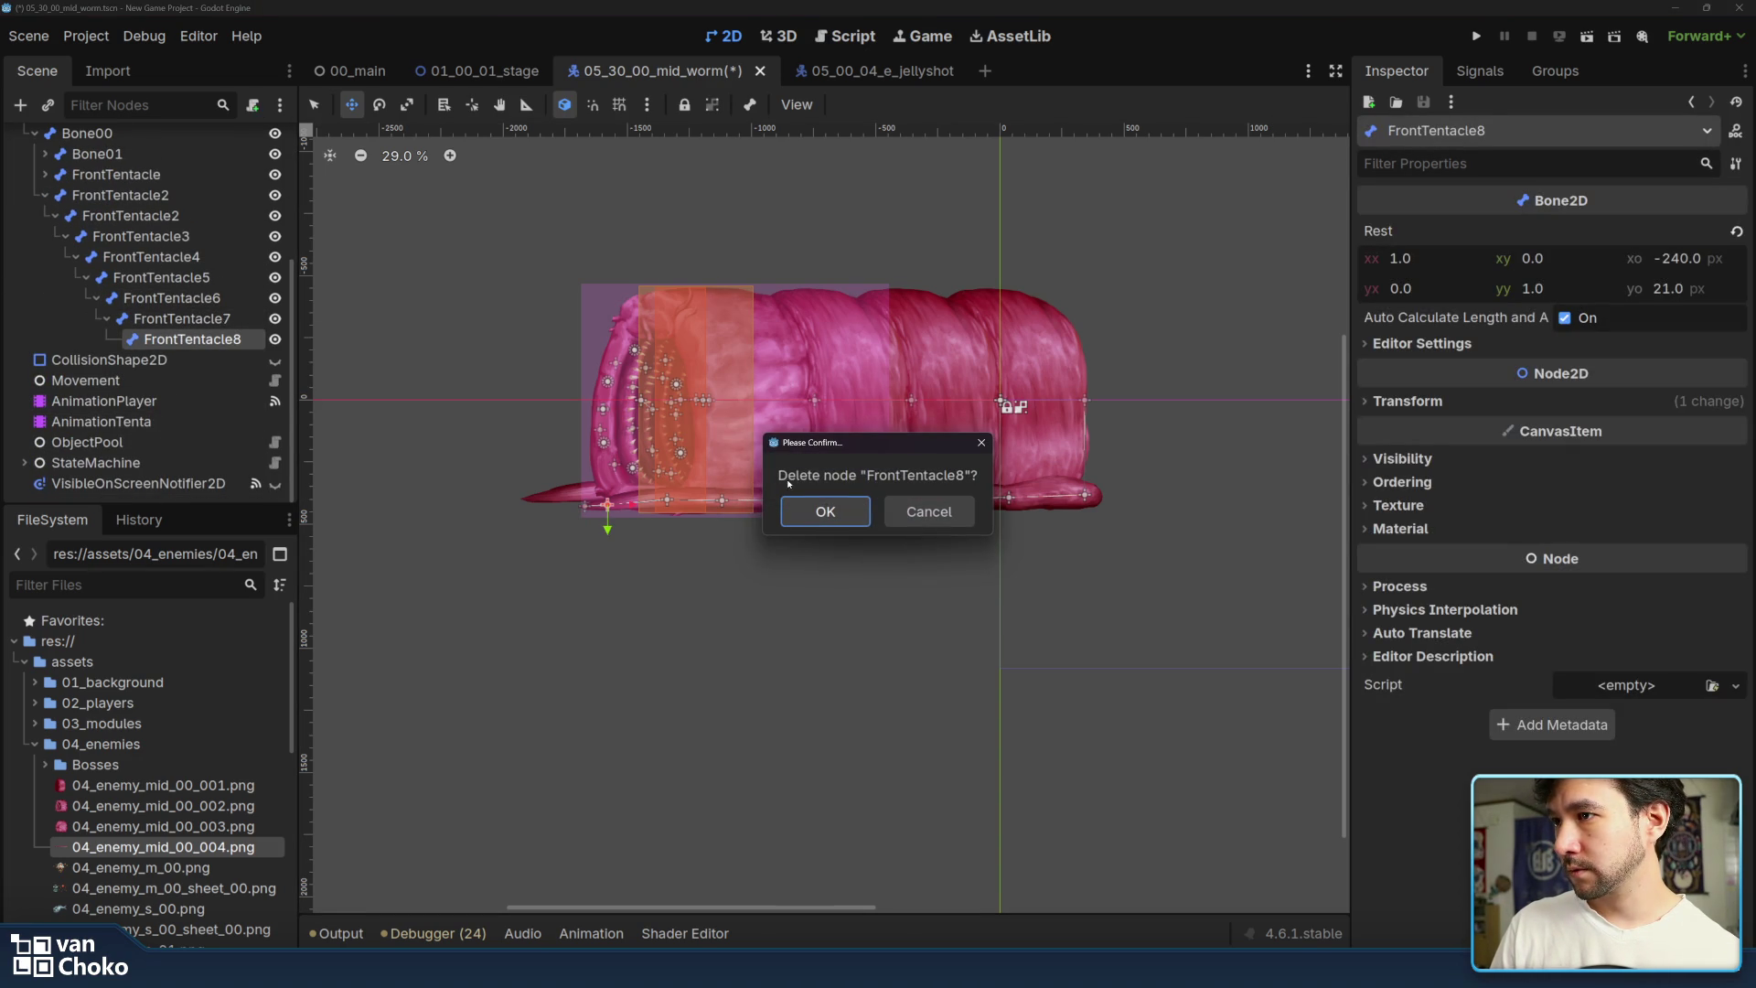
pyautogui.click(828, 509)
pyautogui.click(229, 338)
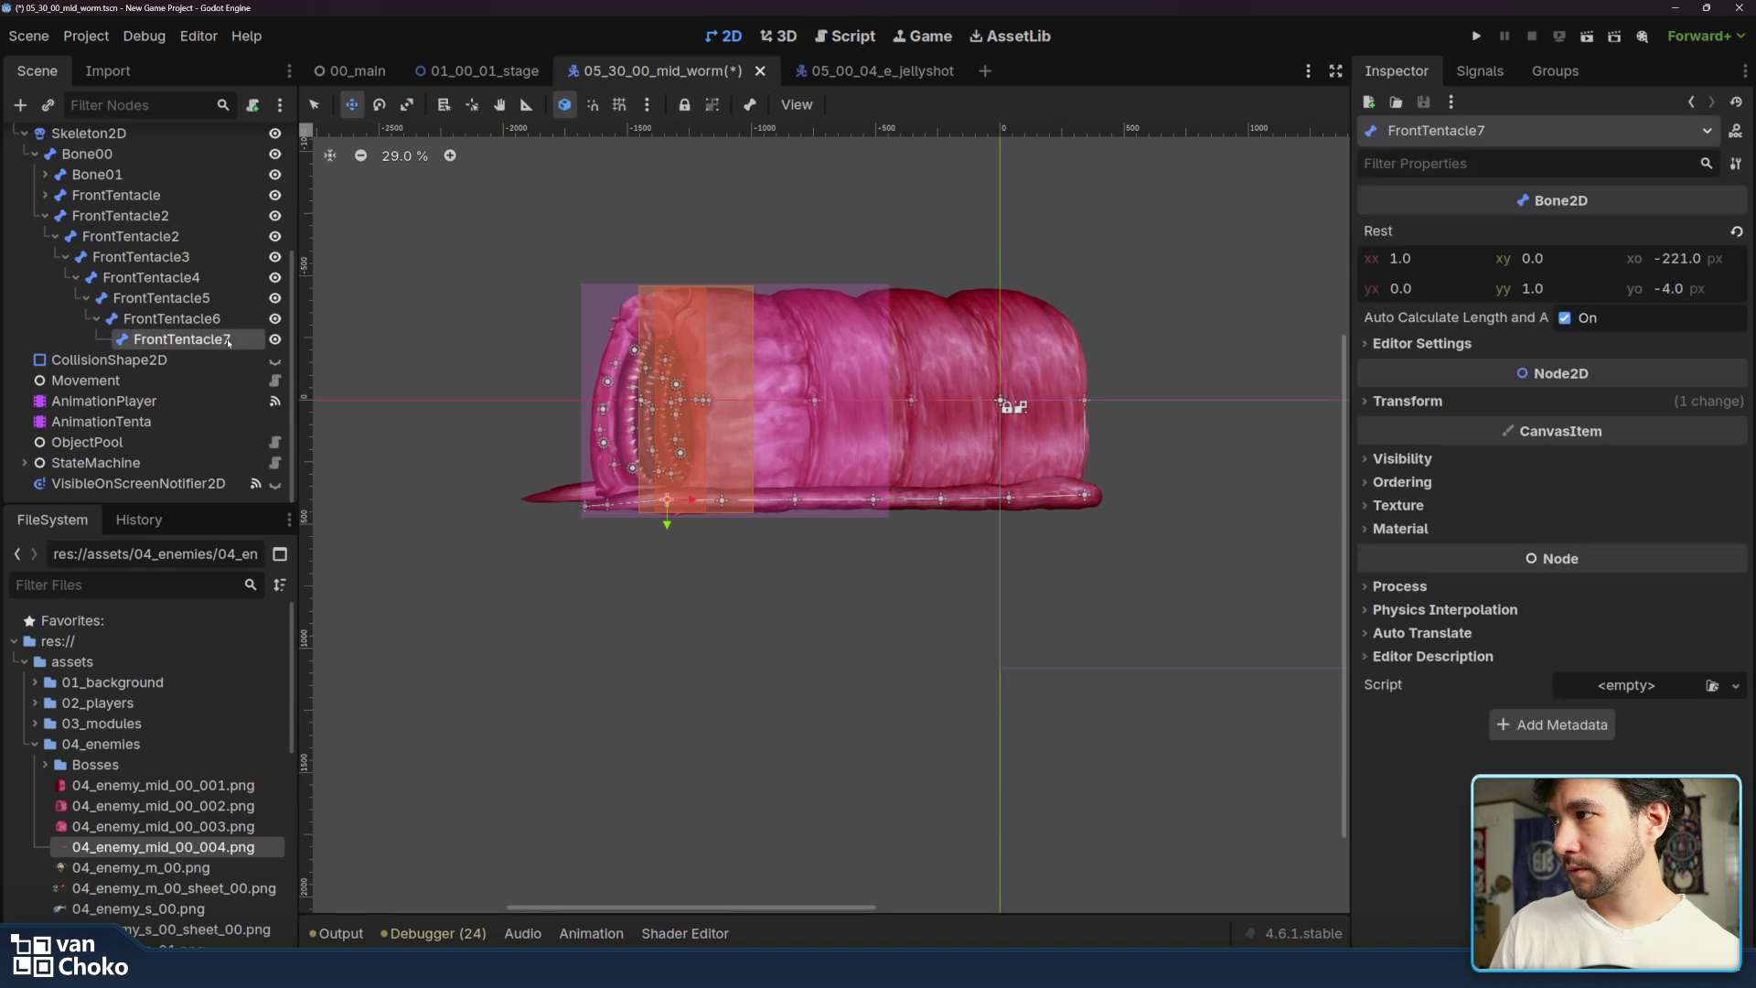
pyautogui.press('Delete')
pyautogui.click(826, 511)
pyautogui.click(172, 339)
pyautogui.press('Delete')
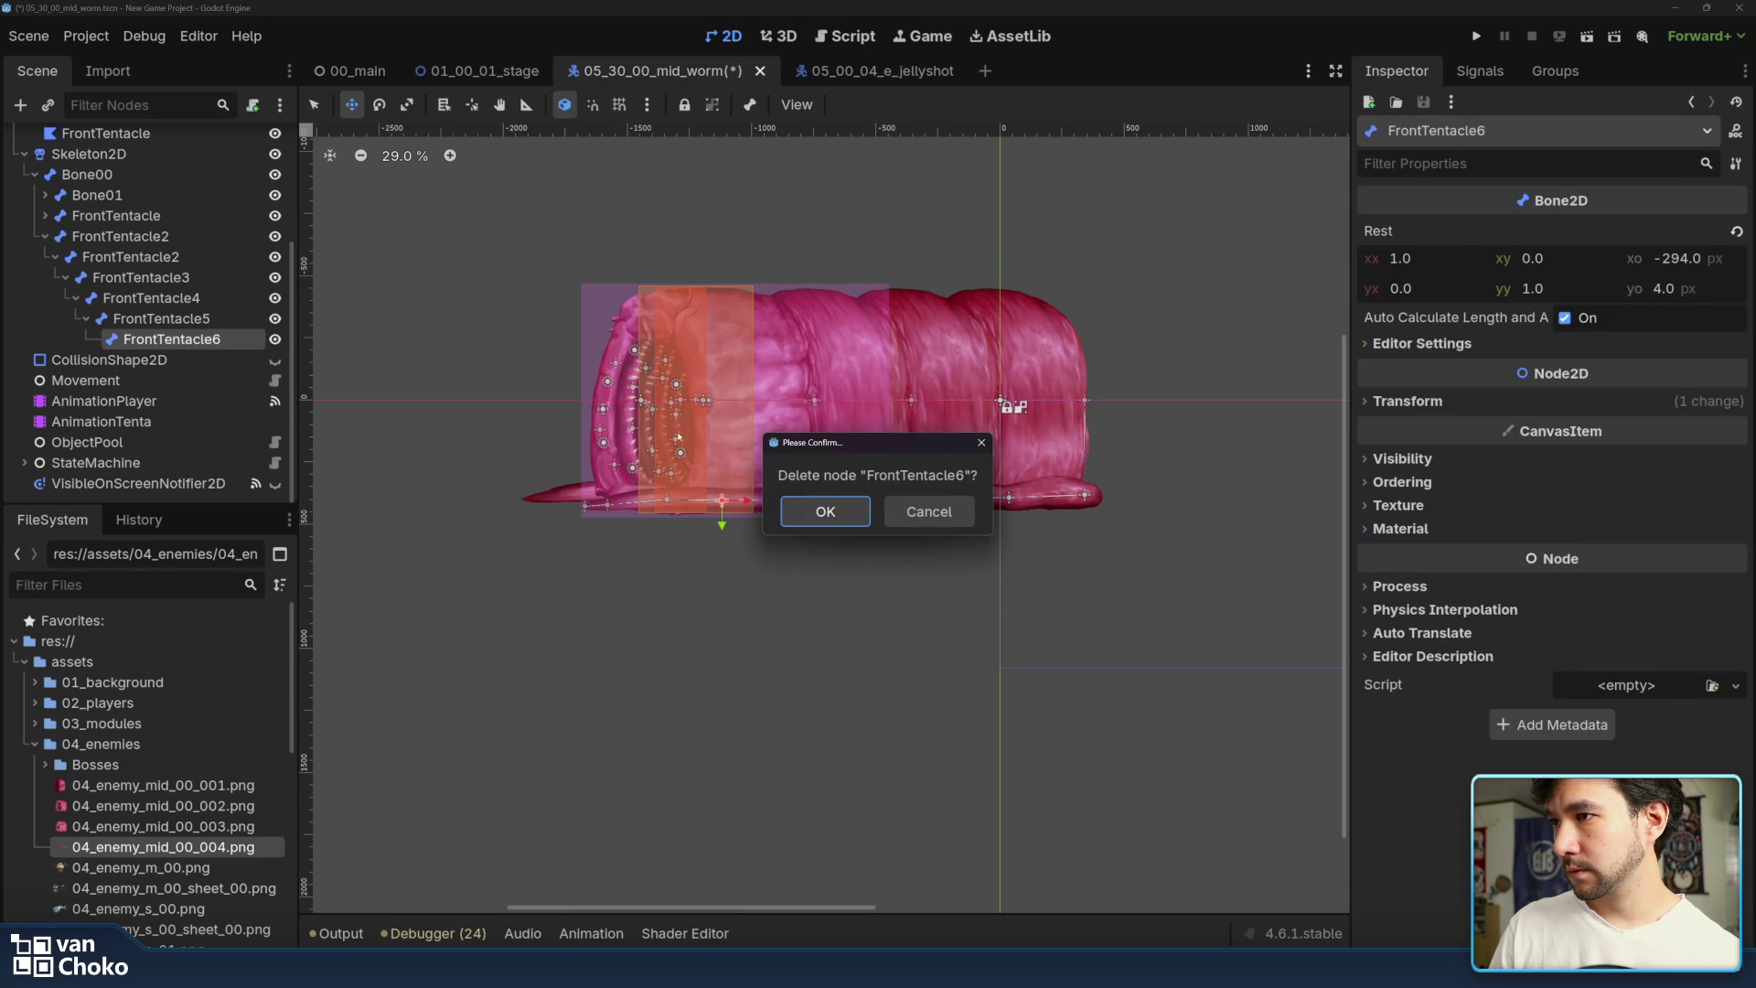
pyautogui.click(825, 511)
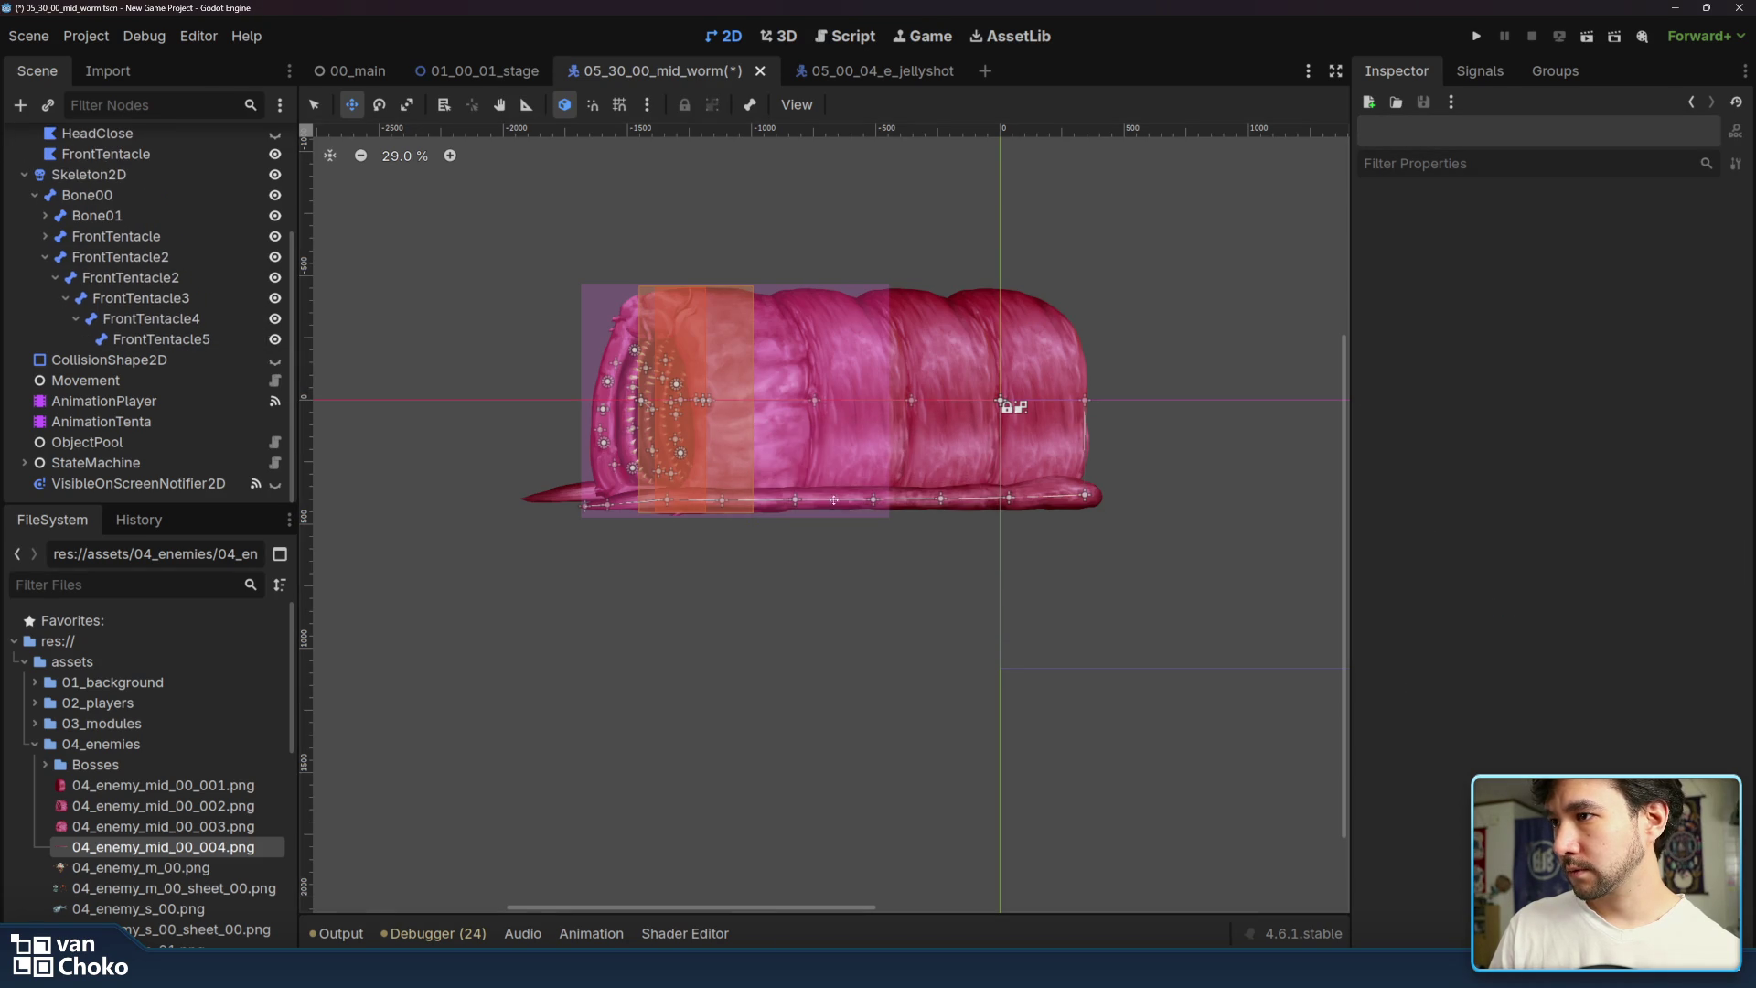
pyautogui.click(187, 340)
pyautogui.press('Delete')
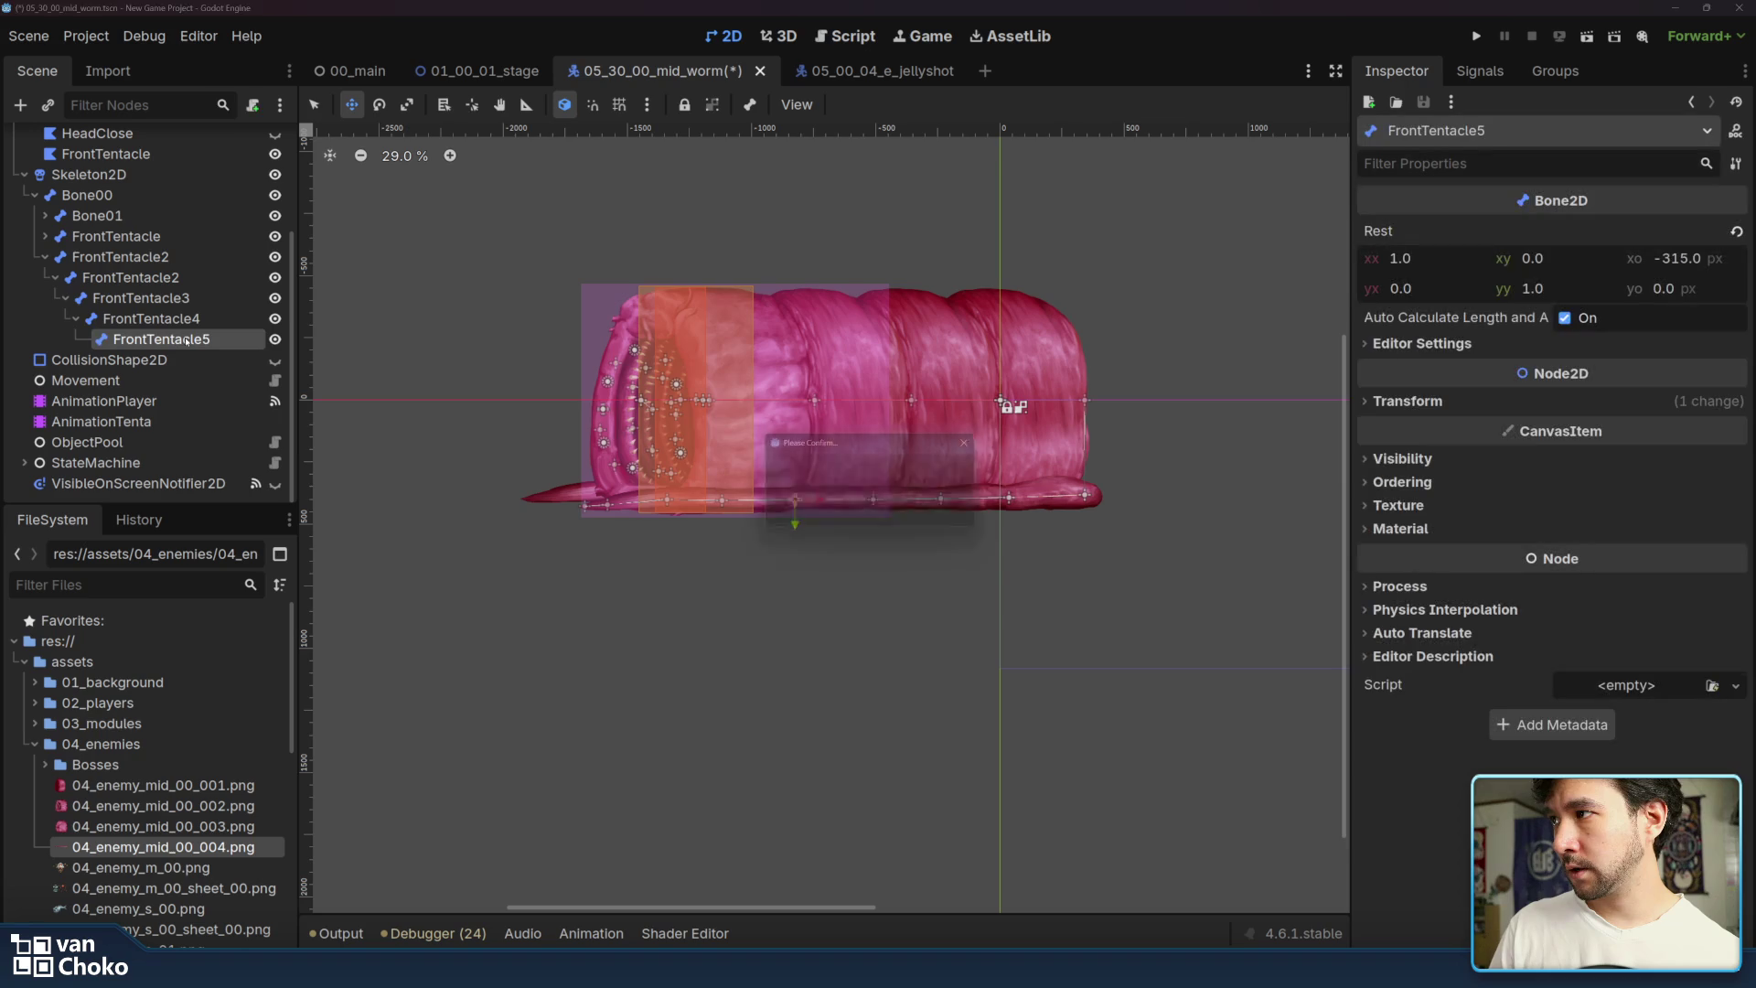
pyautogui.click(821, 512)
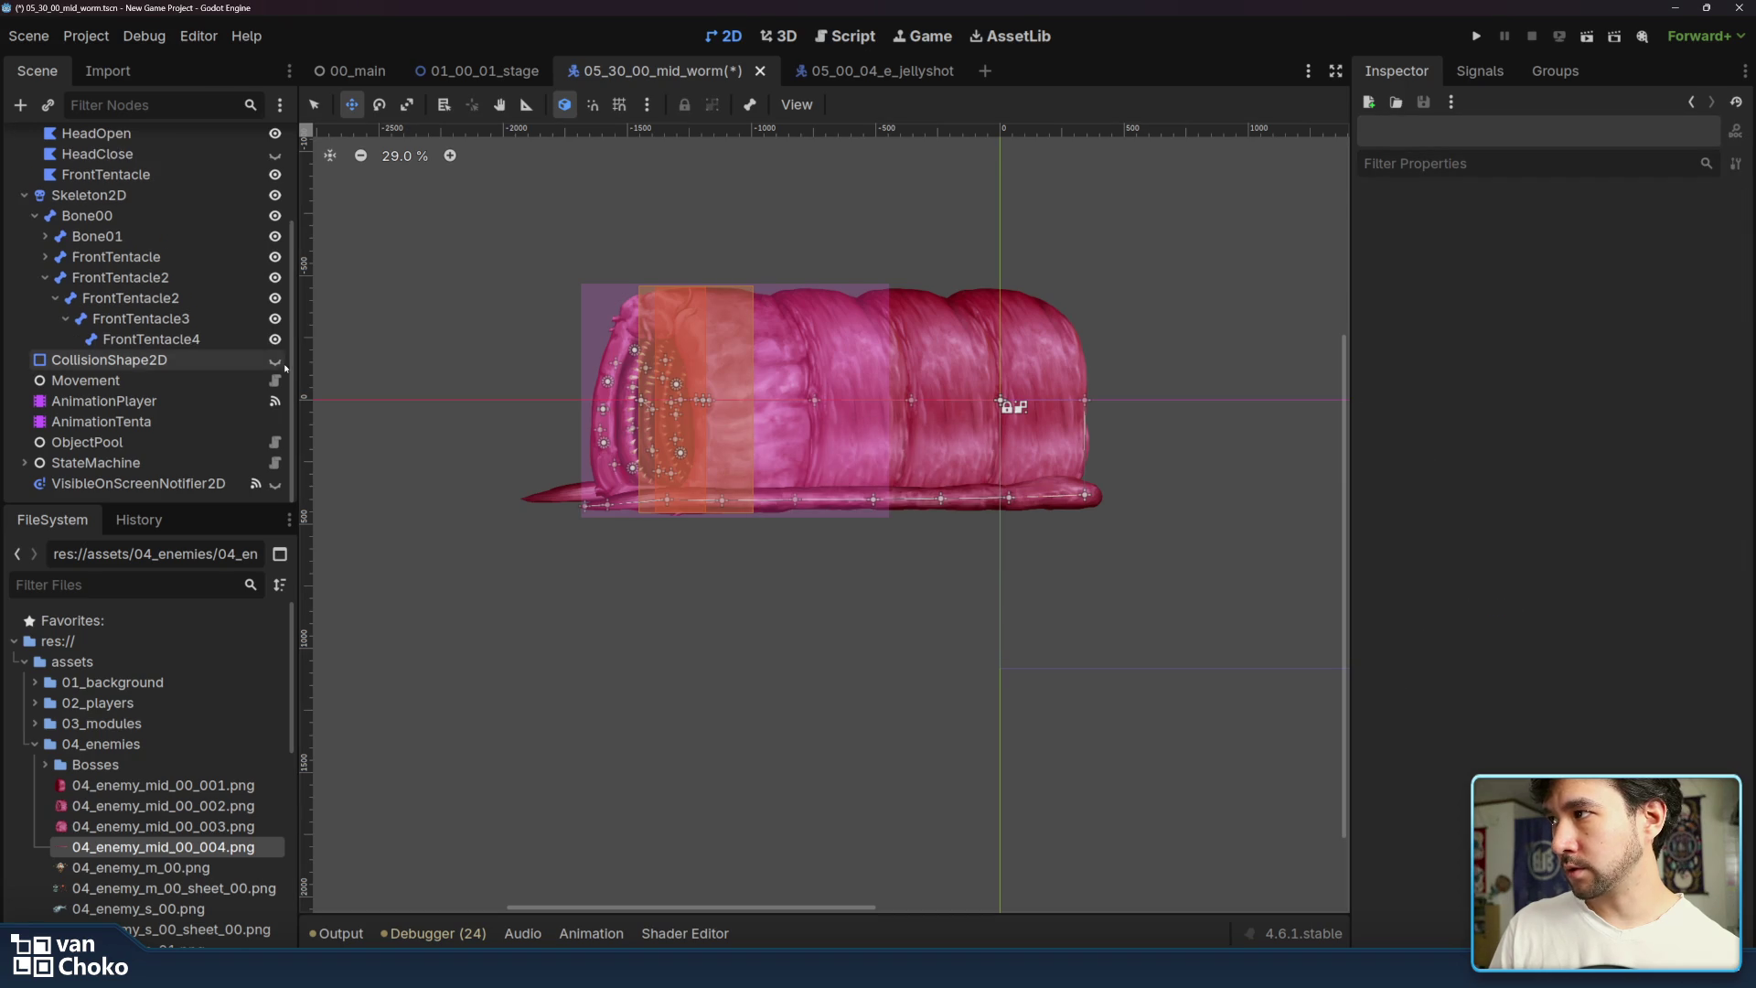
# - Pull the FrontTentacle2 bone tip left so FrontTentacle3 rests at -274, 4 px
pyautogui.click(168, 284)
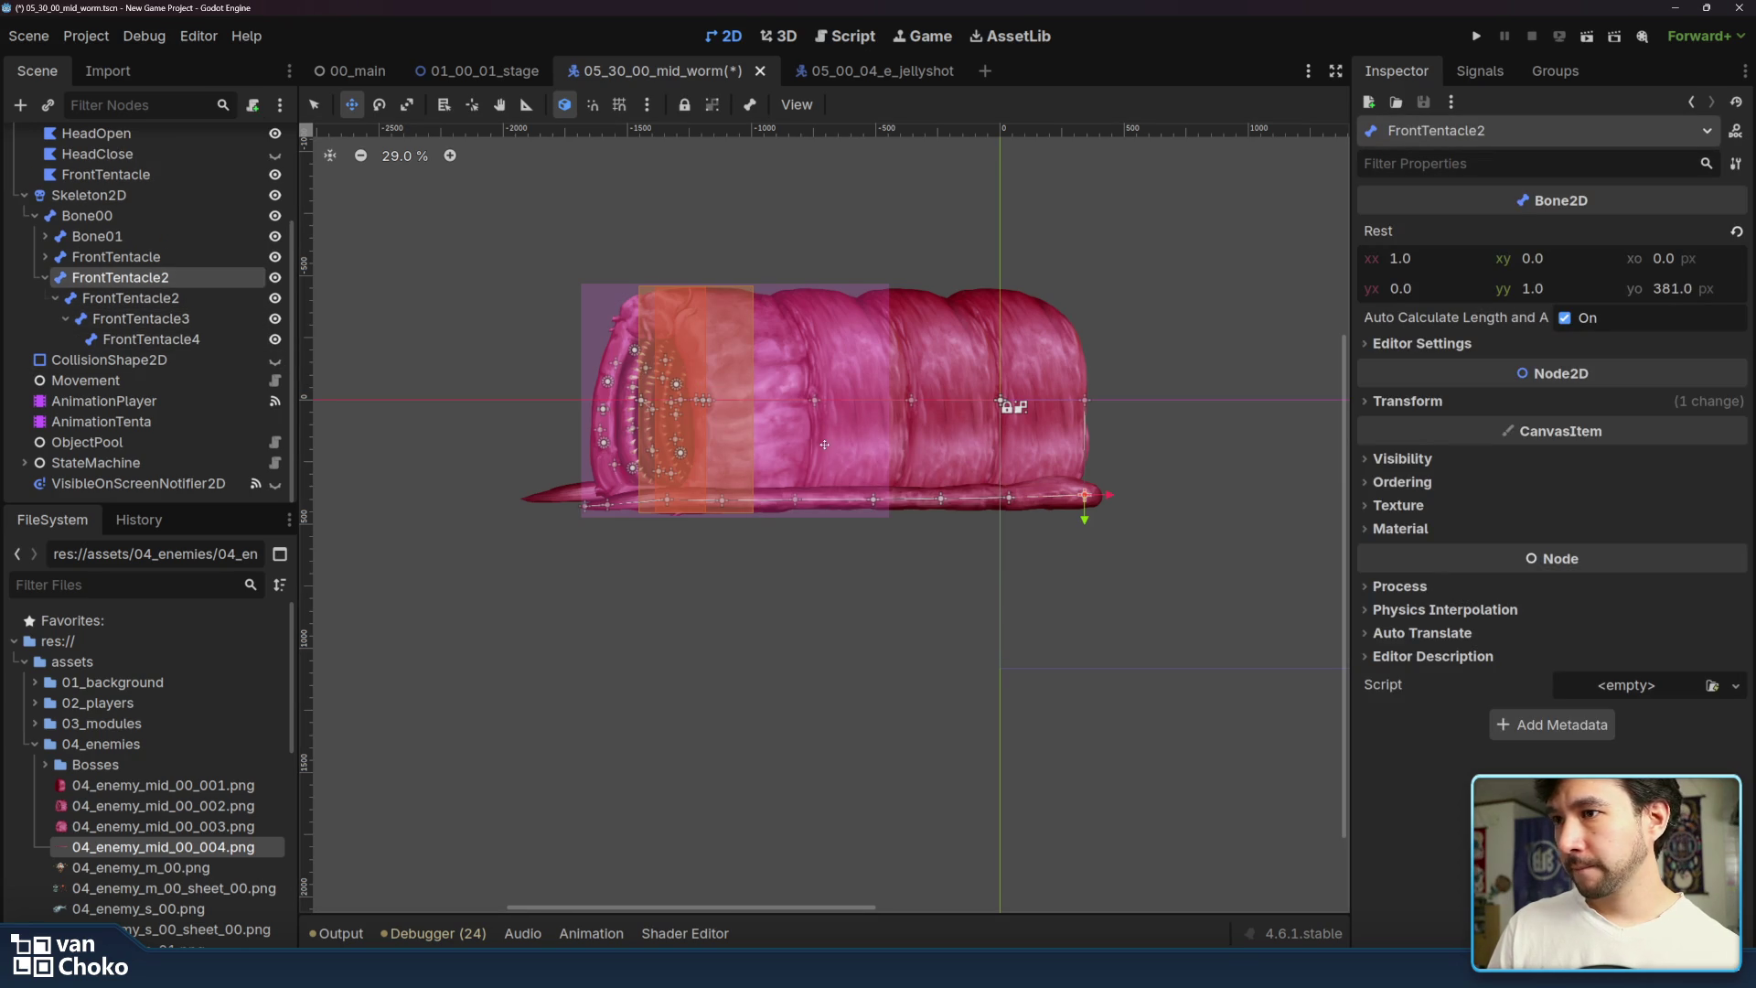
pyautogui.moveTo(1089, 496)
pyautogui.mouseDown()
pyautogui.moveTo(1047, 513)
pyautogui.moveTo(722, 495)
pyautogui.moveTo(774, 497)
pyautogui.moveTo(752, 513)
pyautogui.moveTo(673, 488)
pyautogui.mouseUp()
pyautogui.click(883, 511)
pyautogui.click(140, 318)
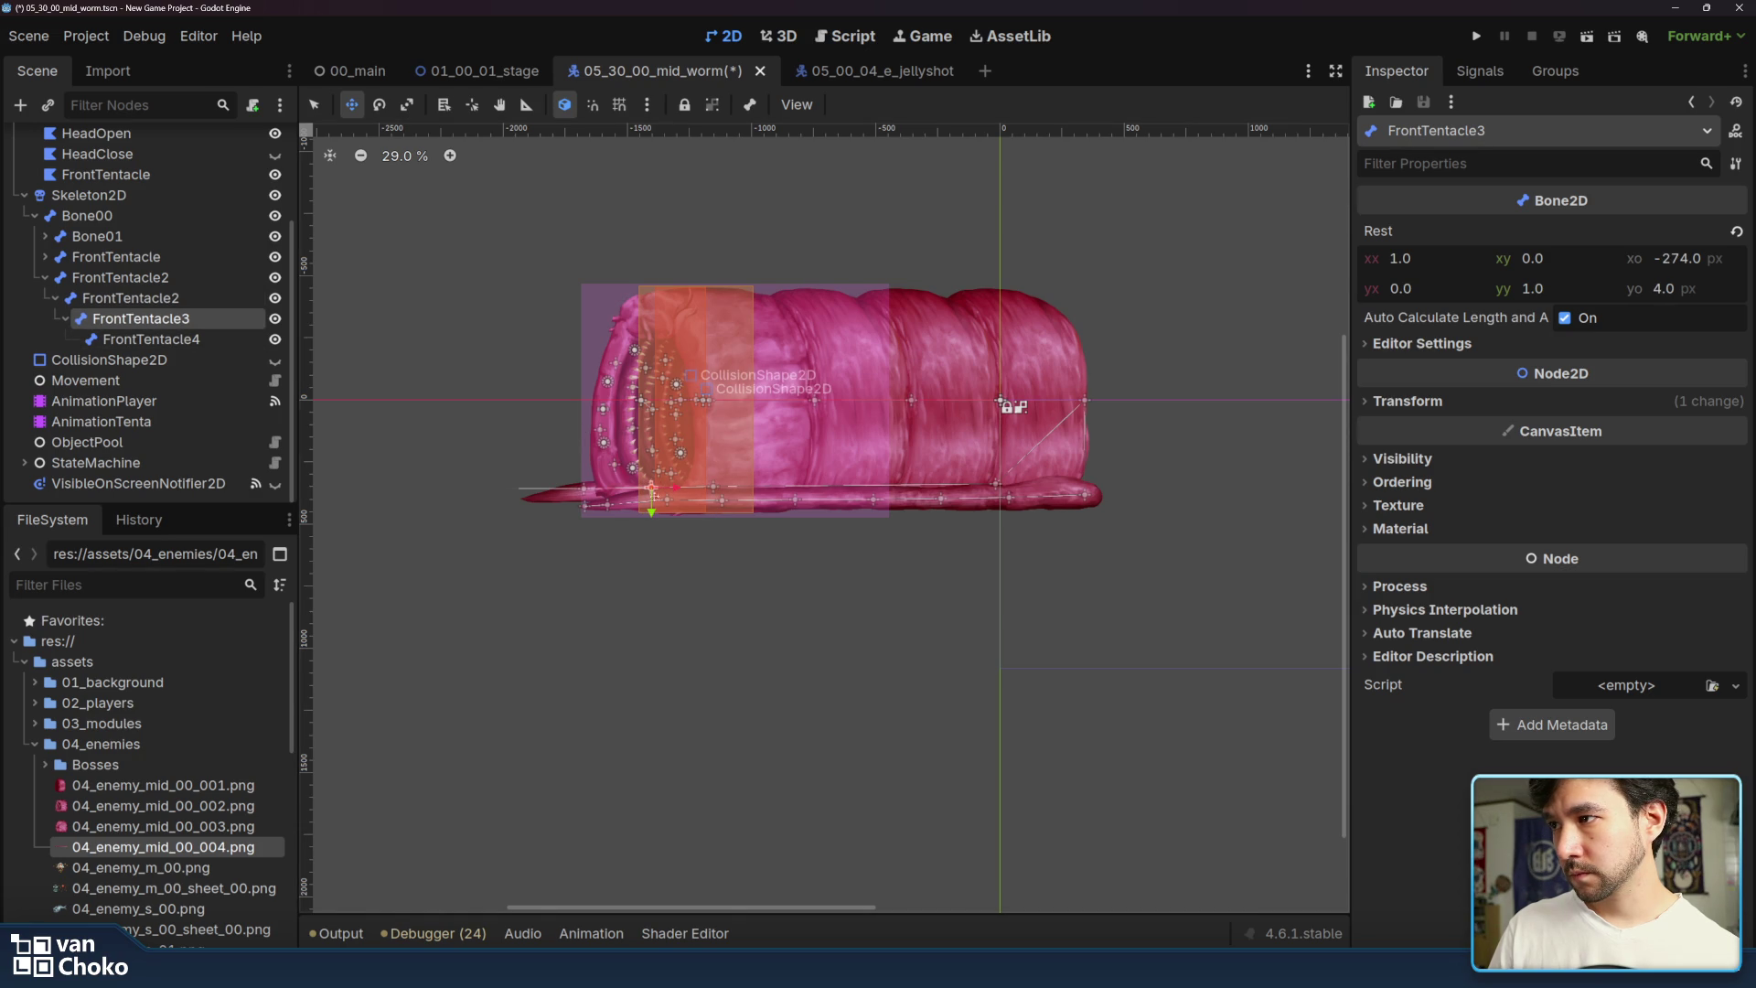
pyautogui.click(142, 410)
# - Load the retract animation and move the child FrontTentacle2 bone joint
pyautogui.click(662, 673)
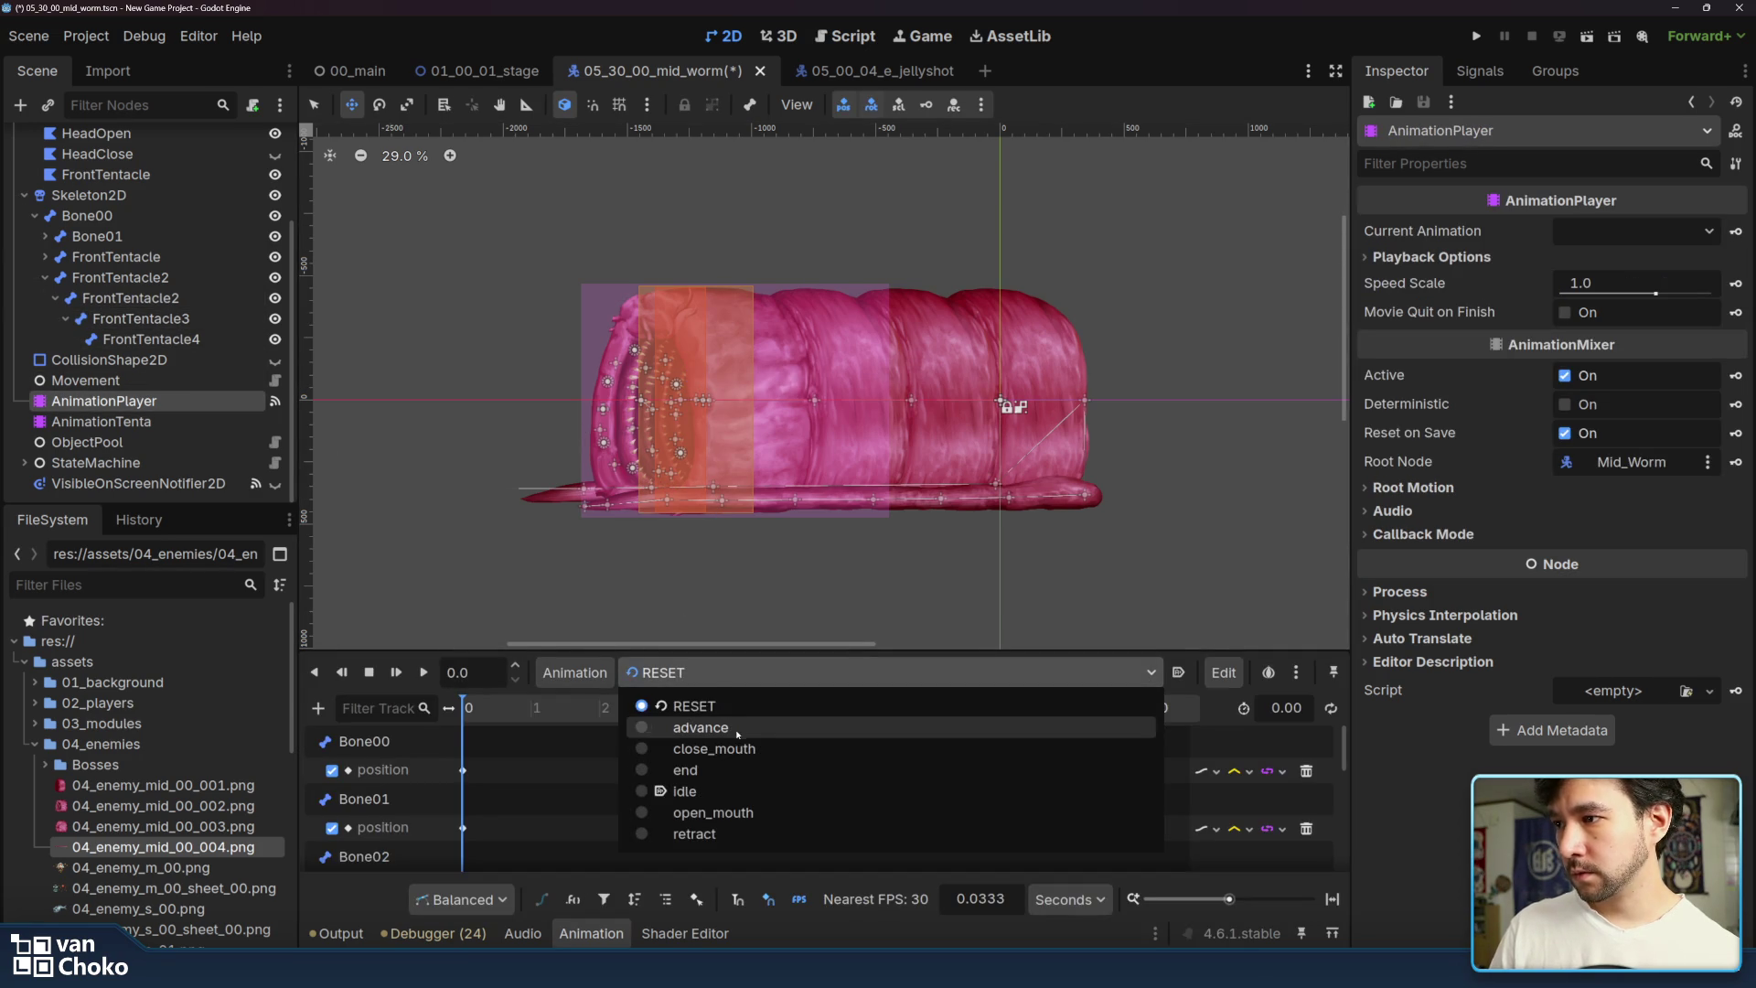
pyautogui.click(695, 833)
pyautogui.click(424, 675)
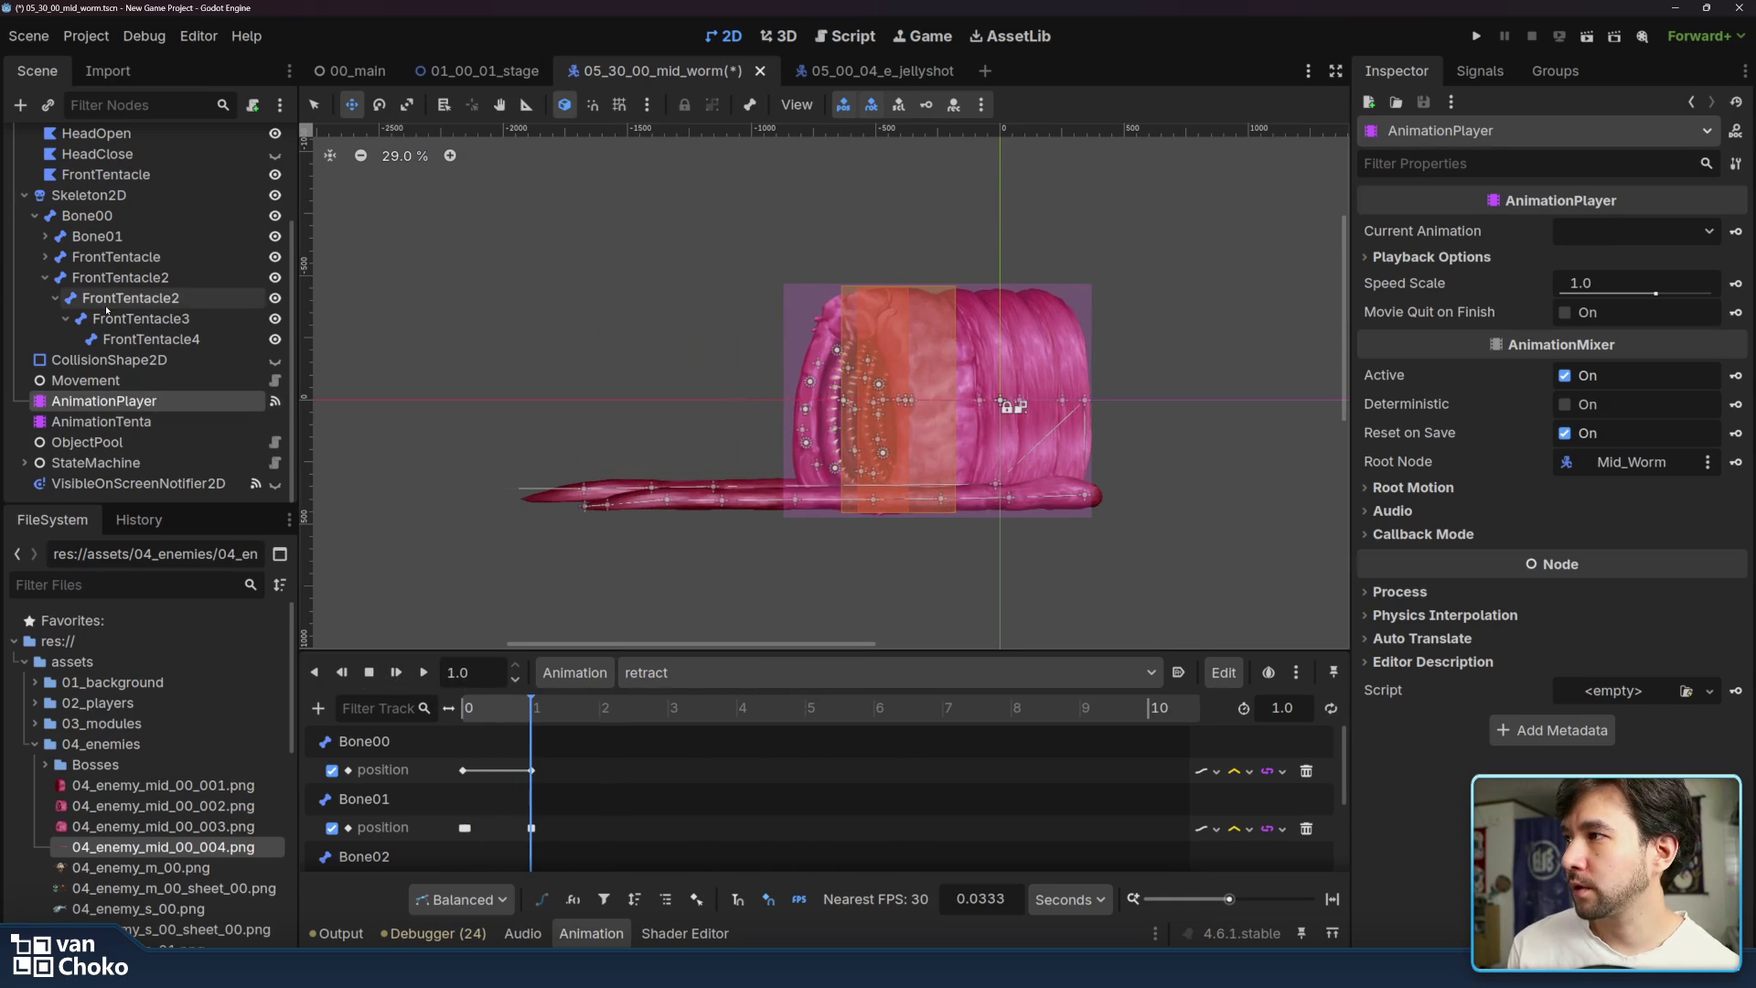
pyautogui.click(106, 300)
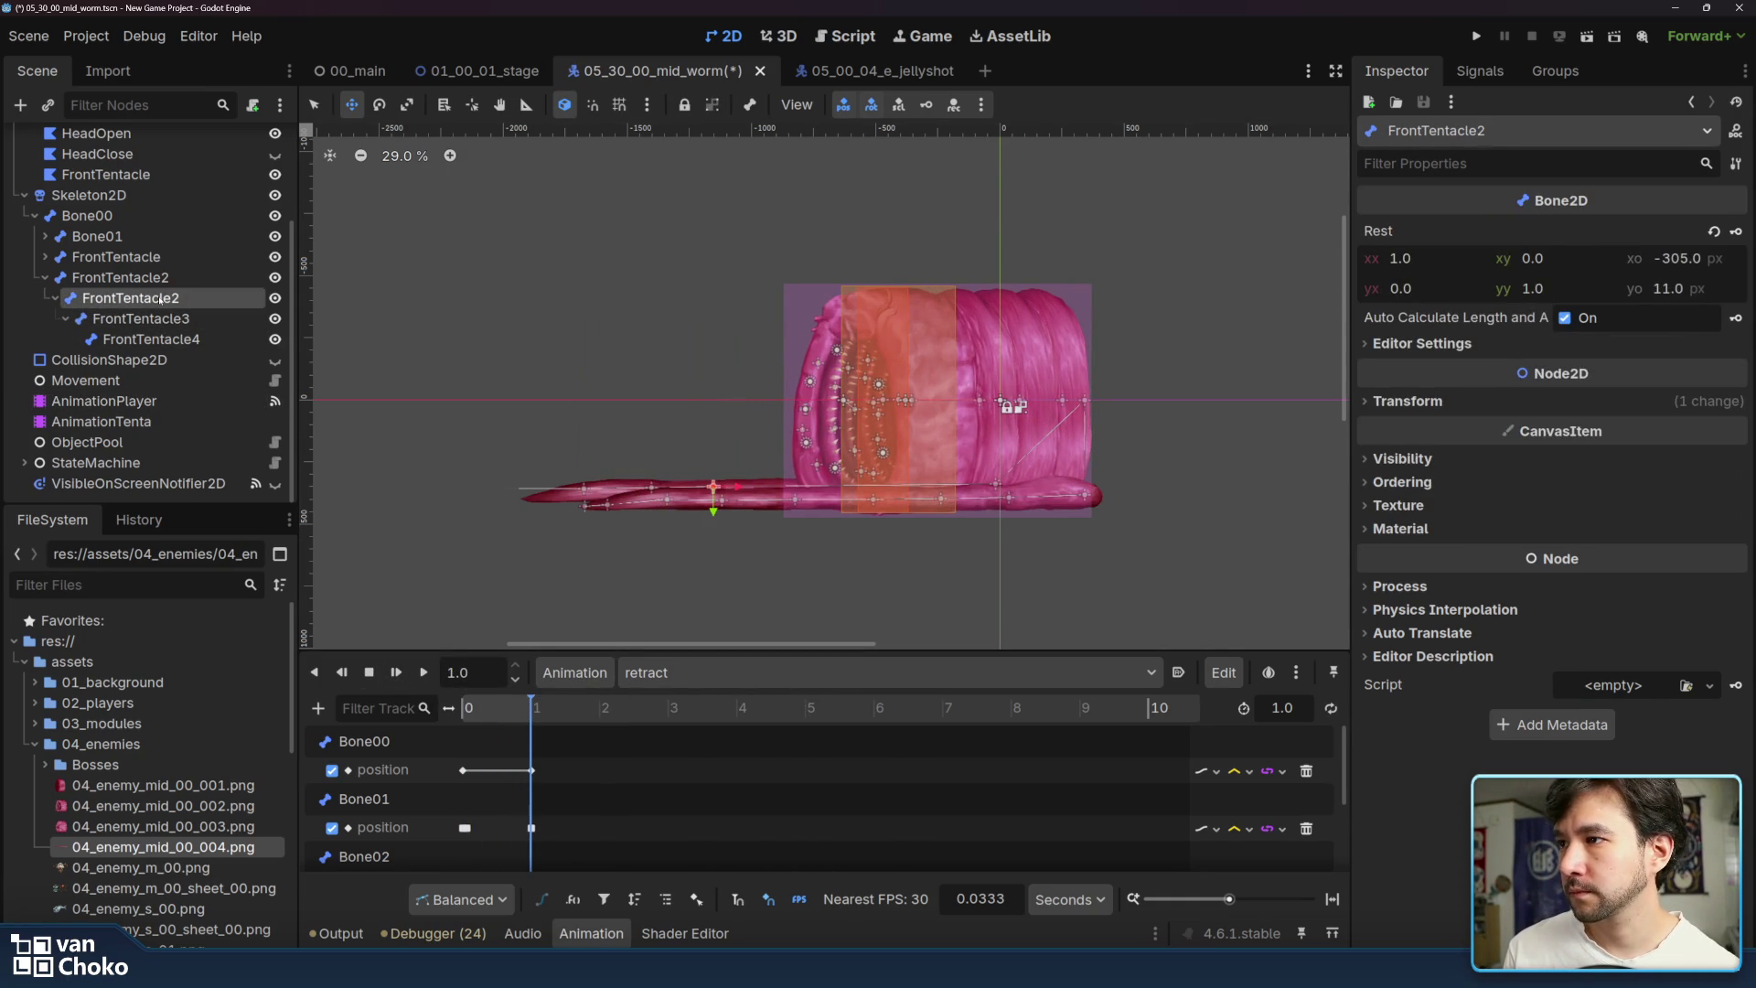
pyautogui.moveTo(737, 485)
pyautogui.mouseDown()
pyautogui.moveTo(850, 489)
pyautogui.moveTo(632, 491)
pyautogui.mouseUp()
pyautogui.click(823, 494)
# - Add a child bone under FrontTentacle4 at the tentacle tip and name it FrontTentacle5
pyautogui.click(151, 339)
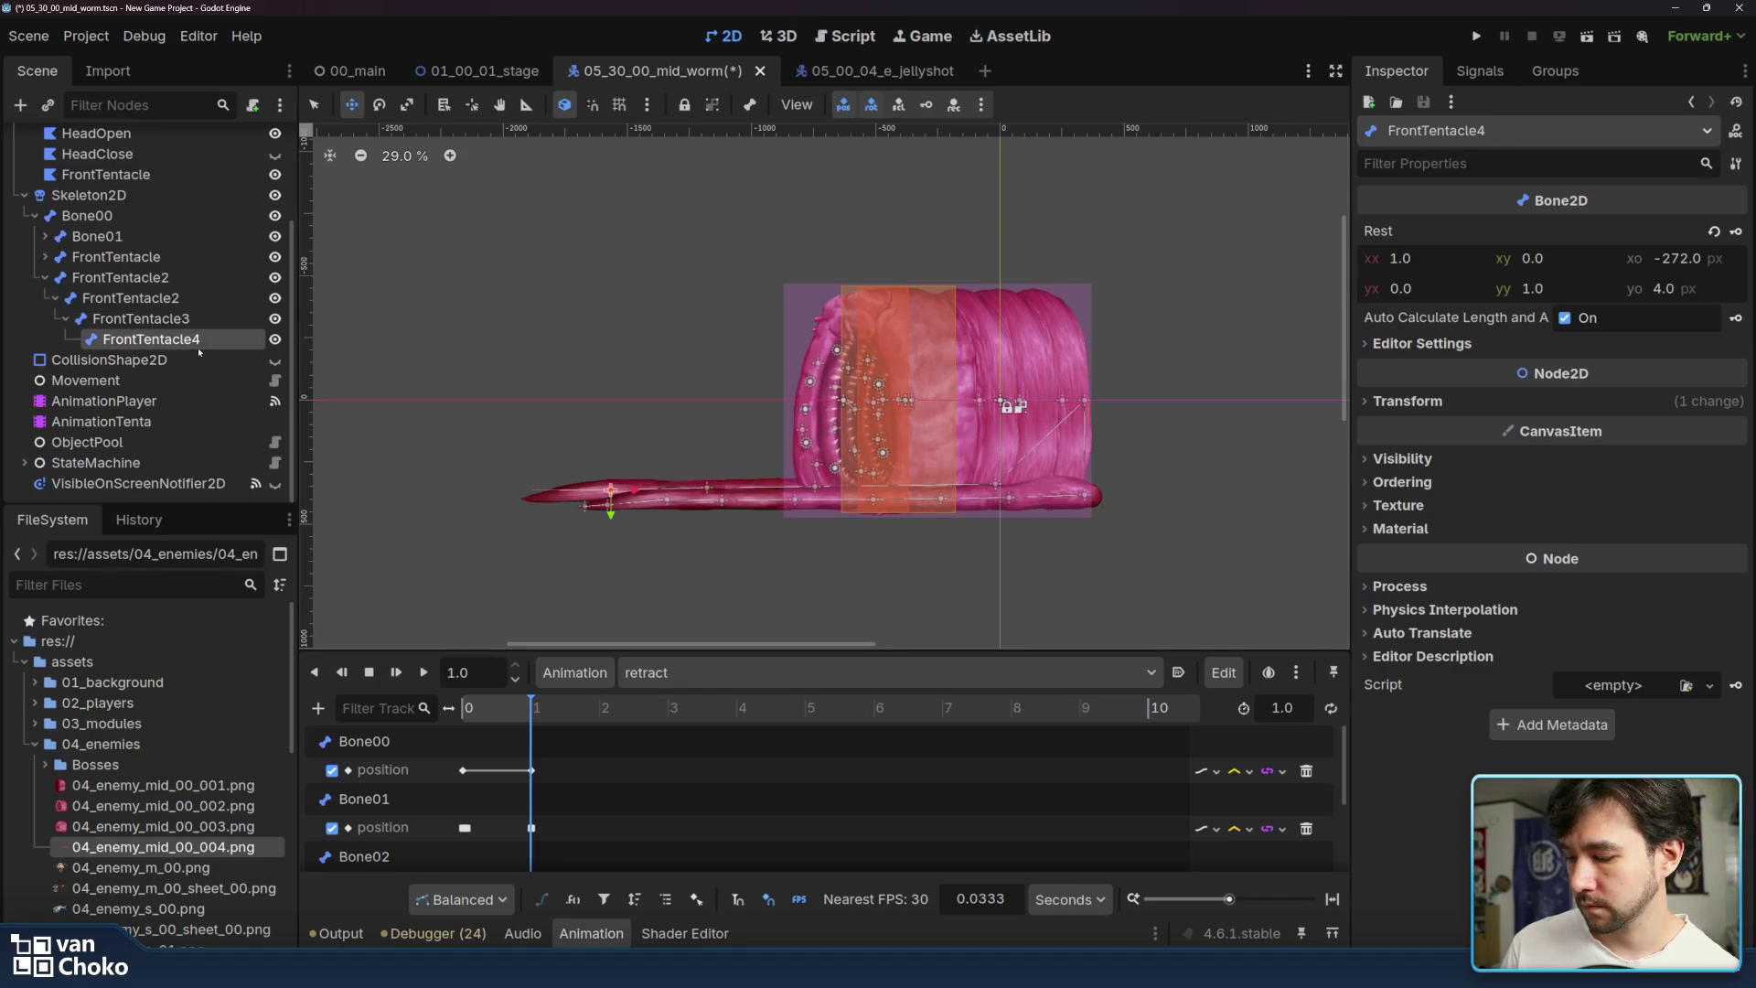
pyautogui.hotkey('ctrl', 'd')
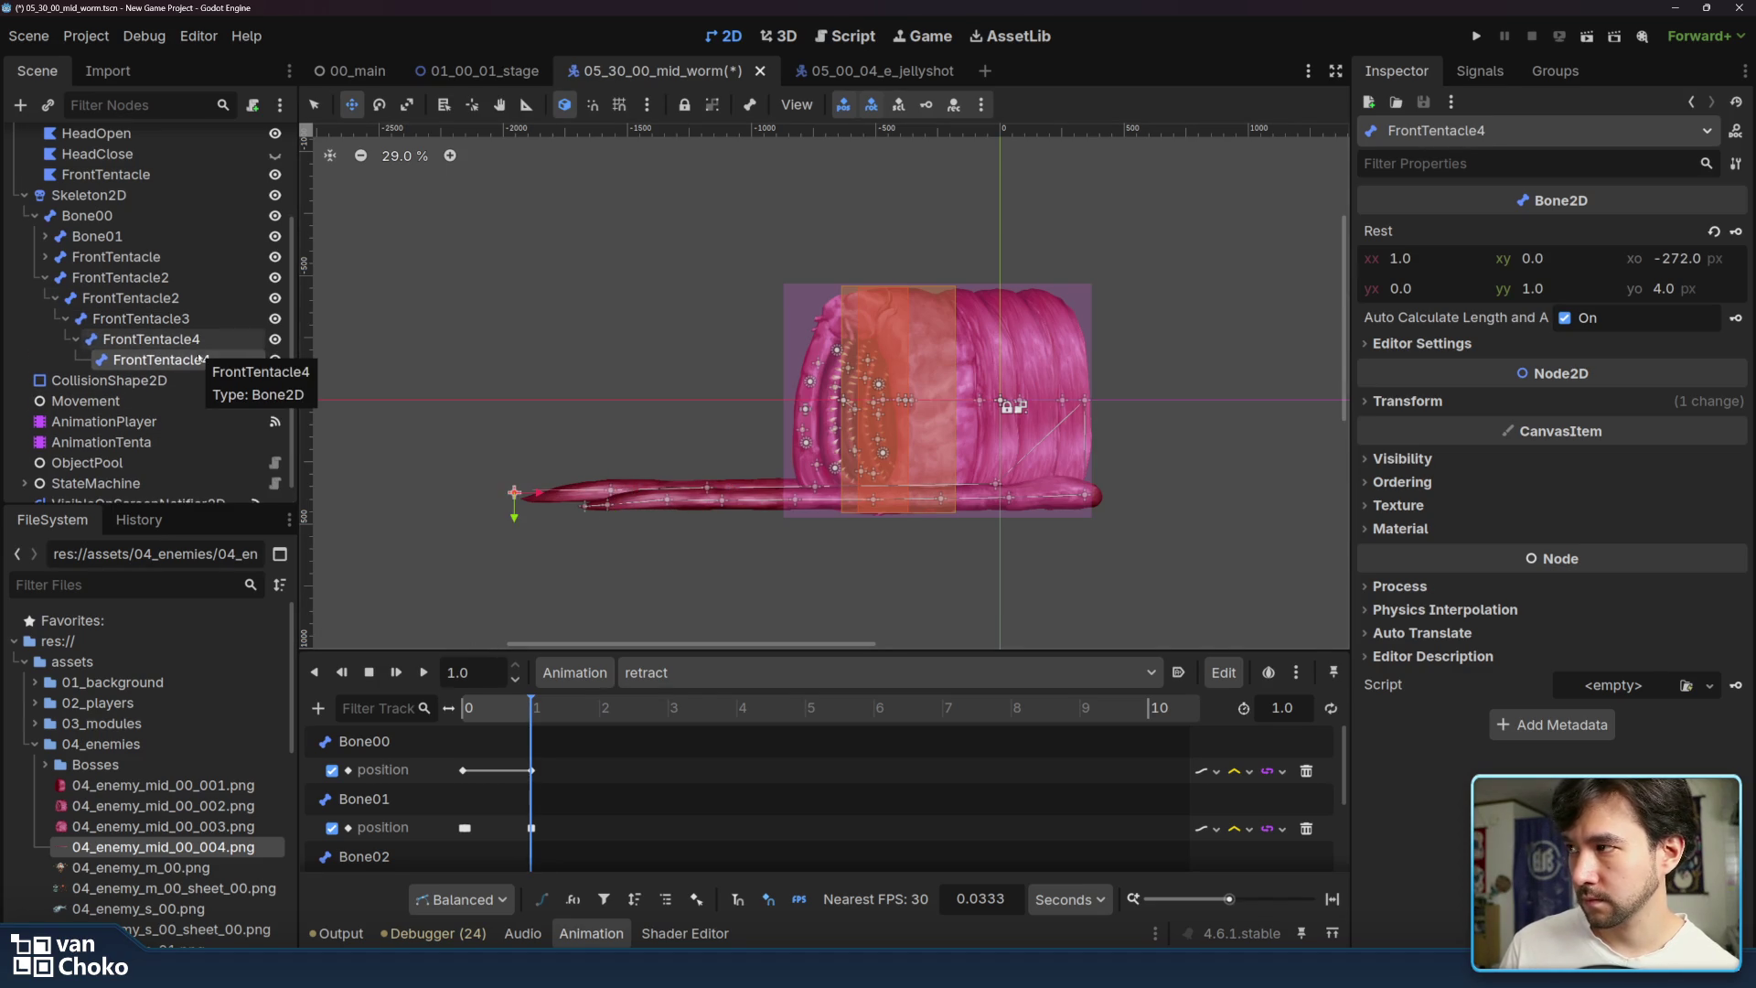
pyautogui.moveTo(533, 492)
pyautogui.mouseDown()
pyautogui.moveTo(626, 495)
pyautogui.moveTo(551, 497)
pyautogui.mouseUp()
pyautogui.click(151, 338)
pyautogui.click(517, 497)
pyautogui.doubleClick(214, 362)
pyautogui.click(236, 360)
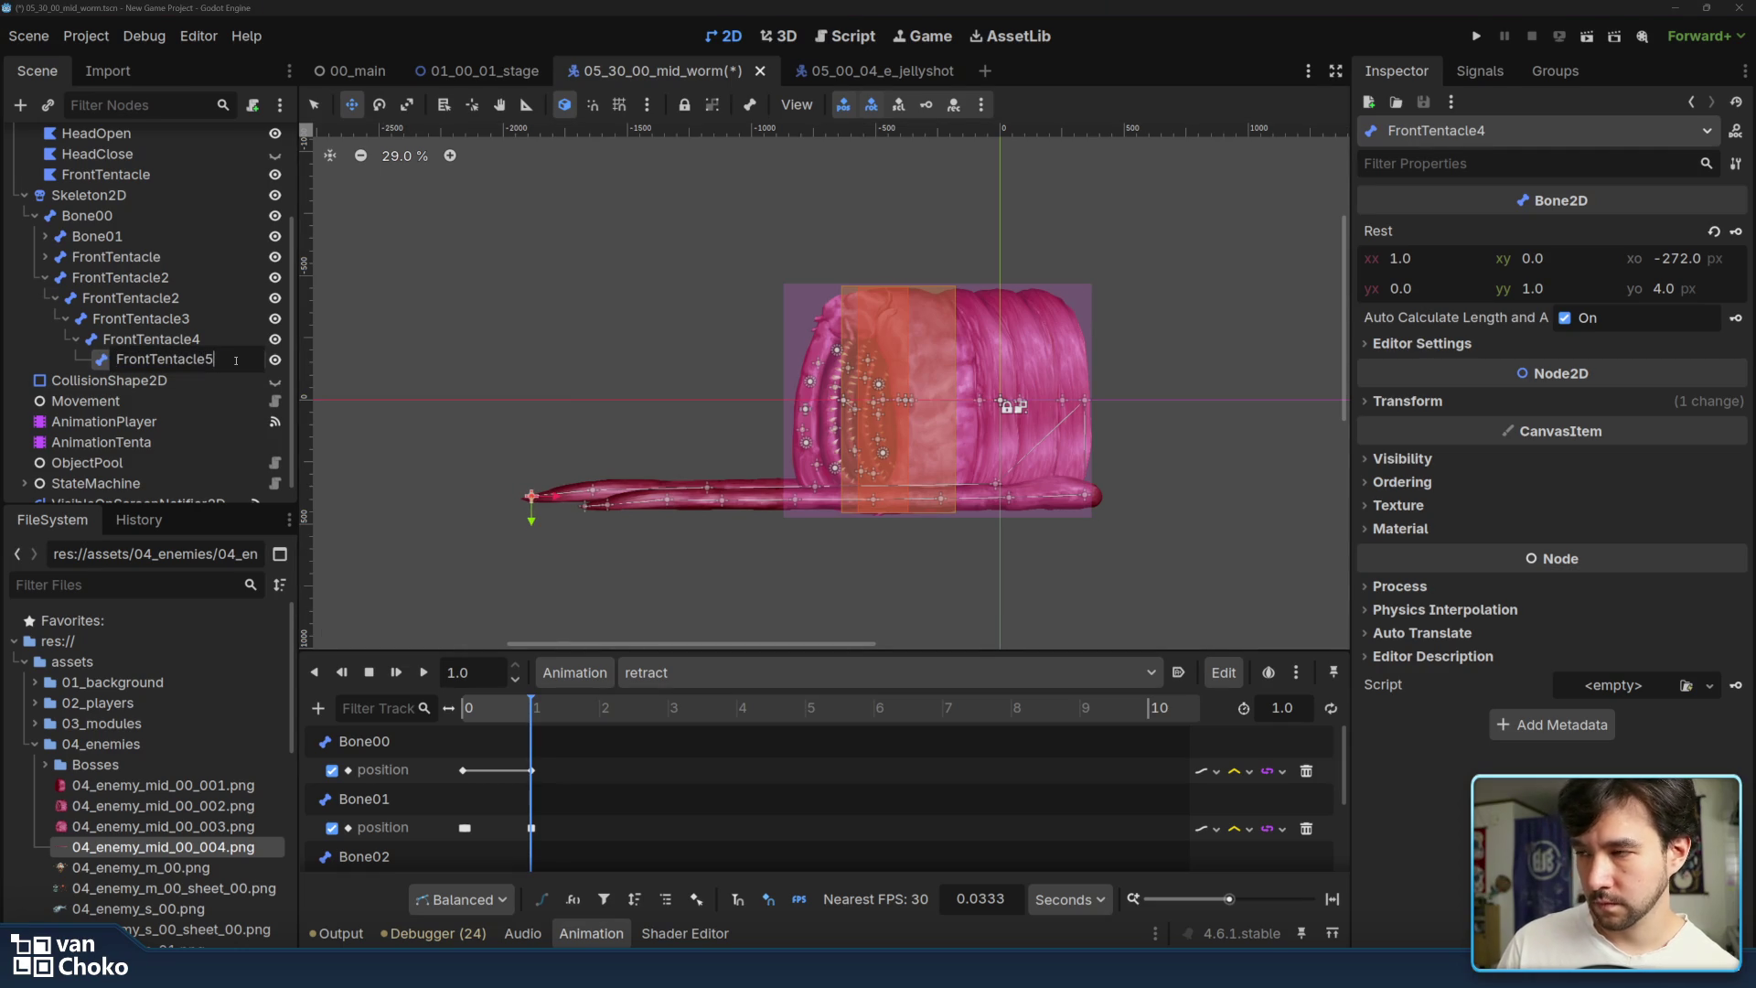
pyautogui.press('Return')
pyautogui.press('Up')
pyautogui.press('Up')
pyautogui.press('Up')
# - Rename both FrontTentacle2 bones to BackTentacle2 and FrontTentacle3 to BackTentacle3
pyautogui.doubleClick(95, 277)
pyautogui.moveTo(107, 277); pyautogui.dragTo(45, 280)
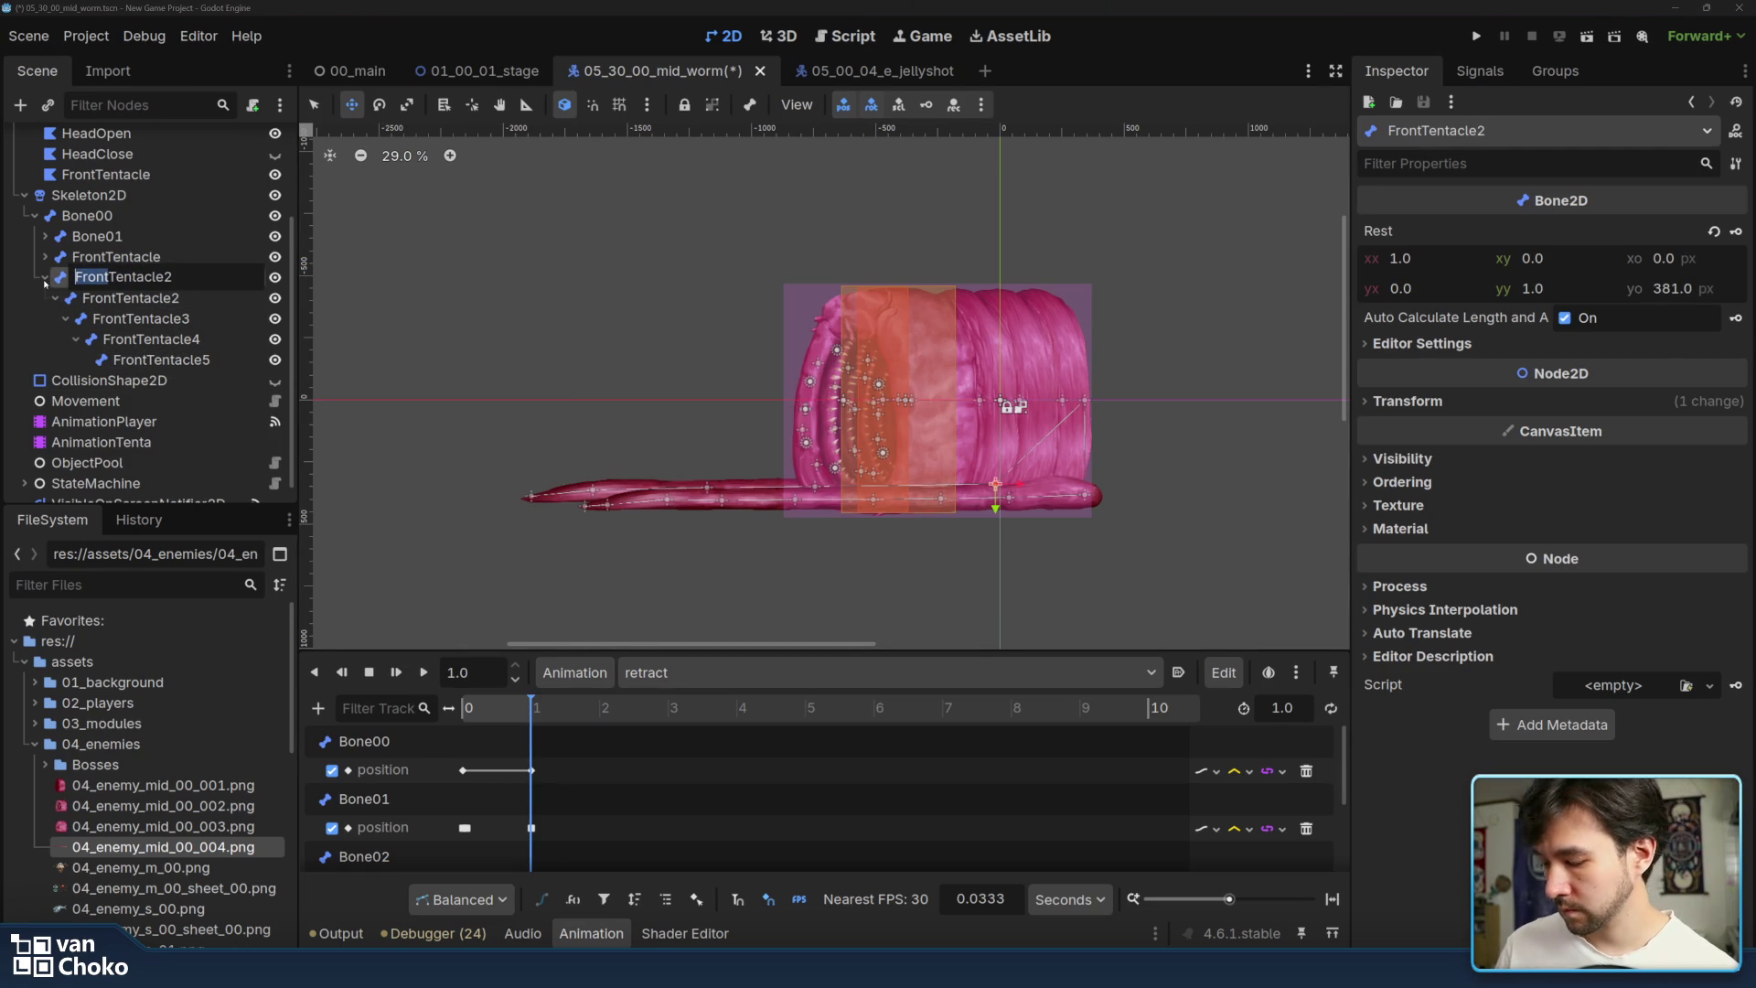
pyautogui.write('Back')
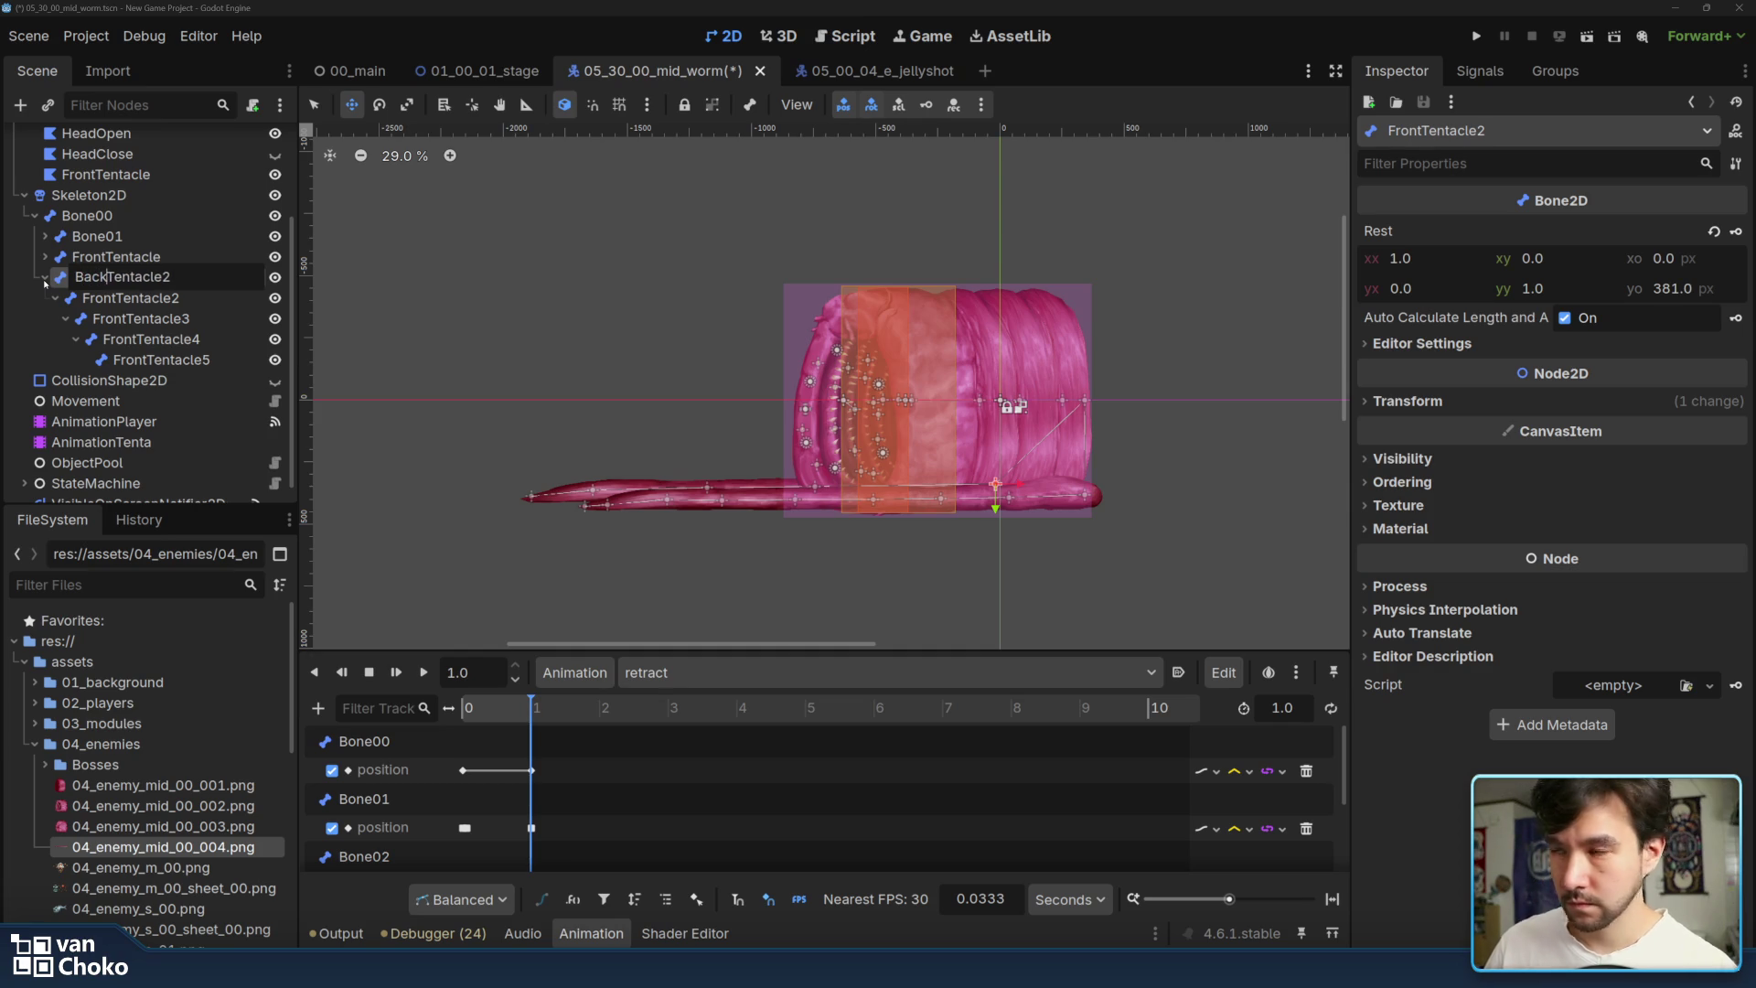
pyautogui.click(115, 298)
pyautogui.click(115, 299)
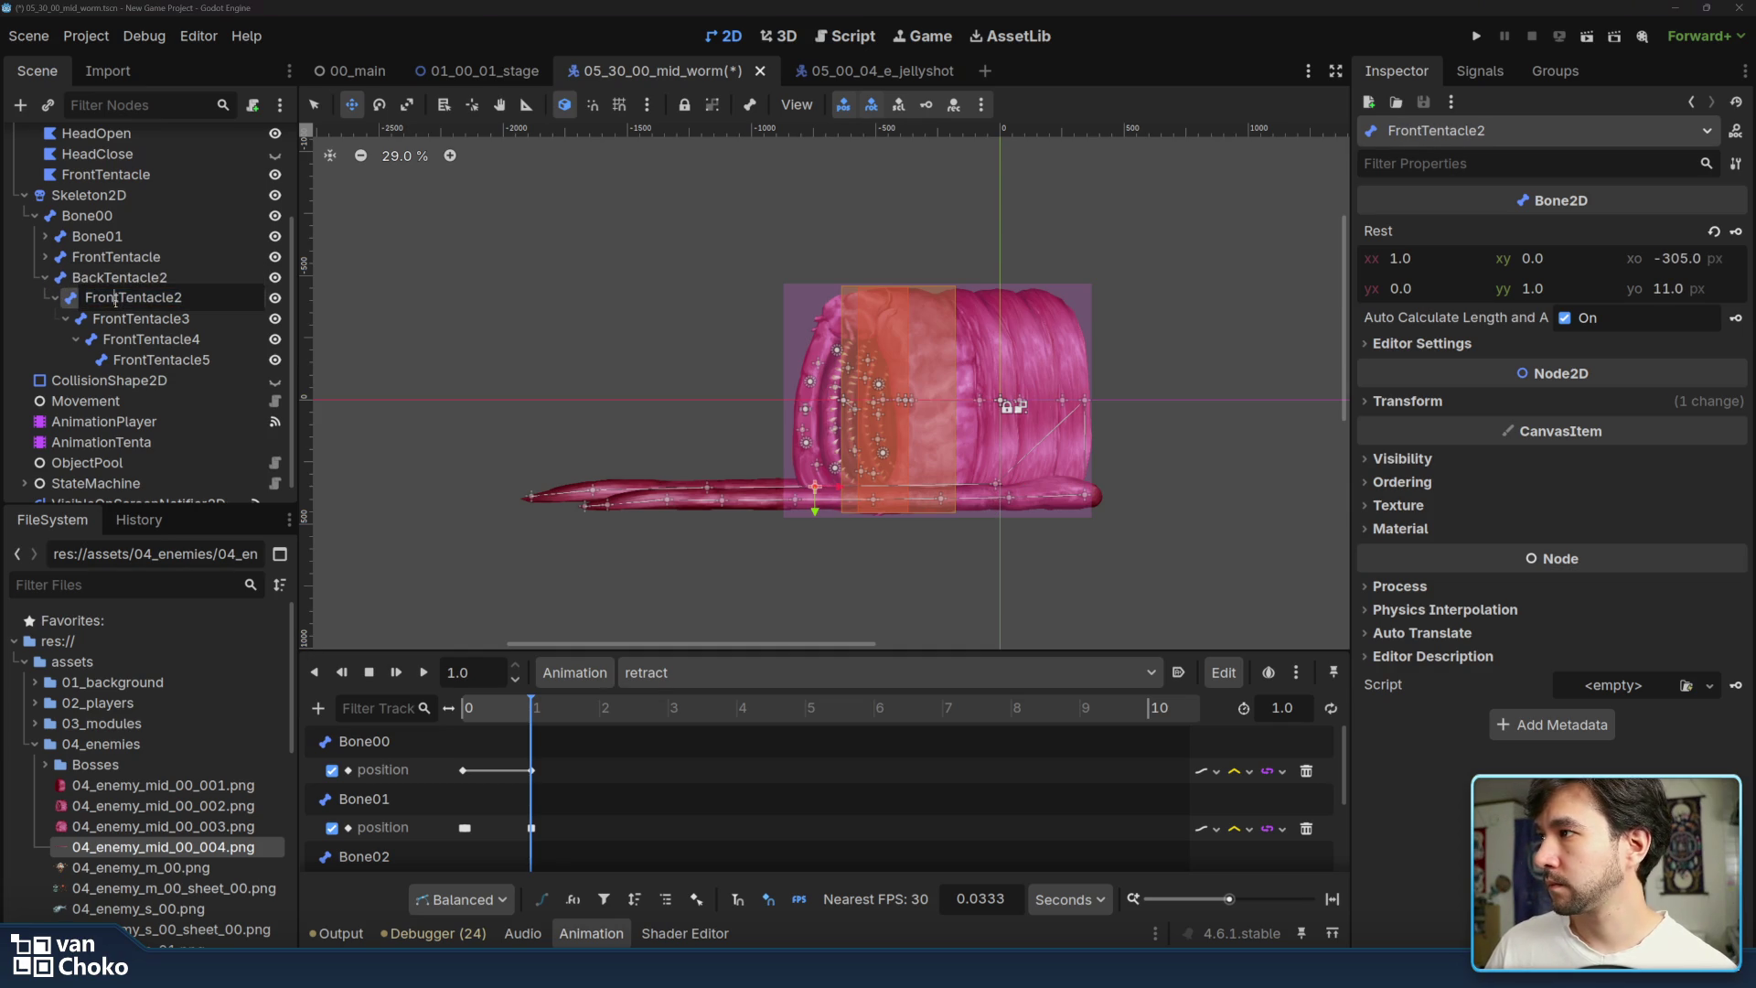
pyautogui.write('Back')
pyautogui.press('Return')
pyautogui.doubleClick(146, 320)
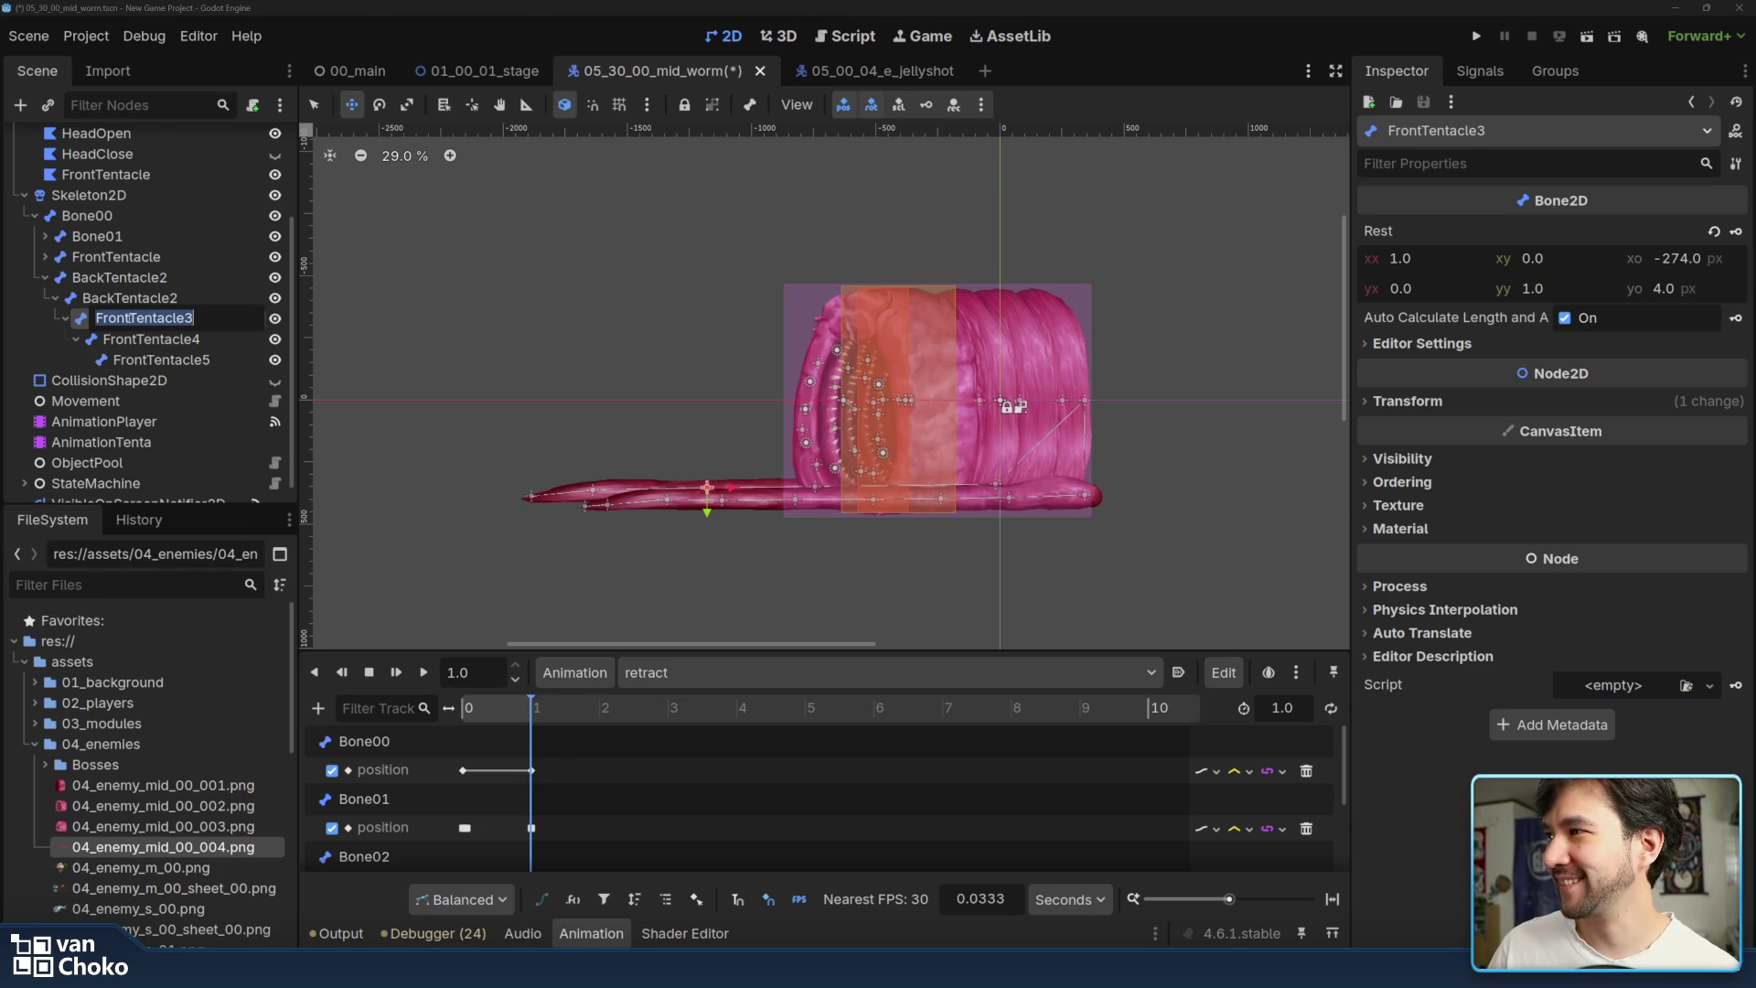
pyautogui.press('Home')
pyautogui.press('Delete')
pyautogui.press('Delete')
pyautogui.press('Delete')
pyautogui.write('Back')
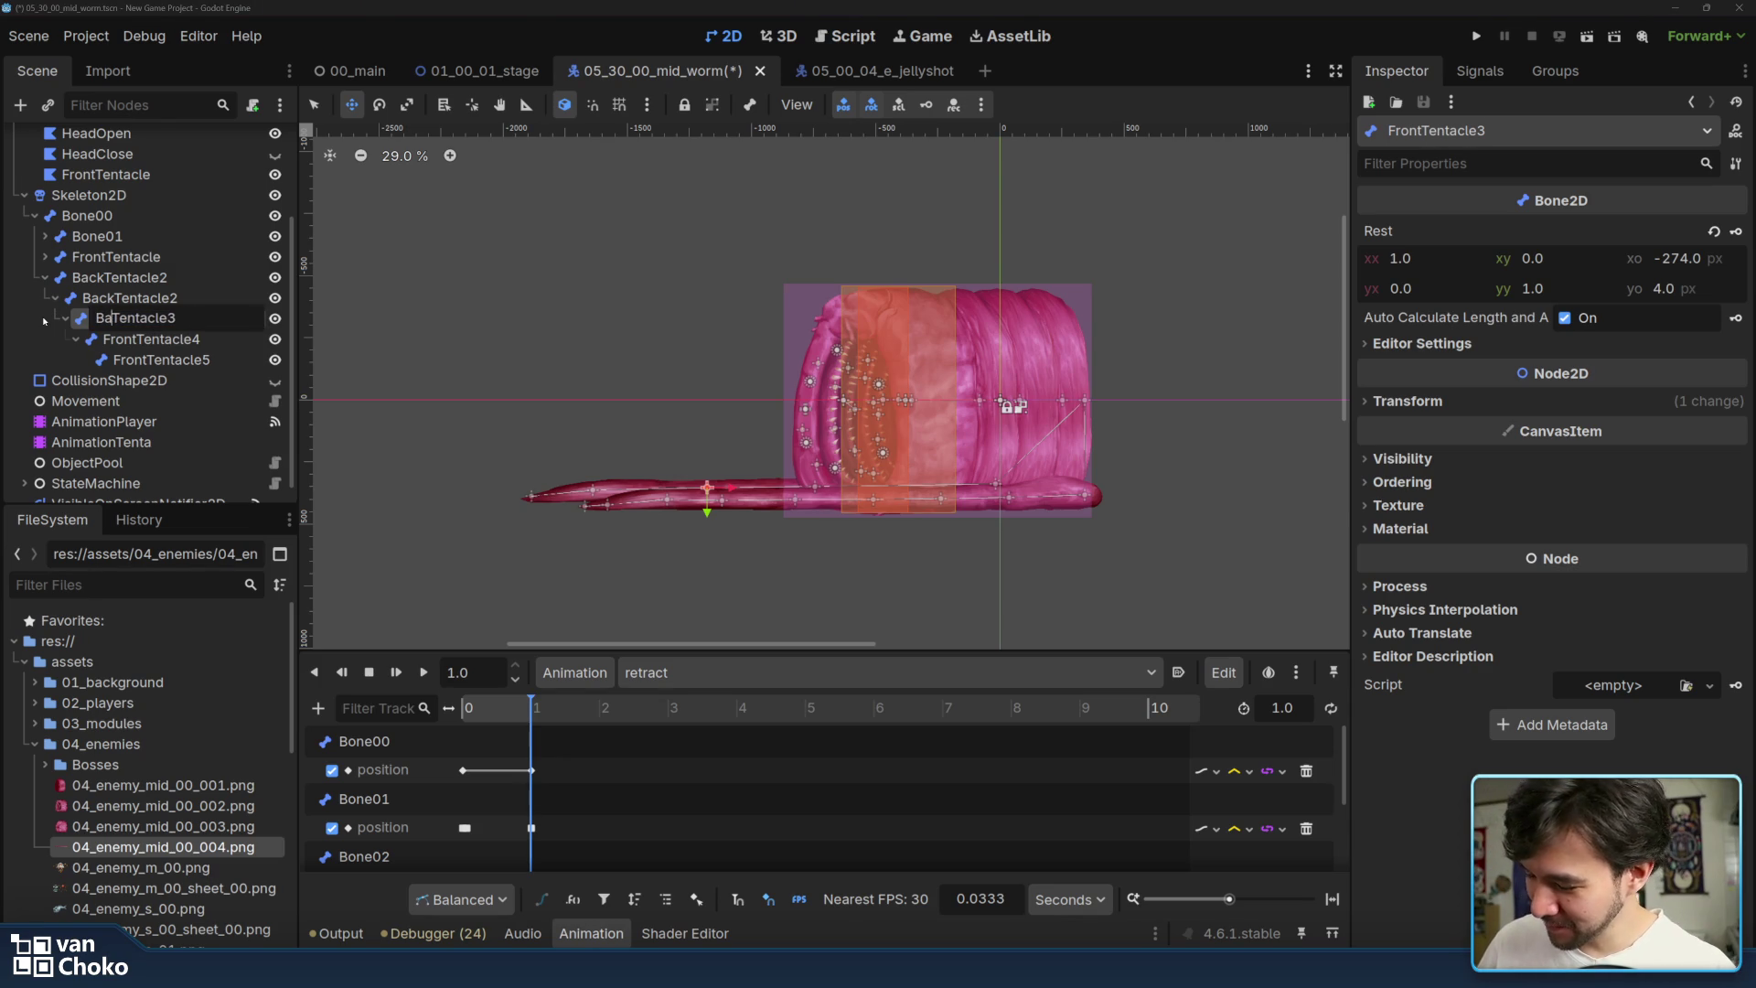
pyautogui.click(125, 339)
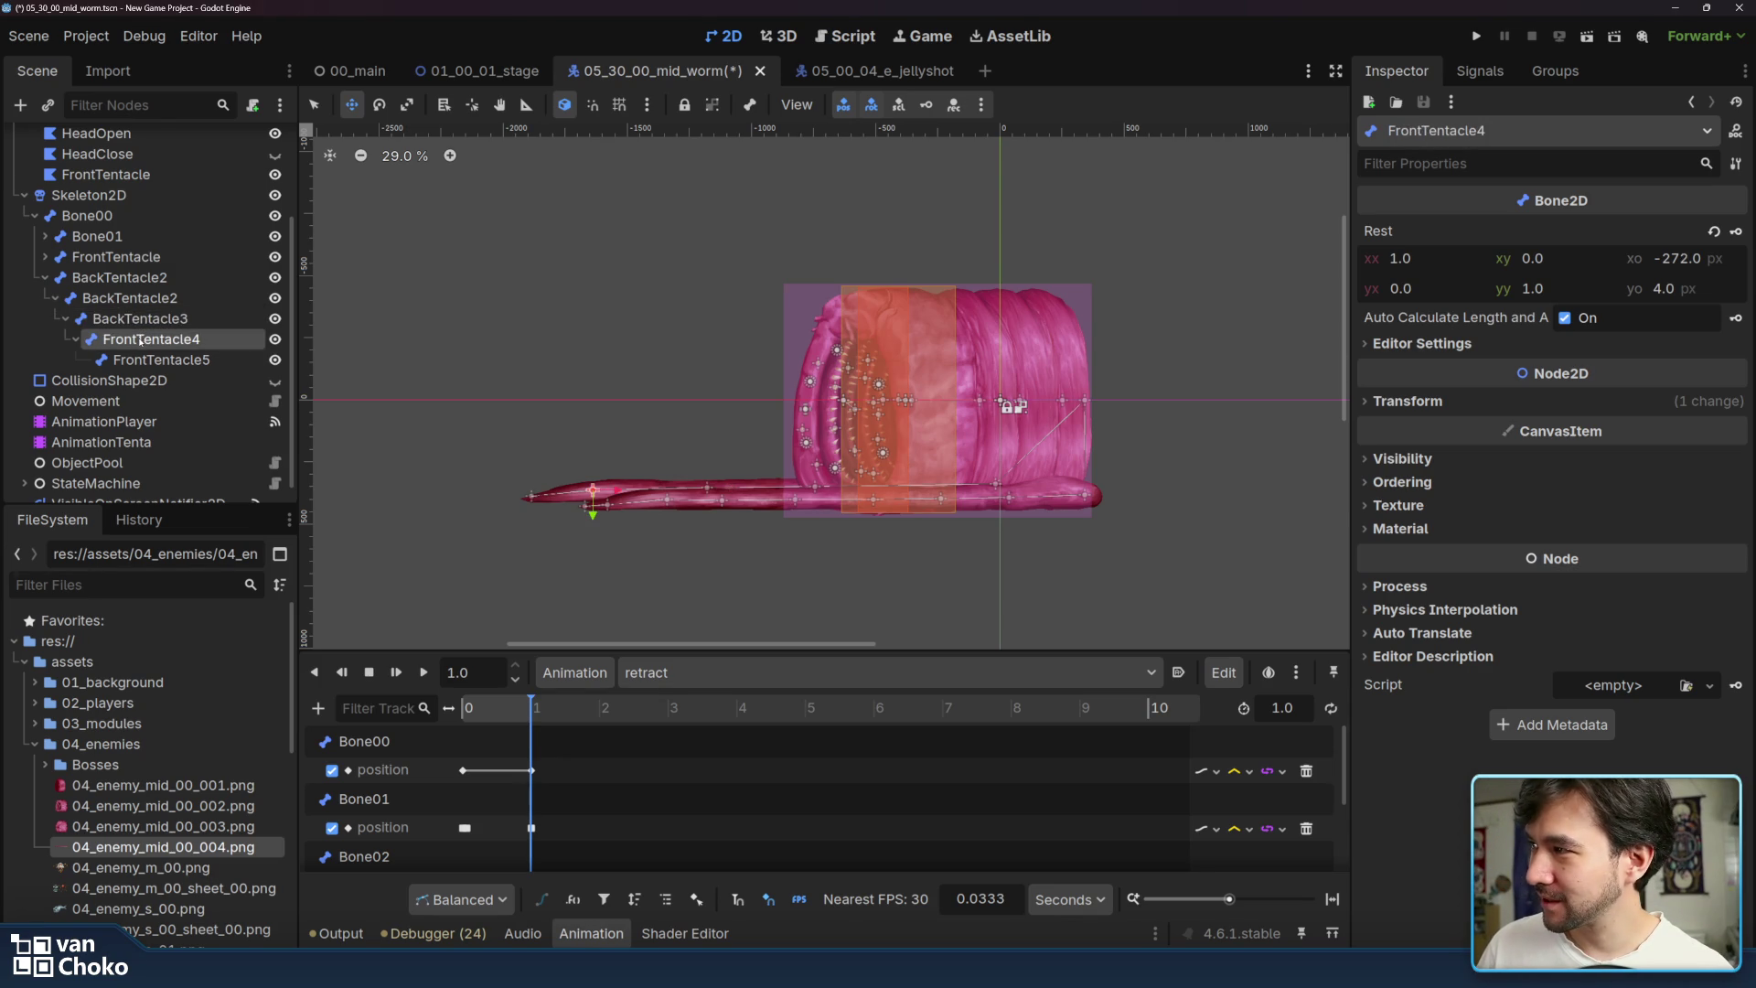
# - Rename FrontTentacle4 and FrontTentacle5 to BackTentacle4 and BackTentacle5
pyautogui.doubleClick(125, 338)
pyautogui.press('Delete')
pyautogui.press('Delete')
pyautogui.press('Delete')
pyautogui.write('Back')
pyautogui.press('Return')
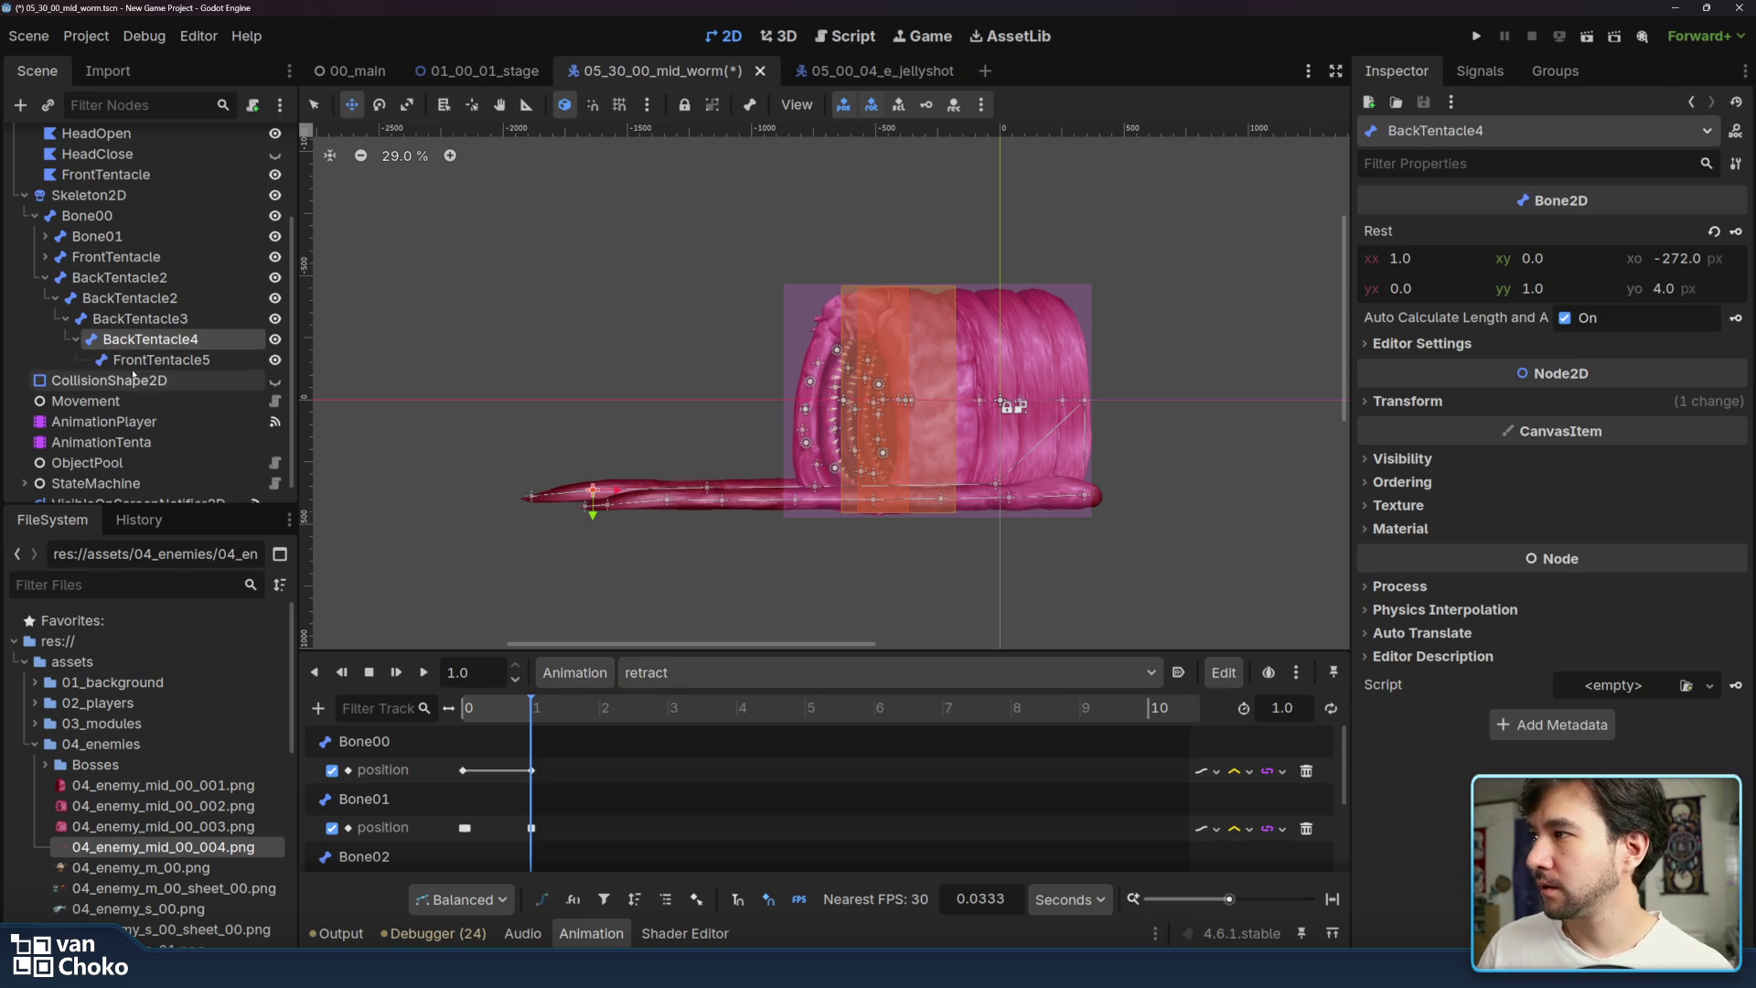
pyautogui.doubleClick(161, 360)
pyautogui.moveTo(150, 360); pyautogui.dragTo(80, 357)
pyautogui.write('Back')
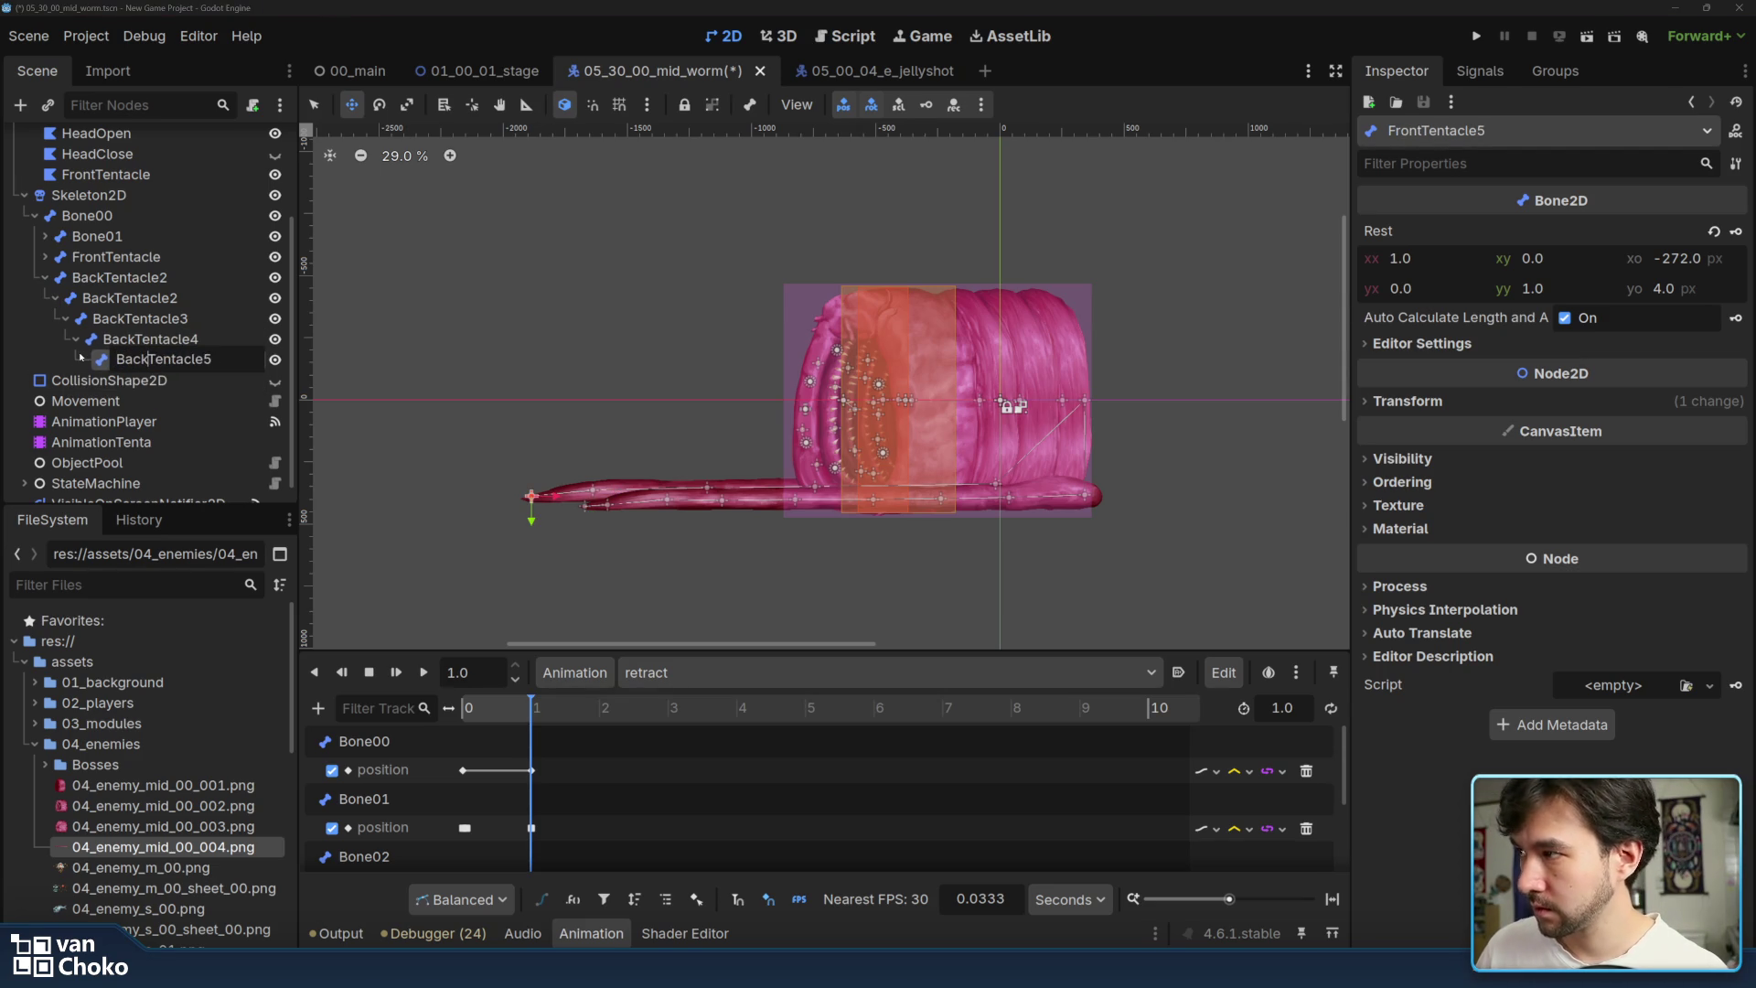
pyautogui.press('Return')
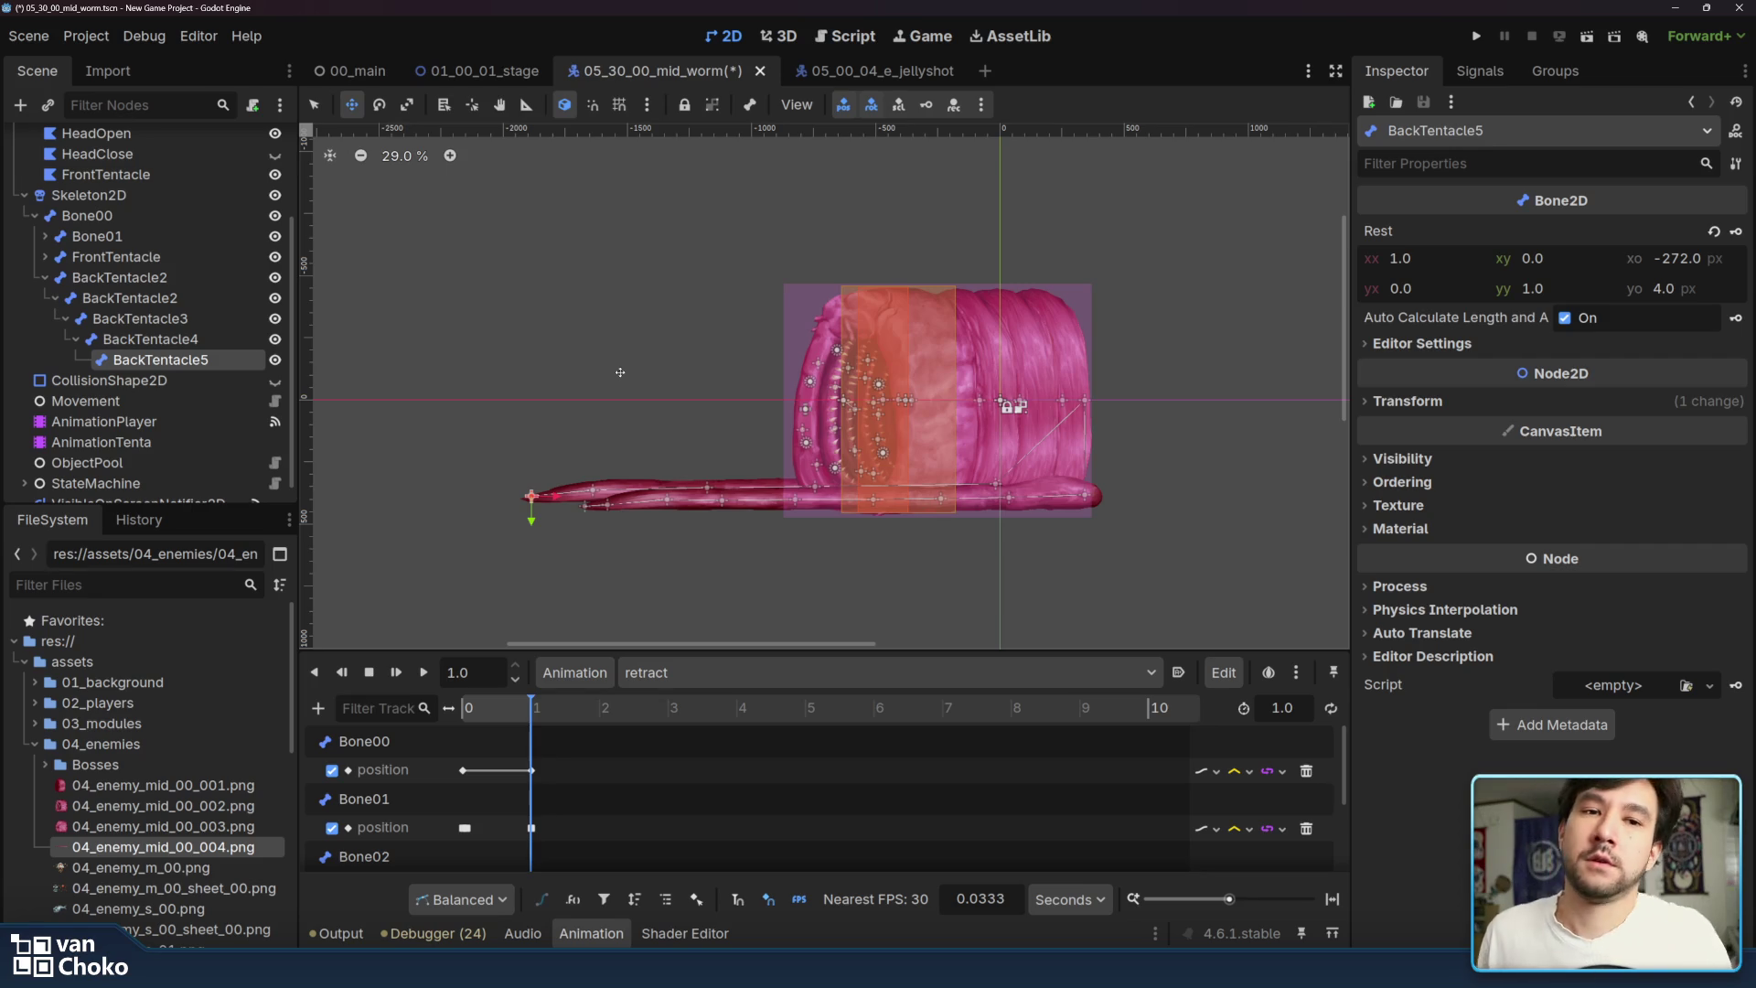
# - Adjust the BackTentacle5 tip and stretch the back tentacle further left
pyautogui.moveTo(532, 496); pyautogui.dragTo(533, 499)
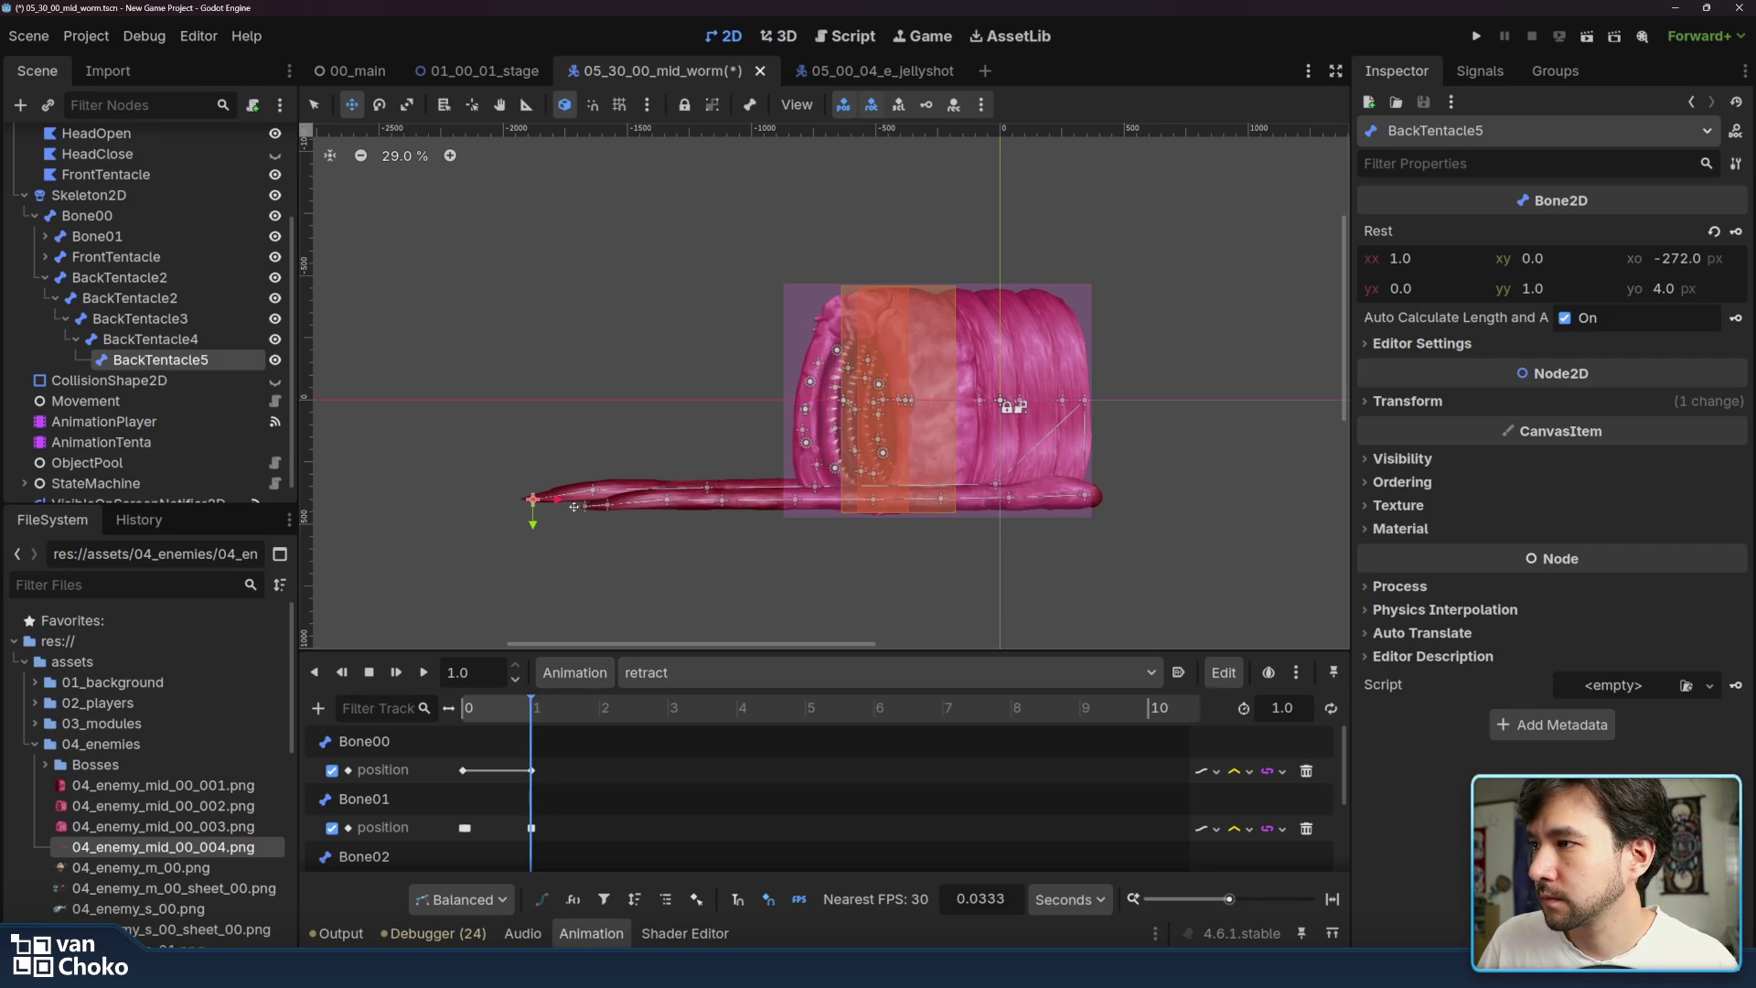
pyautogui.click(256, 347)
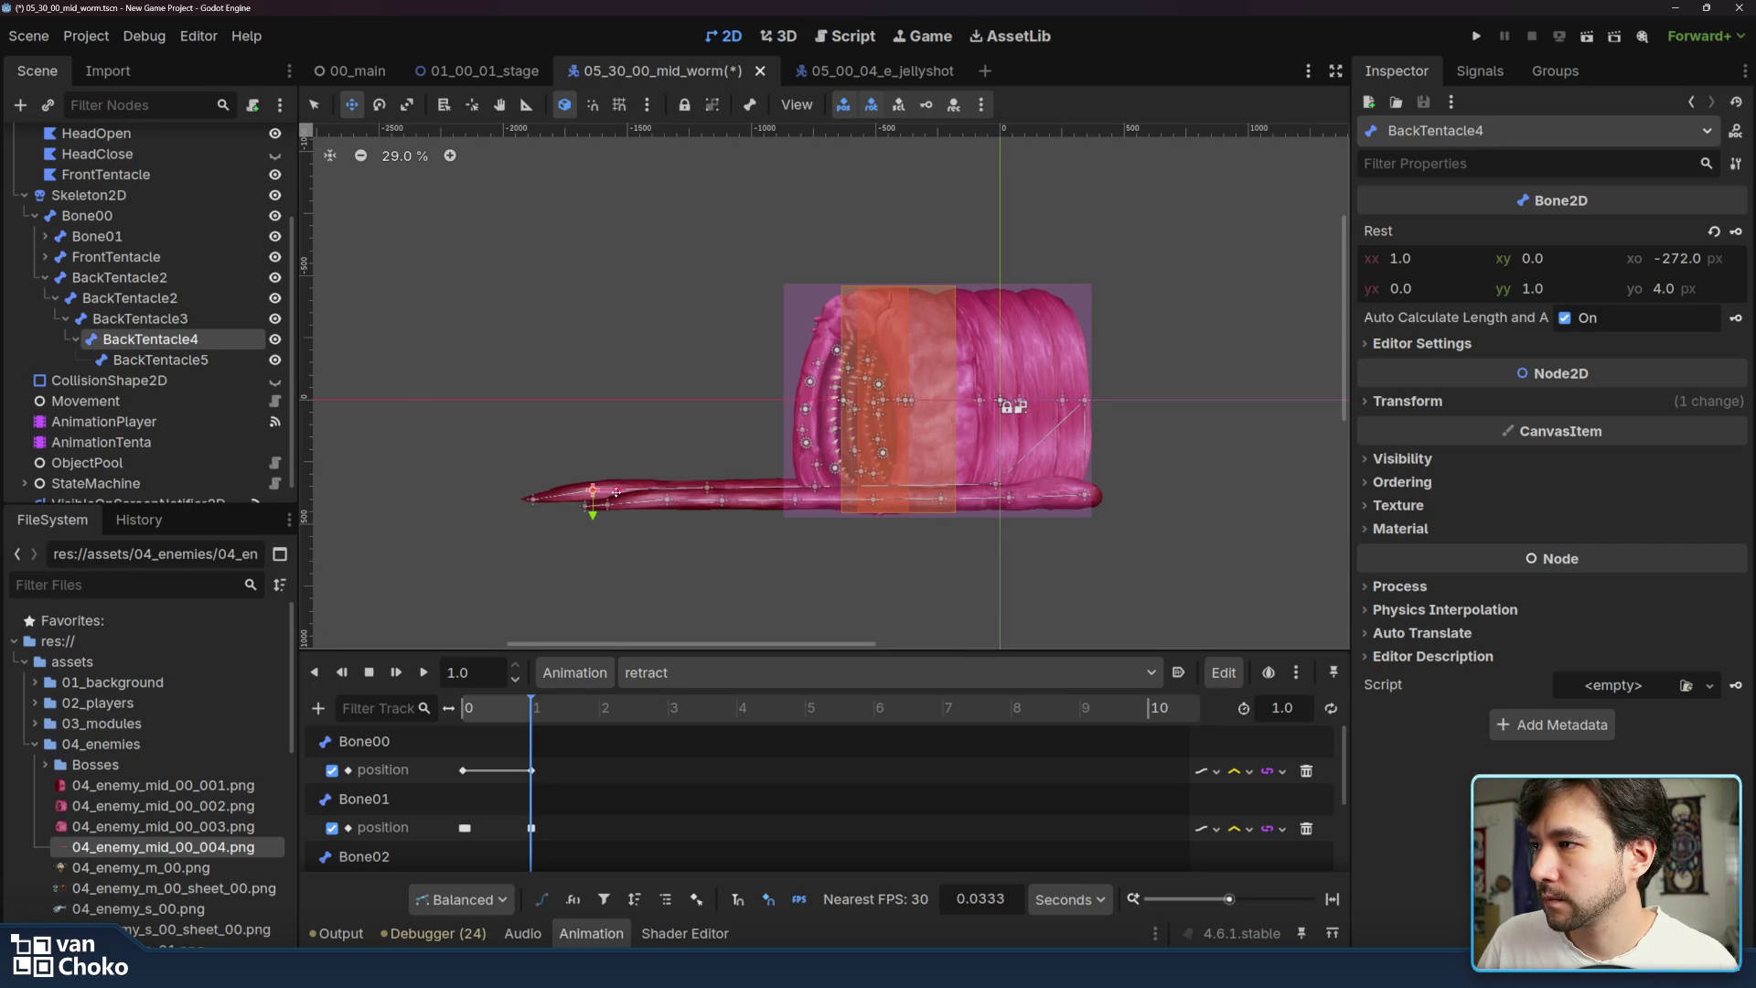
pyautogui.click(542, 496)
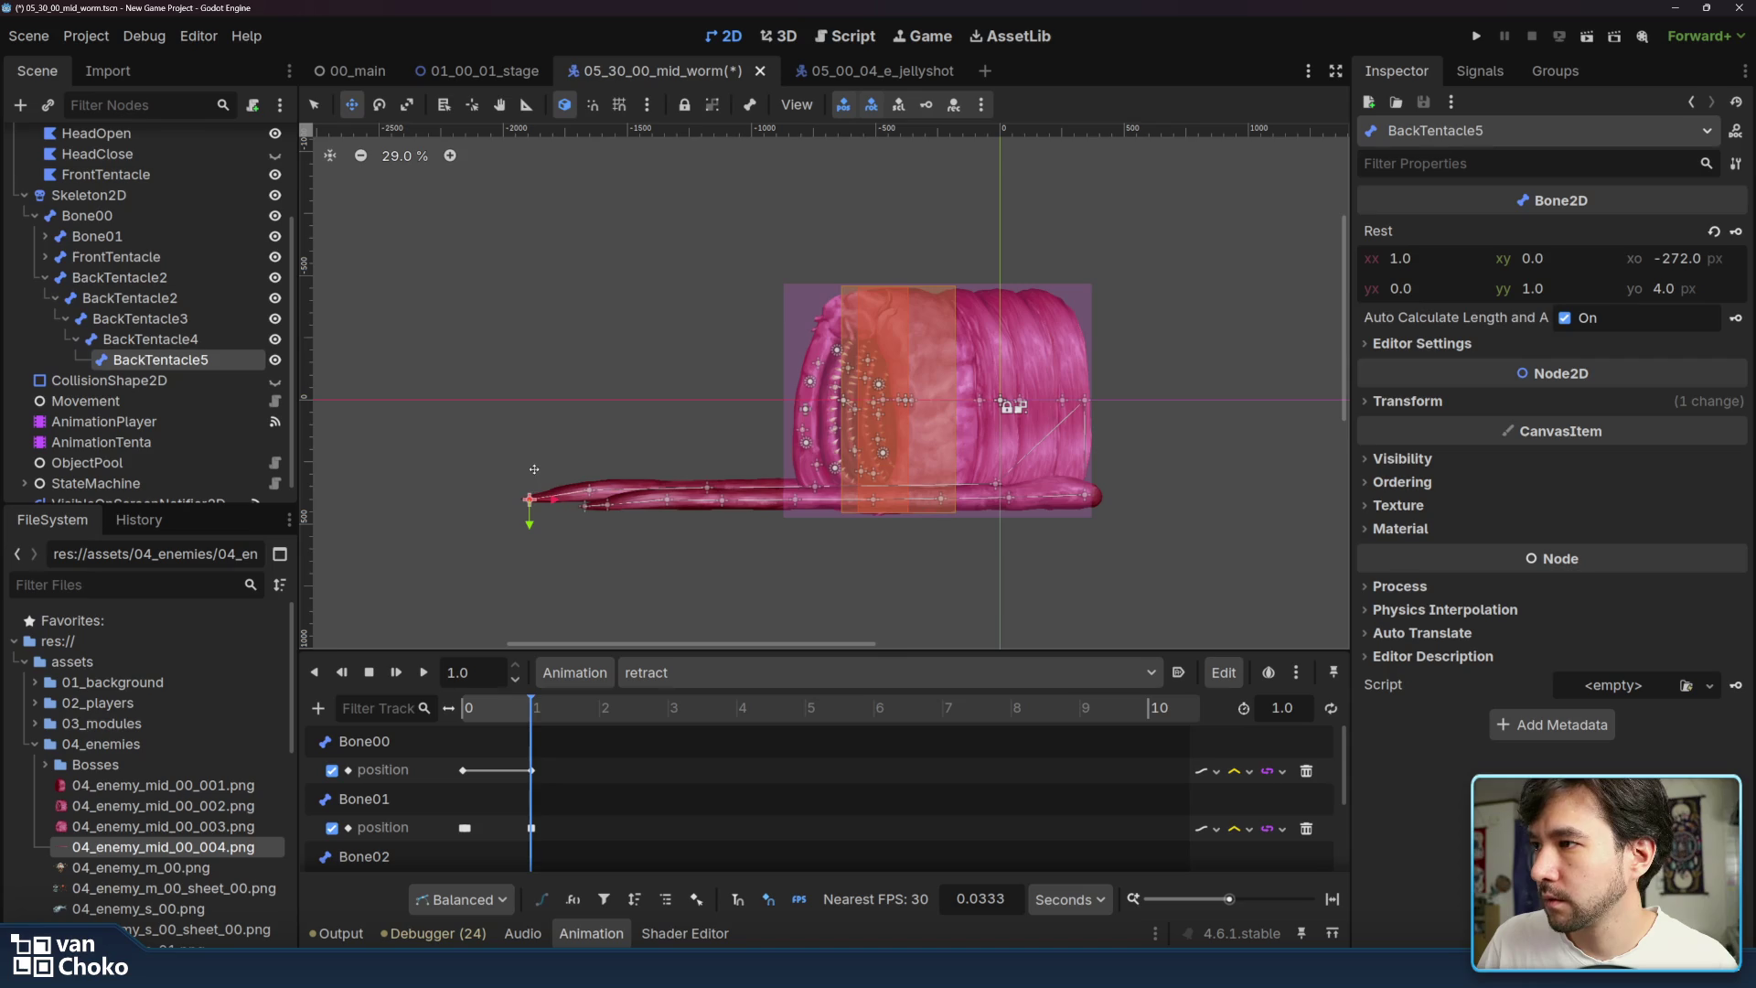
pyautogui.moveTo(530, 528); pyautogui.dragTo(531, 525)
pyautogui.click(197, 322)
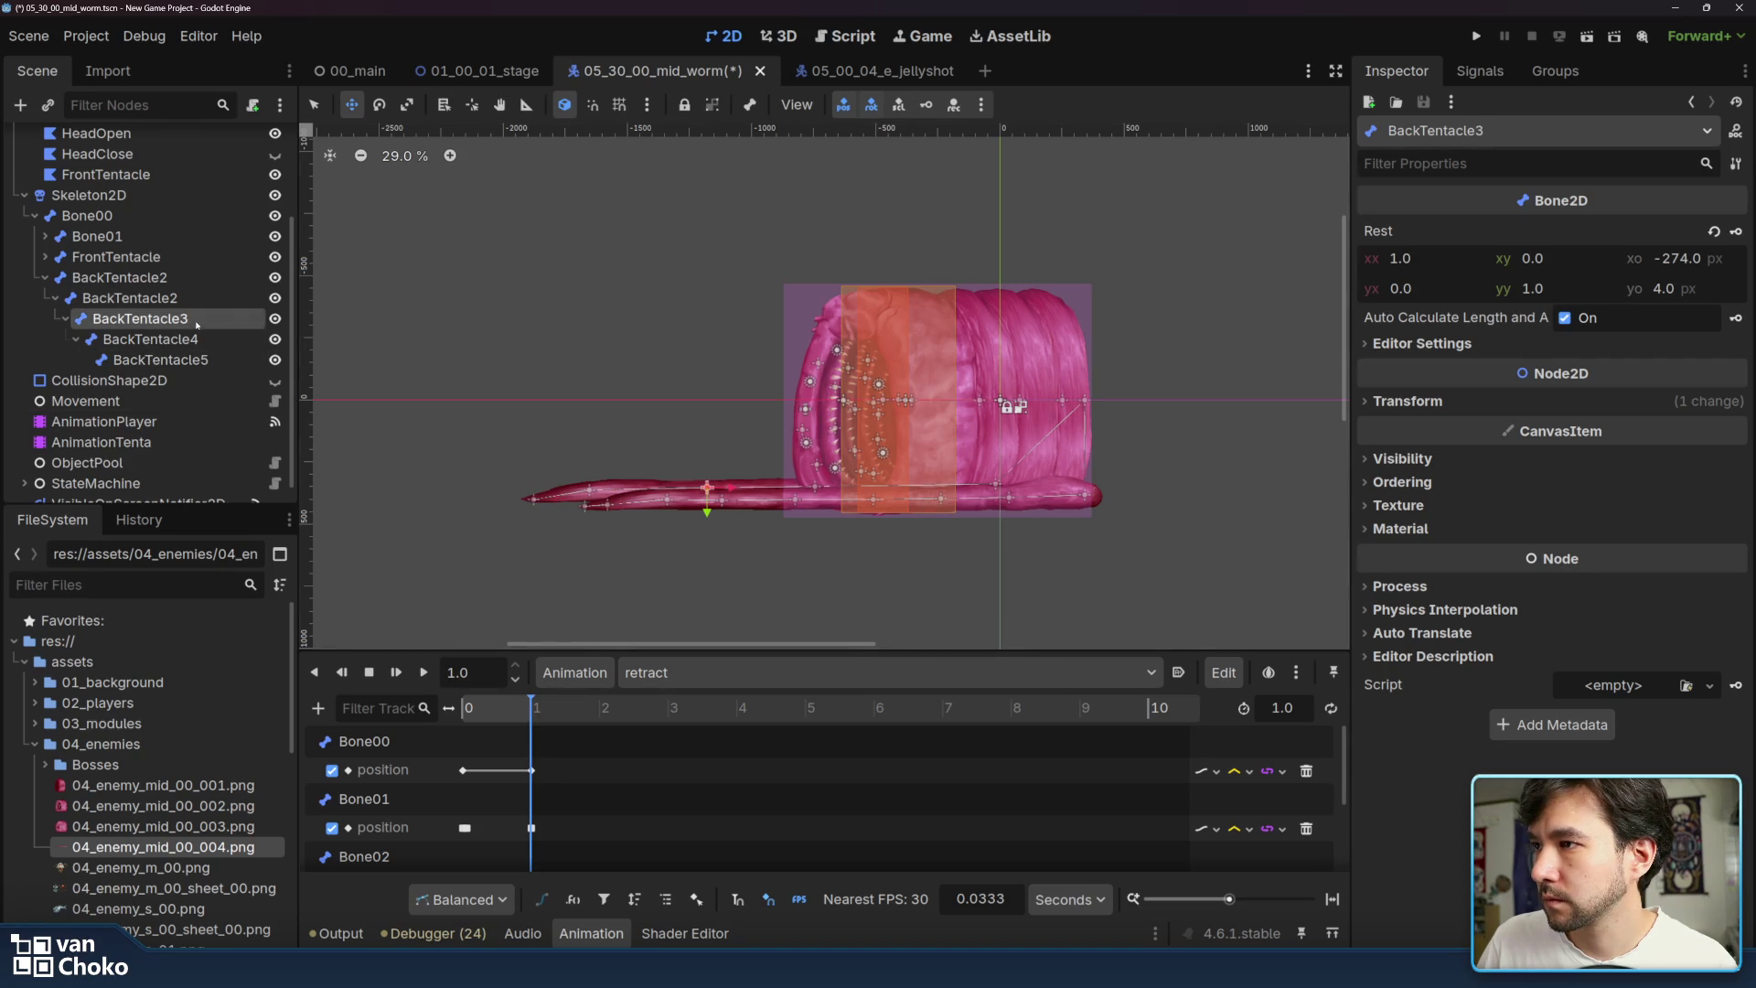
pyautogui.moveTo(733, 488); pyautogui.dragTo(563, 497)
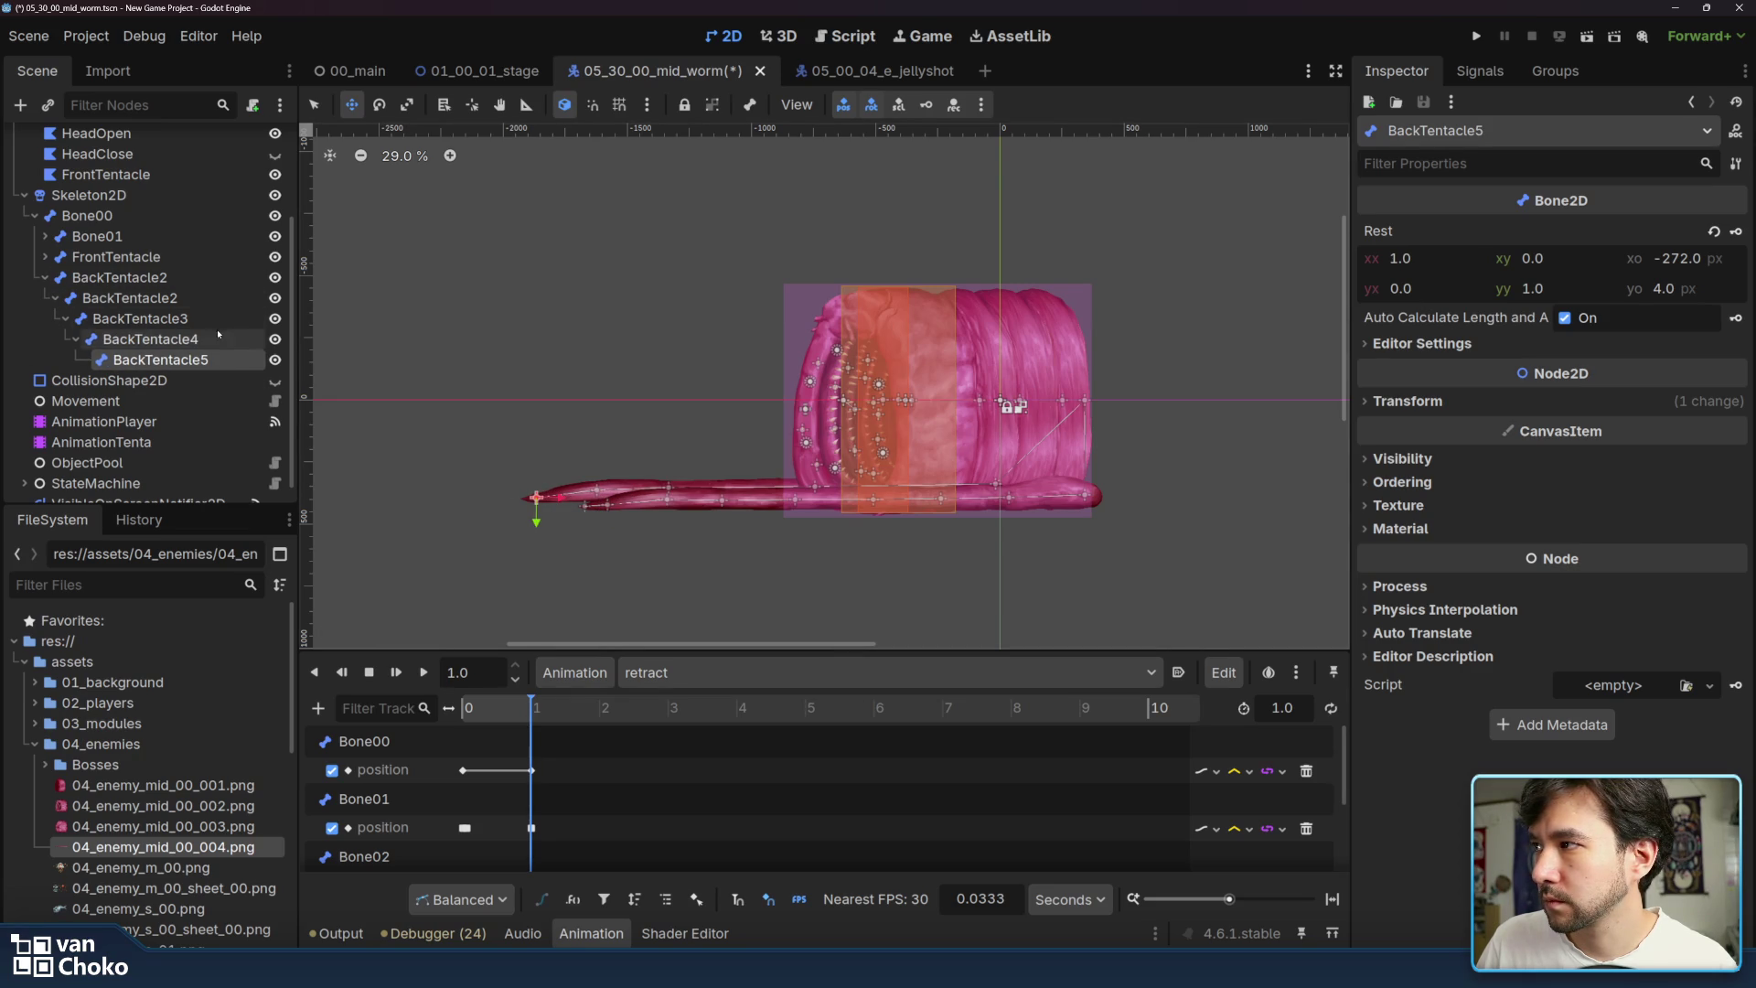
# - Move the nested BackTentacle2 bone left and pull BackTentacle3 right to -274, 4 px
pyautogui.click(219, 319)
pyautogui.click(212, 301)
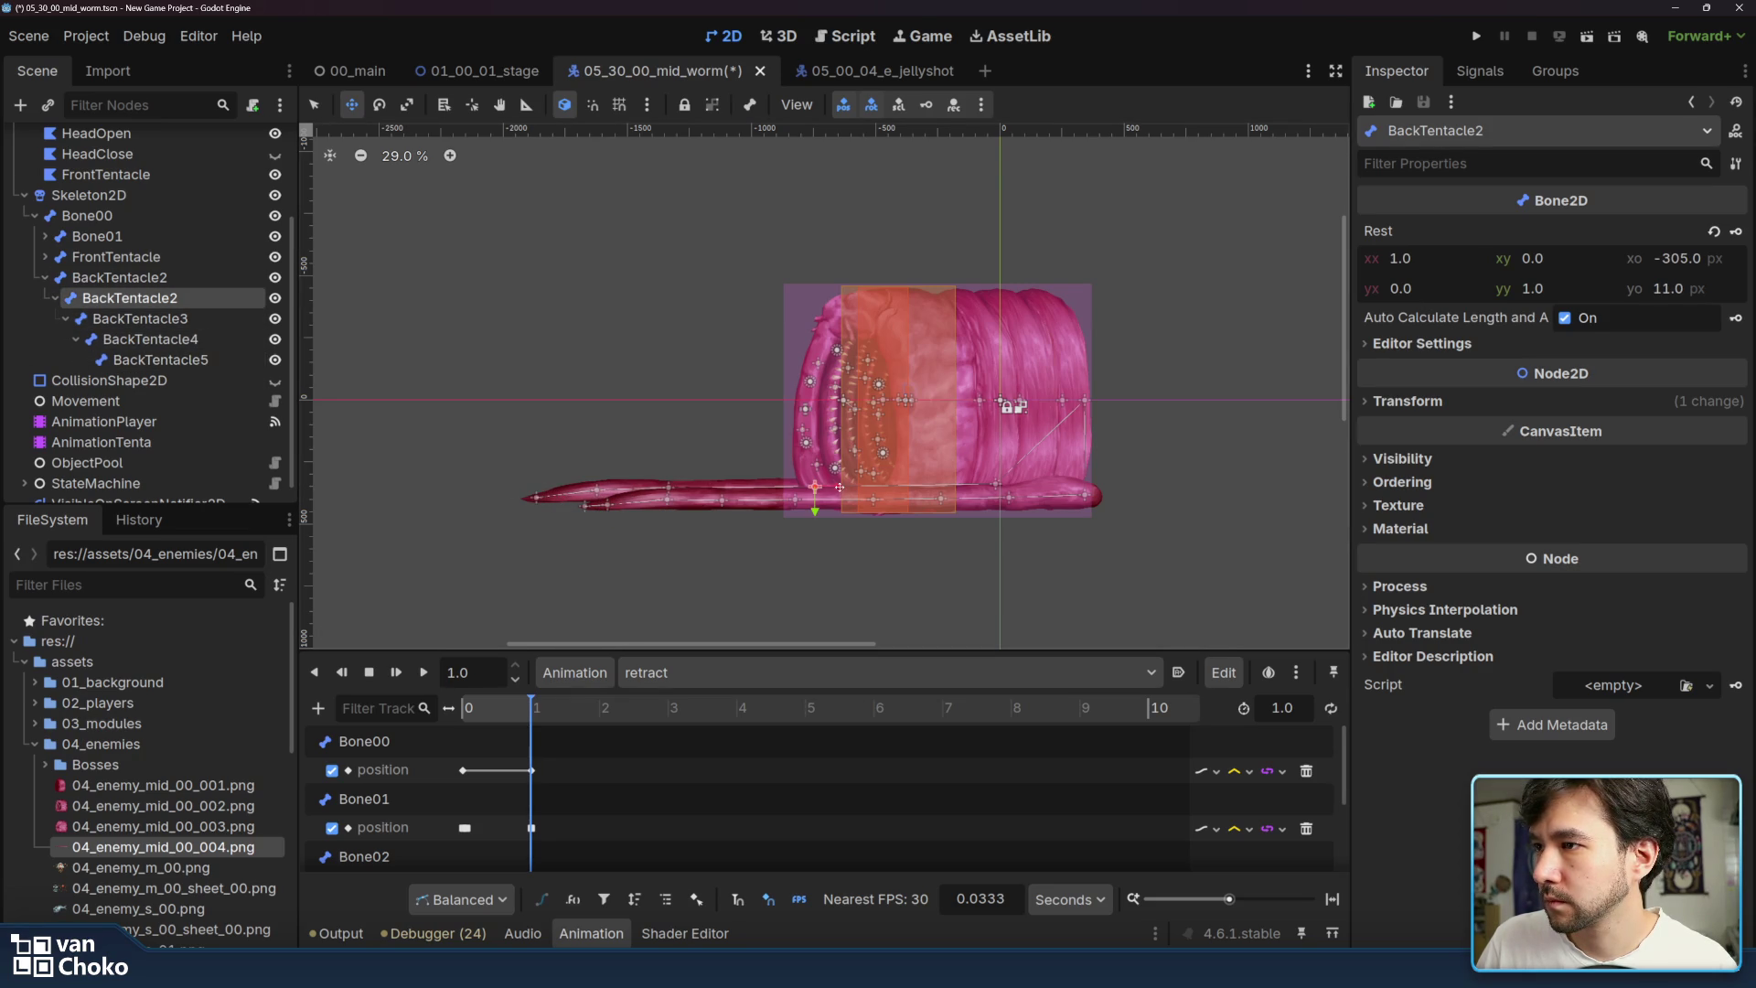
pyautogui.moveTo(837, 487); pyautogui.dragTo(762, 487)
pyautogui.click(631, 492)
pyautogui.moveTo(634, 494); pyautogui.dragTo(690, 487)
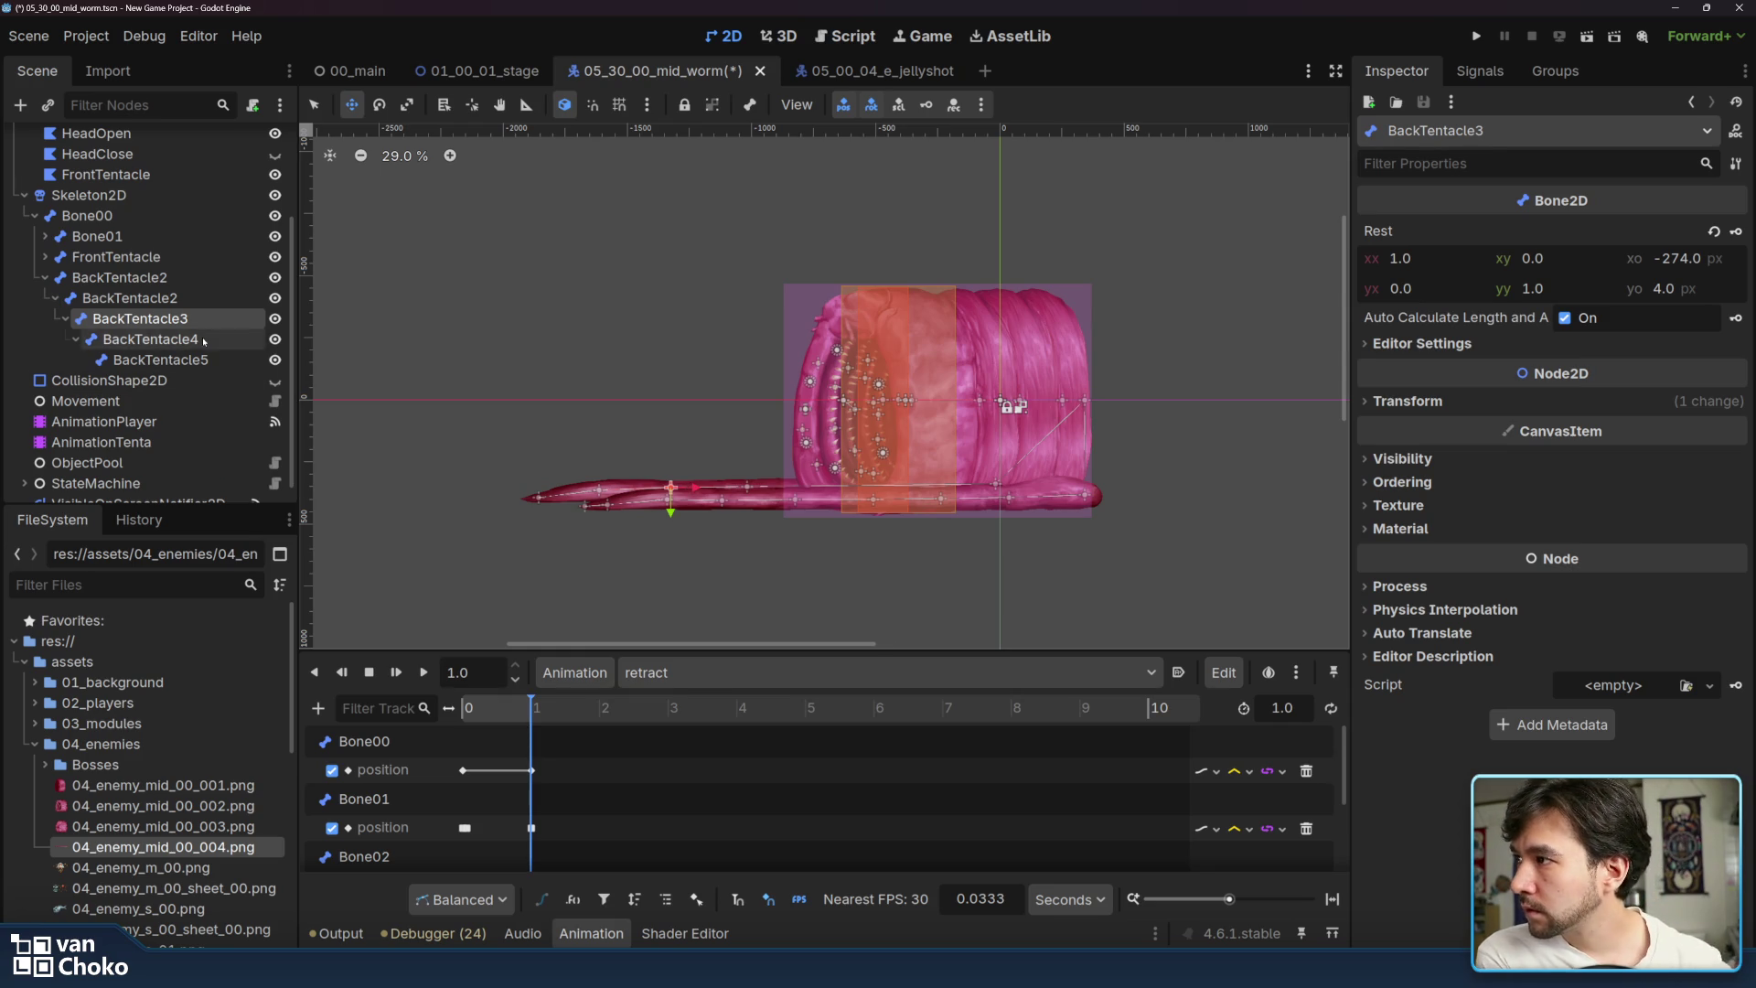
pyautogui.click(137, 195)
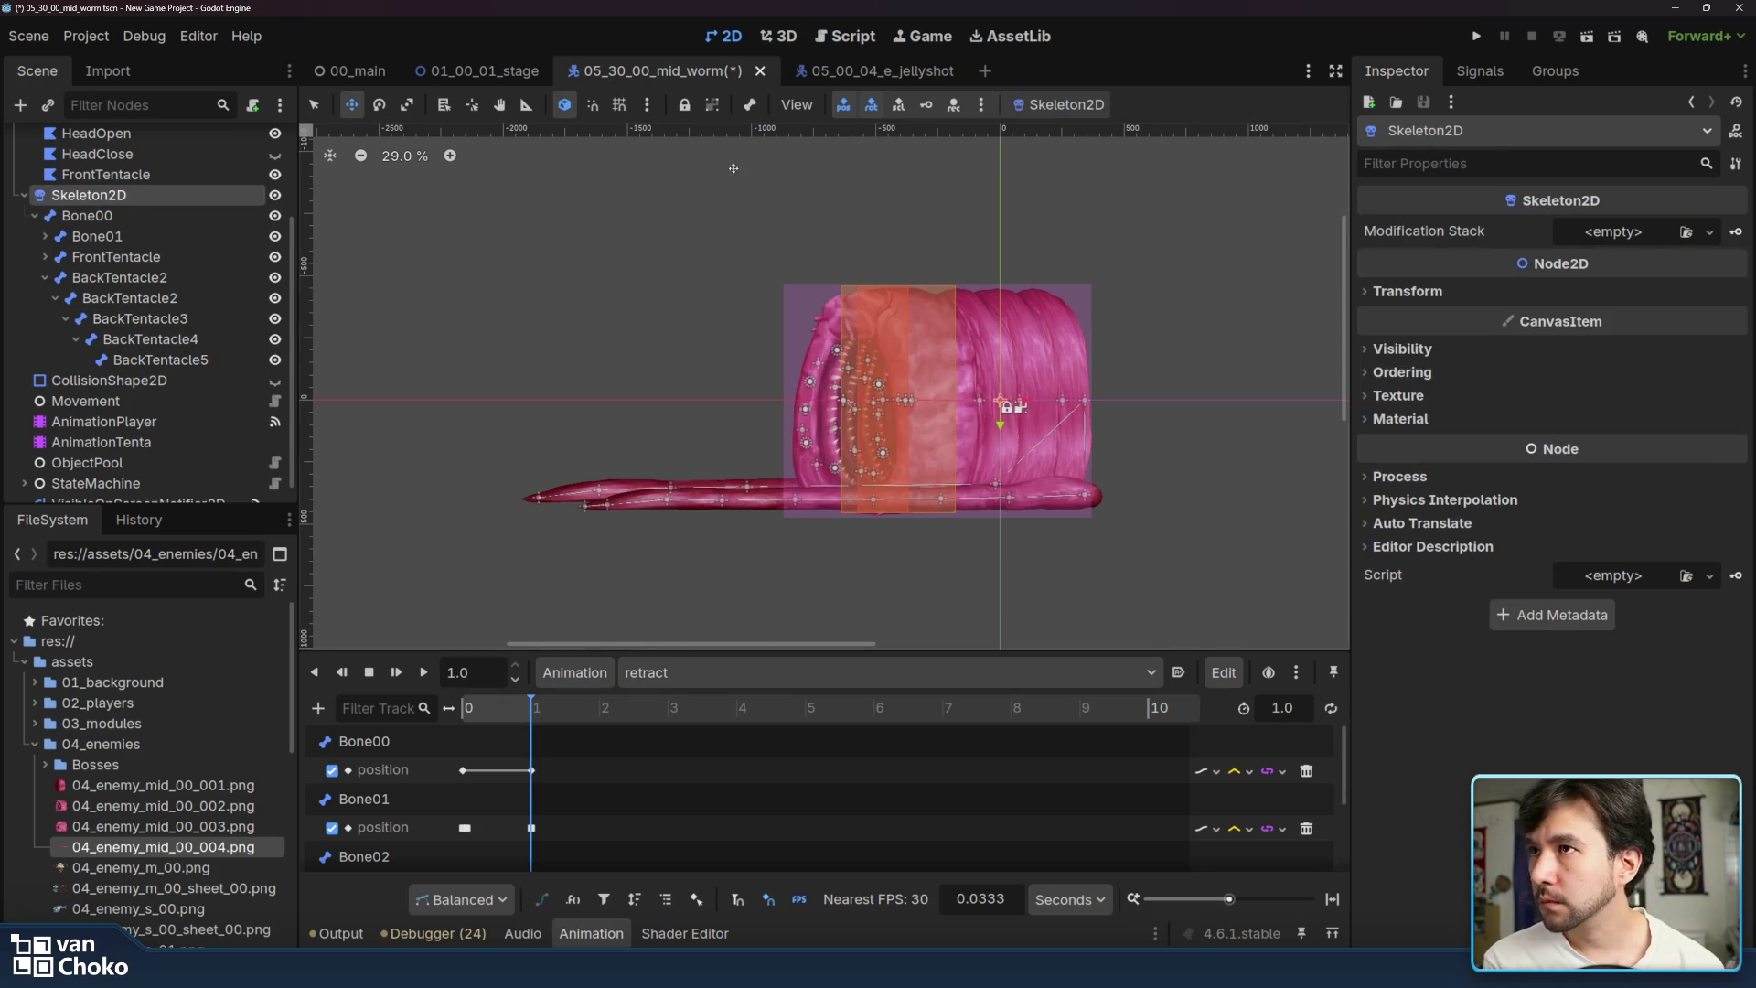
# - Reset Skeleton2D to its rest pose, then overwrite the rest pose with it
pyautogui.click(1057, 105)
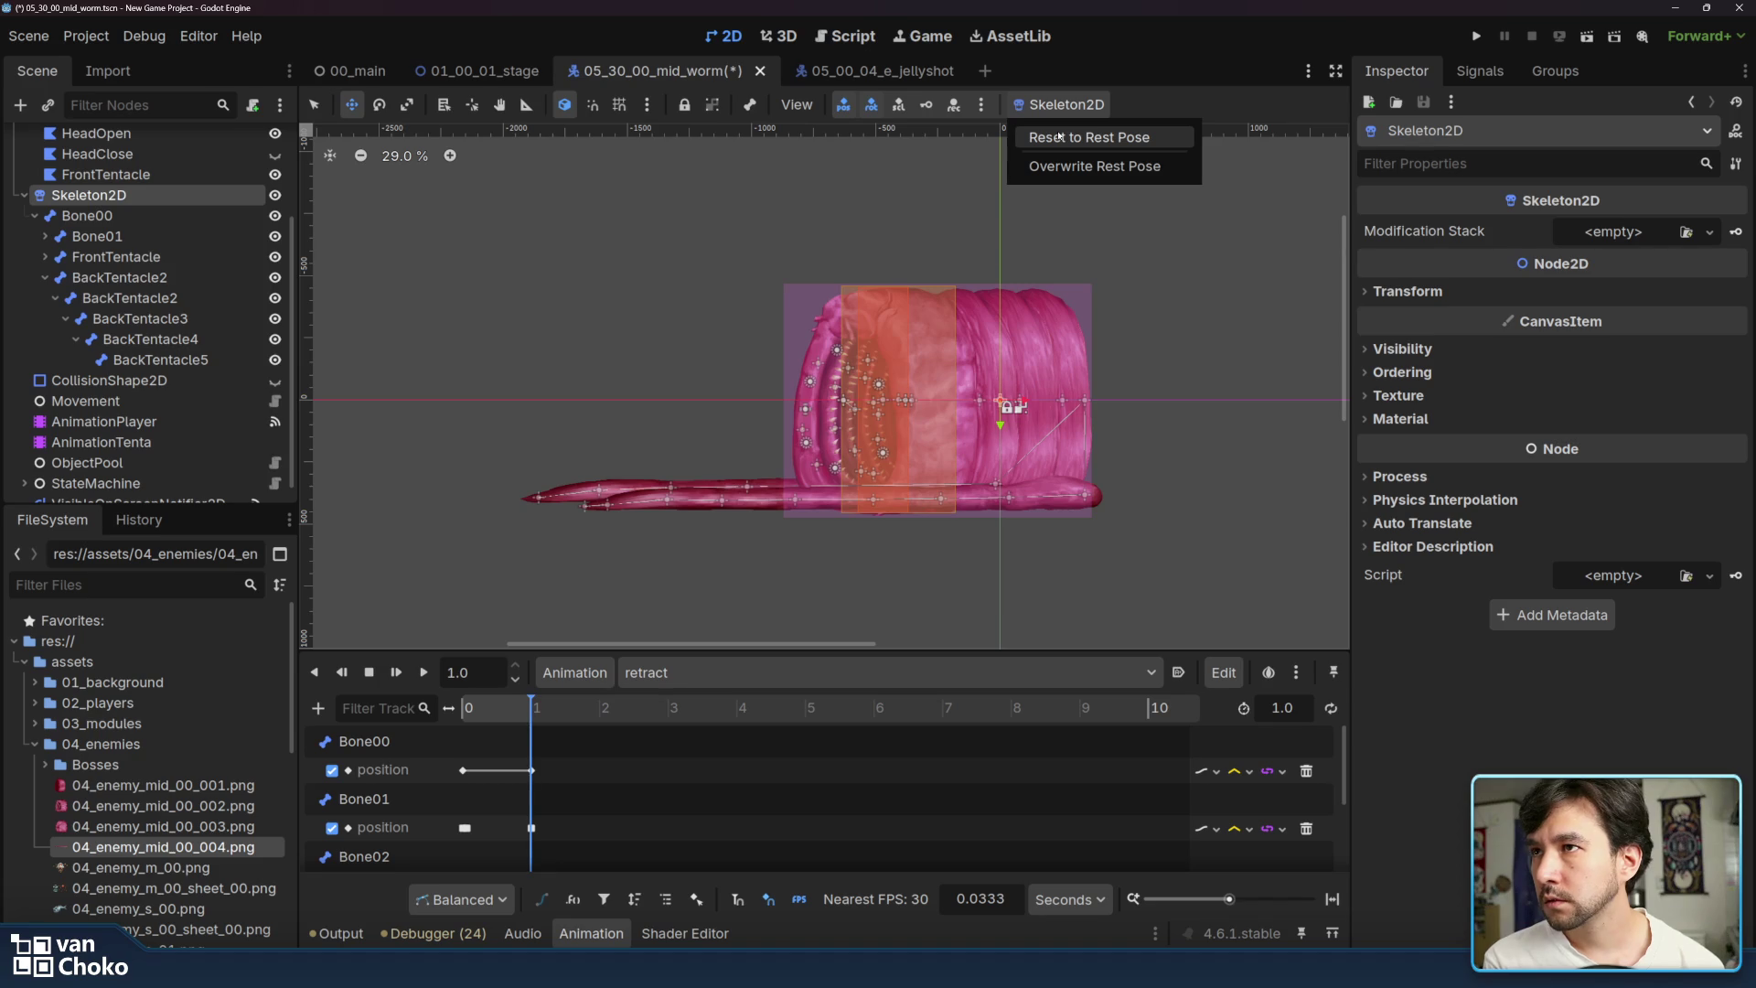
pyautogui.click(1058, 138)
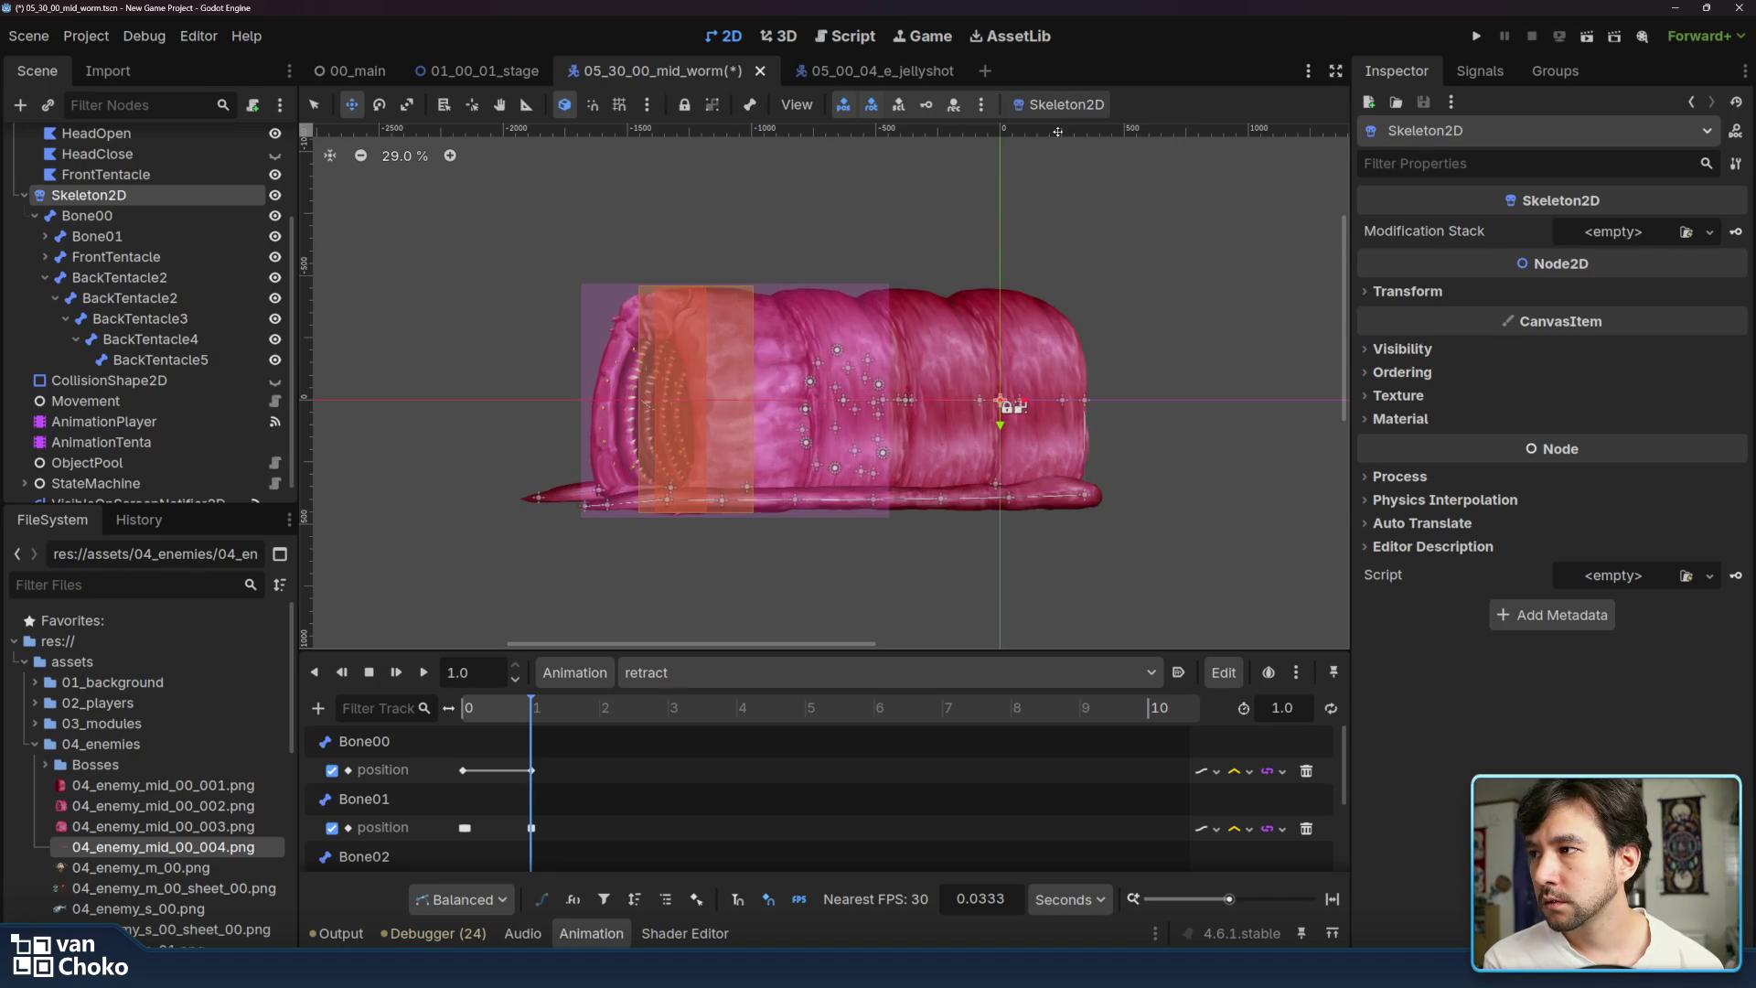
pyautogui.click(1058, 106)
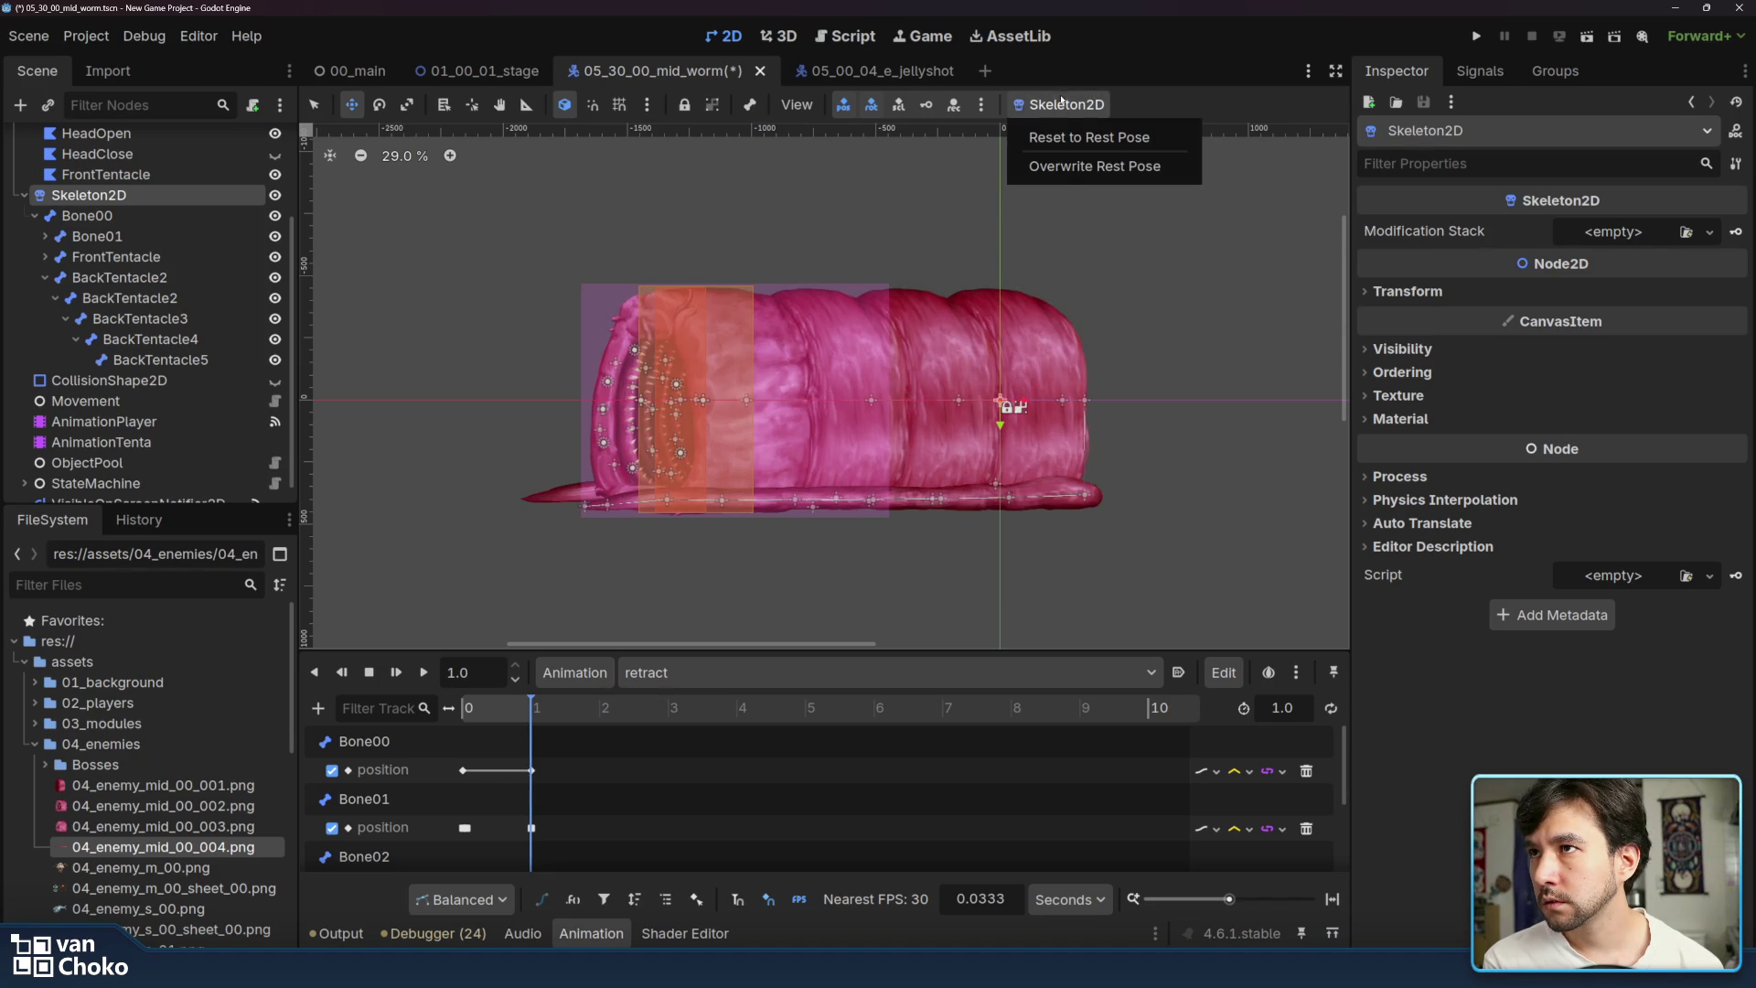
pyautogui.click(1068, 167)
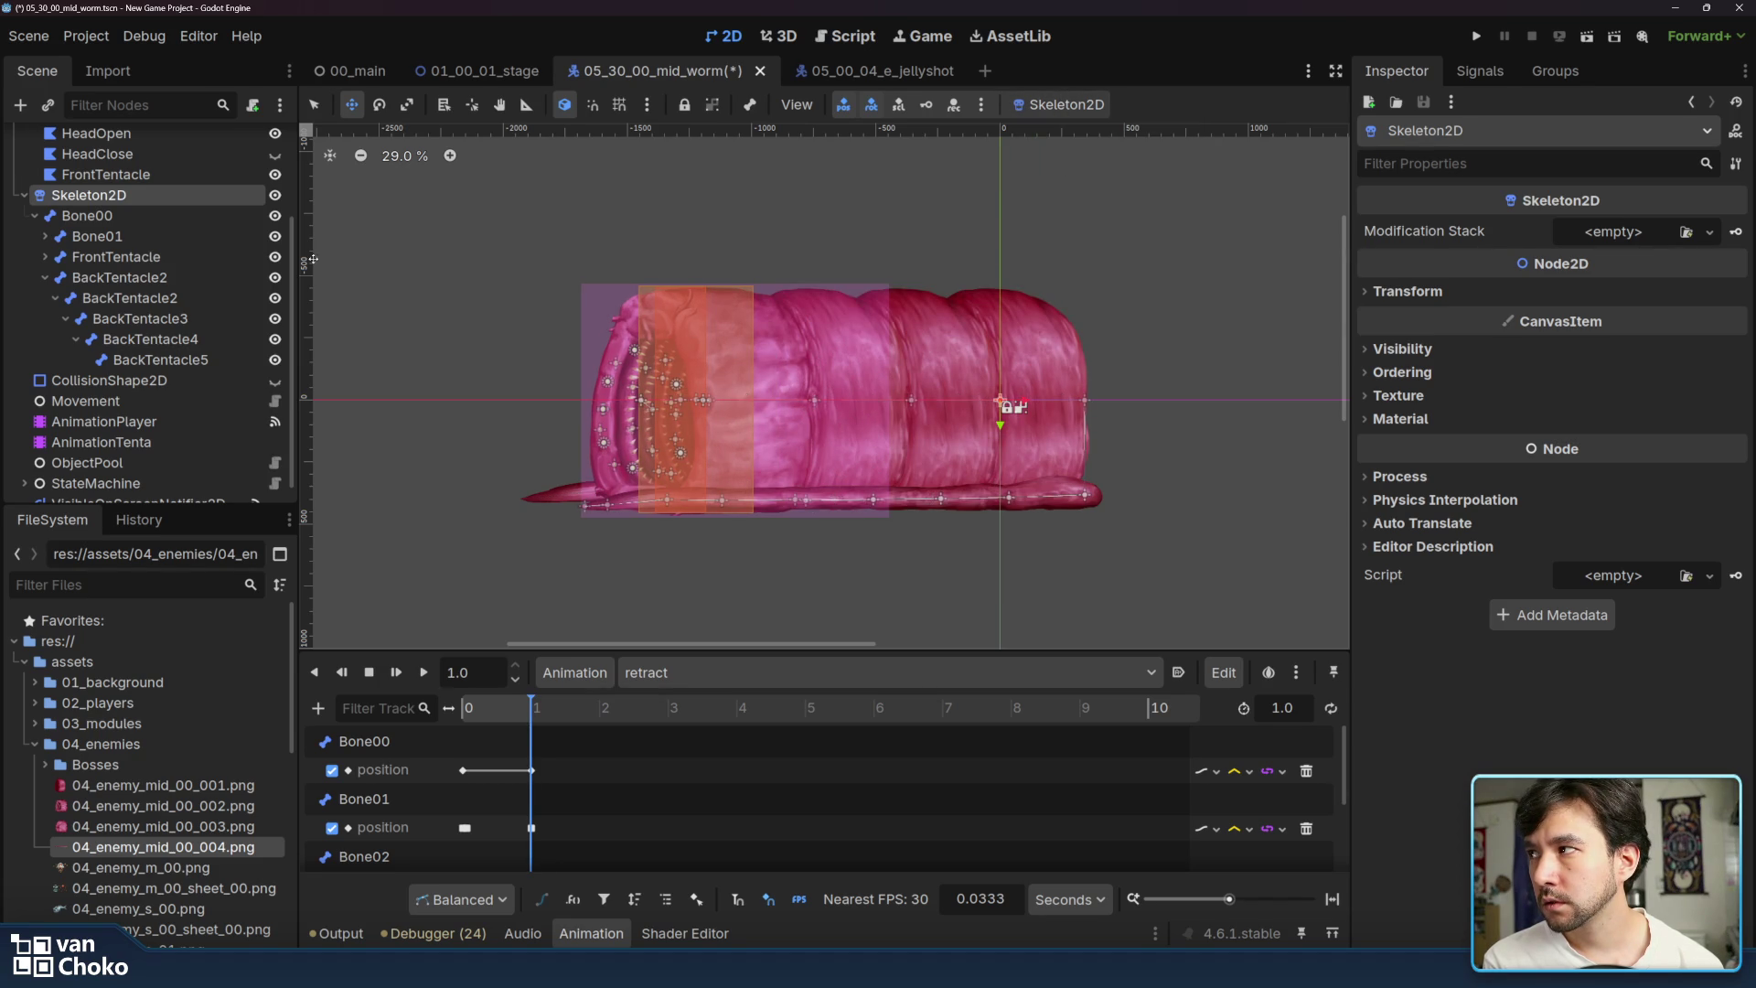
# - Inspect the BackTentacle2, BackTentacle4 and BackTentacle5 bones in the rest pose
pyautogui.click(119, 277)
pyautogui.click(129, 298)
pyautogui.click(149, 339)
pyautogui.click(151, 359)
pyautogui.click(146, 299)
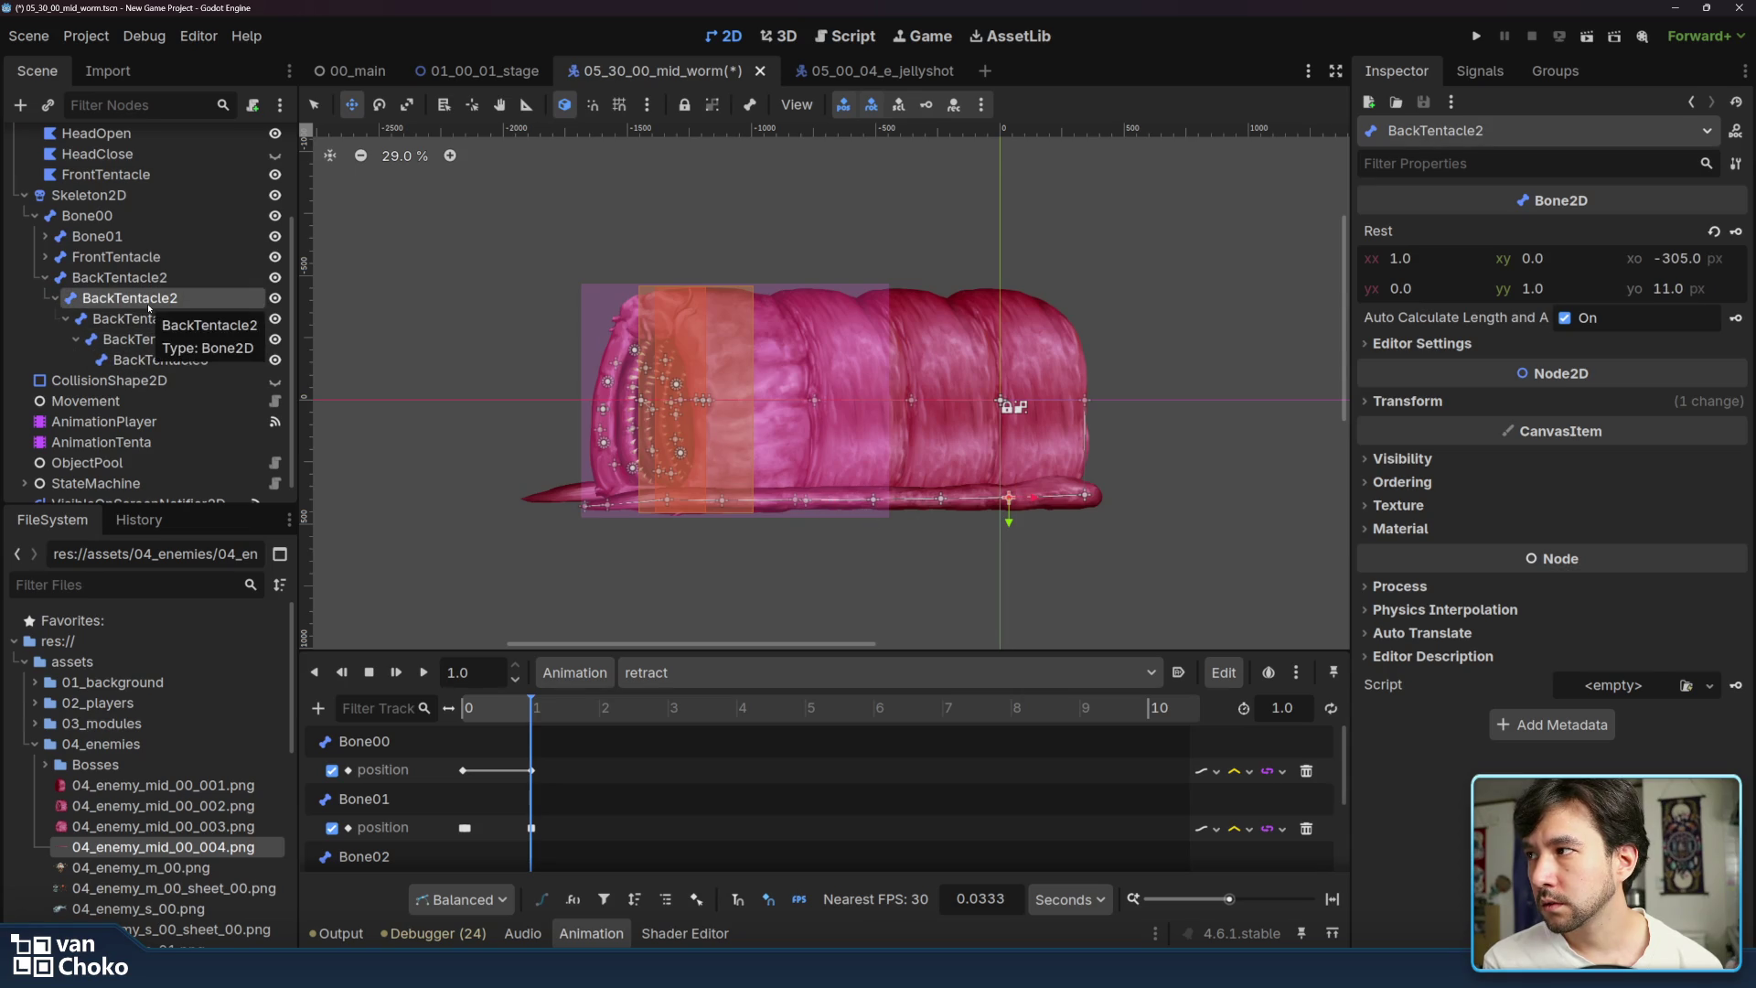
# - Slide the outer and nested BackTentacle2 bones left along the back tentacle
pyautogui.click(119, 278)
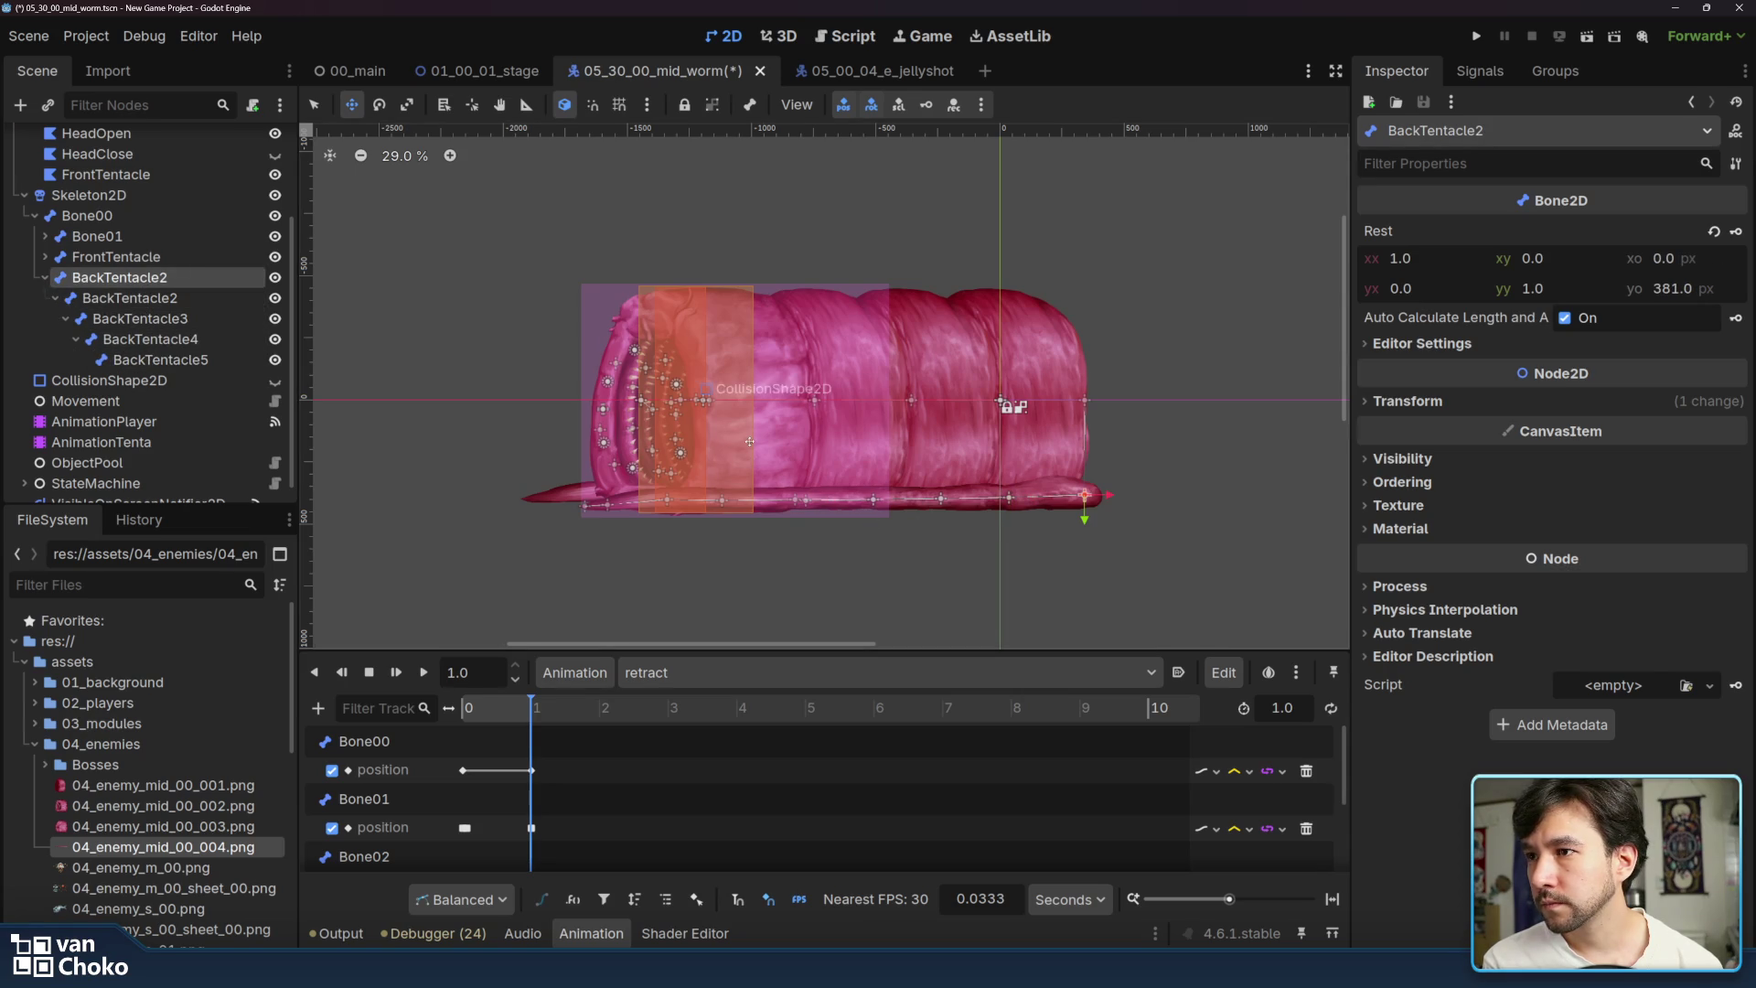
pyautogui.moveTo(1110, 495)
pyautogui.mouseDown()
pyautogui.moveTo(947, 463)
pyautogui.moveTo(923, 508)
pyautogui.mouseUp()
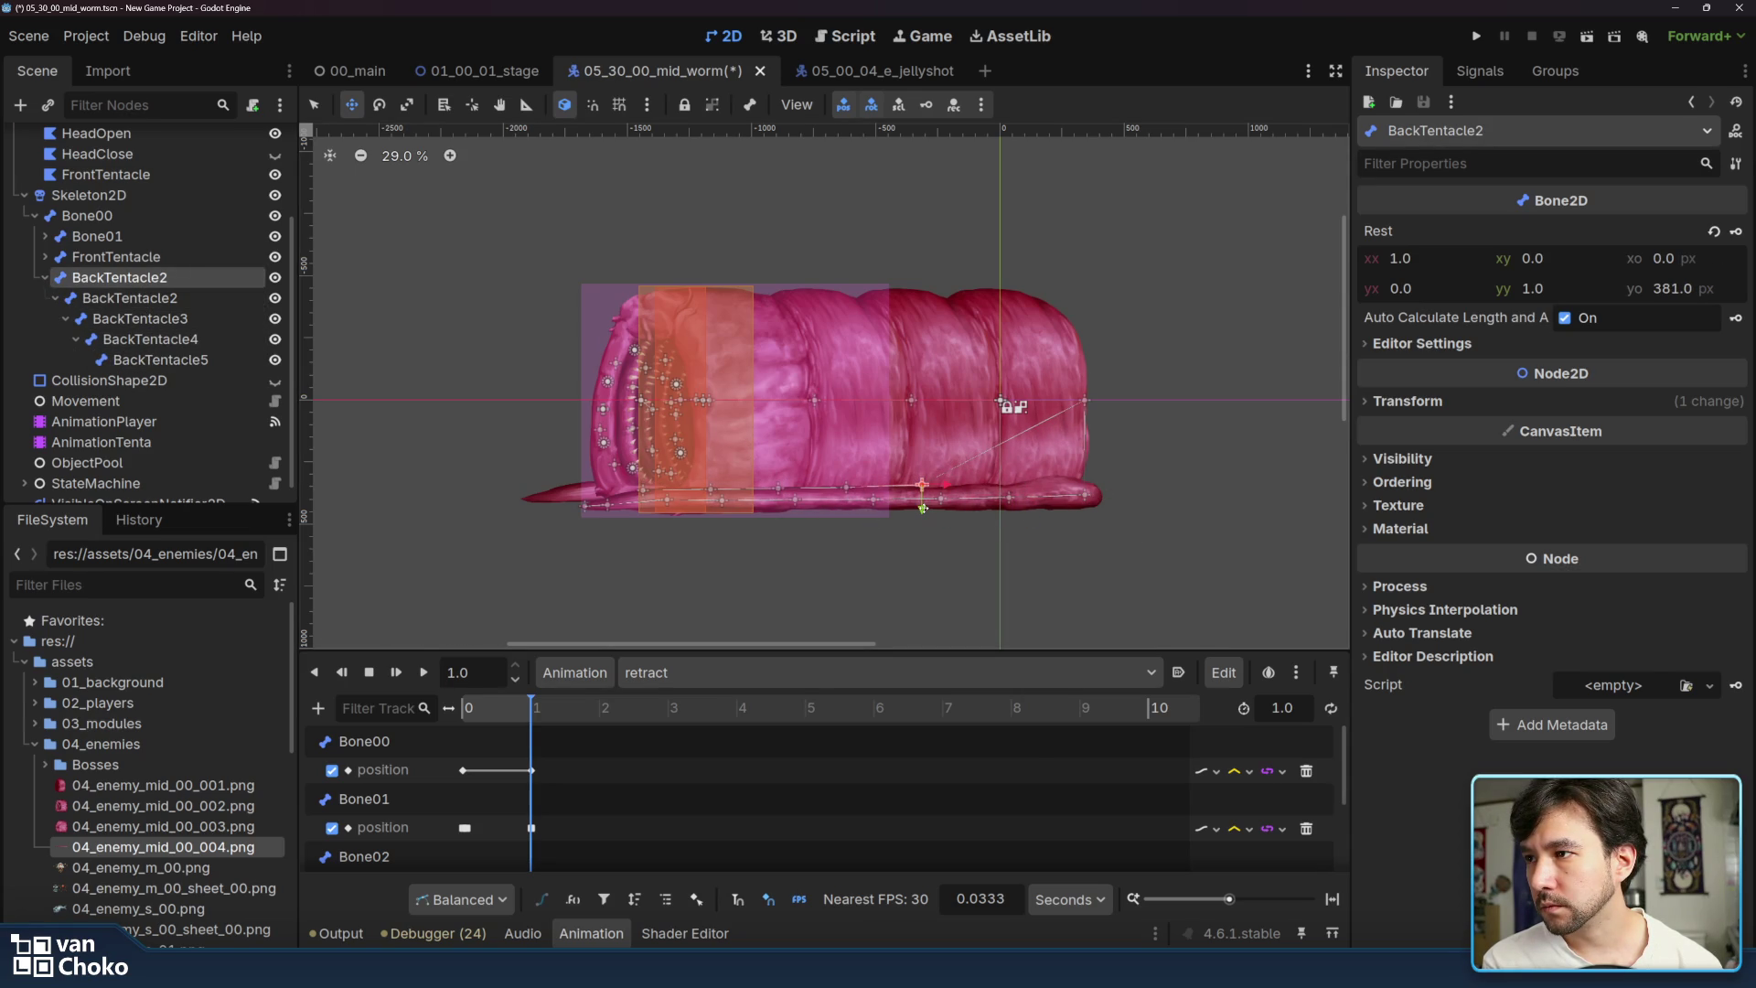
pyautogui.click(165, 298)
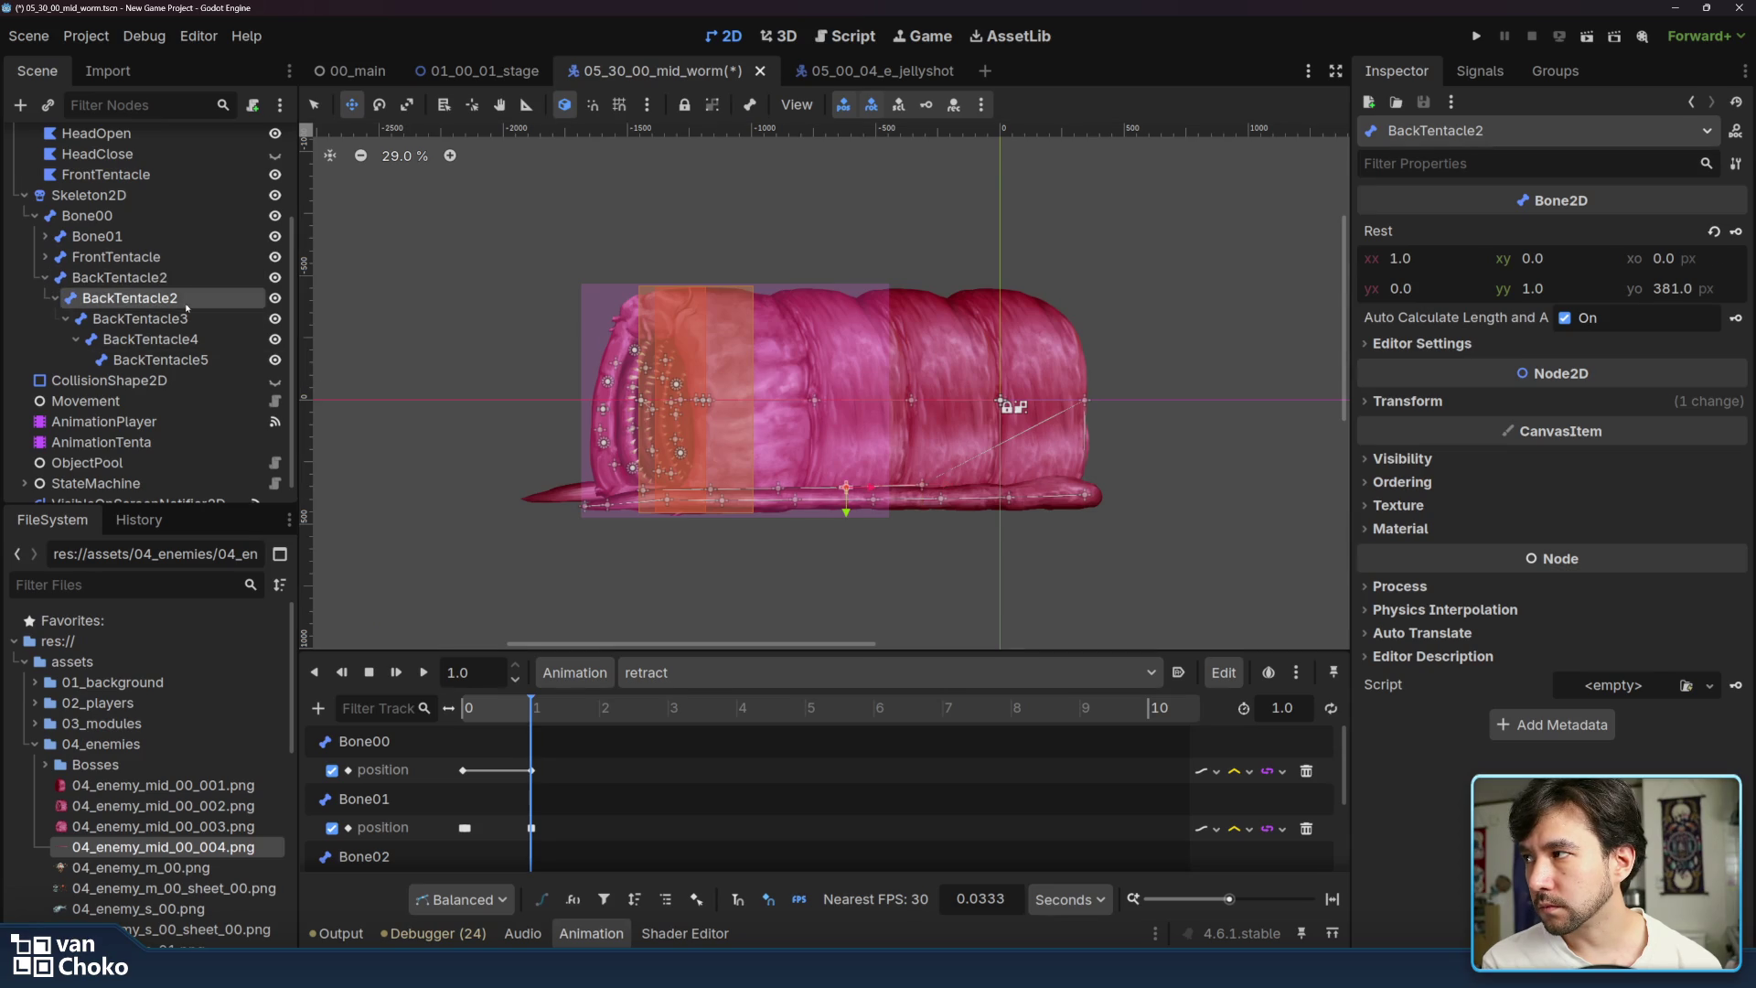
pyautogui.moveTo(865, 486); pyautogui.dragTo(544, 499)
# - Reshape the tail by shifting and adjusting the BackTentacle4 bone
pyautogui.click(140, 319)
pyautogui.click(642, 486)
pyautogui.click(529, 490)
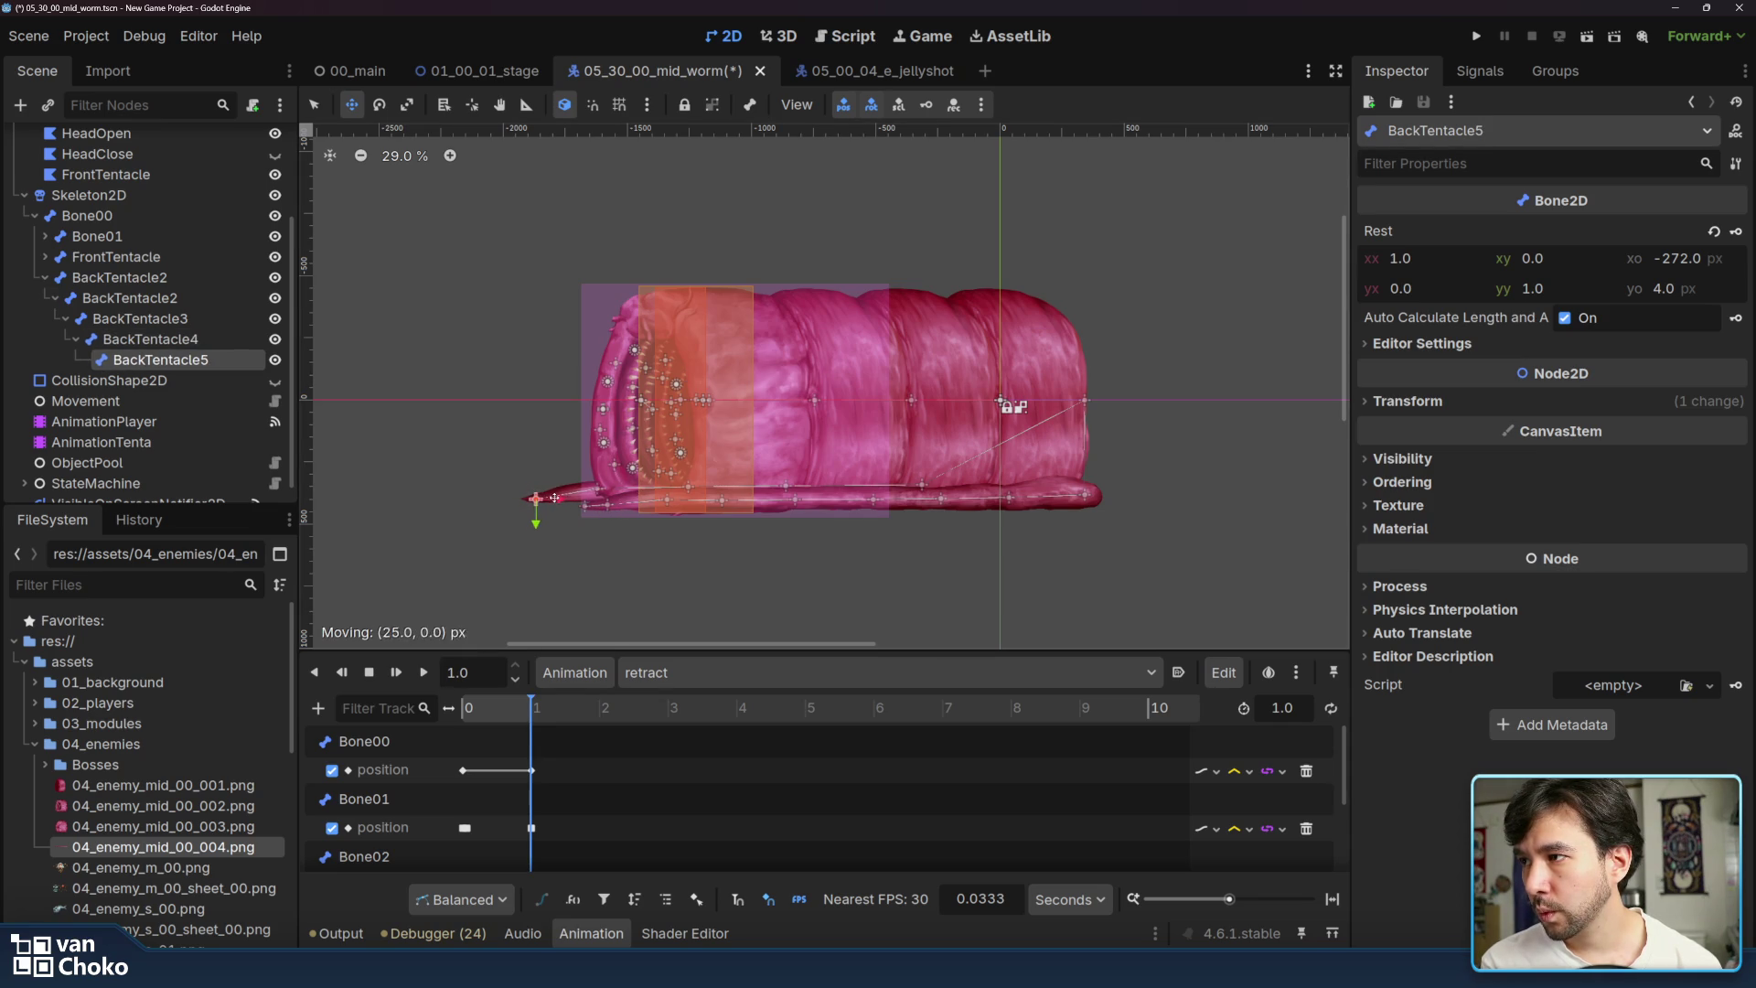
pyautogui.click(227, 348)
pyautogui.moveTo(718, 491); pyautogui.dragTo(718, 490)
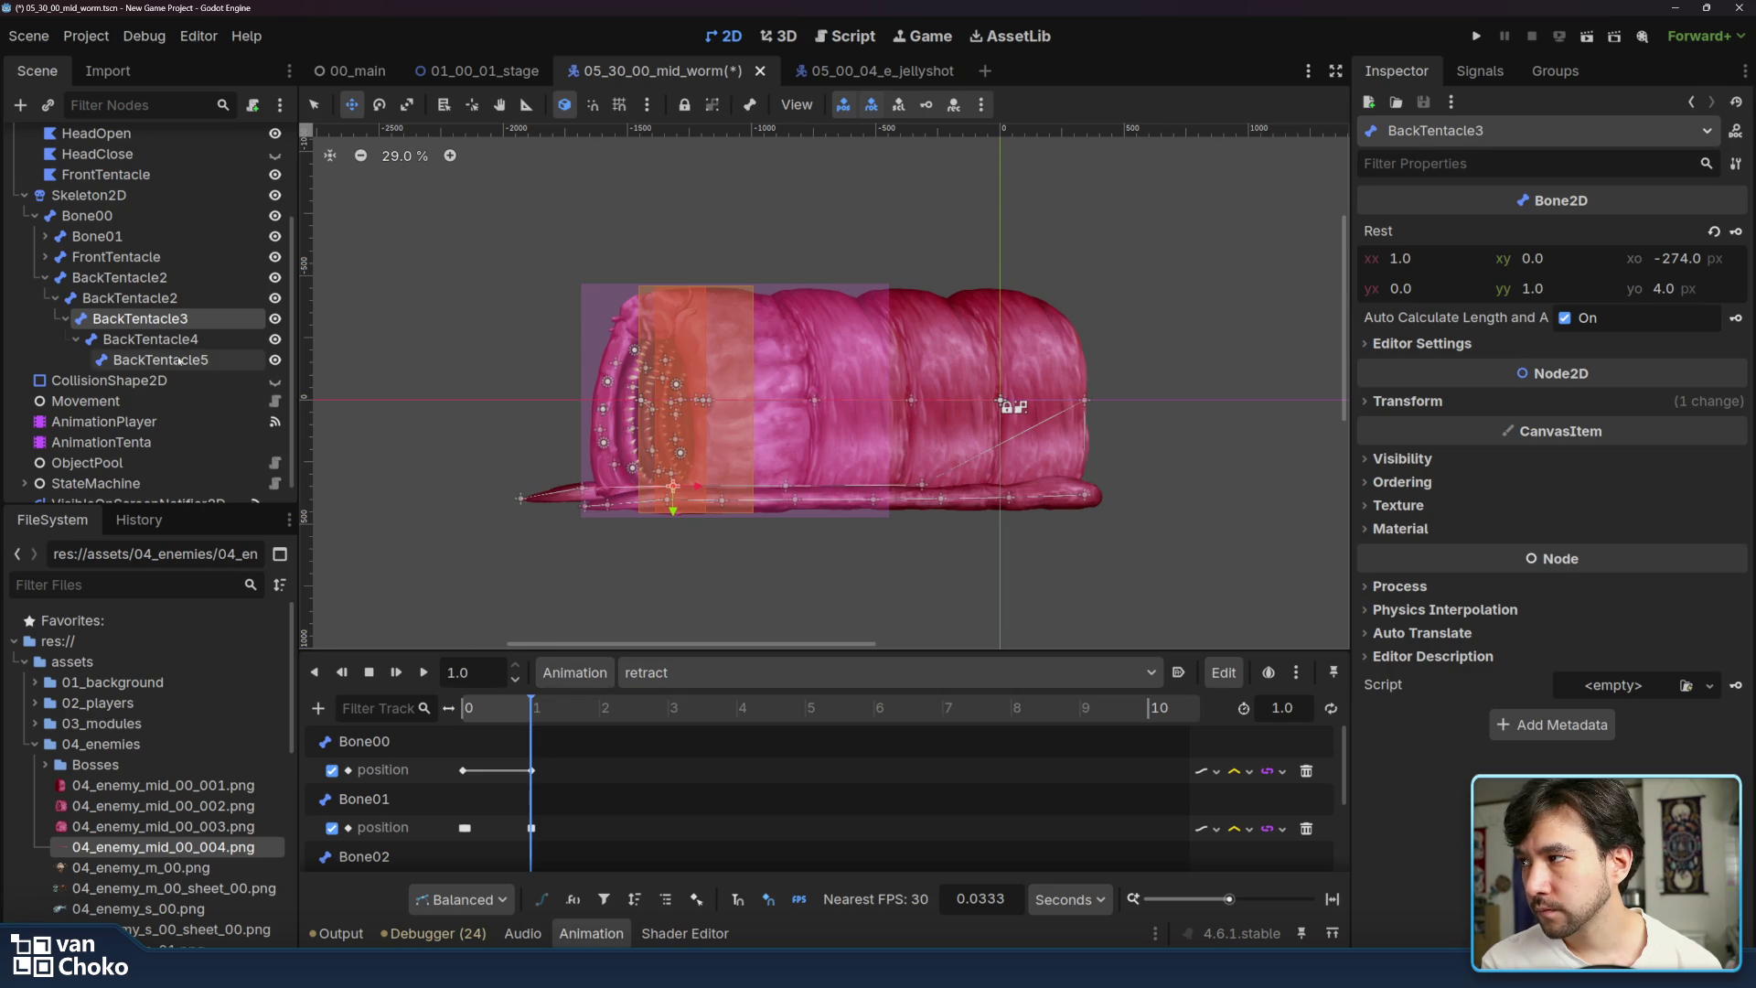
pyautogui.click(150, 339)
pyautogui.moveTo(611, 494); pyautogui.dragTo(628, 494)
pyautogui.click(160, 360)
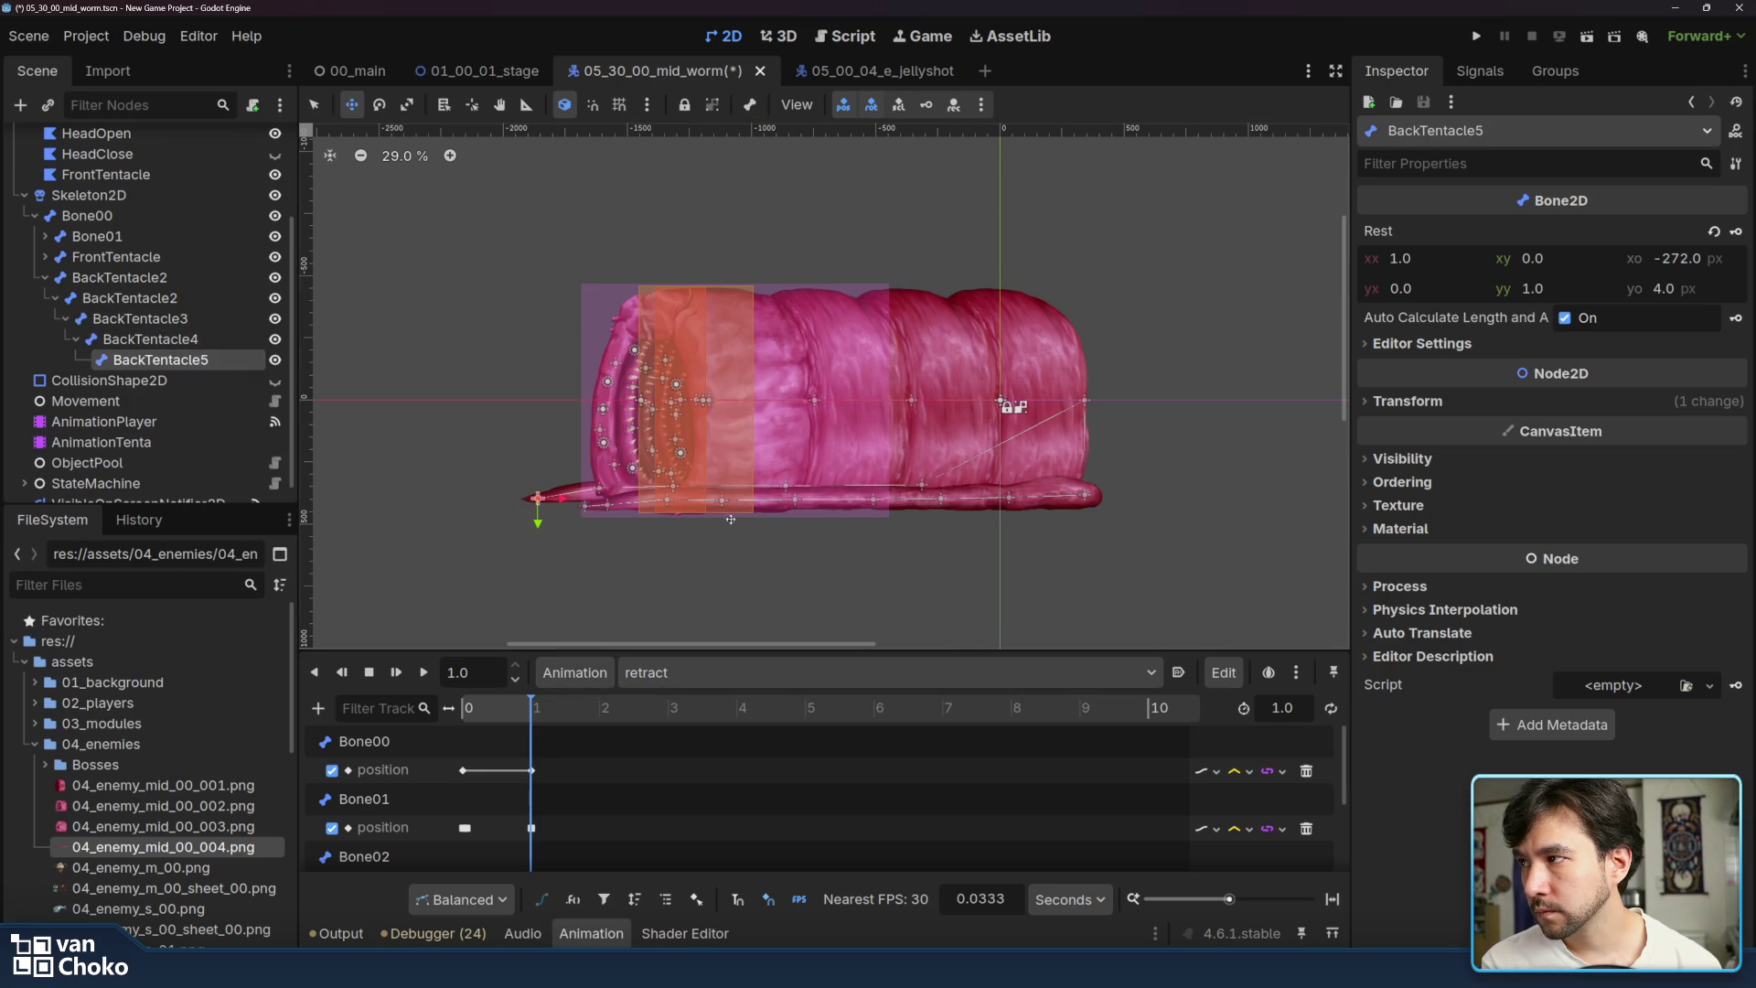
pyautogui.click(563, 501)
pyautogui.click(641, 498)
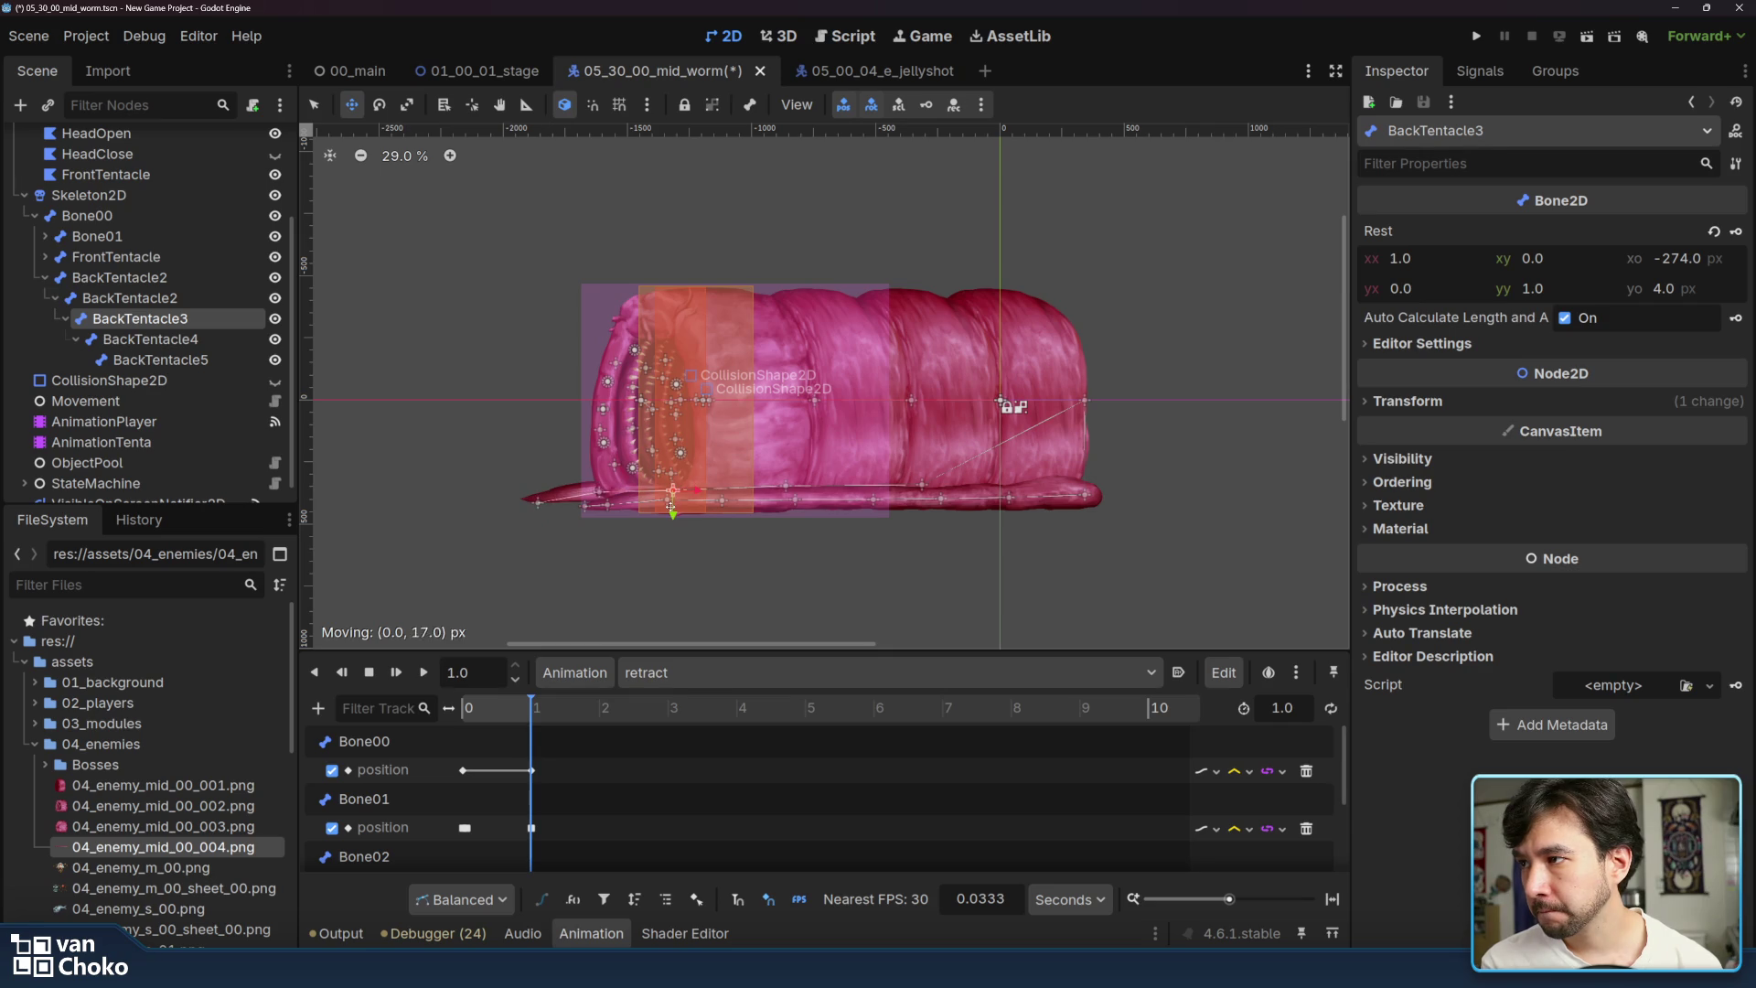
pyautogui.click(599, 497)
pyautogui.moveTo(597, 499); pyautogui.dragTo(599, 512)
# - Shift the nested BackTentacle2 bone left and raise BackTentacle5 about 17 px
pyautogui.click(645, 497)
pyautogui.click(791, 491)
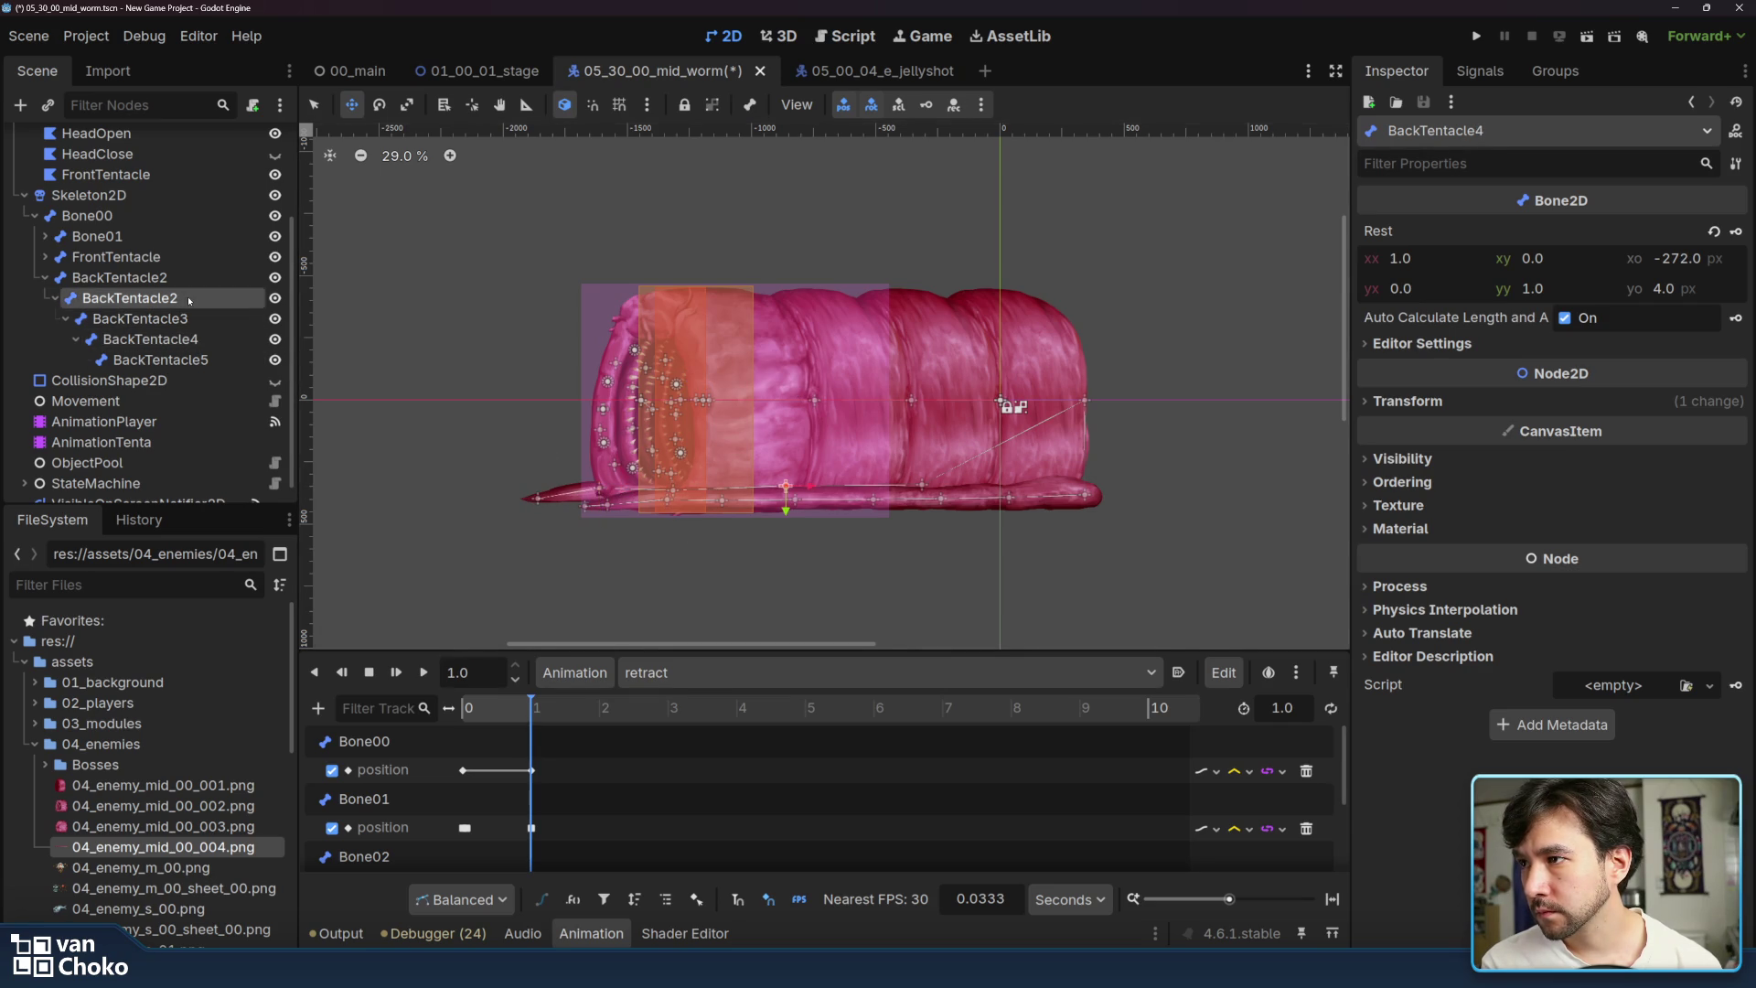
pyautogui.moveTo(808, 485)
pyautogui.mouseDown()
pyautogui.moveTo(675, 493)
pyautogui.moveTo(667, 520)
pyautogui.mouseUp()
pyautogui.click(652, 492)
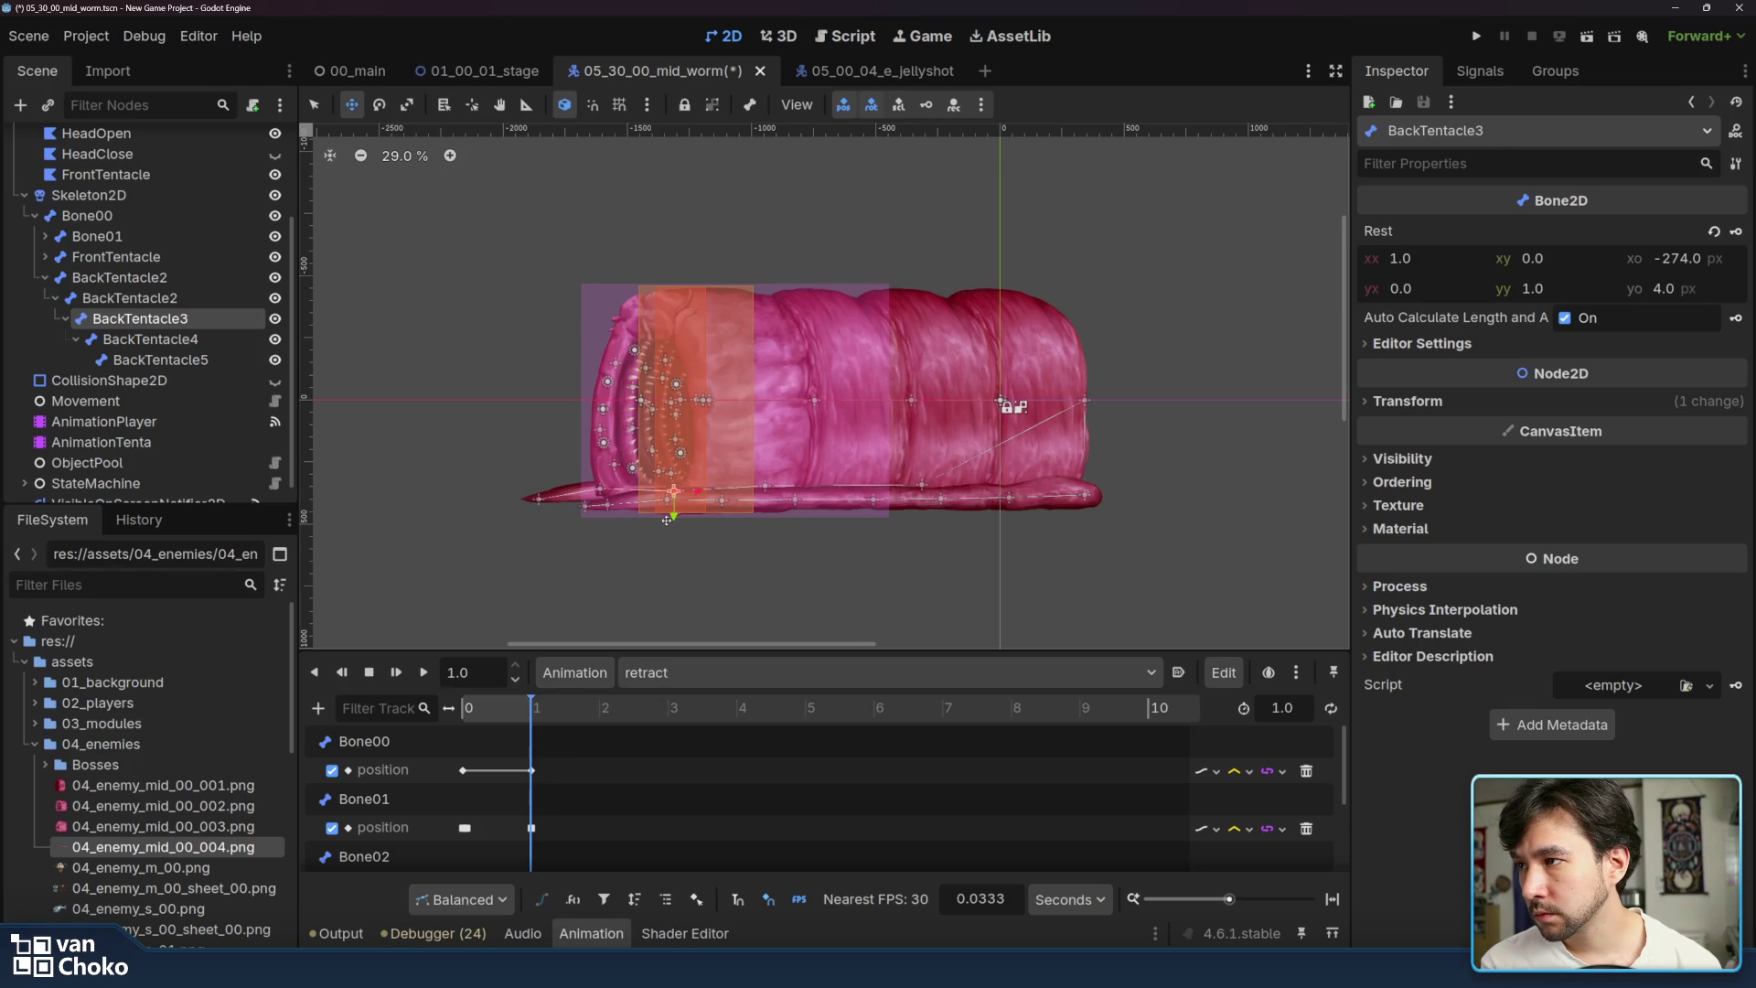
pyautogui.click(196, 340)
pyautogui.click(196, 339)
pyautogui.press('Escape')
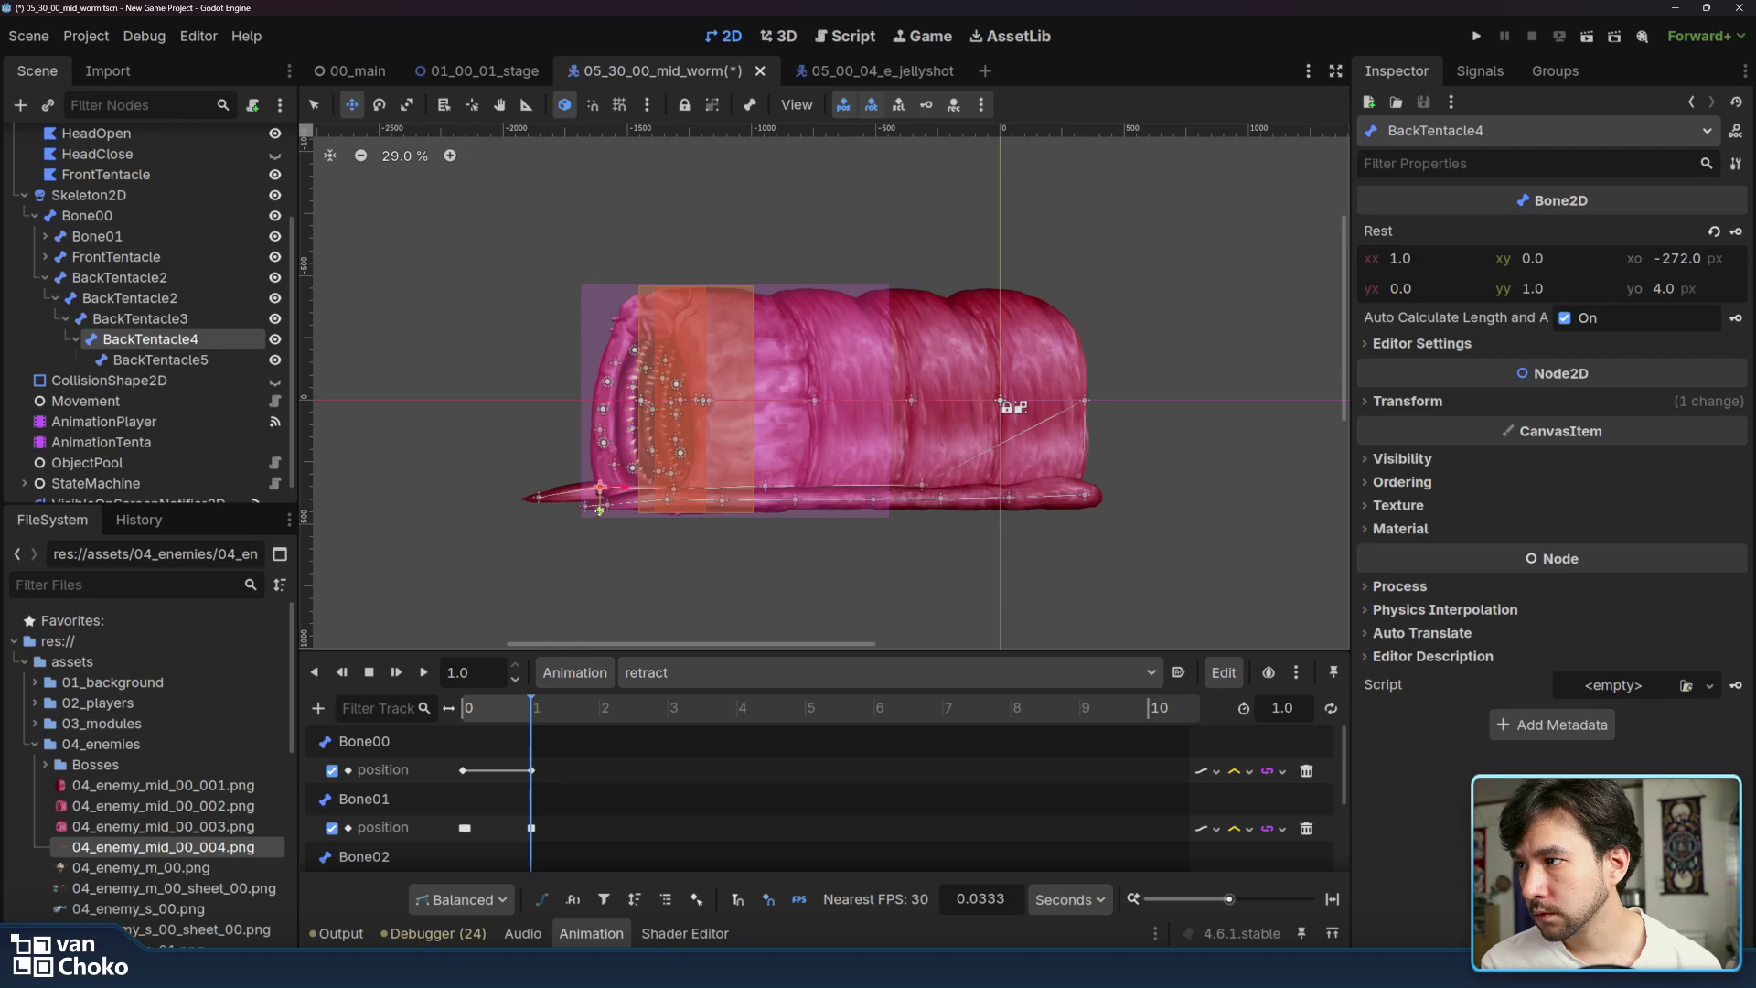
pyautogui.press('Down')
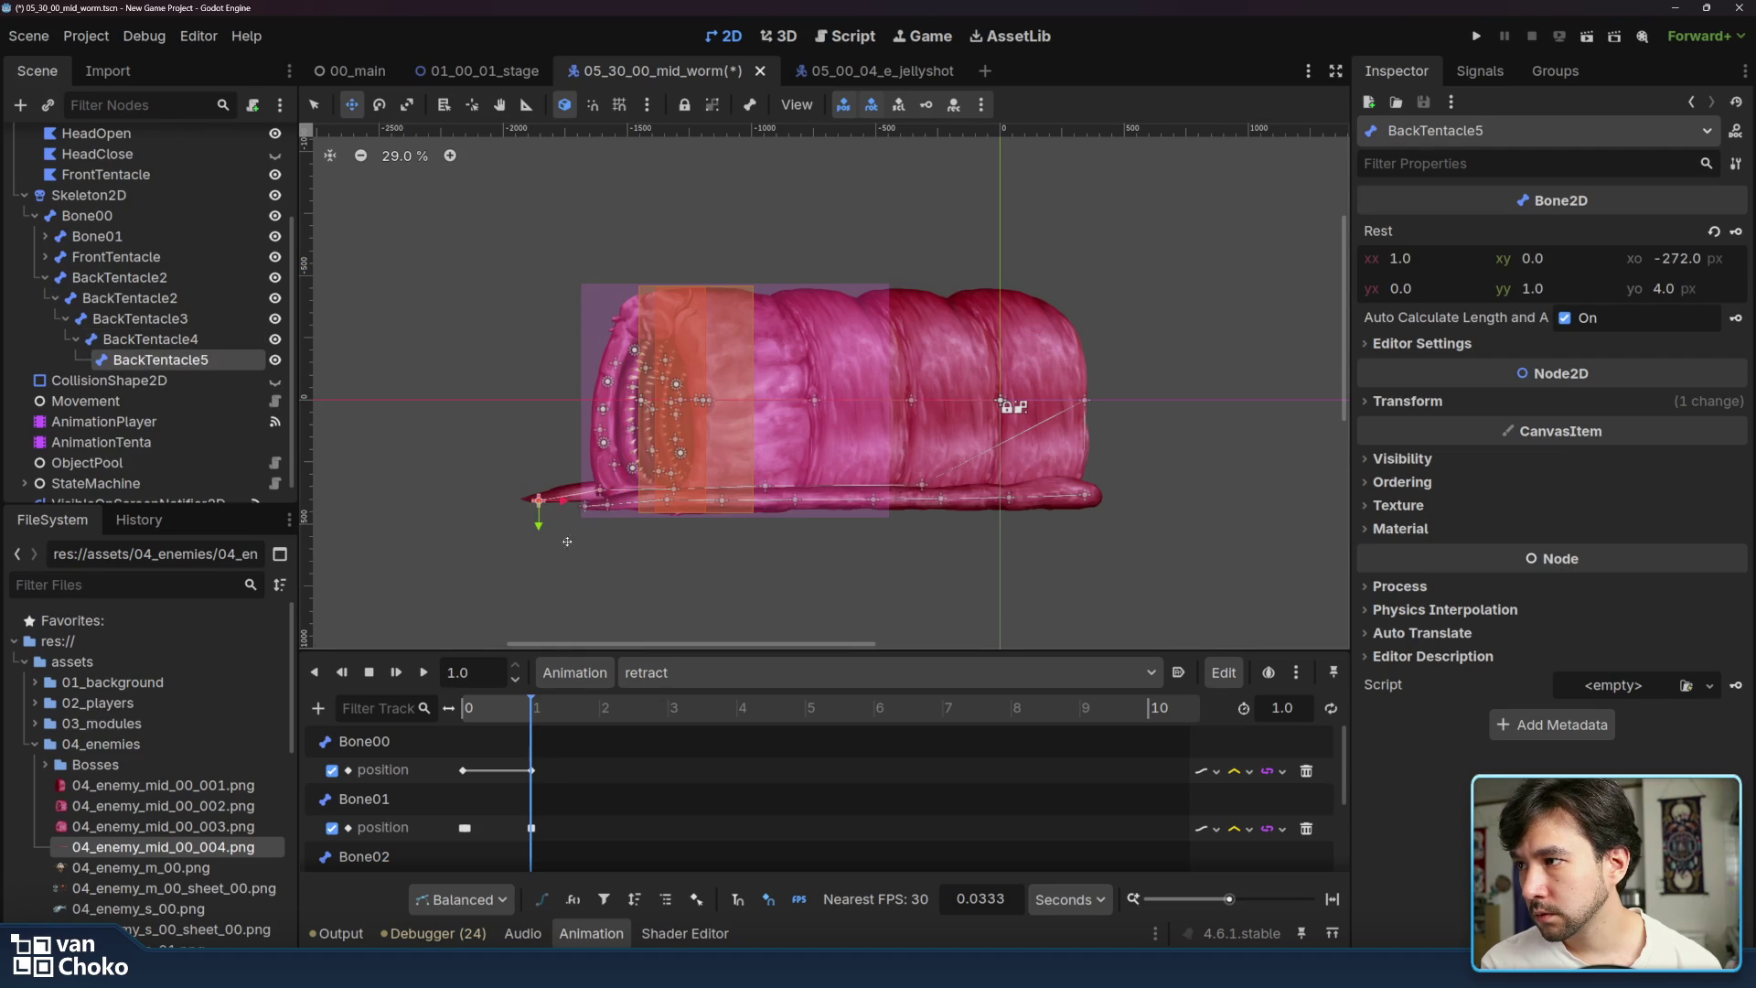
pyautogui.moveTo(536, 529); pyautogui.dragTo(539, 527)
pyautogui.press('Up')
pyautogui.press('Up')
pyautogui.press('Up')
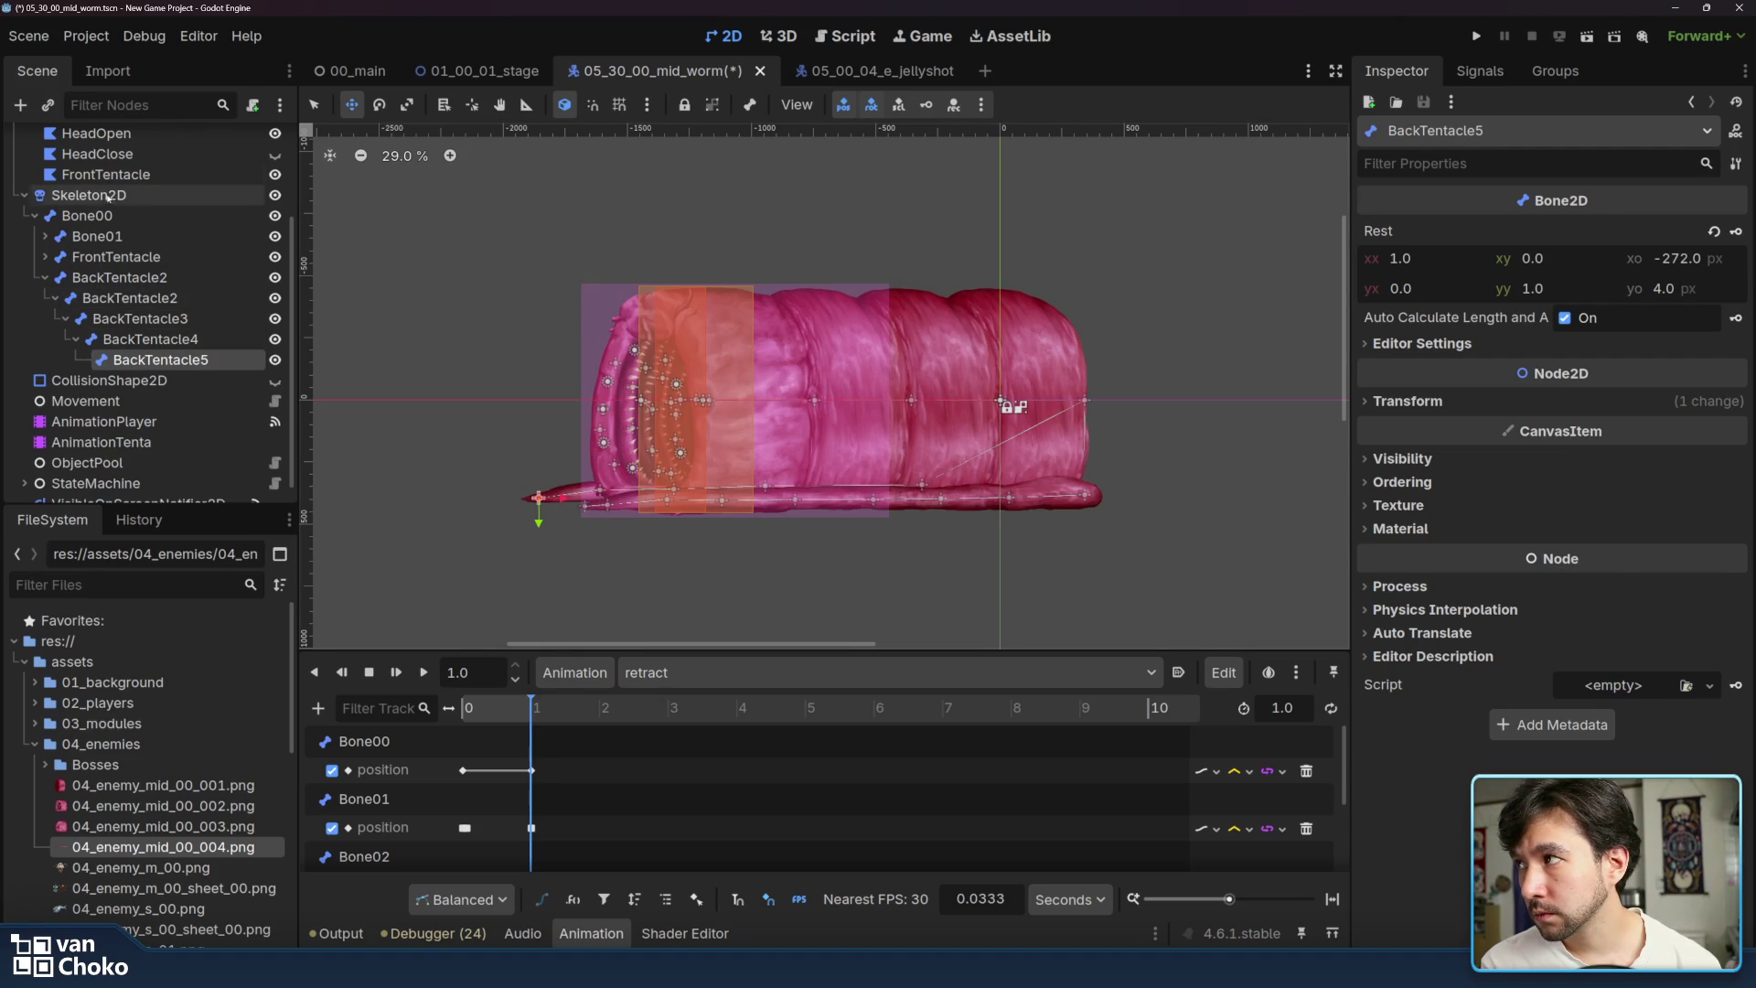
pyautogui.click(1054, 106)
# - Overwrite the rest pose, preview the retract pose at 1 second, and select the FrontTentacle polygon
pyautogui.click(1109, 168)
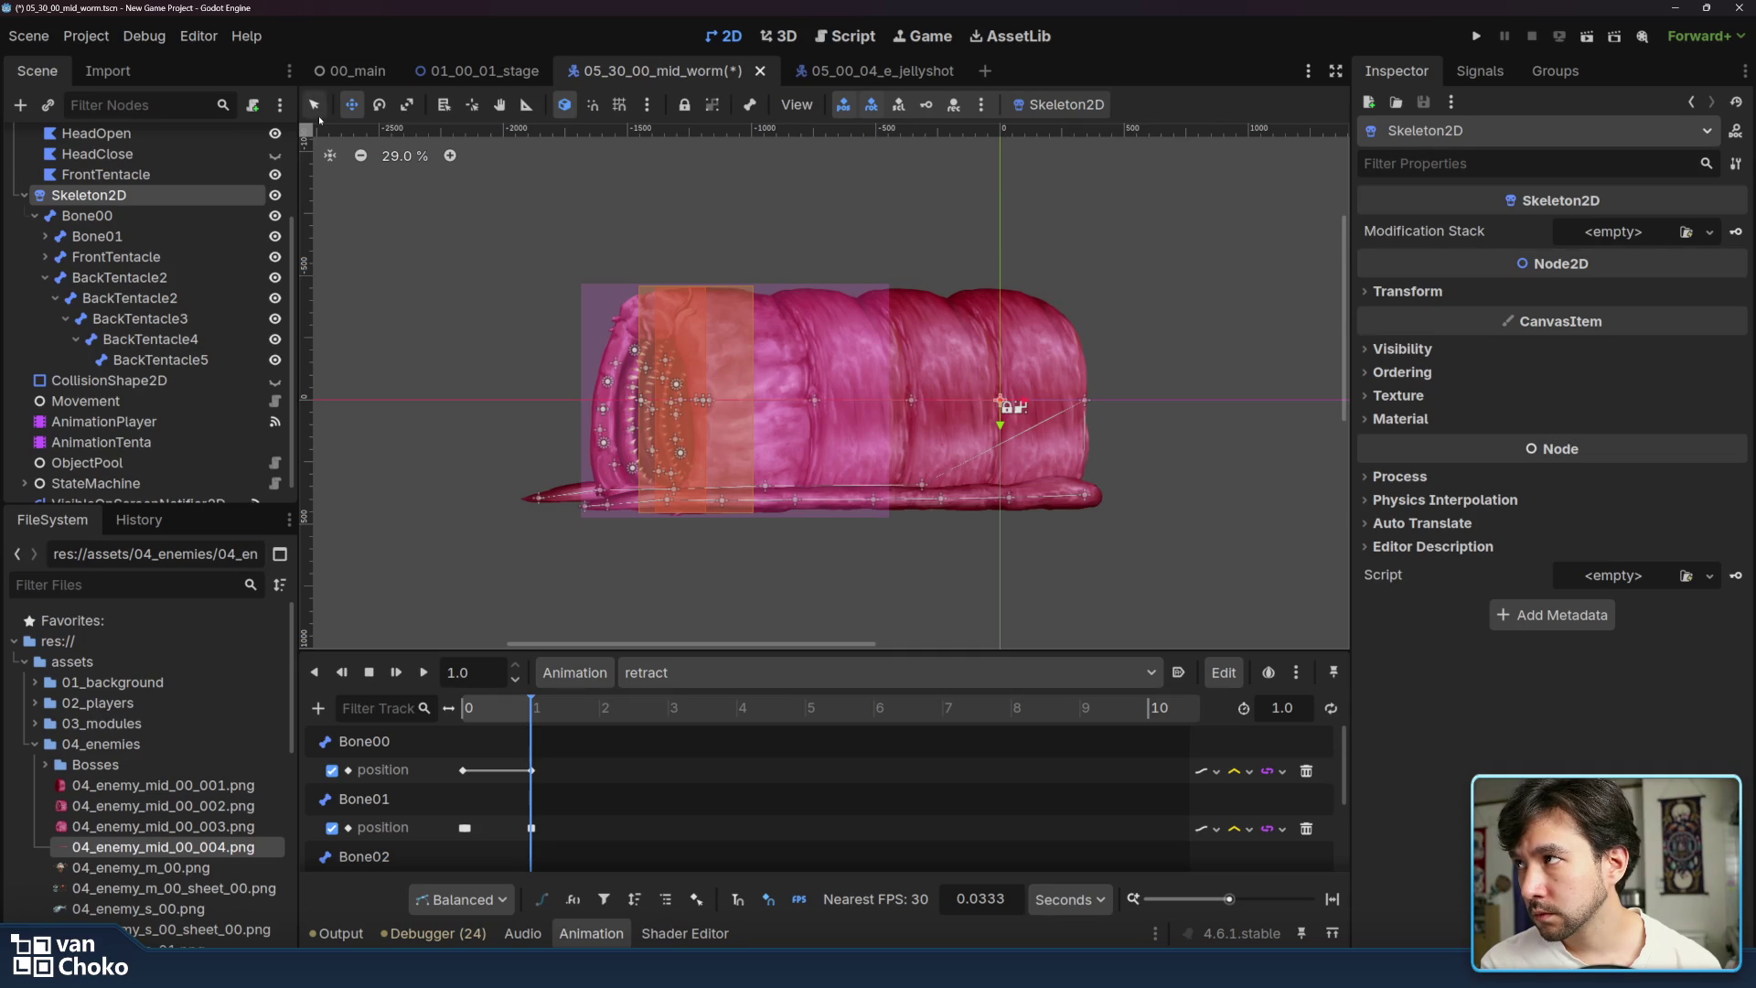
pyautogui.moveTo(468, 712); pyautogui.dragTo(576, 717)
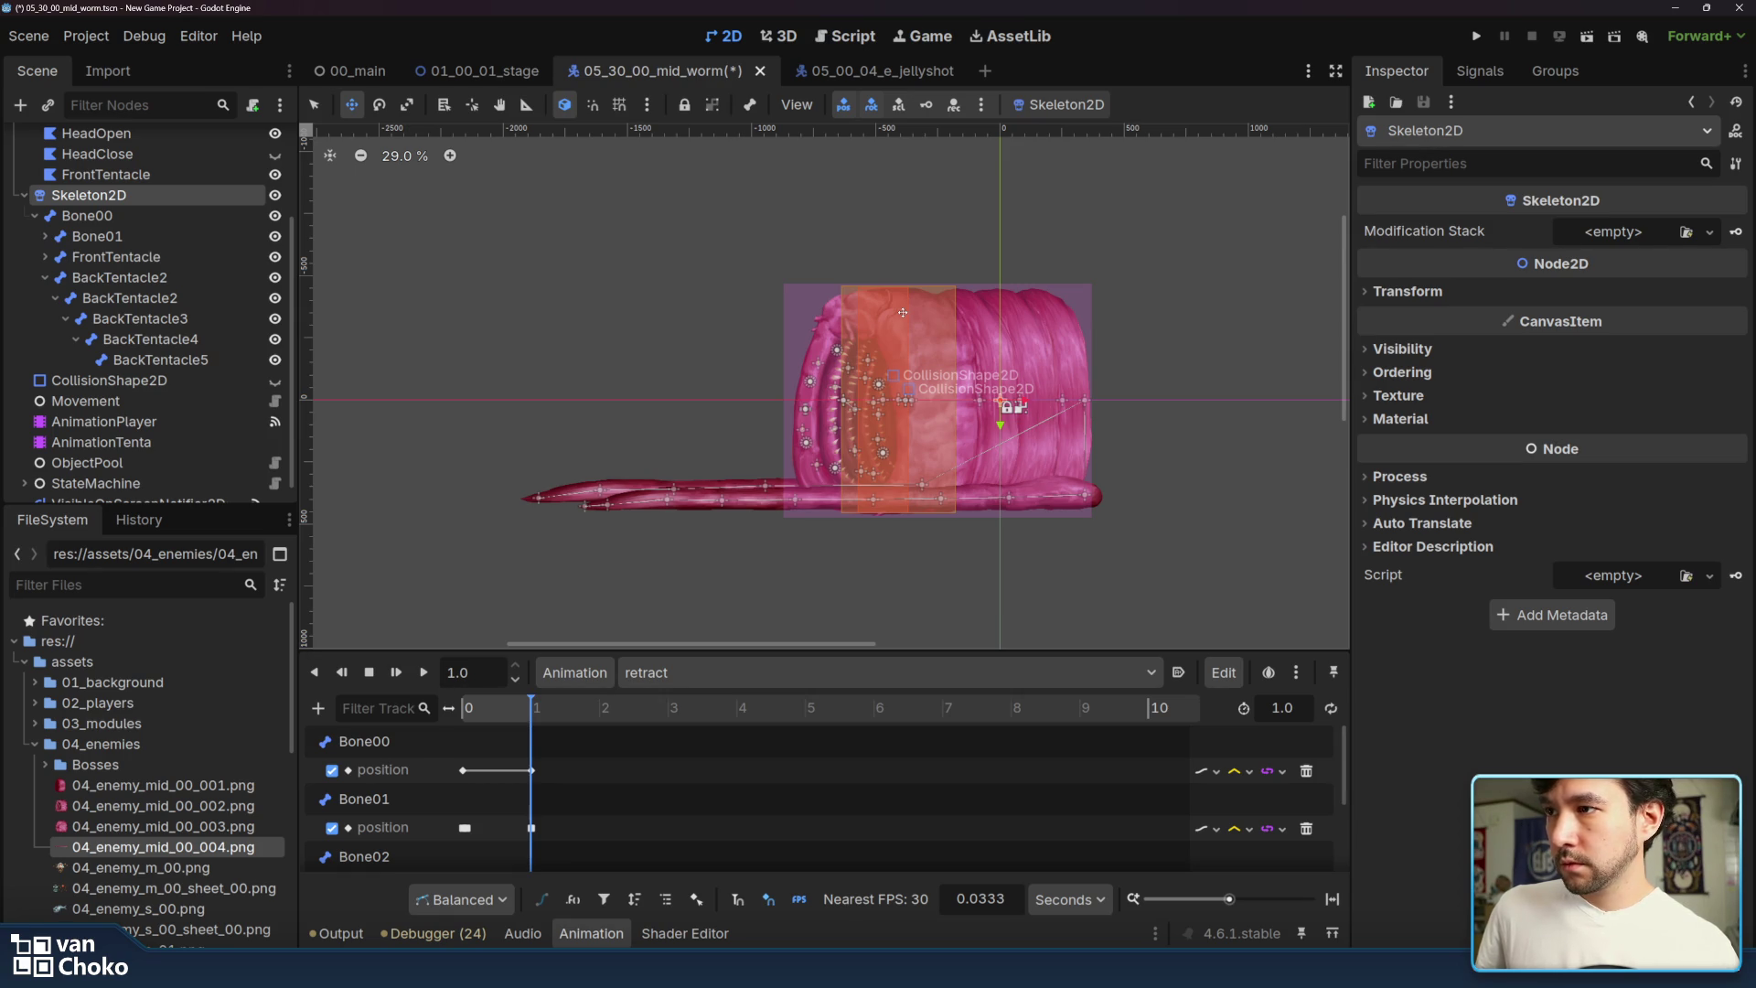
pyautogui.click(45, 277)
pyautogui.doubleClick(169, 258)
pyautogui.click(146, 236)
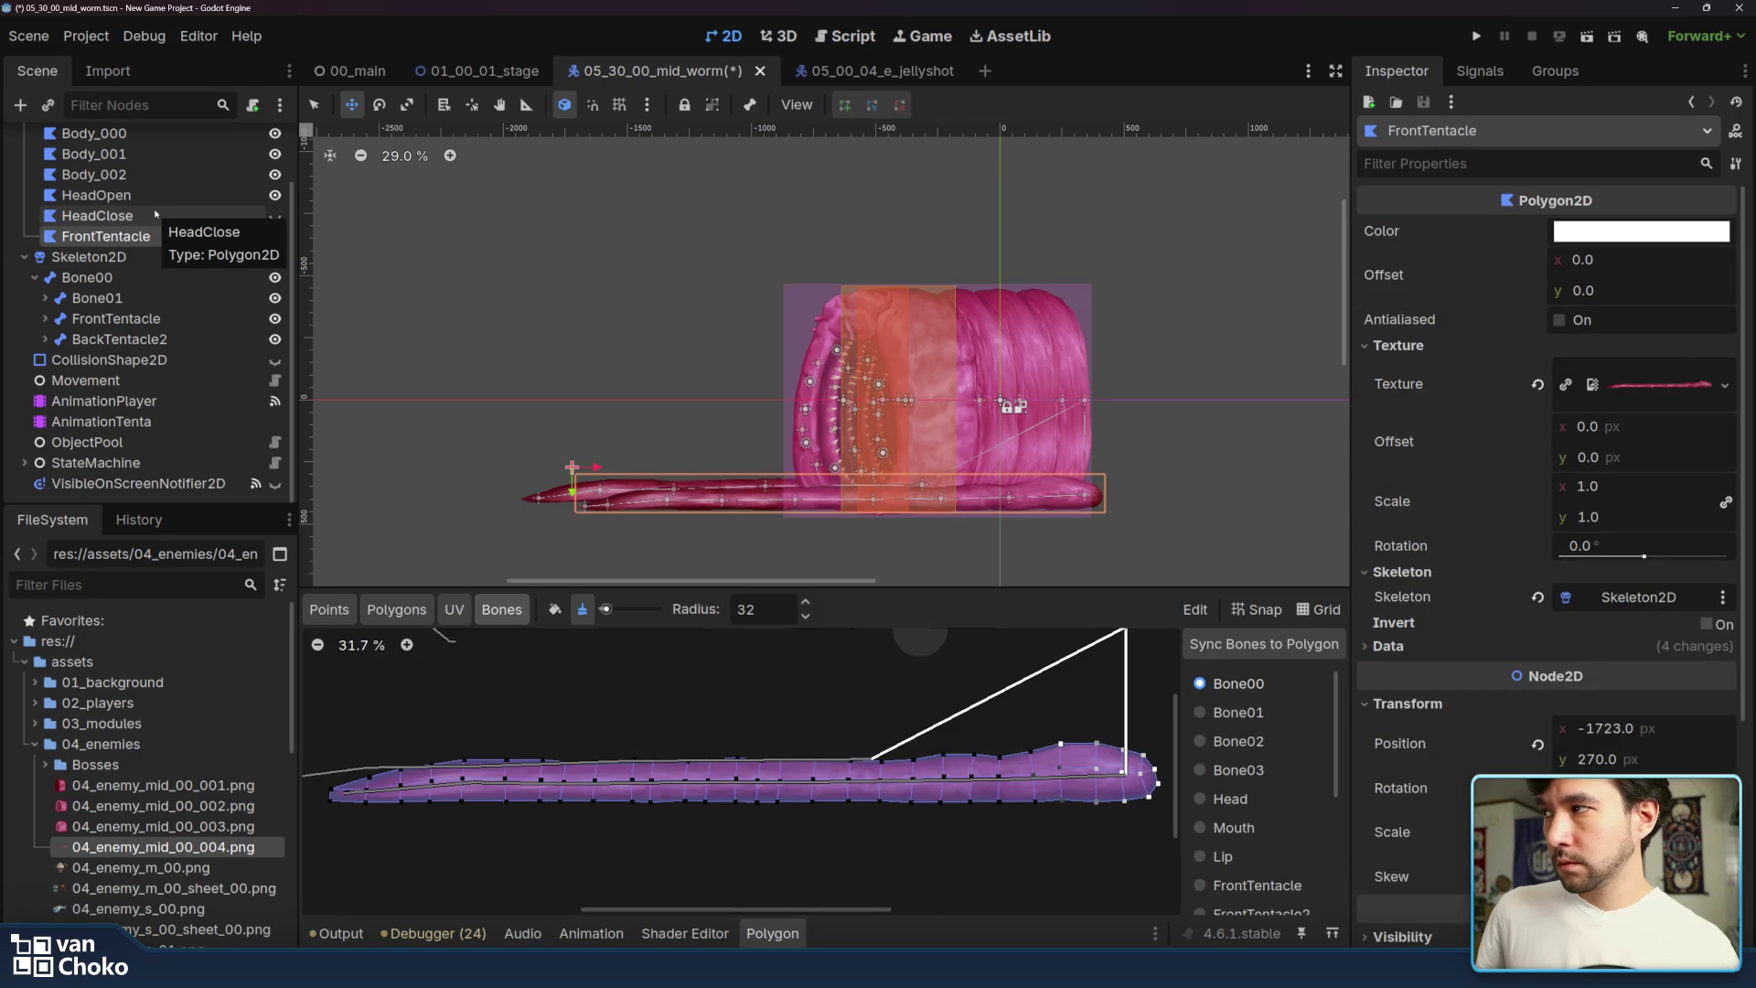
# - Look through the HeadClose, HeadOpen and FrontTentacle polygons in the Scene tree
pyautogui.click(154, 216)
pyautogui.click(91, 236)
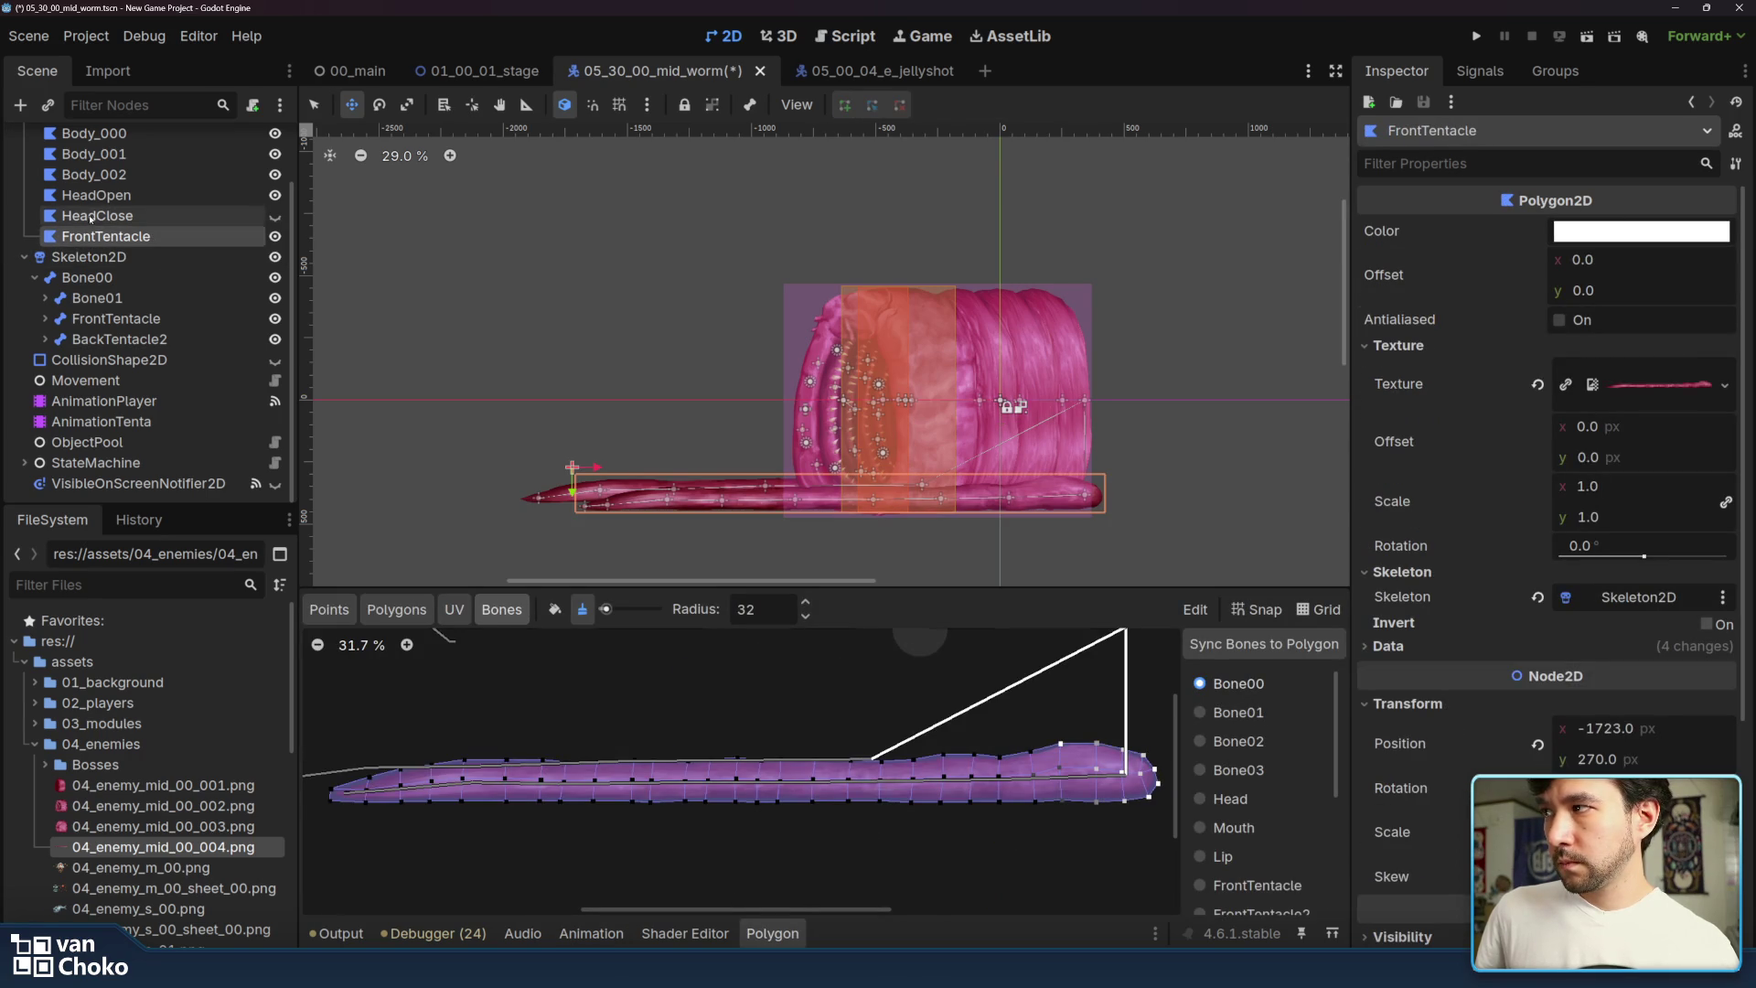
pyautogui.scroll(2, 90, 218)
pyautogui.click(100, 241)
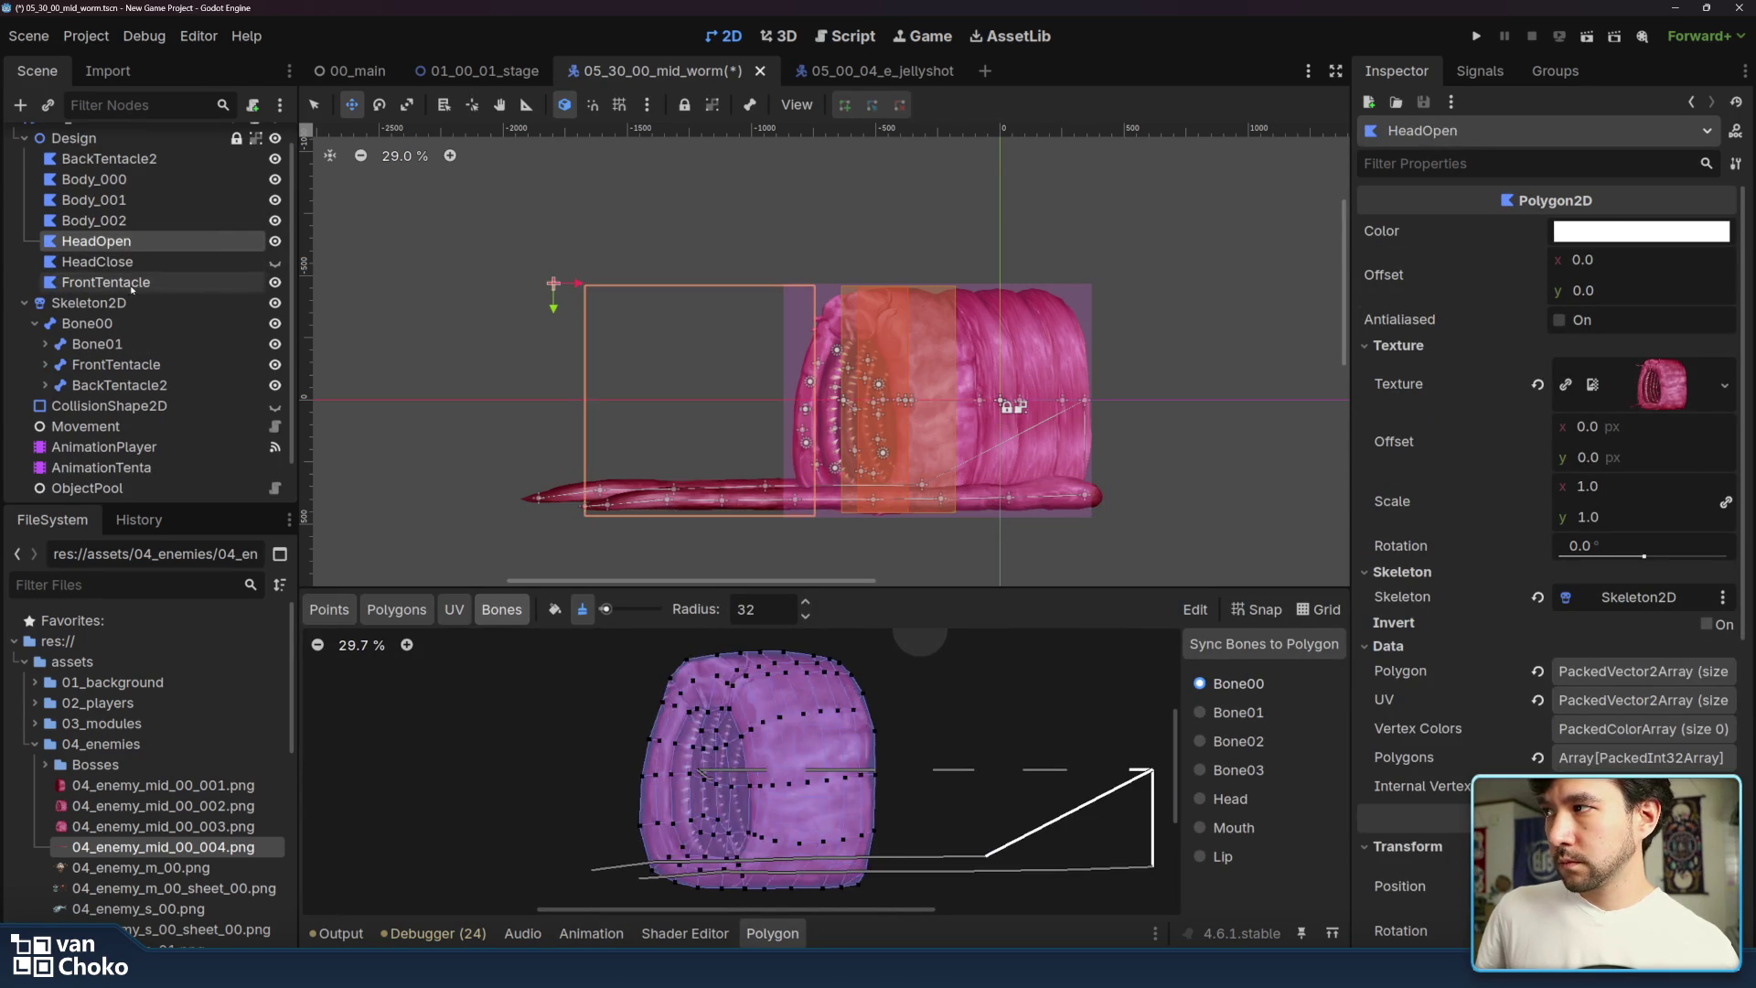
pyautogui.click(132, 283)
# - Rename the BackTentacle2 polygon to BackTentacle
pyautogui.click(158, 160)
pyautogui.doubleClick(159, 159)
pyautogui.click(175, 154)
pyautogui.press('BackSpace')
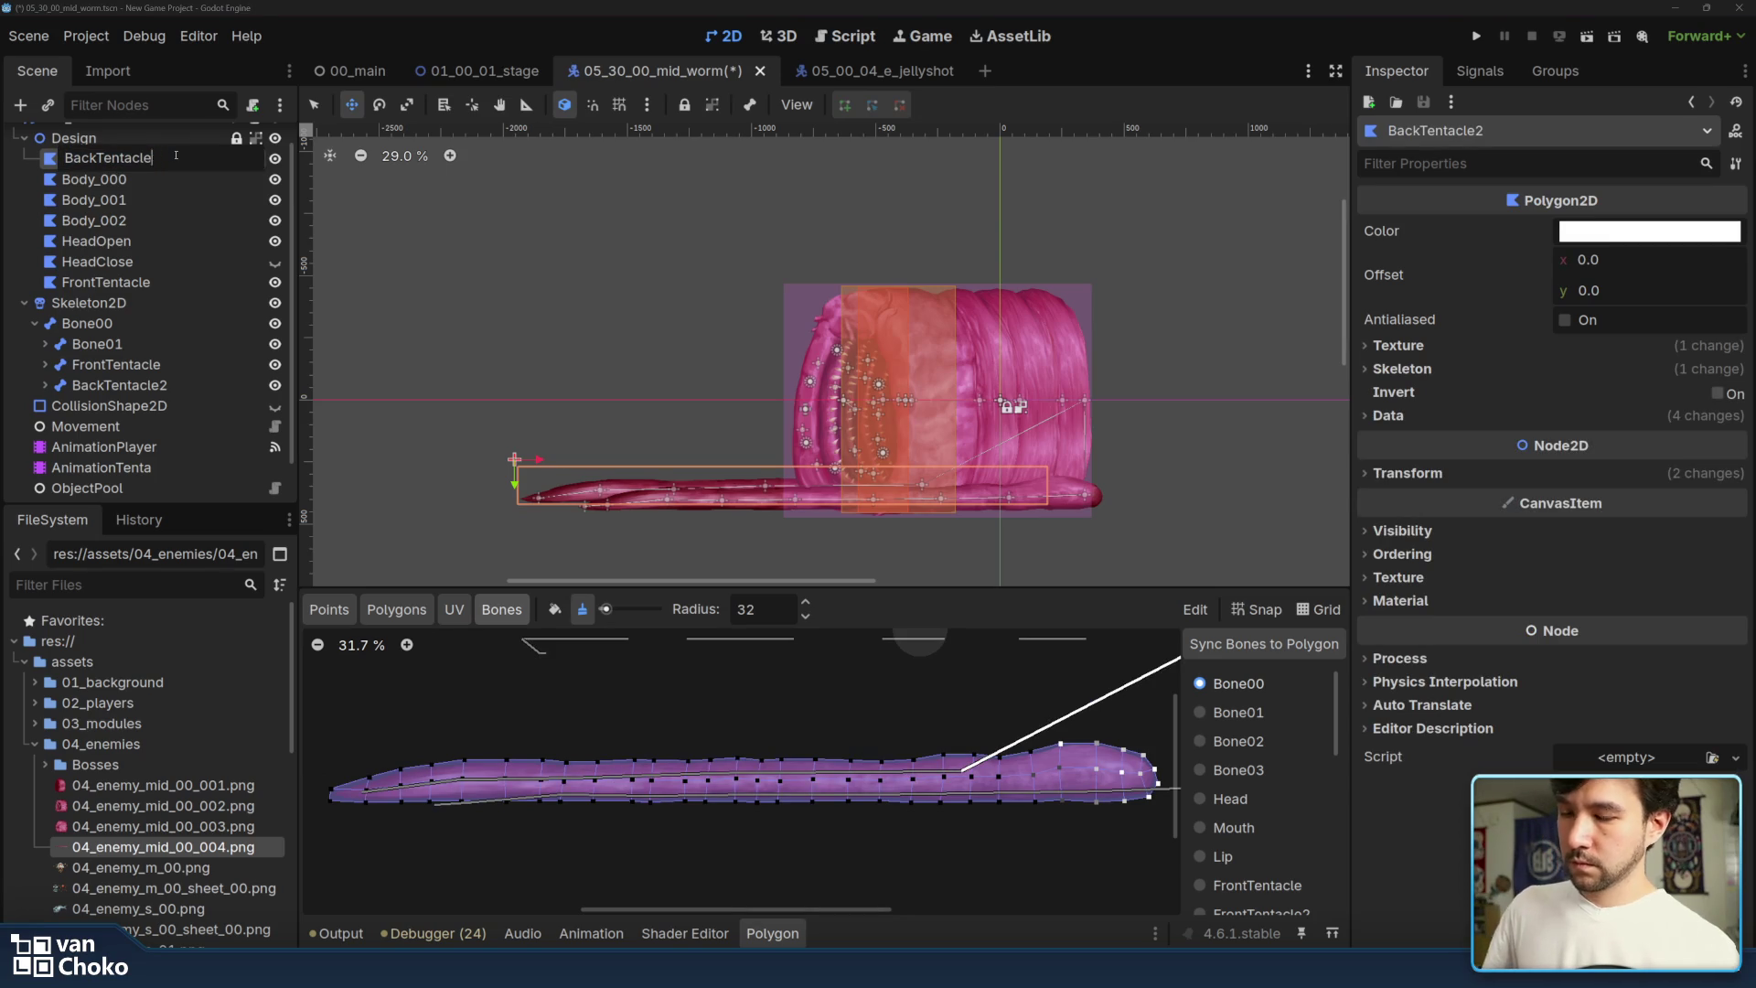
pyautogui.press('Return')
# - Inspect FrontTentacle's texture, data properties and polygon editing options without changing anything
pyautogui.click(137, 282)
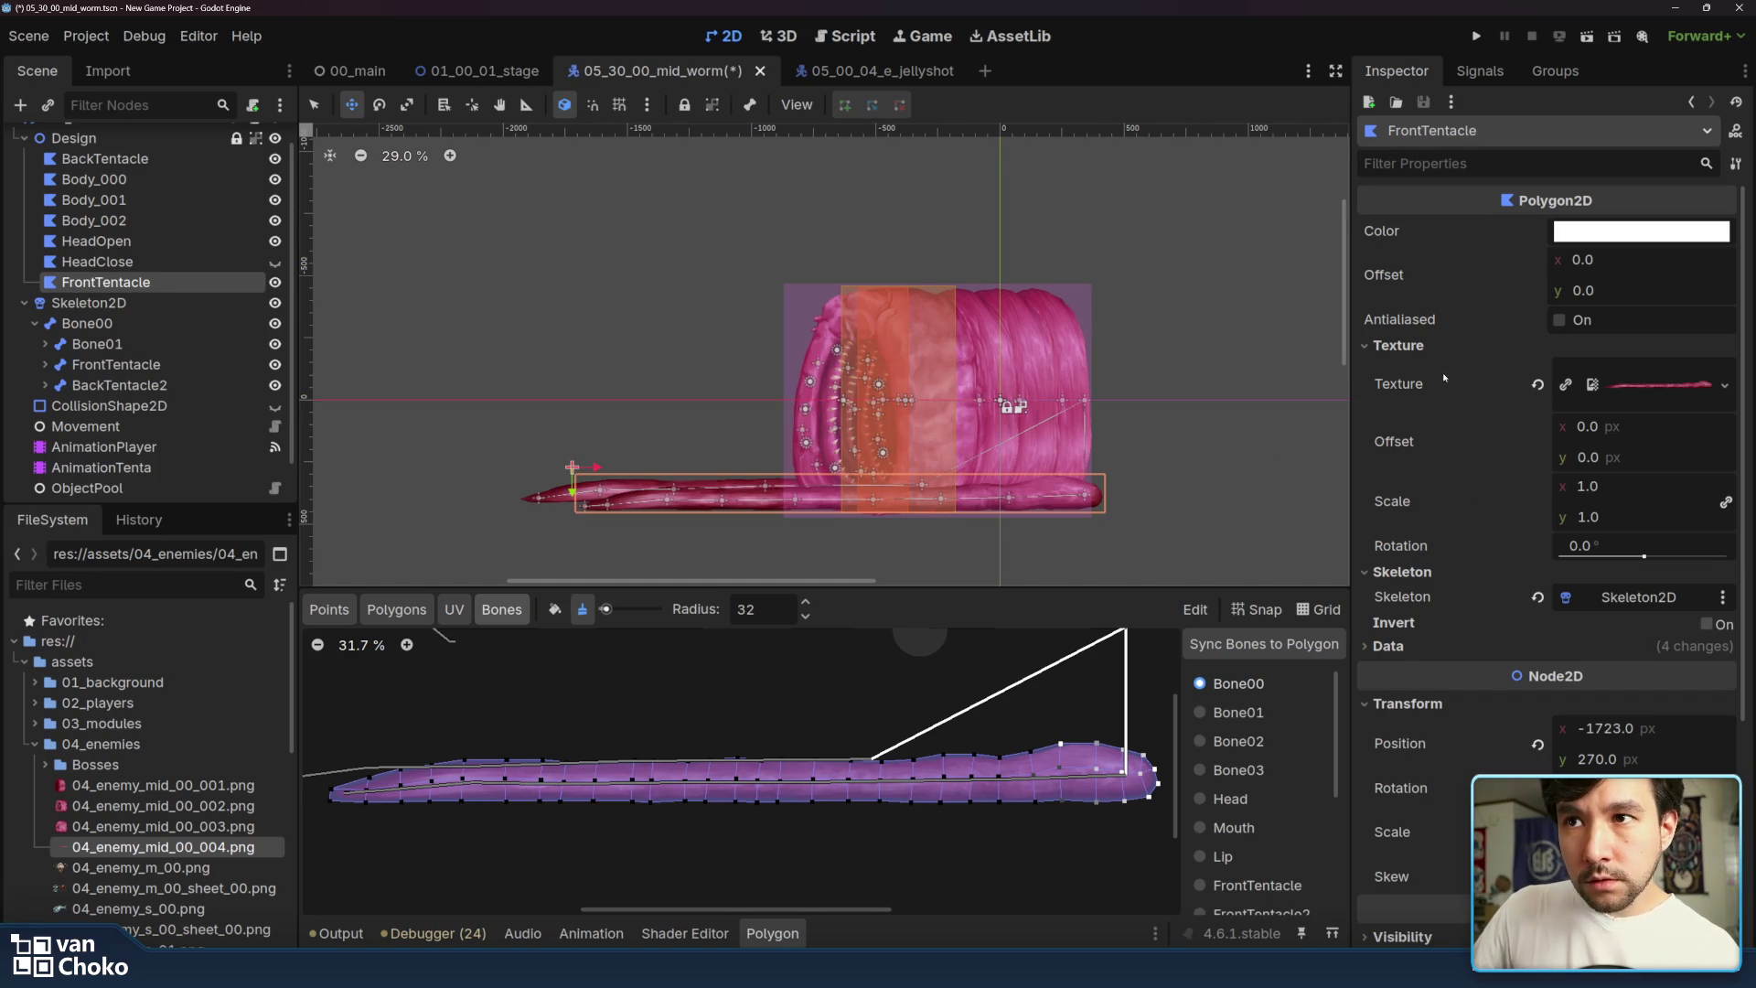
pyautogui.click(1639, 387)
pyautogui.click(1640, 387)
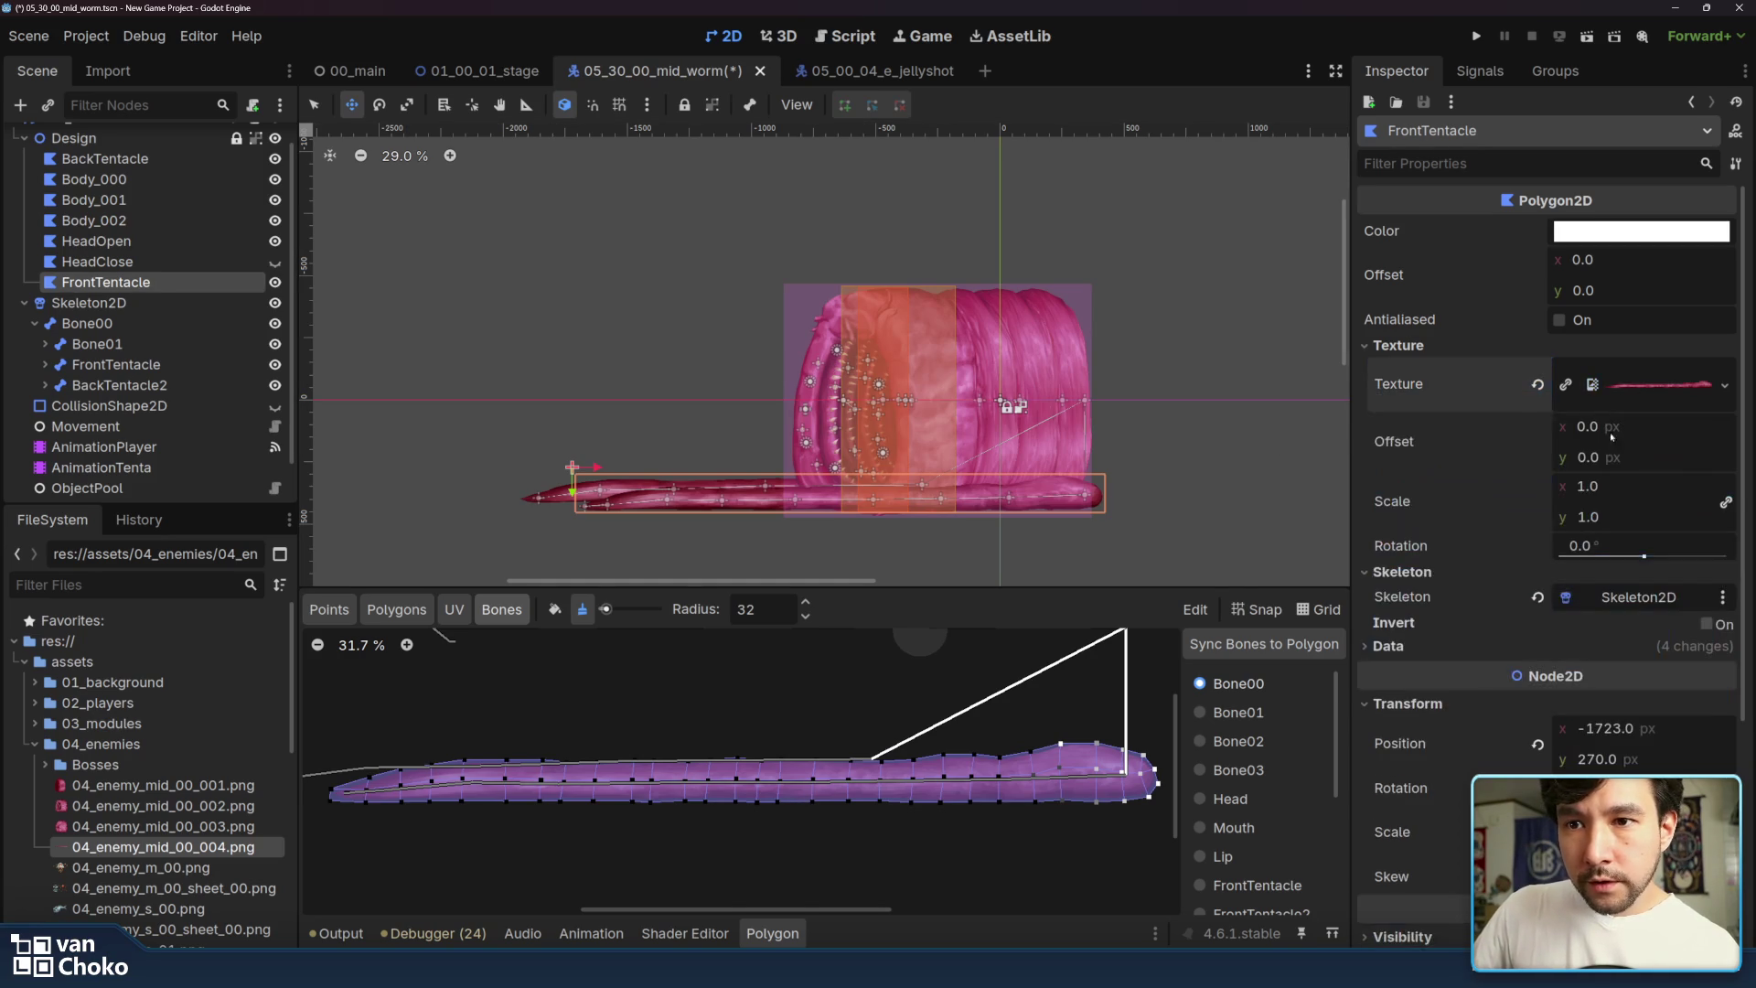
pyautogui.click(1515, 648)
pyautogui.click(1513, 644)
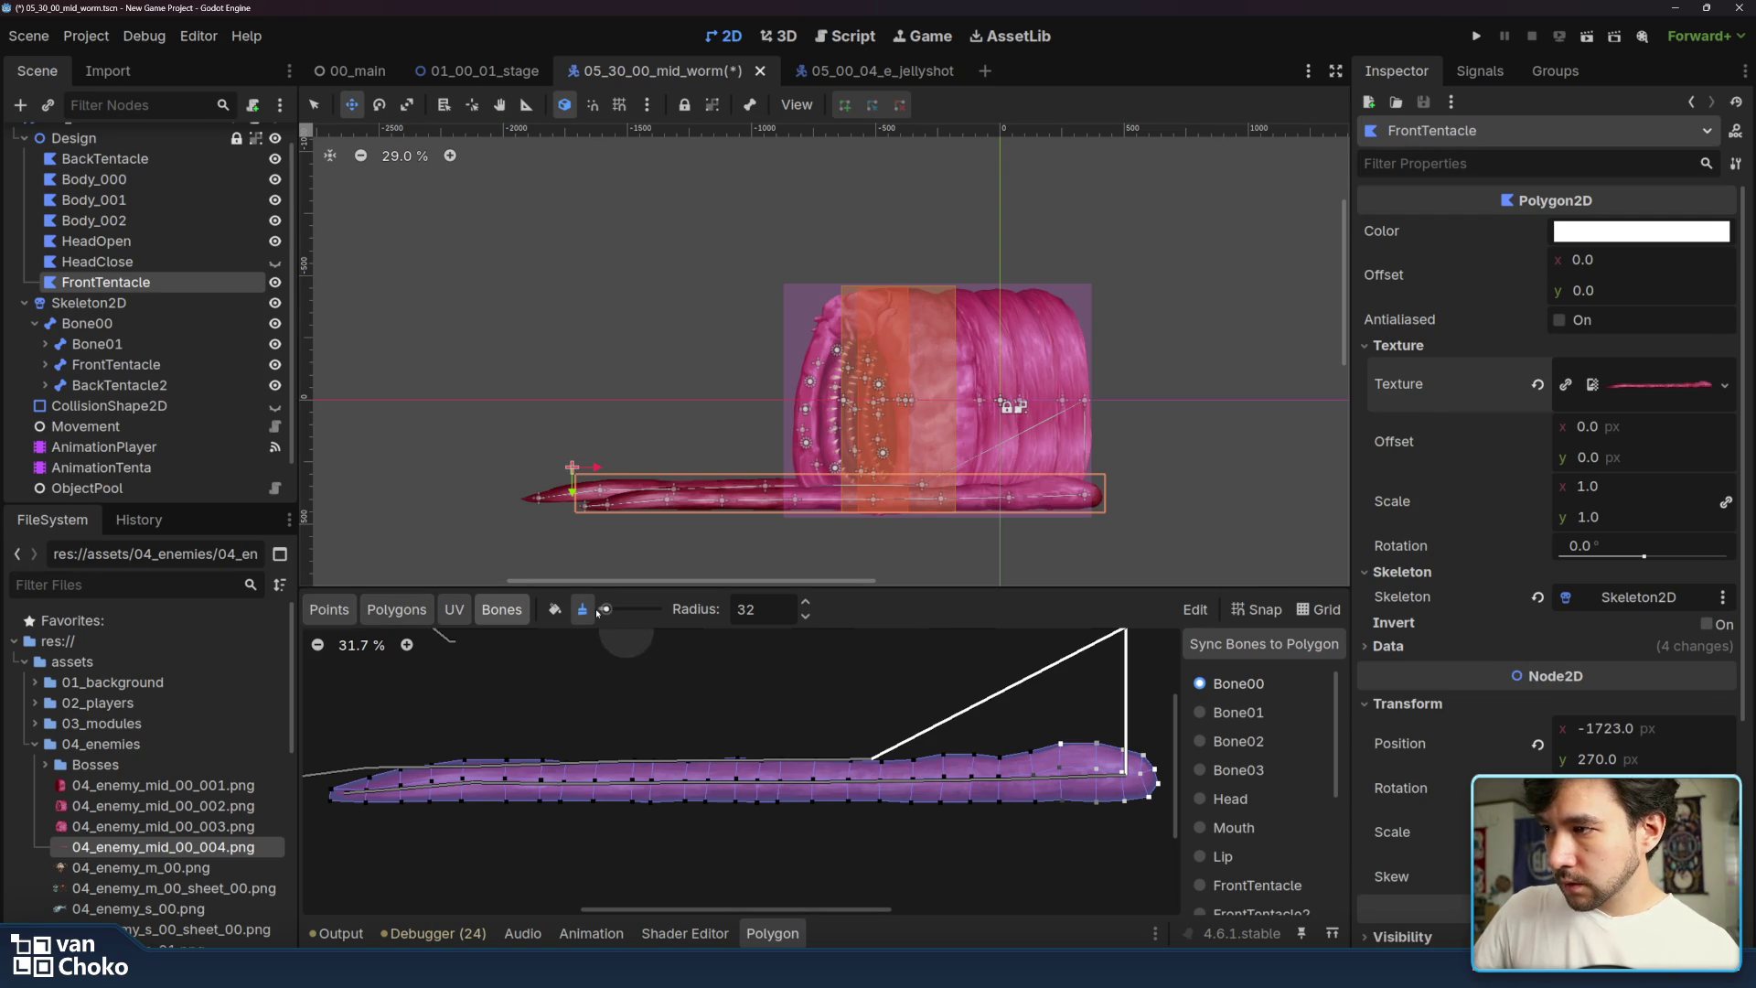
pyautogui.scroll(-3, 1258, 805)
pyautogui.scroll(3, 1257, 805)
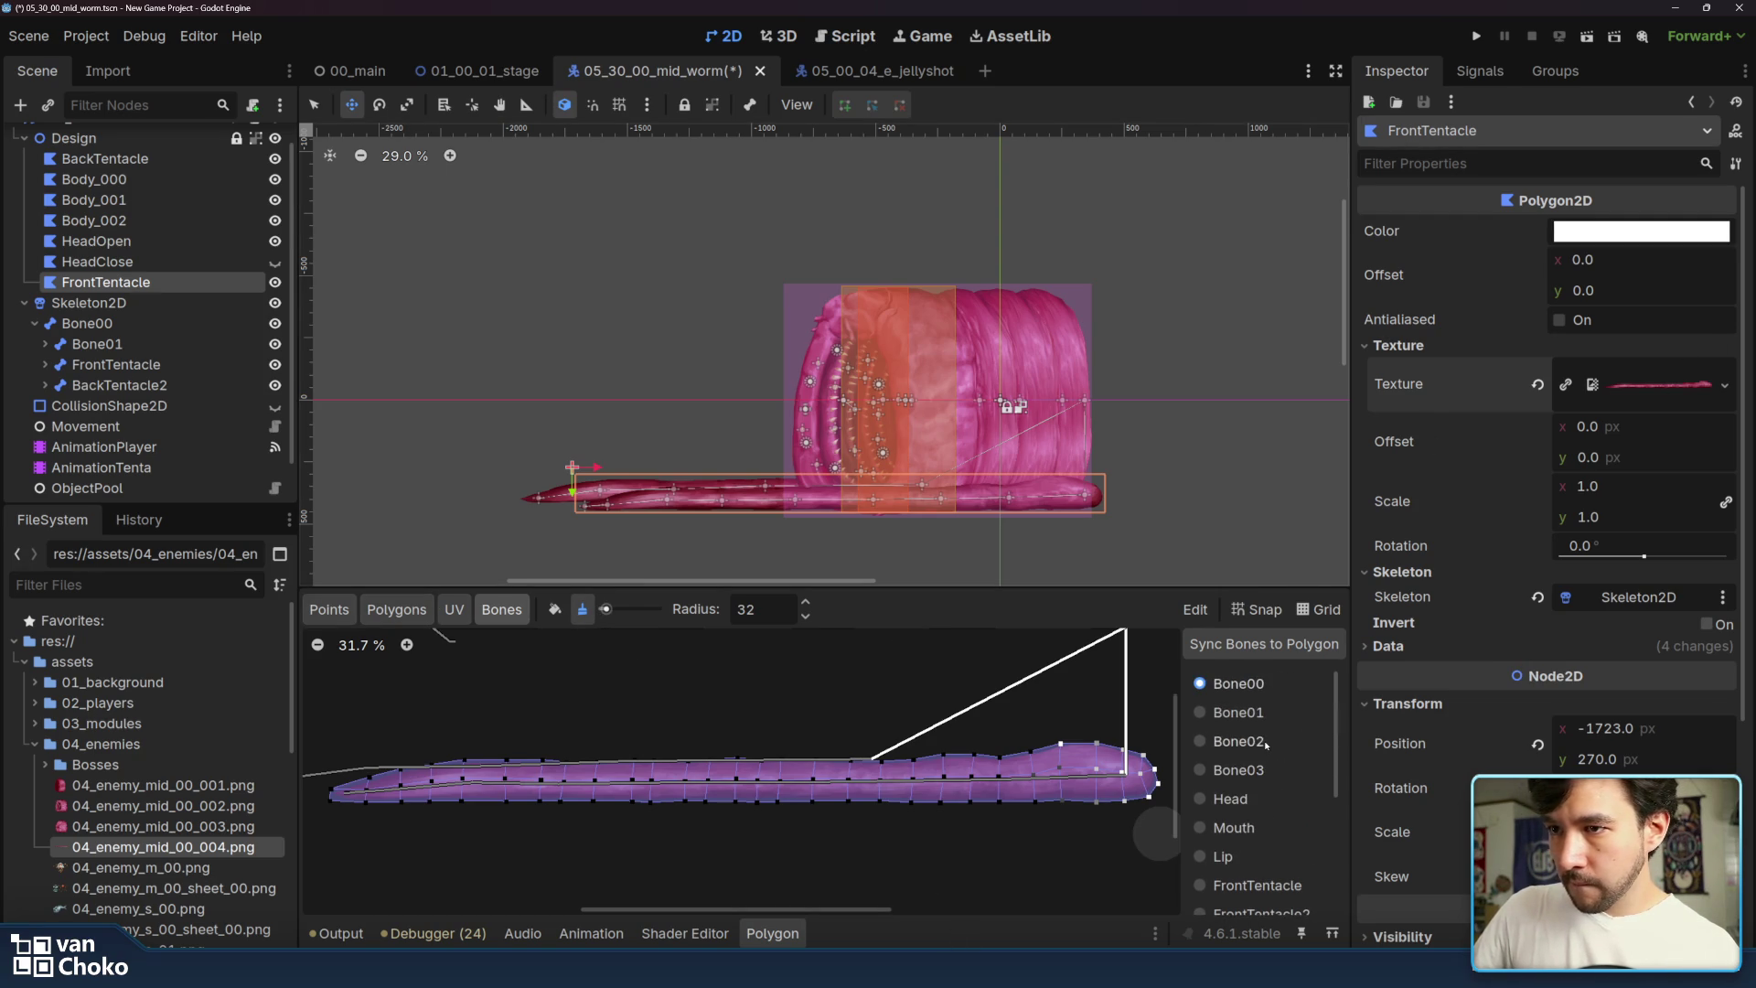
pyautogui.click(1194, 611)
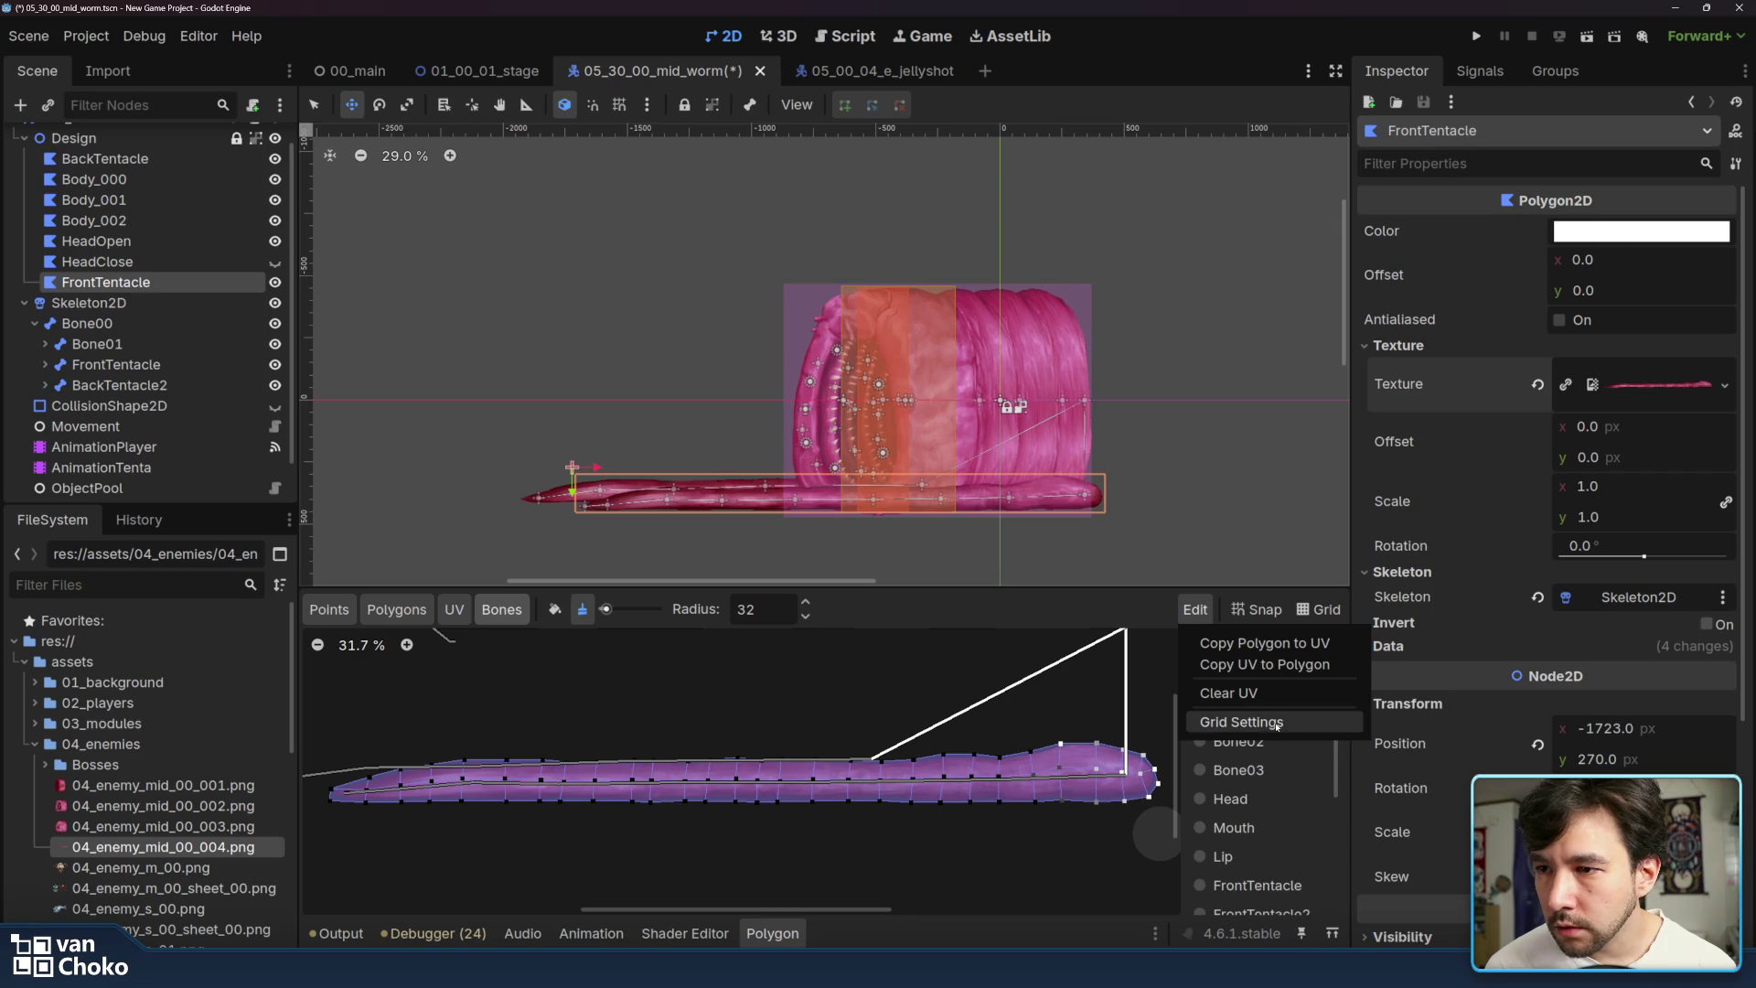
pyautogui.click(1131, 611)
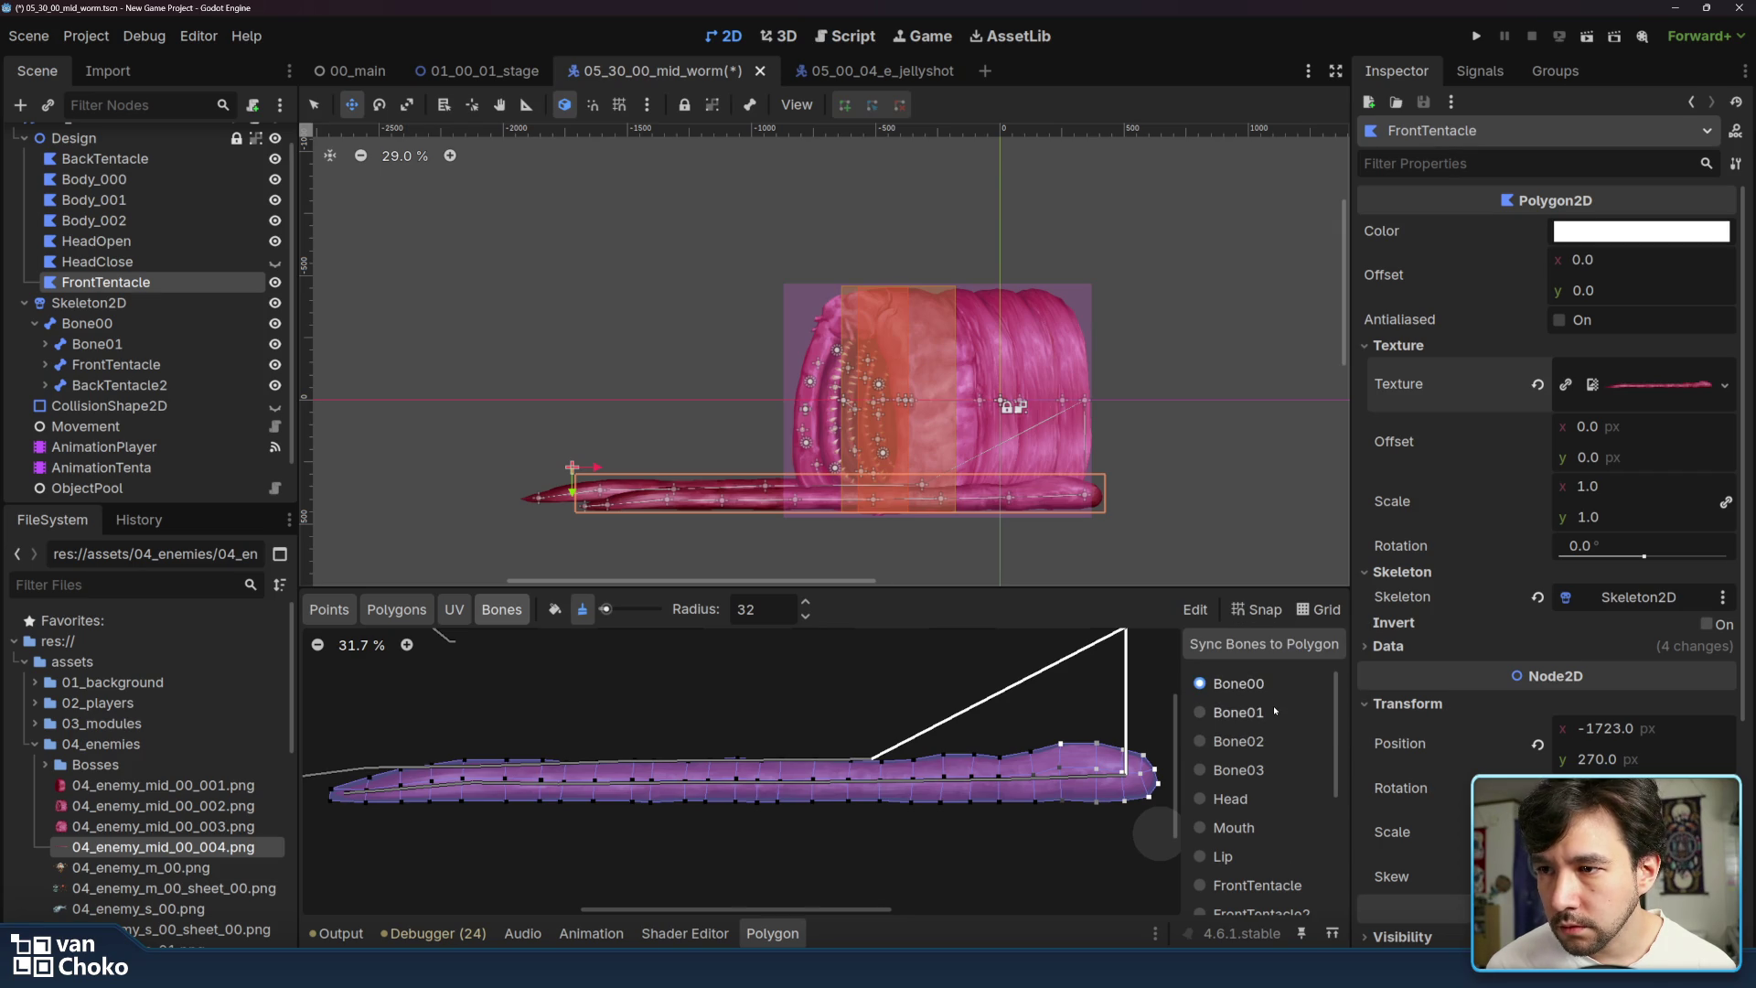
pyautogui.scroll(-5, 1274, 716)
pyautogui.scroll(5, 1275, 717)
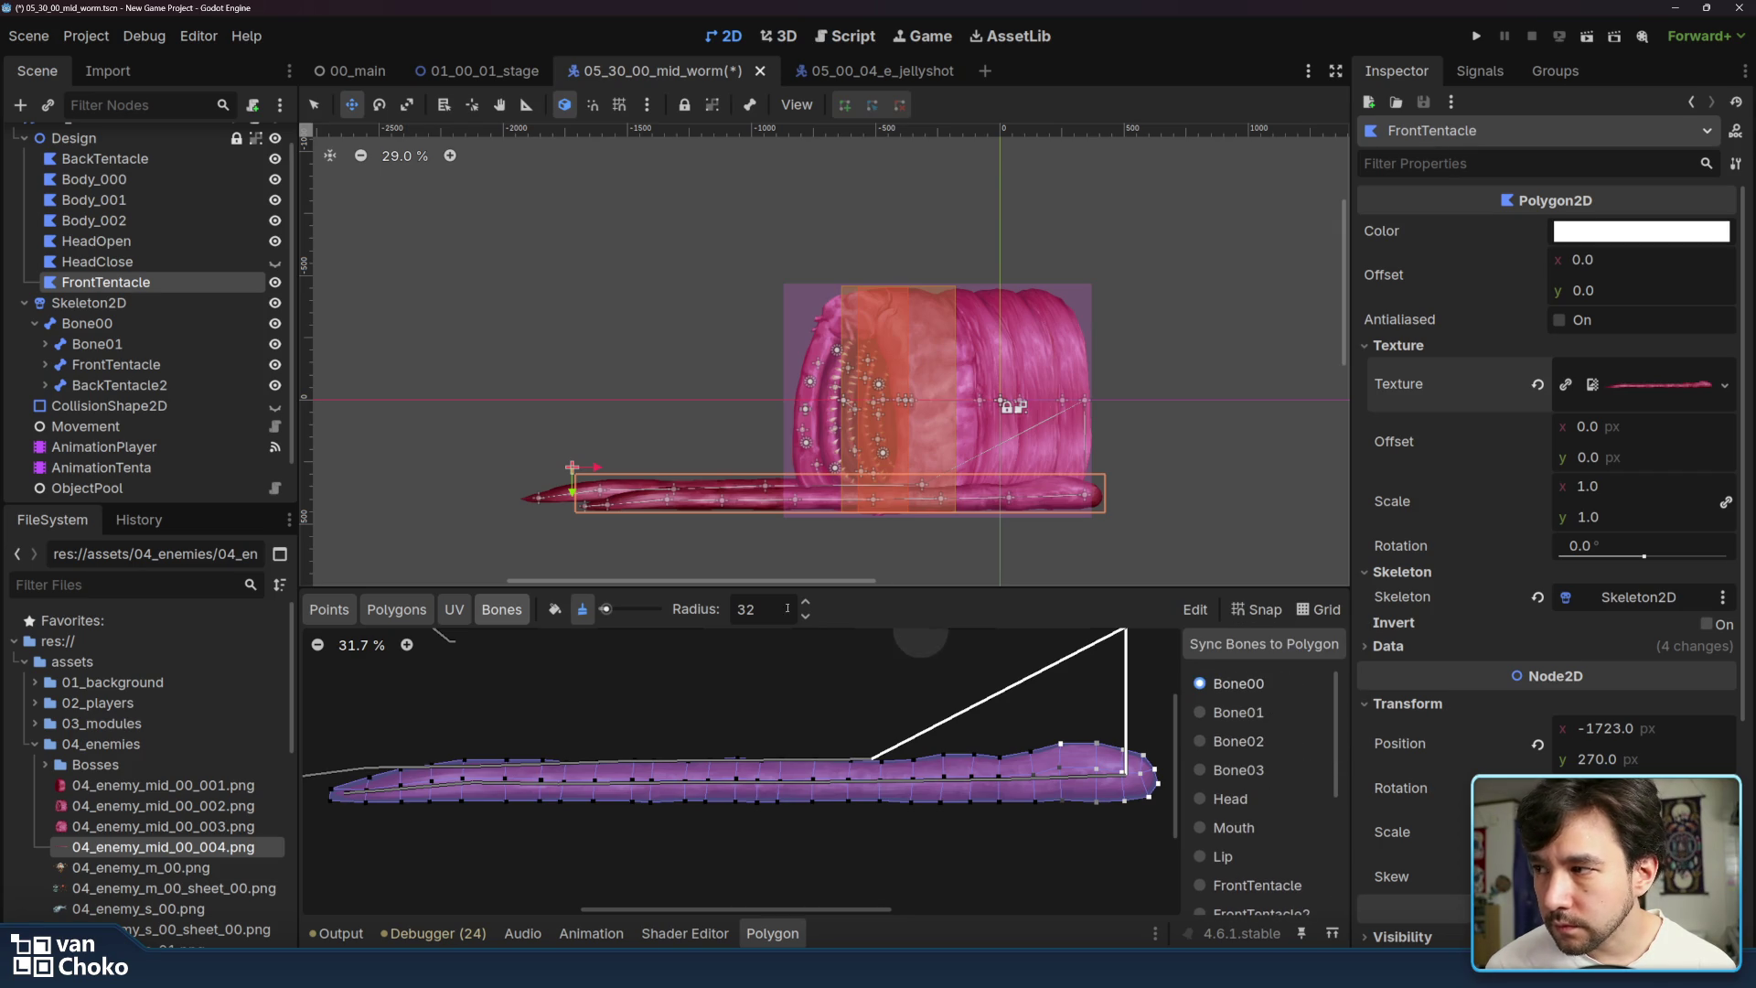
# - Check HeadClose's bone weights, then bring up the AnimationPlayer's retract animation
pyautogui.click(191, 259)
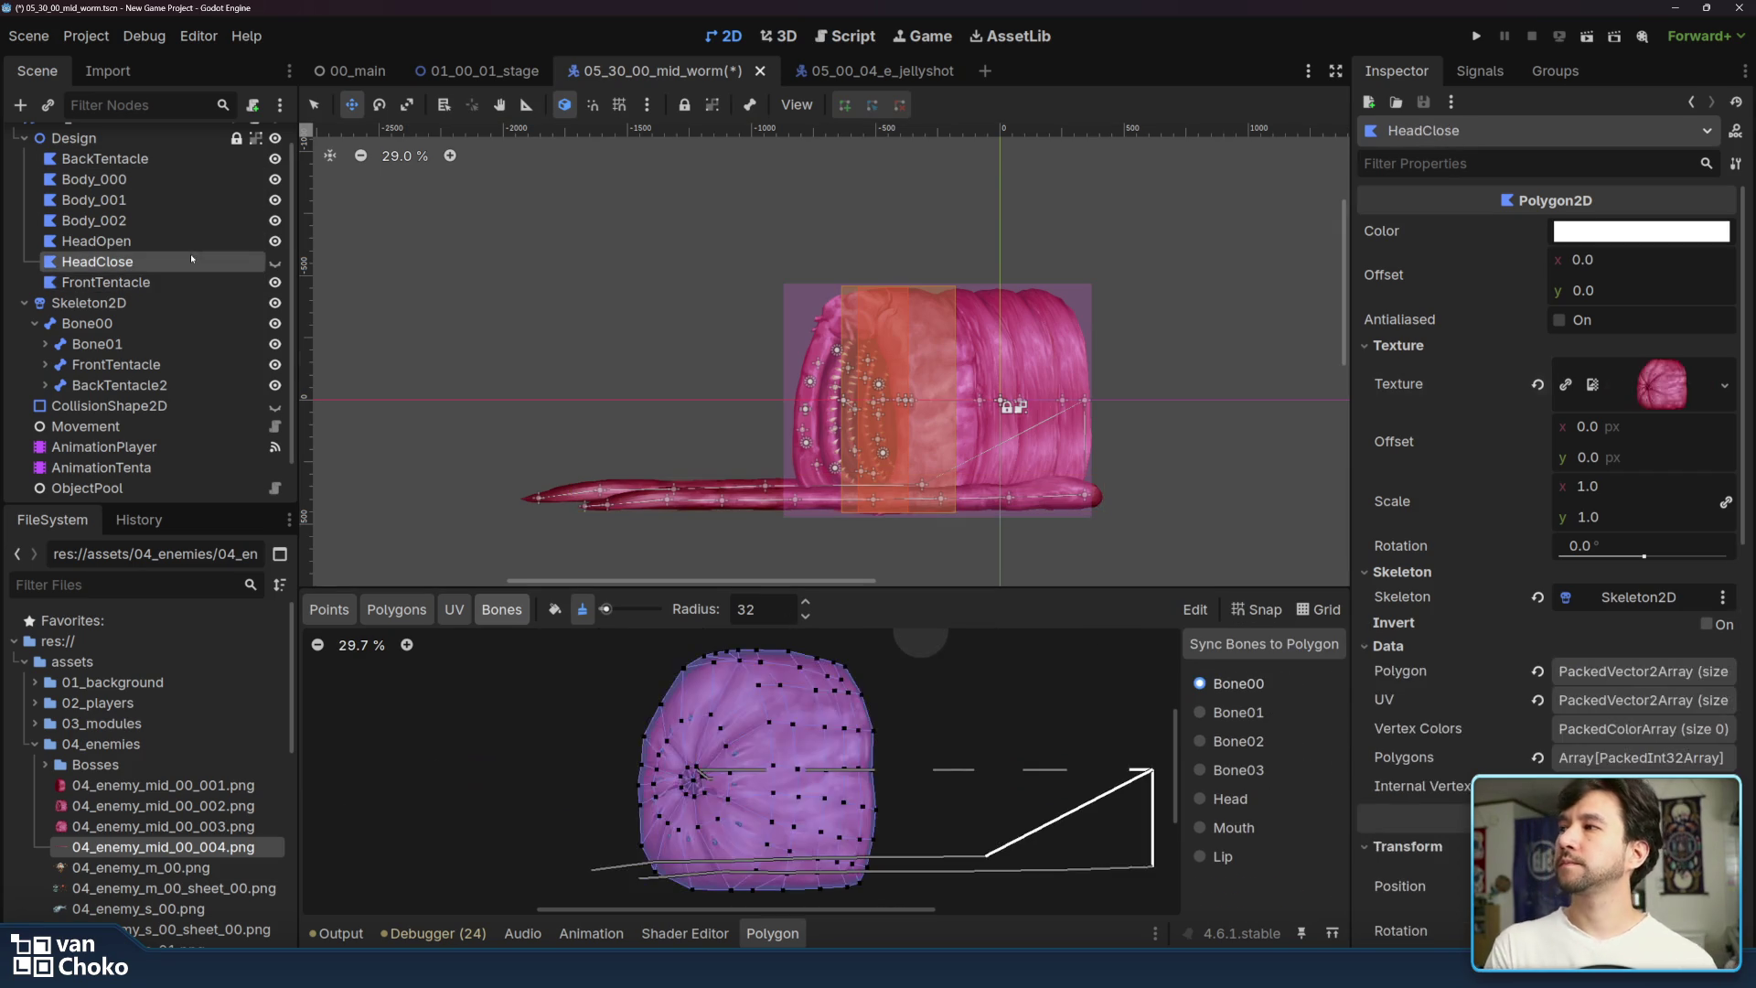
pyautogui.click(194, 281)
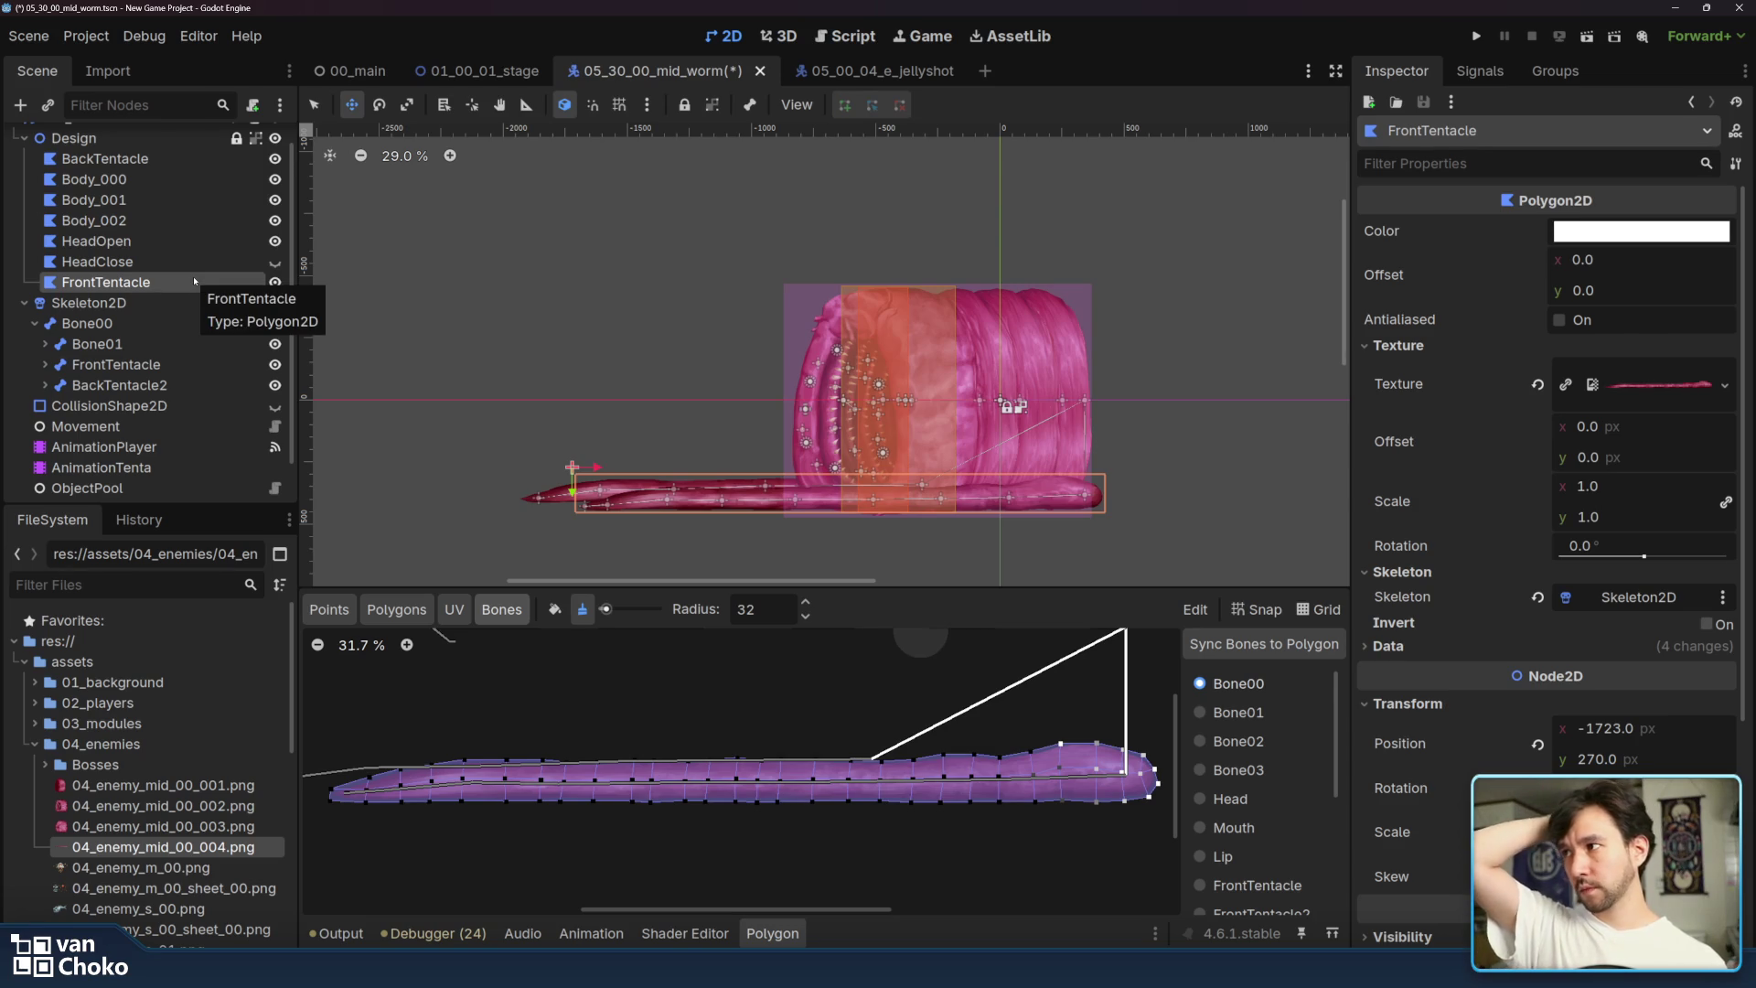
pyautogui.click(160, 447)
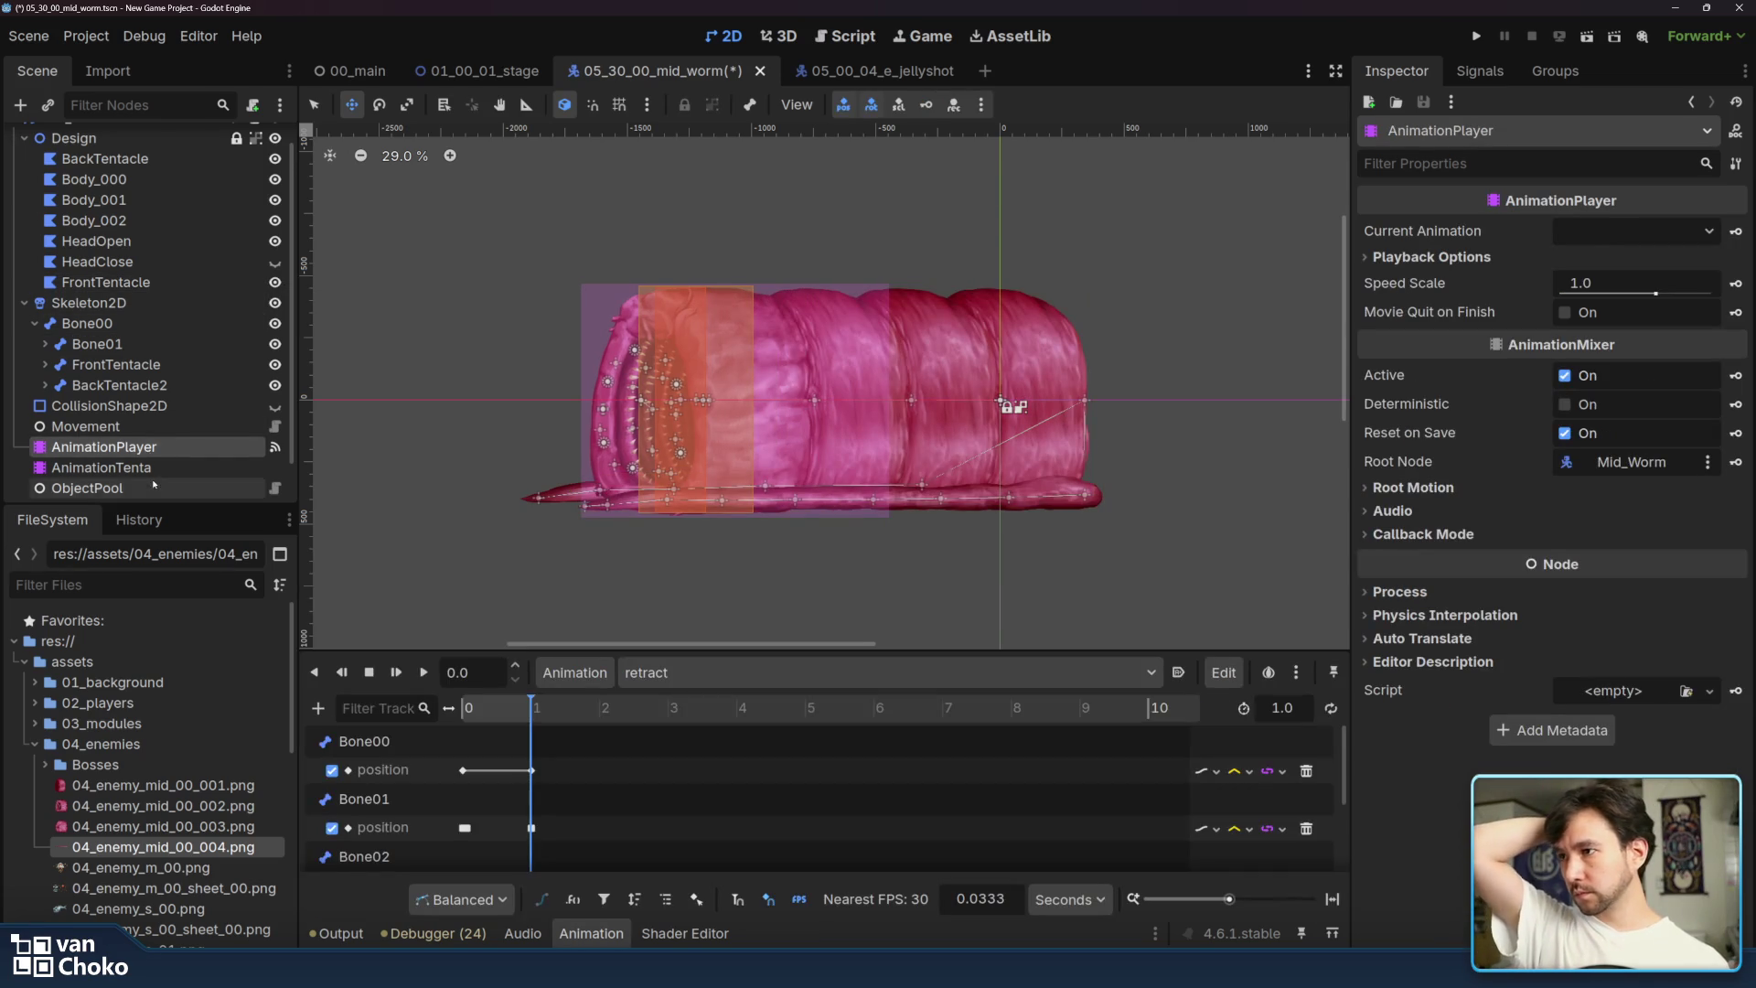
# - Add an empty 'advance' animation to AnimationTenta and select the FrontTentacle2 bone
pyautogui.click(152, 474)
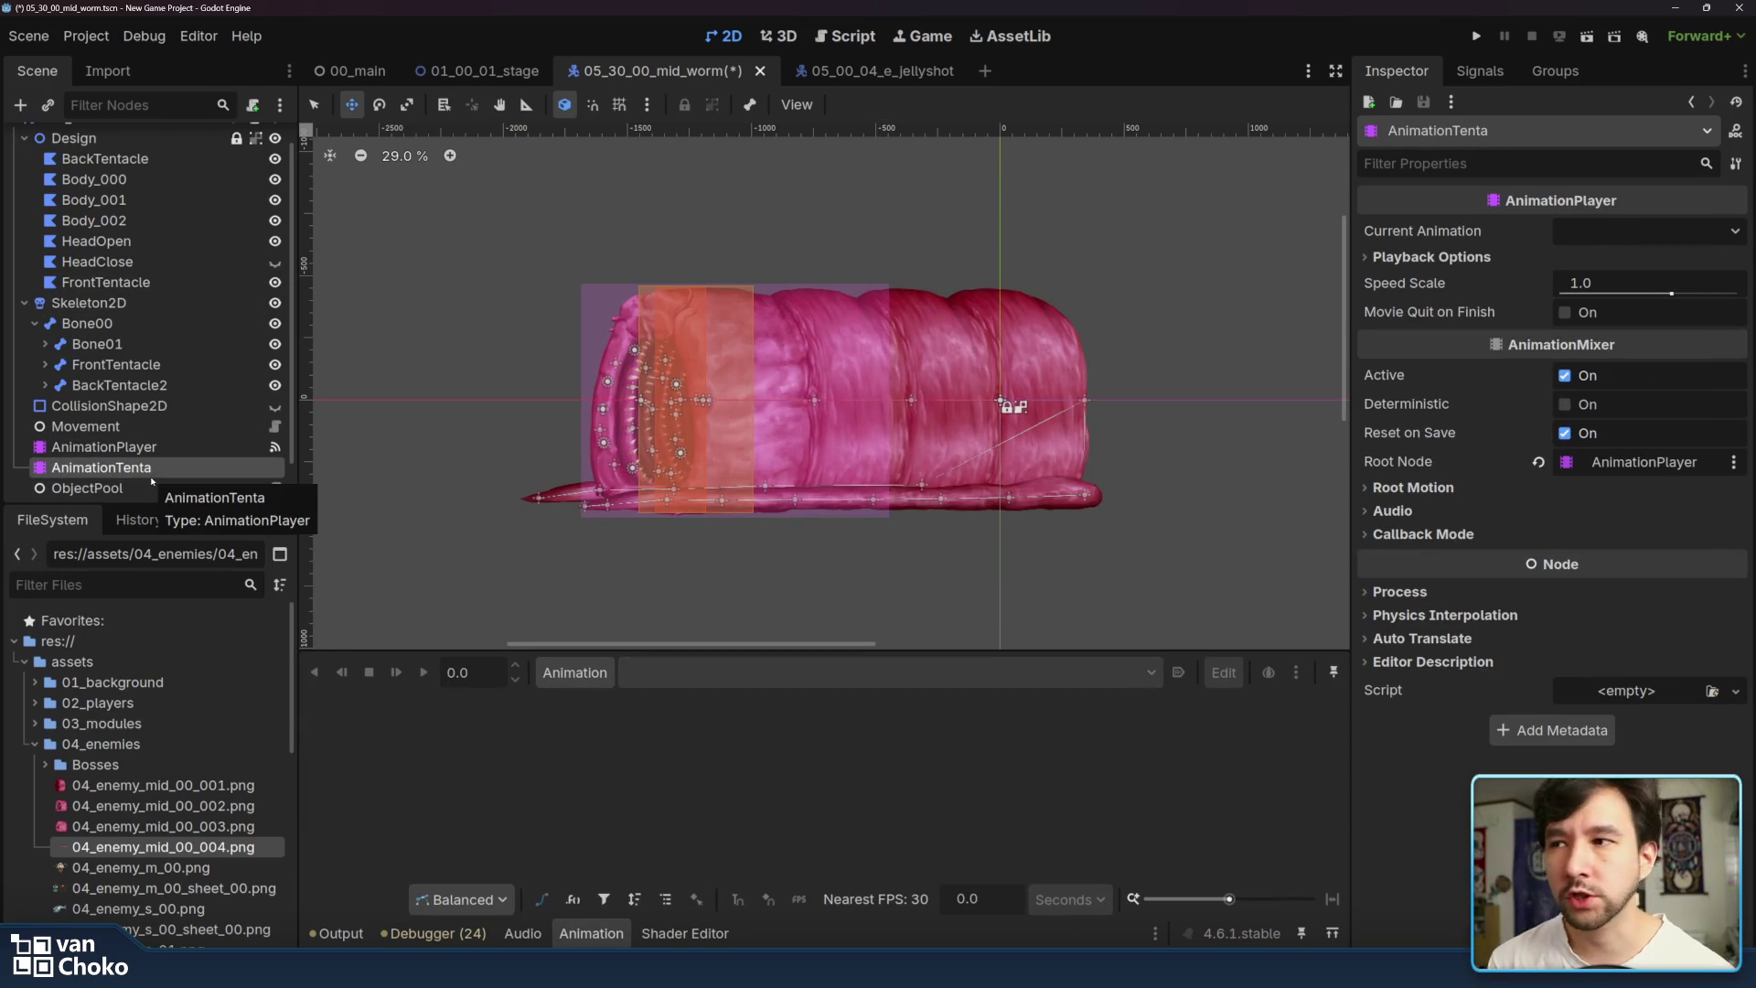
pyautogui.hscroll(-3, 899, 442)
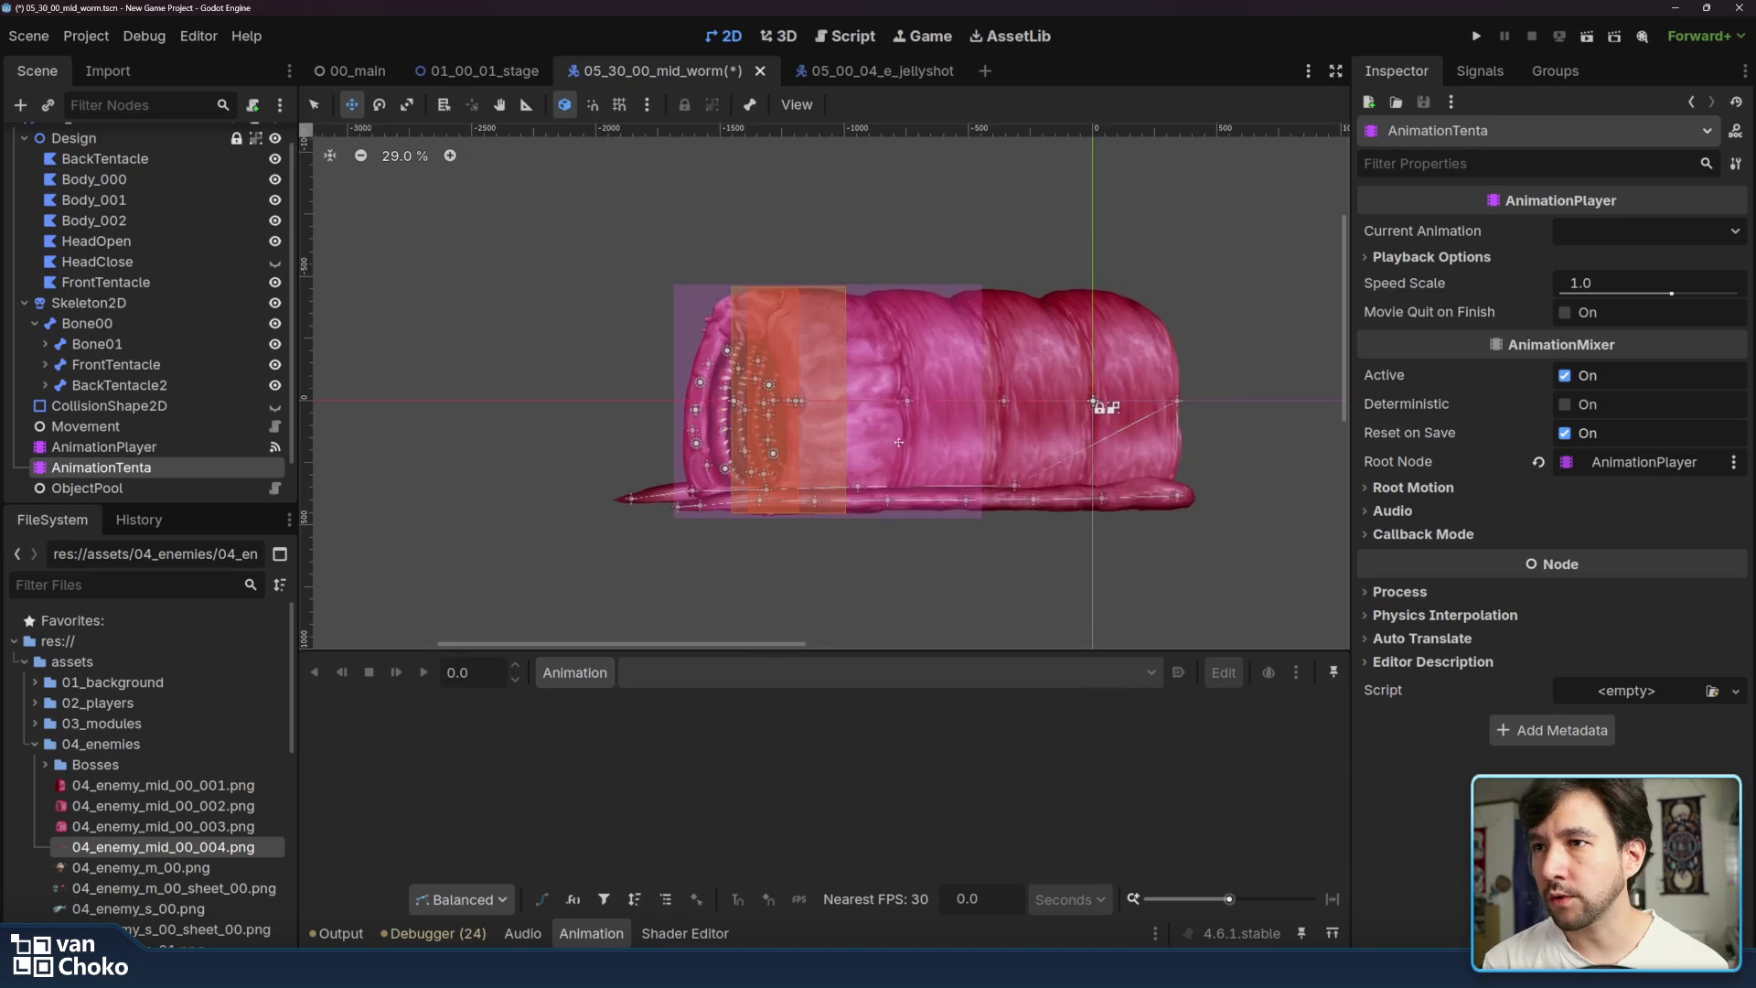
pyautogui.scroll(7, 899, 442)
pyautogui.click(557, 673)
pyautogui.click(556, 674)
pyautogui.click(104, 446)
pyautogui.click(100, 467)
pyautogui.click(605, 674)
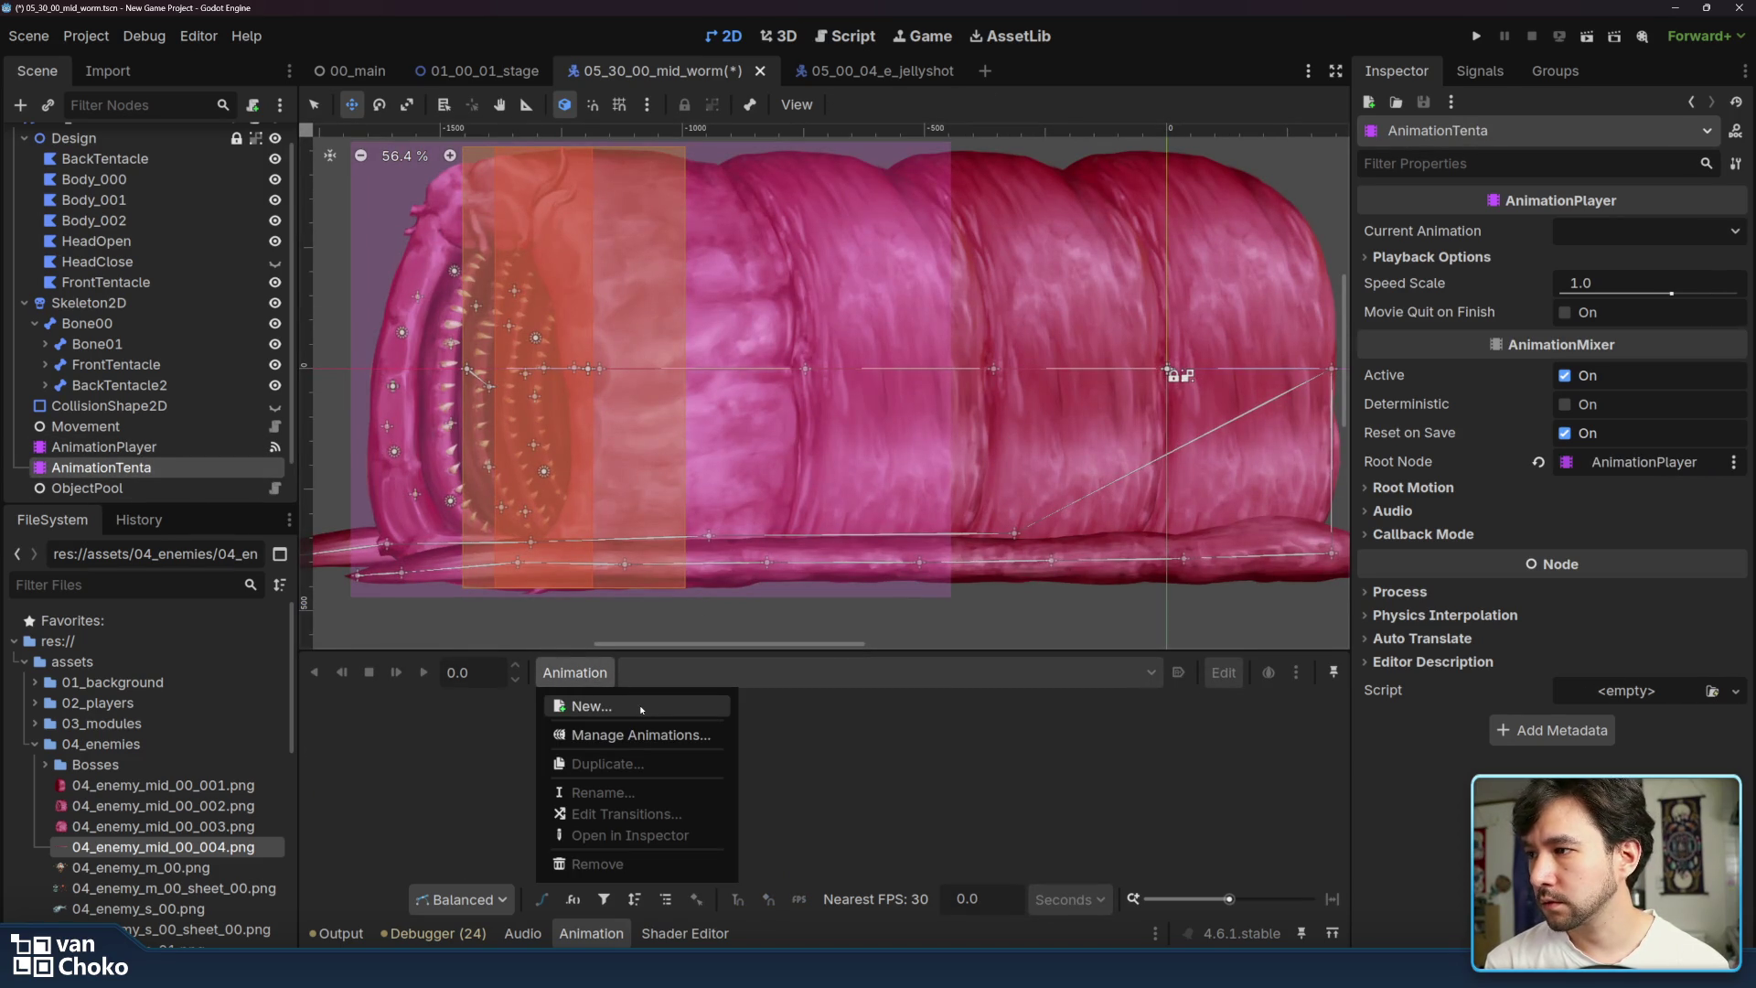
pyautogui.click(641, 708)
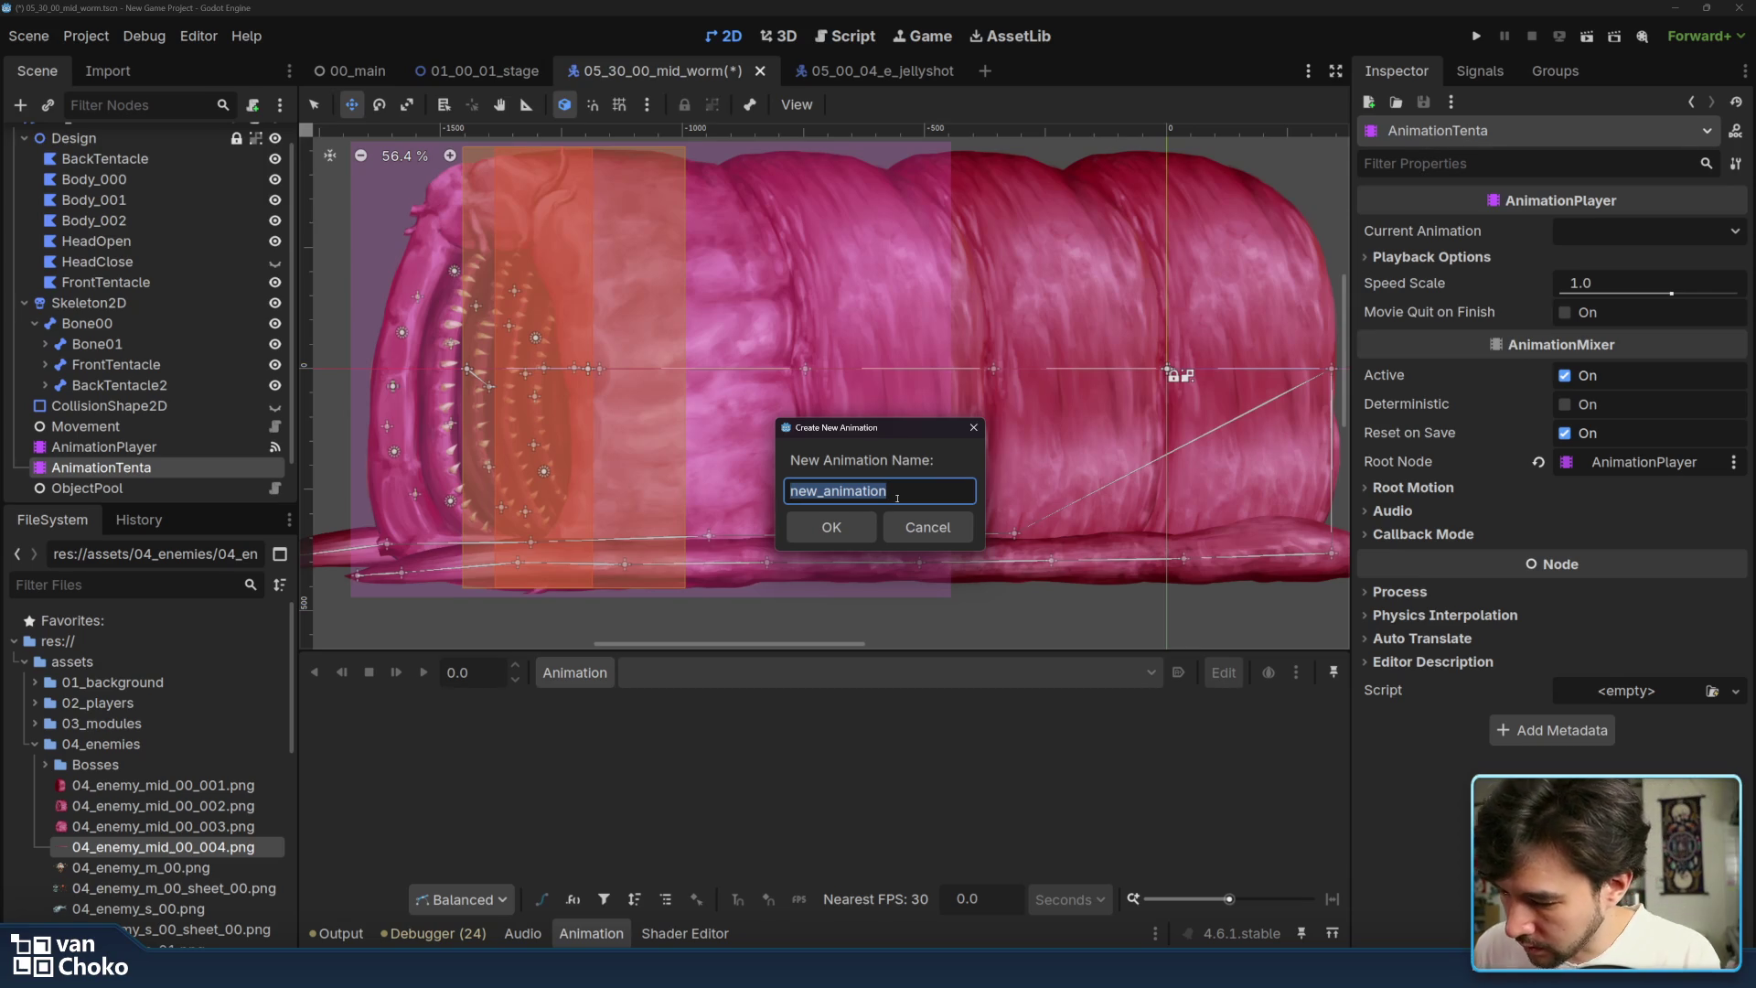
pyautogui.write('advance')
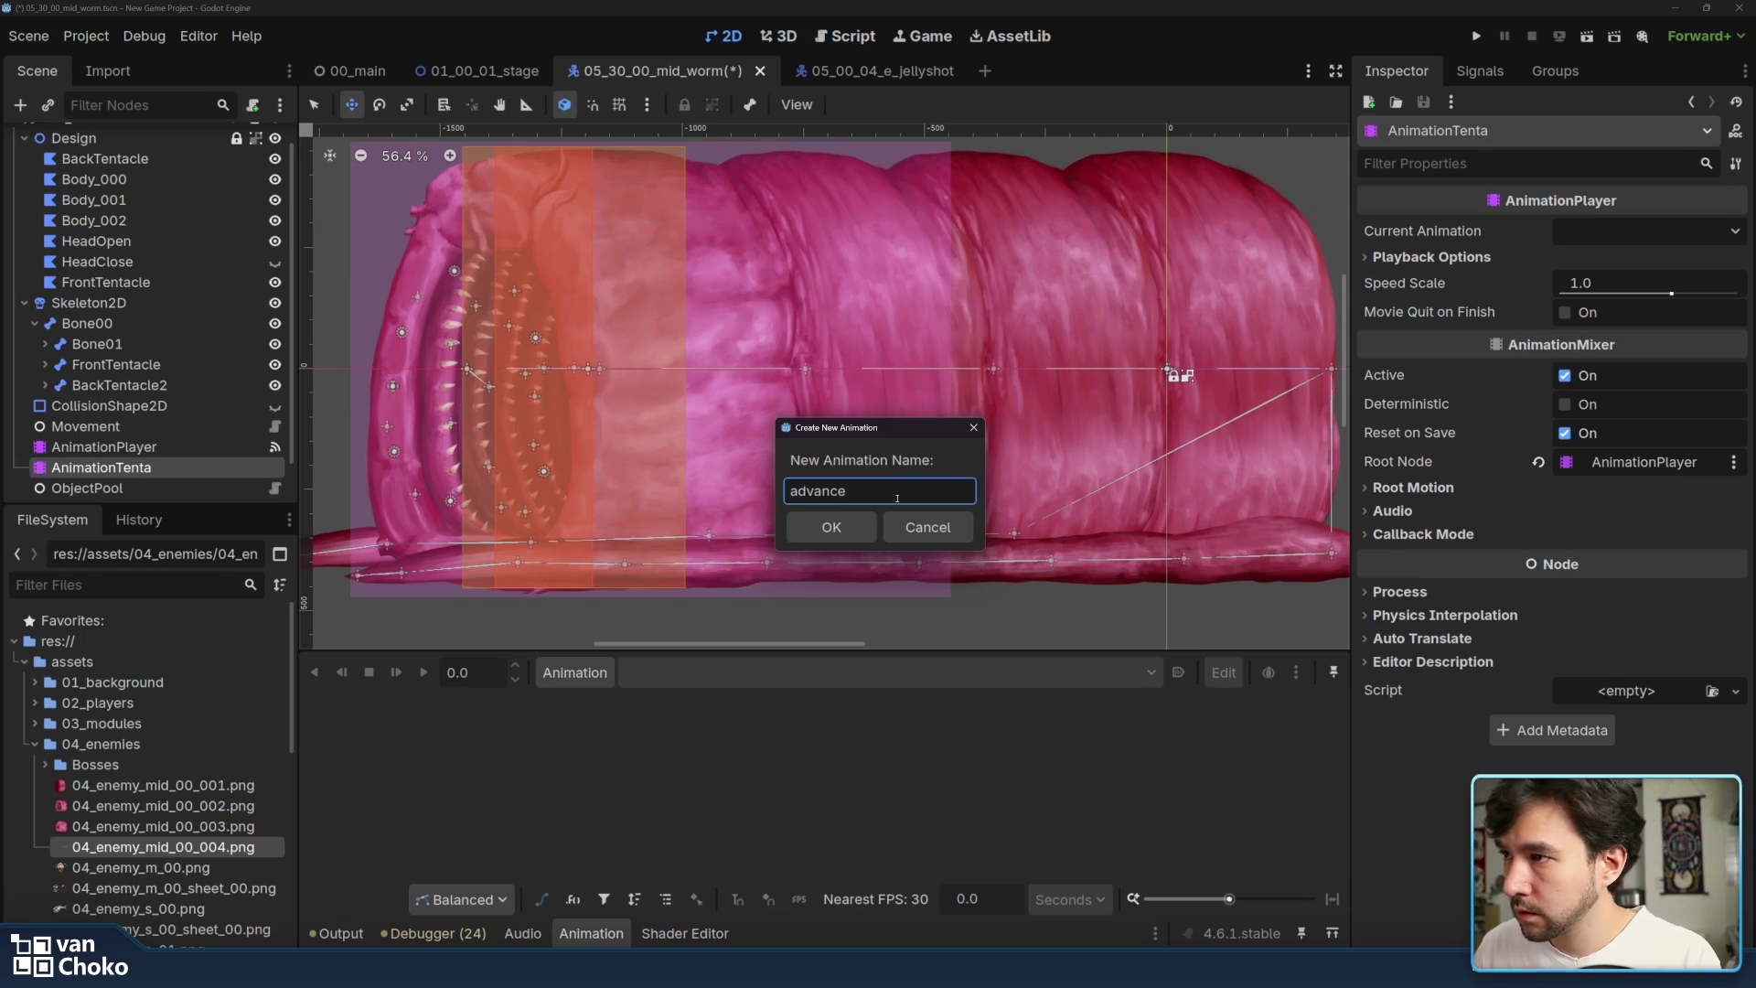
pyautogui.press('Return')
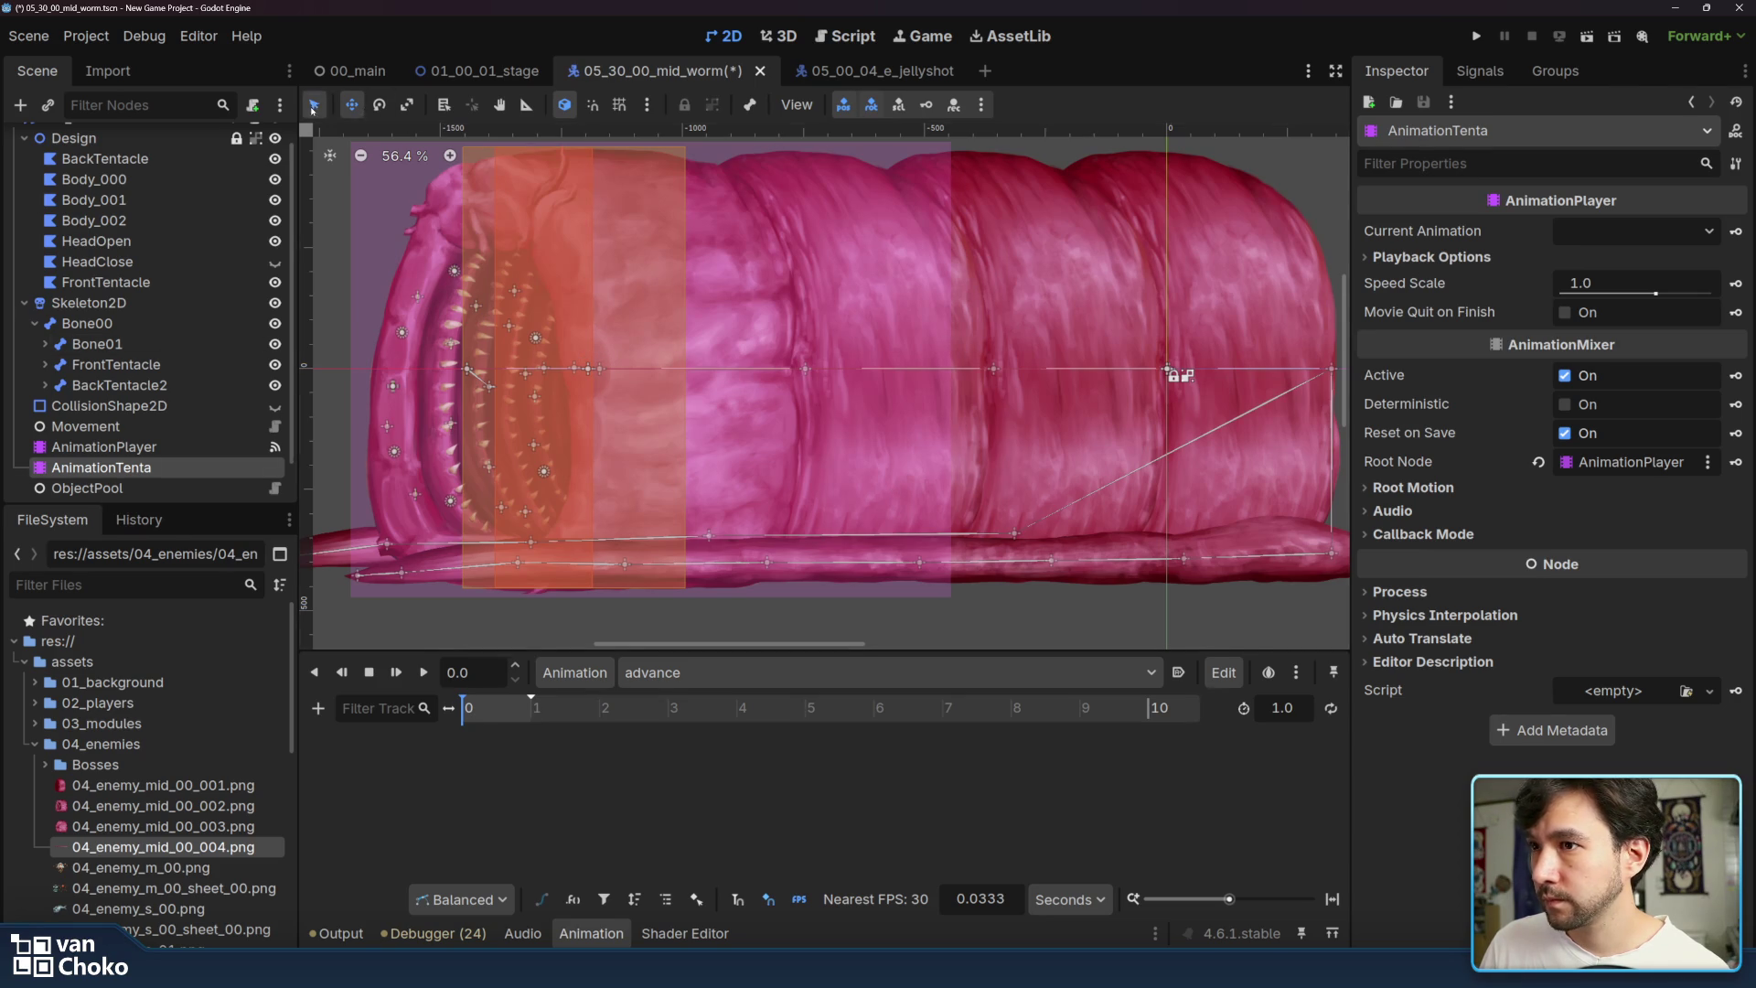
pyautogui.hscroll(3, 1135, 460)
pyautogui.click(1061, 554)
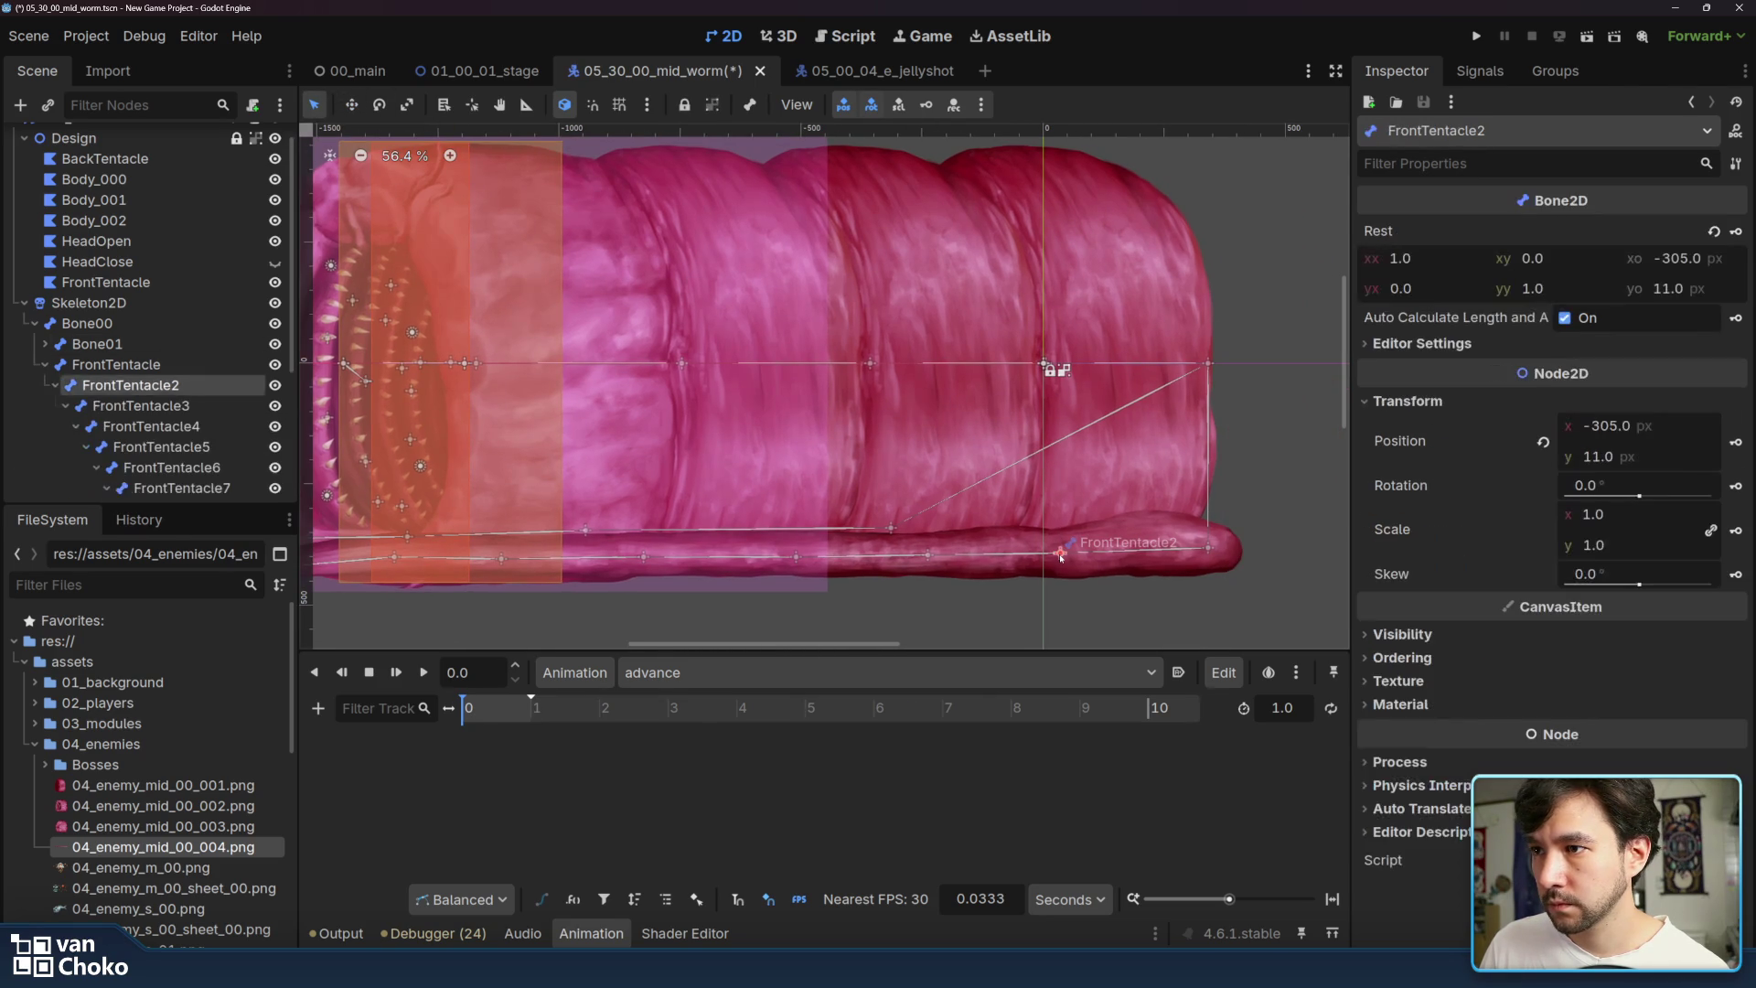
# - Pose FrontTentacle2, FrontTentacle3 and FrontTentacle4 and key their positions at 0 in advance
pyautogui.moveTo(1061, 555); pyautogui.dragTo(1142, 535)
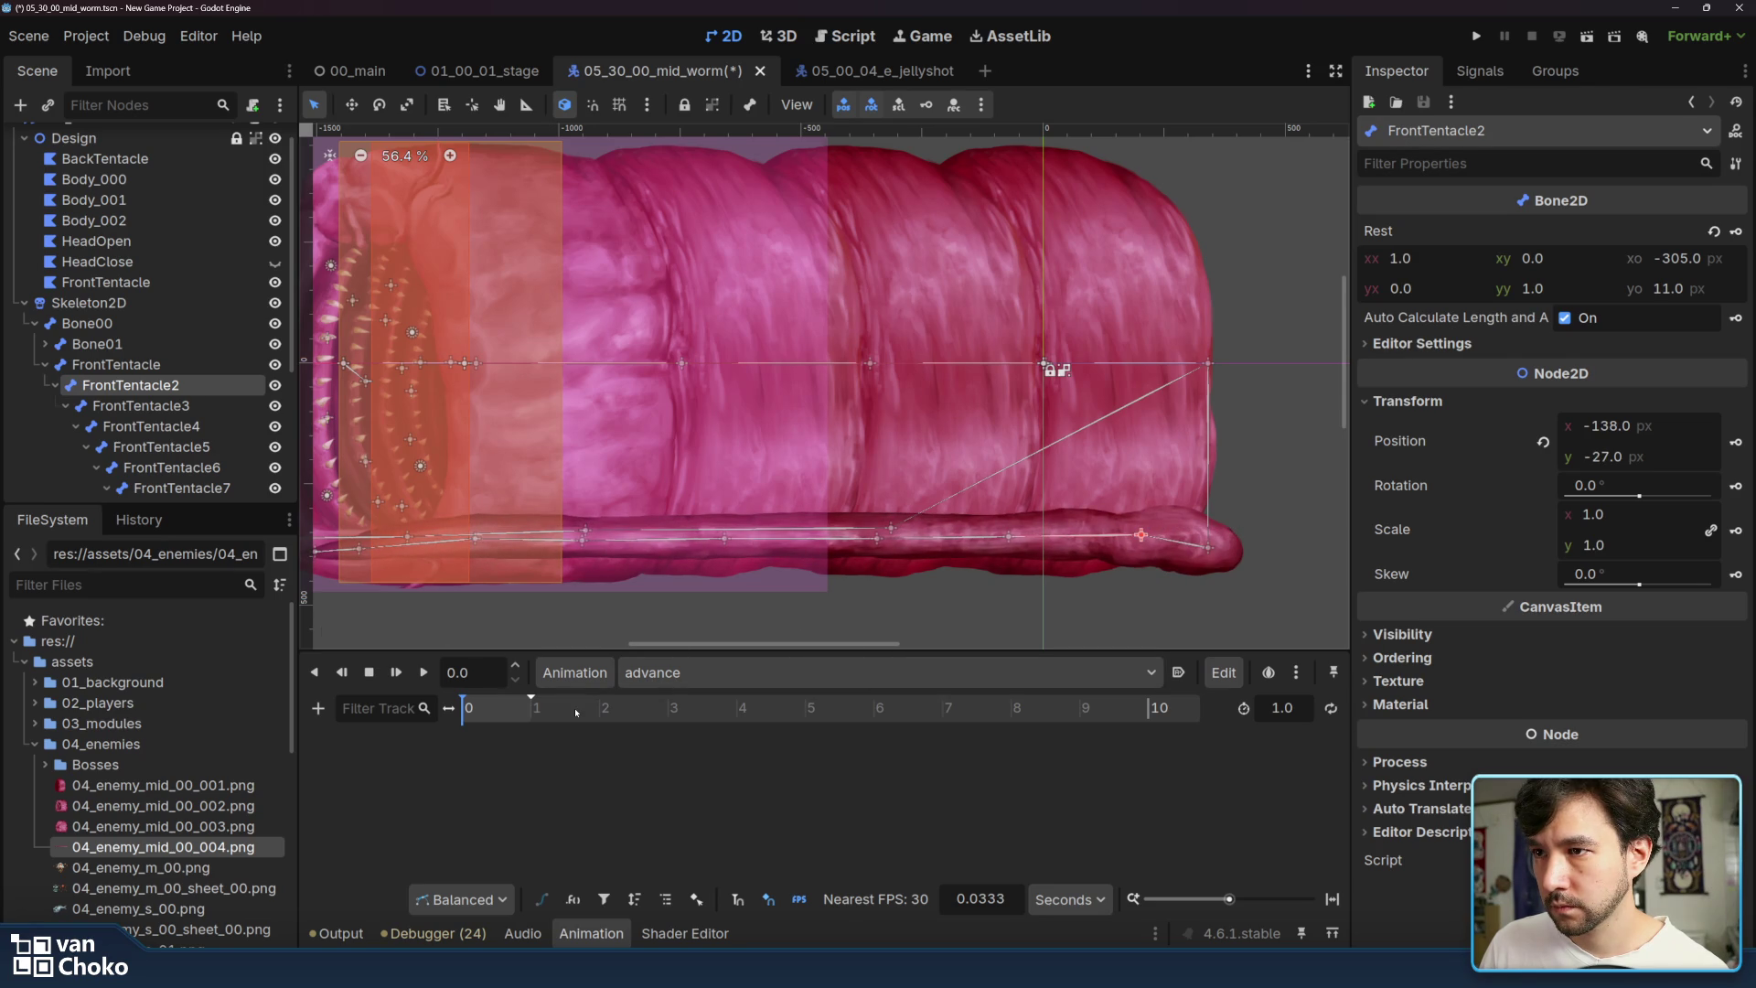
pyautogui.click(1737, 442)
pyautogui.click(844, 545)
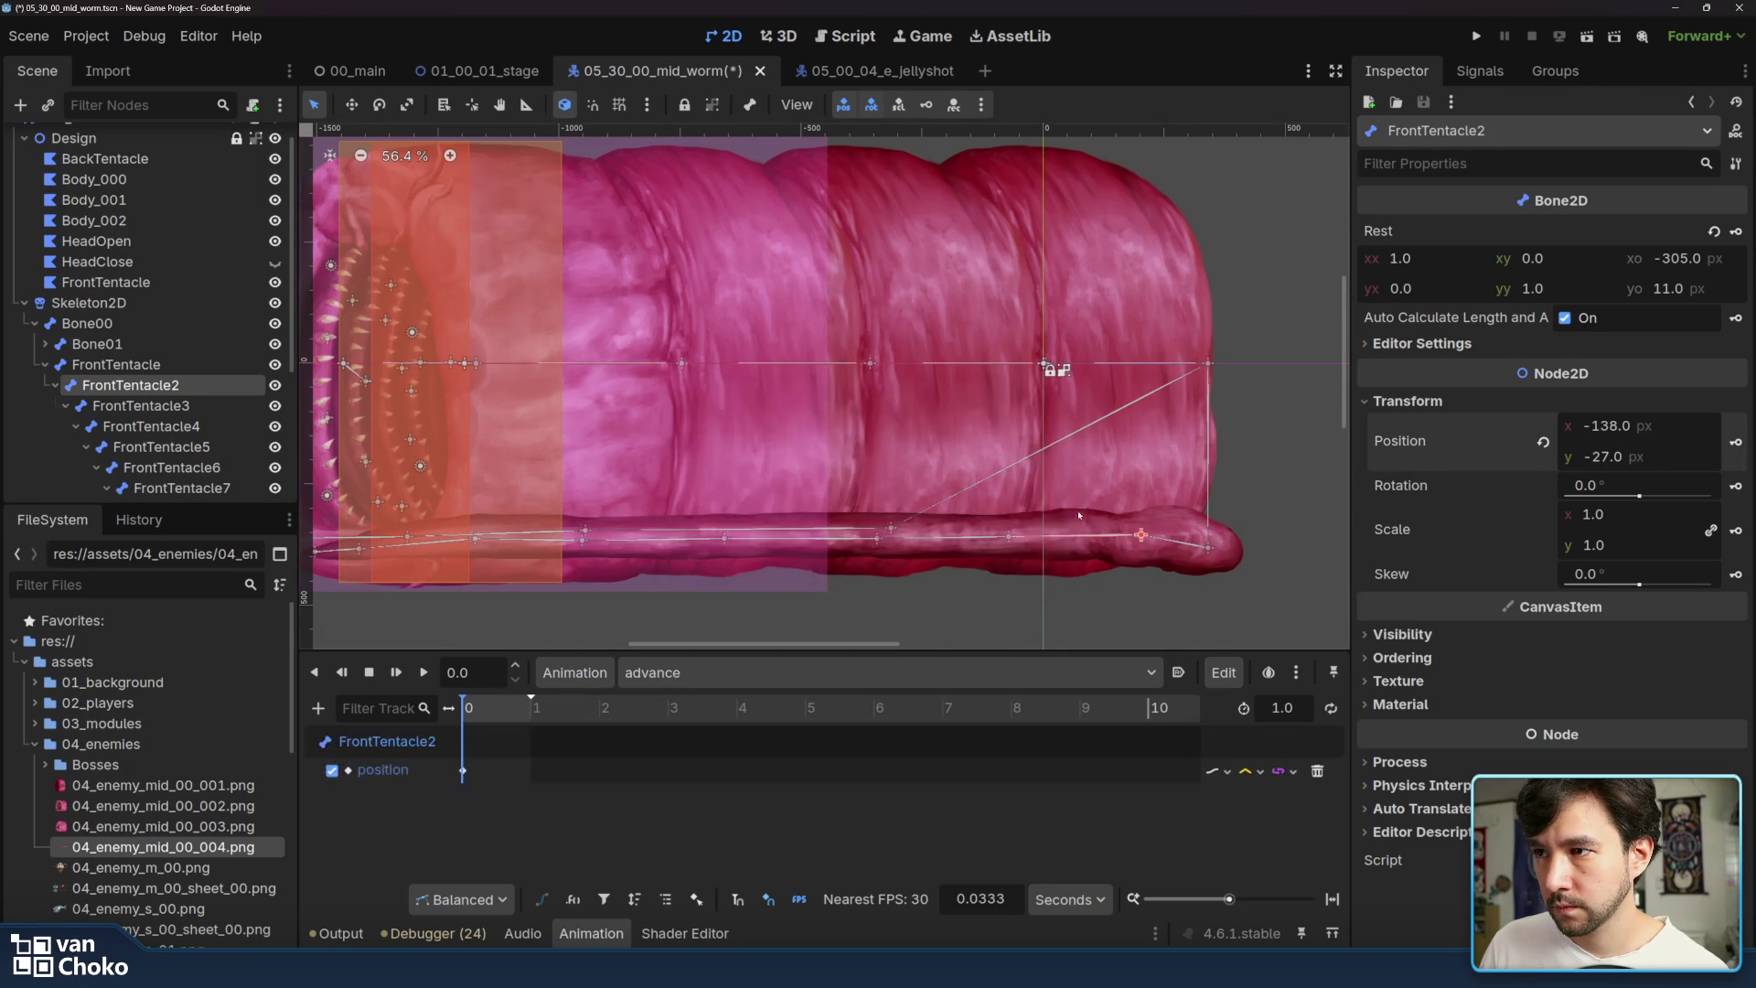
pyautogui.moveTo(1004, 536)
pyautogui.mouseDown()
pyautogui.moveTo(1054, 554)
pyautogui.moveTo(1042, 563)
pyautogui.mouseUp()
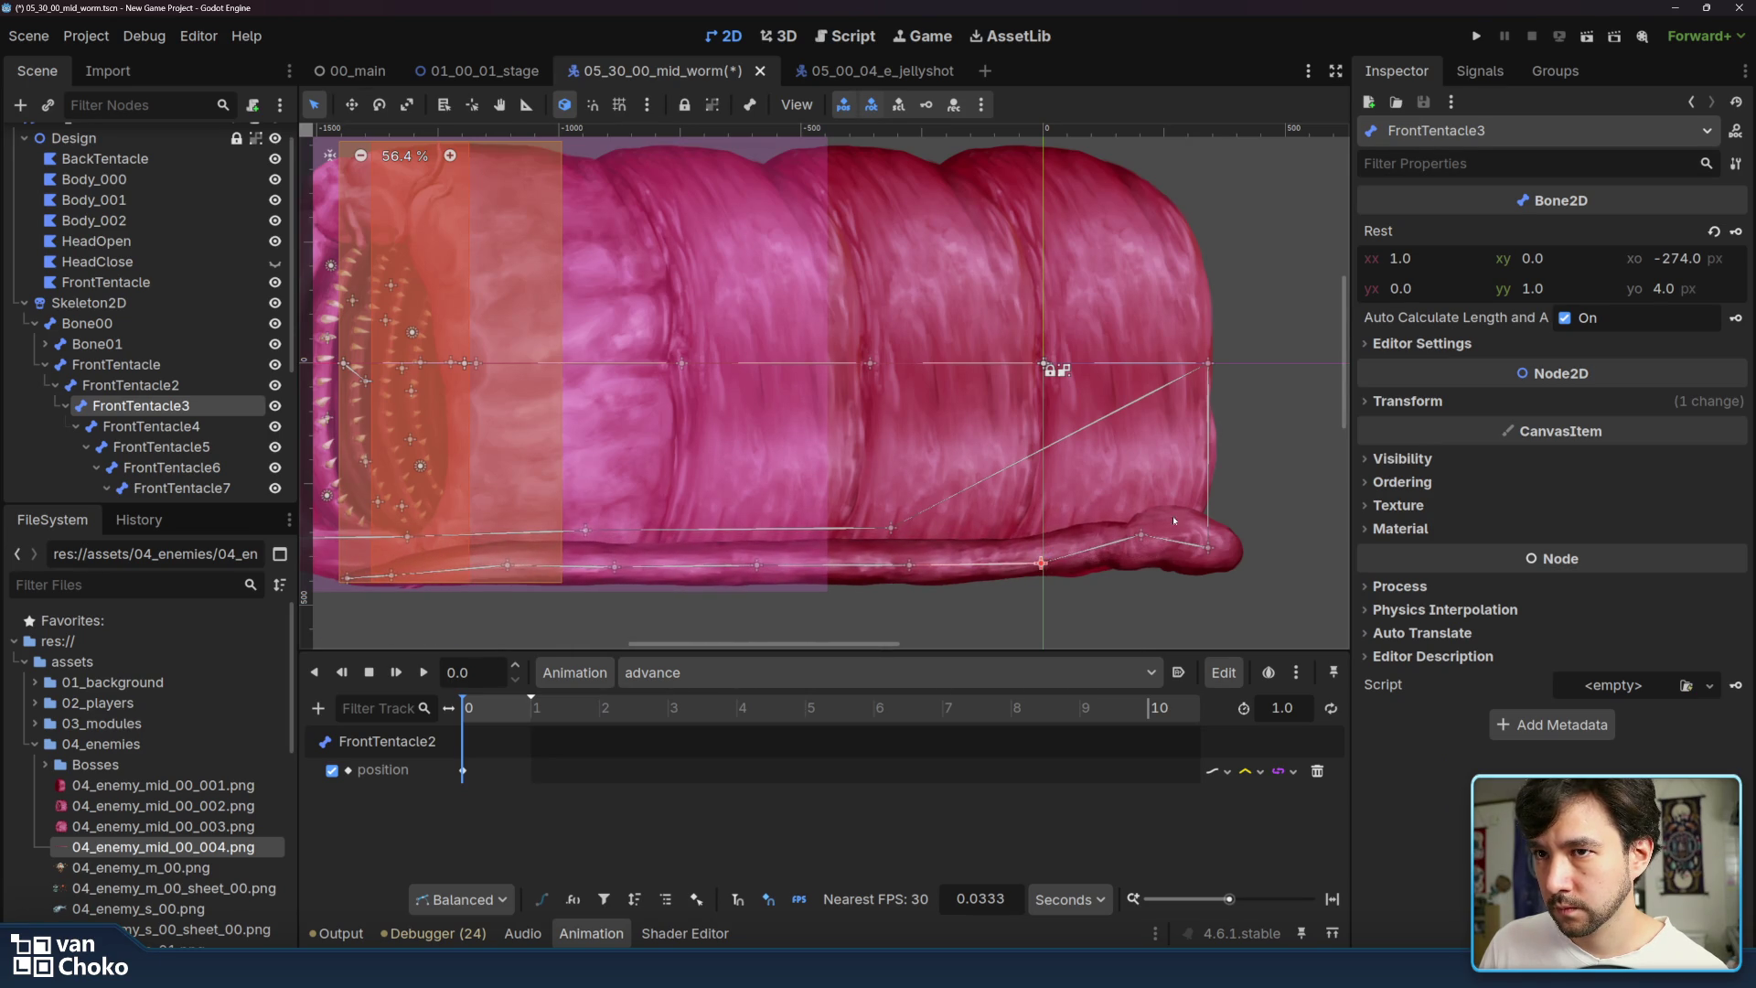
pyautogui.click(1407, 401)
pyautogui.click(1736, 443)
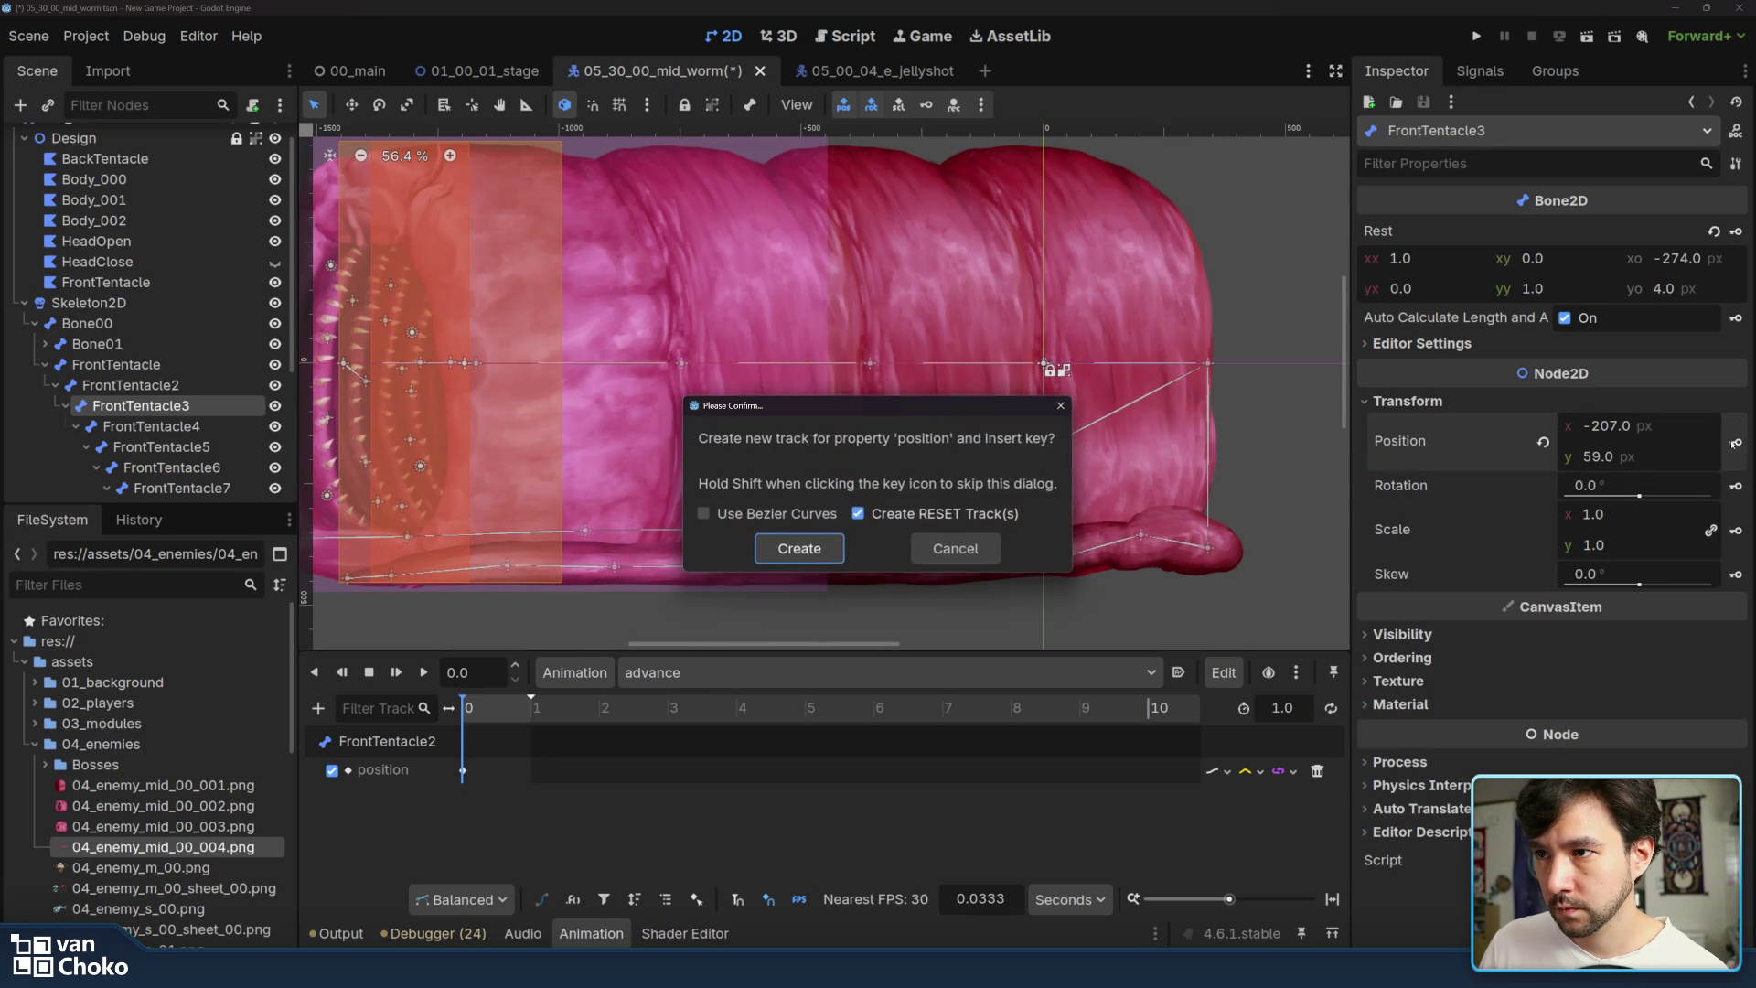
pyautogui.click(817, 551)
pyautogui.moveTo(908, 566); pyautogui.dragTo(874, 535)
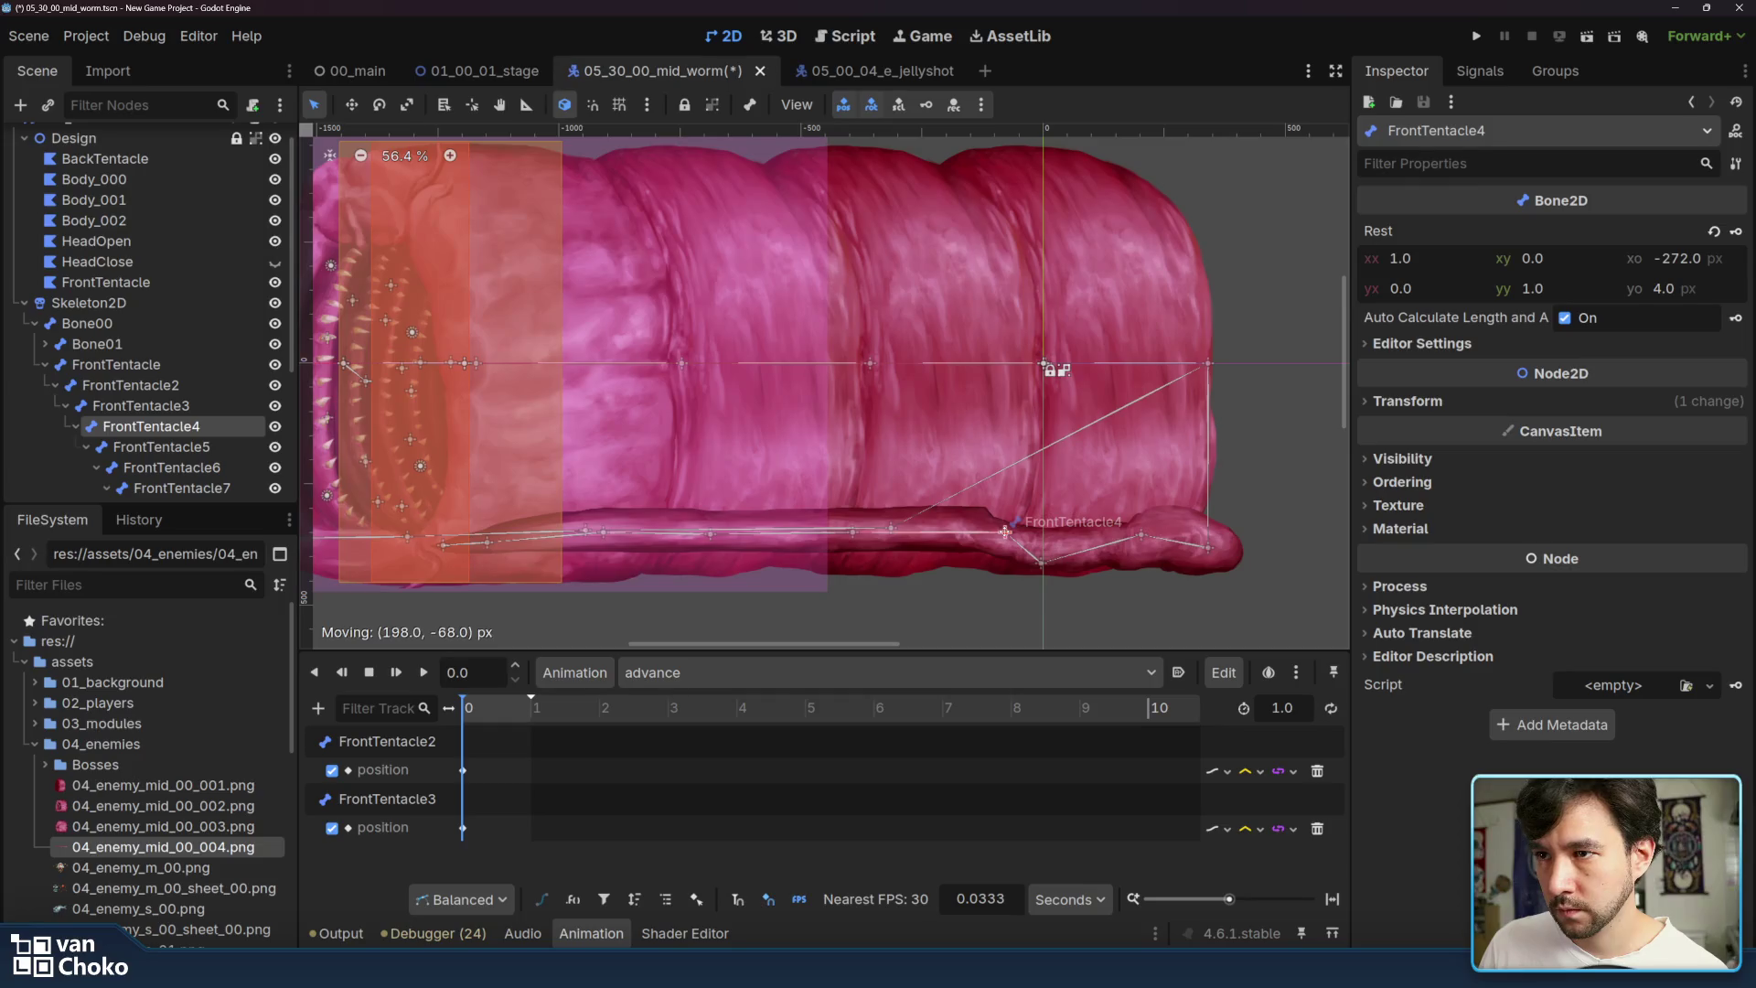
pyautogui.click(1408, 401)
pyautogui.click(1736, 443)
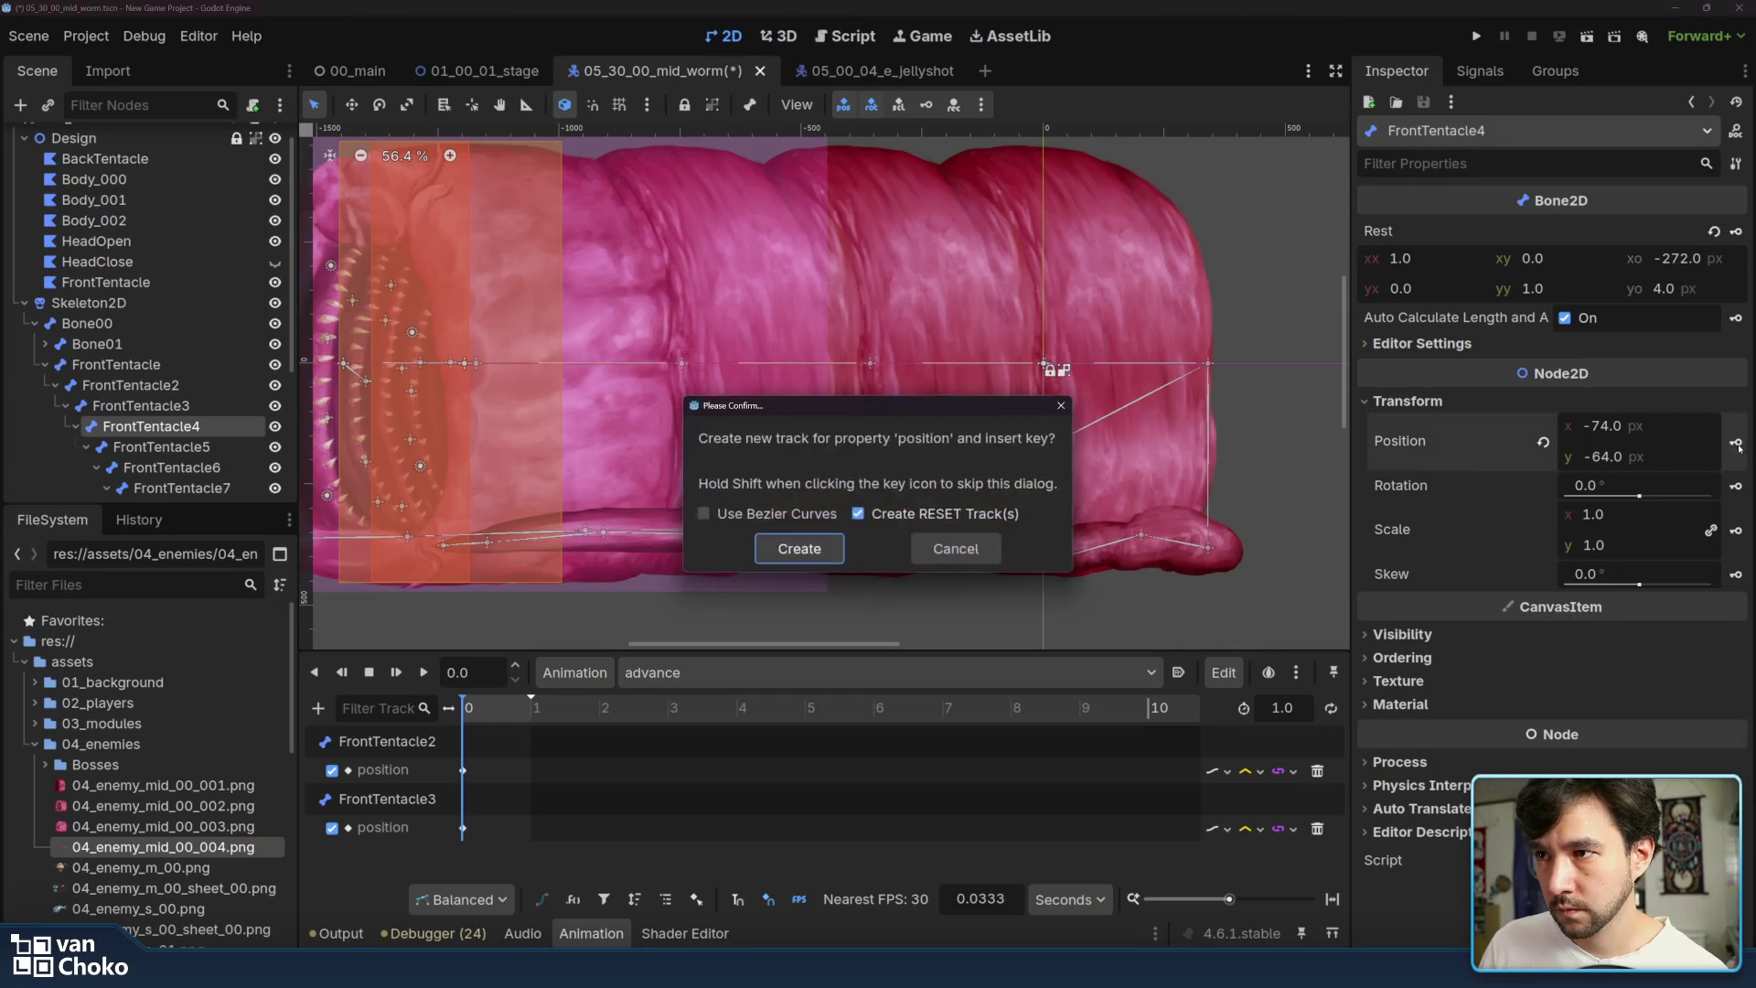
pyautogui.click(839, 550)
# - Pose and key FrontTentacle5 and FrontTentacle6, then slide a tentacle joint along the body
pyautogui.moveTo(853, 538); pyautogui.dragTo(936, 516)
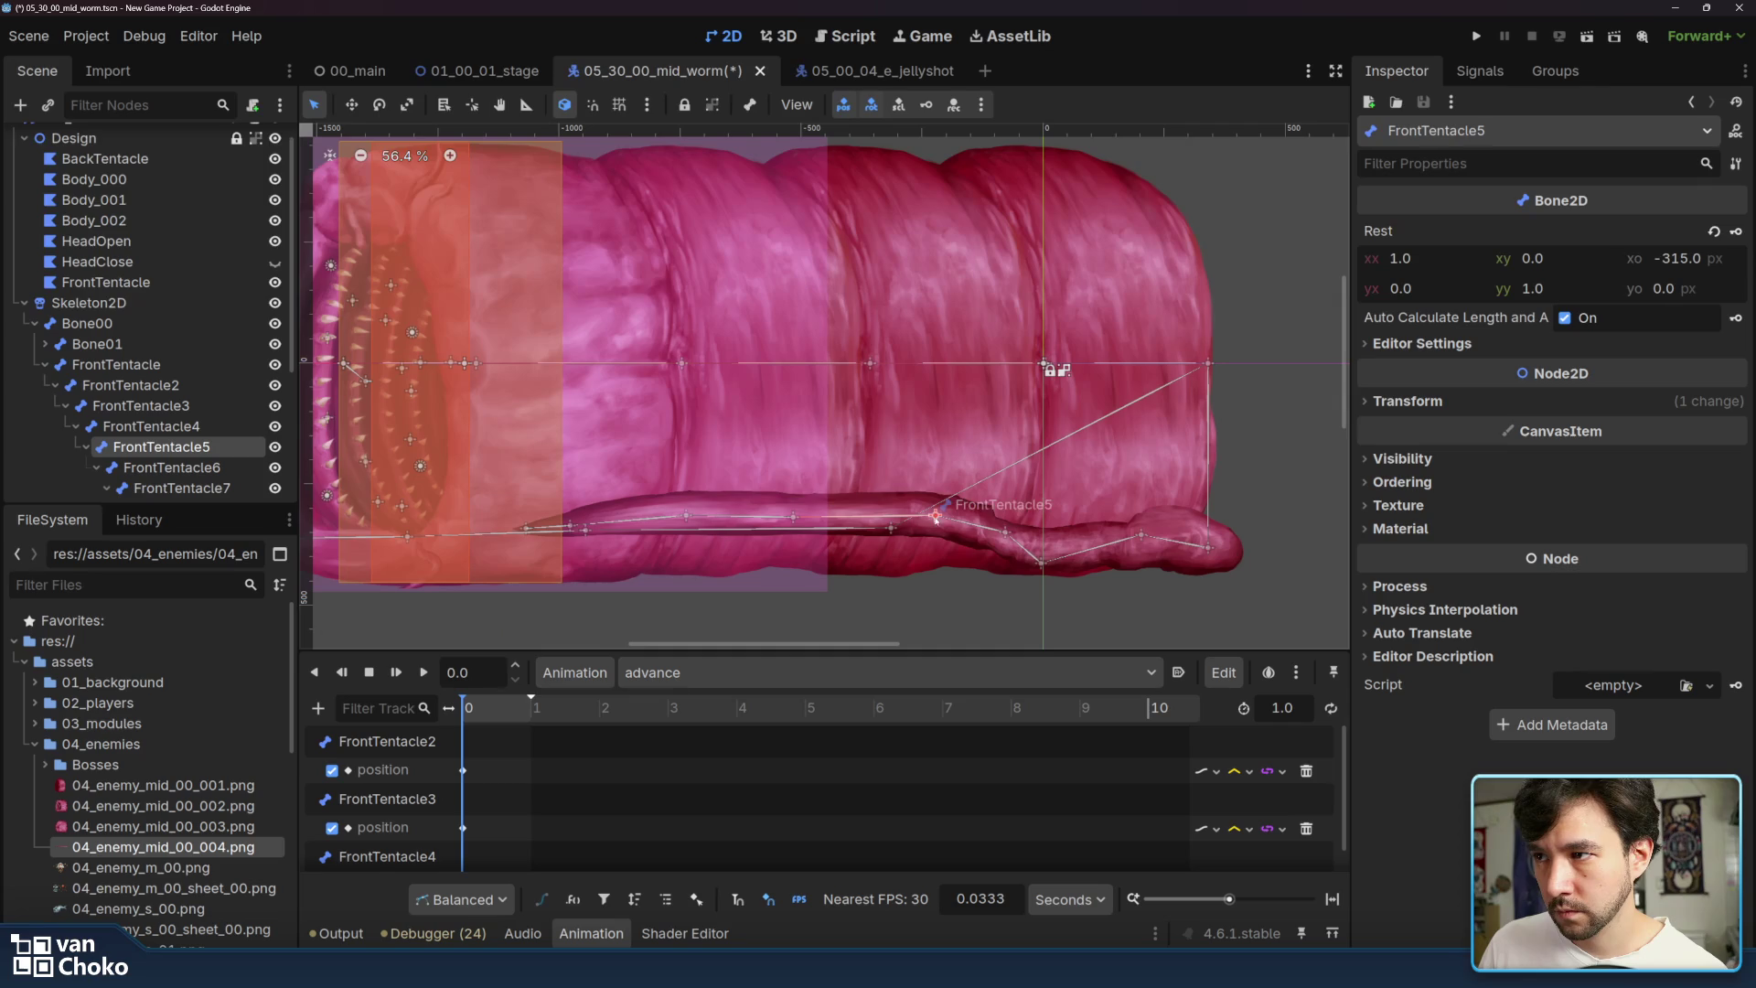
pyautogui.click(1408, 400)
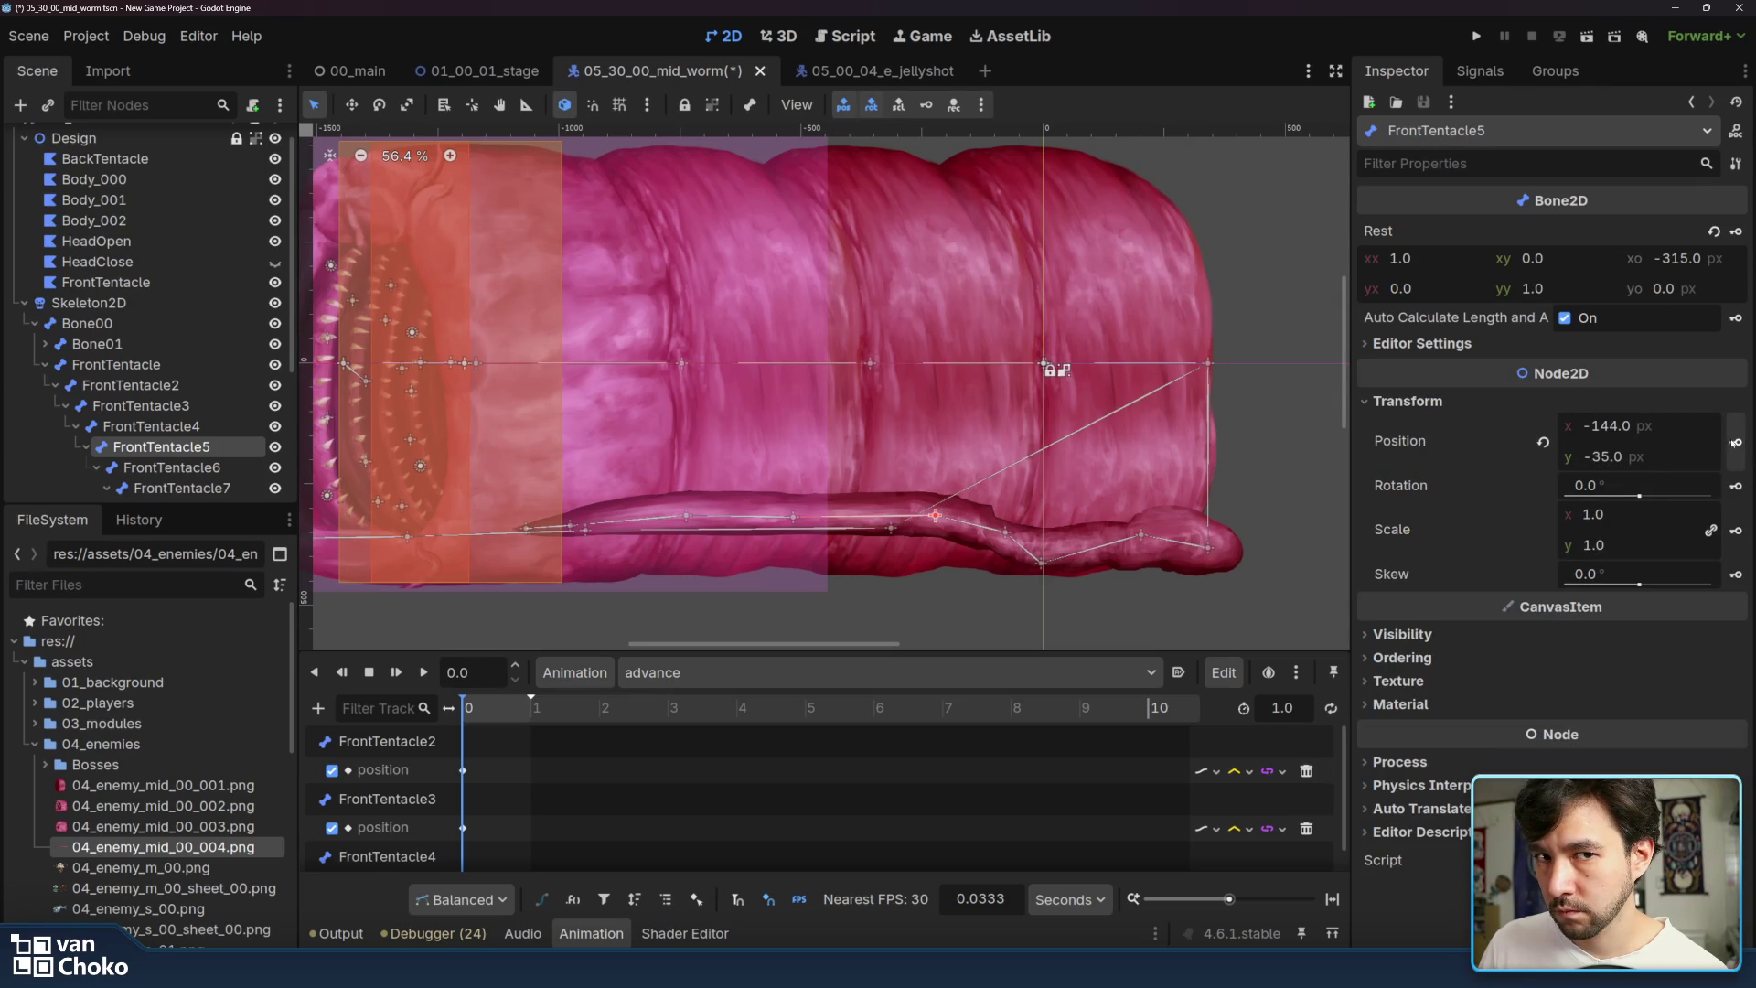
pyautogui.click(1736, 442)
pyautogui.click(798, 549)
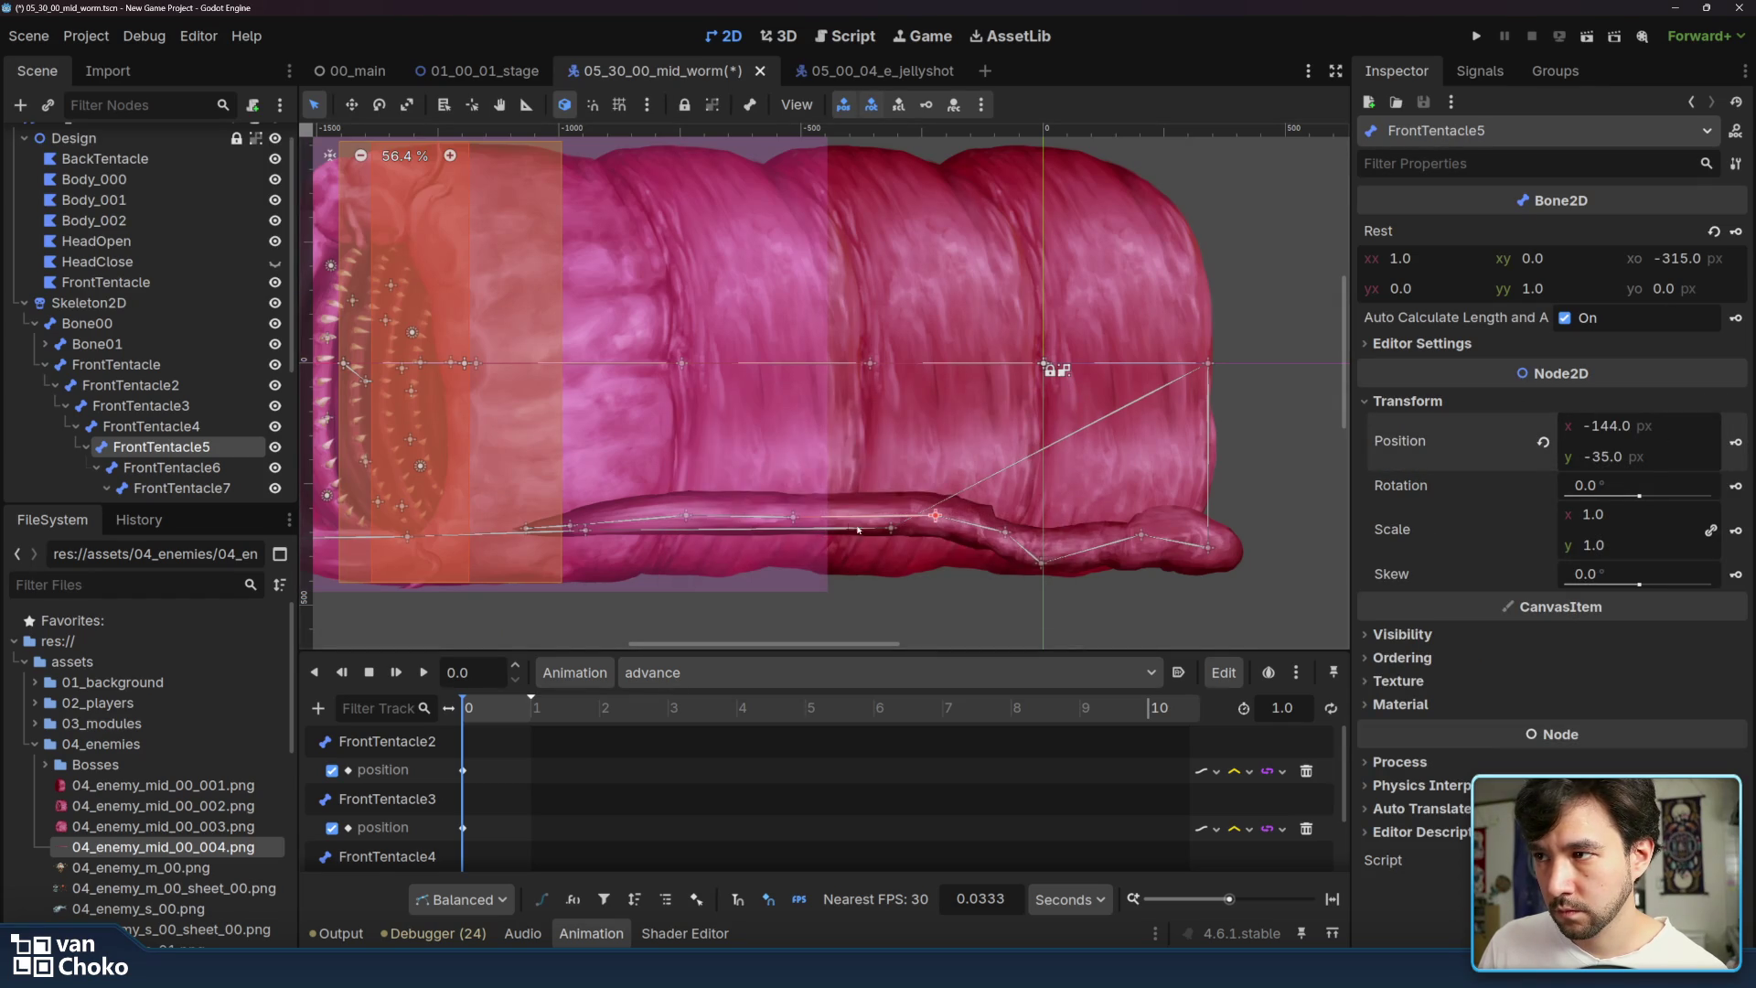
pyautogui.moveTo(795, 520); pyautogui.dragTo(883, 563)
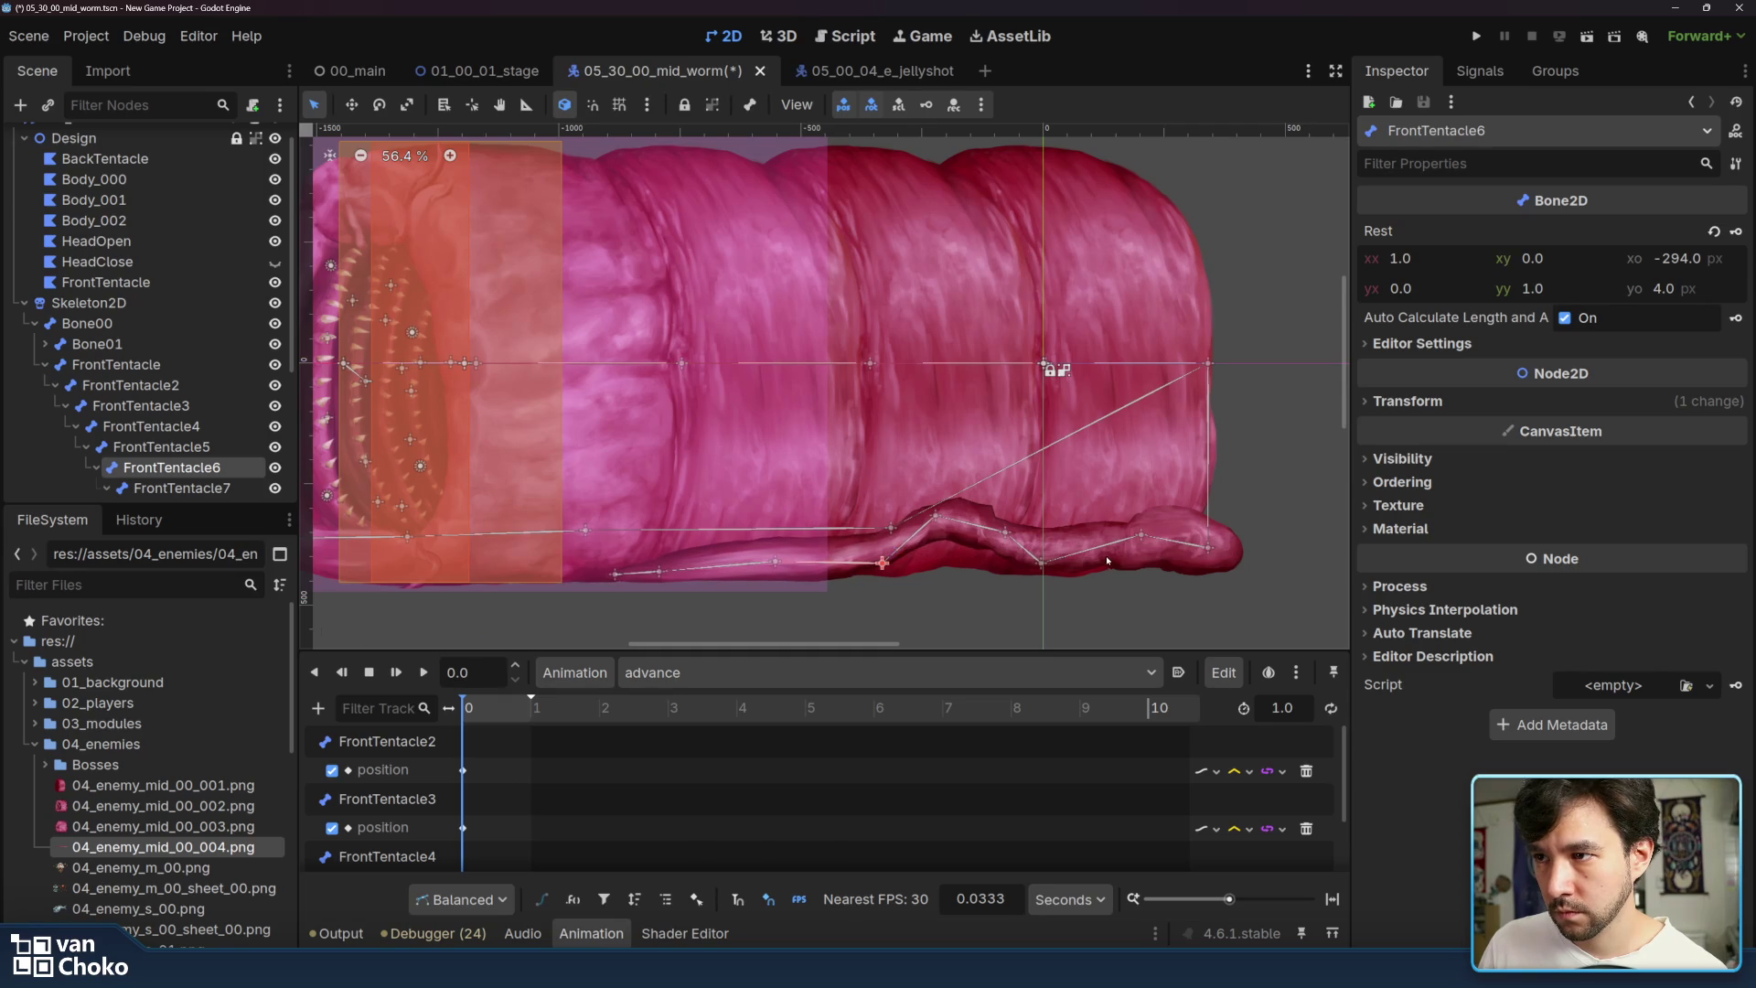
pyautogui.click(1408, 400)
pyautogui.click(1735, 443)
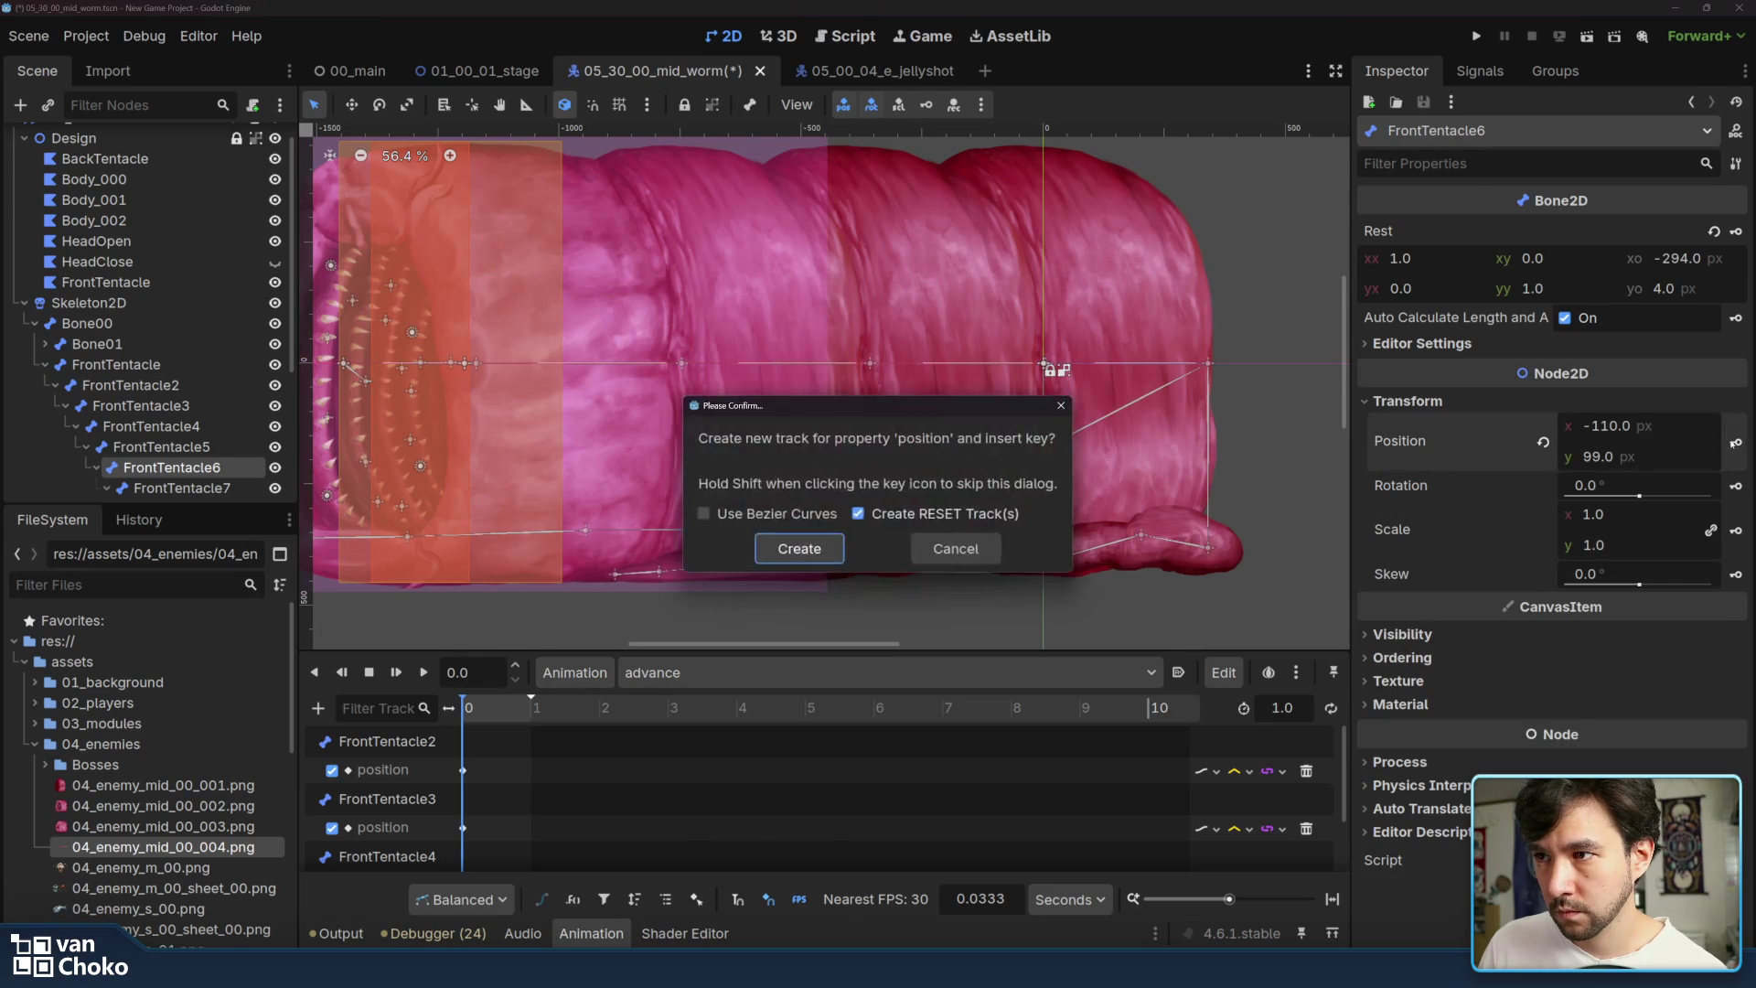
pyautogui.click(768, 551)
pyautogui.moveTo(1043, 554)
pyautogui.mouseDown()
pyautogui.moveTo(1067, 563)
pyautogui.moveTo(1028, 518)
pyautogui.moveTo(930, 526)
pyautogui.mouseUp()
# - Reshape FrontTentacle2 and FrontTentacle6, then pose and key FrontTentacle7's position
pyautogui.moveTo(1141, 535)
pyautogui.mouseDown()
pyautogui.moveTo(1138, 512)
pyautogui.moveTo(1055, 554)
pyautogui.moveTo(1059, 569)
pyautogui.moveTo(1073, 499)
pyautogui.moveTo(1023, 521)
pyautogui.moveTo(1016, 566)
pyautogui.moveTo(1037, 565)
pyautogui.moveTo(952, 526)
pyautogui.moveTo(975, 510)
pyautogui.moveTo(932, 570)
pyautogui.mouseUp()
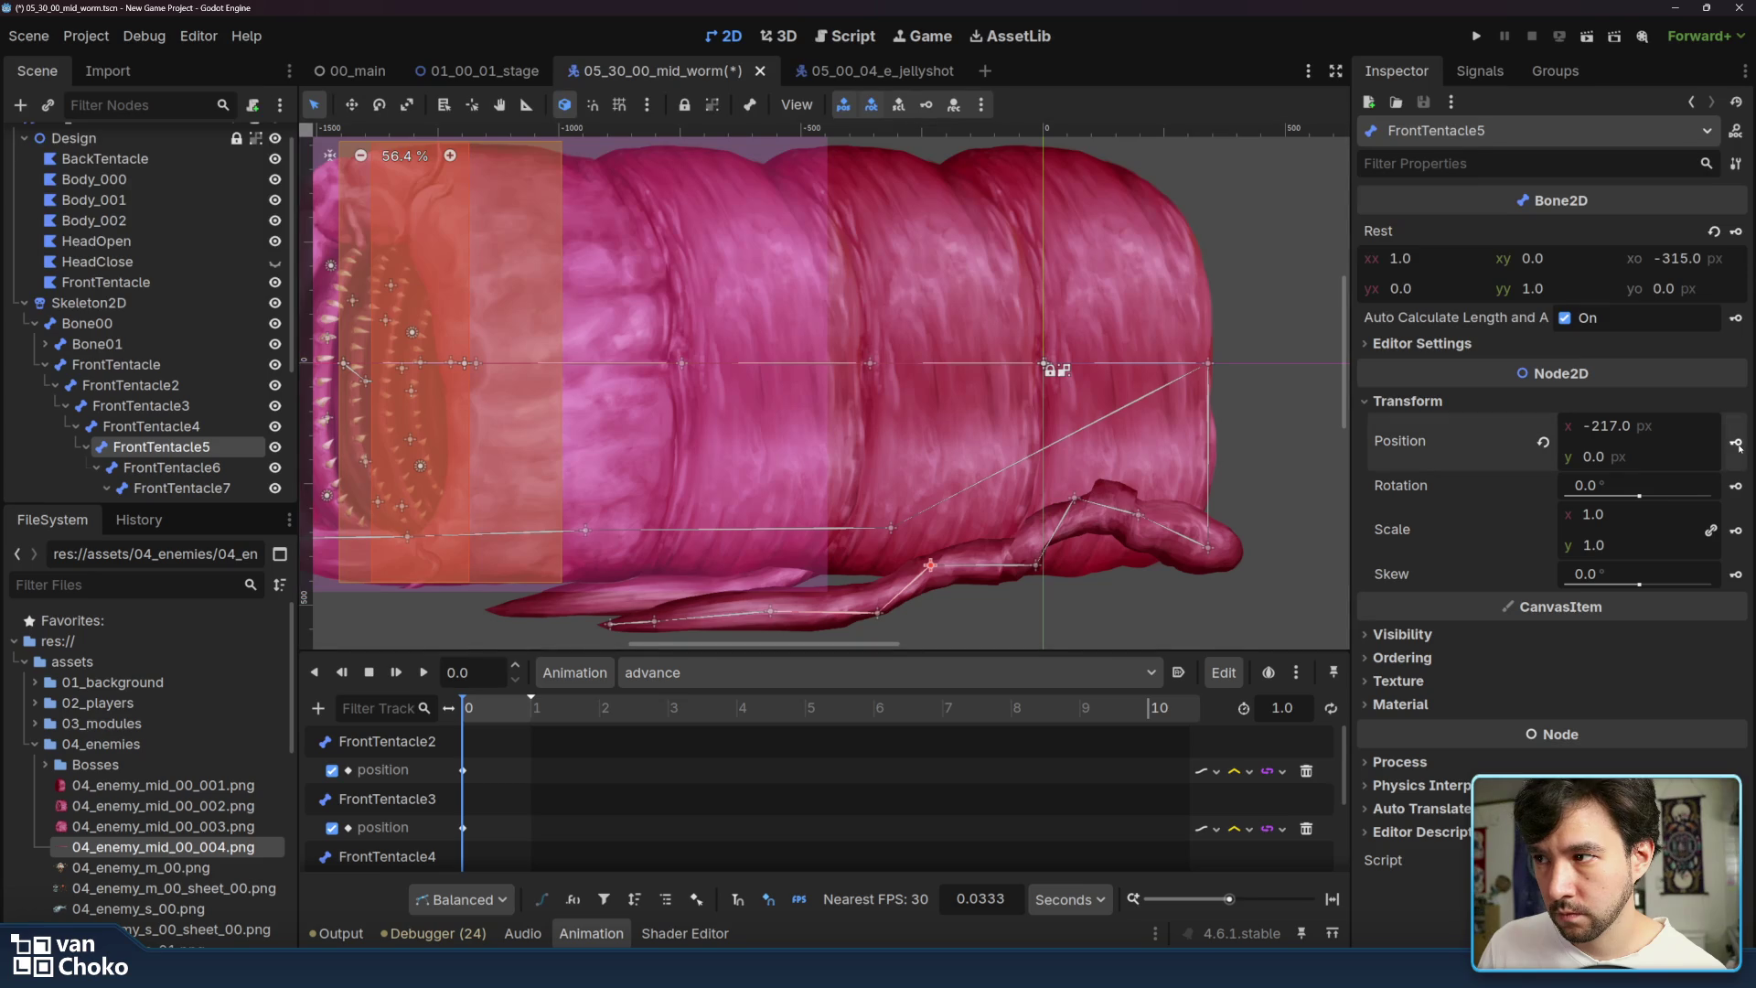
pyautogui.moveTo(875, 614); pyautogui.dragTo(894, 530)
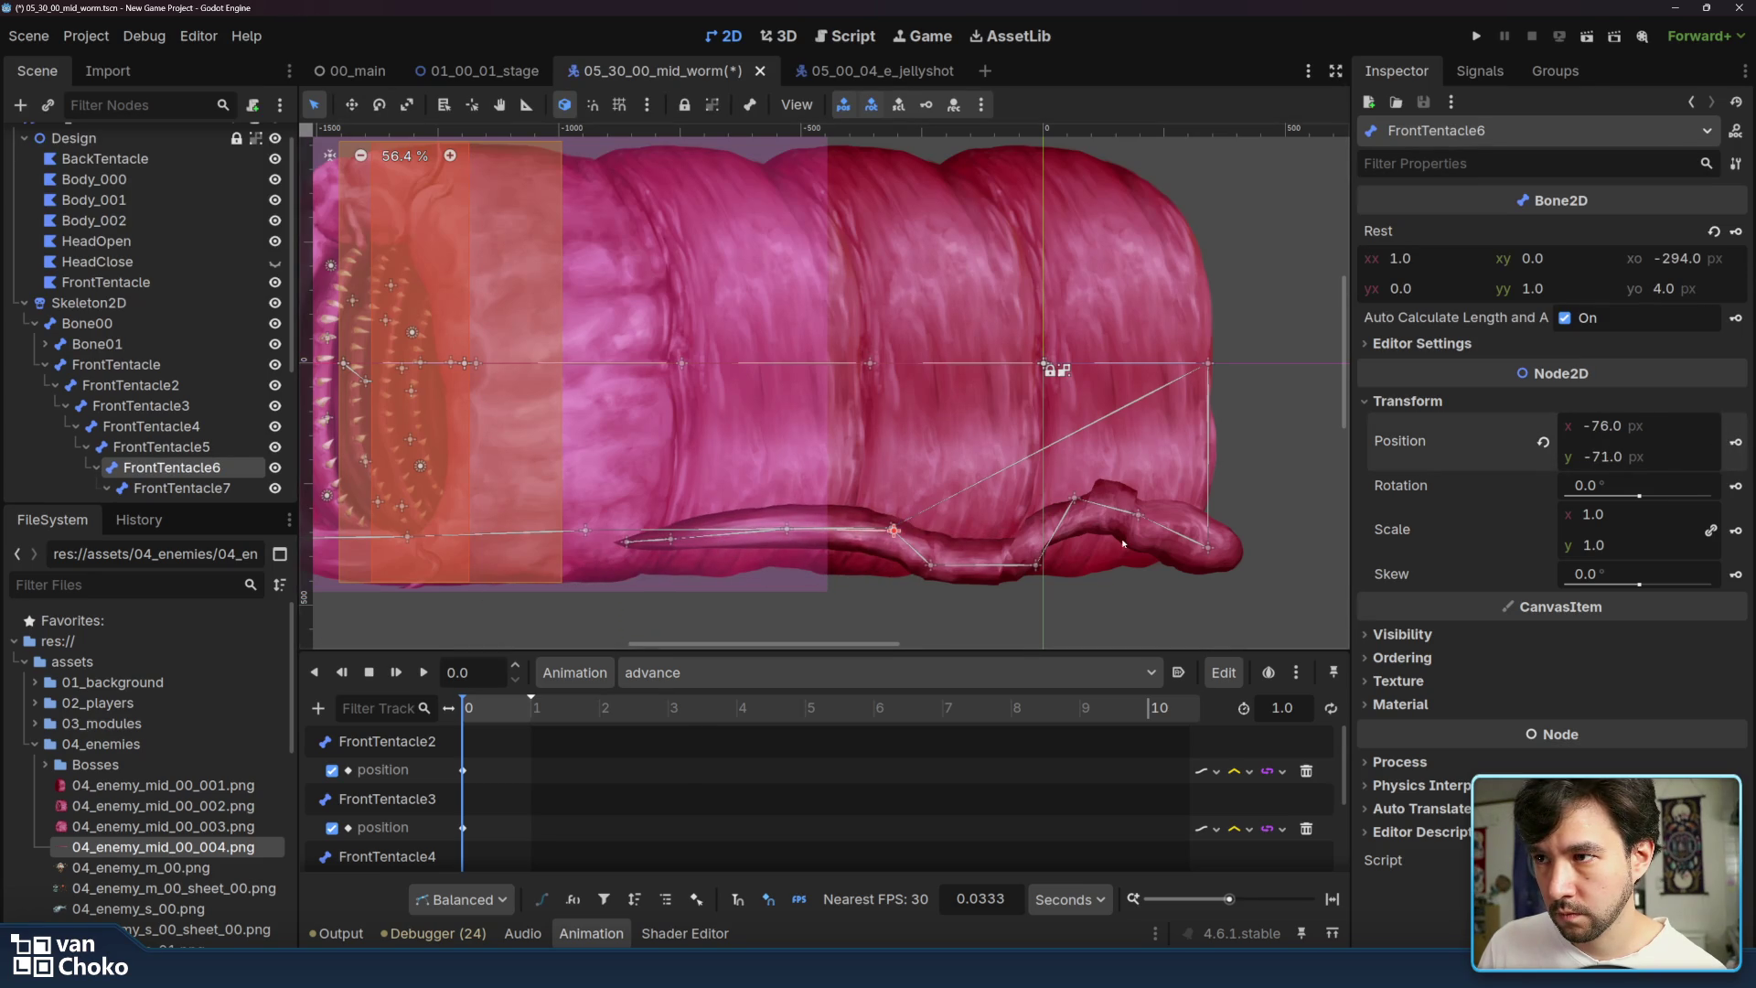
pyautogui.moveTo(787, 531); pyautogui.dragTo(831, 573)
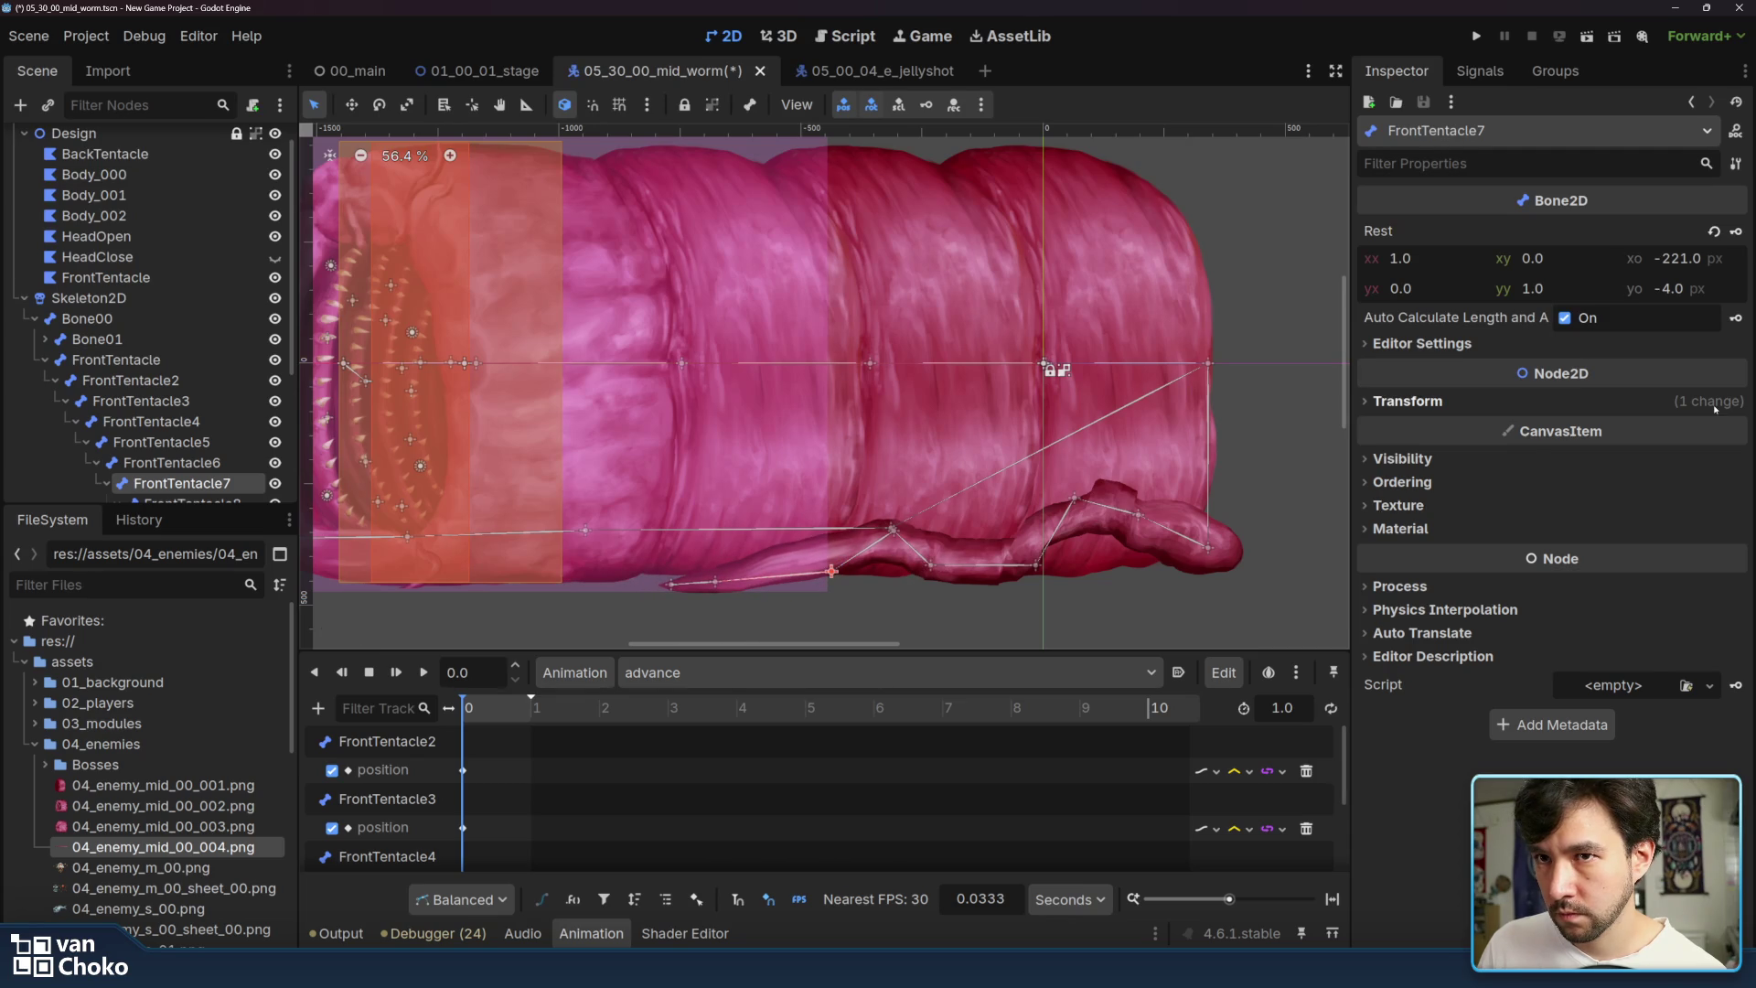
pyautogui.click(1407, 401)
pyautogui.click(1735, 444)
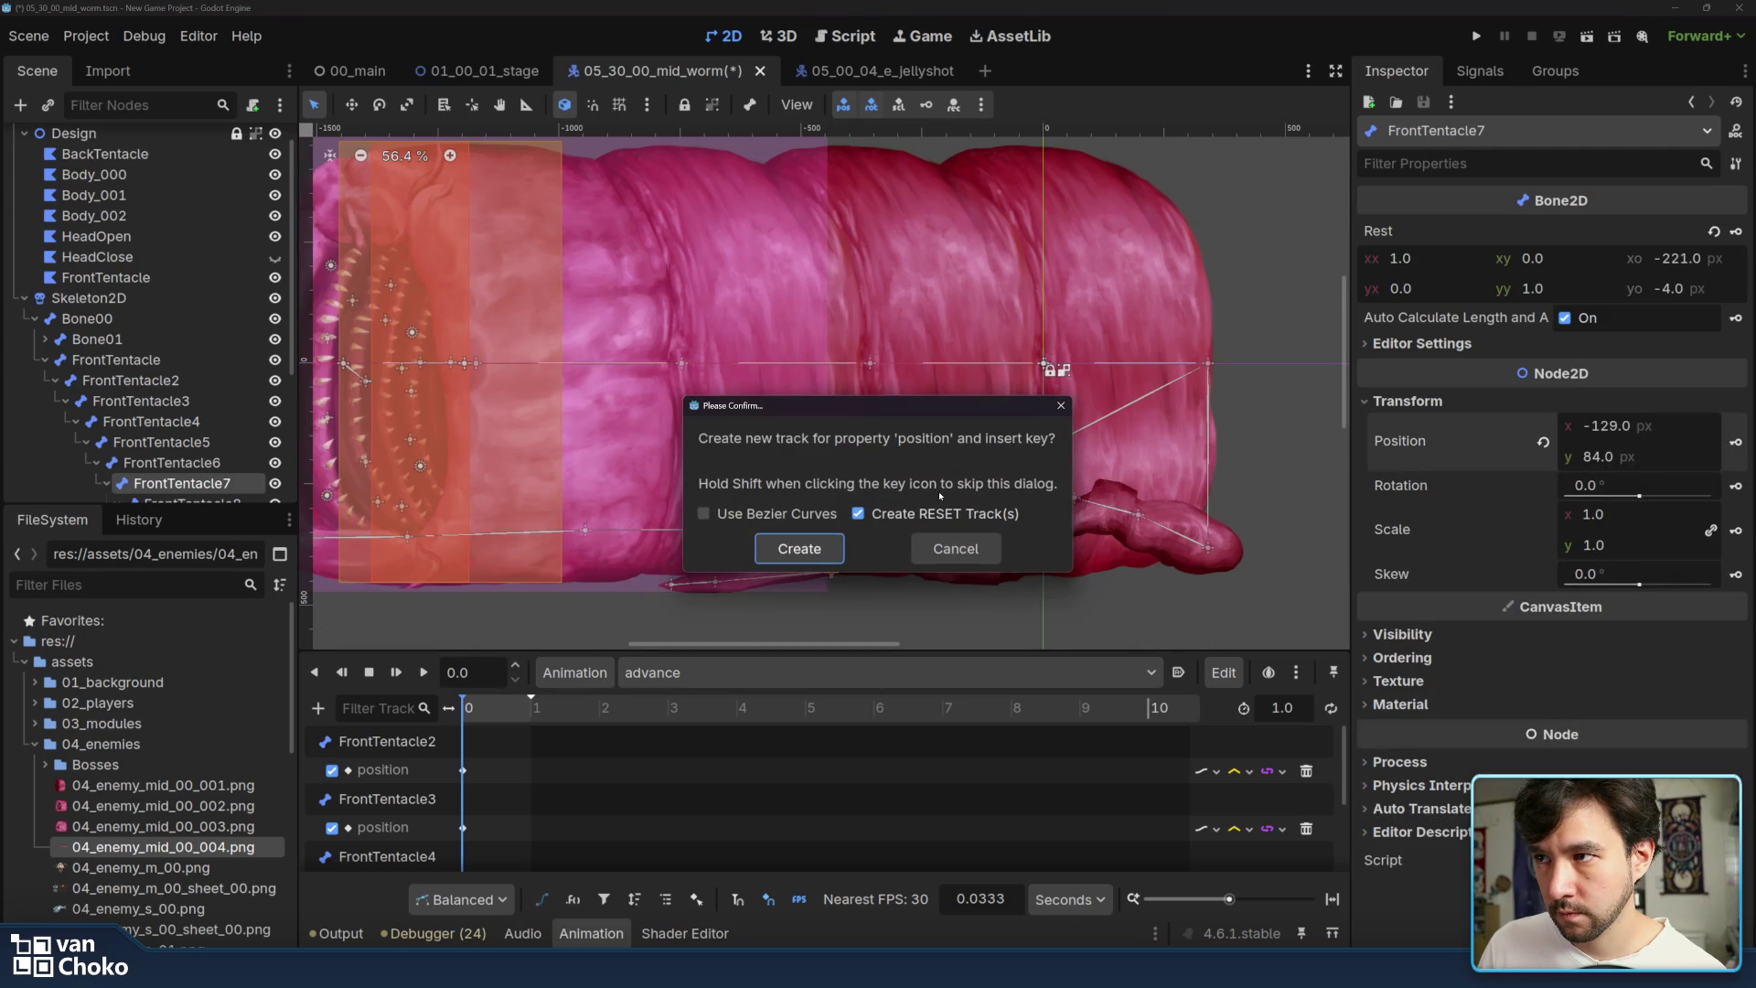
pyautogui.click(800, 549)
# - Pose and key FrontTentacle8 and FrontTentacle9, placing FrontTentacle9 at -41, 24 px
pyautogui.moveTo(716, 586); pyautogui.dragTo(761, 569)
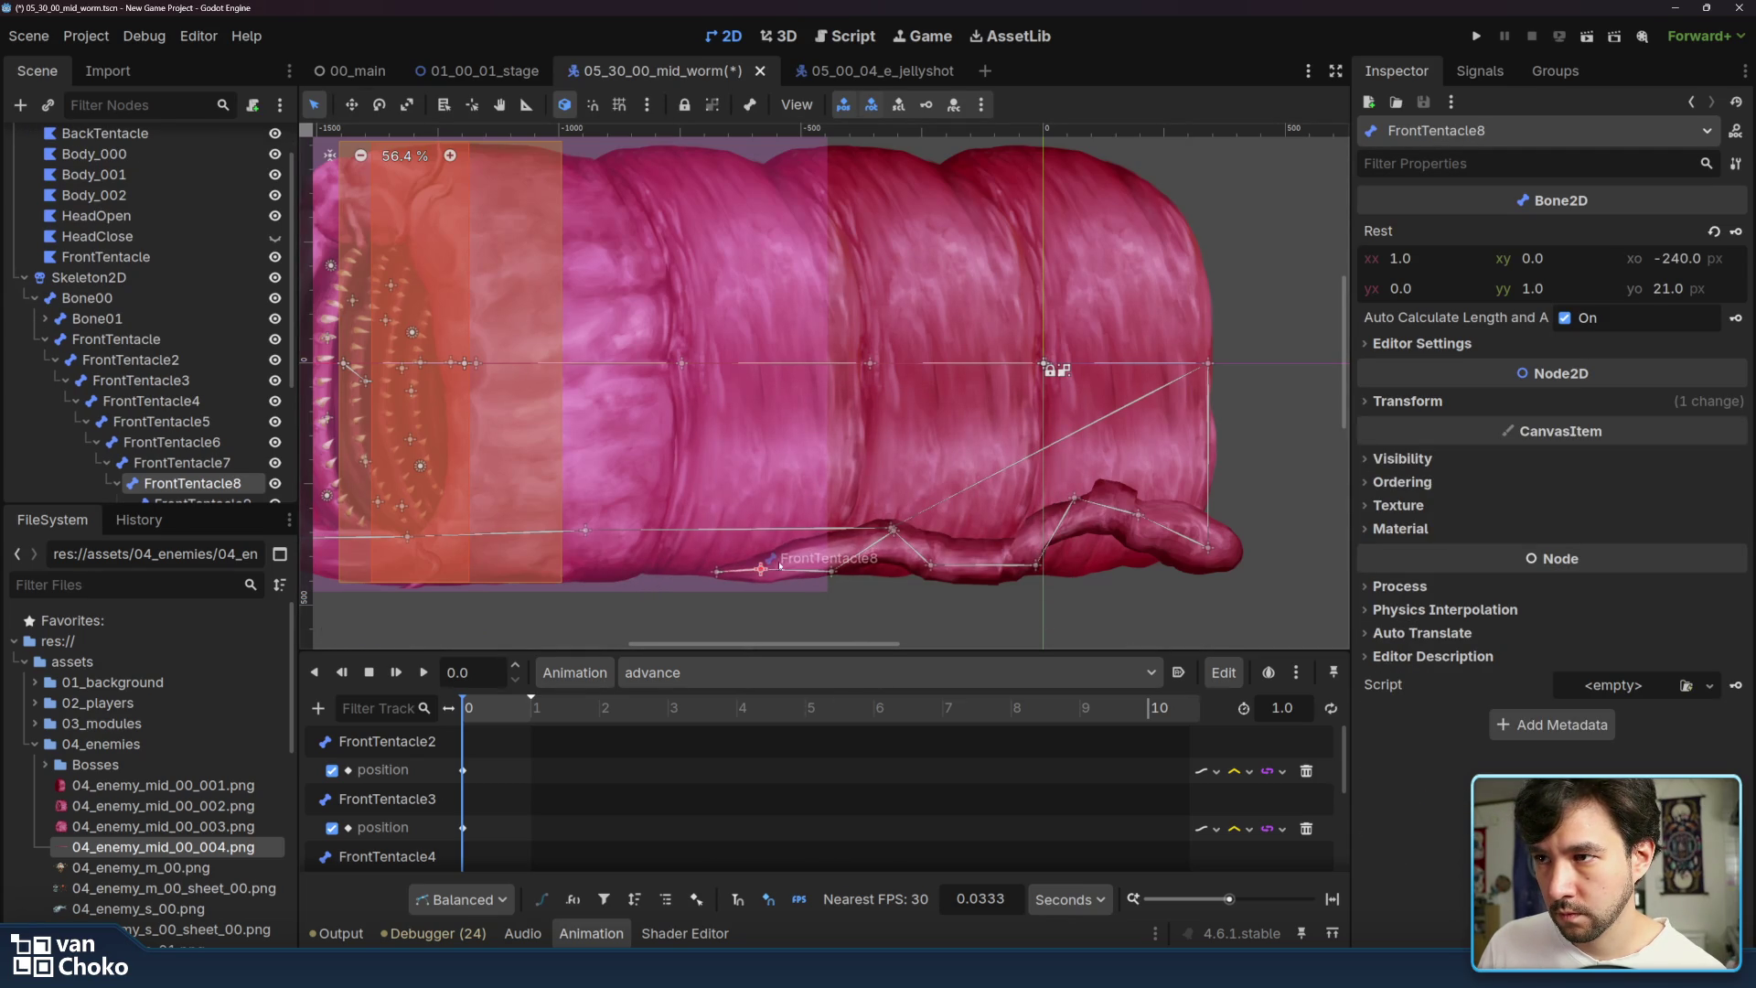
pyautogui.click(1408, 401)
pyautogui.click(1734, 442)
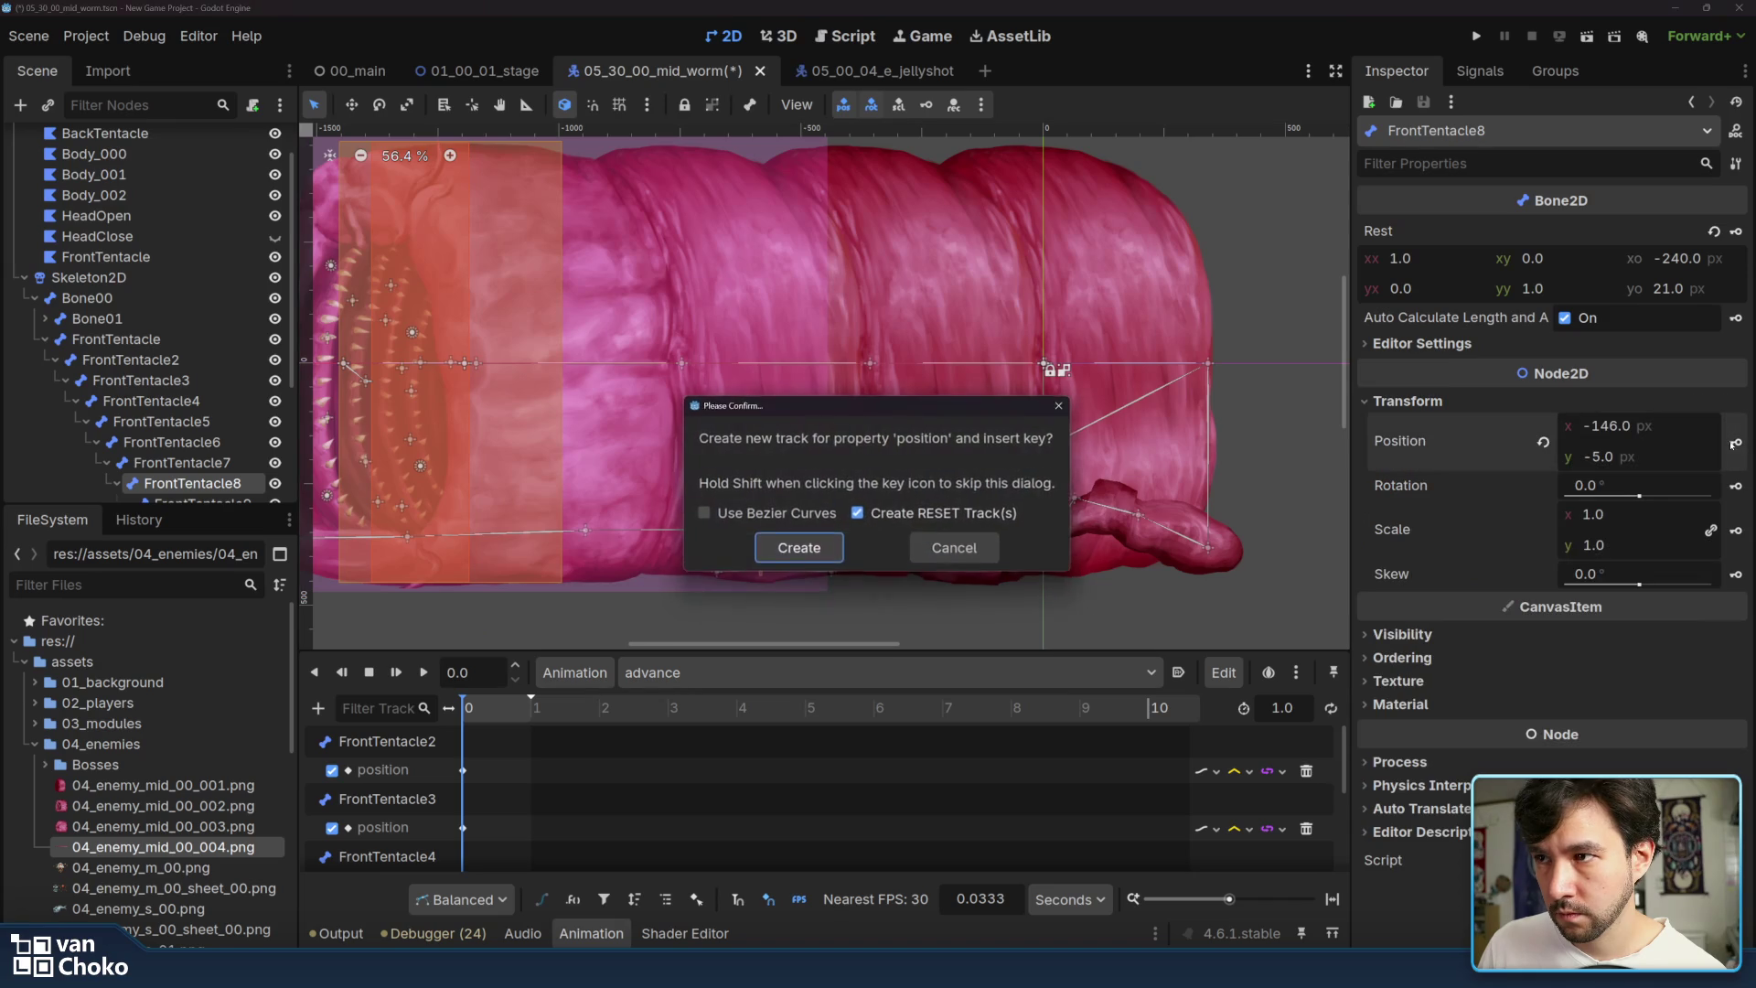
pyautogui.click(795, 547)
pyautogui.moveTo(719, 573); pyautogui.dragTo(740, 581)
pyautogui.click(1408, 400)
pyautogui.click(1734, 442)
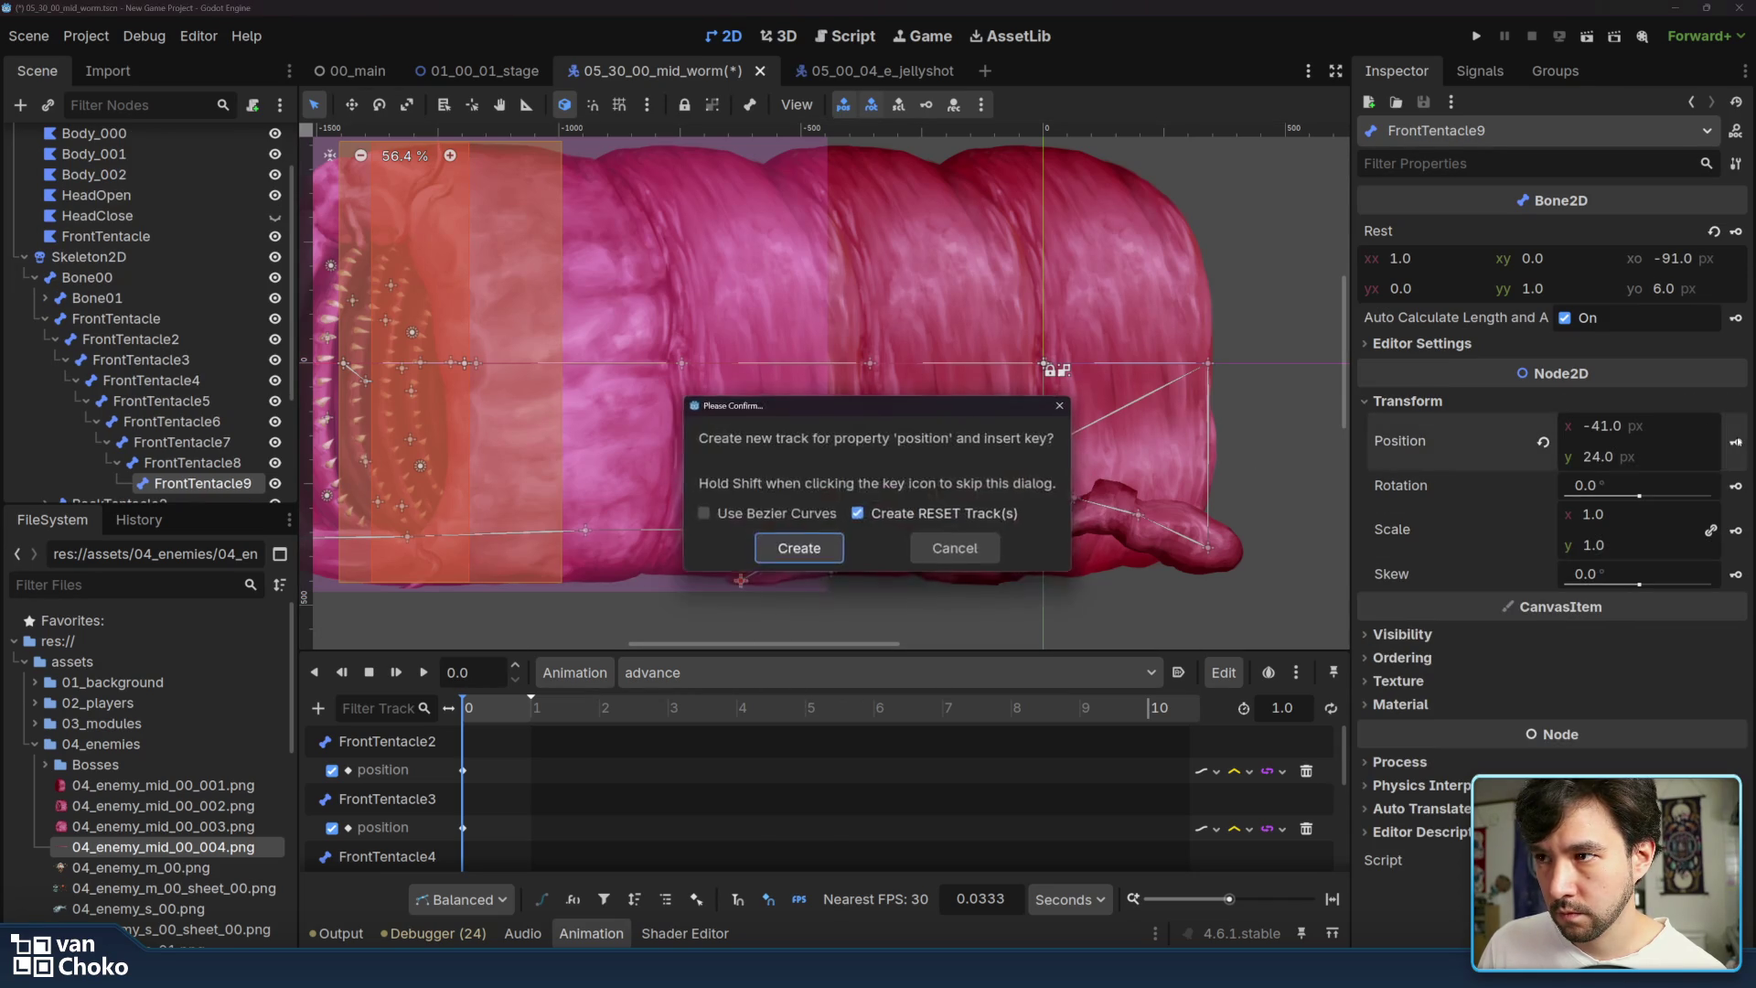
pyautogui.click(799, 547)
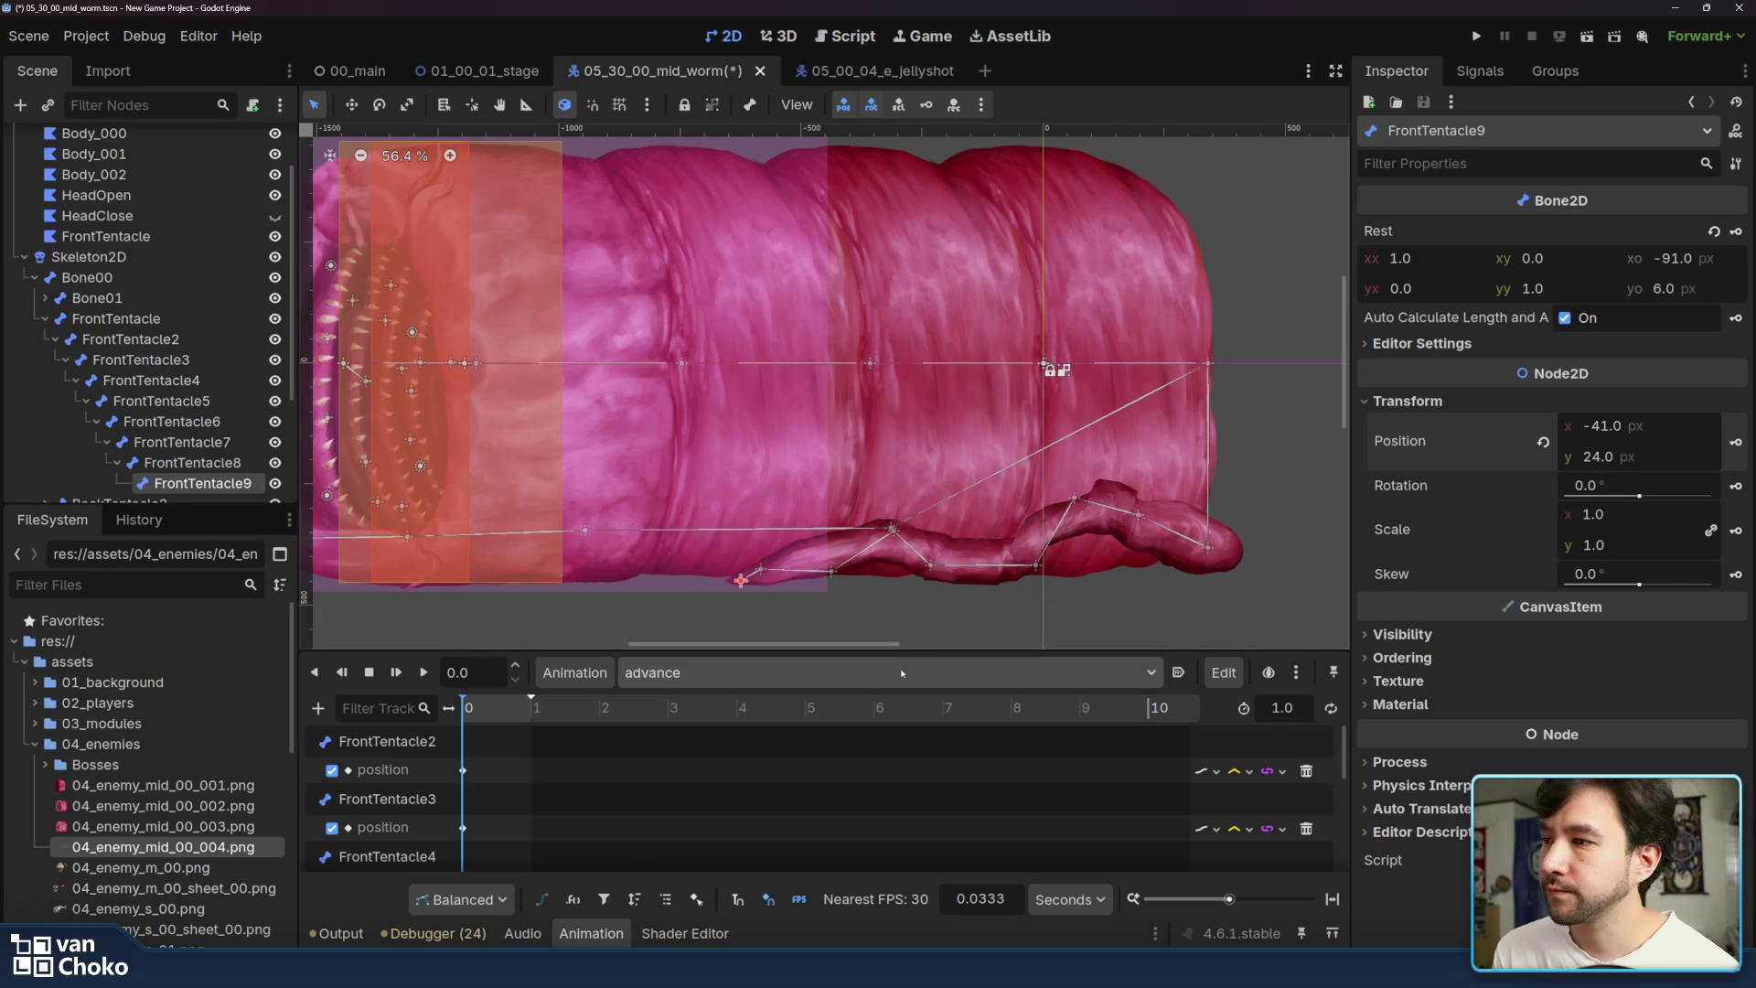
pyautogui.moveTo(893, 593); pyautogui.dragTo(1009, 554)
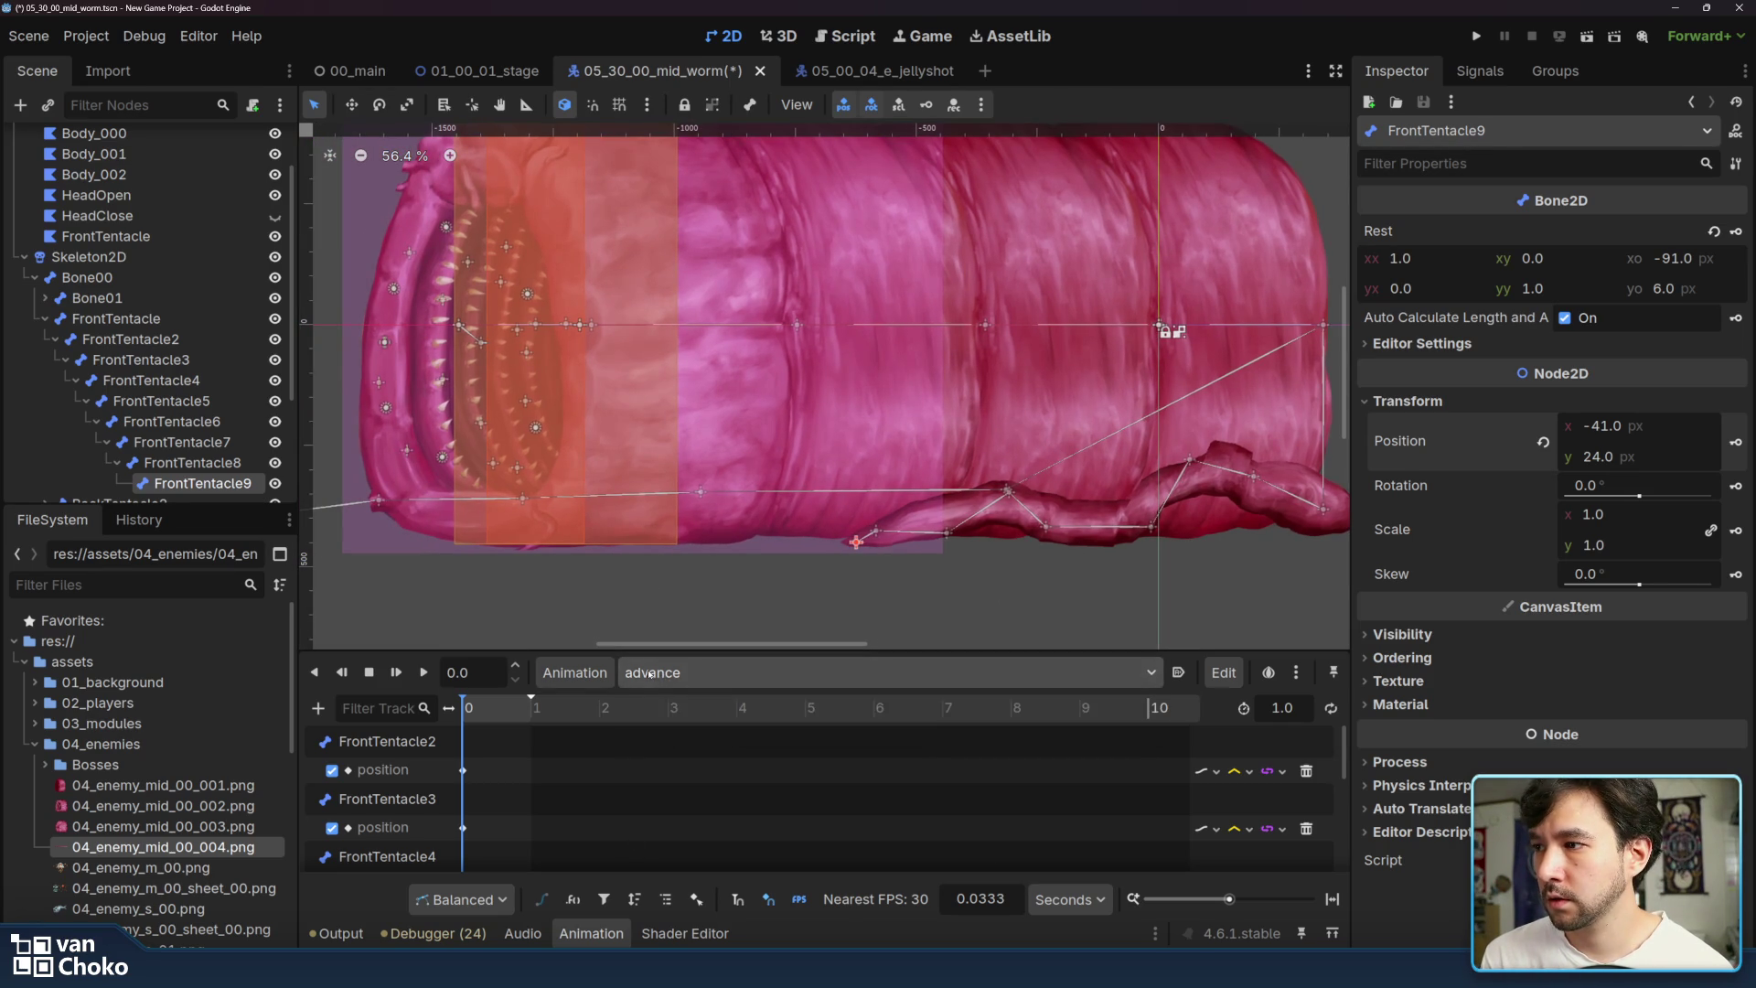
# - Create a new animation named idle and select the FrontTentacle2 bone
pyautogui.click(575, 672)
pyautogui.click(622, 718)
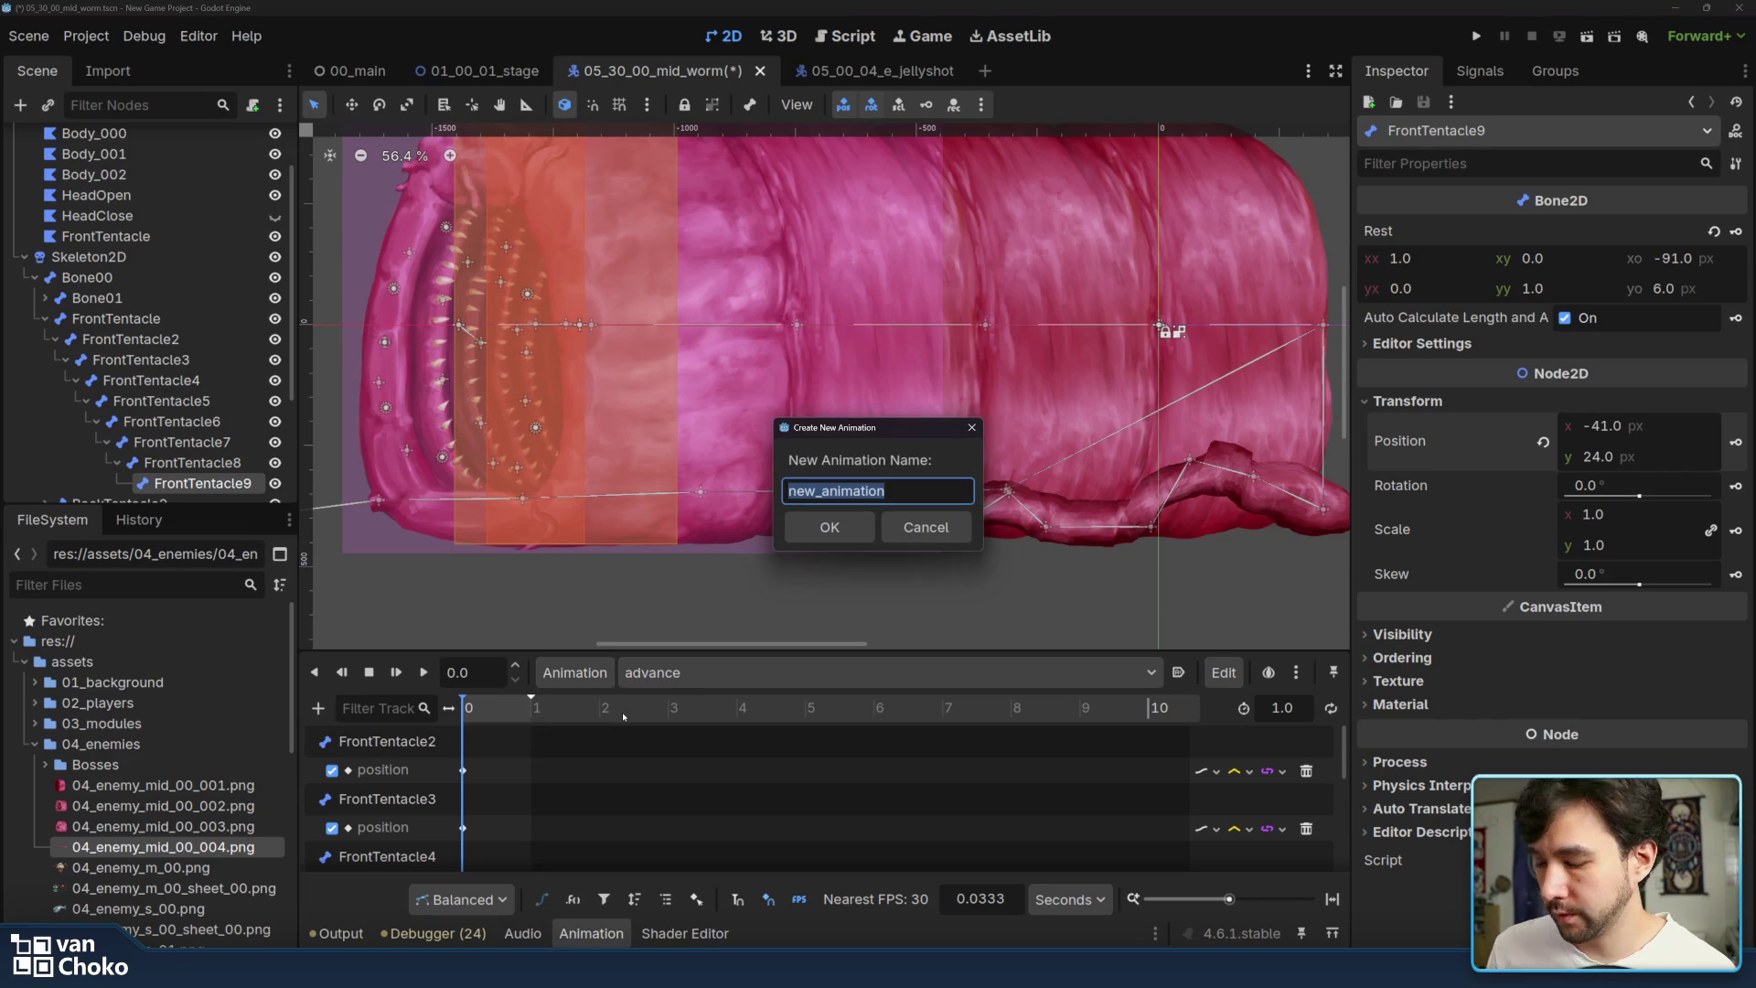
pyautogui.write('id')
pyautogui.press('Return')
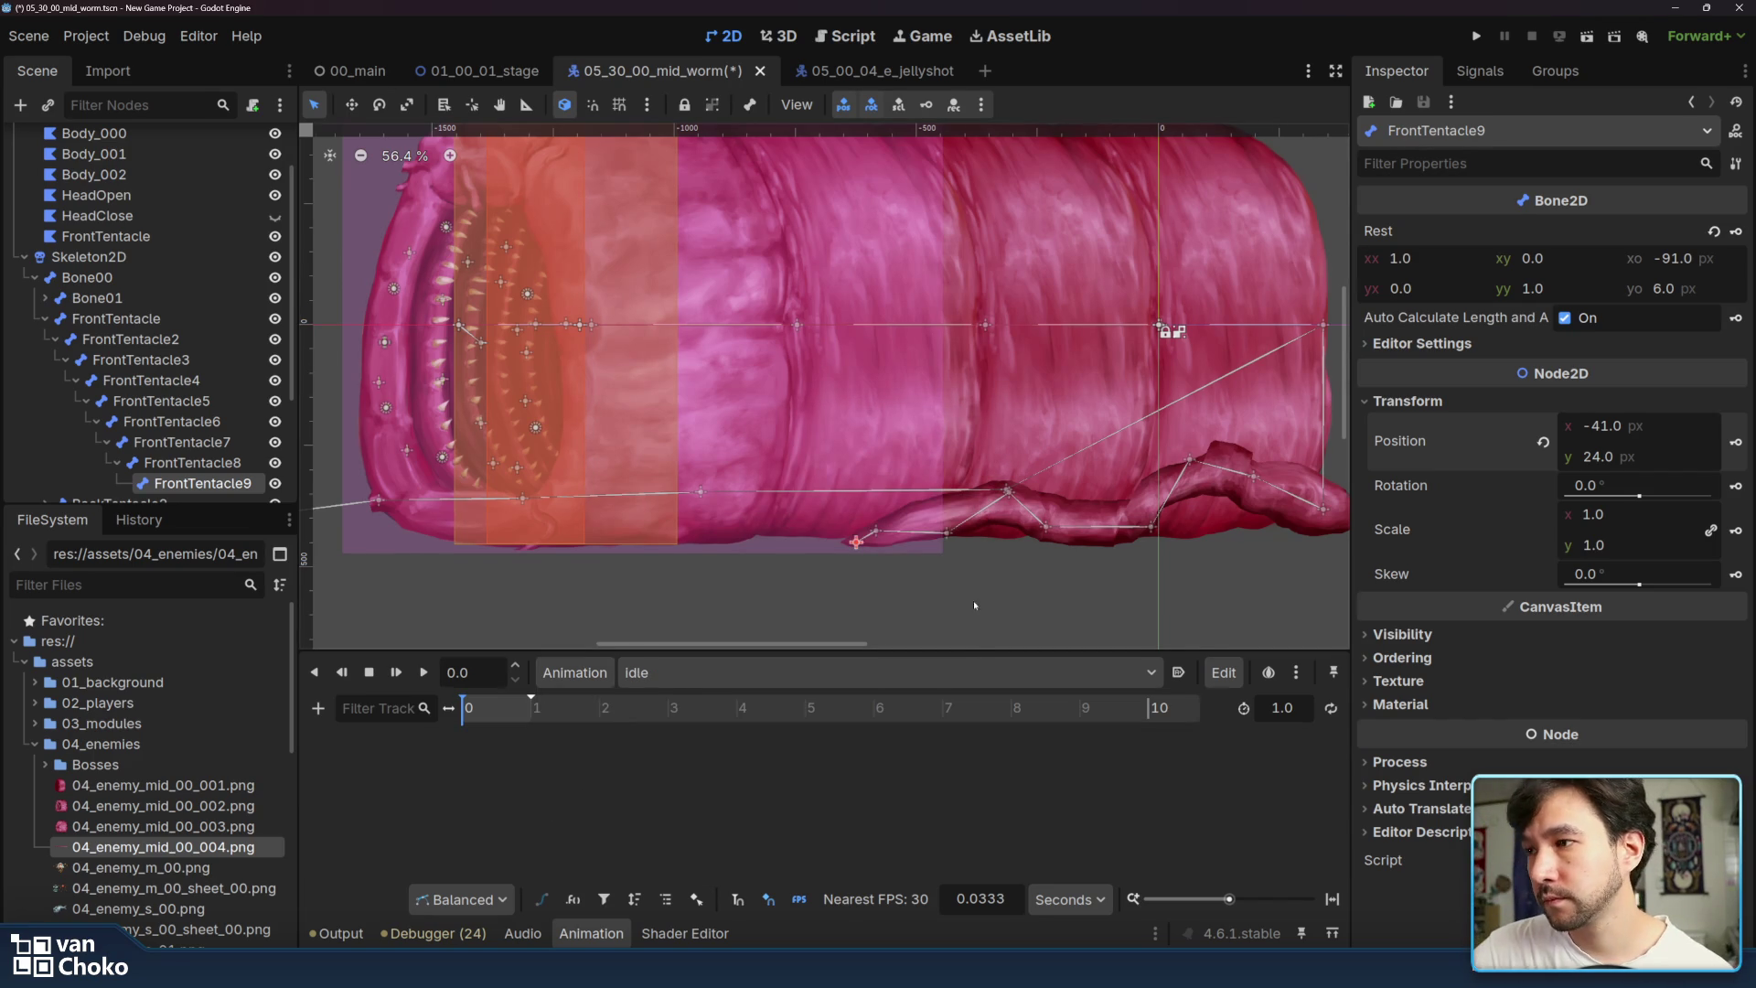
pyautogui.hscroll(4, 974, 600)
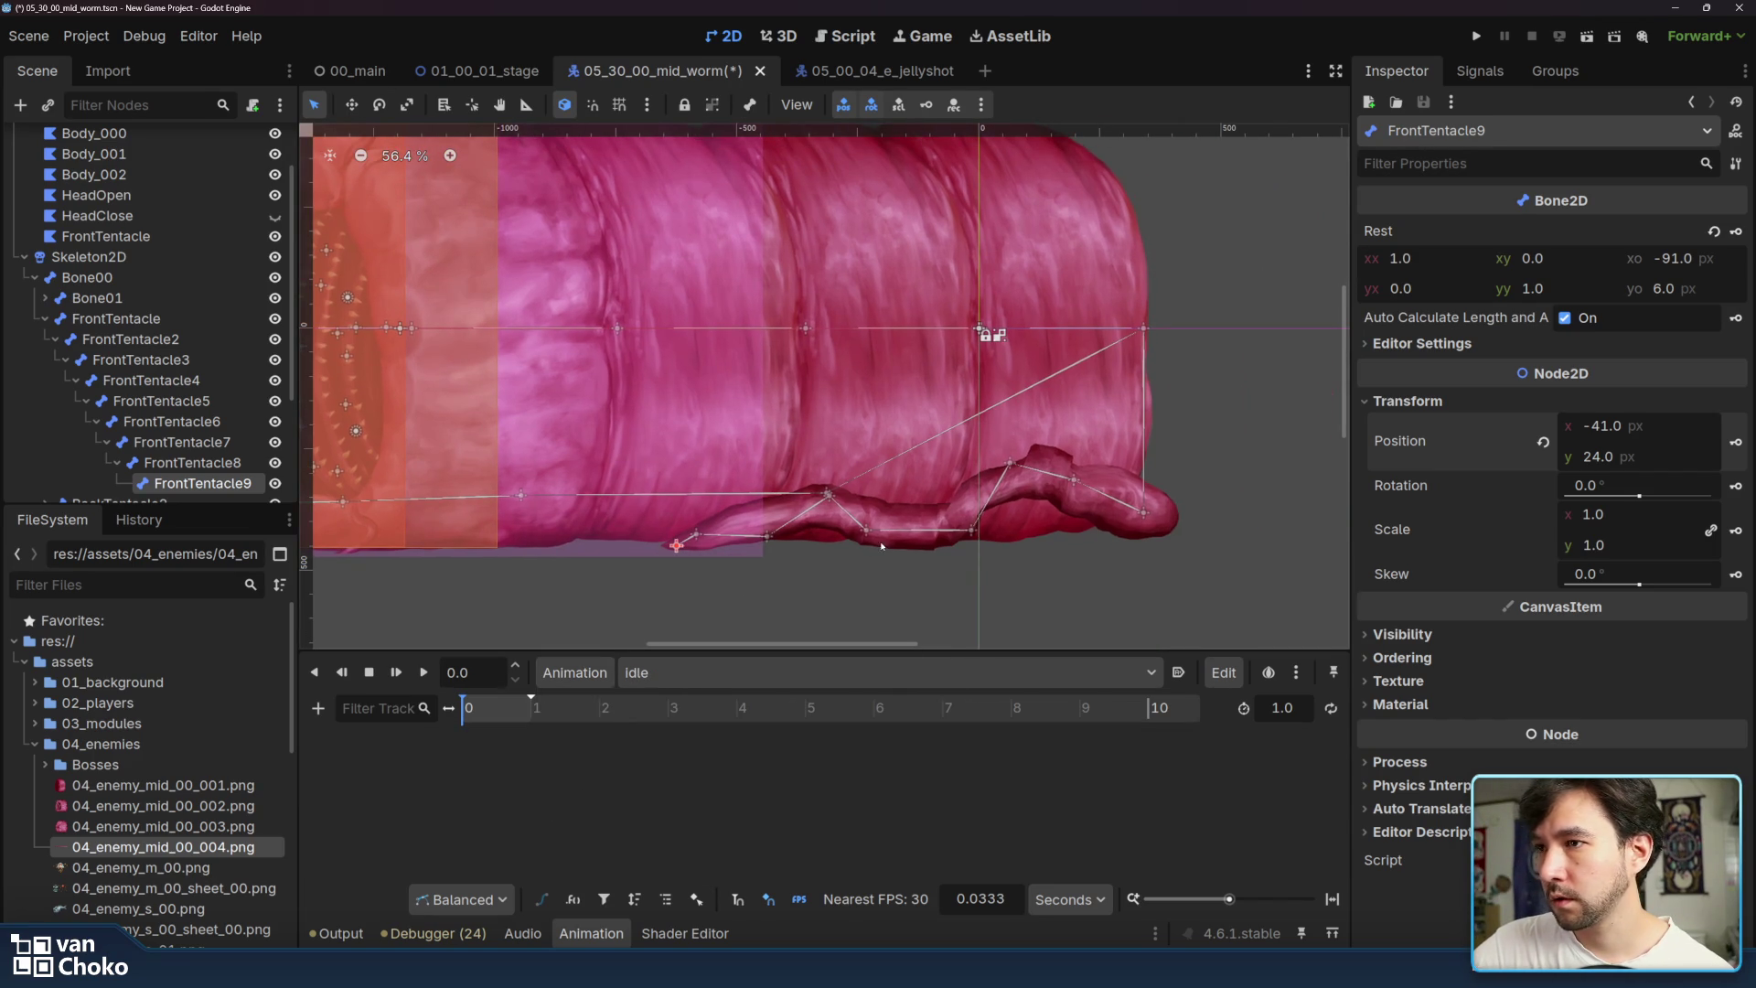
pyautogui.click(1074, 480)
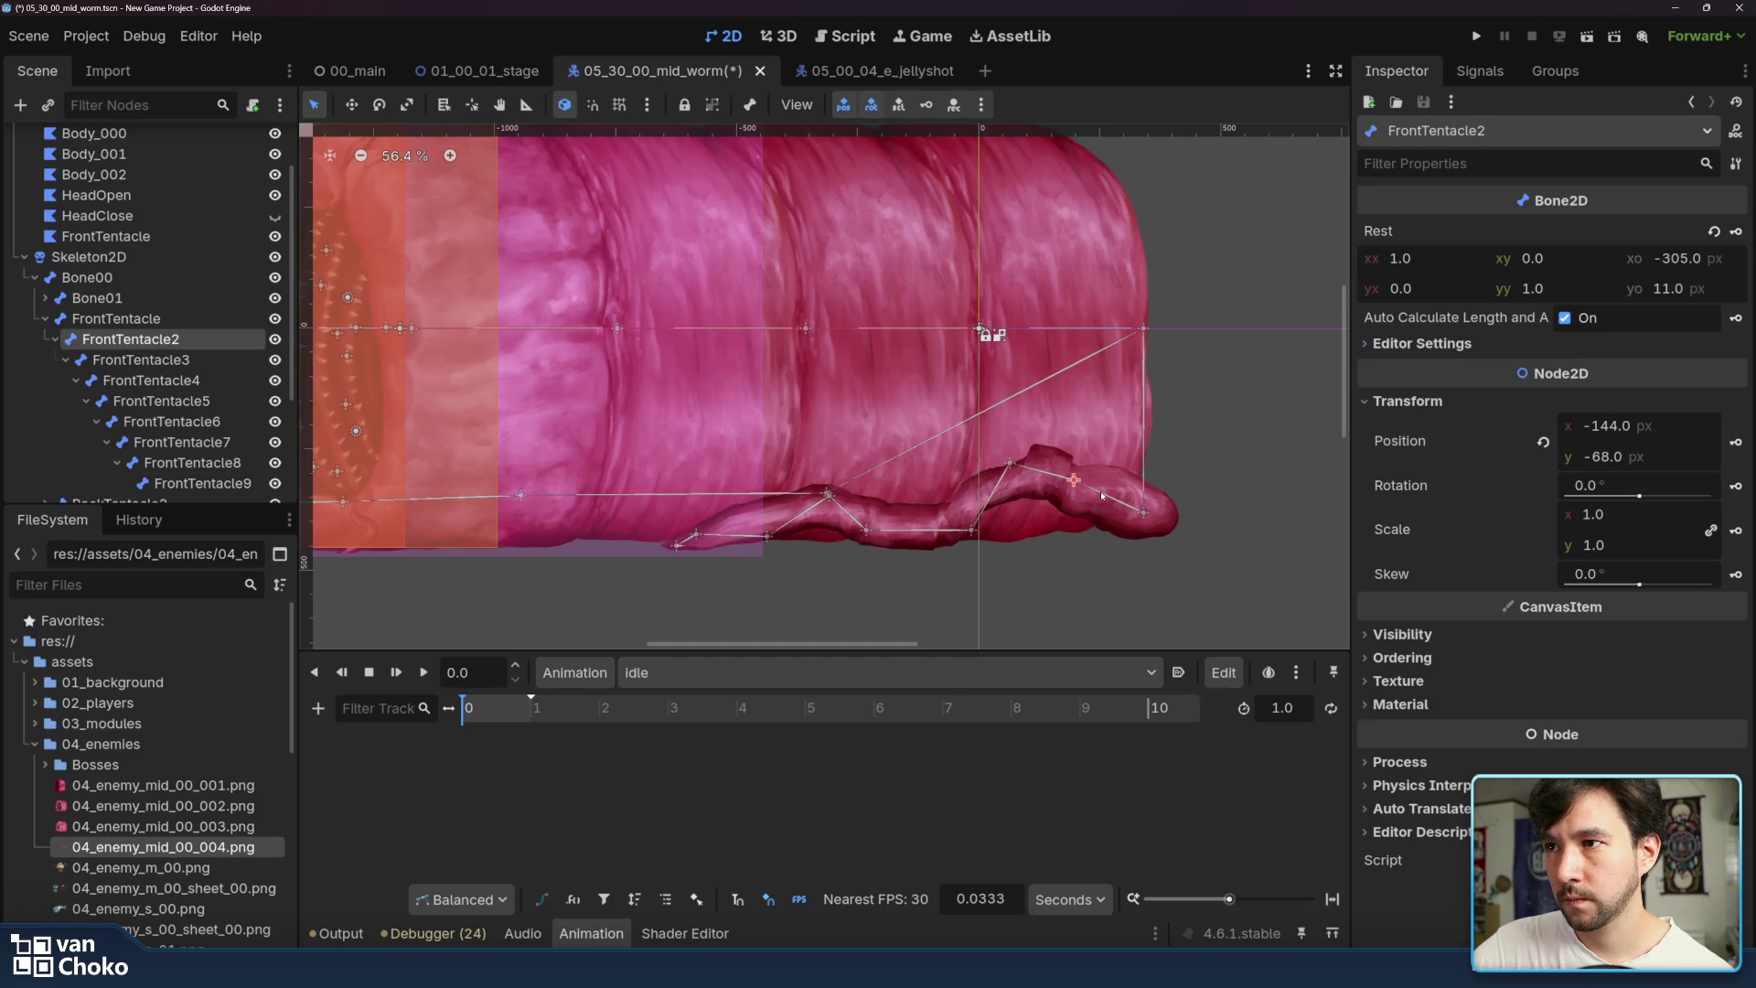
# - Key idle positions at time 0 for FrontTentacle2 through FrontTentacle5
pyautogui.click(1735, 441)
pyautogui.click(801, 550)
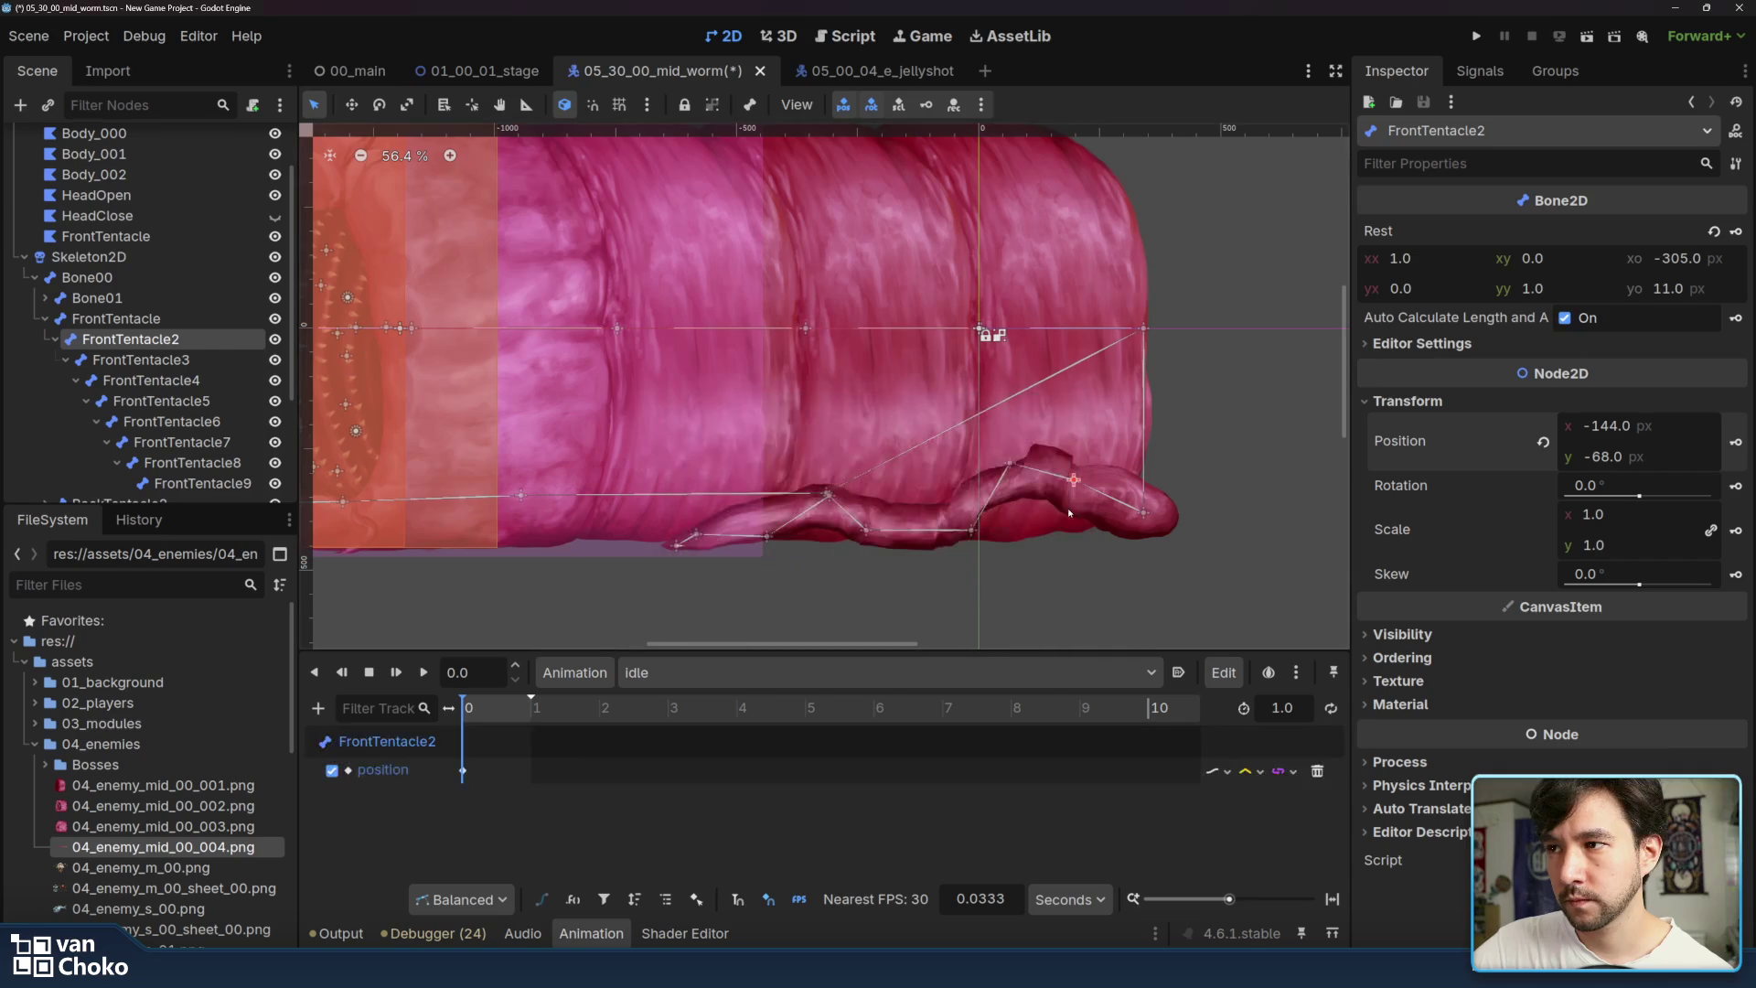
pyautogui.click(1010, 466)
pyautogui.click(1736, 442)
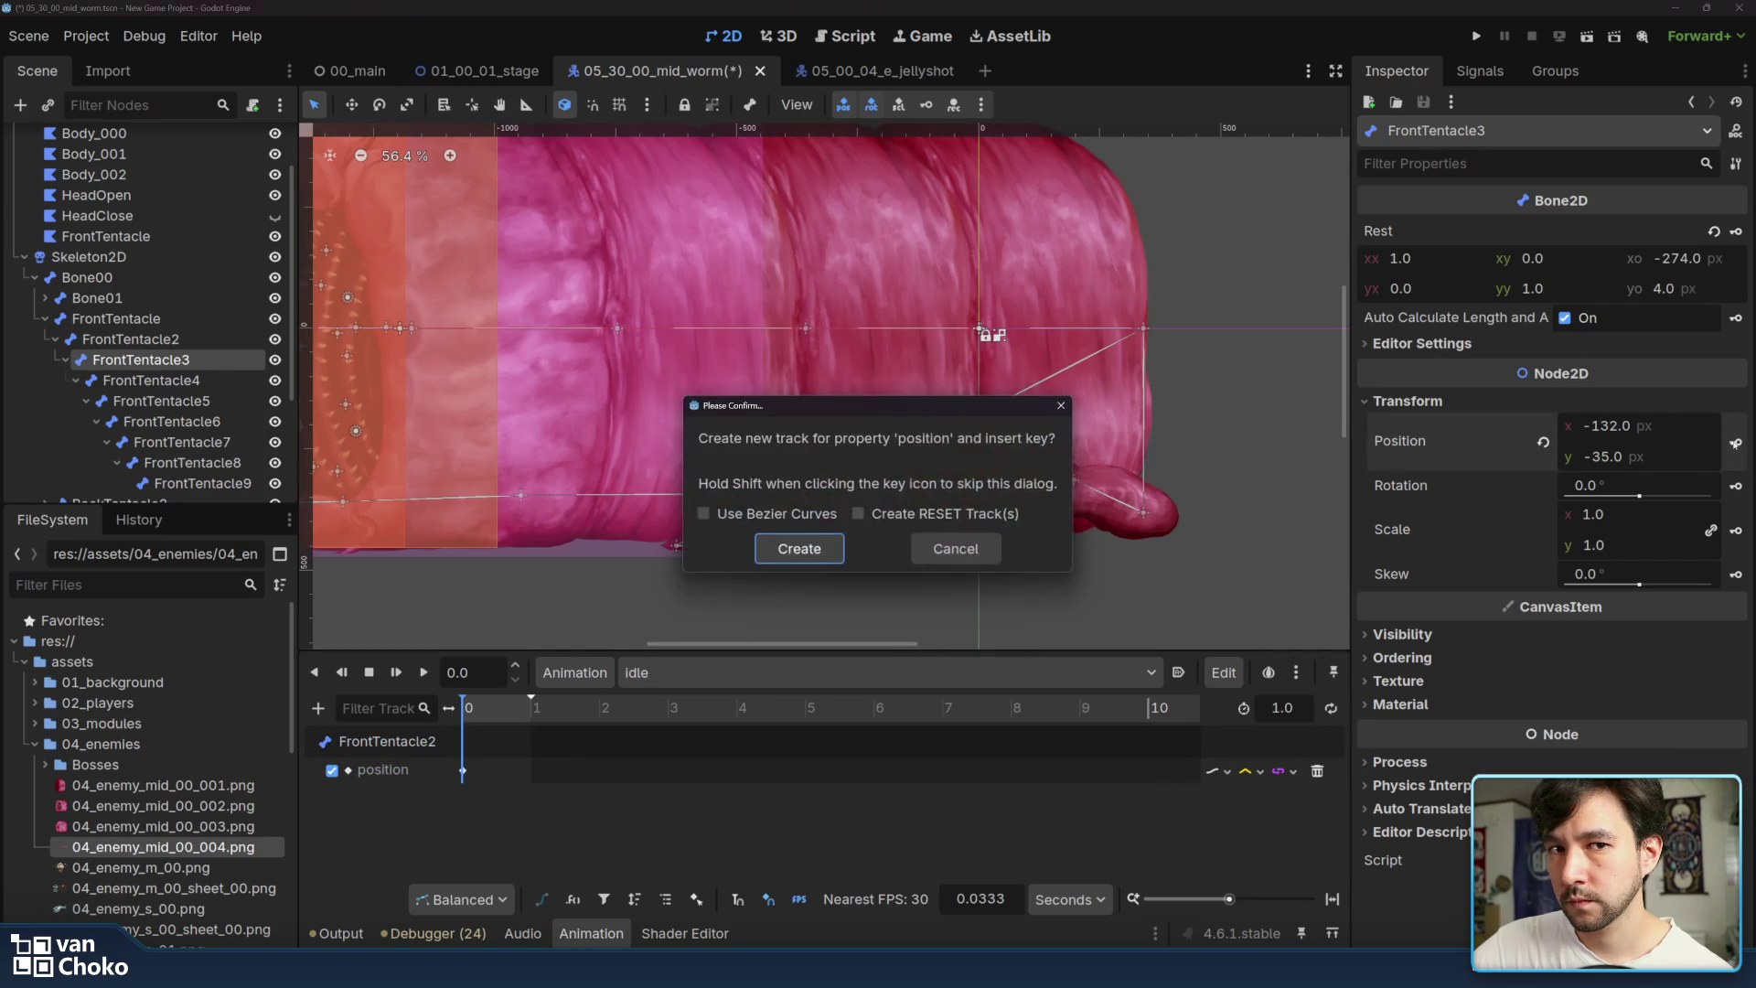
pyautogui.click(800, 549)
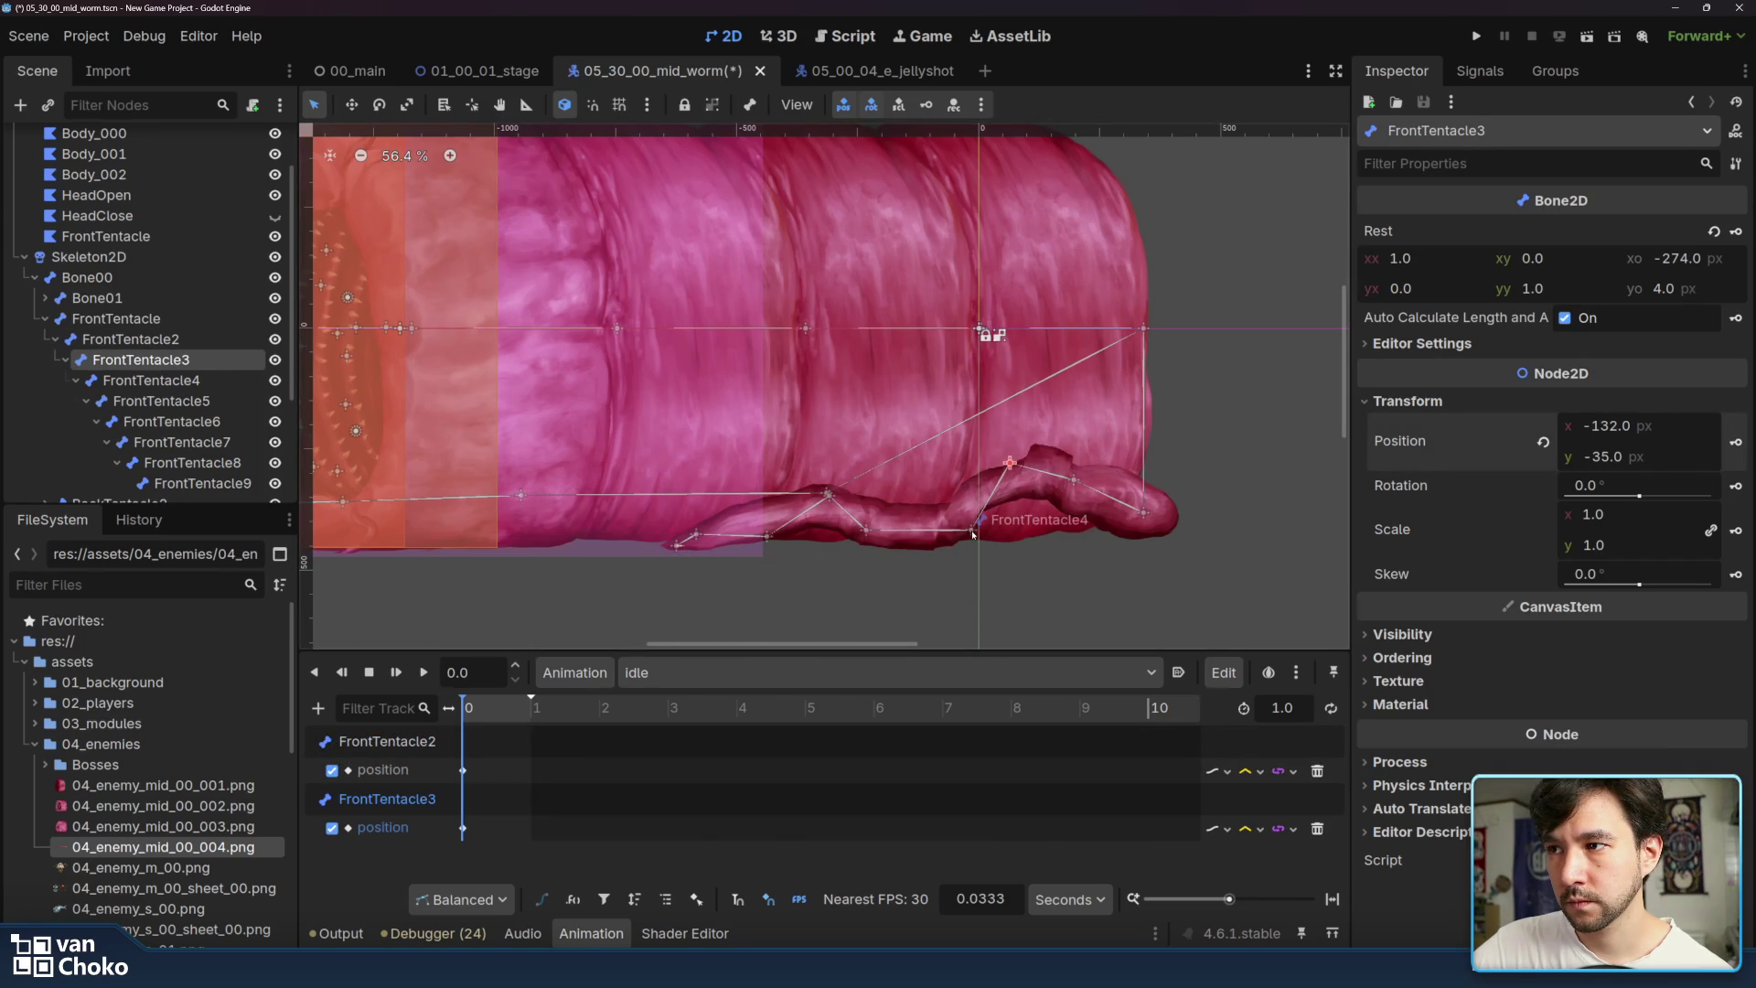
pyautogui.click(977, 521)
pyautogui.click(1736, 442)
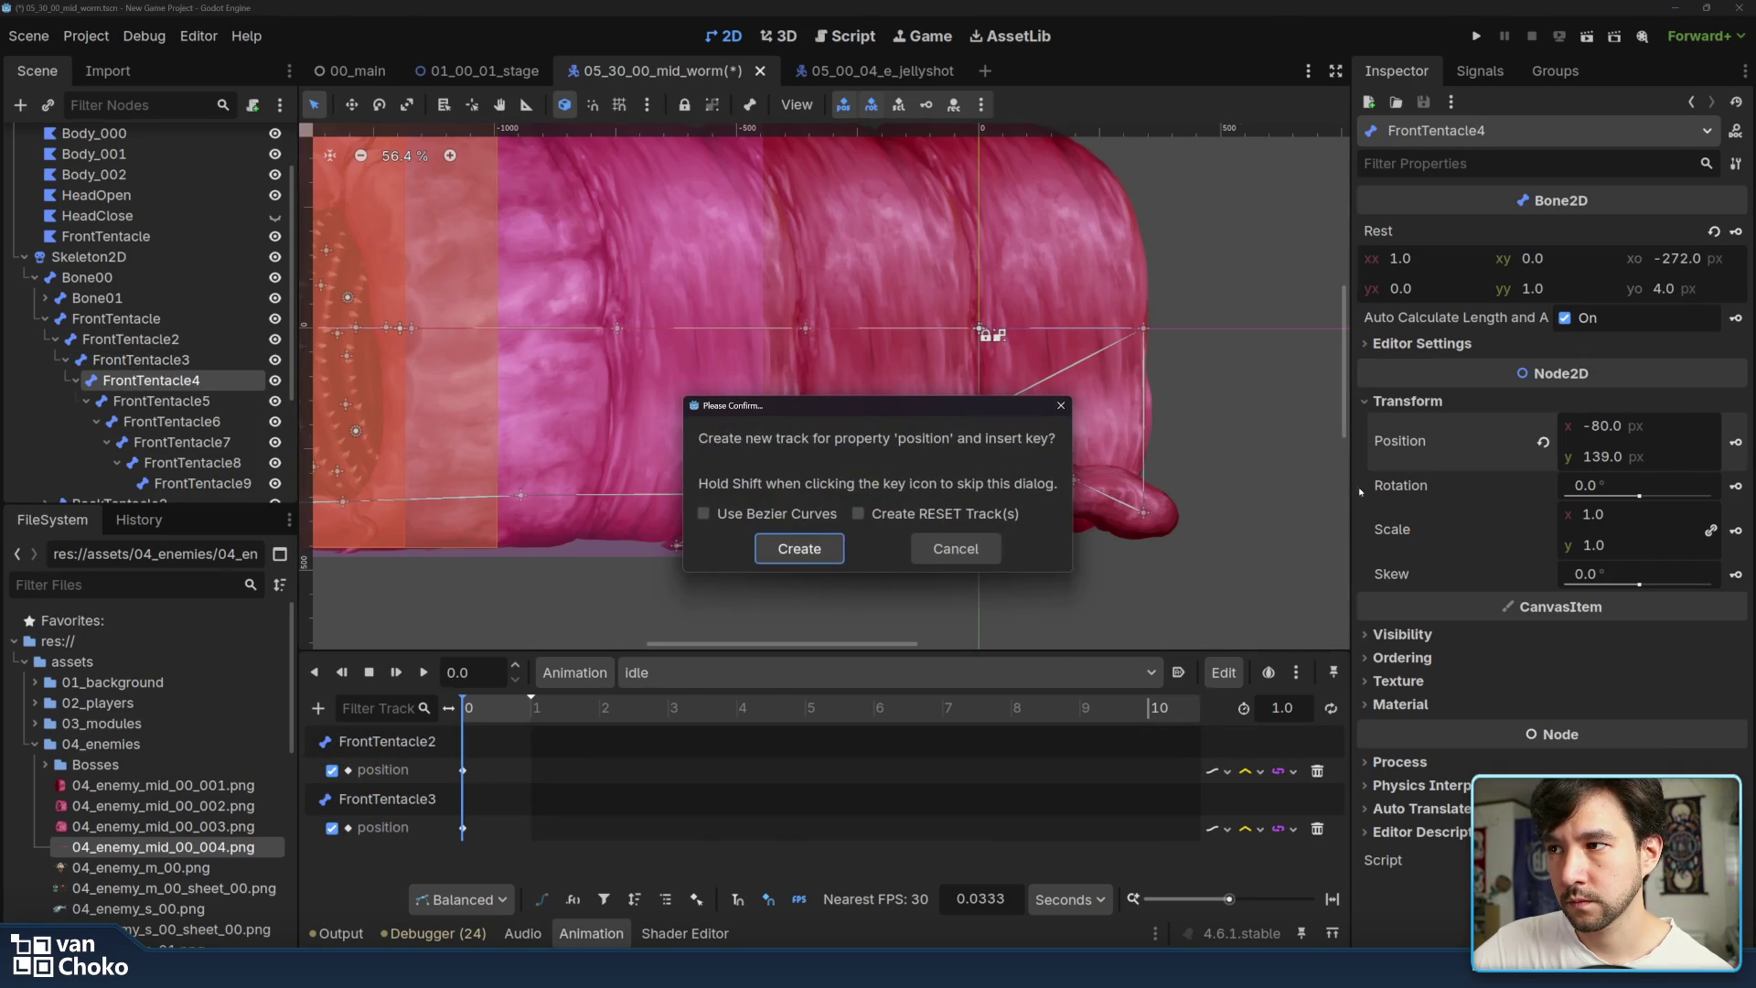
pyautogui.click(798, 547)
pyautogui.click(866, 531)
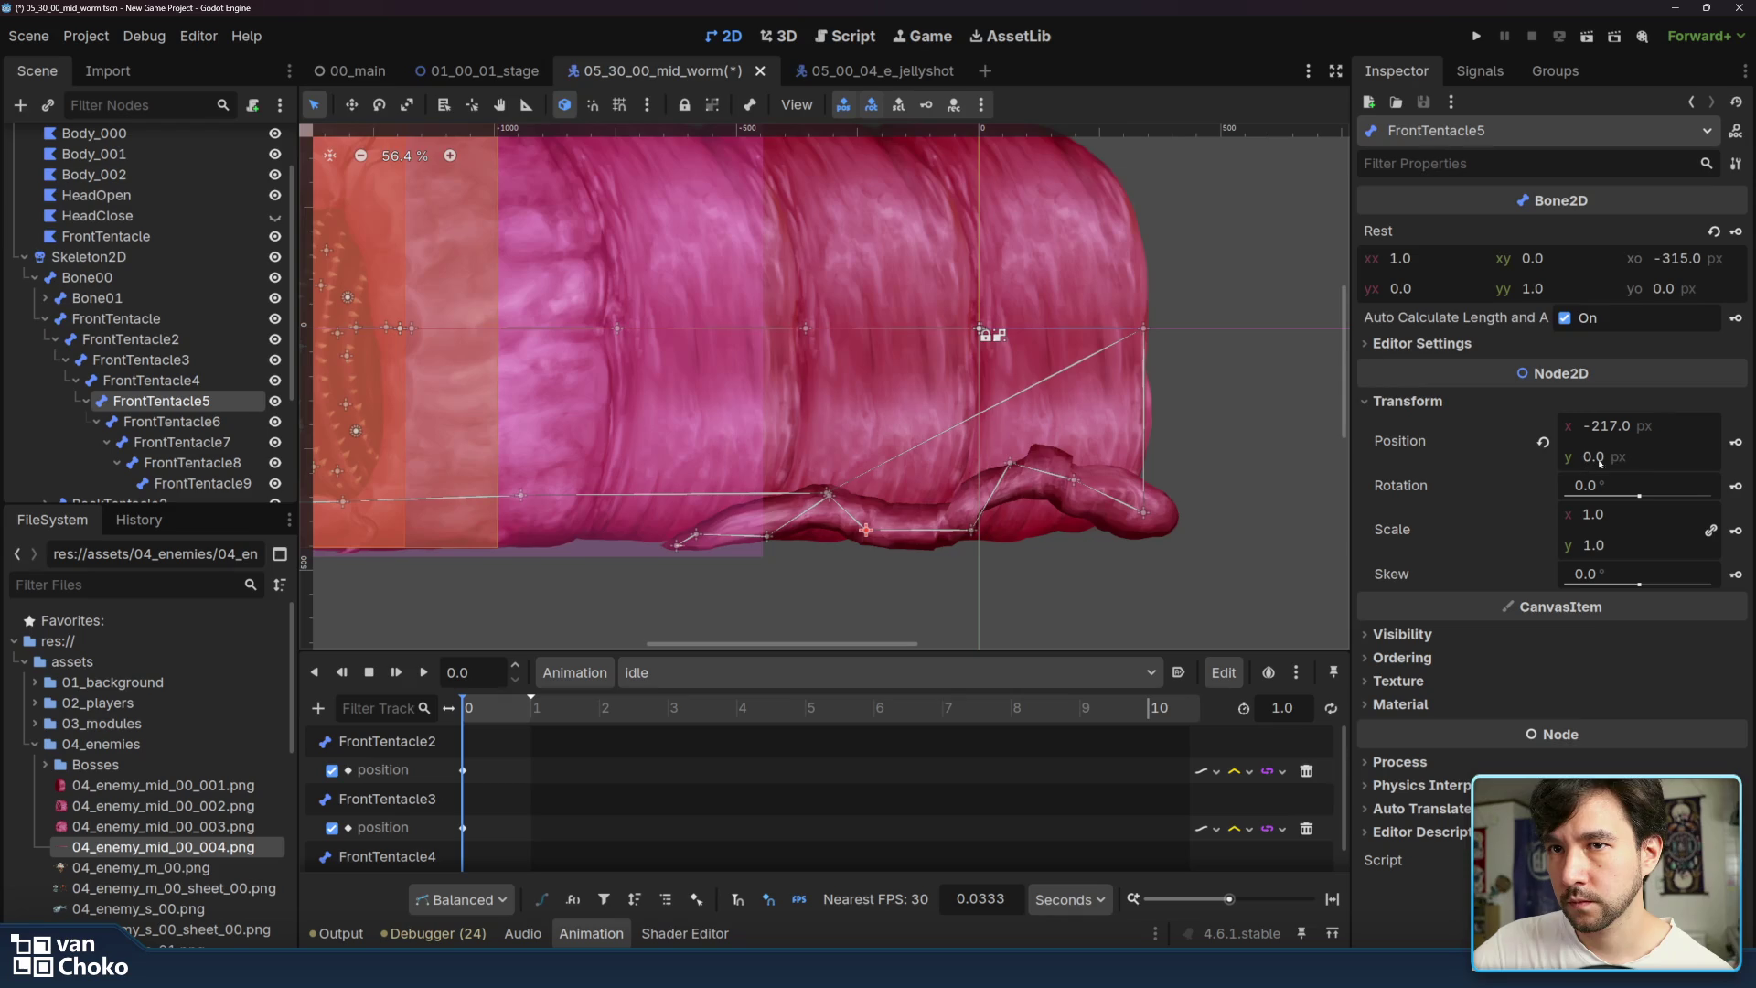
pyautogui.click(1735, 442)
pyautogui.click(790, 556)
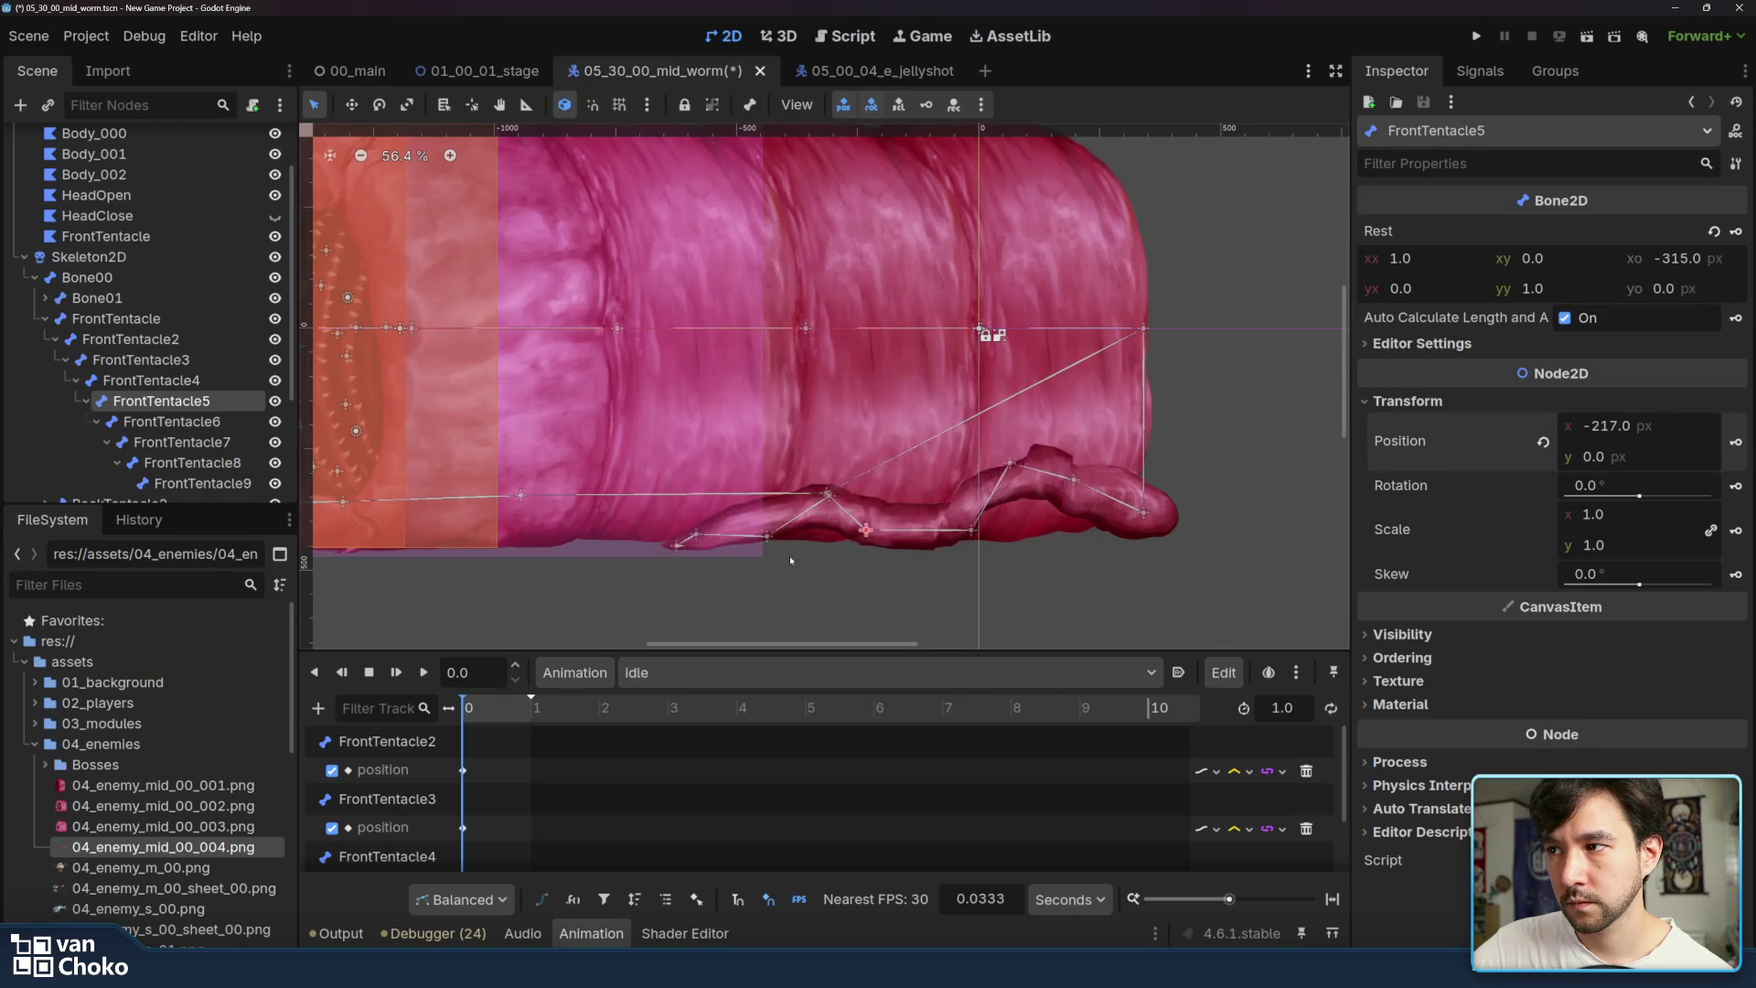
# - Key idle positions at time 0 for FrontTentacle6 through FrontTentacle9
pyautogui.click(829, 497)
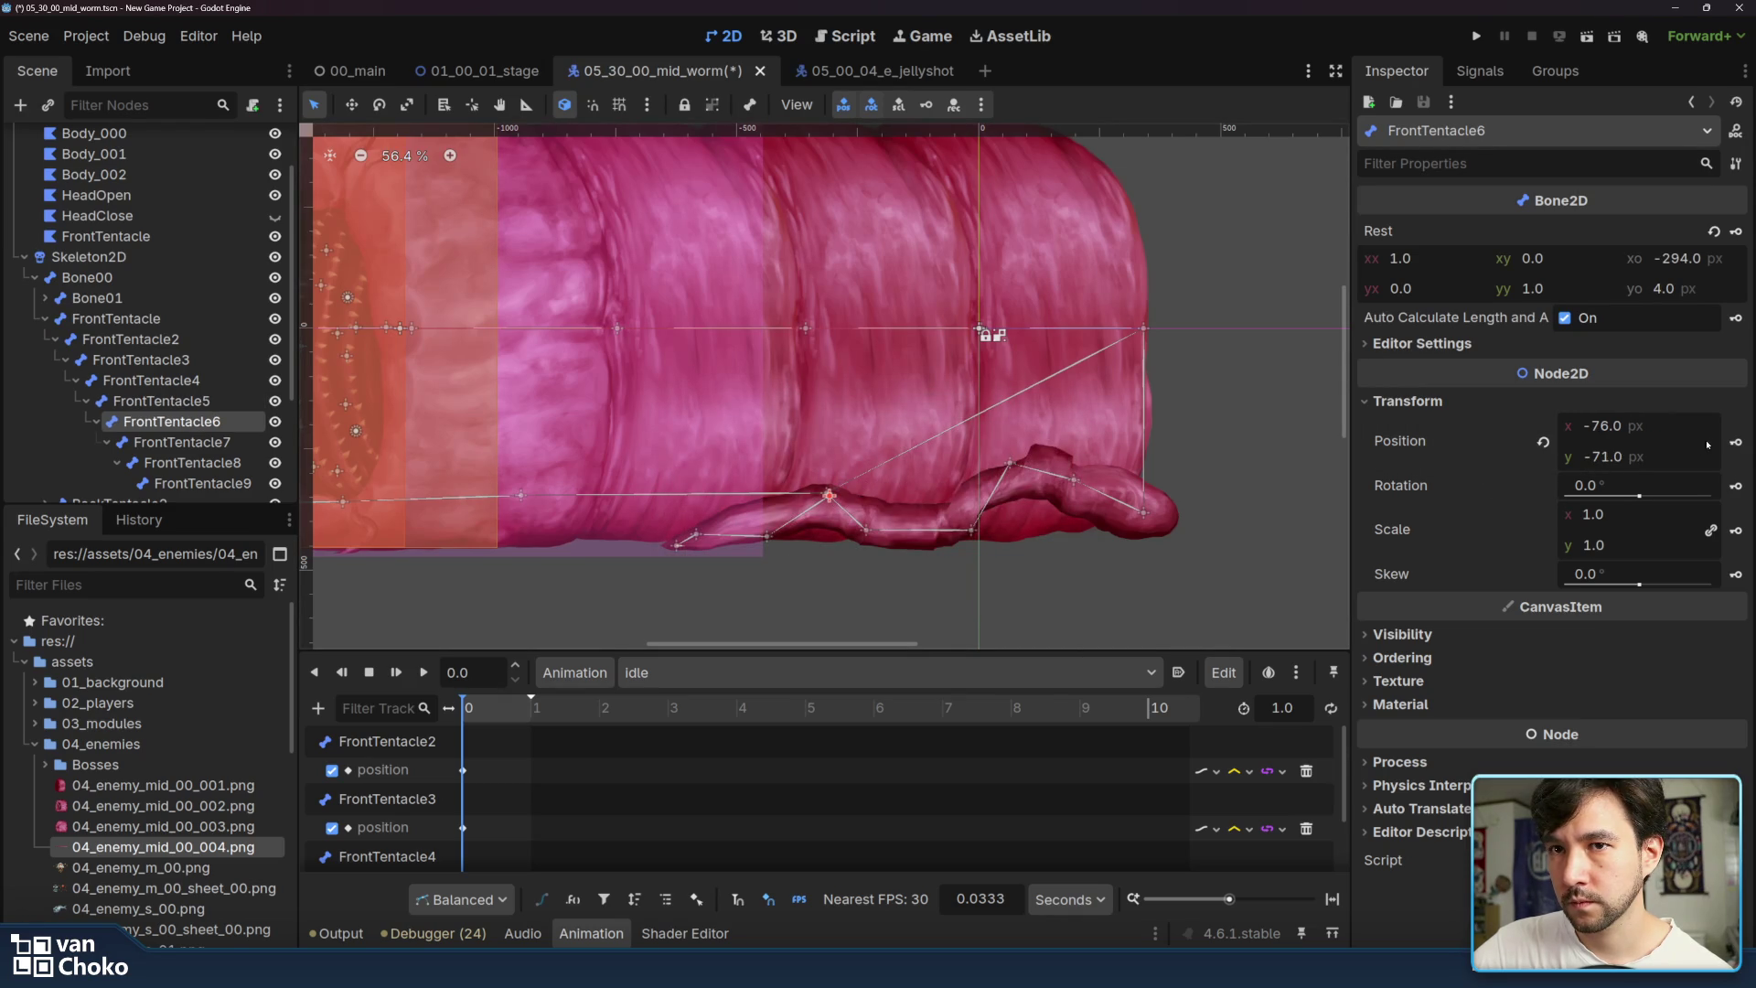
pyautogui.click(1735, 442)
pyautogui.click(773, 542)
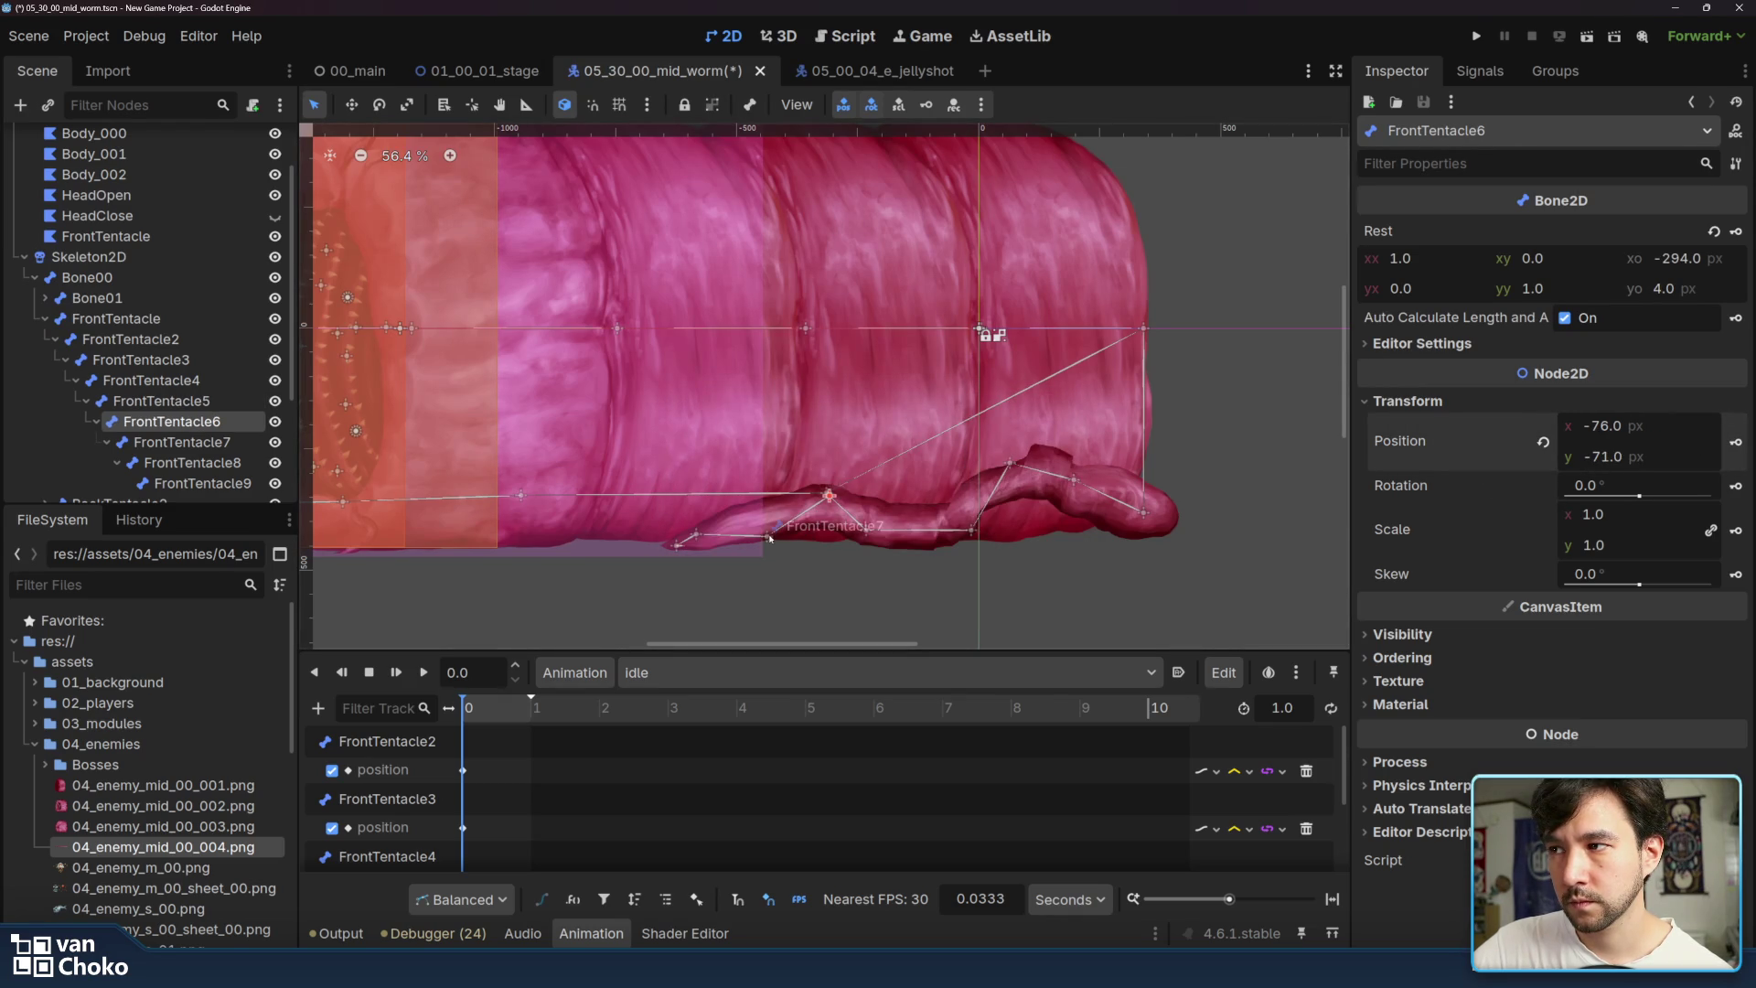
pyautogui.click(769, 538)
pyautogui.click(1735, 442)
pyautogui.click(787, 541)
pyautogui.click(736, 531)
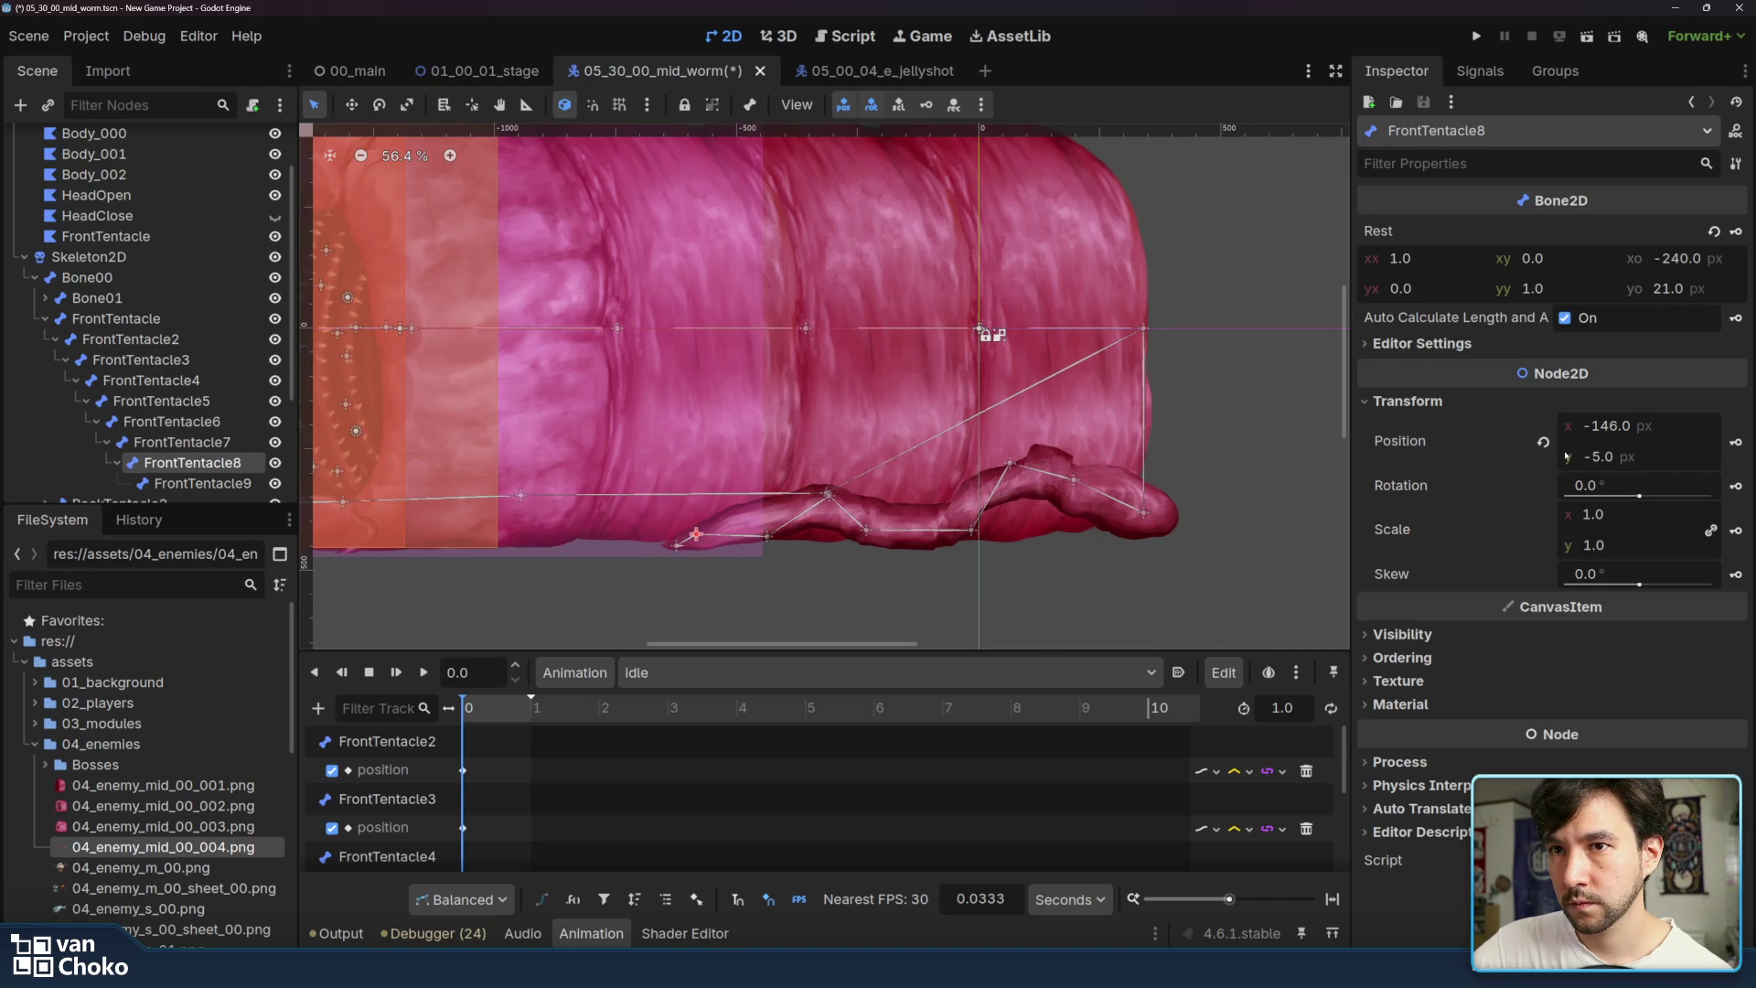
pyautogui.click(1735, 442)
pyautogui.click(794, 548)
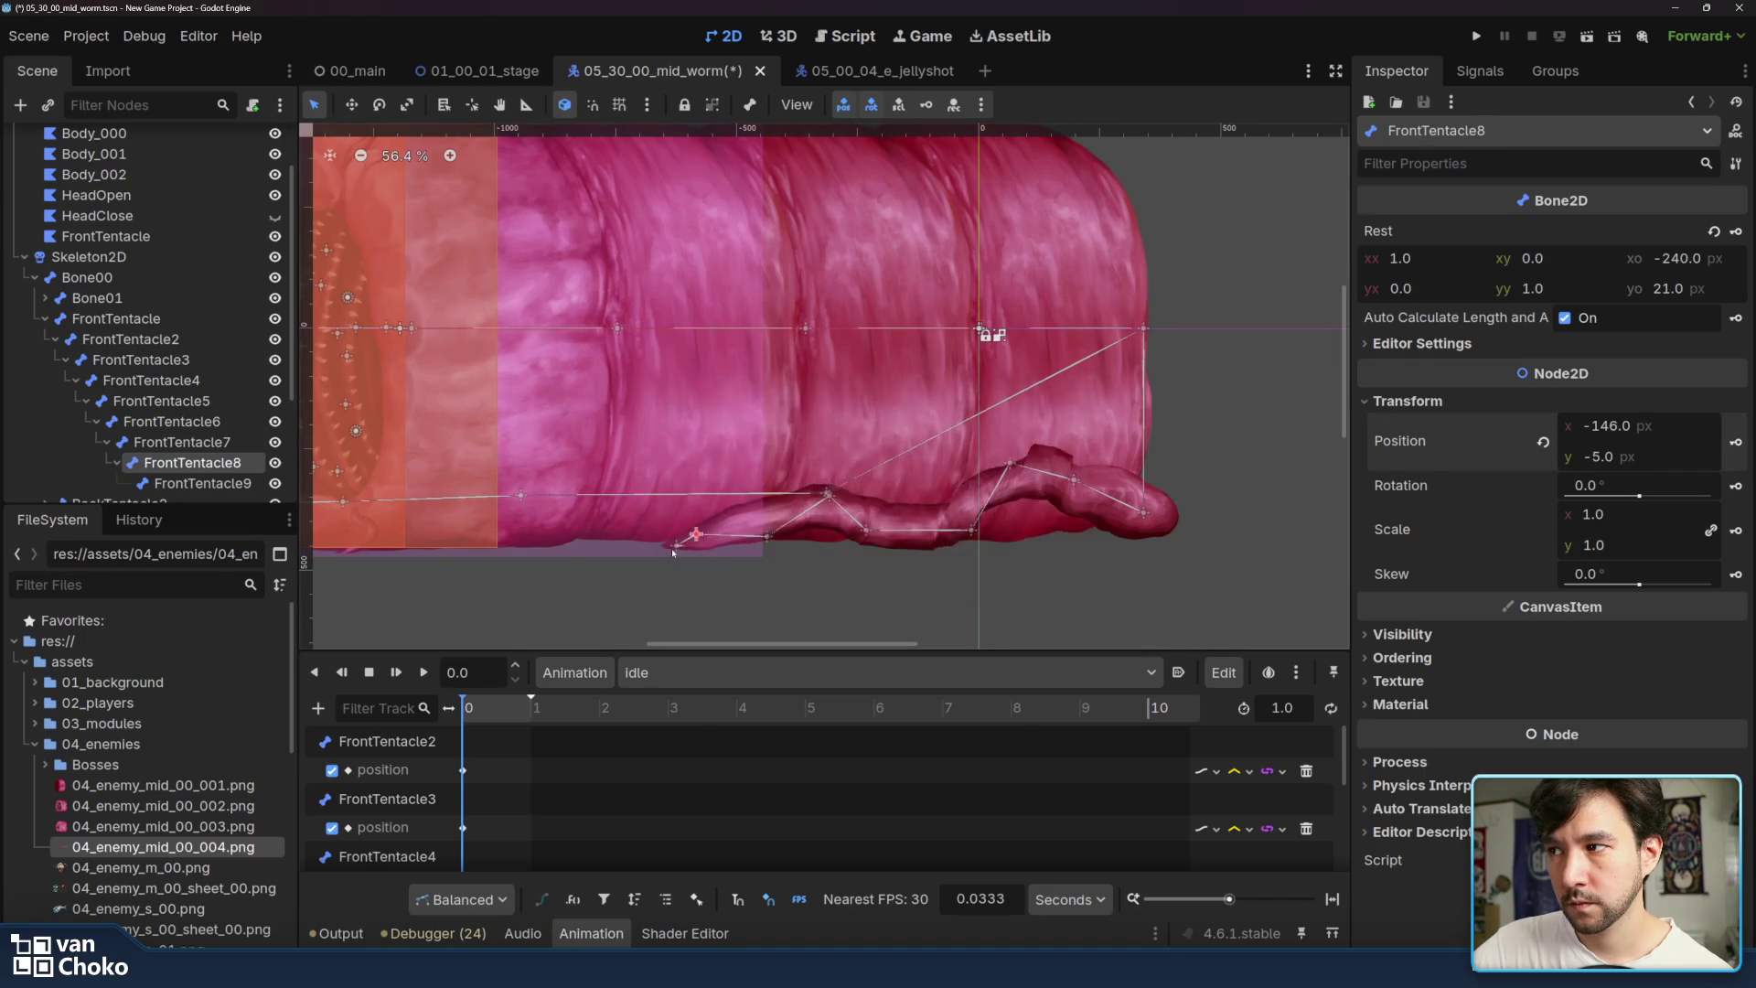
pyautogui.click(676, 546)
pyautogui.click(1735, 442)
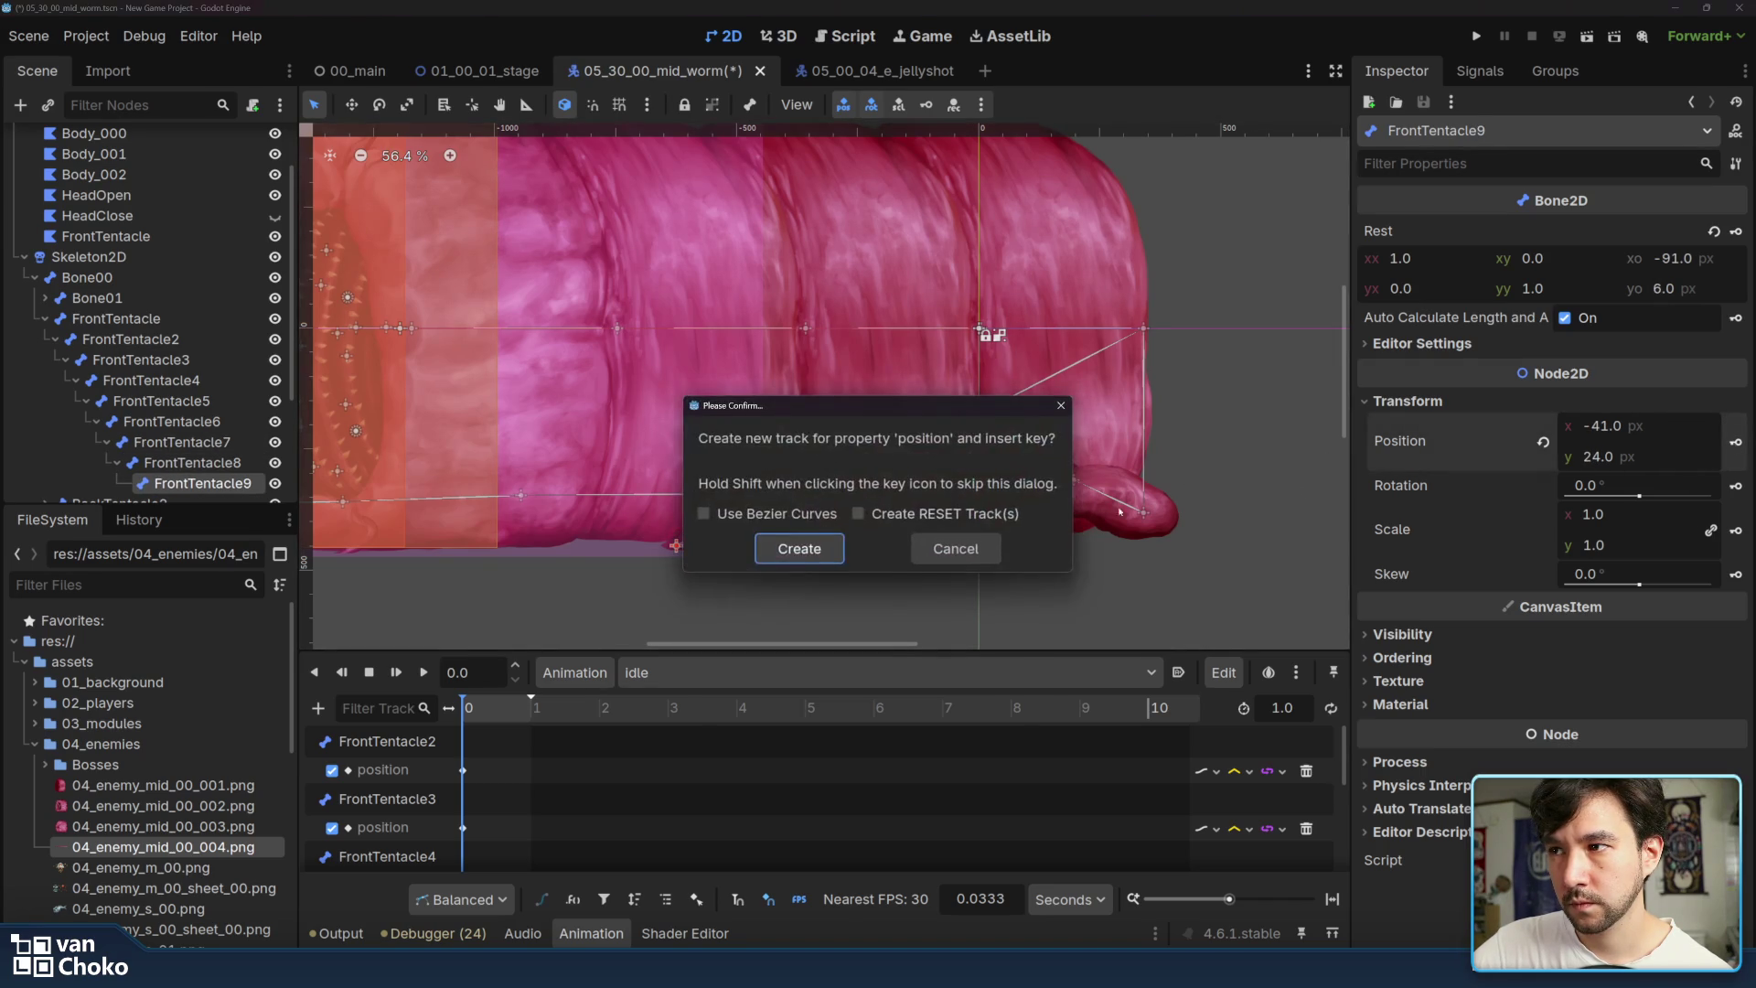
pyautogui.click(804, 549)
# - Move the idle animation's playhead to about 0.5 seconds
pyautogui.hscroll(-2, 771, 560)
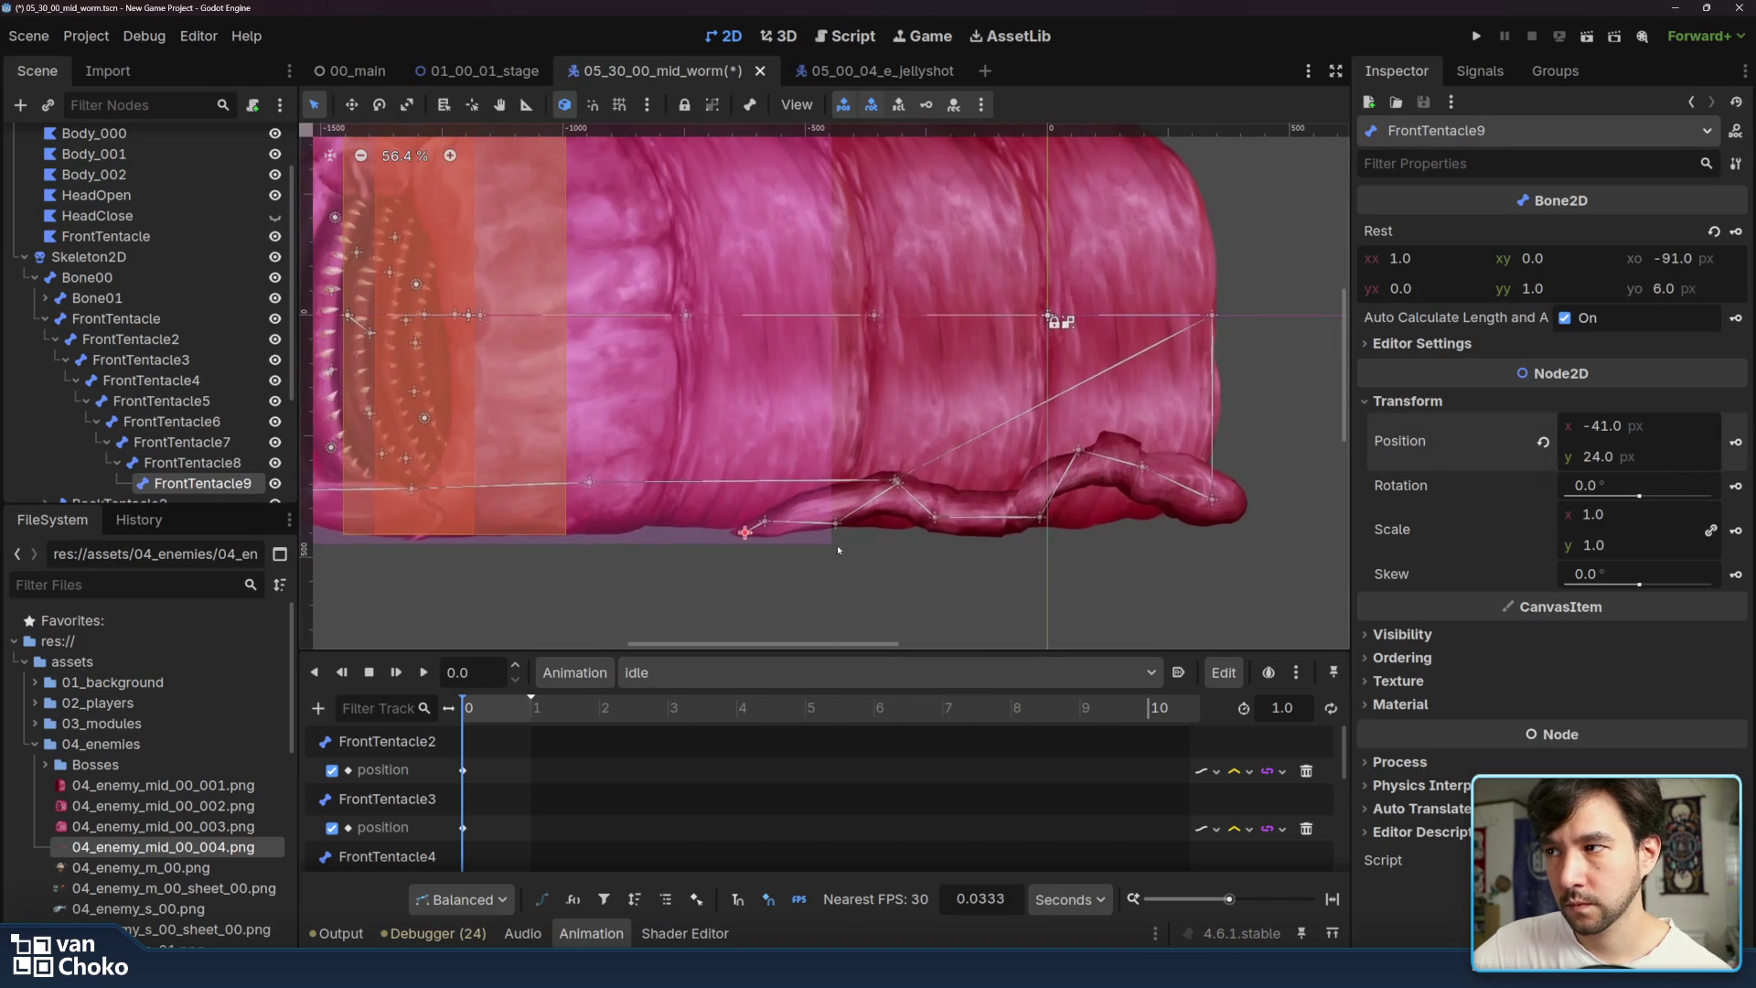
pyautogui.click(482, 711)
pyautogui.moveTo(484, 712); pyautogui.dragTo(498, 720)
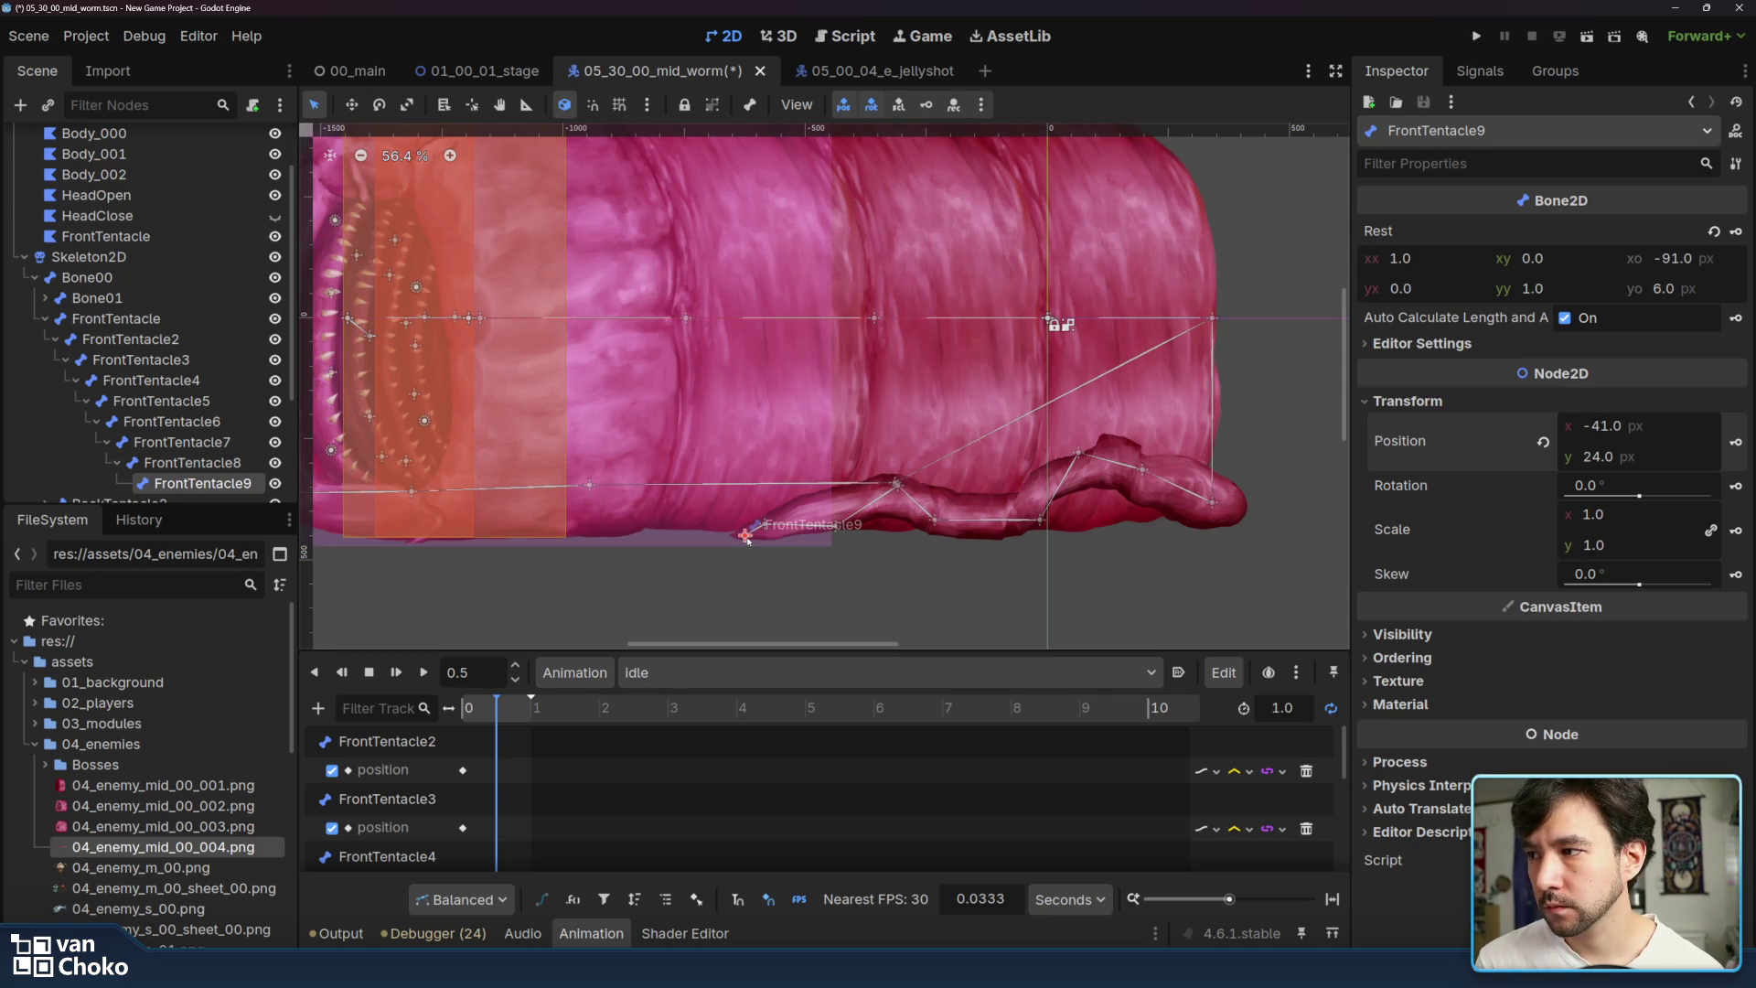
# - At 0.5 s, key FrontTentacle2 and FrontTentacle3 and bend FrontTentacle4–6 into a curl
pyautogui.moveTo(1142, 475)
pyautogui.mouseDown()
pyautogui.moveTo(1118, 494)
pyautogui.moveTo(1061, 480)
pyautogui.moveTo(1064, 453)
pyautogui.mouseUp()
pyautogui.click(1737, 442)
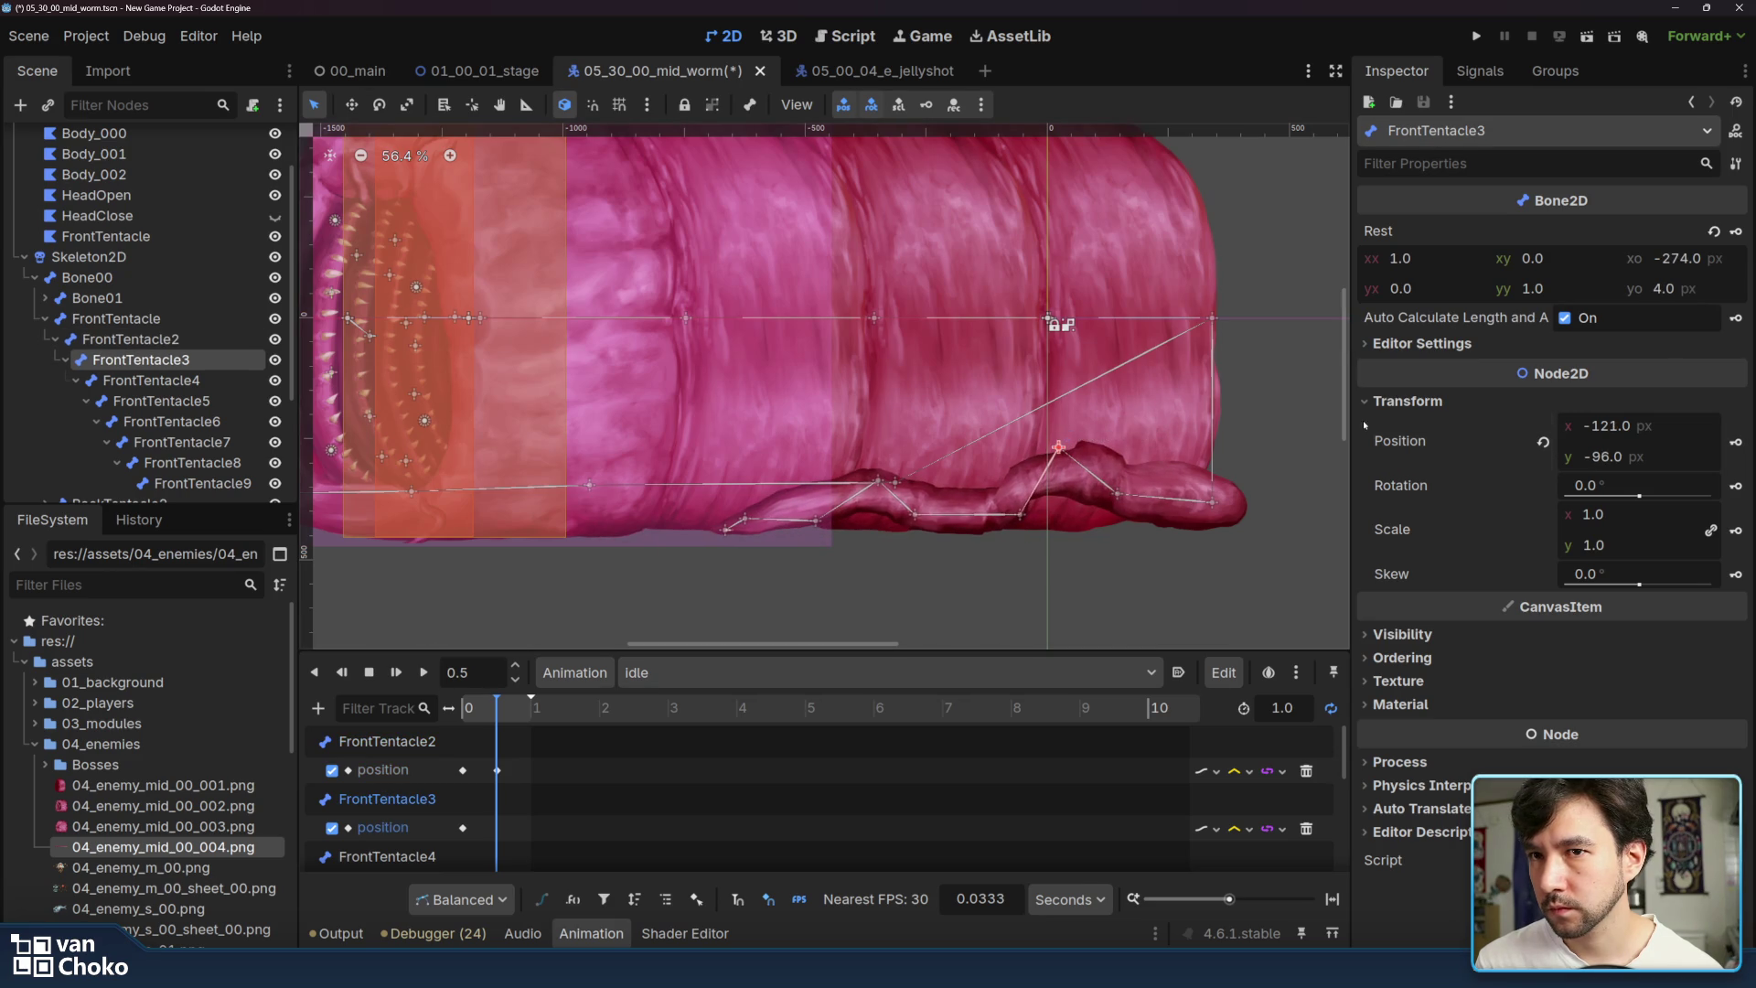
pyautogui.click(1736, 444)
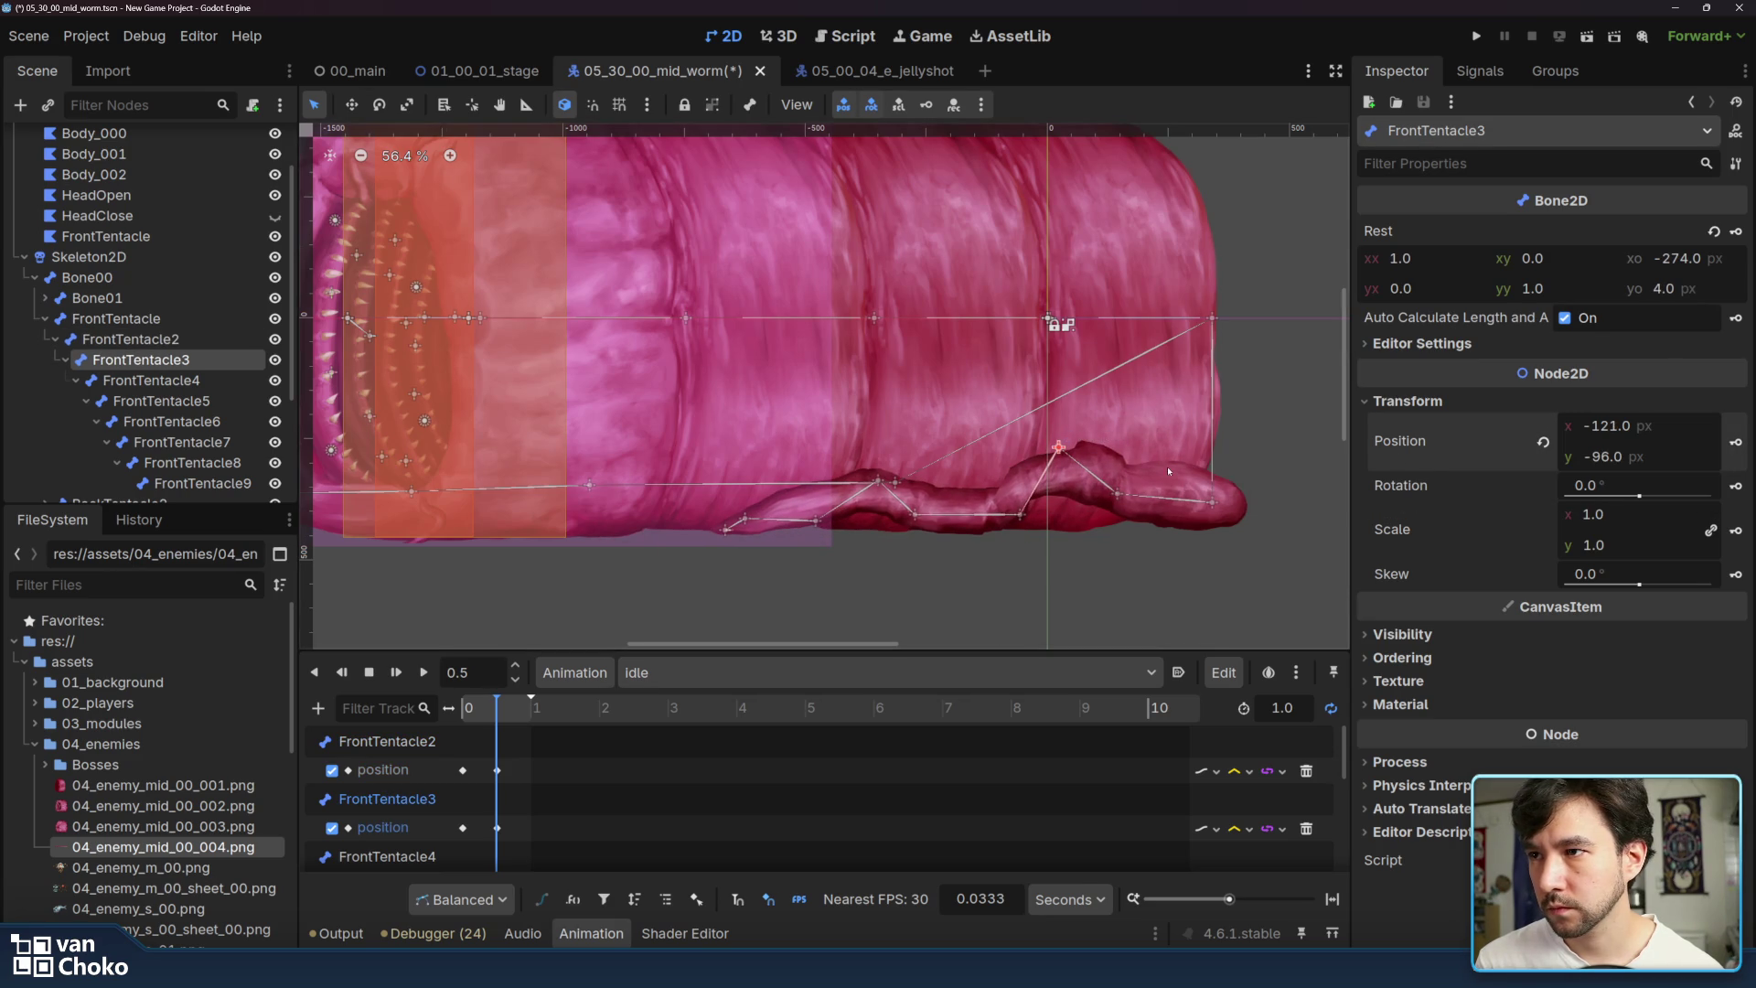
pyautogui.moveTo(1020, 515); pyautogui.dragTo(997, 517)
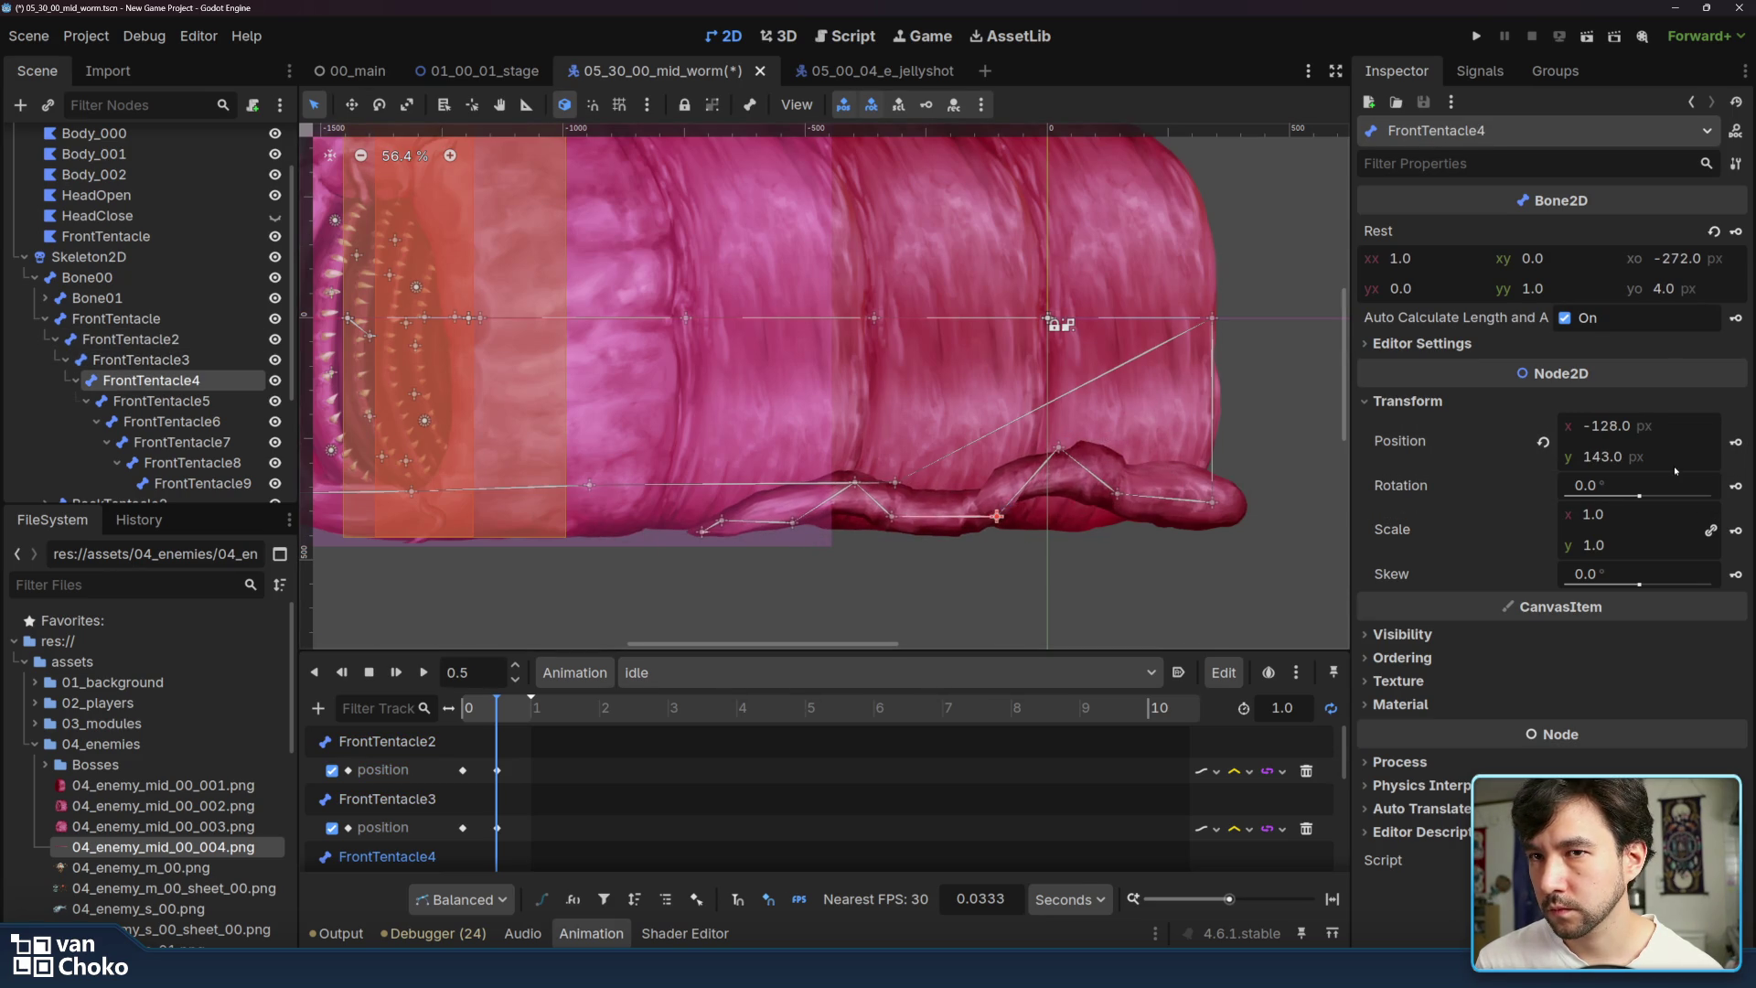
pyautogui.click(895, 523)
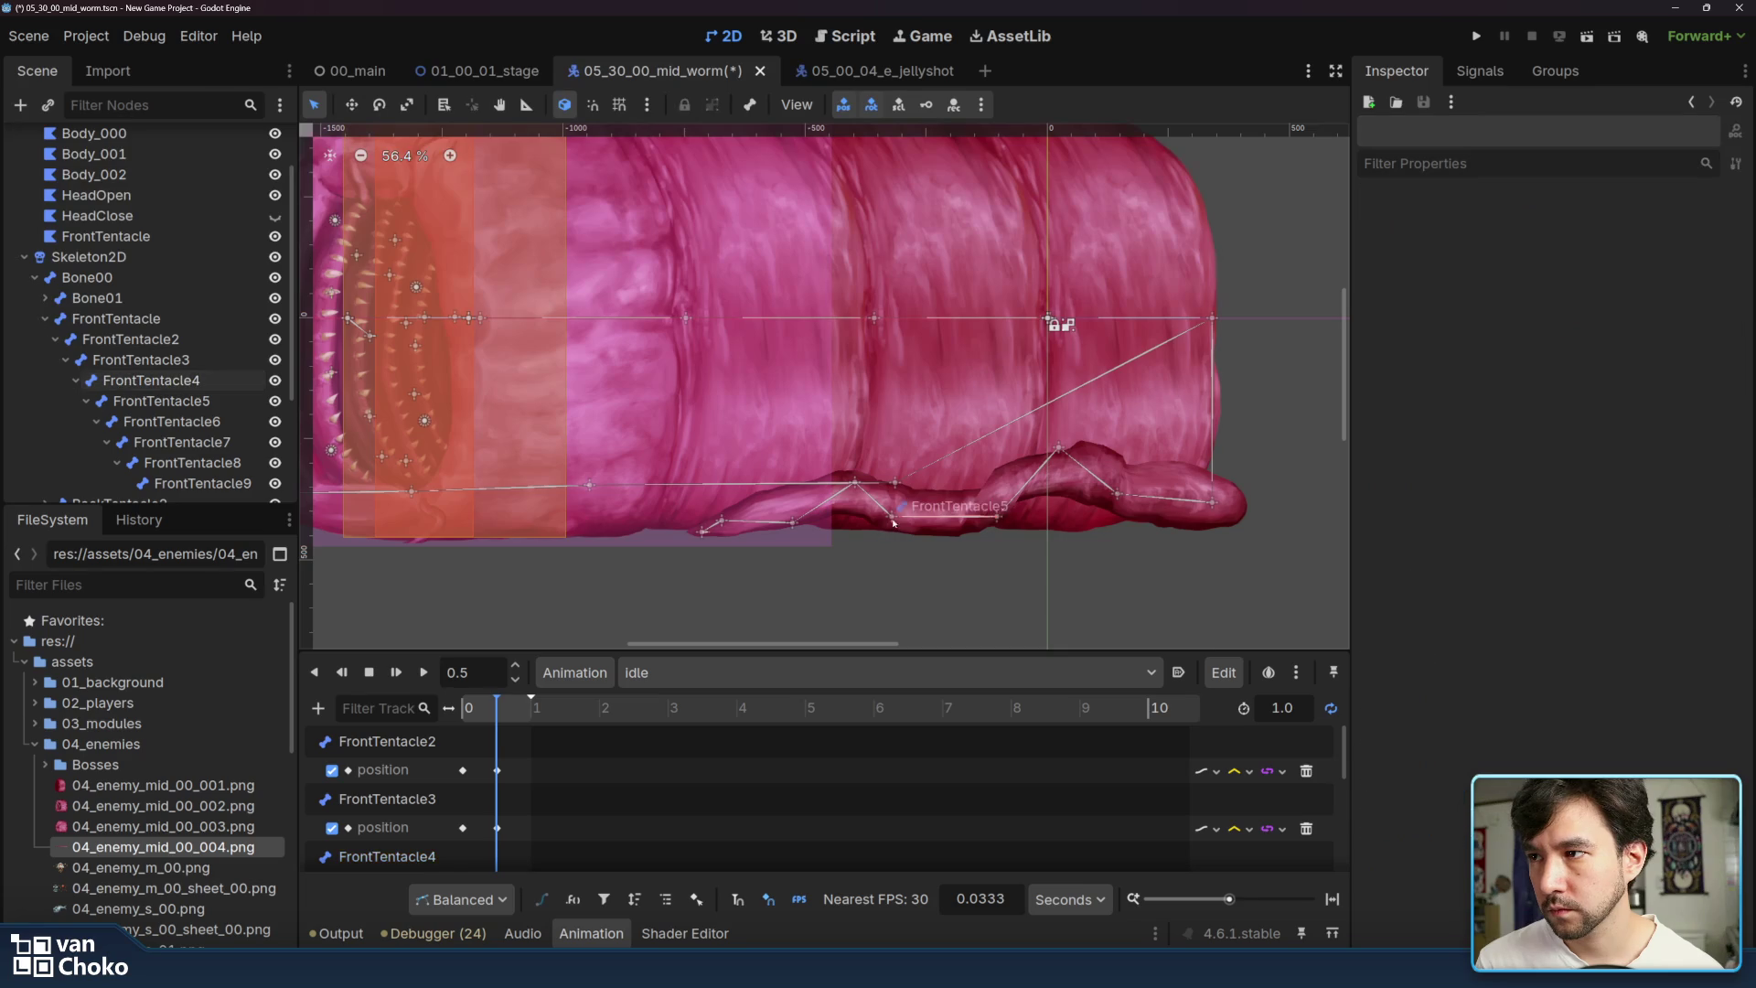
pyautogui.moveTo(894, 518); pyautogui.dragTo(897, 535)
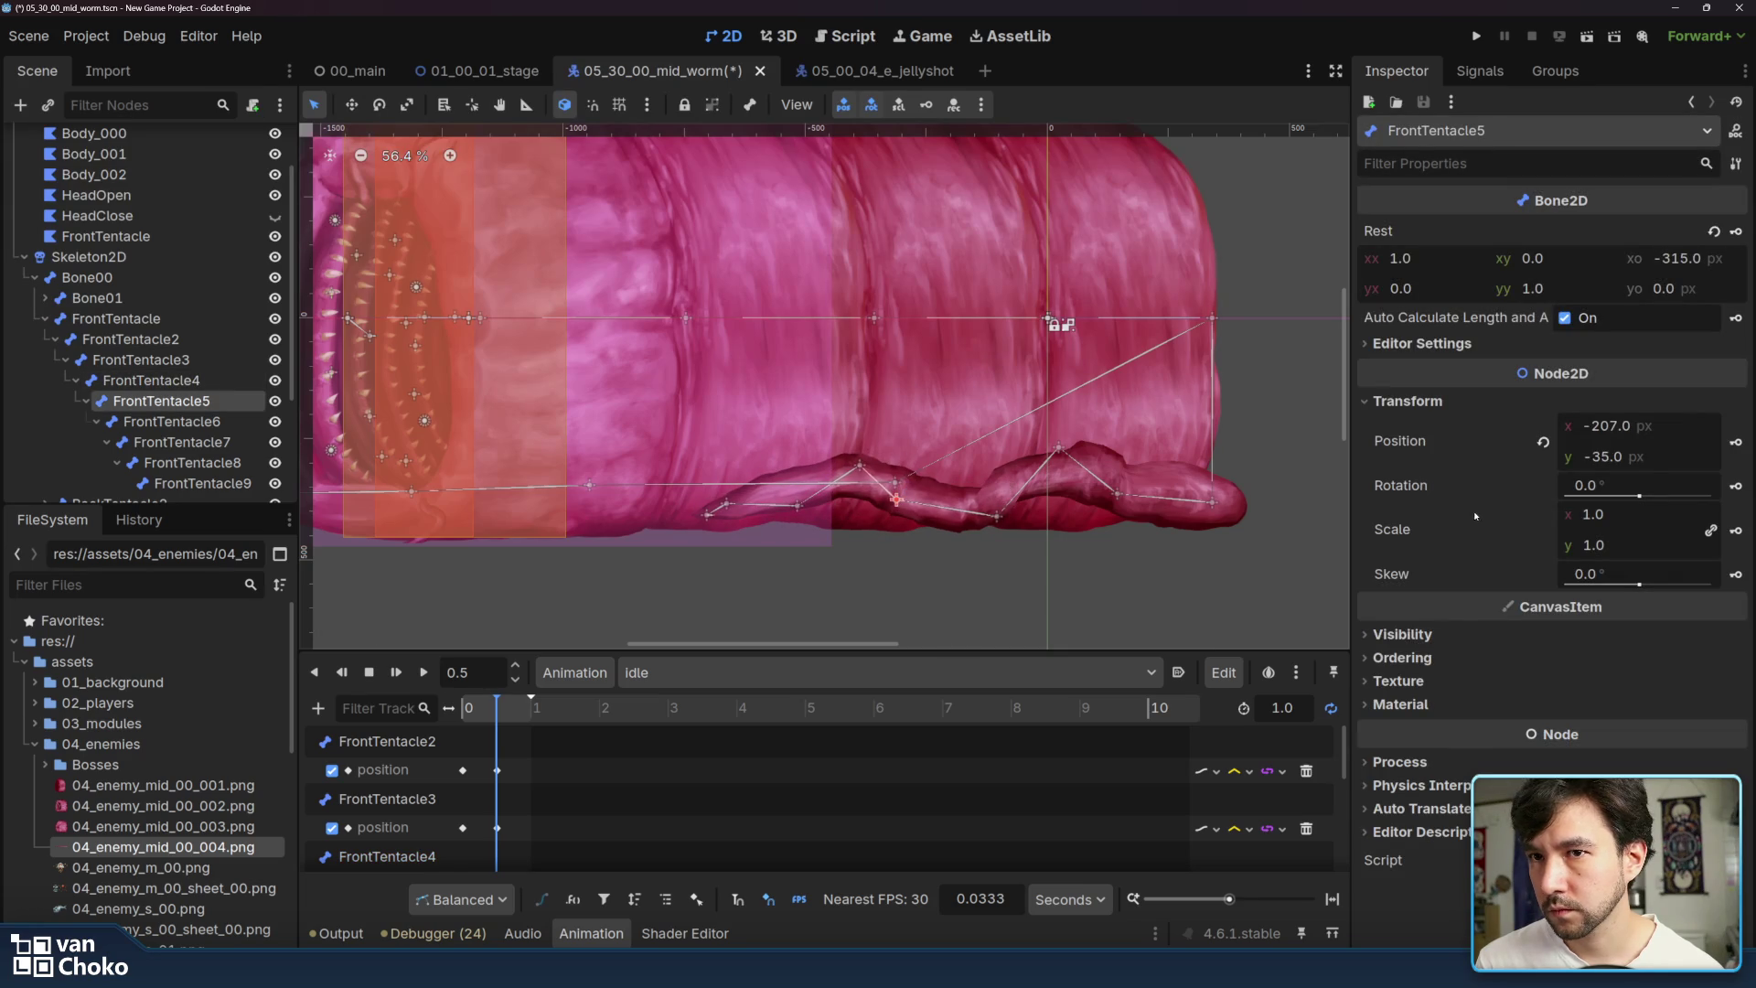
pyautogui.moveTo(859, 464); pyautogui.dragTo(839, 491)
pyautogui.moveTo(838, 492)
pyautogui.mouseDown()
pyautogui.moveTo(763, 533)
pyautogui.moveTo(649, 529)
pyautogui.moveTo(626, 548)
pyautogui.moveTo(619, 533)
pyautogui.mouseUp()
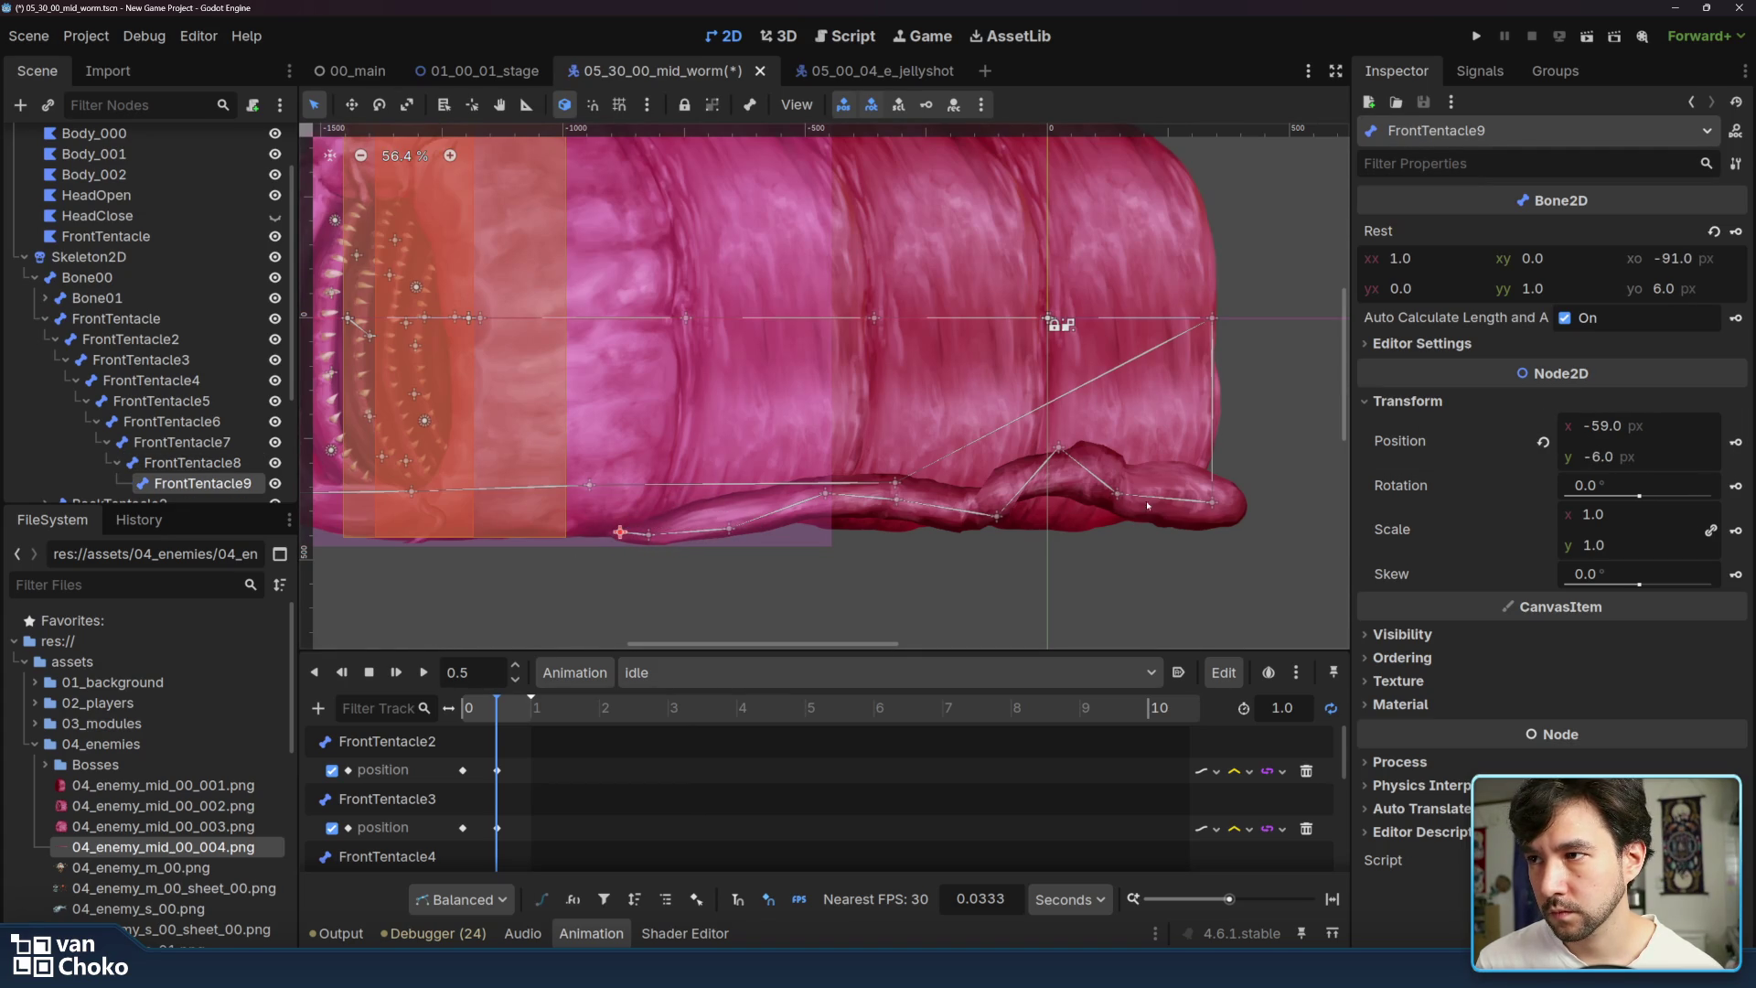
# - Preview the idle animation, check FrontTentacle2's track options, pause, and box-select all position keys
pyautogui.click(425, 673)
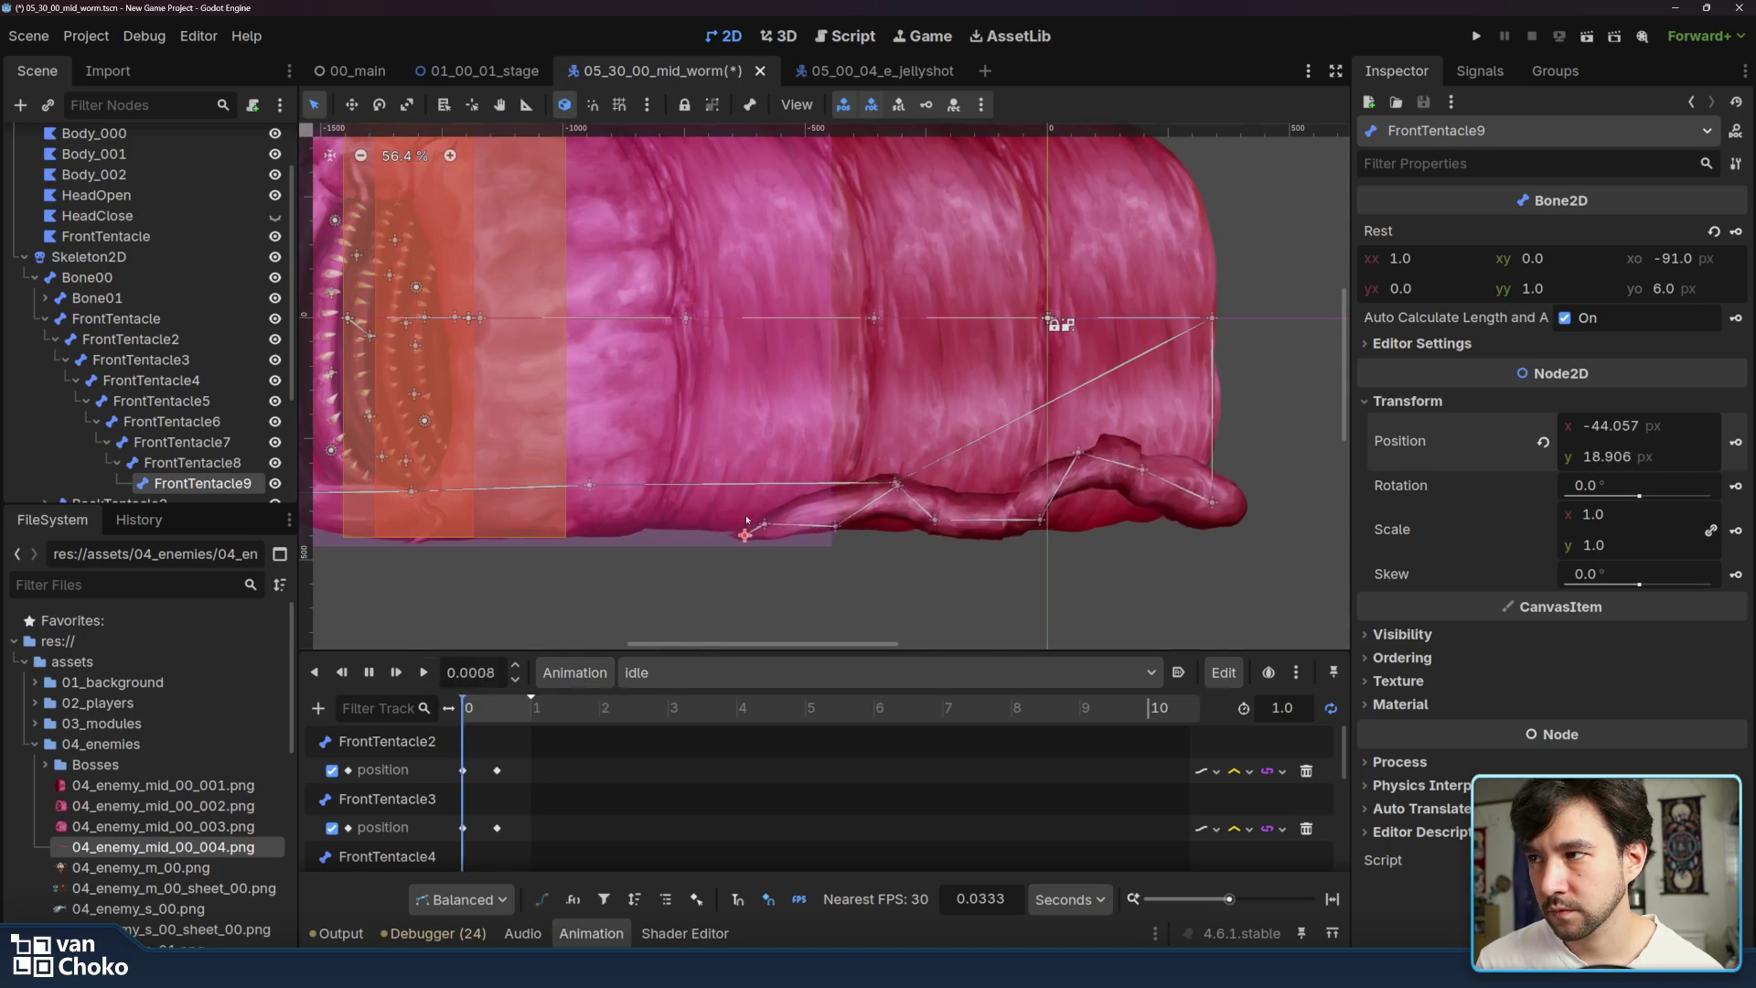
pyautogui.scroll(-1, 875, 510)
pyautogui.scroll(-4, 875, 510)
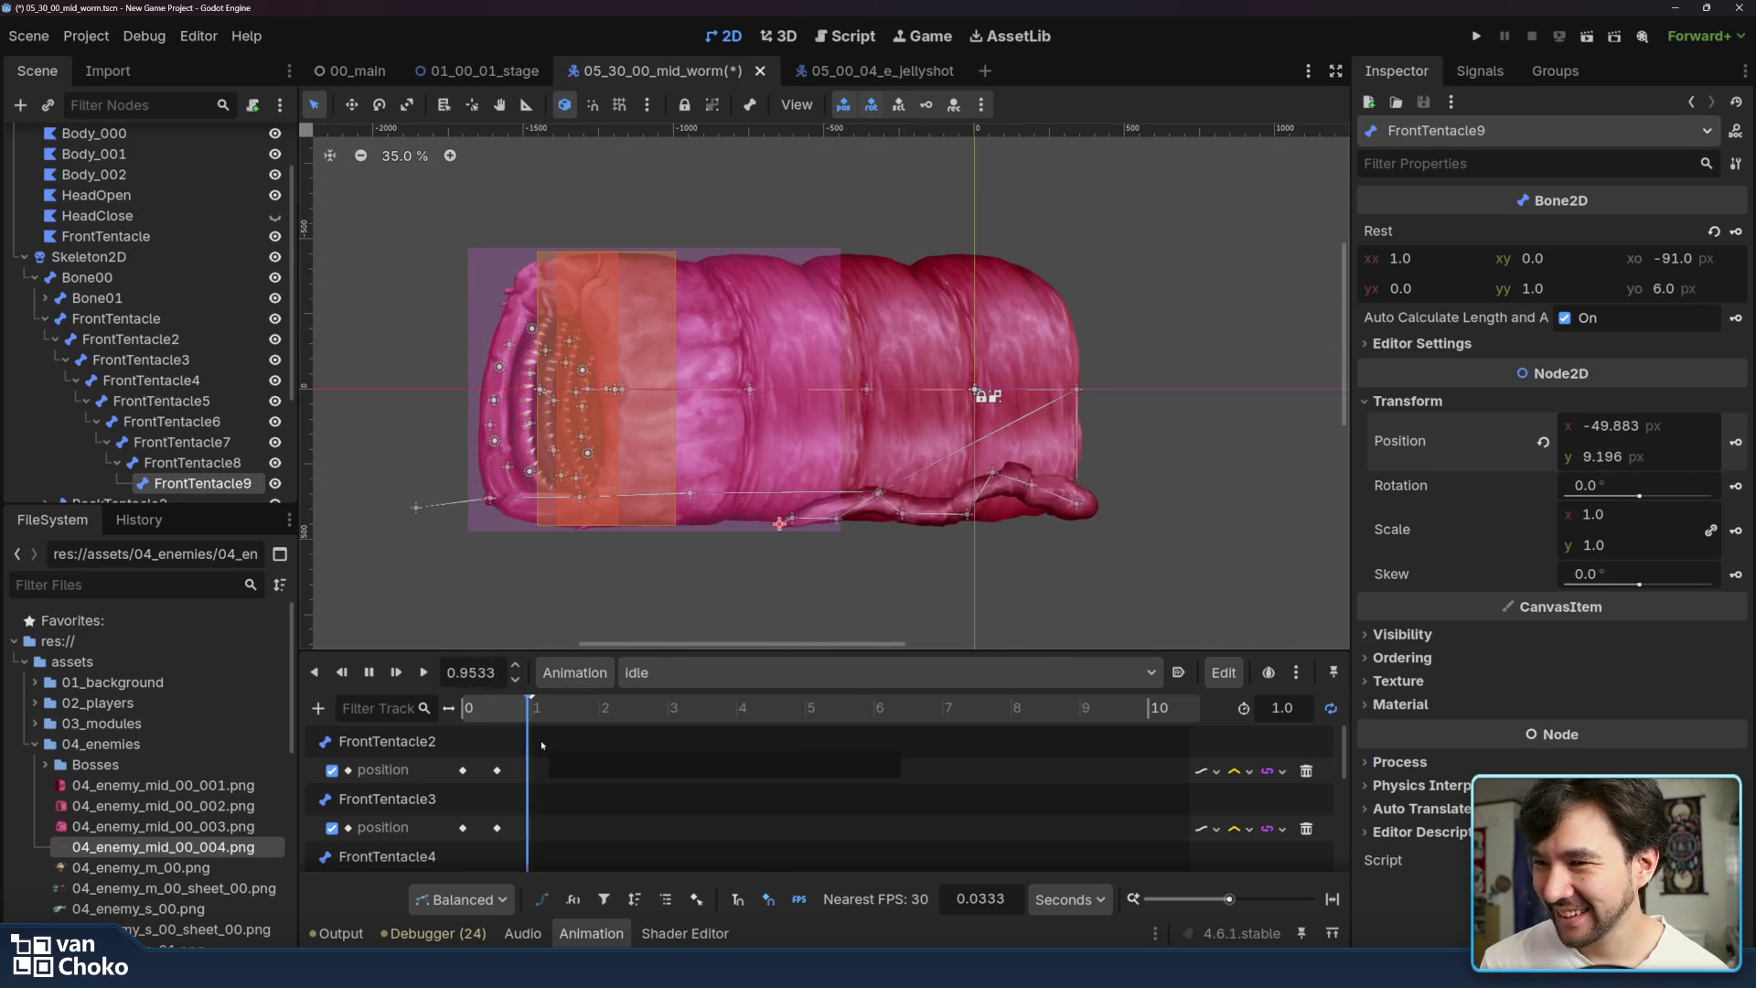
pyautogui.click(1250, 771)
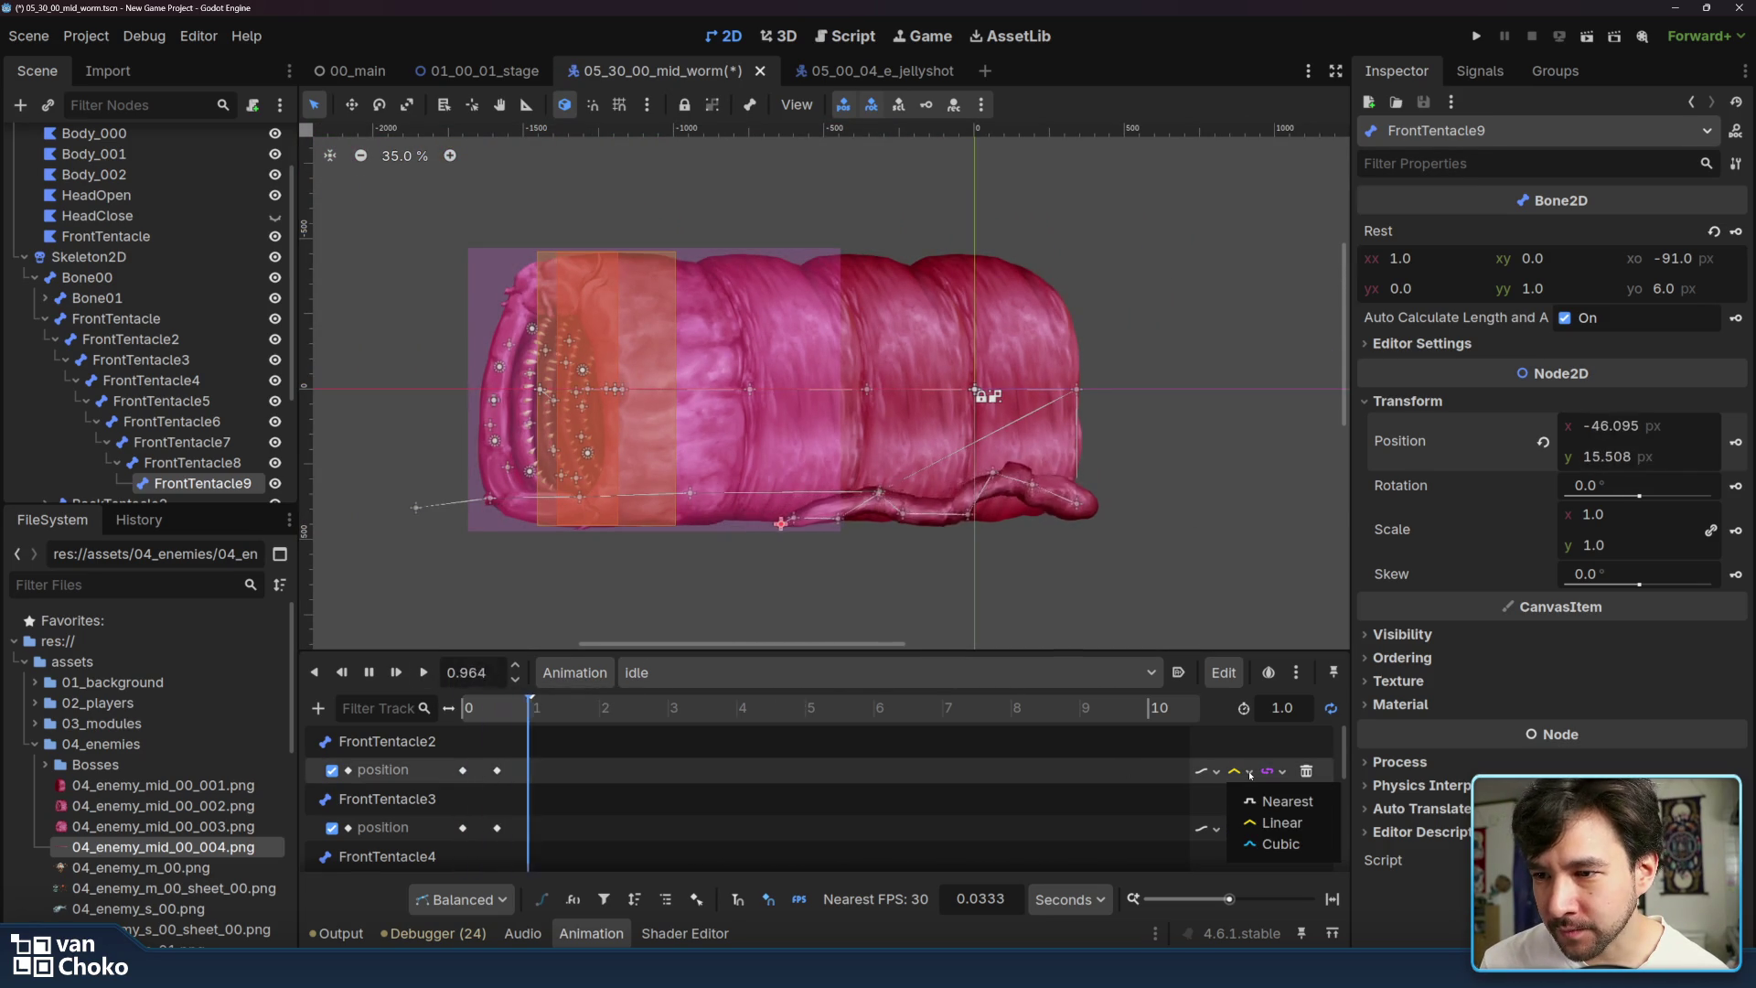
pyautogui.click(1215, 771)
pyautogui.click(1214, 771)
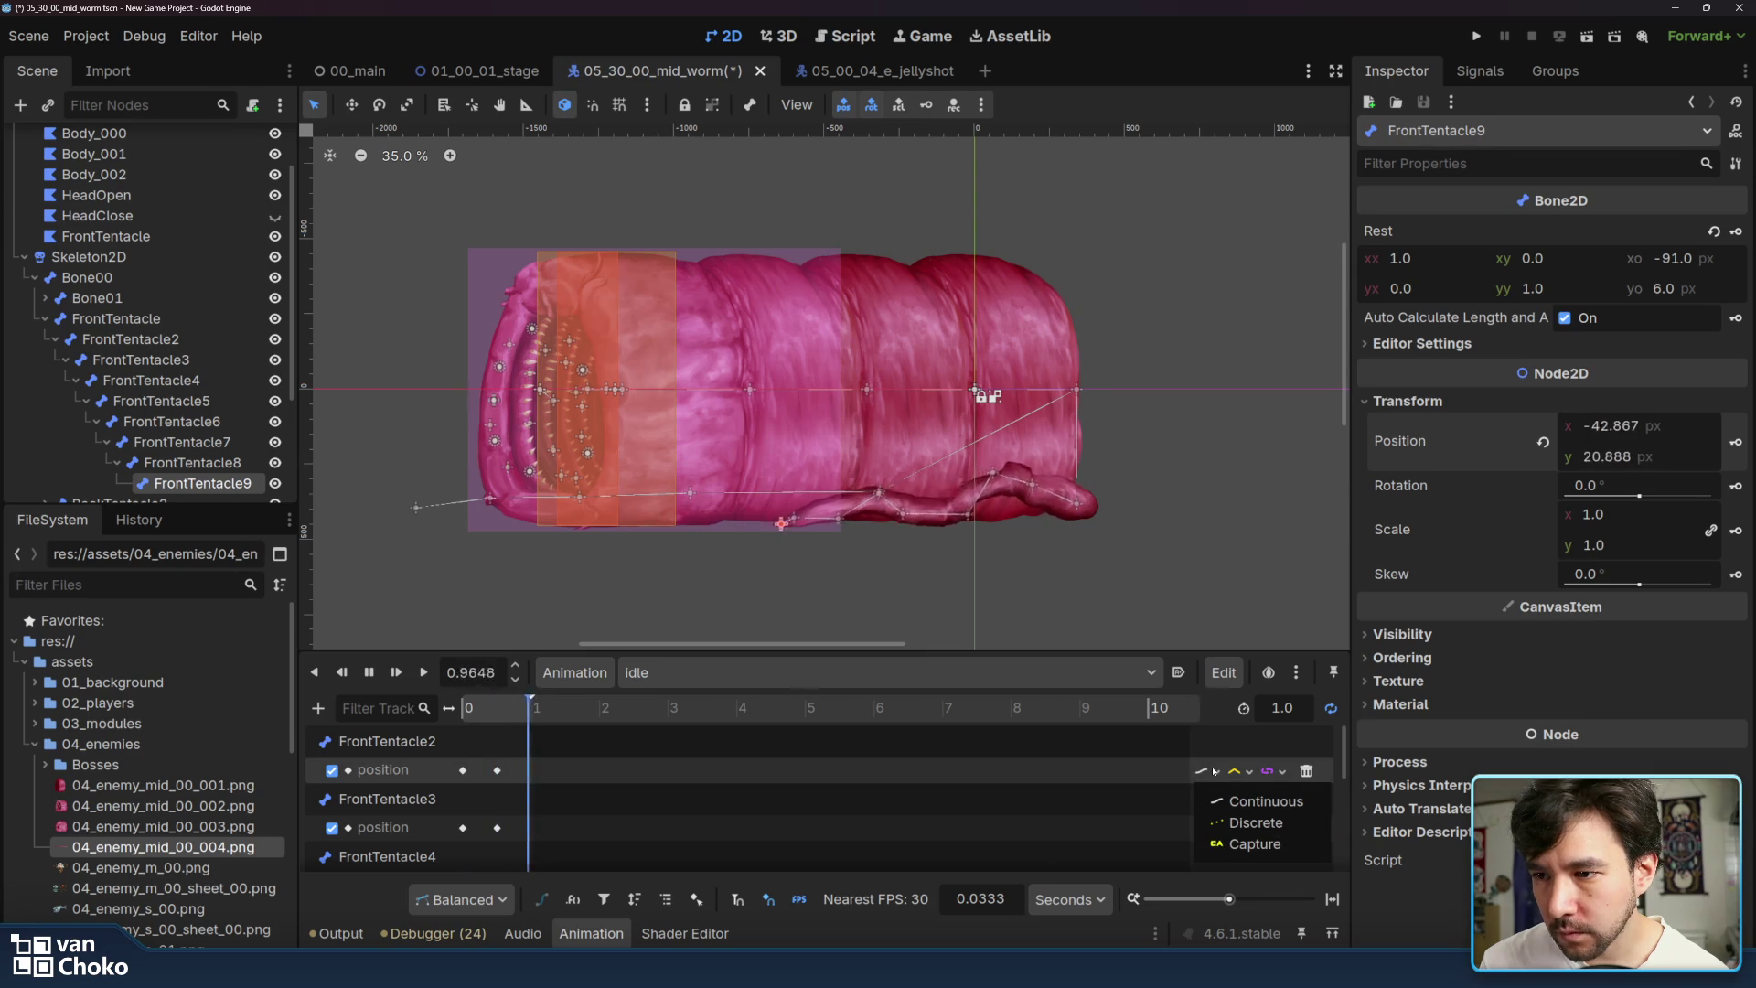
pyautogui.click(1266, 801)
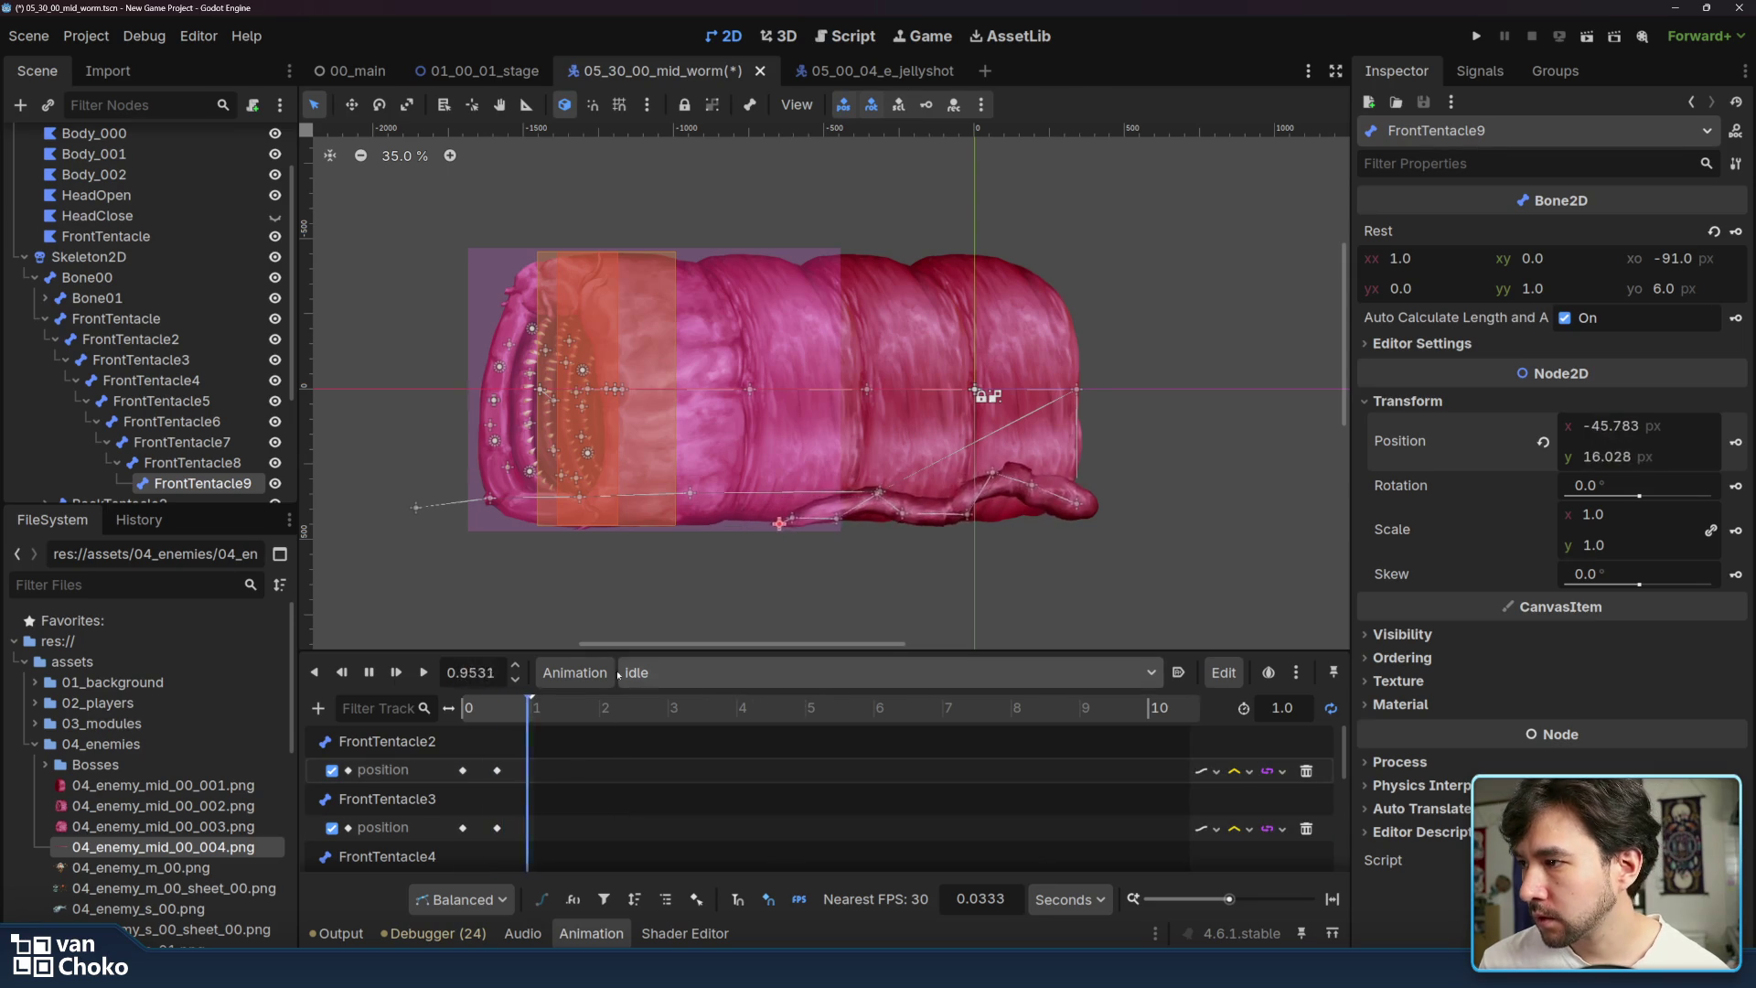
pyautogui.press('s')
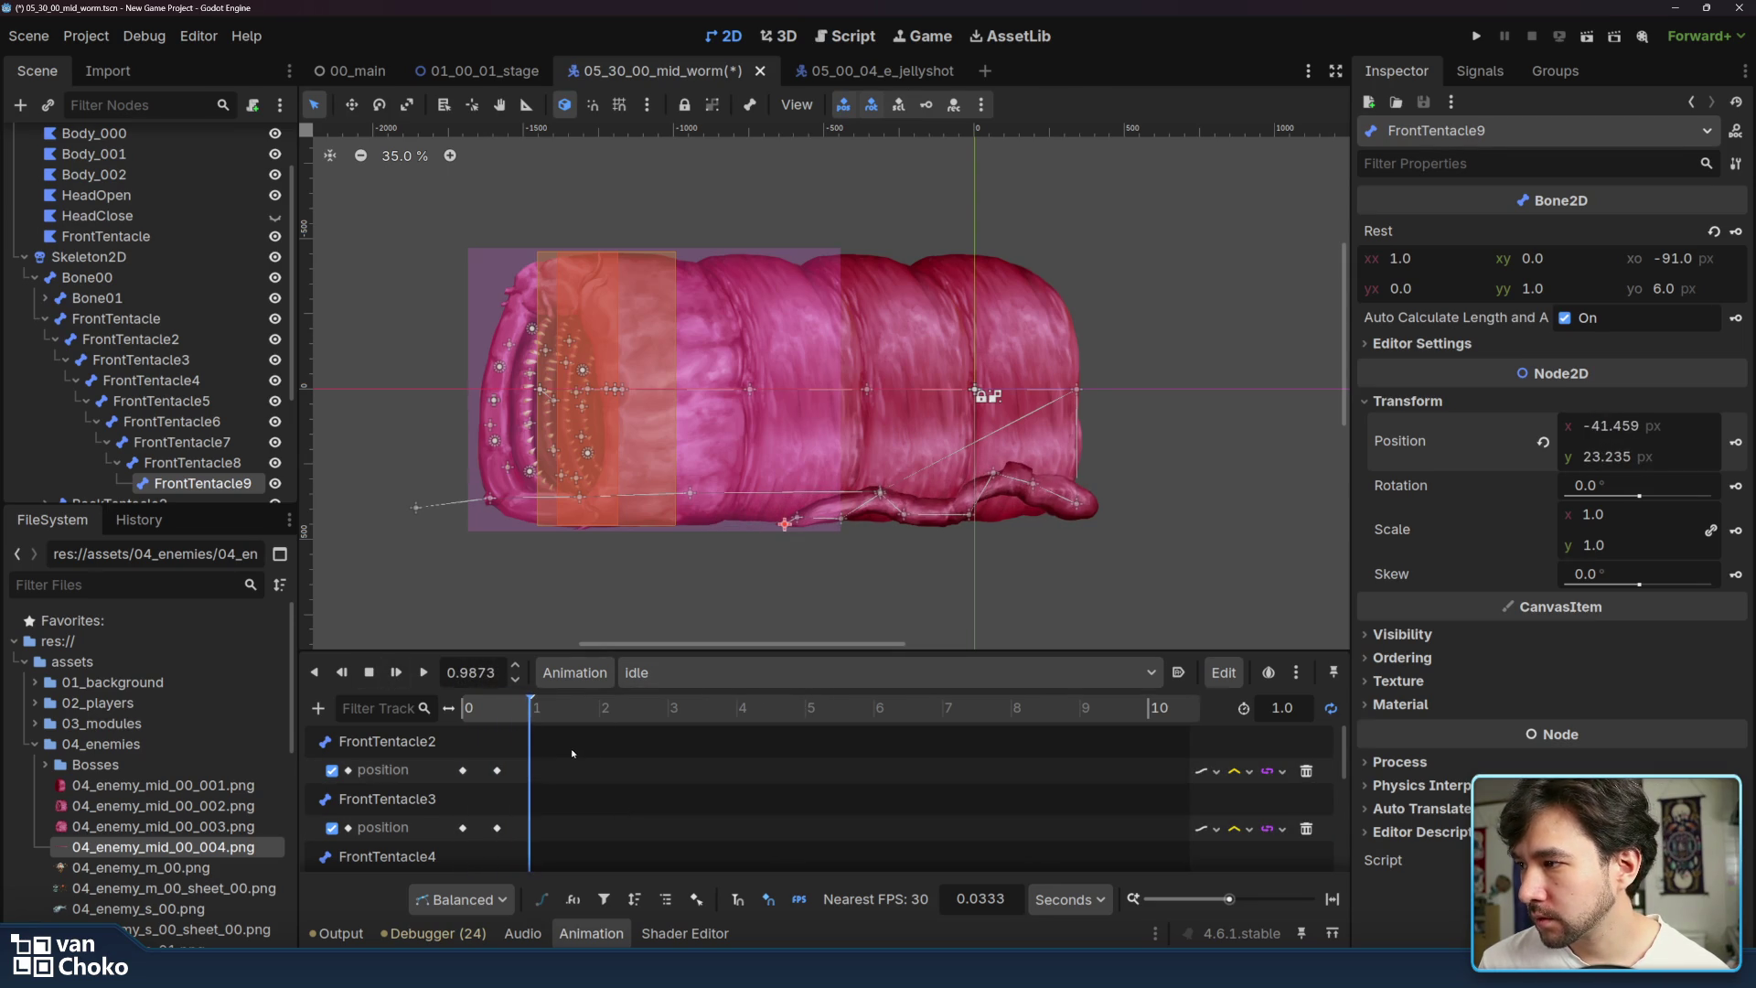
pyautogui.moveTo(591, 739); pyautogui.dragTo(451, 879)
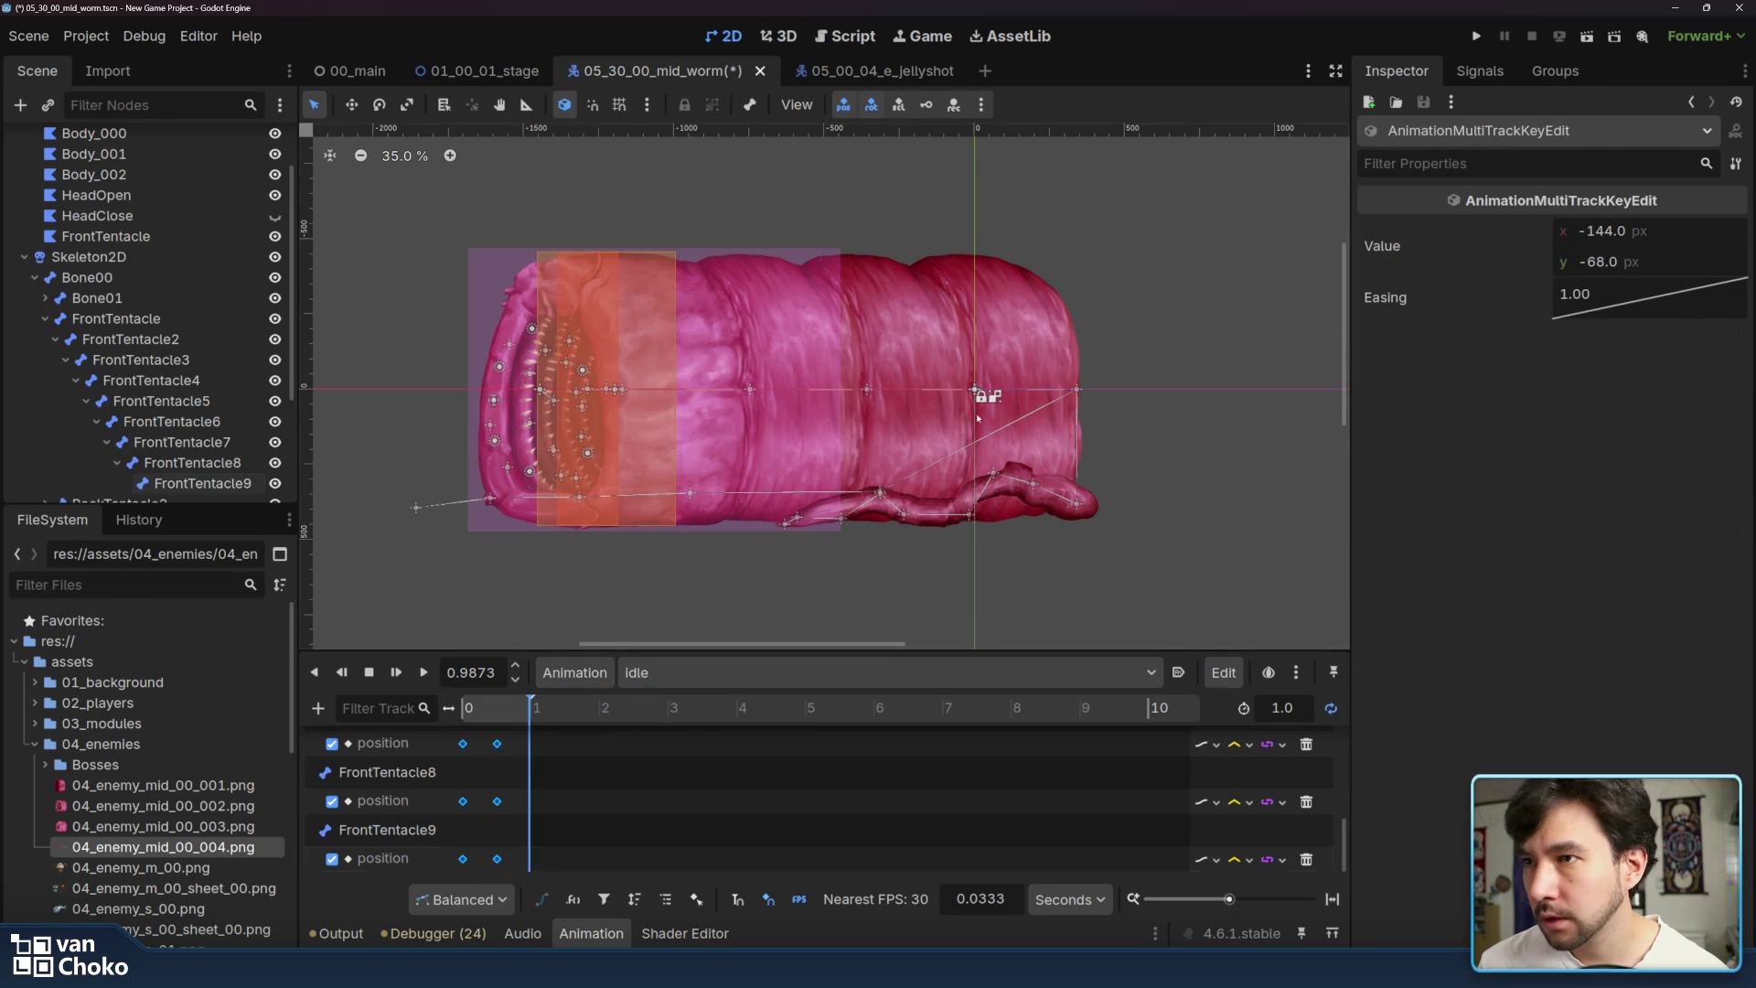
# - Give the selected keys Ease In-Out easing (-2.00), stop playback, and raise FrontTentacle4 at 0.51 s
pyautogui.rightClick(1615, 306)
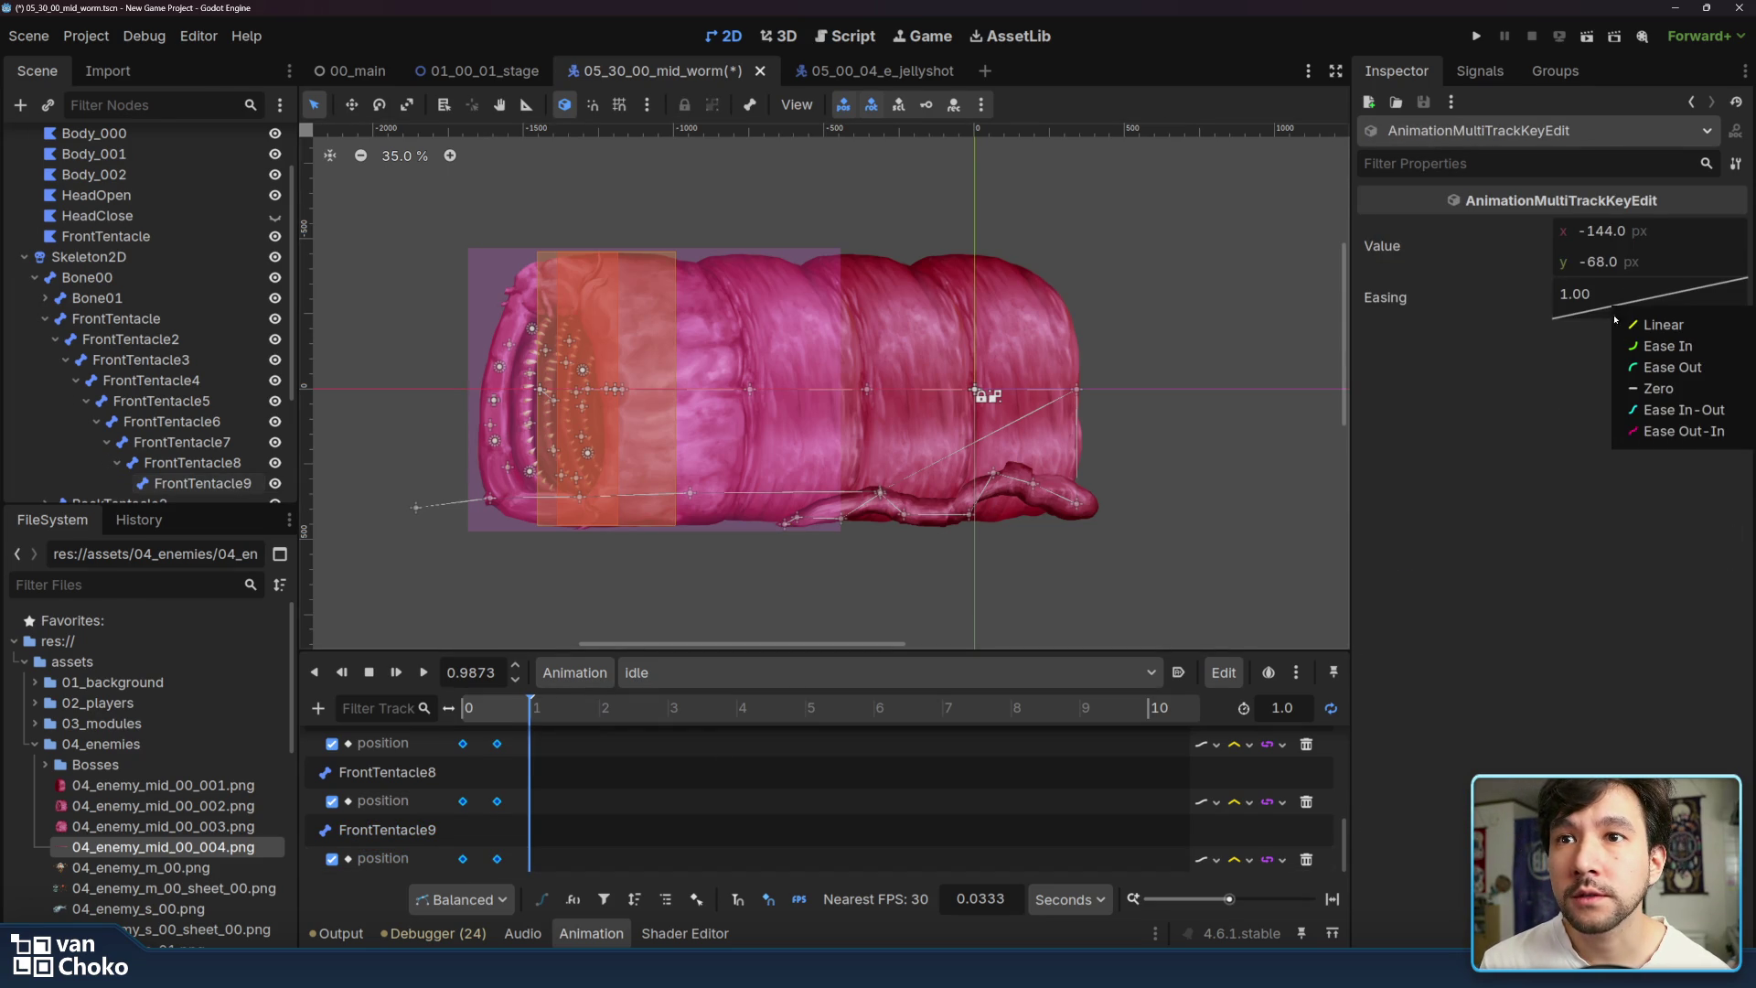
pyautogui.click(1673, 414)
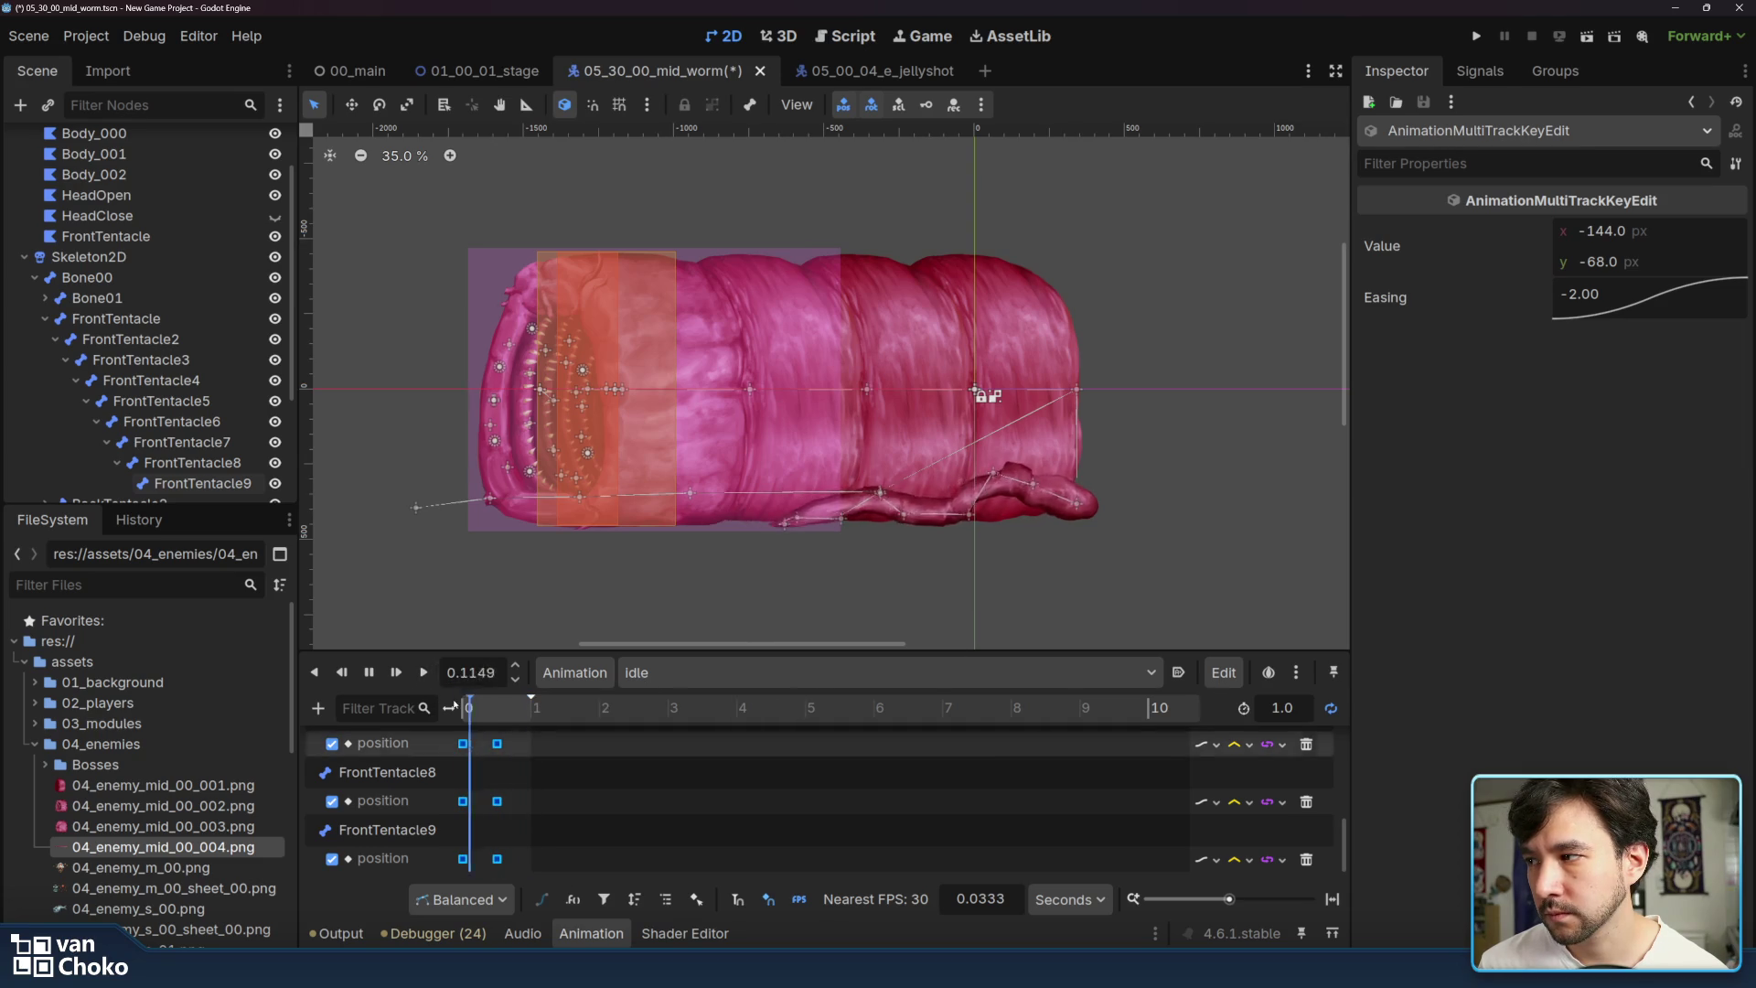
pyautogui.click(369, 673)
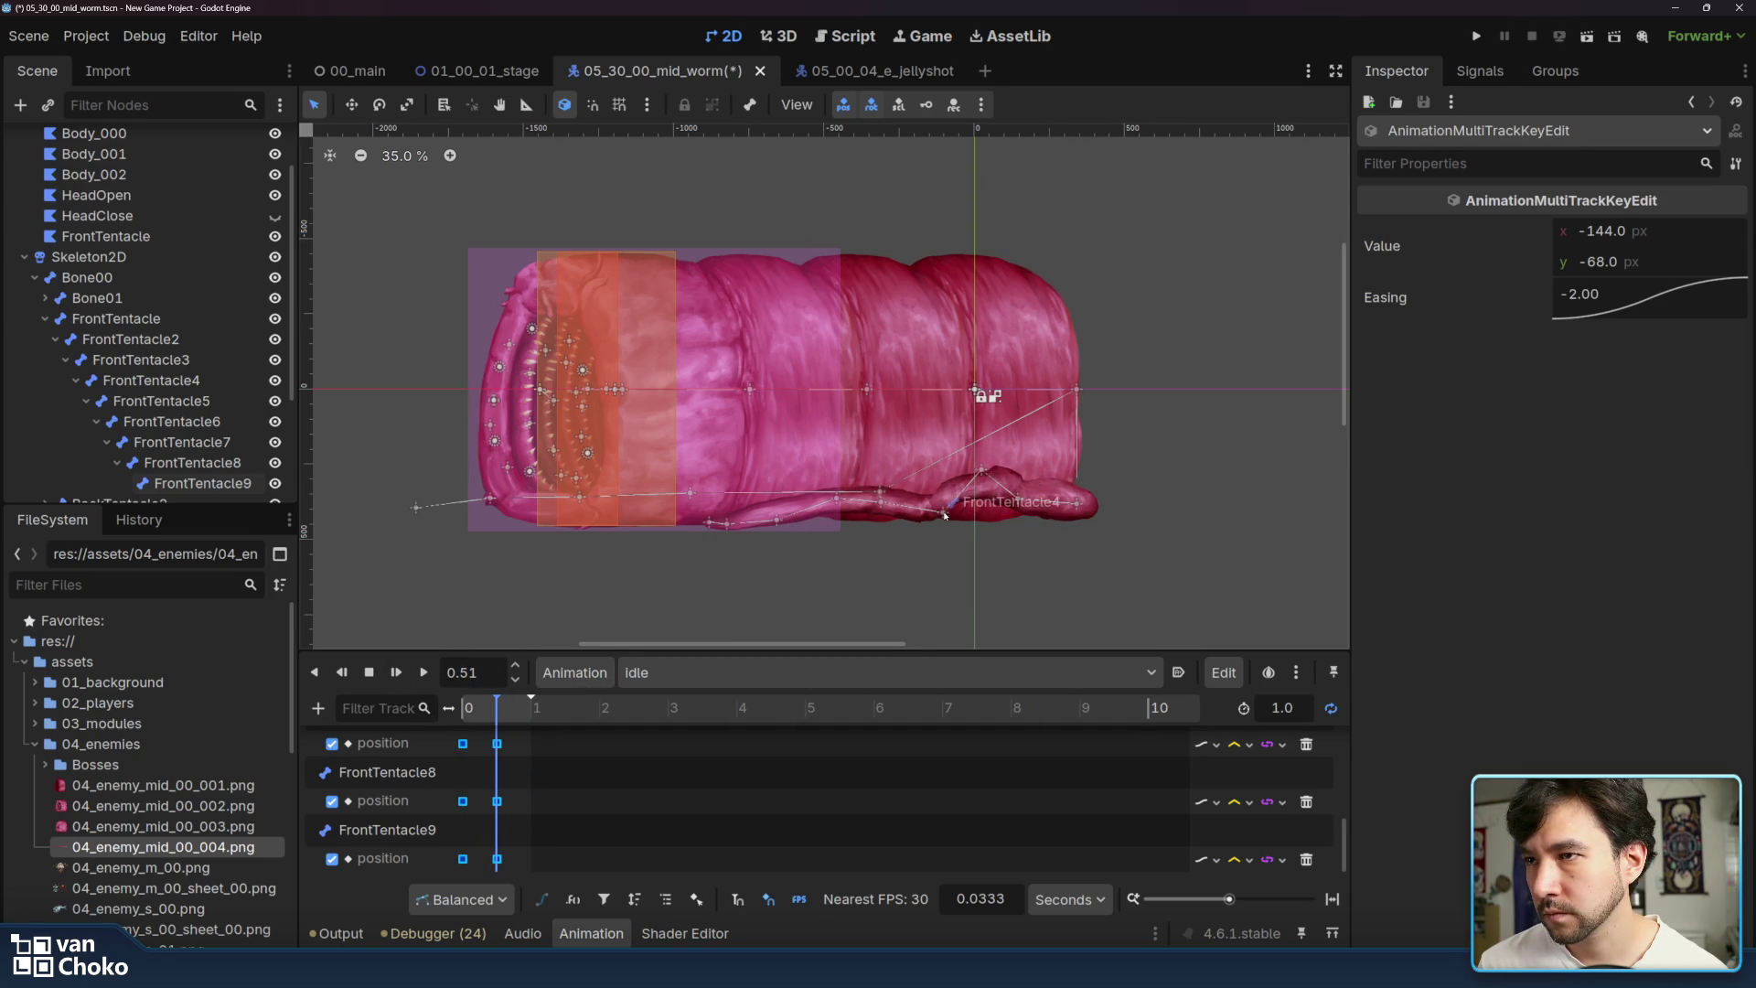
pyautogui.click(945, 516)
pyautogui.moveTo(945, 514)
pyautogui.mouseDown()
pyautogui.moveTo(873, 504)
pyautogui.moveTo(755, 538)
pyautogui.moveTo(698, 523)
pyautogui.mouseUp()
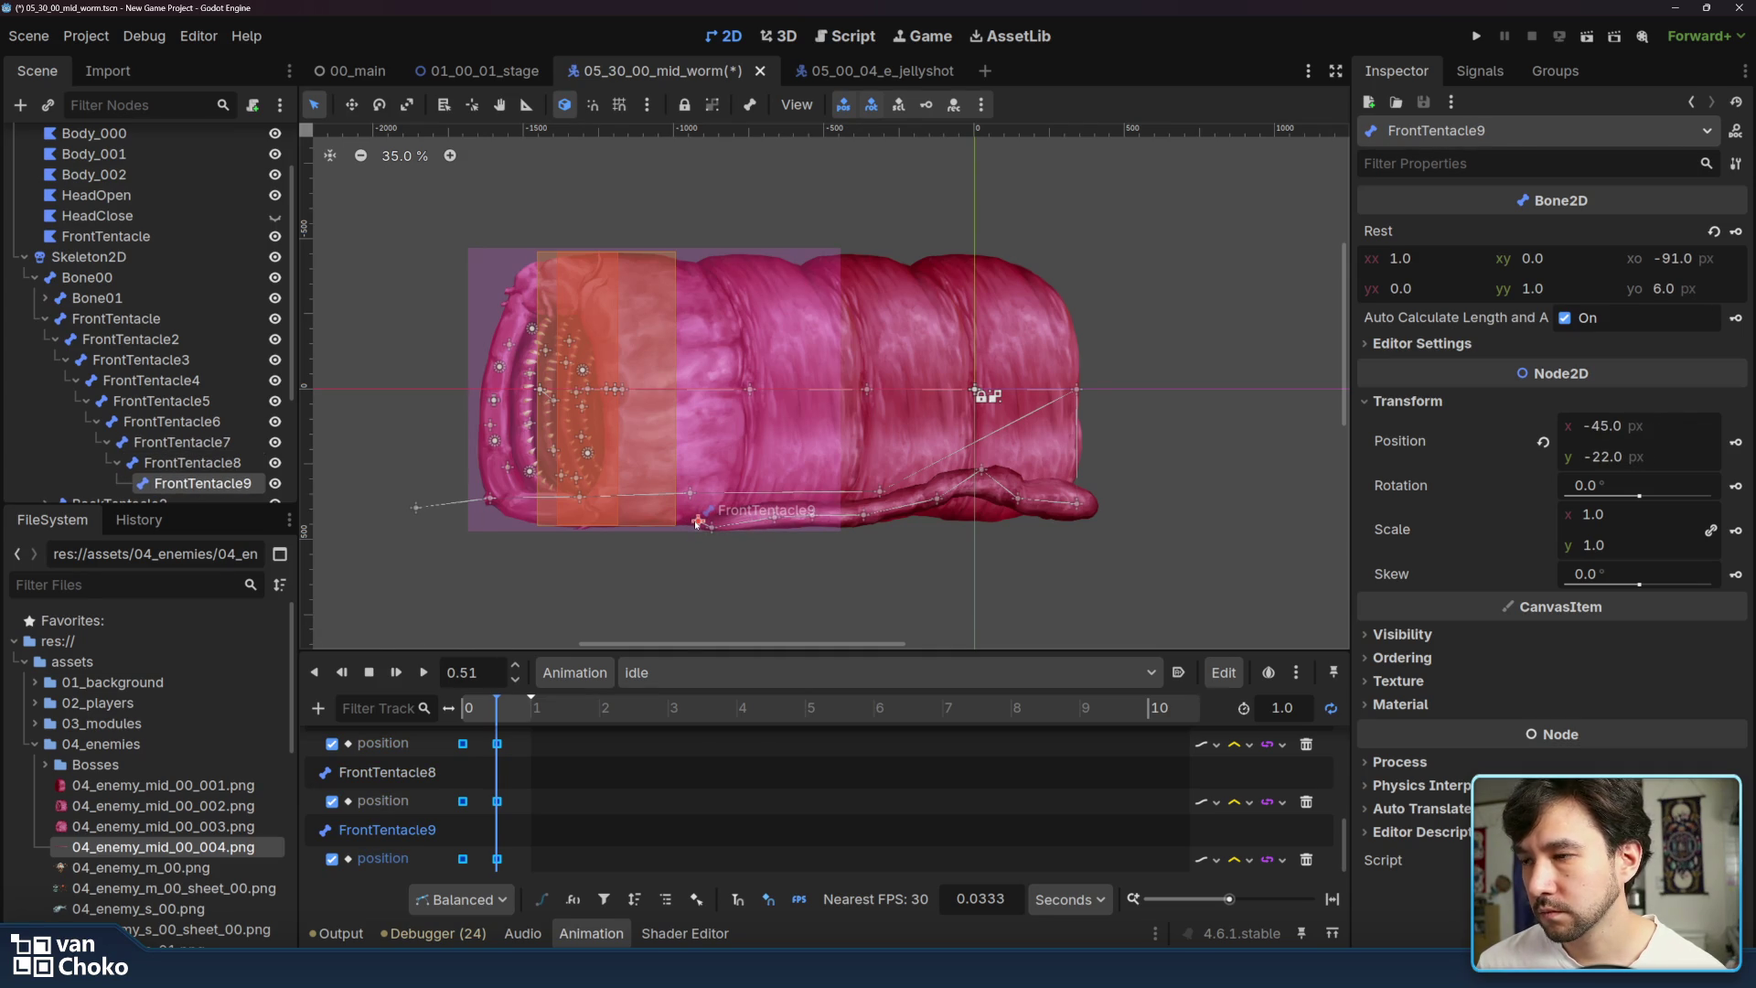
# - Key FrontTentacle9, FrontTentacle8 and FrontTentacle5 positions at 0.51 s
pyautogui.click(1735, 445)
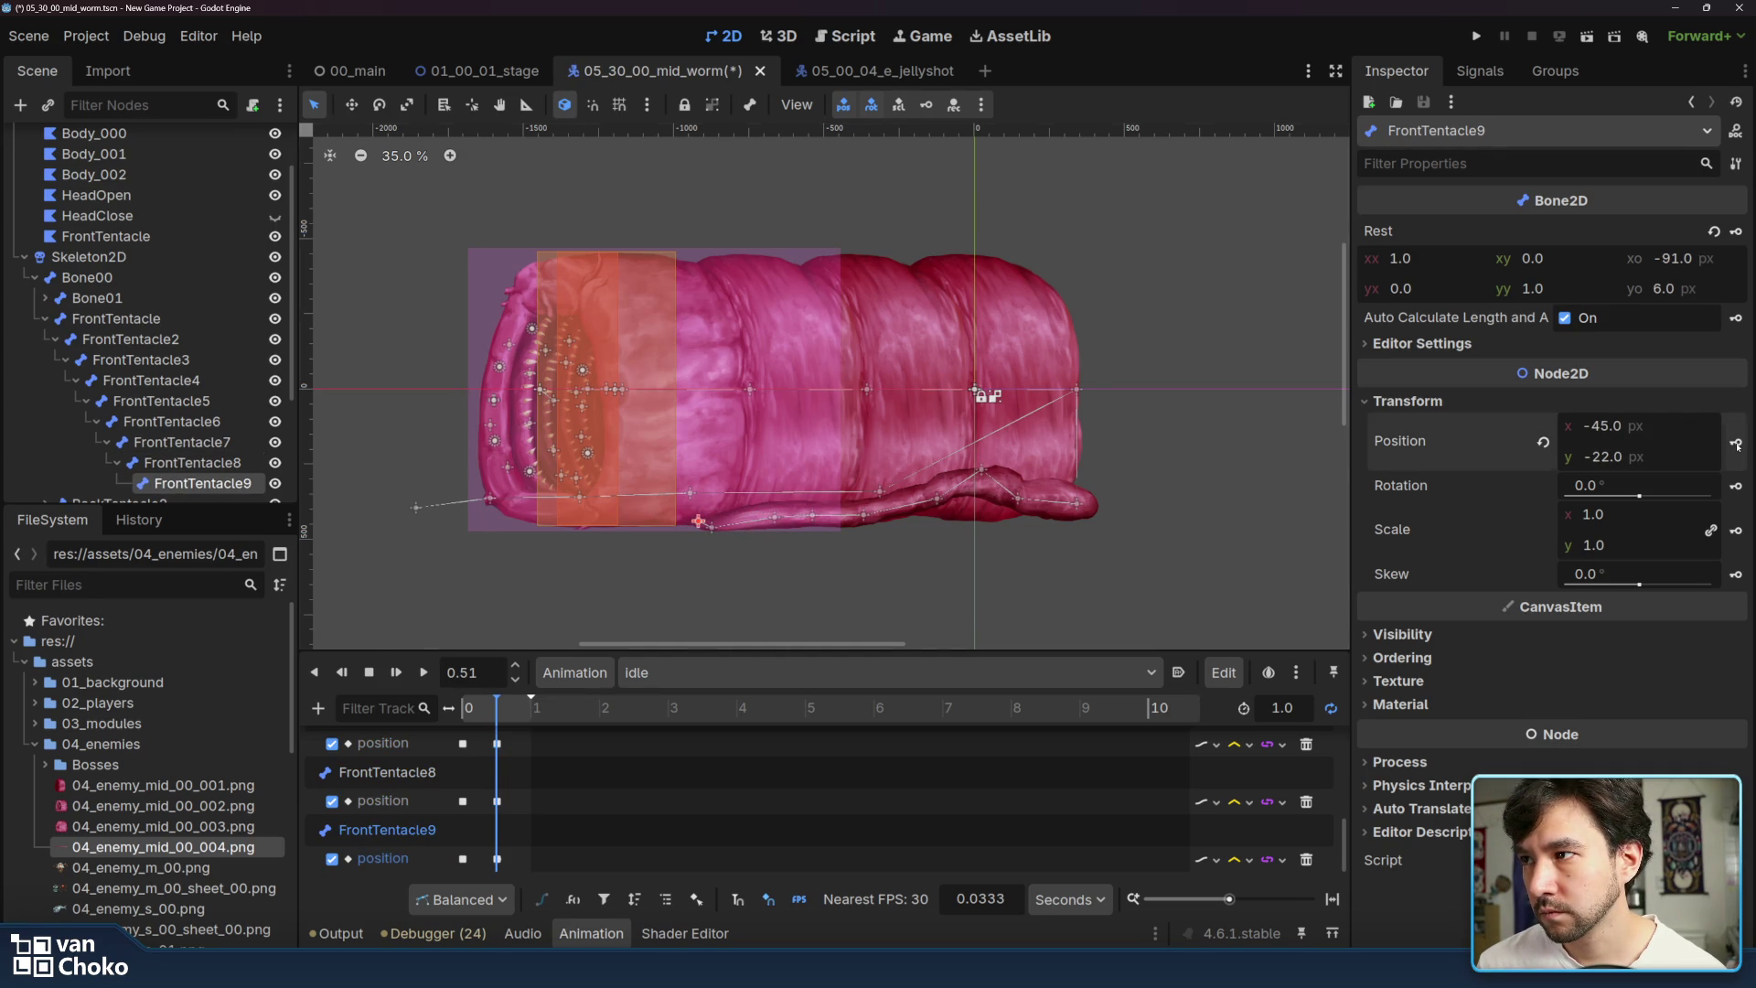
pyautogui.click(712, 529)
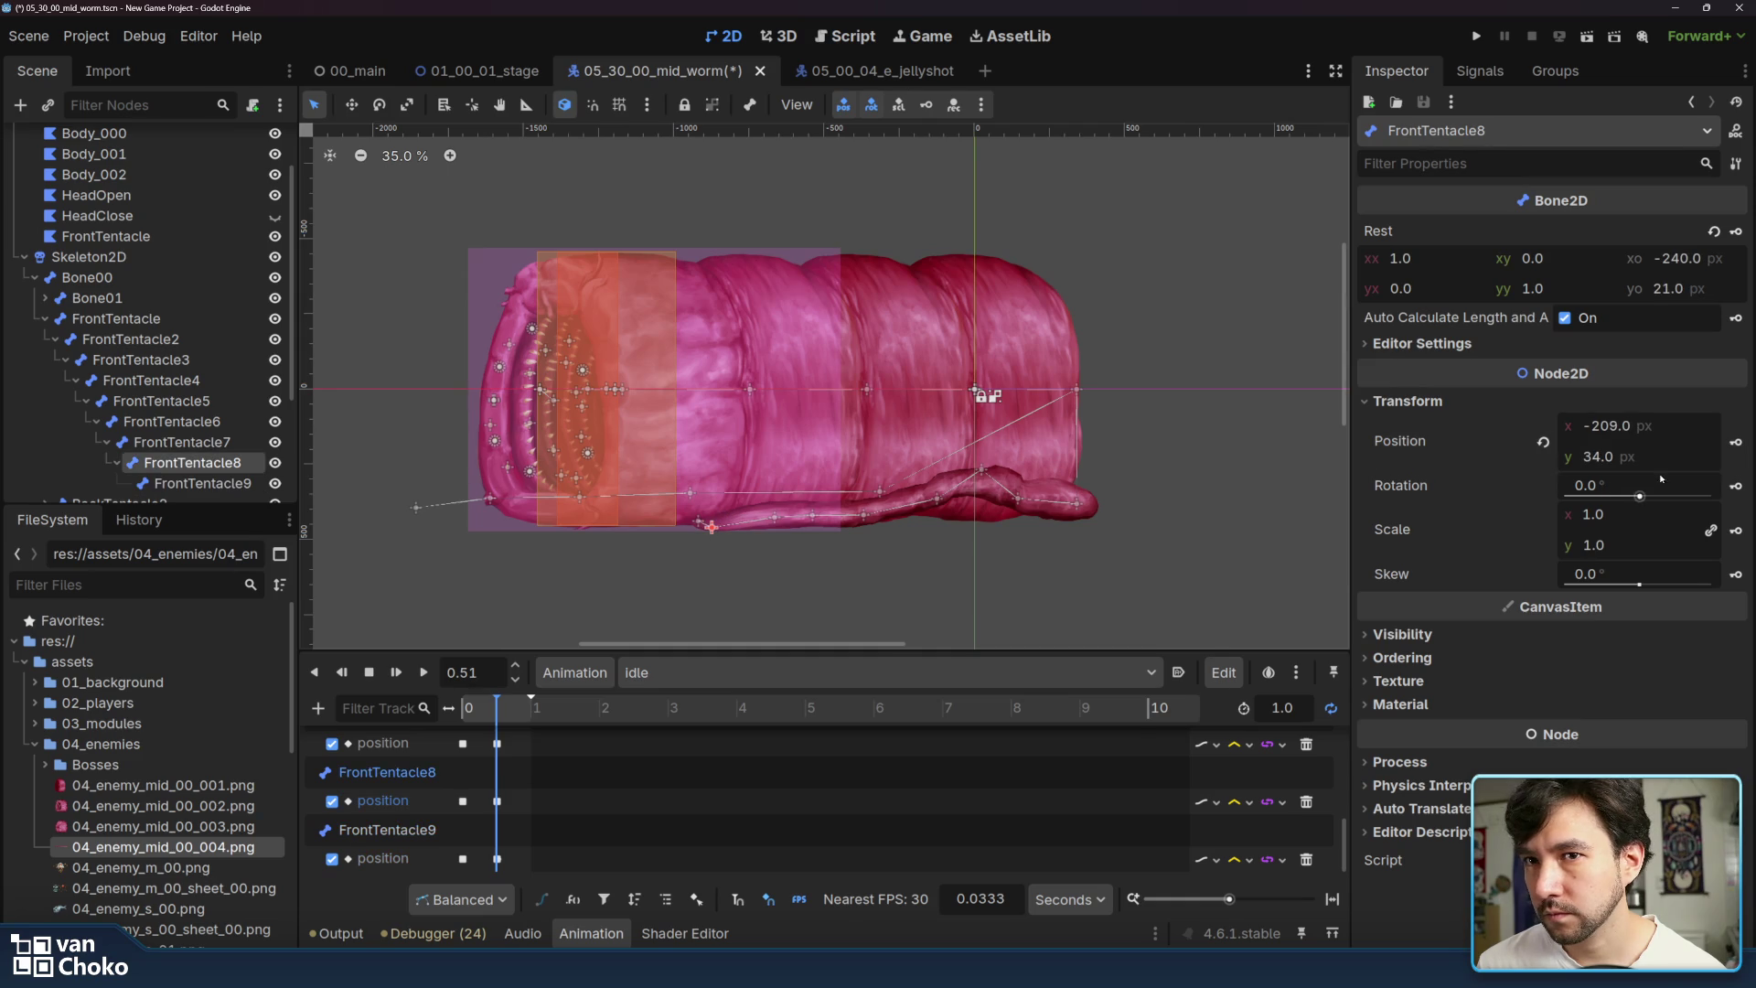
pyautogui.click(1737, 445)
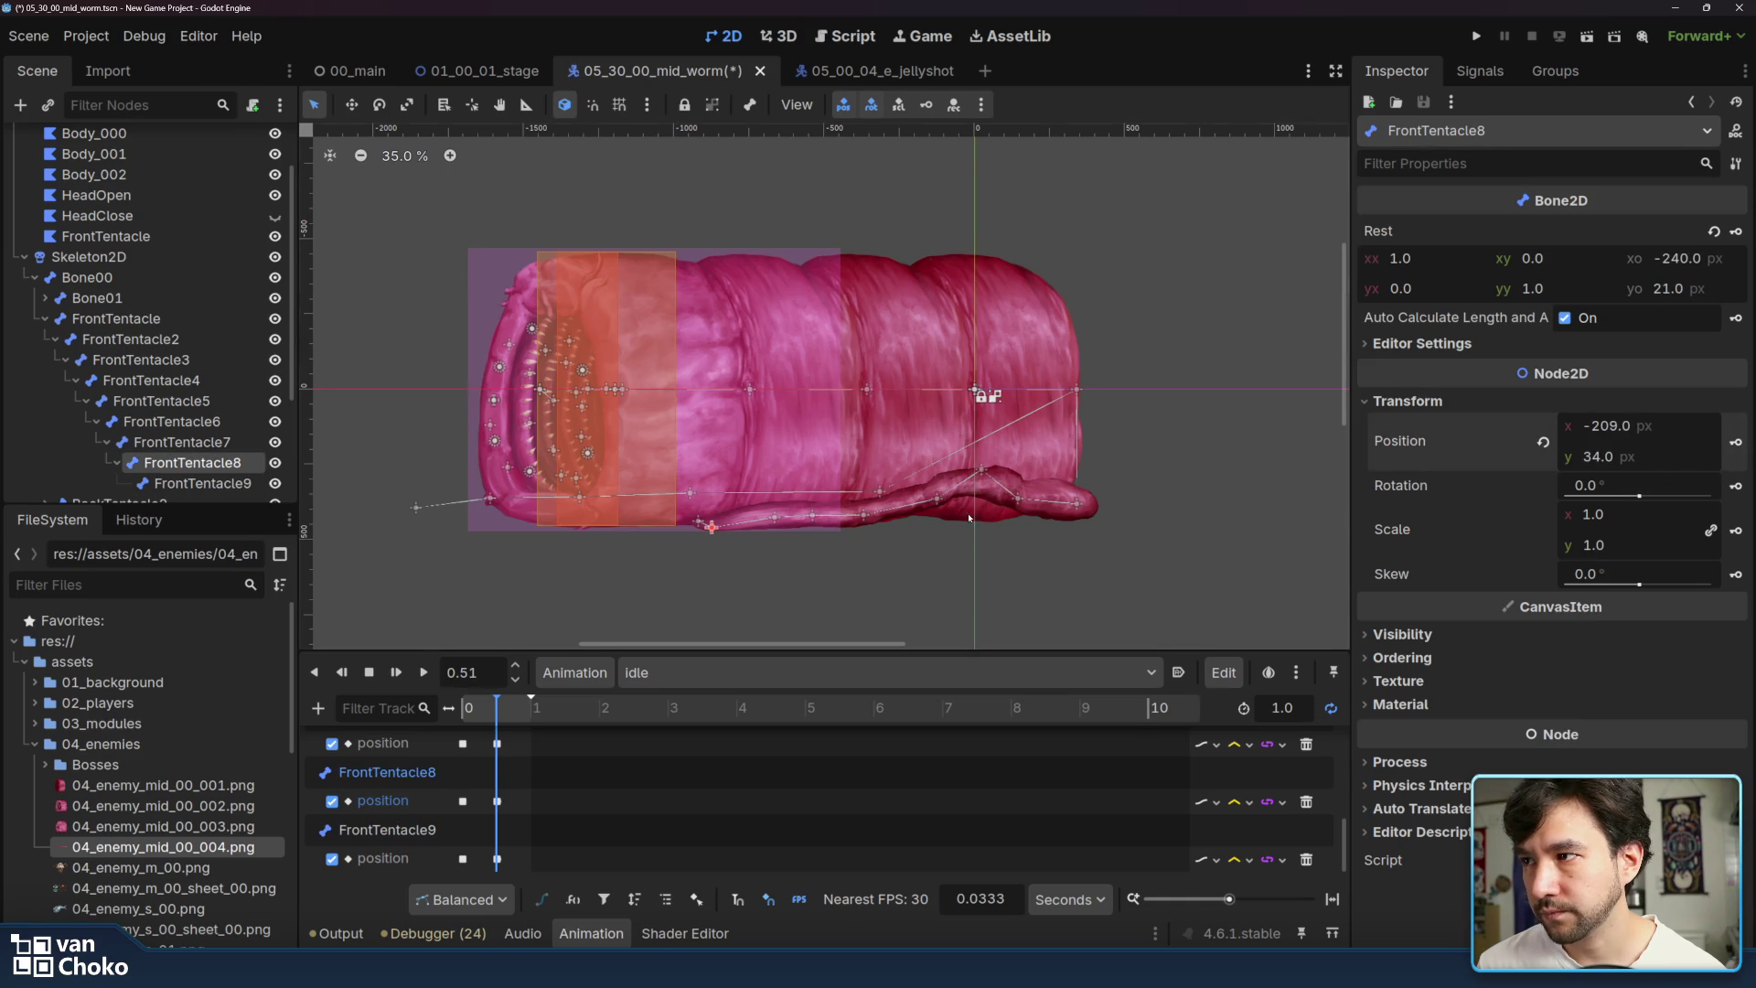
pyautogui.click(775, 520)
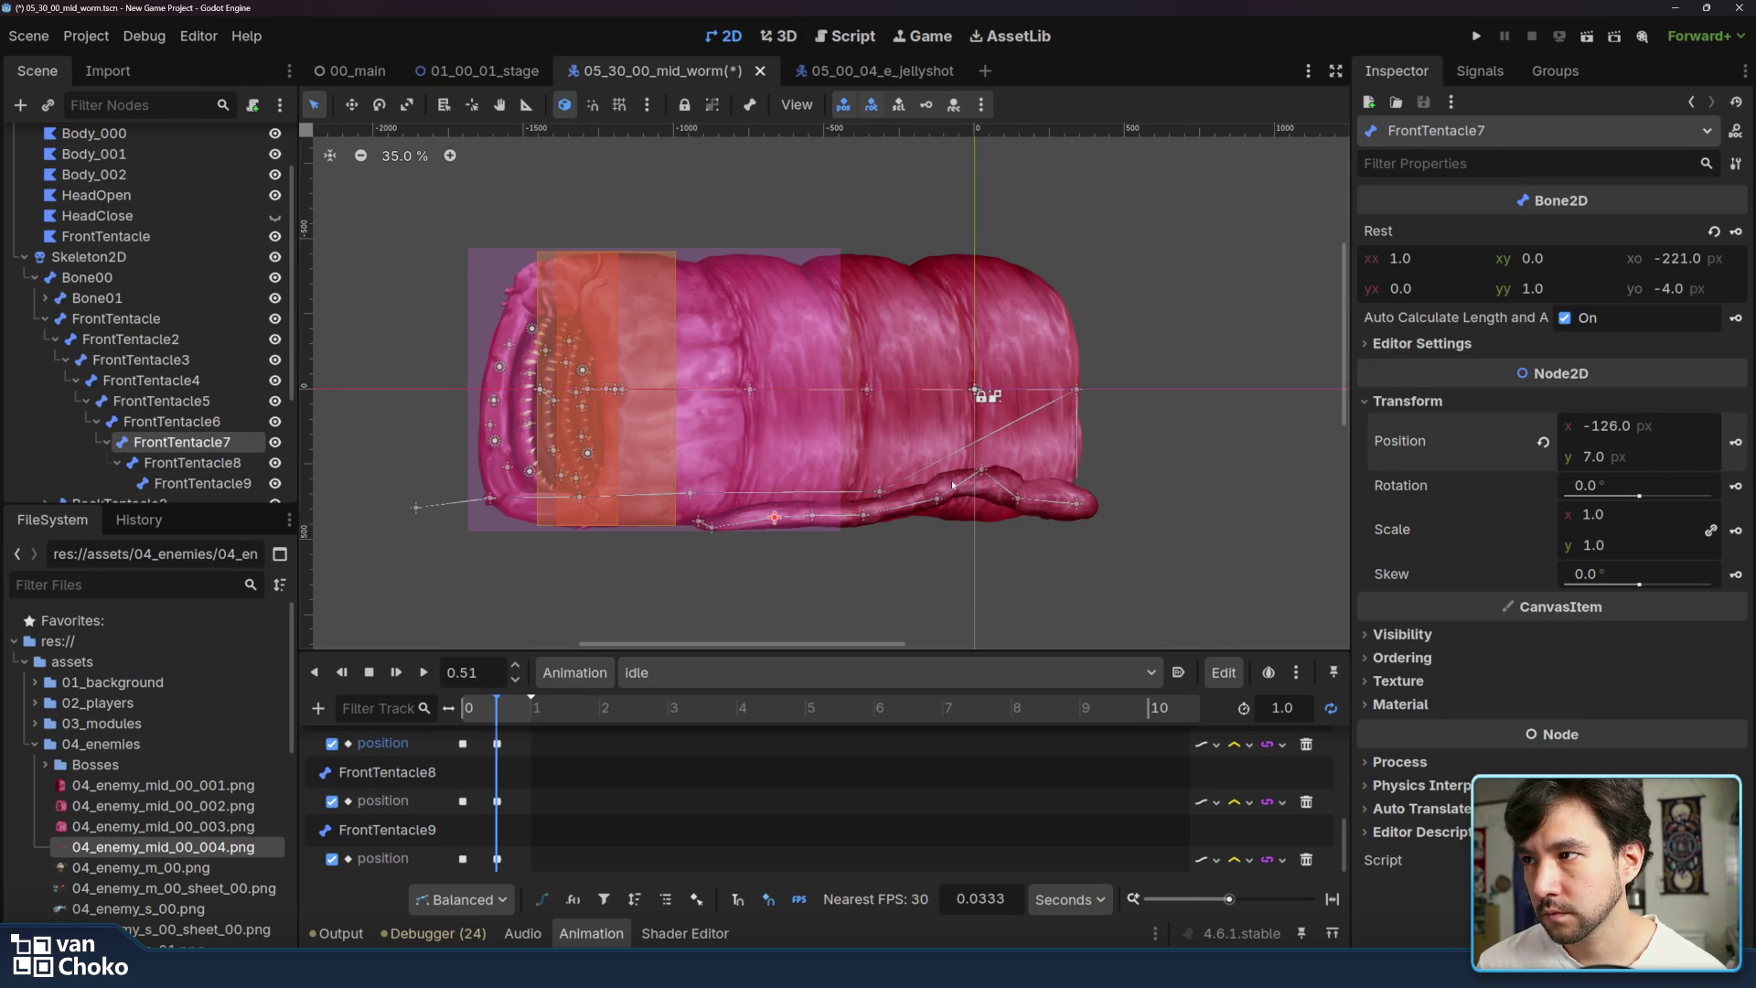
pyautogui.click(814, 517)
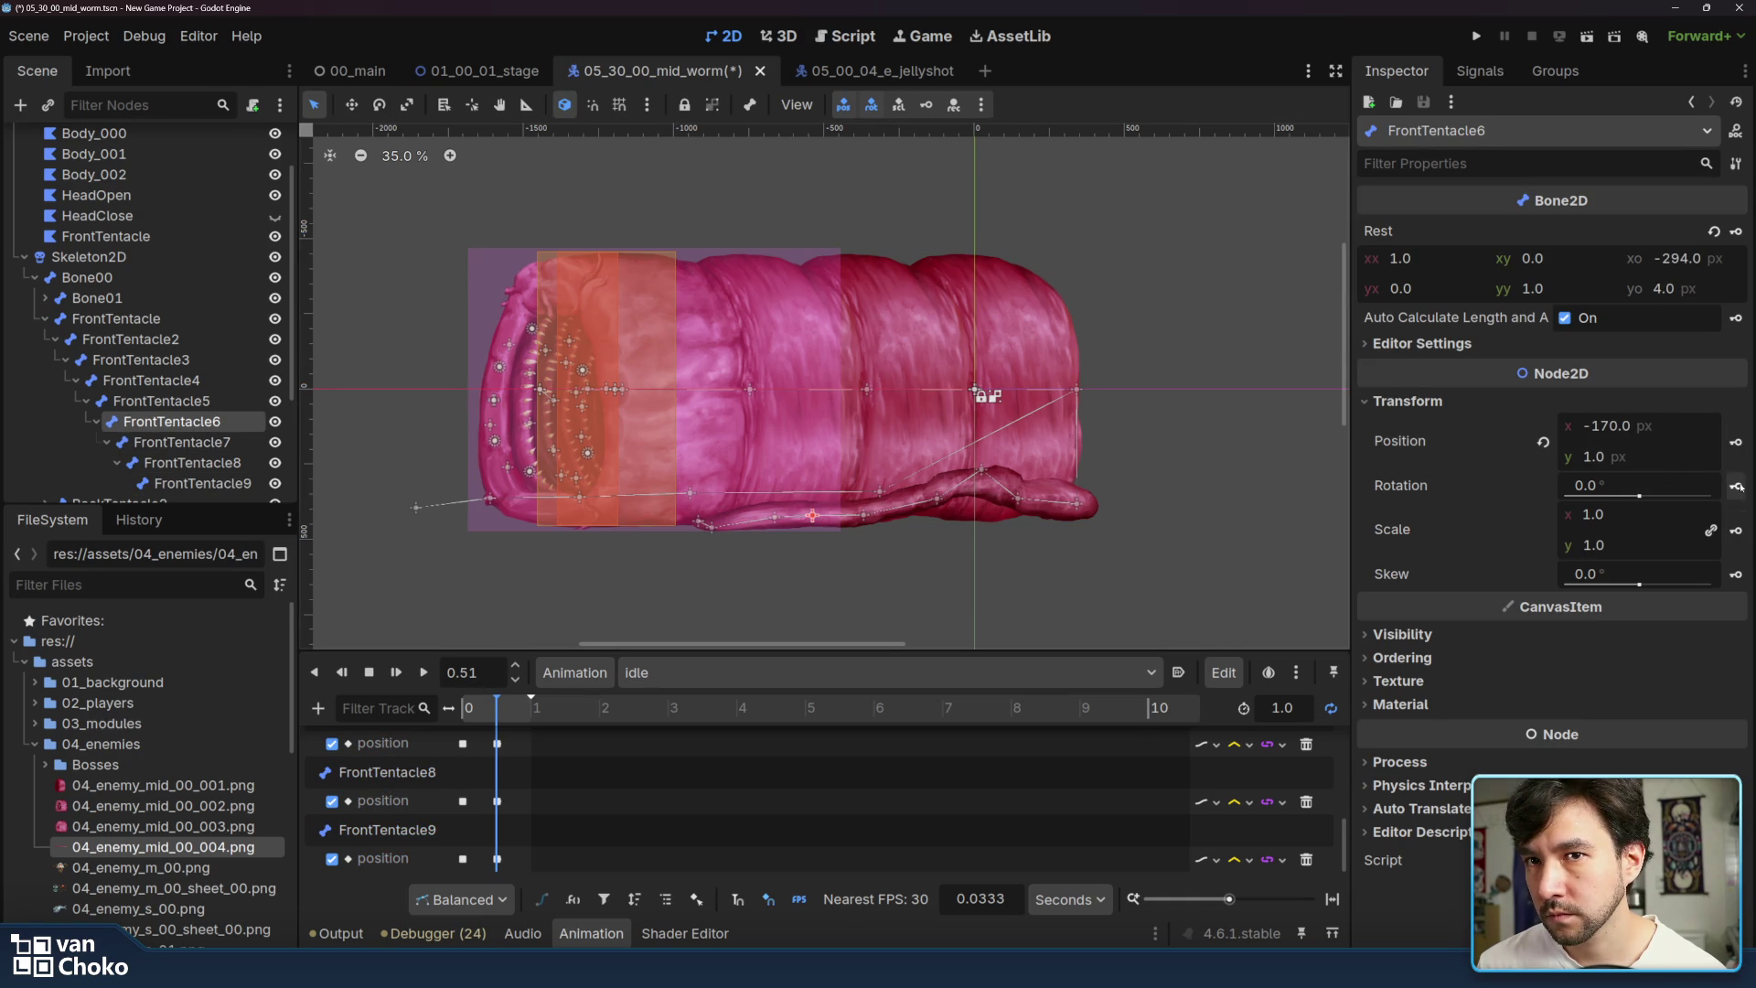
pyautogui.click(864, 515)
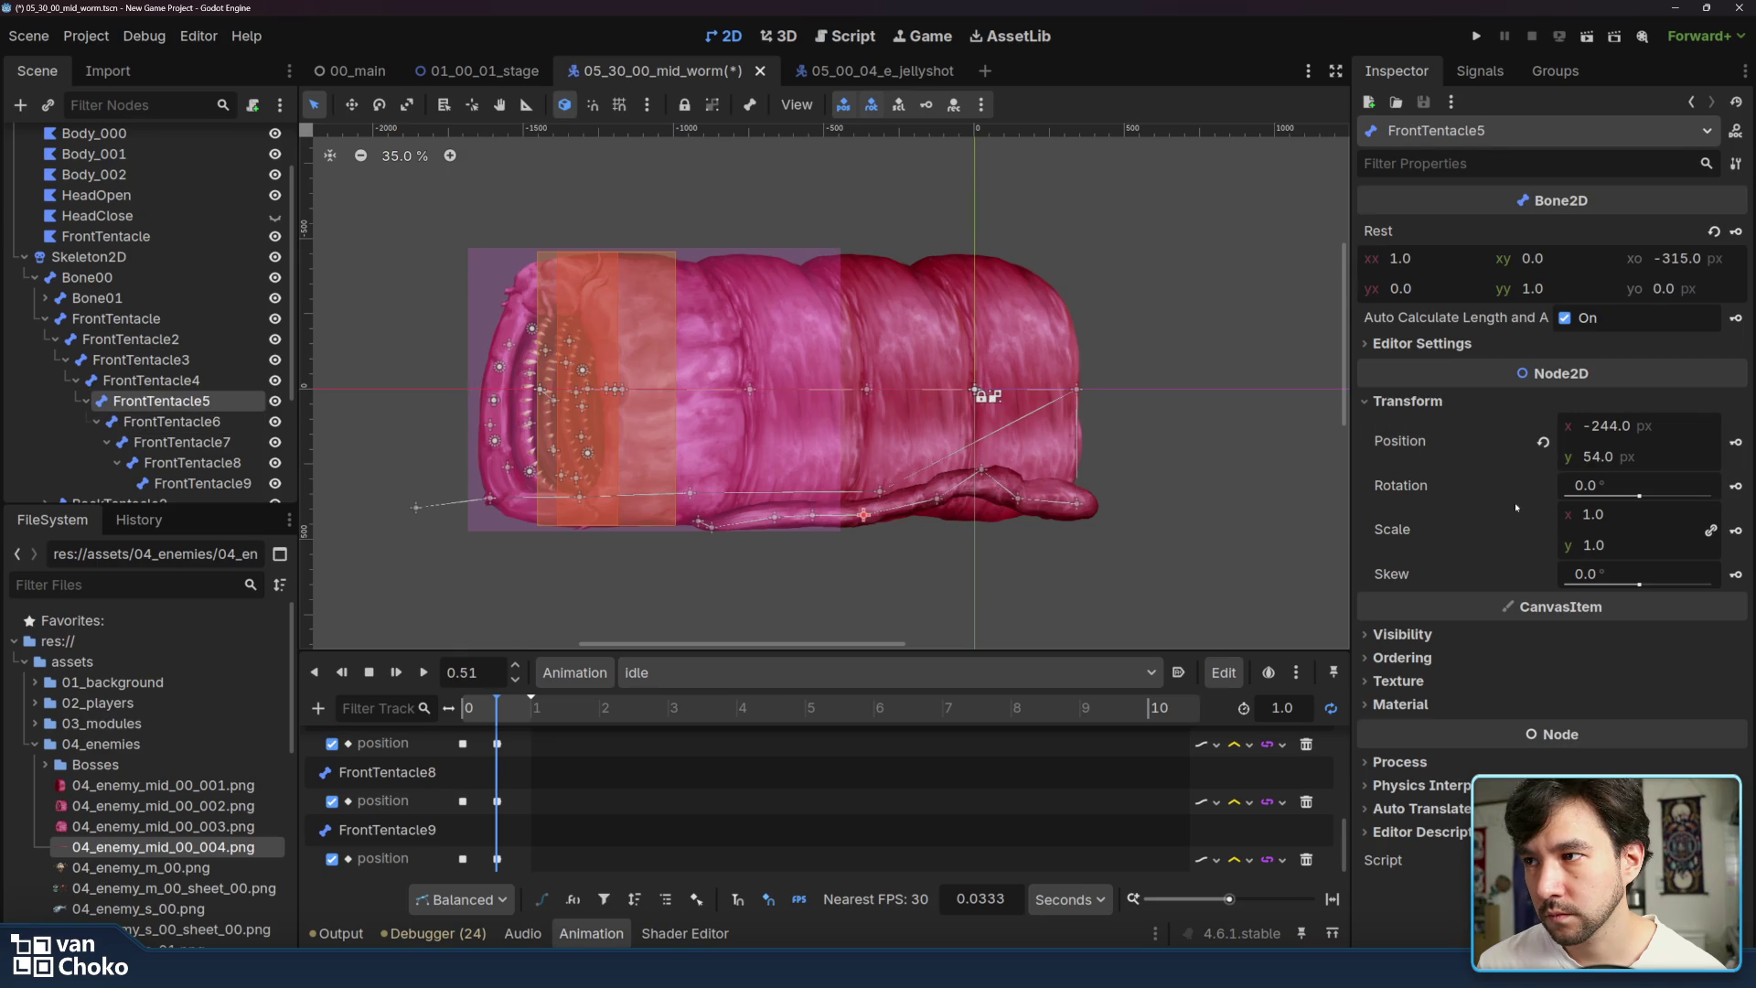
pyautogui.click(1736, 444)
# - Lift and key FrontTentacle4, nudge FrontTentacle5, then play and pause idle at 0.651 s
pyautogui.moveTo(942, 505); pyautogui.dragTo(852, 522)
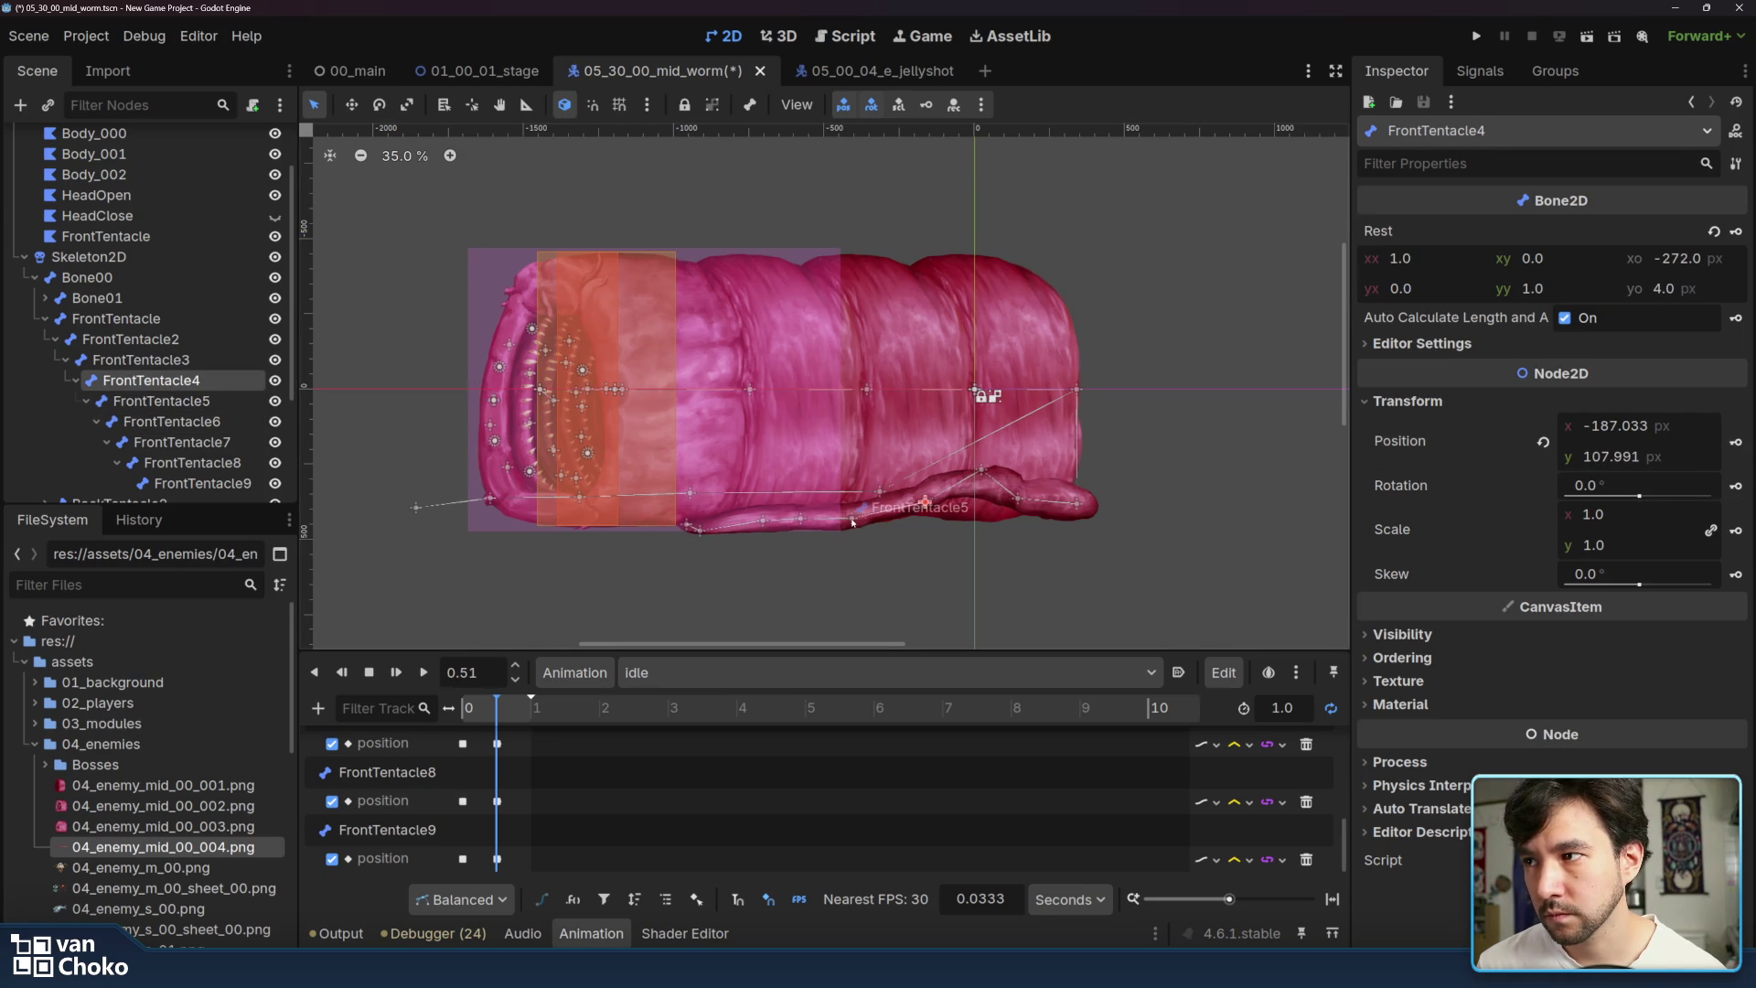
pyautogui.click(1735, 443)
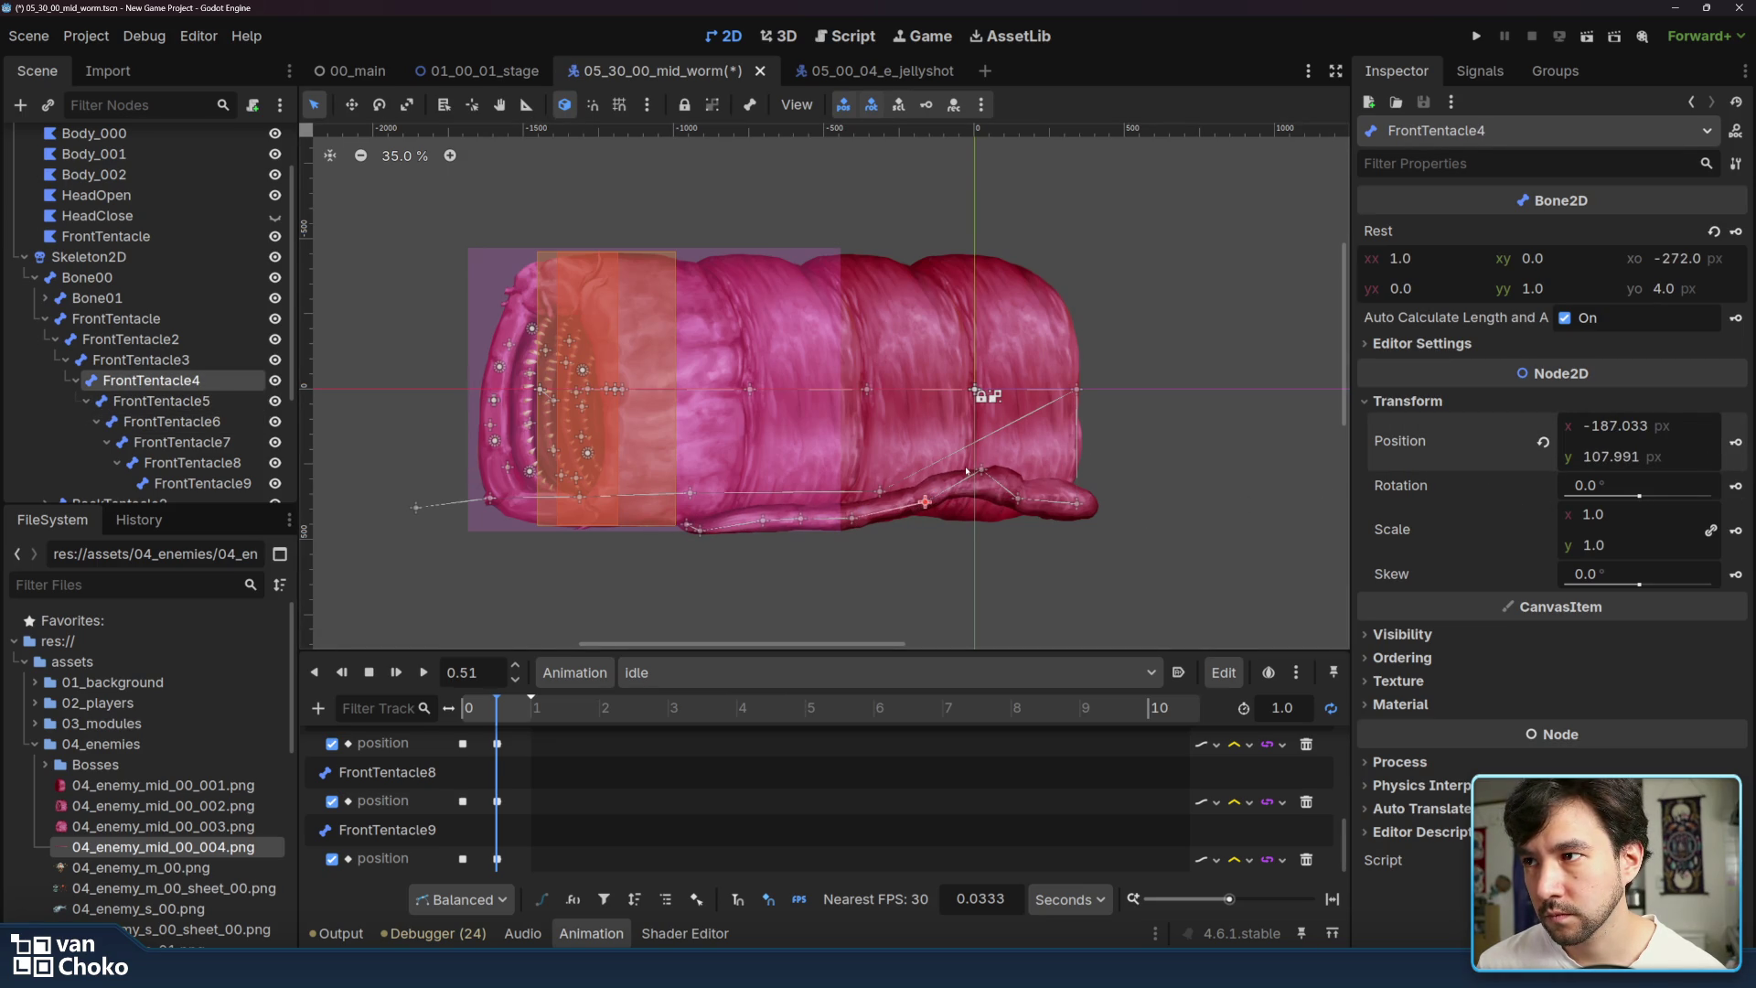
pyautogui.moveTo(858, 522); pyautogui.dragTo(855, 517)
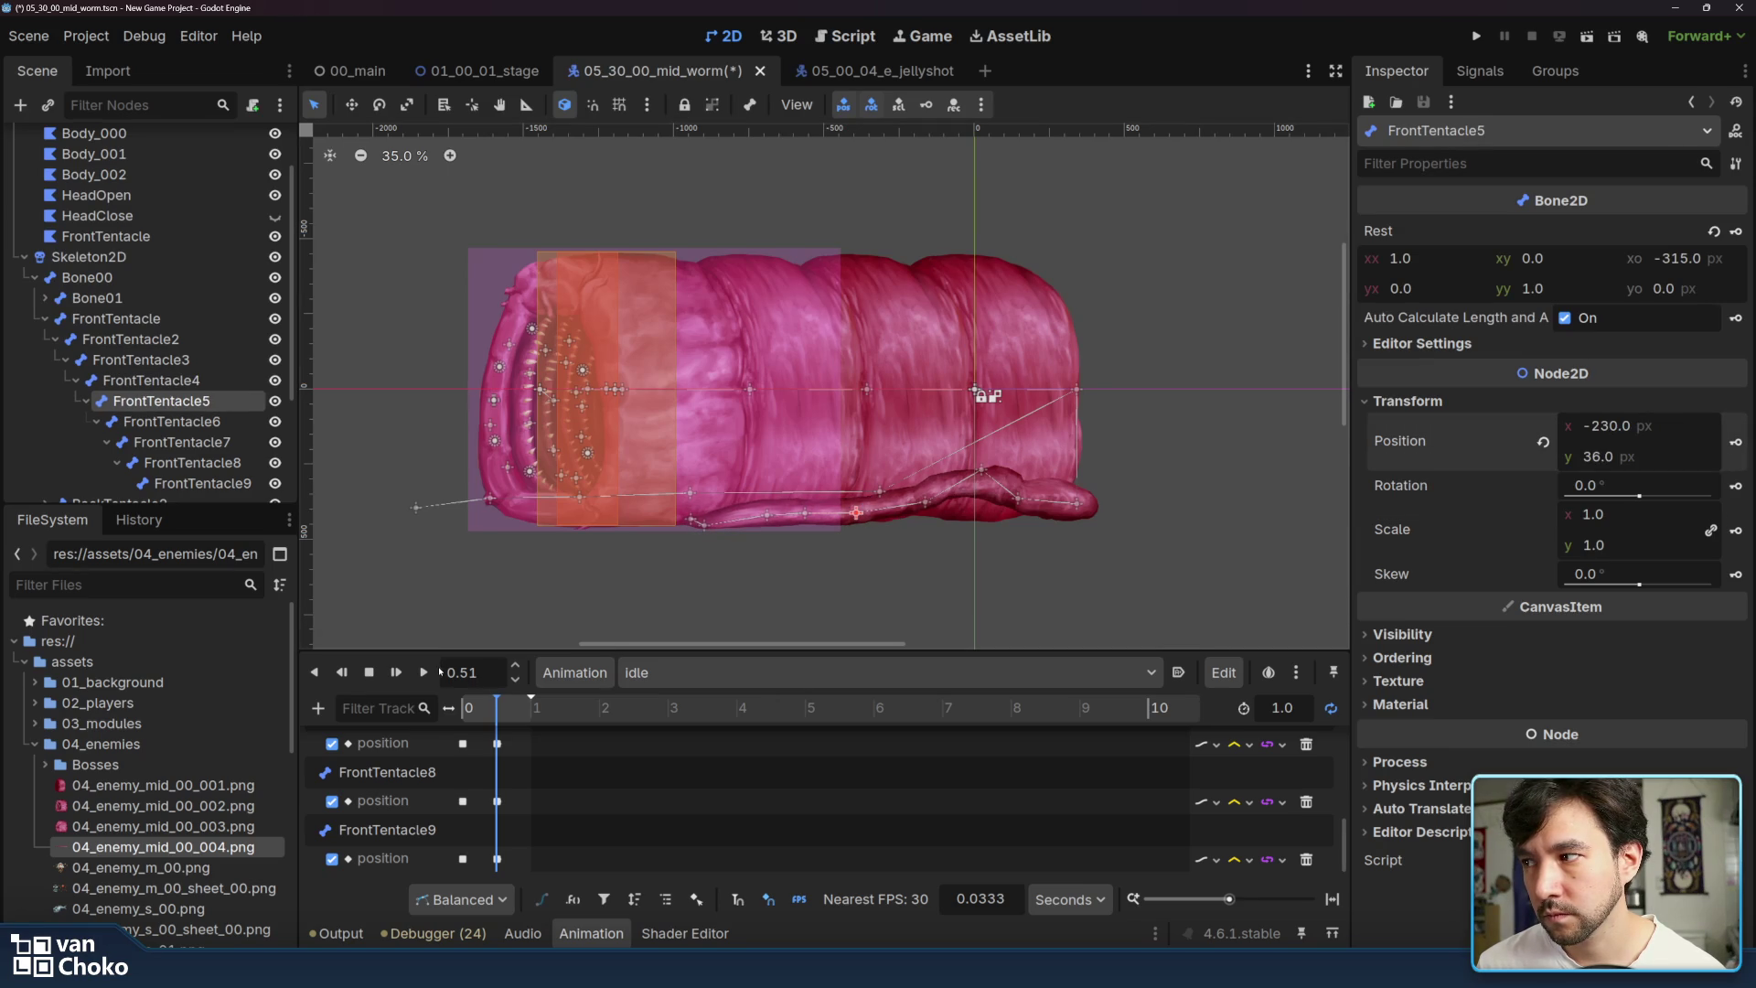
pyautogui.click(426, 673)
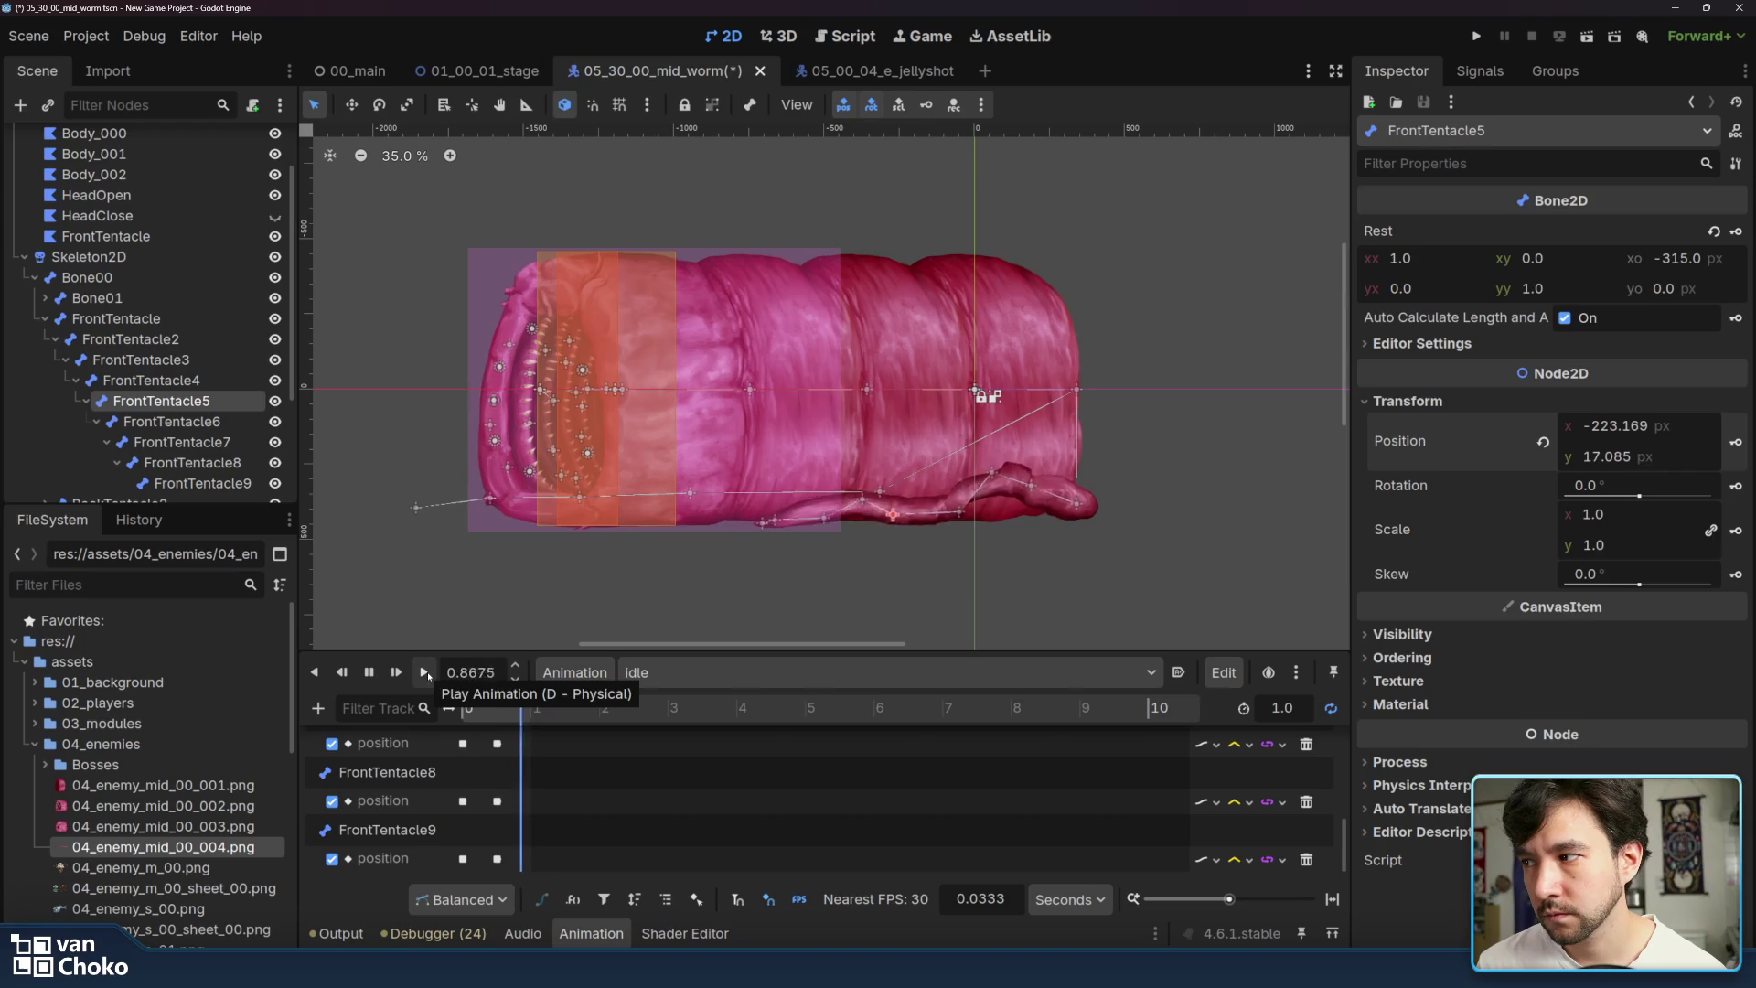
pyautogui.click(369, 674)
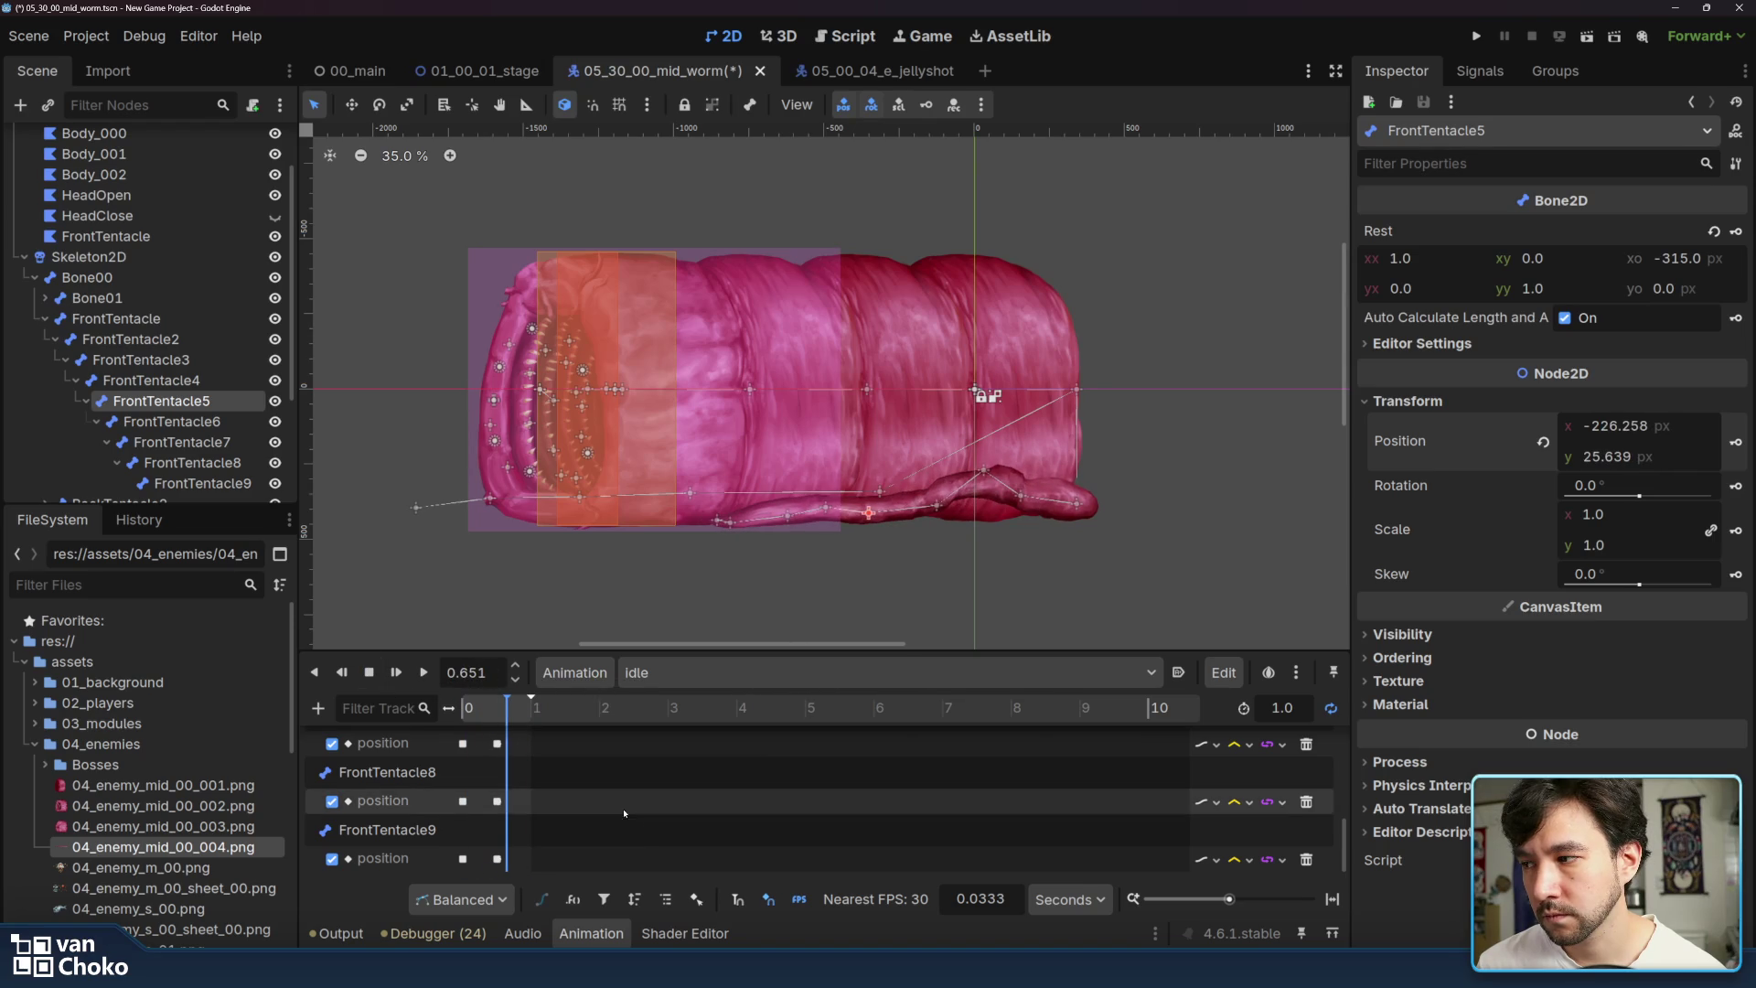
# - Check the front tentacle position keys at 0.51 s, including FrontTentacle7, in the Inspector
pyautogui.click(499, 860)
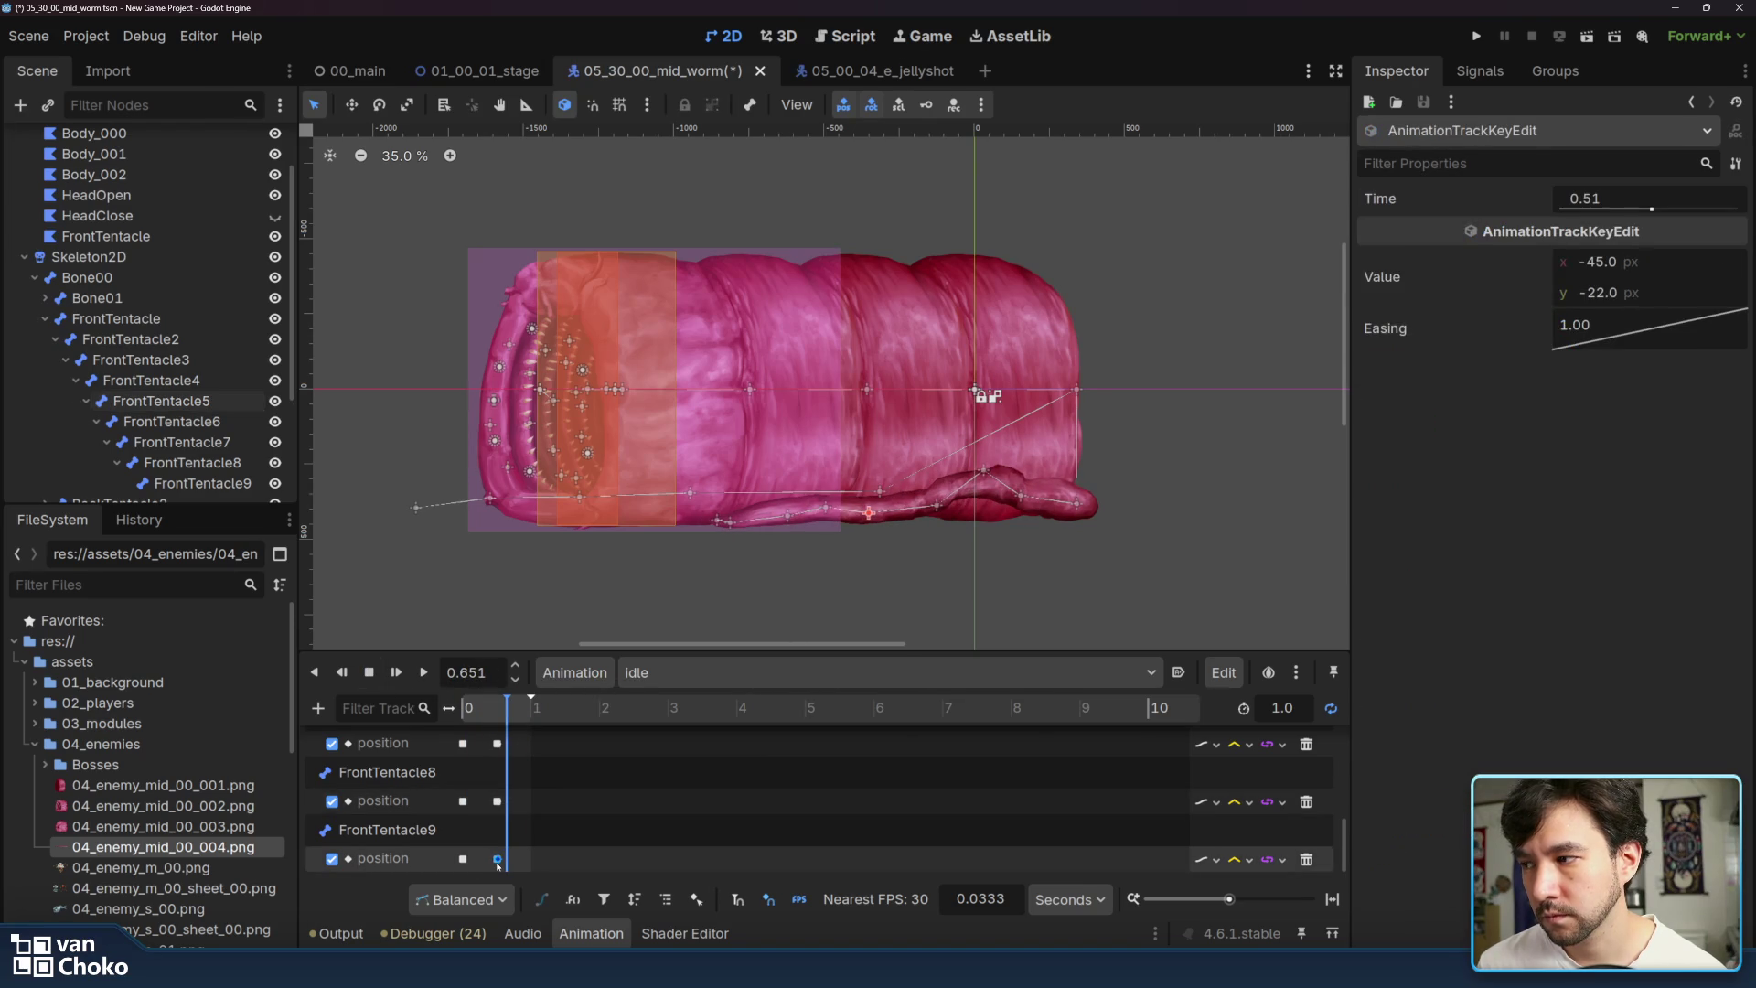
pyautogui.click(499, 826)
pyautogui.click(497, 802)
pyautogui.scroll(1, 508, 794)
pyautogui.click(498, 788)
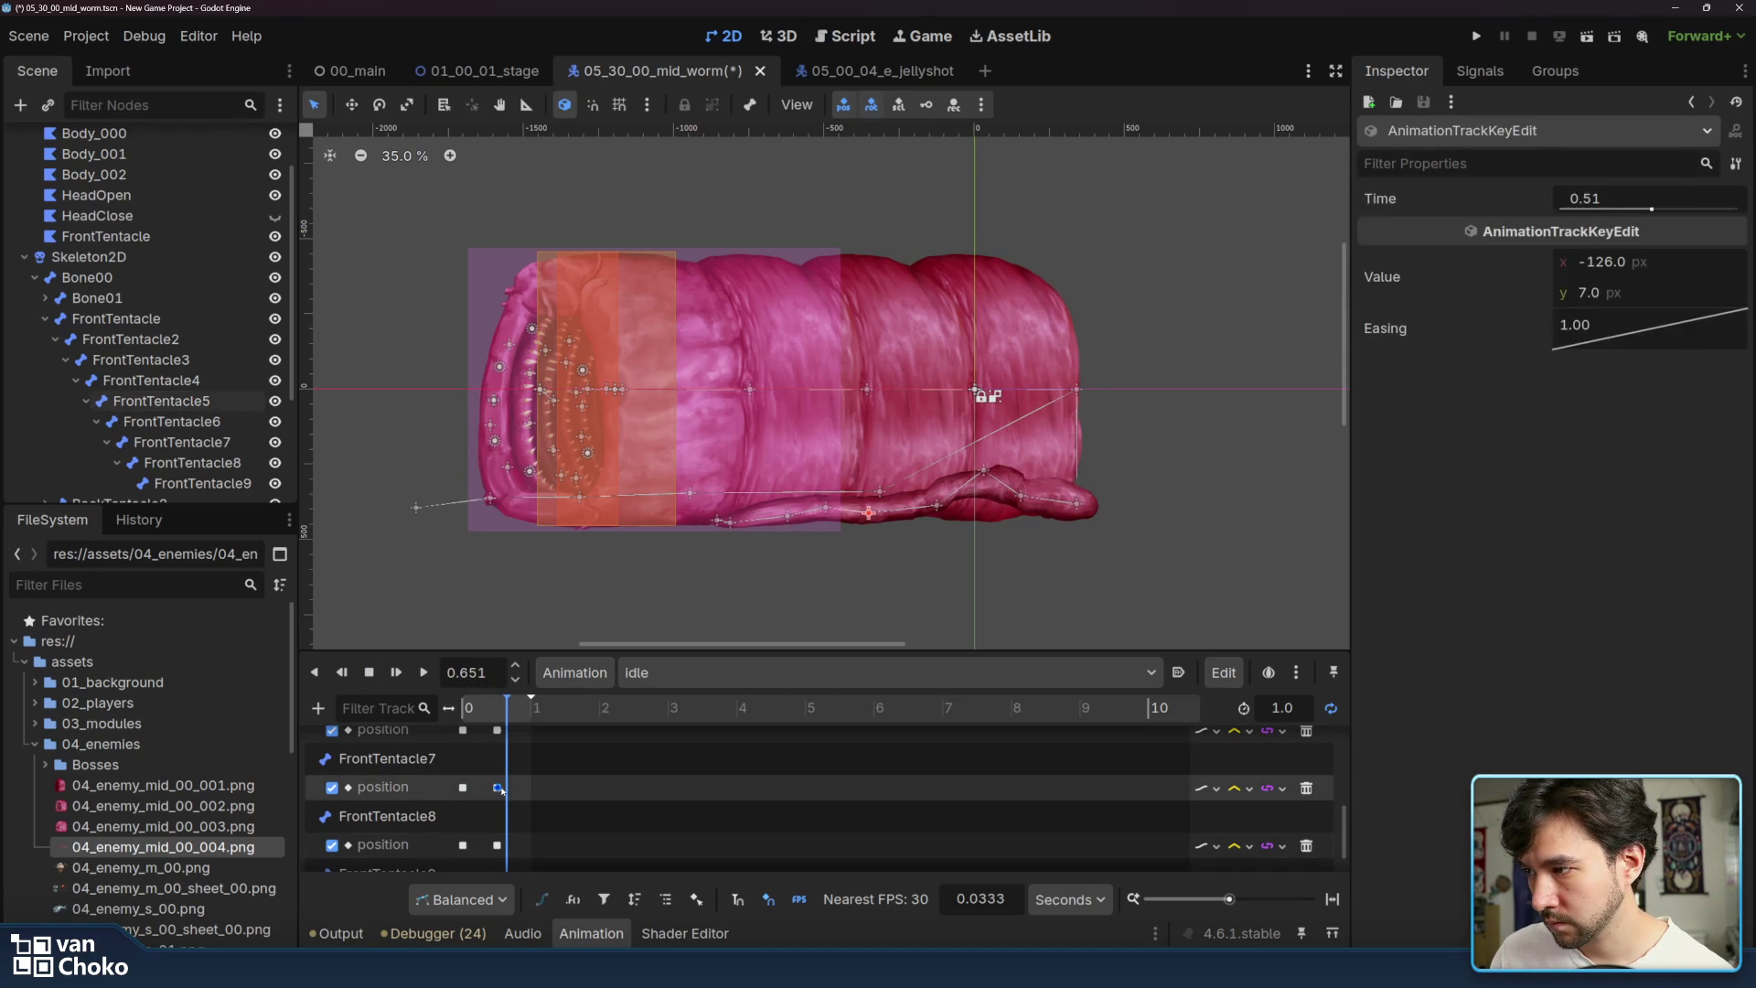
pyautogui.scroll(1, 505, 794)
pyautogui.click(499, 753)
# - Check the remaining key timings, including FrontTentacle3, then replay the idle animation unchanged
pyautogui.scroll(2, 503, 756)
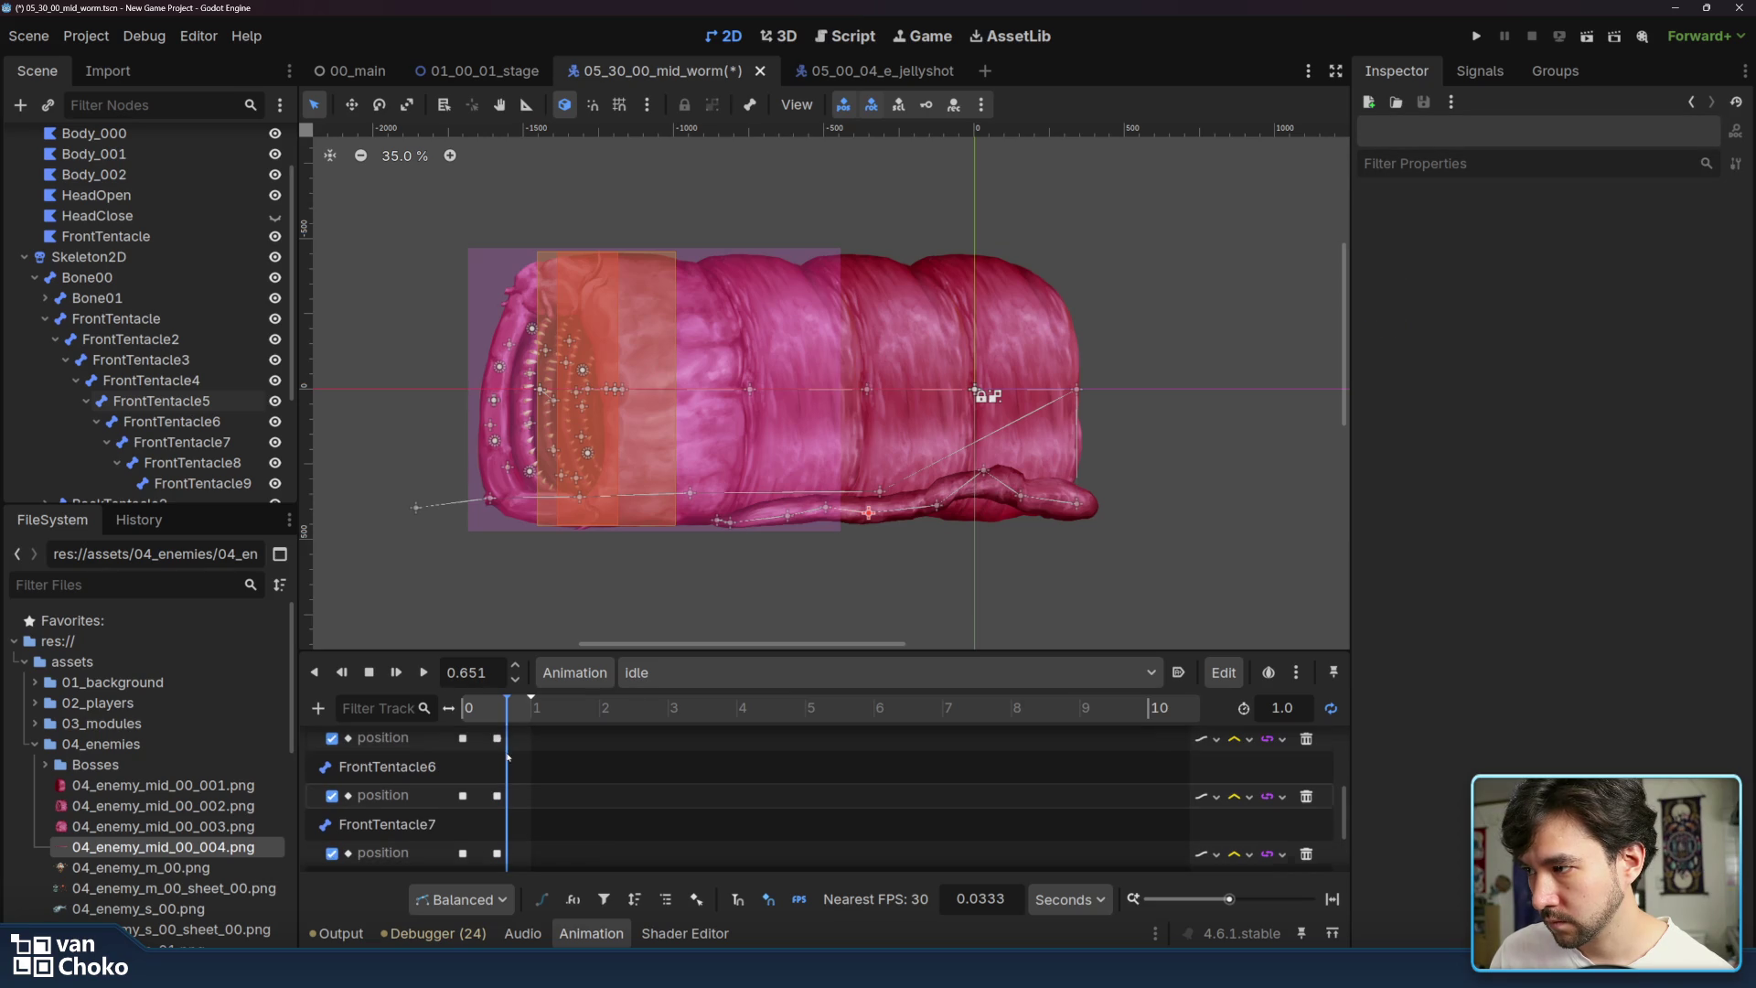
pyautogui.click(498, 752)
pyautogui.scroll(1, 528, 750)
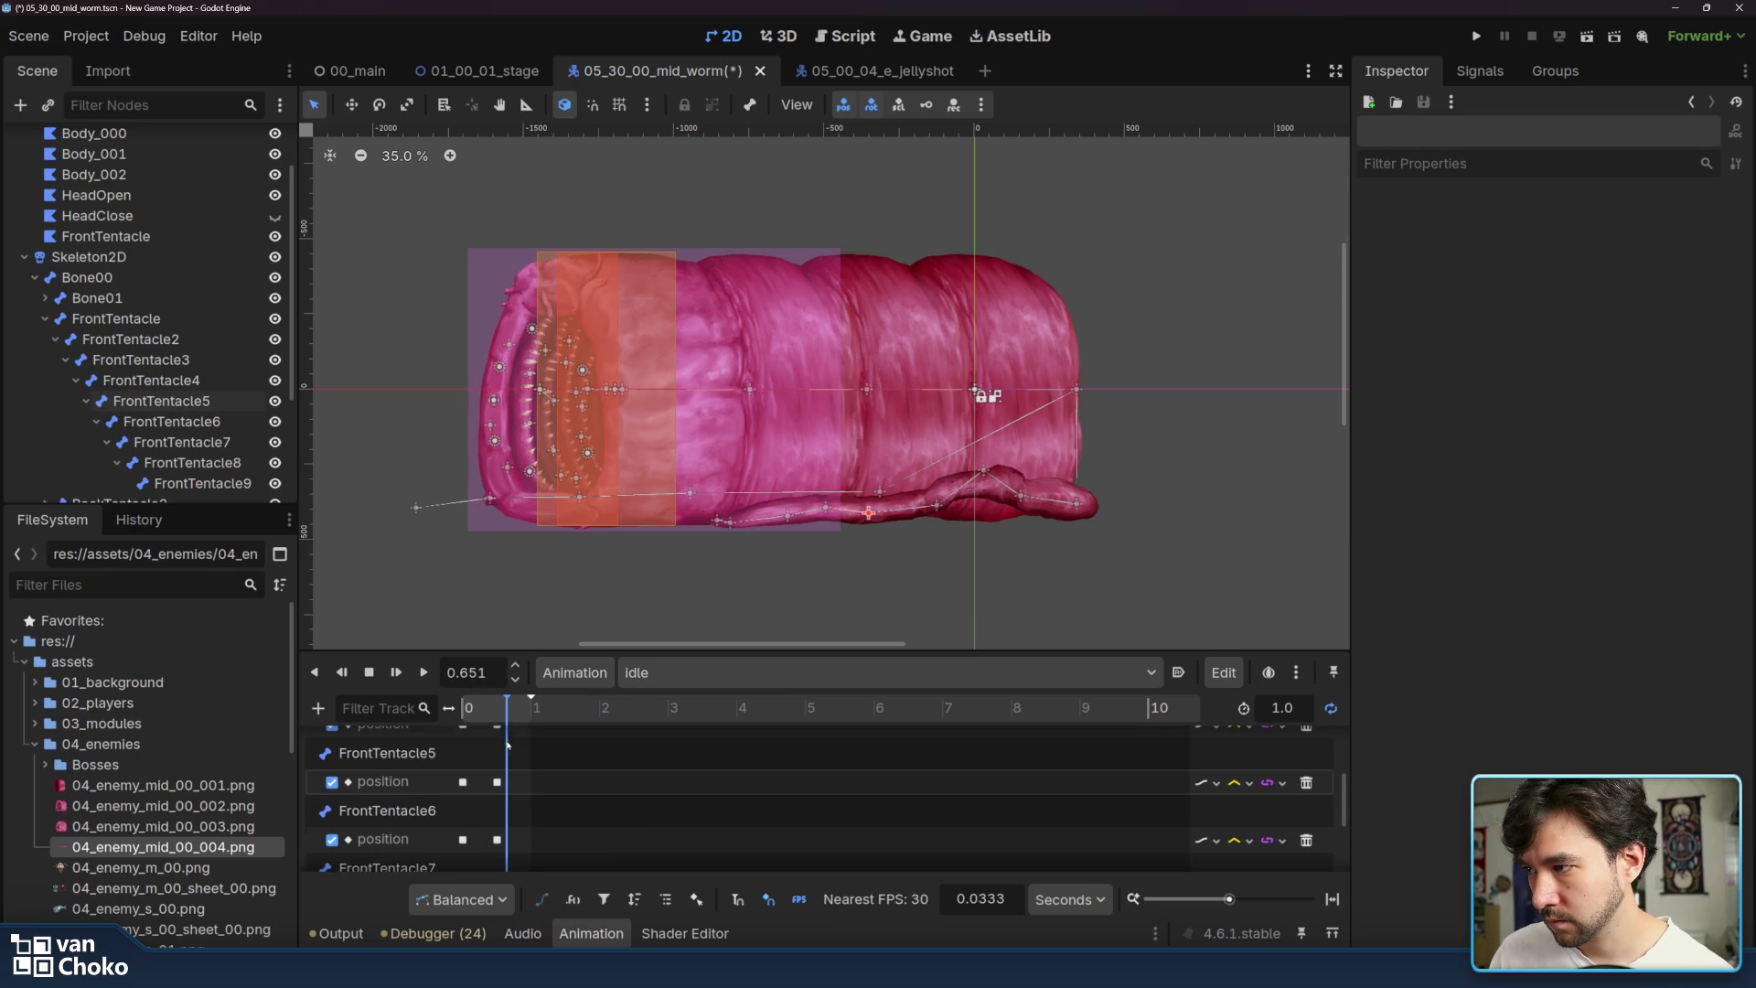
pyautogui.scroll(1, 508, 750)
pyautogui.click(497, 777)
pyautogui.scroll(1, 507, 783)
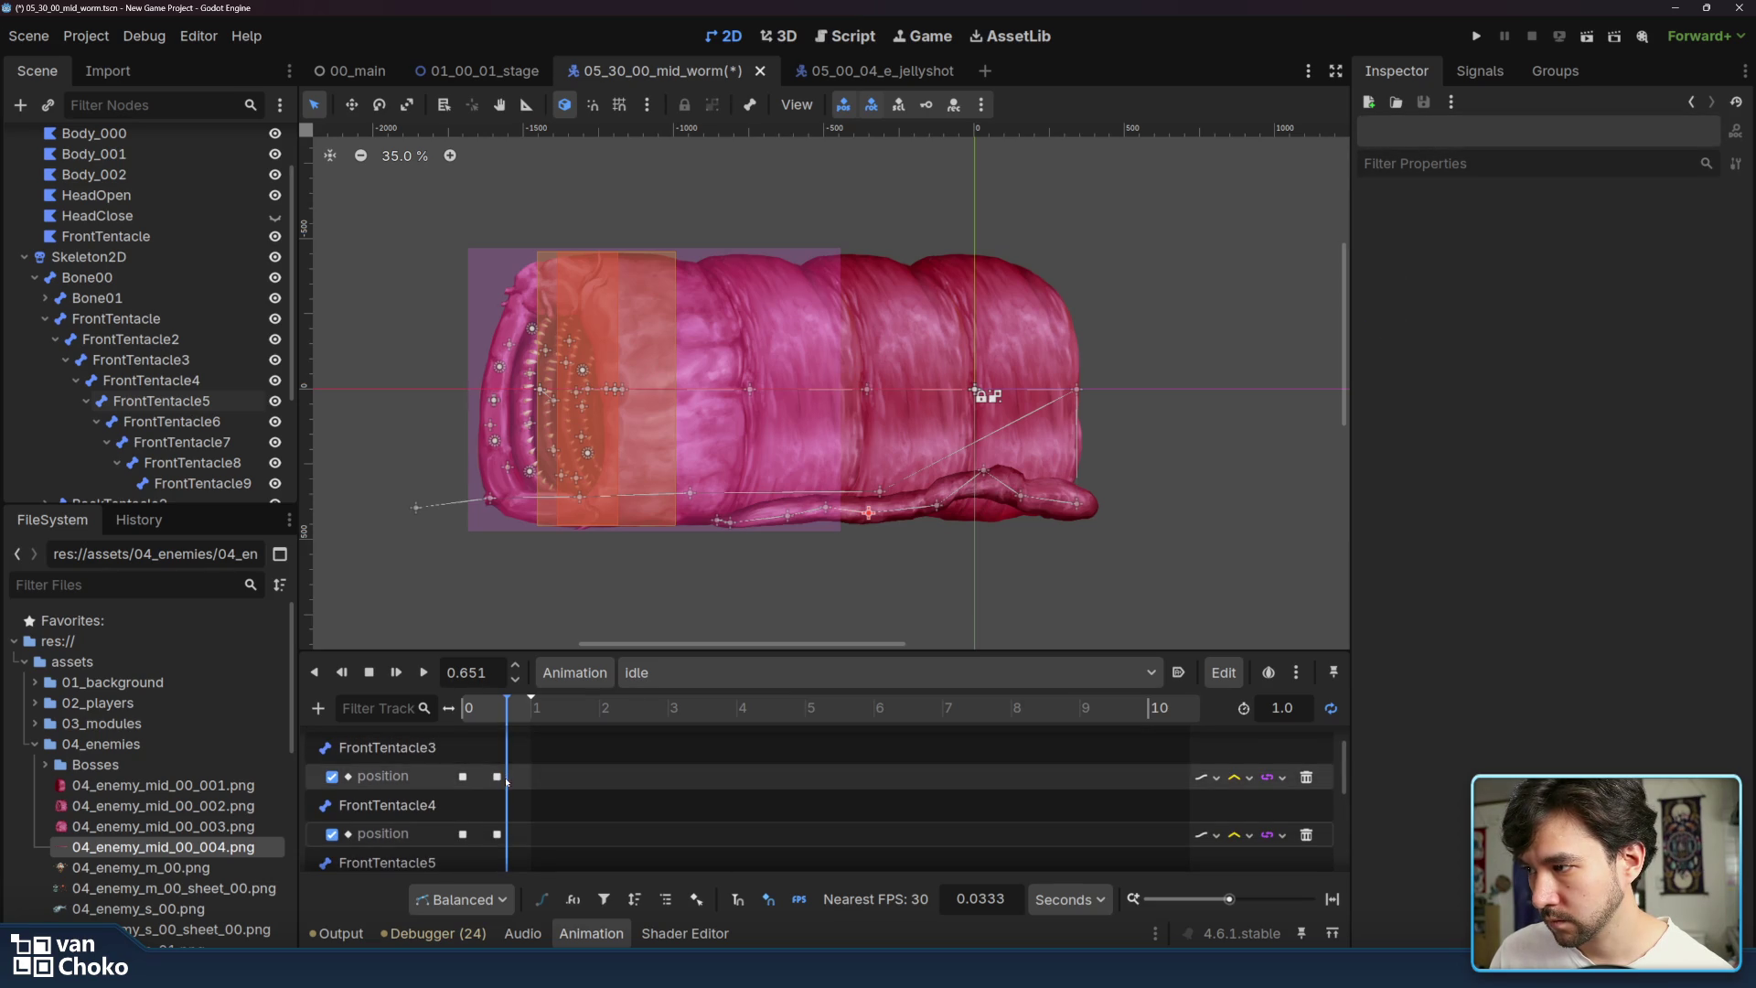
pyautogui.scroll(1, 503, 768)
pyautogui.click(422, 673)
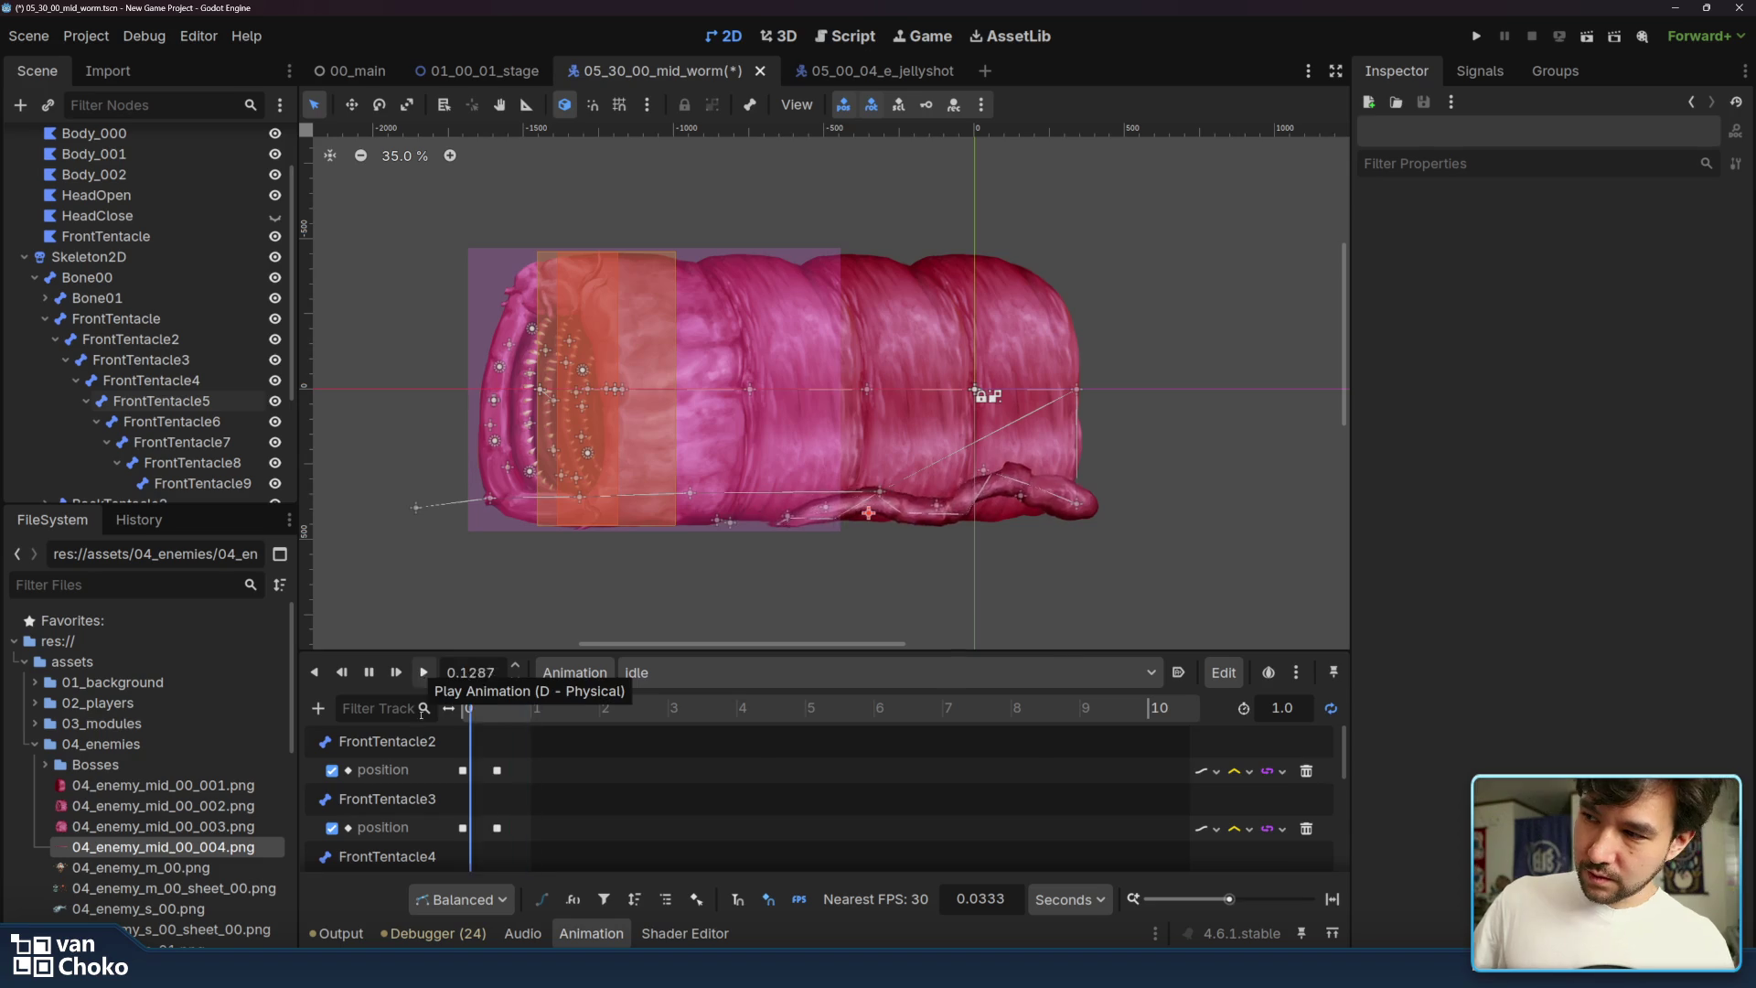
# - Stop idle playback, switch to the advance animation, and set the playhead to 1.0 s
pyautogui.click(368, 673)
pyautogui.press('s')
pyautogui.click(765, 673)
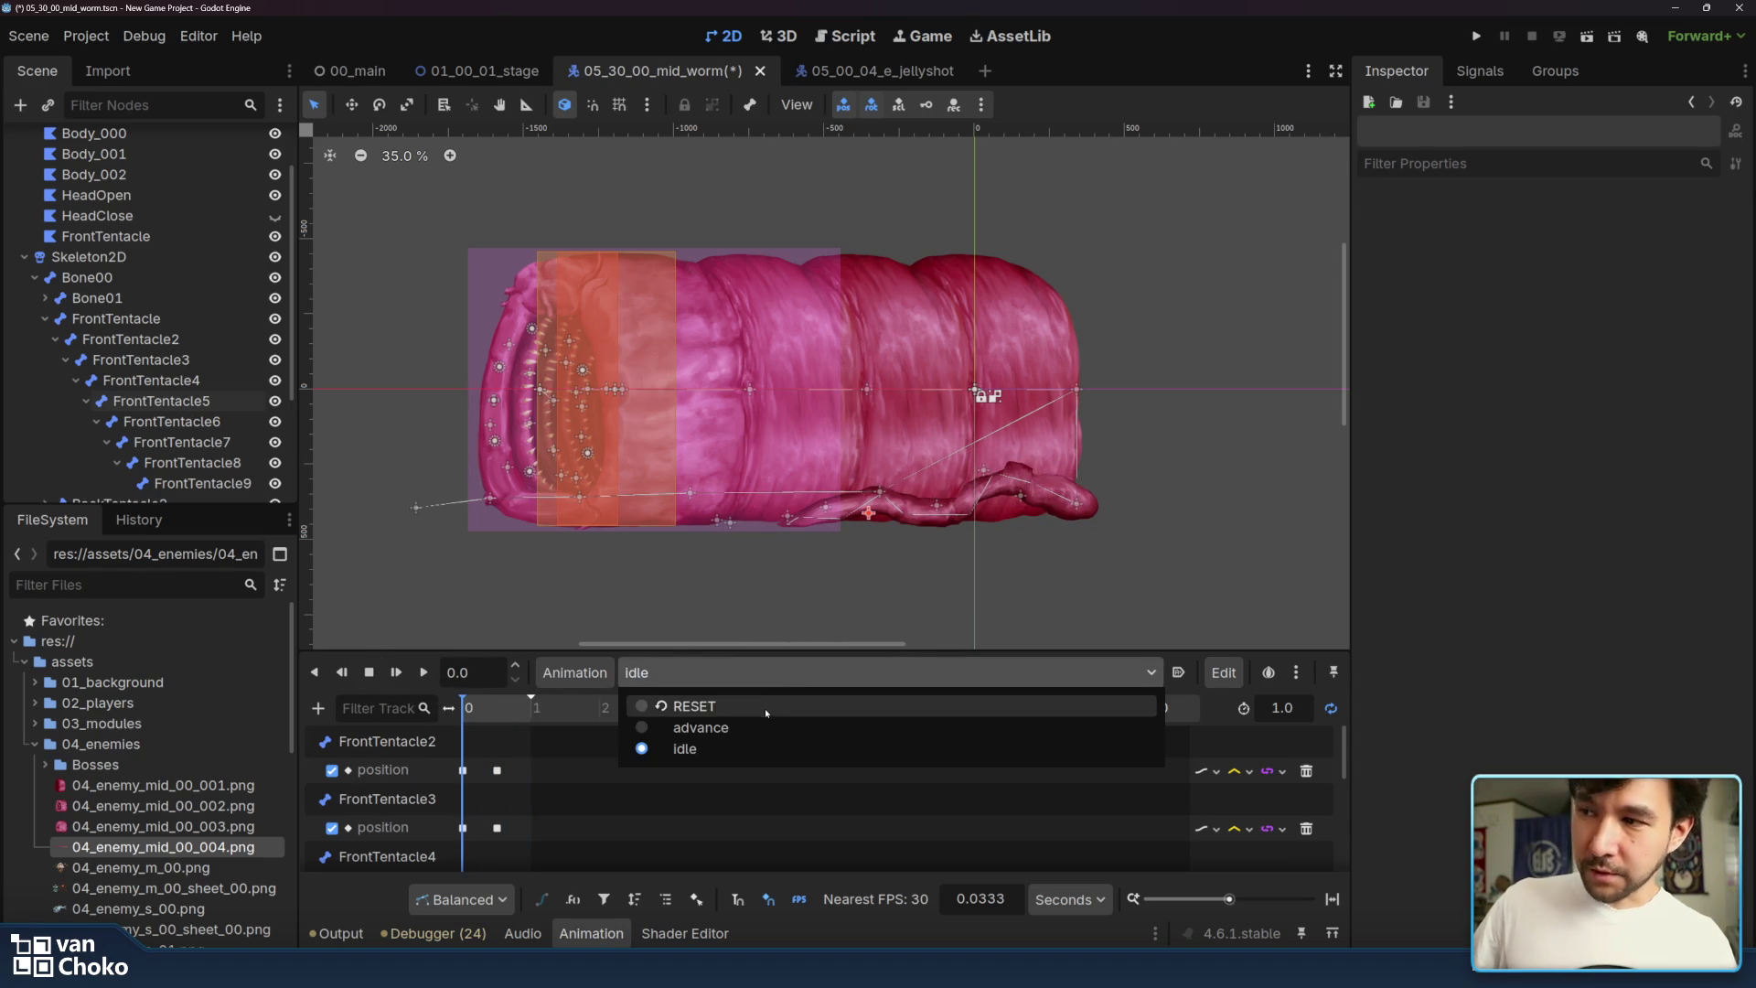
pyautogui.click(763, 729)
pyautogui.moveTo(480, 713); pyautogui.dragTo(536, 716)
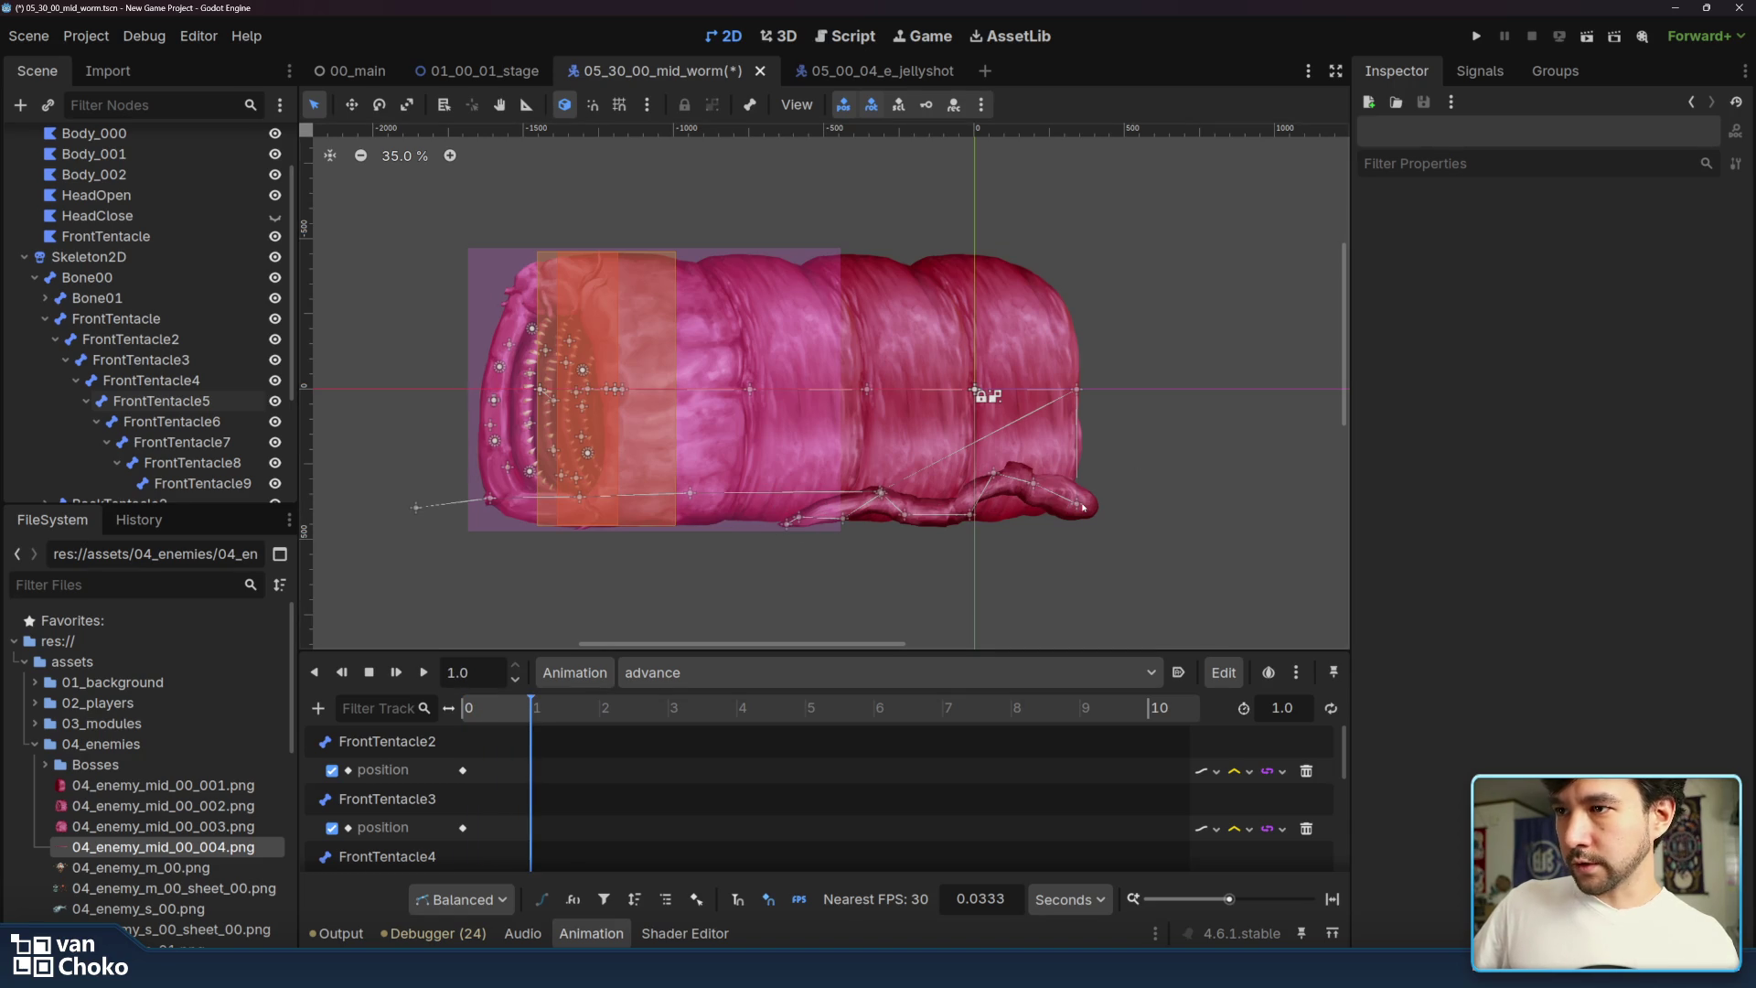
# - Pull FrontTentacle2 and FrontTentacle3 leftward and key their positions at 1.0 s
pyautogui.click(1033, 487)
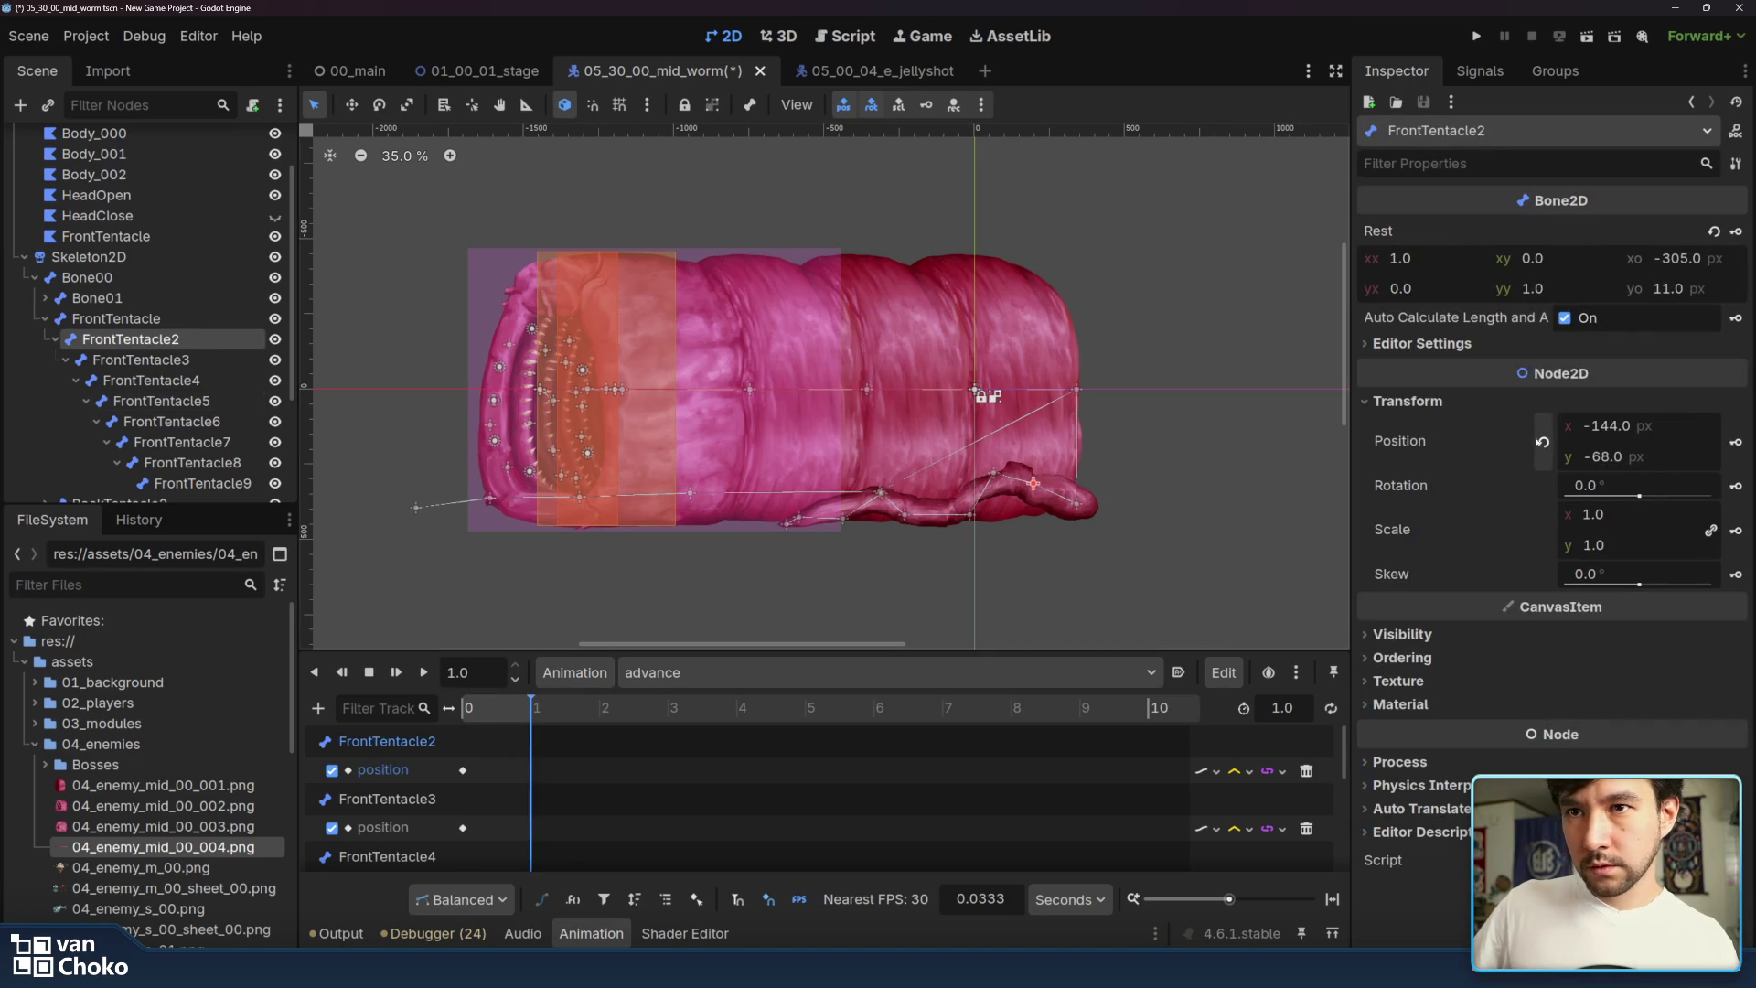
pyautogui.moveTo(1033, 484); pyautogui.dragTo(955, 517)
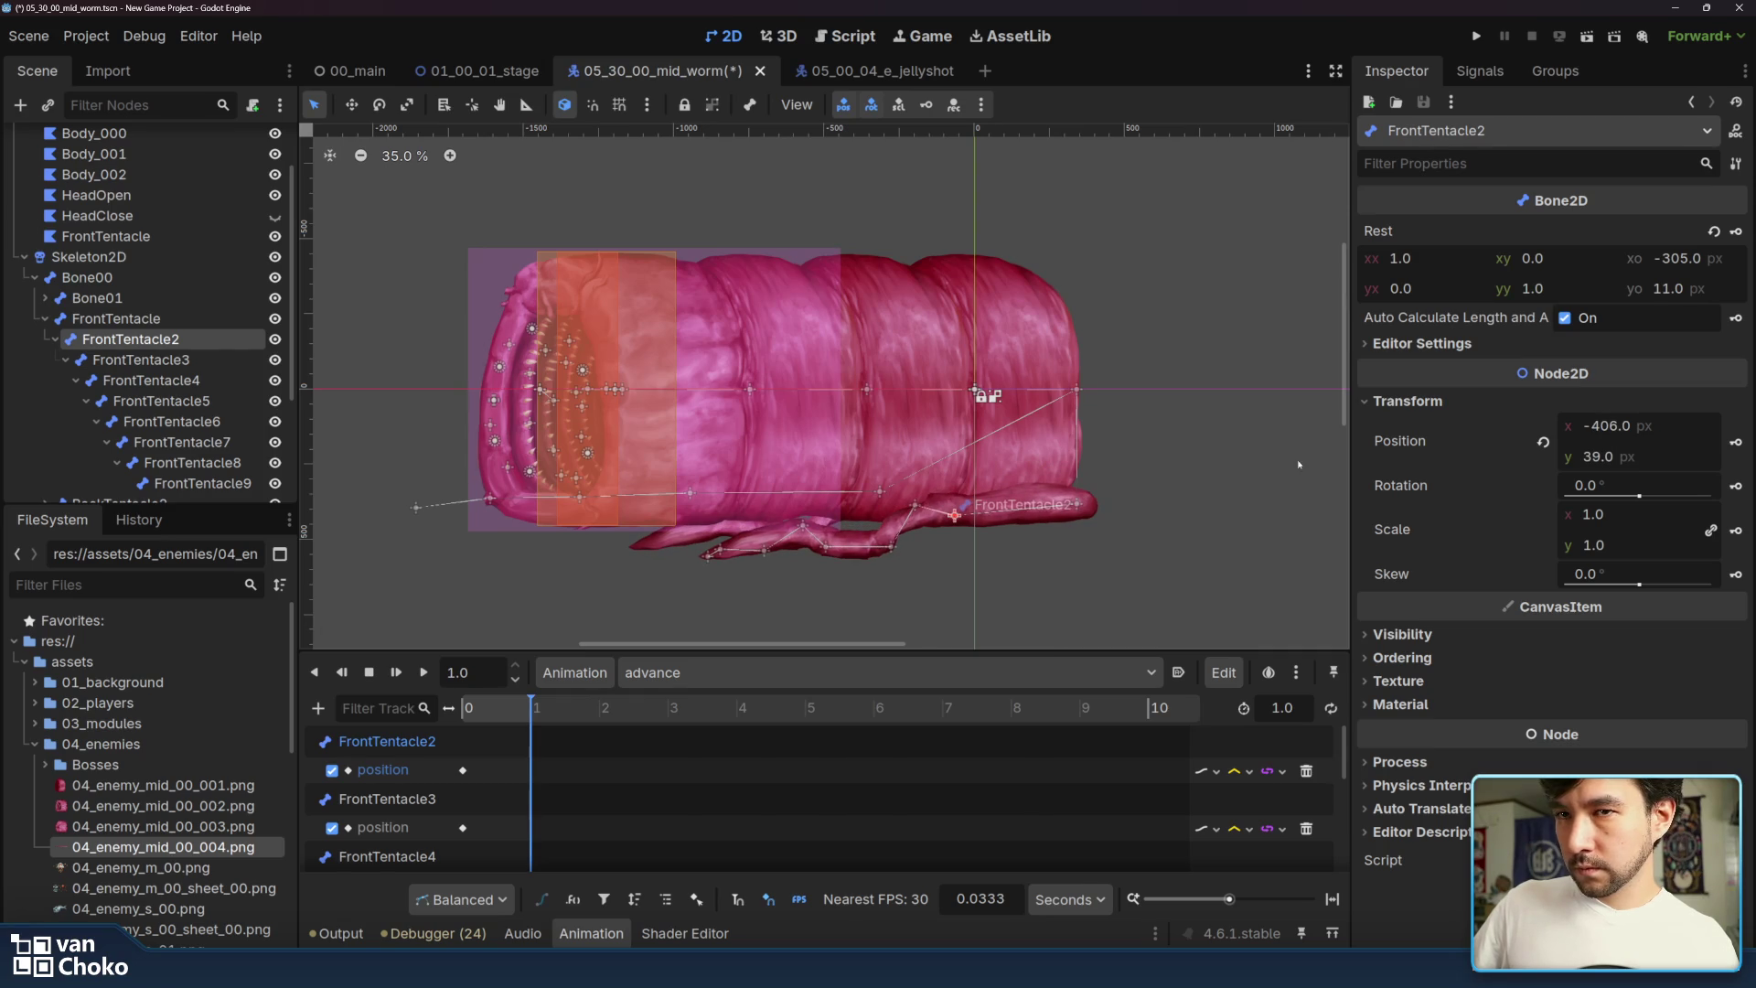
pyautogui.click(1733, 444)
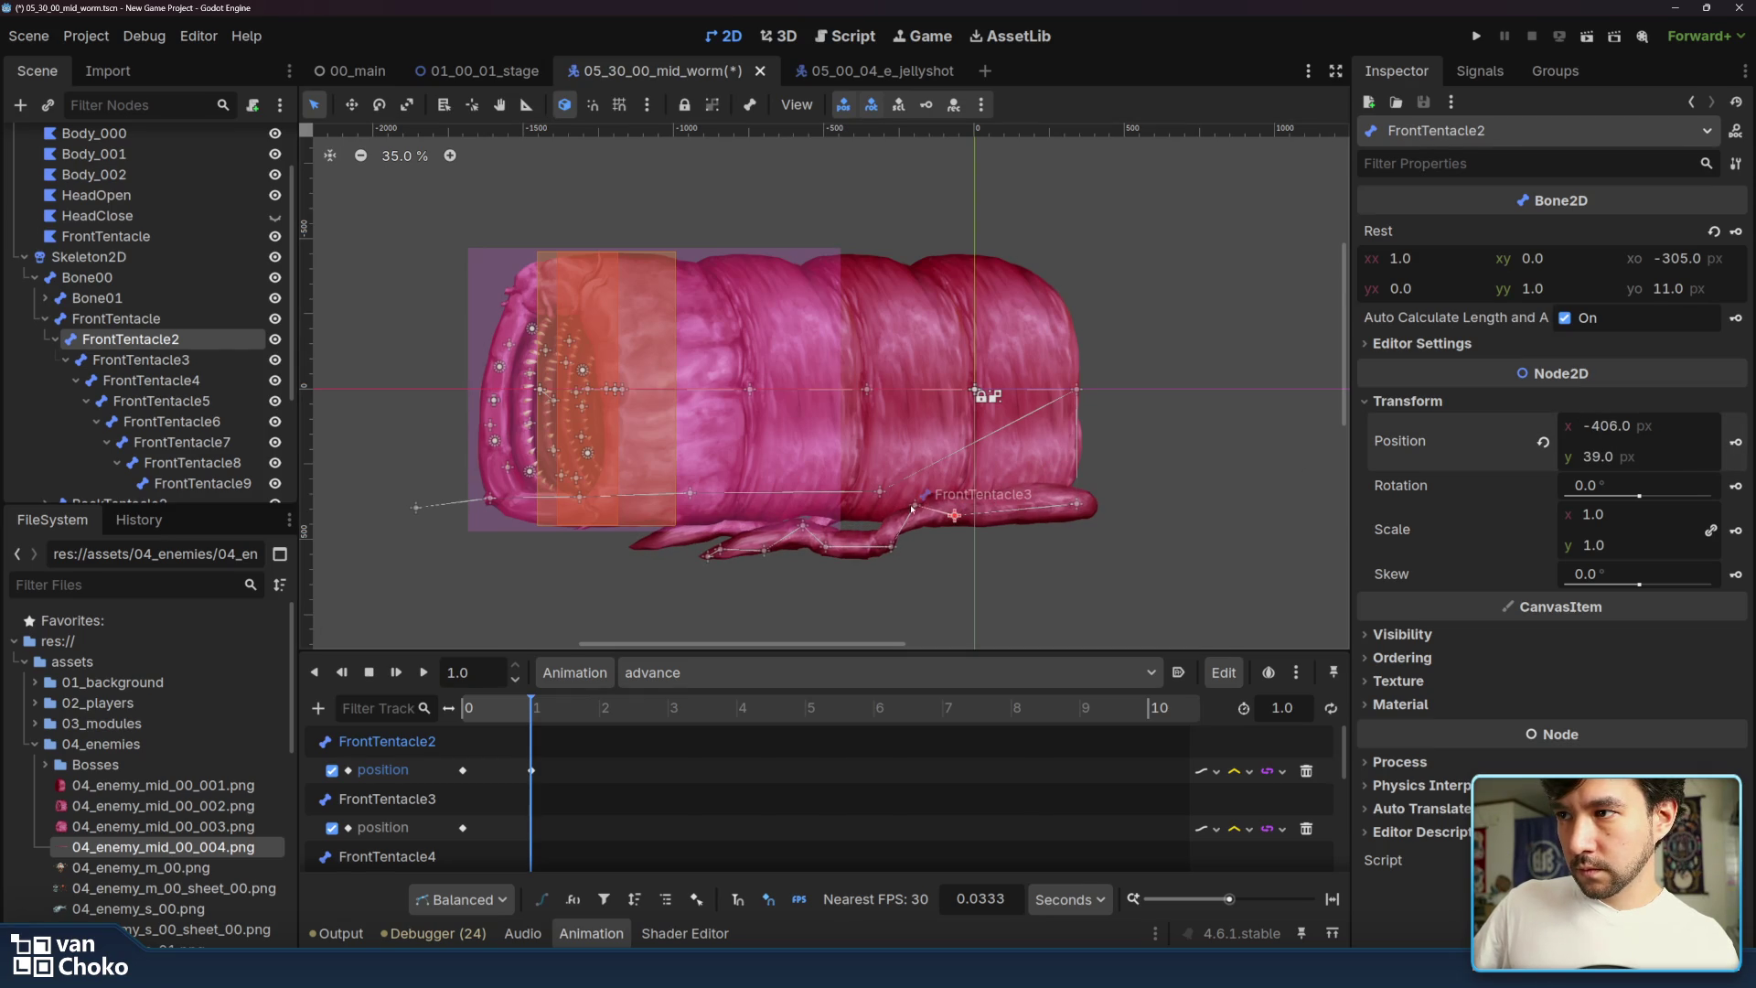
pyautogui.moveTo(916, 509)
pyautogui.mouseDown()
pyautogui.moveTo(863, 498)
pyautogui.moveTo(864, 476)
pyautogui.moveTo(865, 501)
pyautogui.mouseUp()
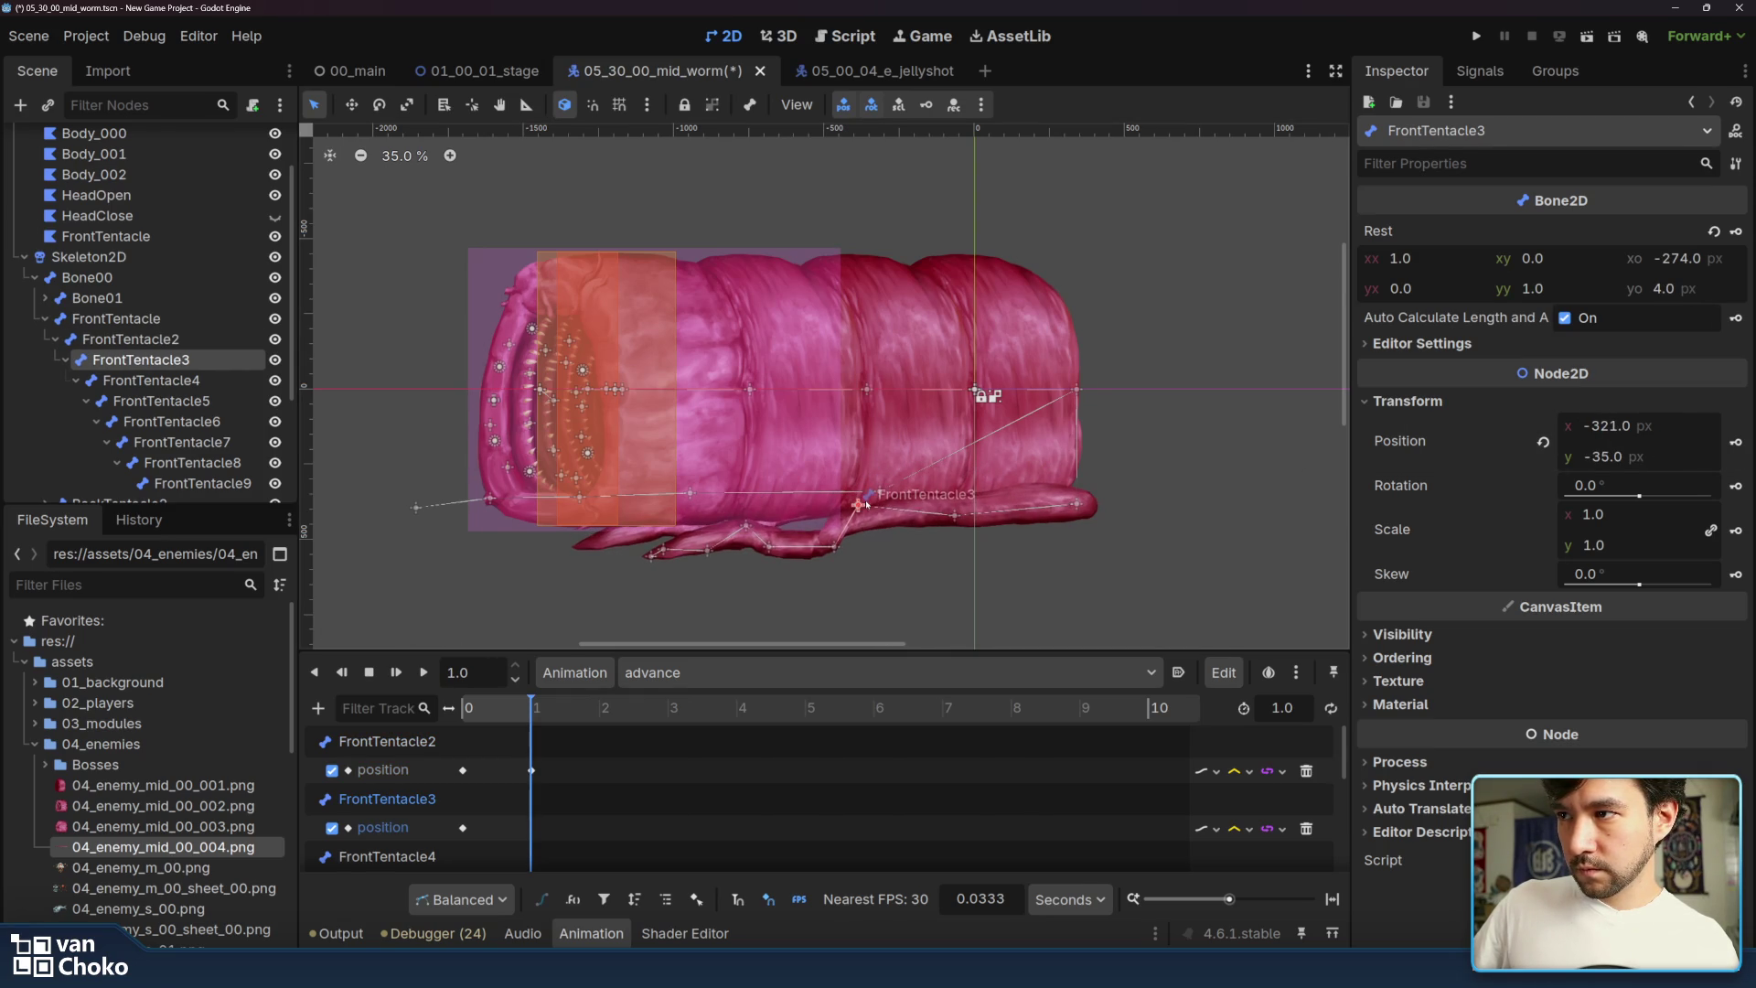
pyautogui.click(1735, 443)
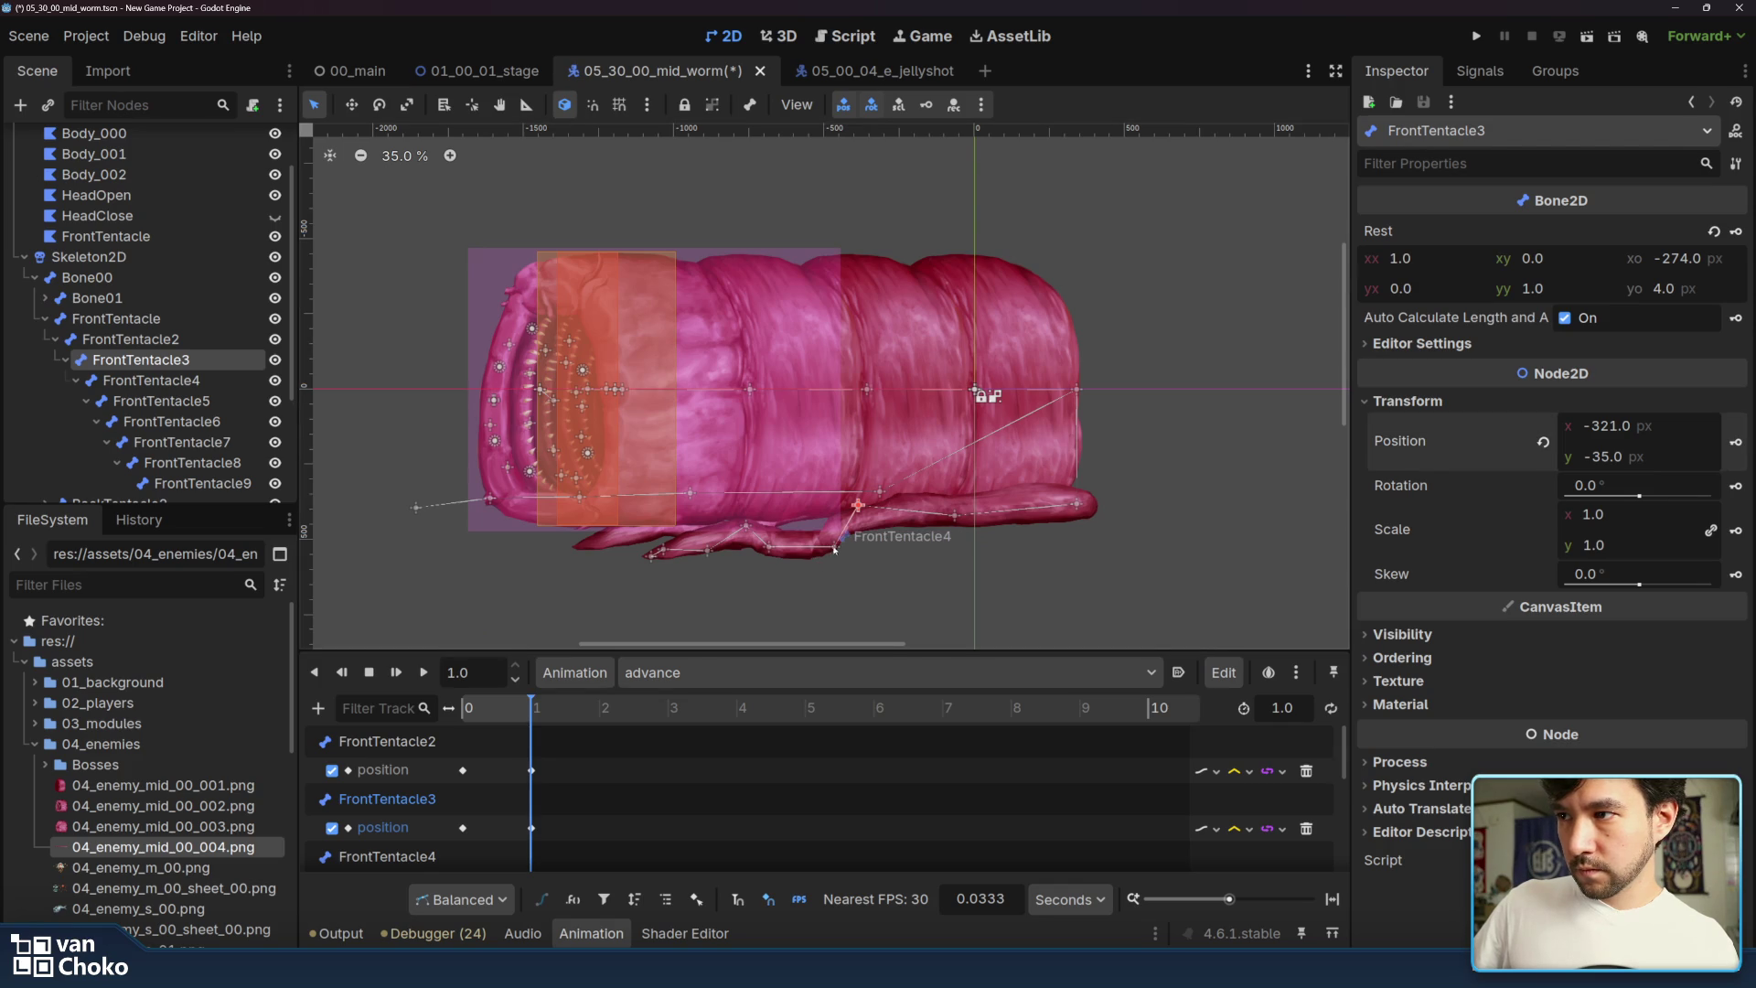
# - Pose FrontTentacle4 through 9 into a long leftward stretch, keying FrontTentacle7, with FrontTentacle9 at -87, 1
pyautogui.moveTo(831, 548); pyautogui.dragTo(774, 500)
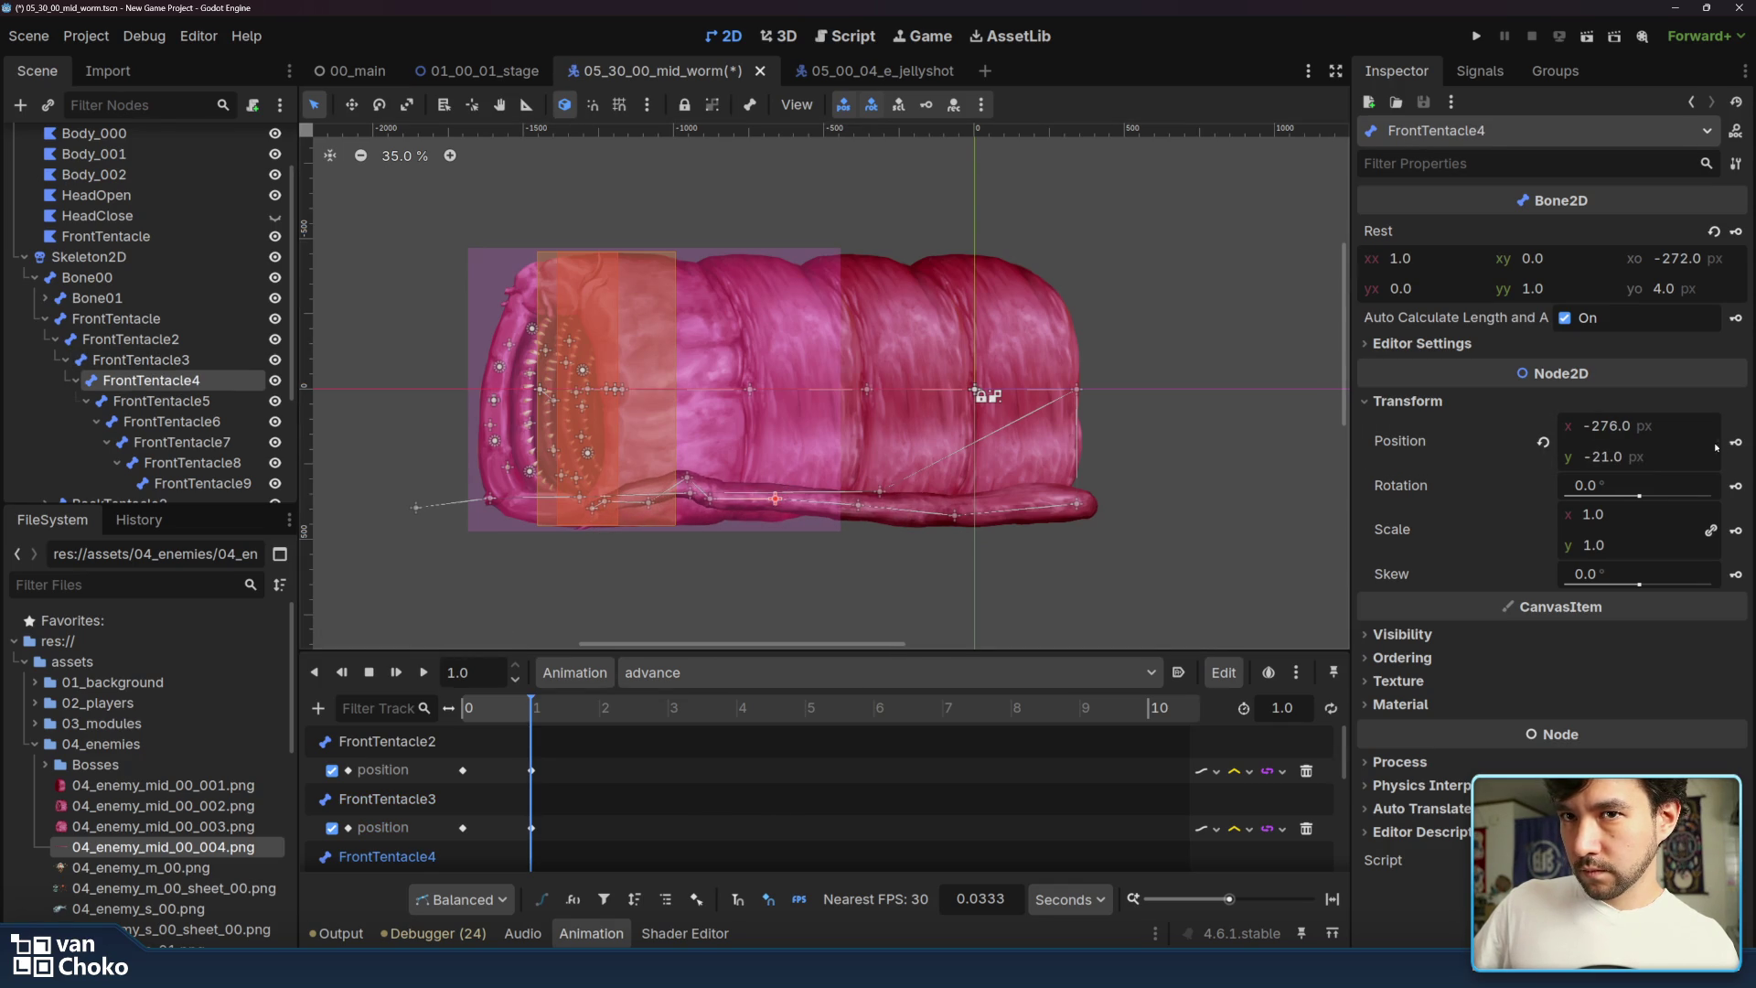
pyautogui.moveTo(668, 503)
pyautogui.mouseDown()
pyautogui.moveTo(647, 518)
pyautogui.moveTo(663, 521)
pyautogui.mouseUp()
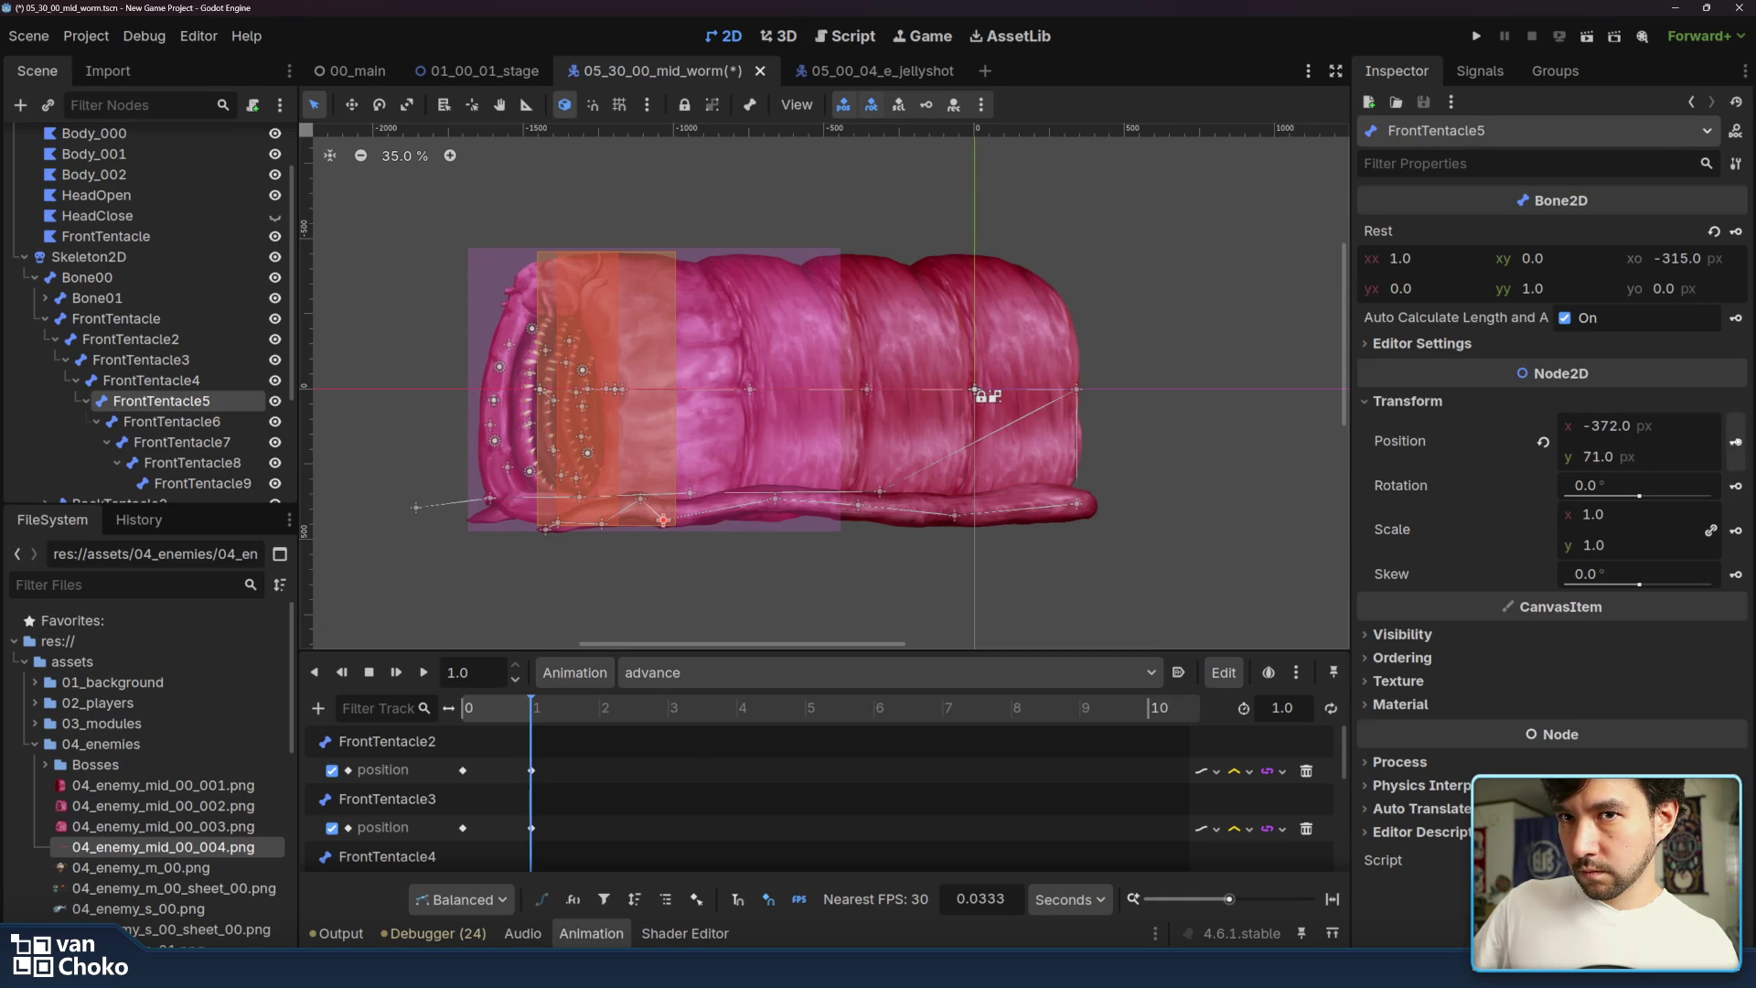
pyautogui.moveTo(642, 498); pyautogui.dragTo(537, 523)
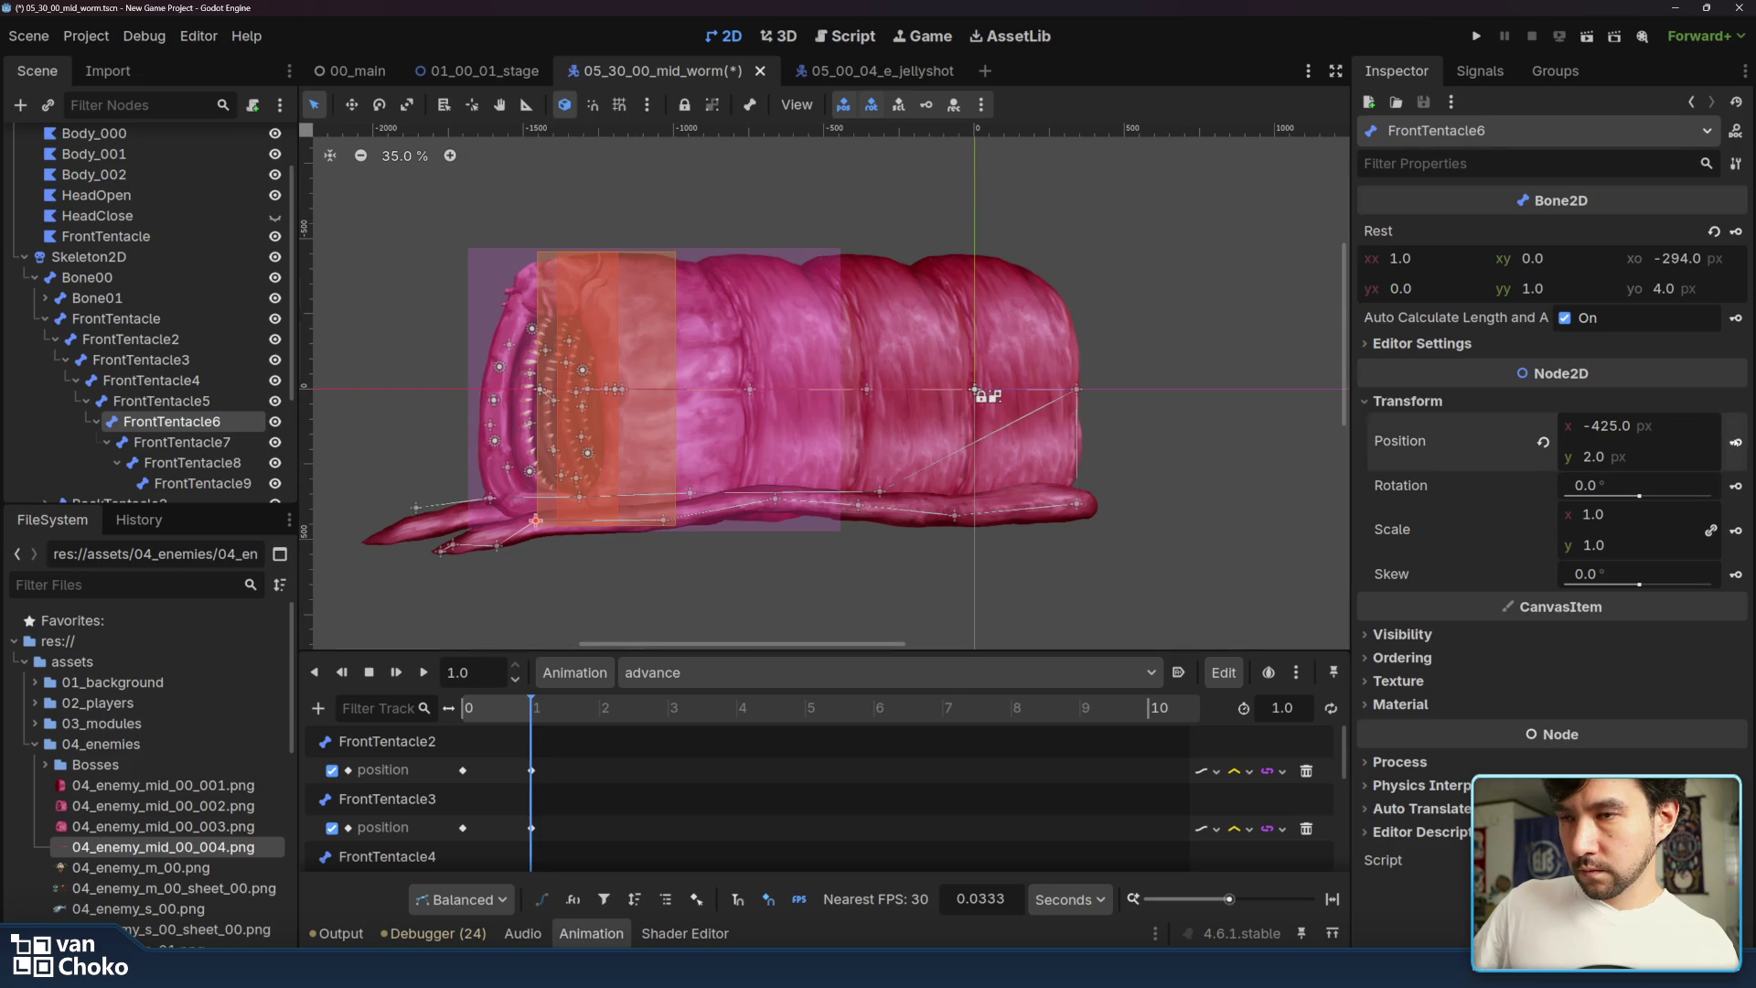
pyautogui.moveTo(494, 547)
pyautogui.mouseDown()
pyautogui.moveTo(466, 546)
pyautogui.moveTo(467, 515)
pyautogui.mouseUp()
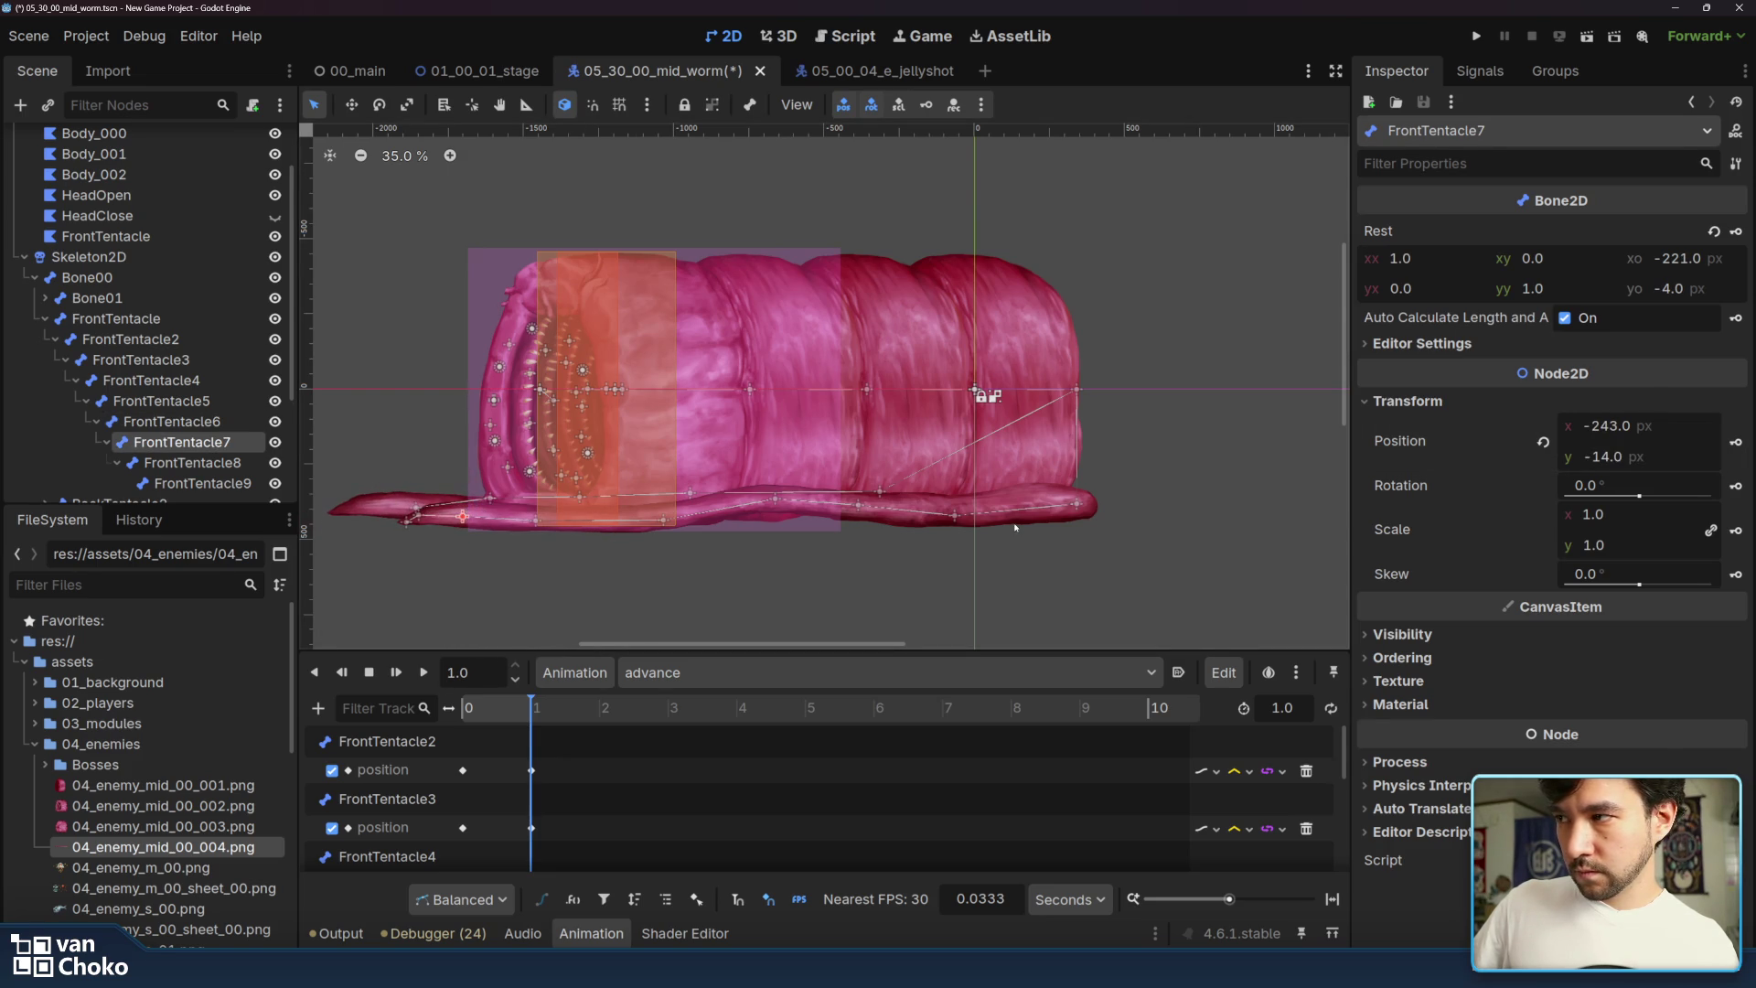
pyautogui.click(1736, 444)
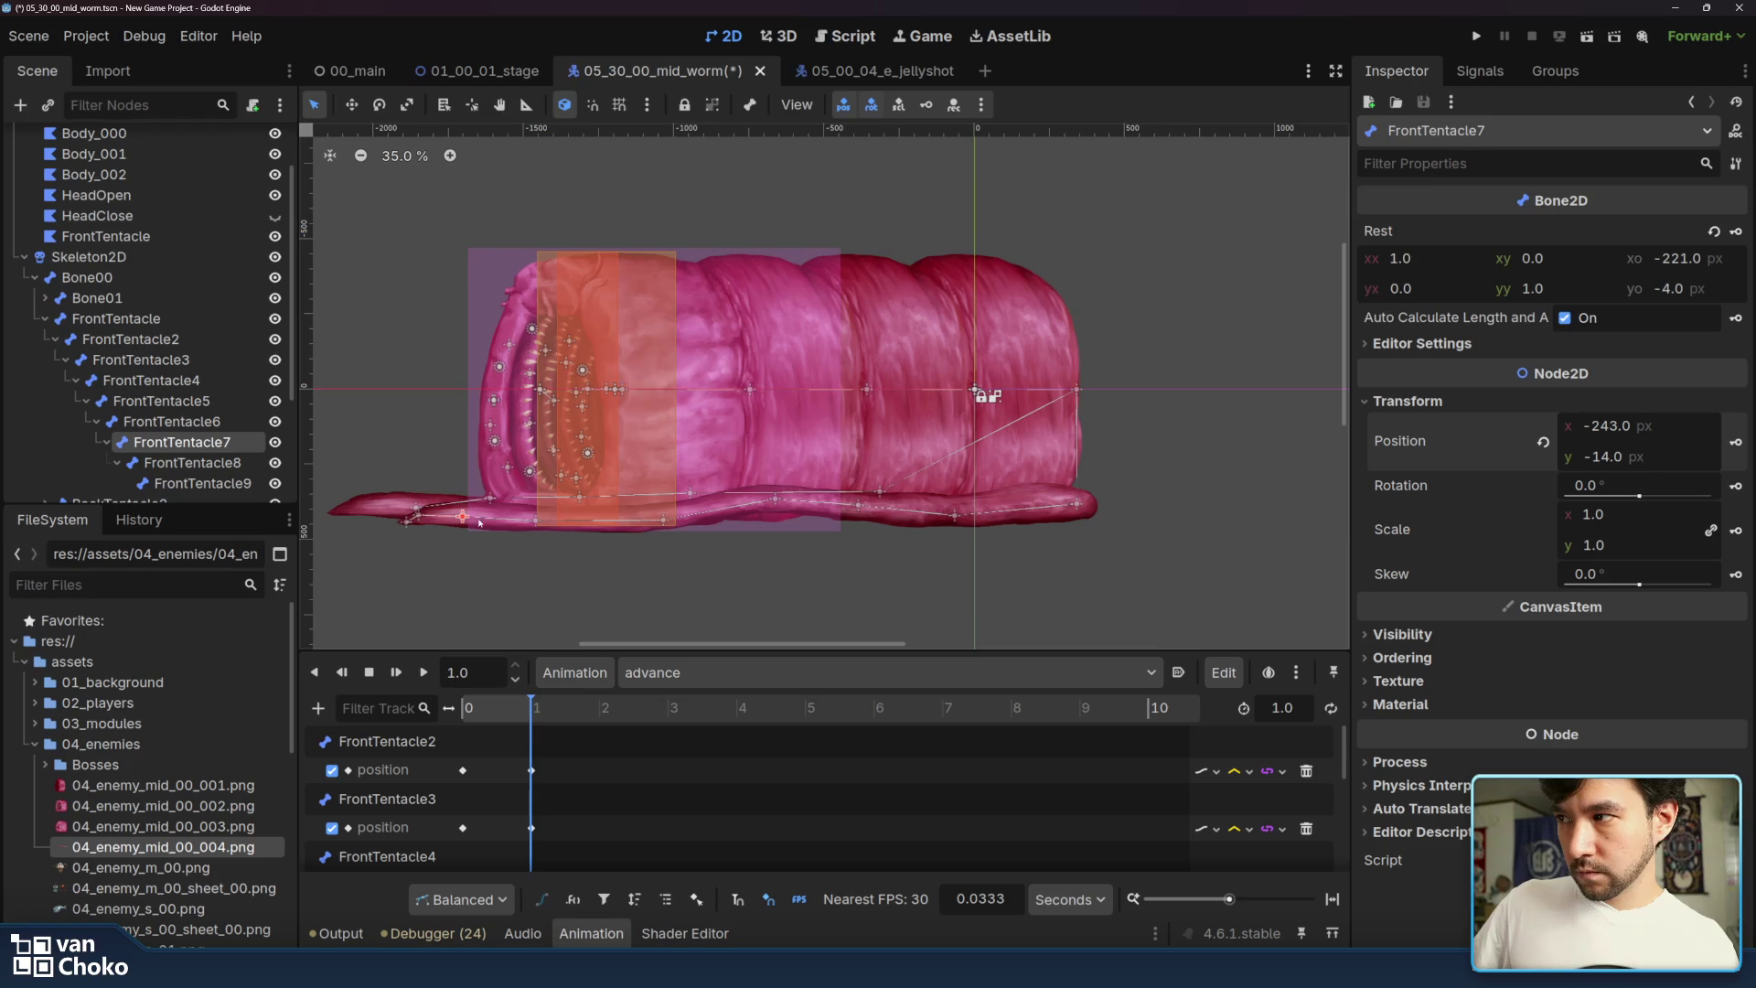
pyautogui.moveTo(421, 519); pyautogui.dragTo(400, 529)
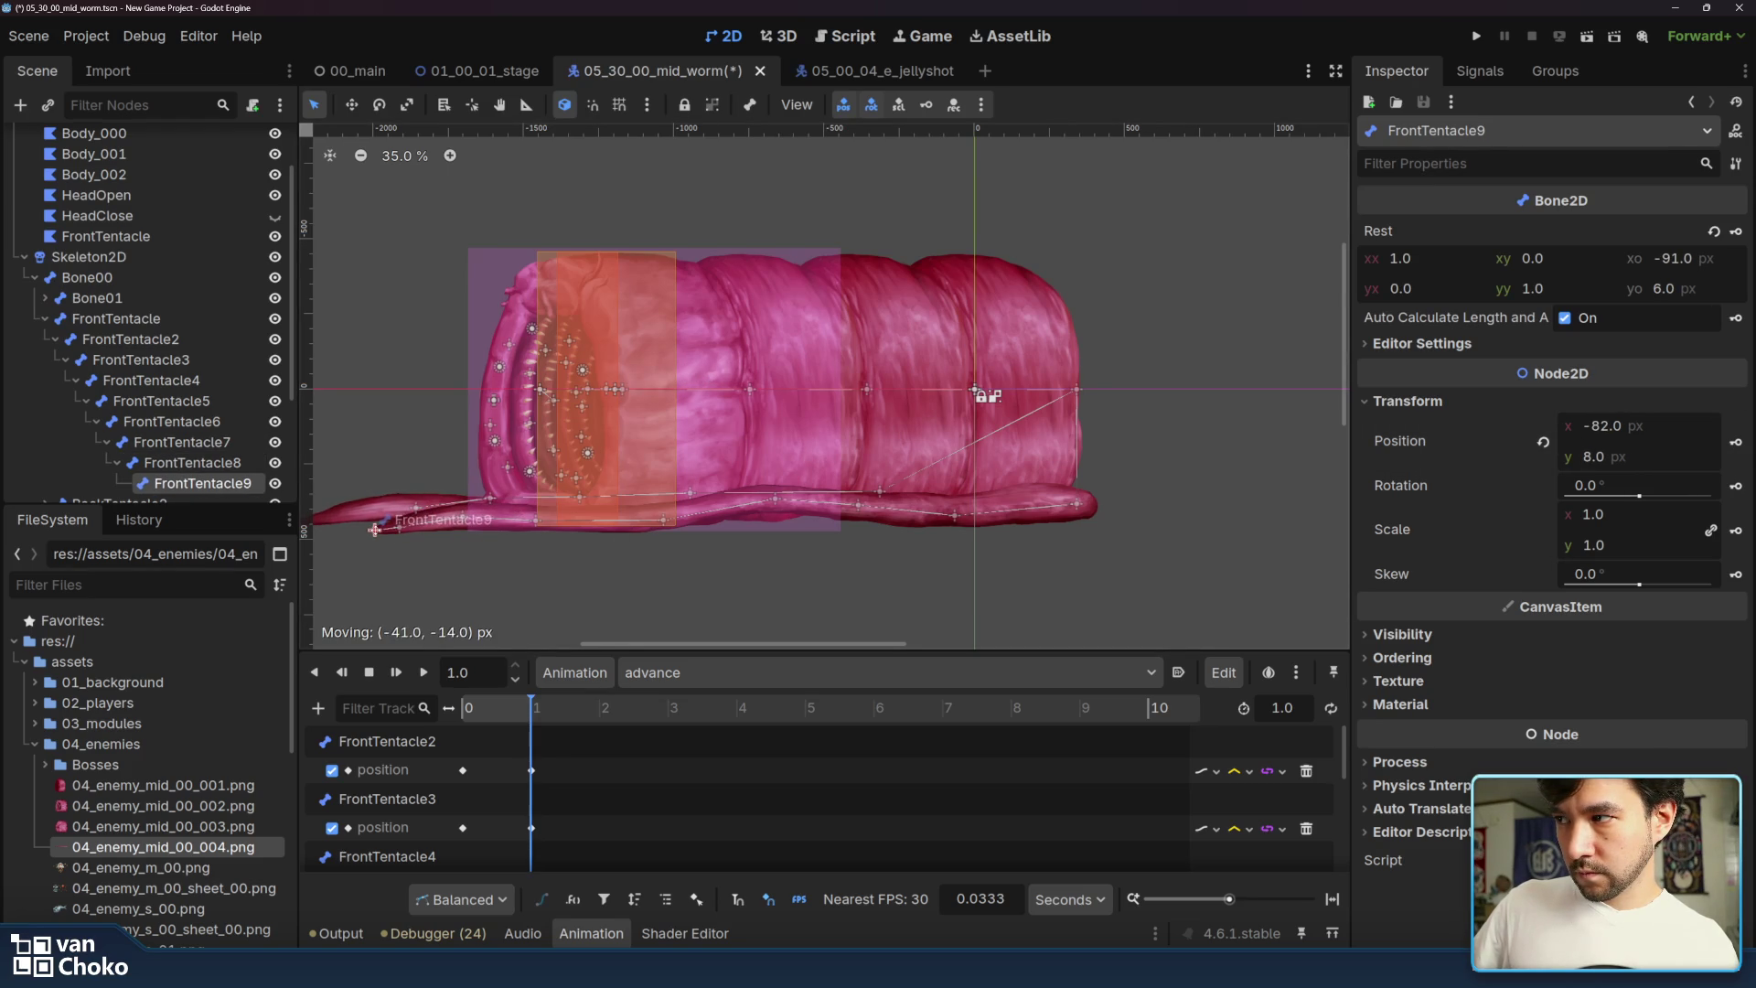
pyautogui.moveTo(375, 530); pyautogui.dragTo(374, 529)
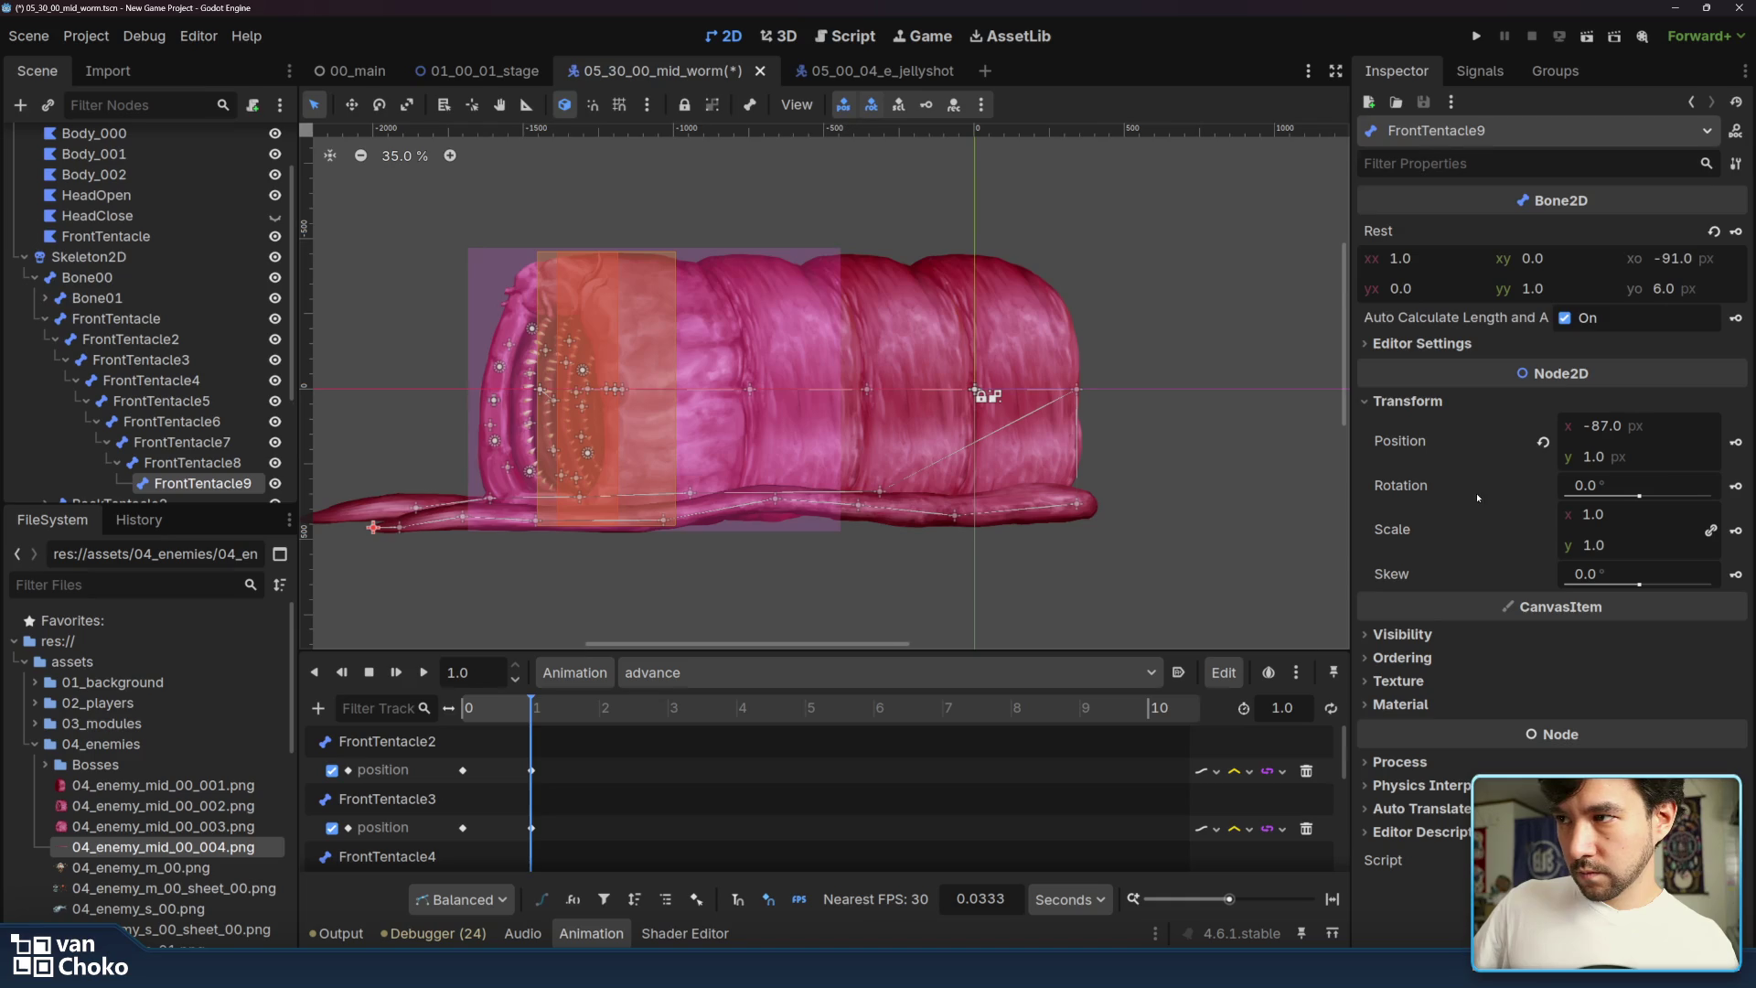
# - Move FrontTentacle4 to -310, -5, re-key its position, and play the advance animation
pyautogui.moveTo(779, 503); pyautogui.dragTo(764, 503)
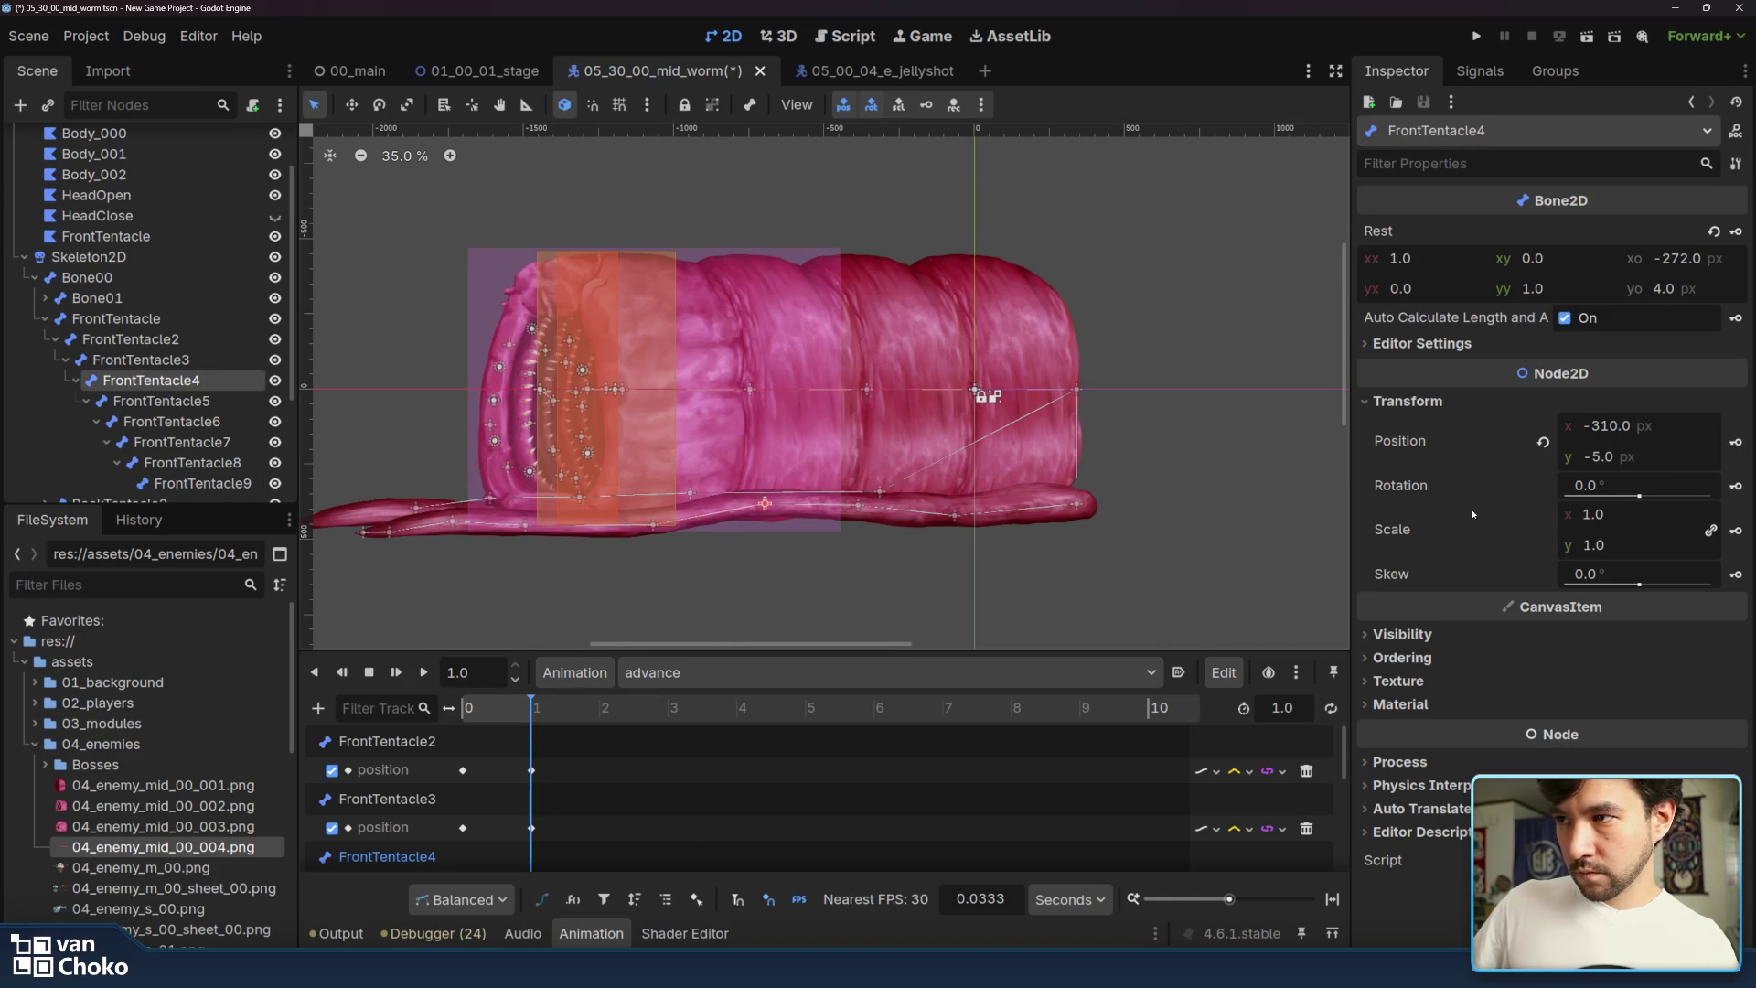
pyautogui.click(1735, 443)
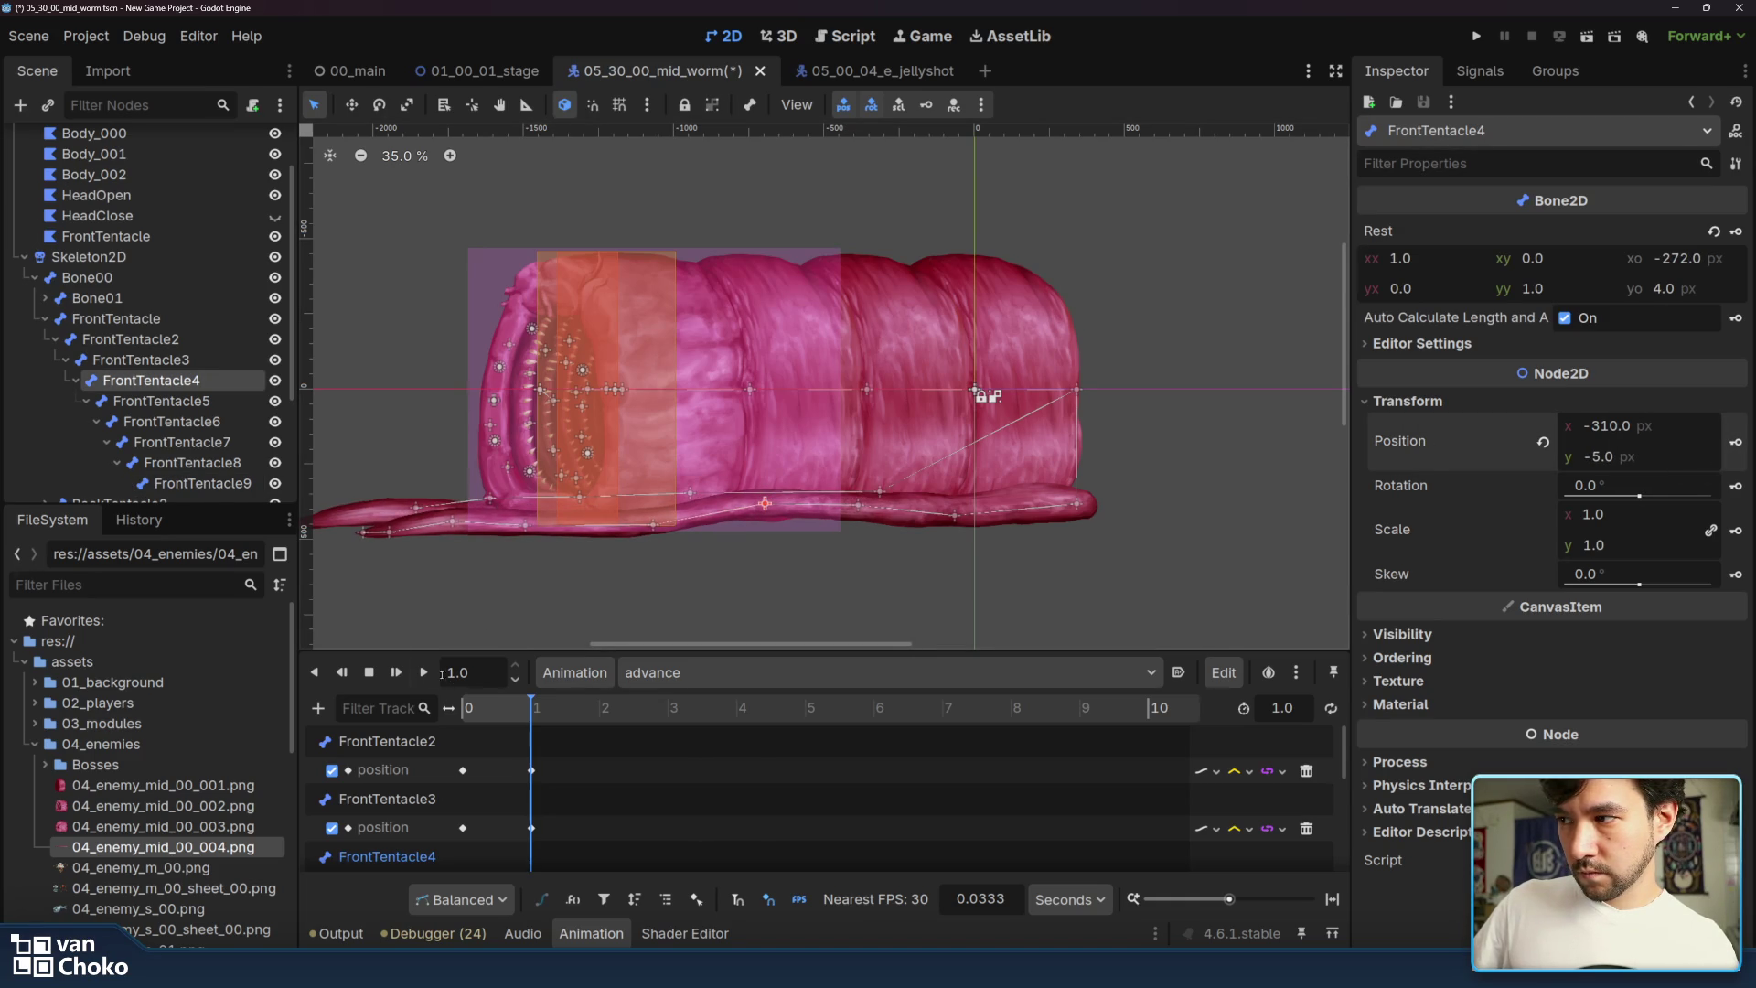
pyautogui.click(424, 674)
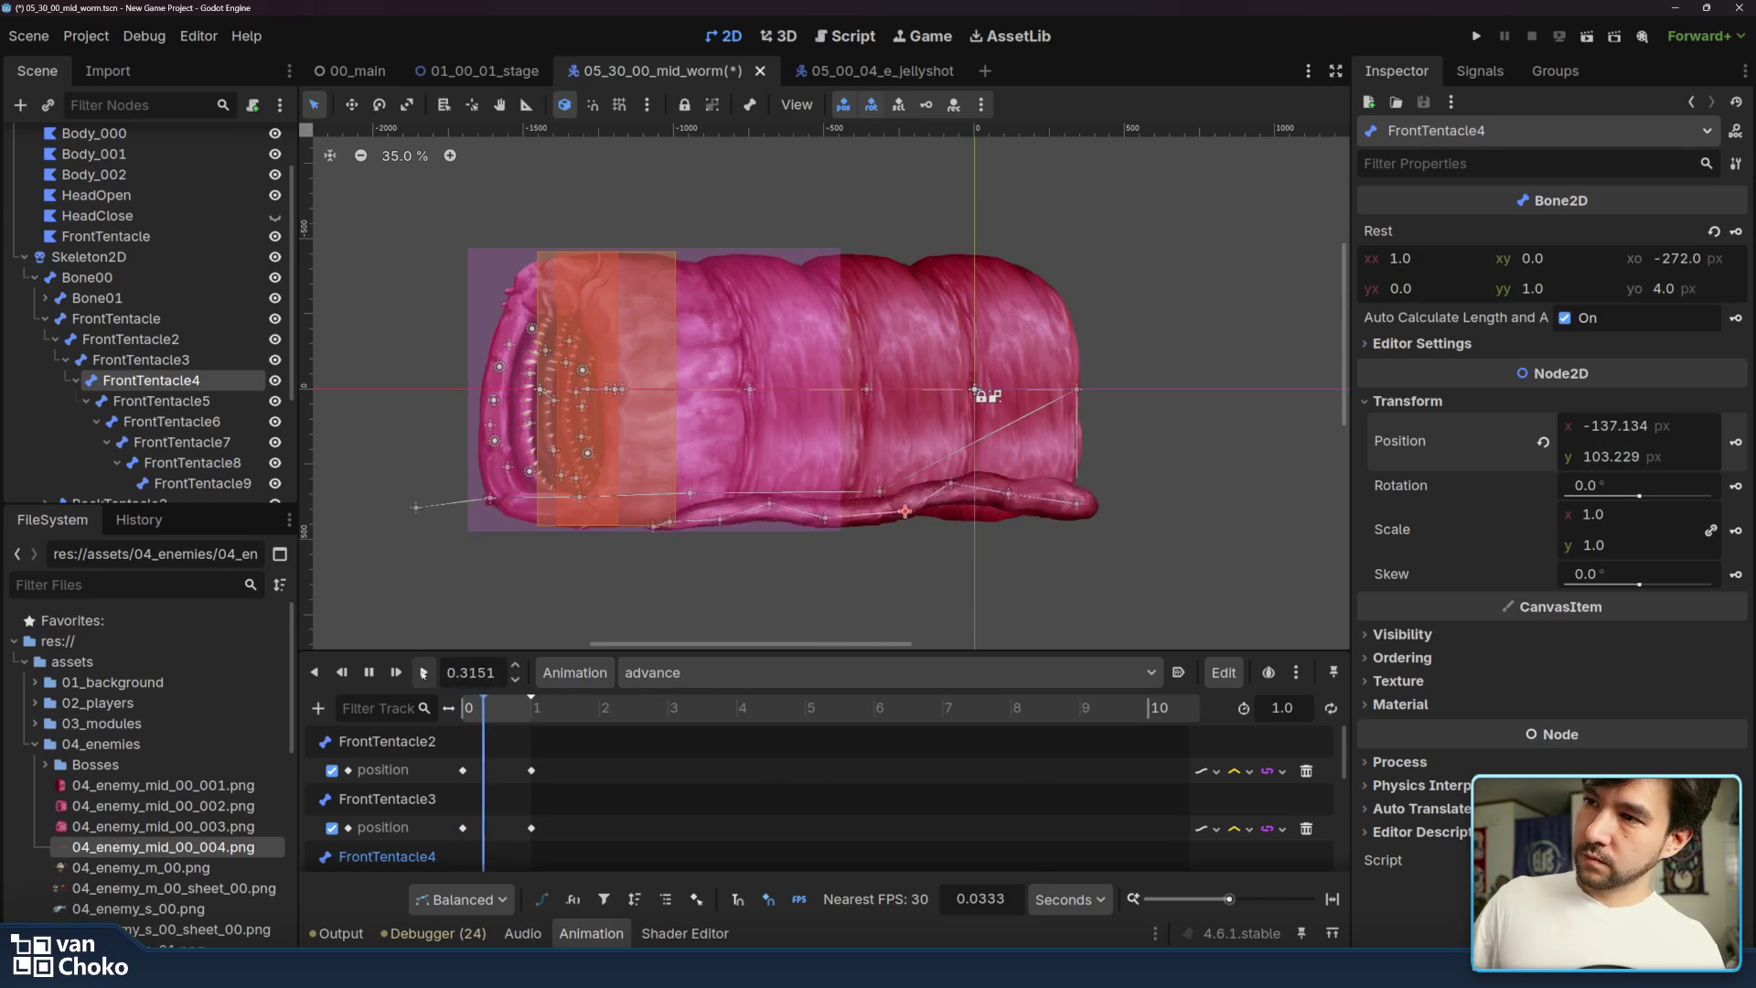
# - Replay the advance animation several times to review the tentacle's full-length leftward sweep
pyautogui.click(423, 674)
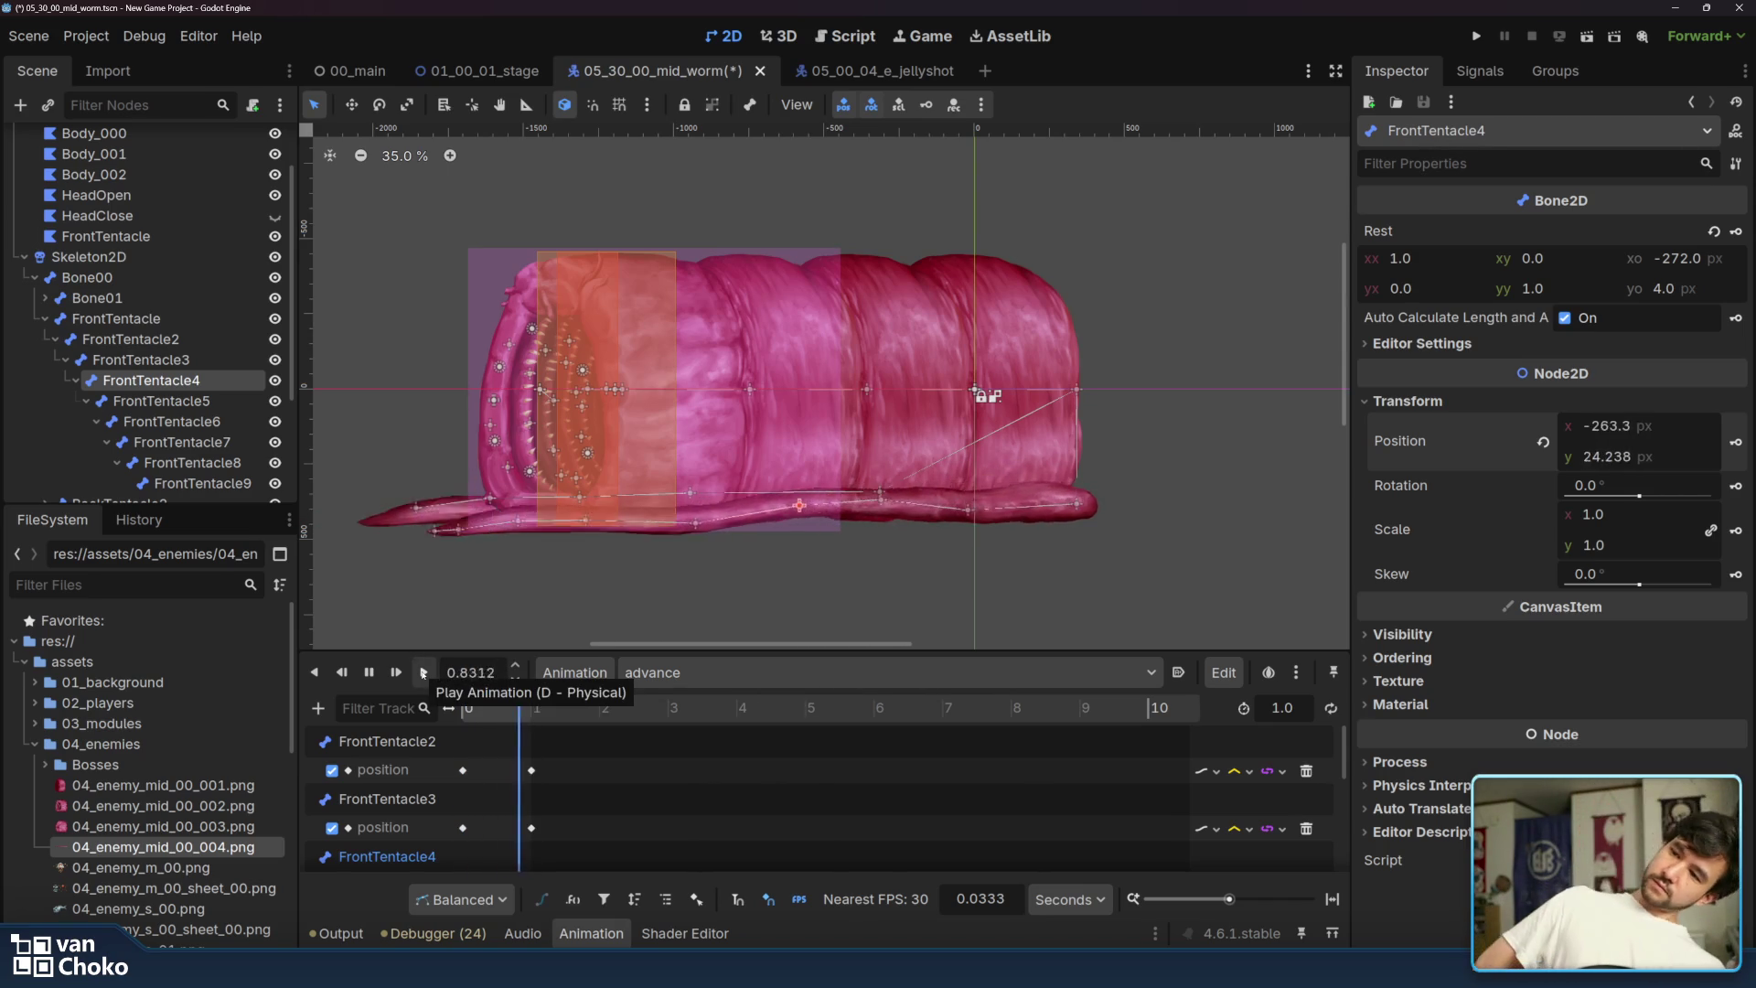
pyautogui.click(424, 674)
pyautogui.click(423, 674)
pyautogui.click(423, 674)
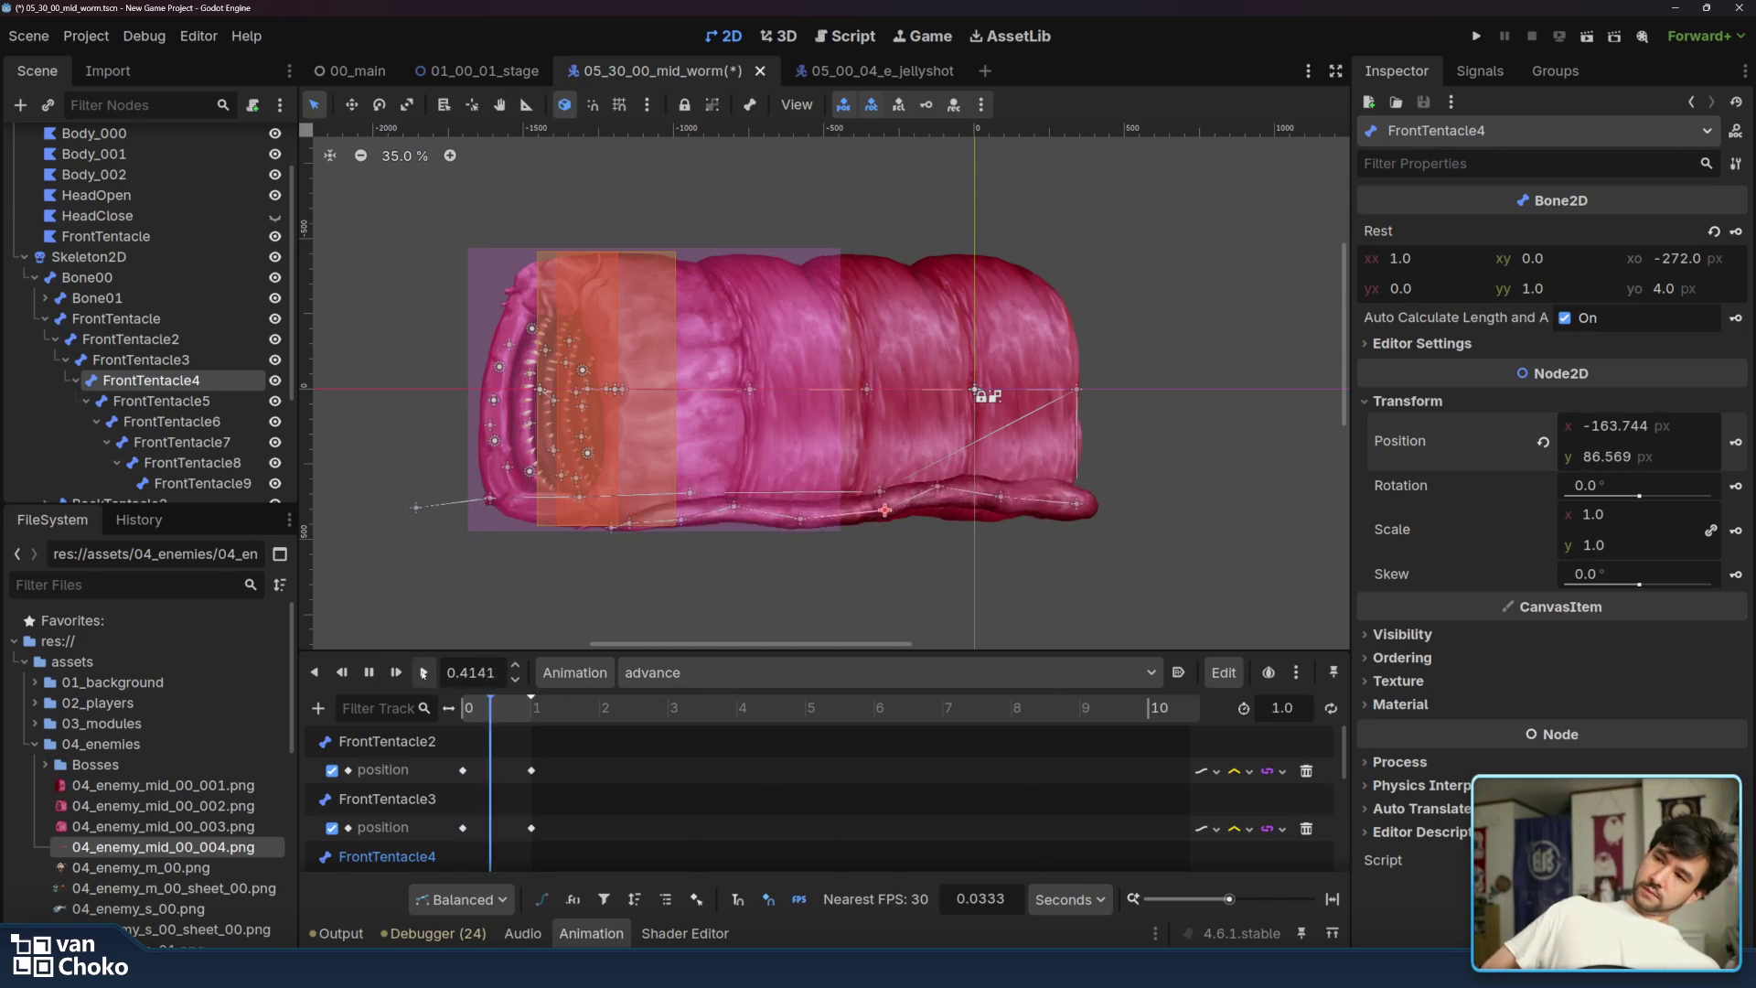
pyautogui.click(423, 675)
pyautogui.click(424, 674)
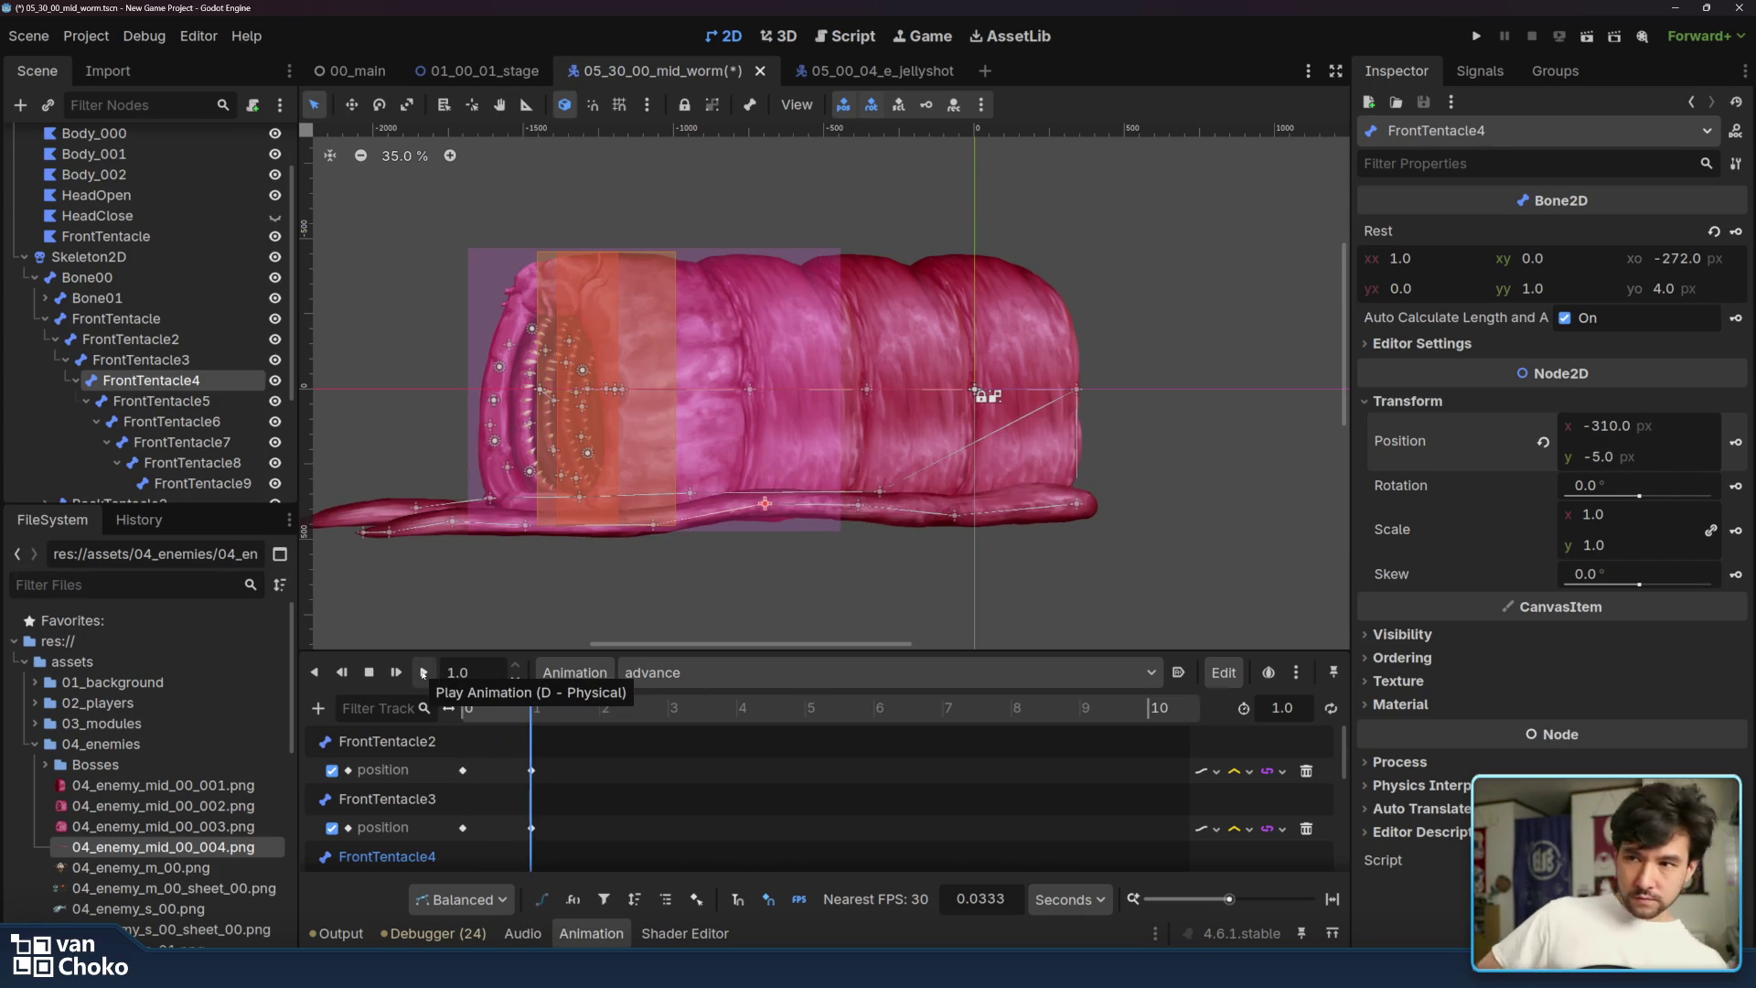
pyautogui.click(423, 675)
pyautogui.click(423, 674)
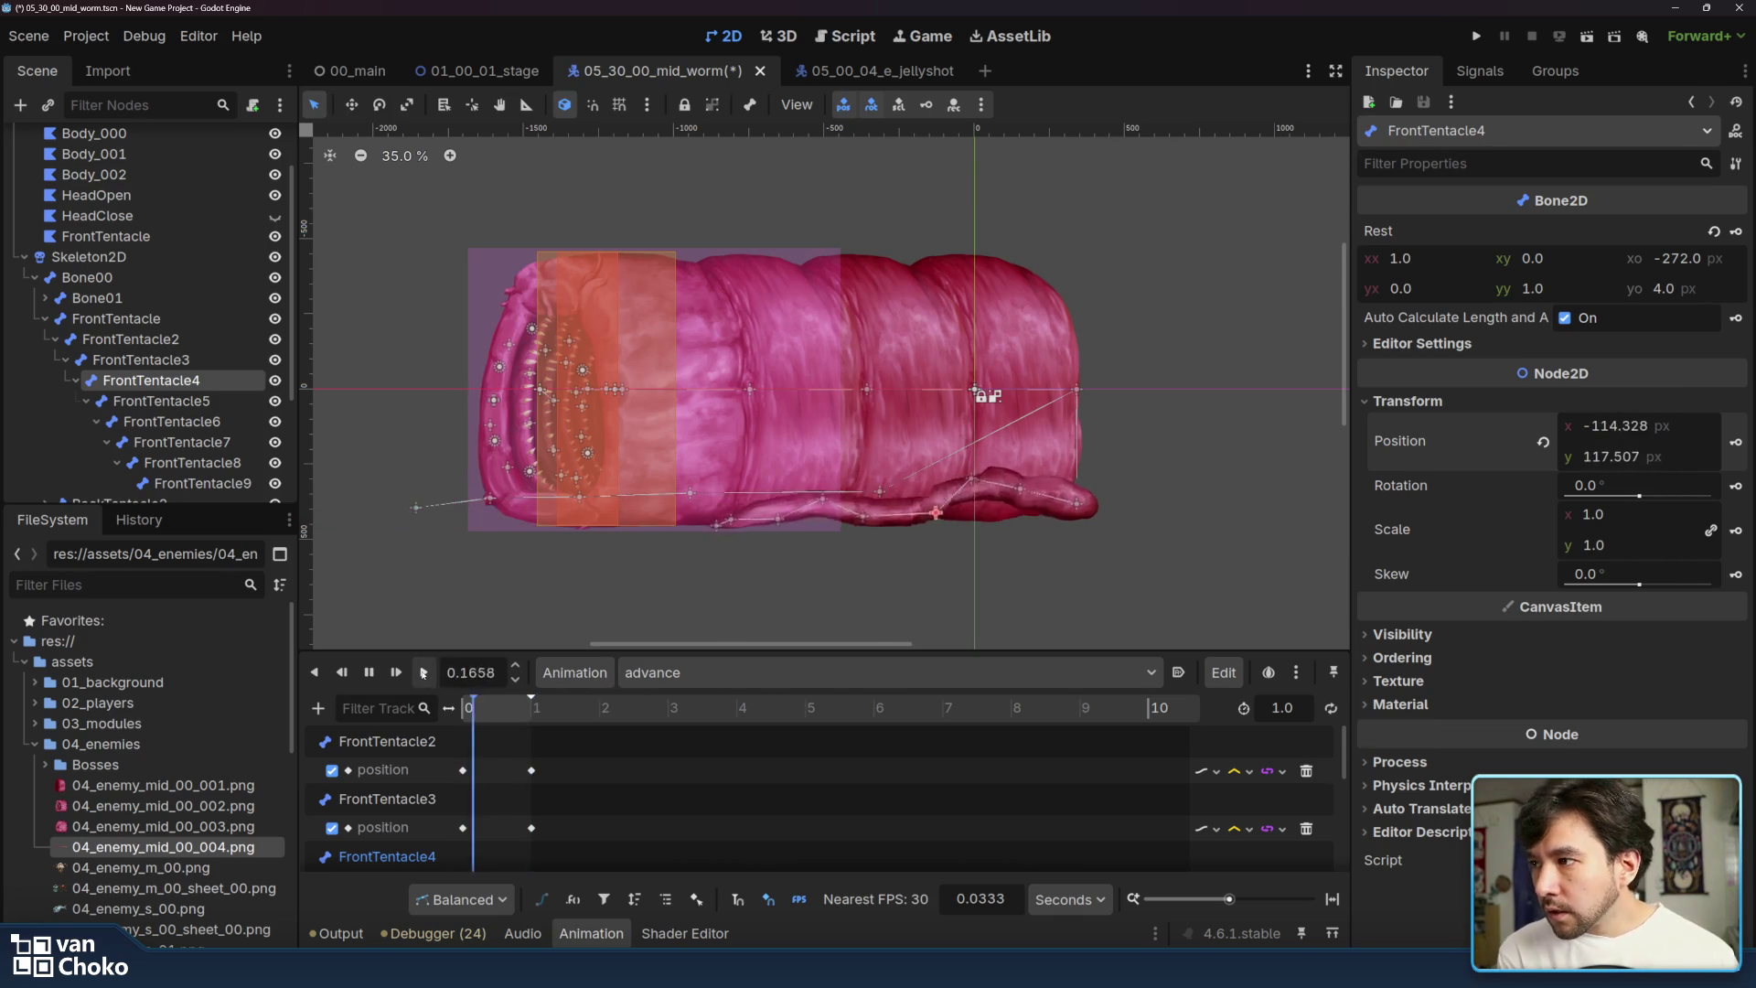
pyautogui.scroll(-5, 631, 824)
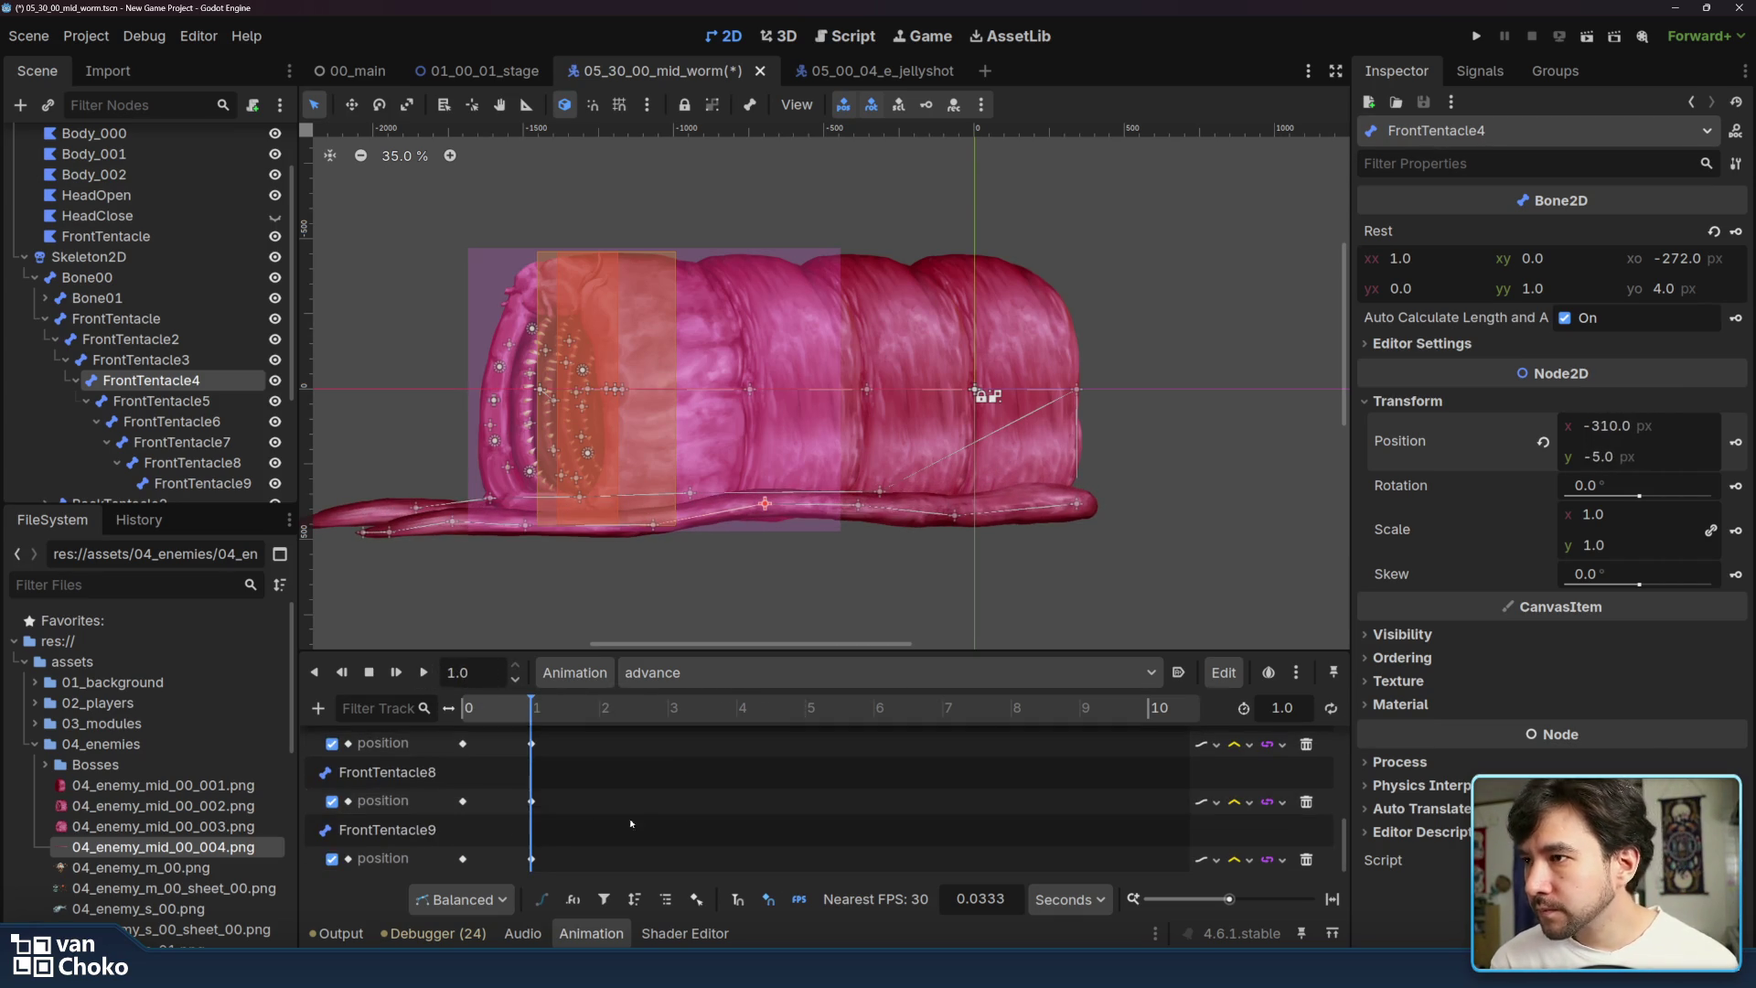
pyautogui.moveTo(511, 870)
pyautogui.mouseDown()
pyautogui.moveTo(580, 858)
pyautogui.moveTo(463, 742)
pyautogui.mouseUp()
# - Give the advance position keys Ease In-Out easing (-2.00) and play the animation
pyautogui.rightClick(1614, 311)
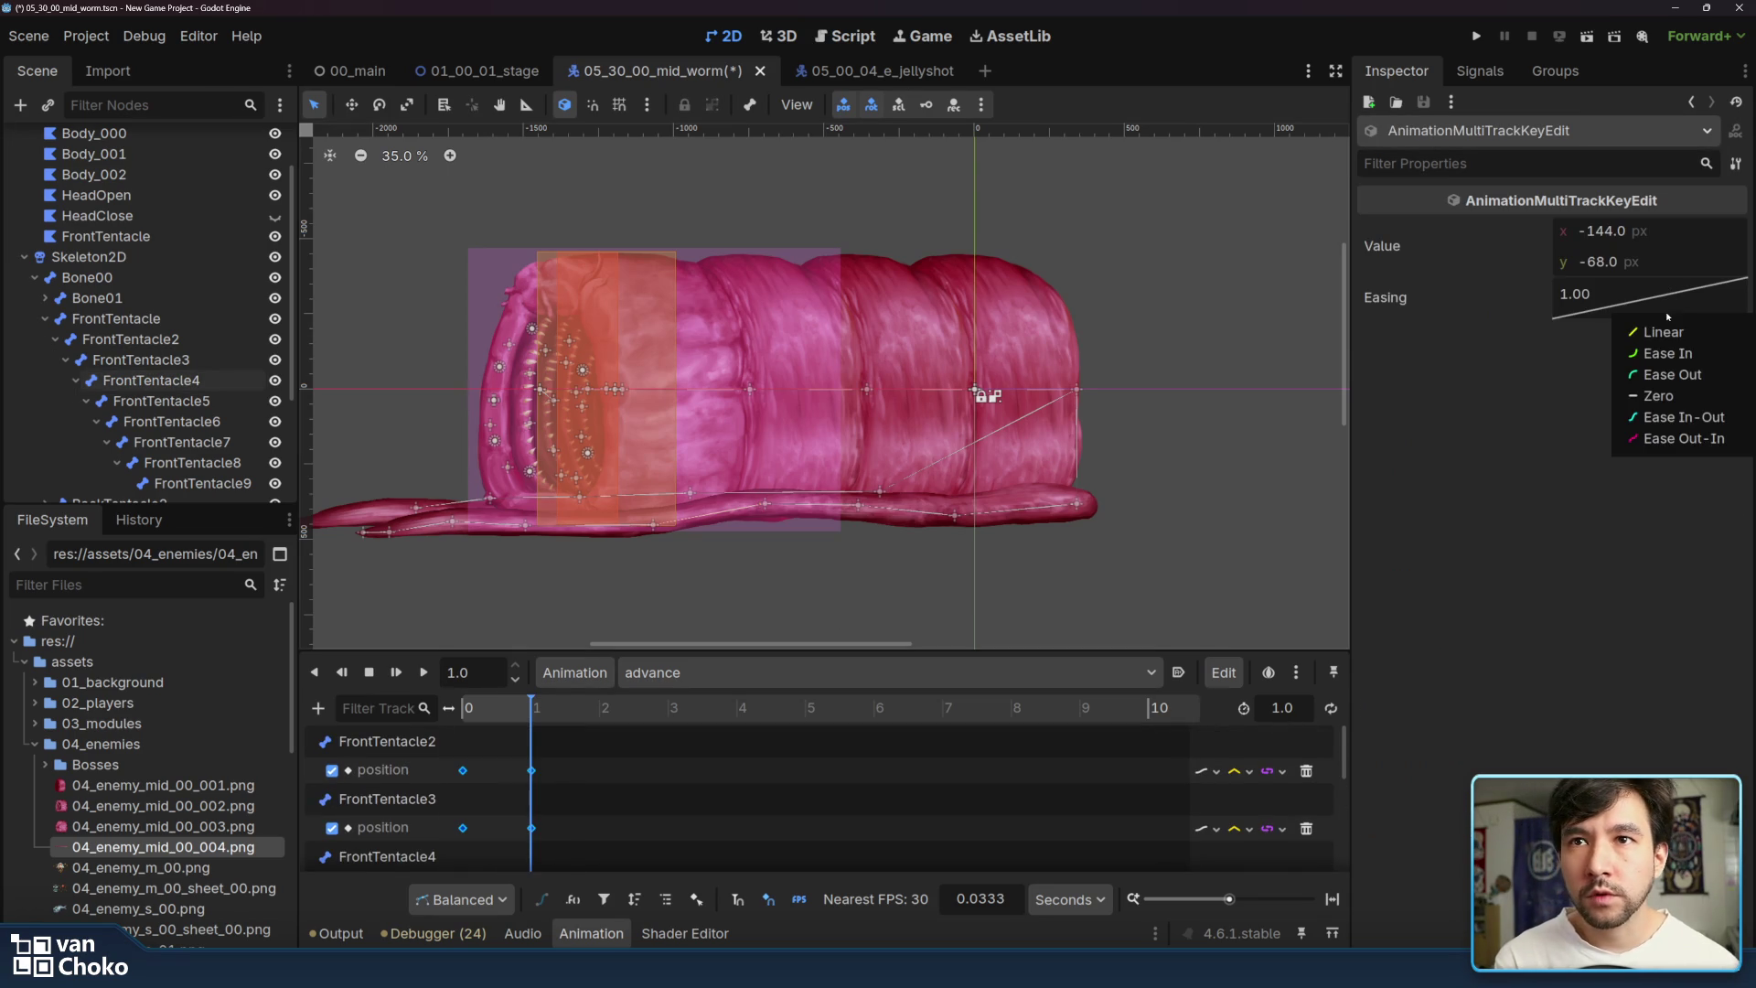
pyautogui.click(1674, 417)
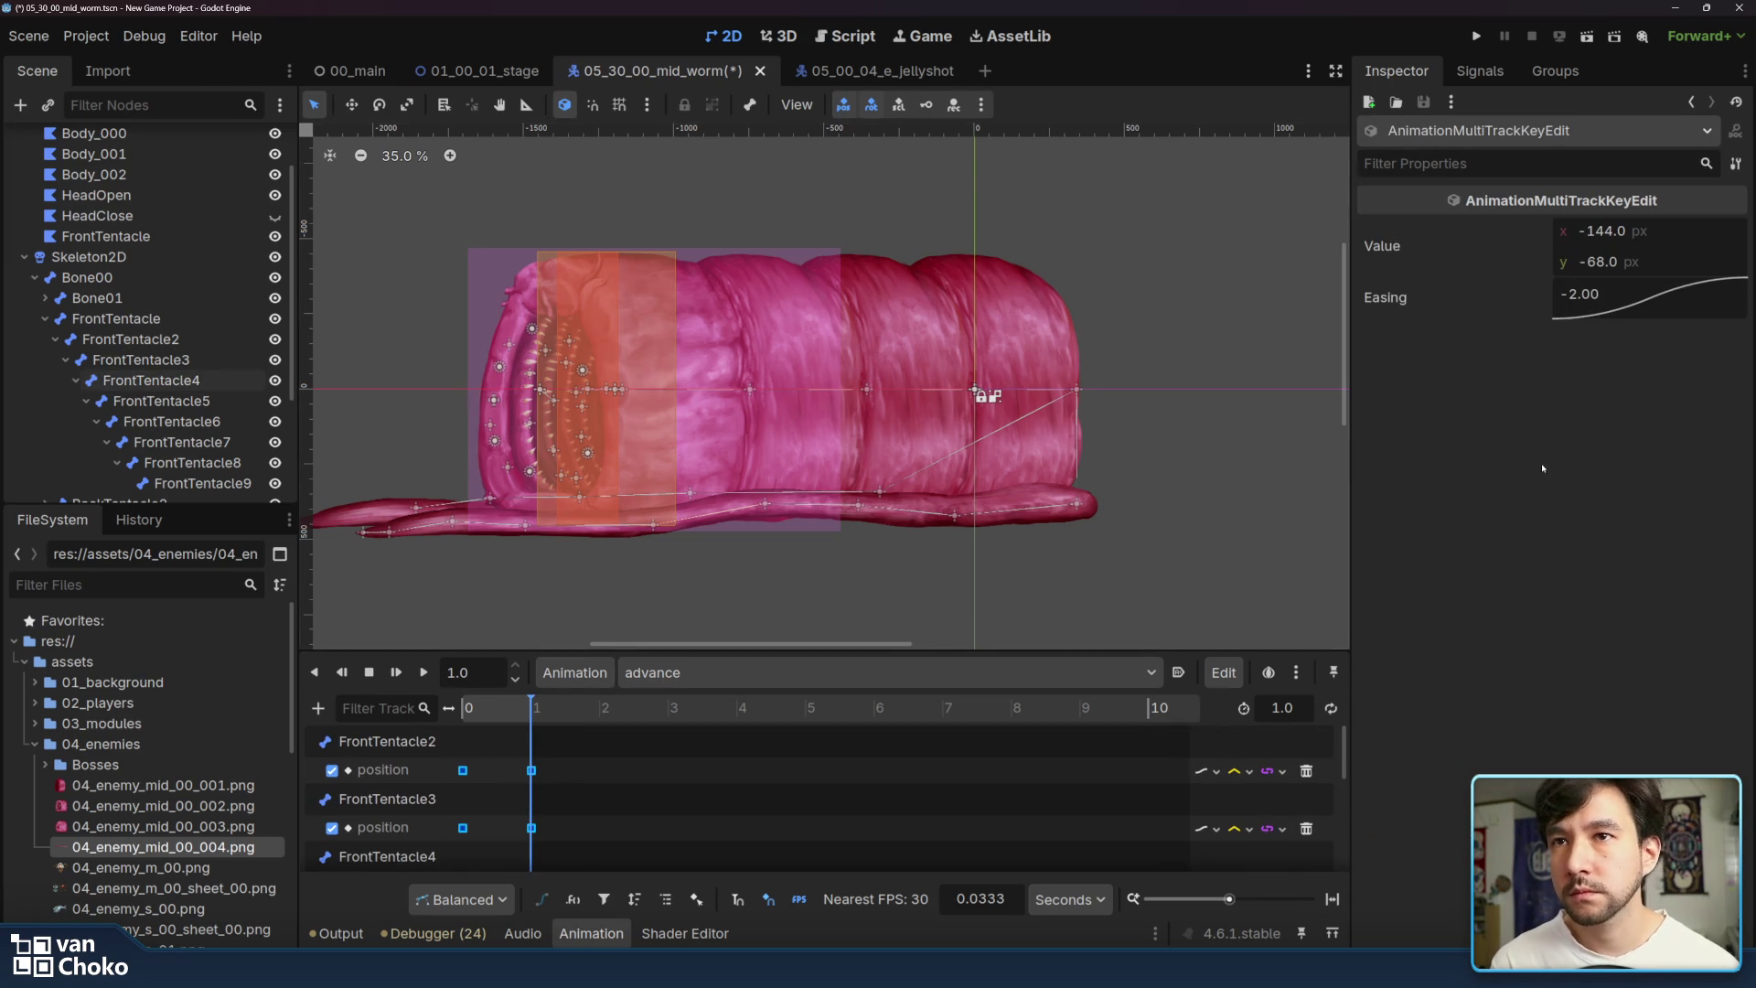
pyautogui.click(425, 675)
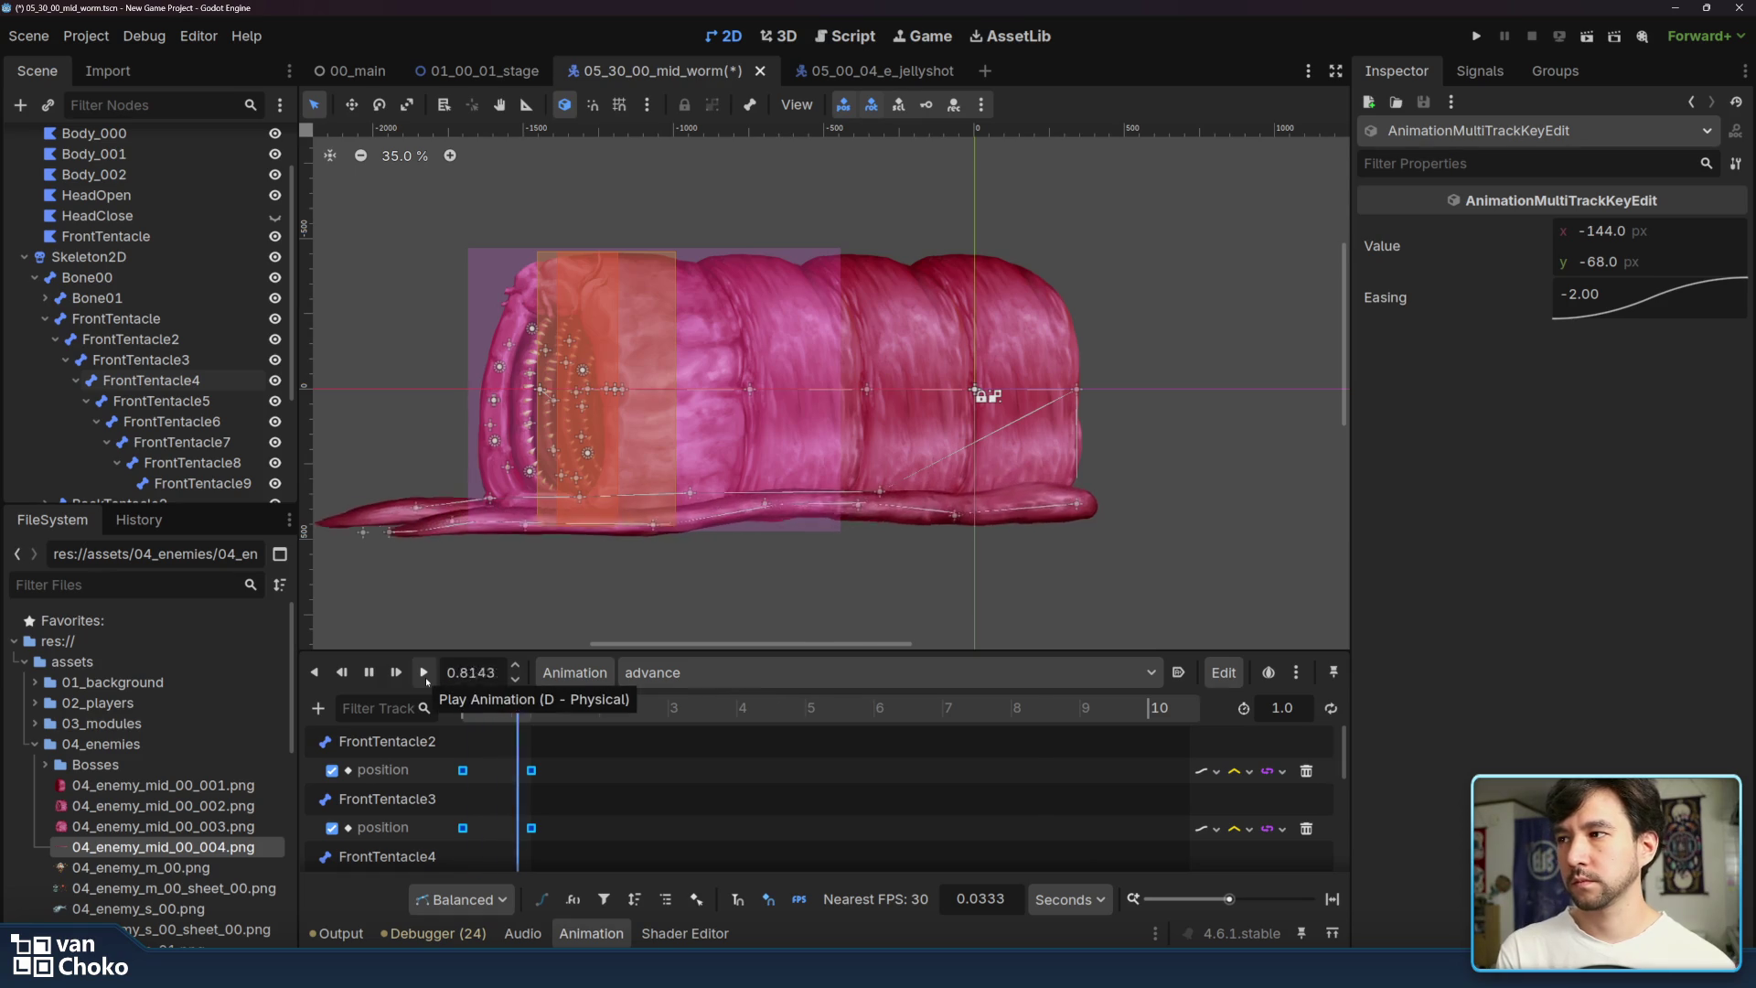
pyautogui.click(426, 677)
# - Replay advance, scrubbing back to about 0.42 s, to check the eased extension
pyautogui.click(425, 677)
pyautogui.click(425, 677)
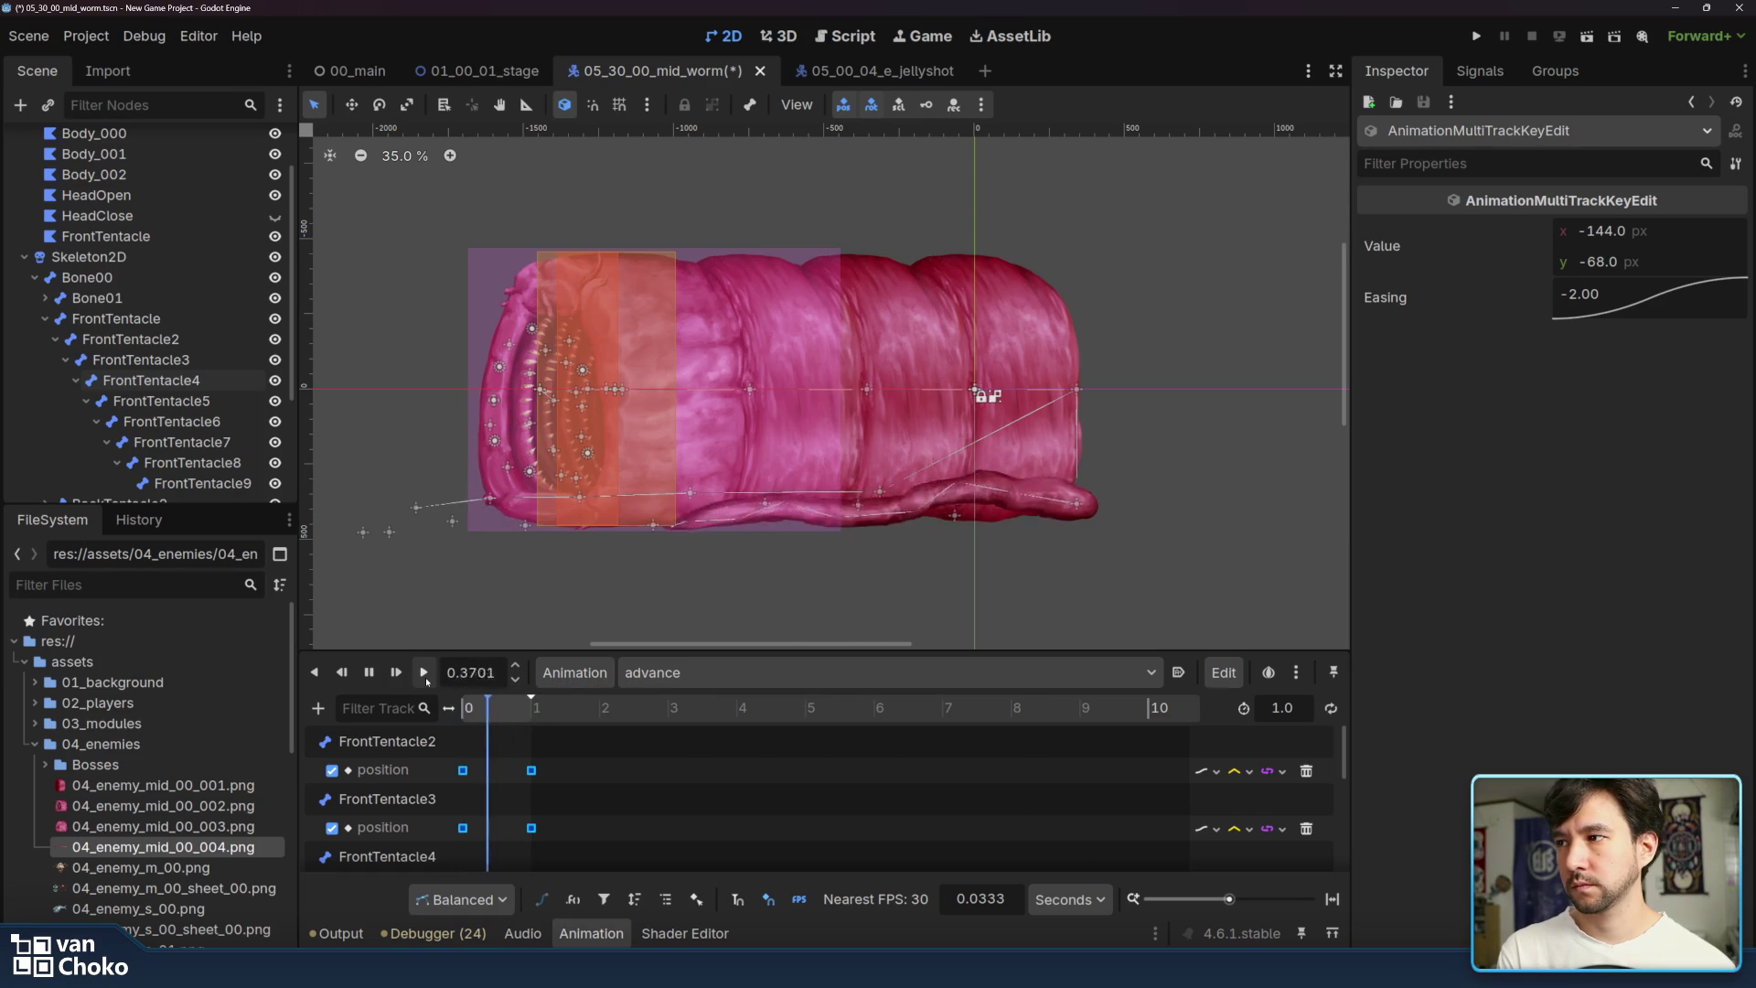
pyautogui.moveTo(534, 711)
pyautogui.mouseDown()
pyautogui.moveTo(464, 712)
pyautogui.moveTo(536, 717)
pyautogui.mouseUp()
pyautogui.click(434, 675)
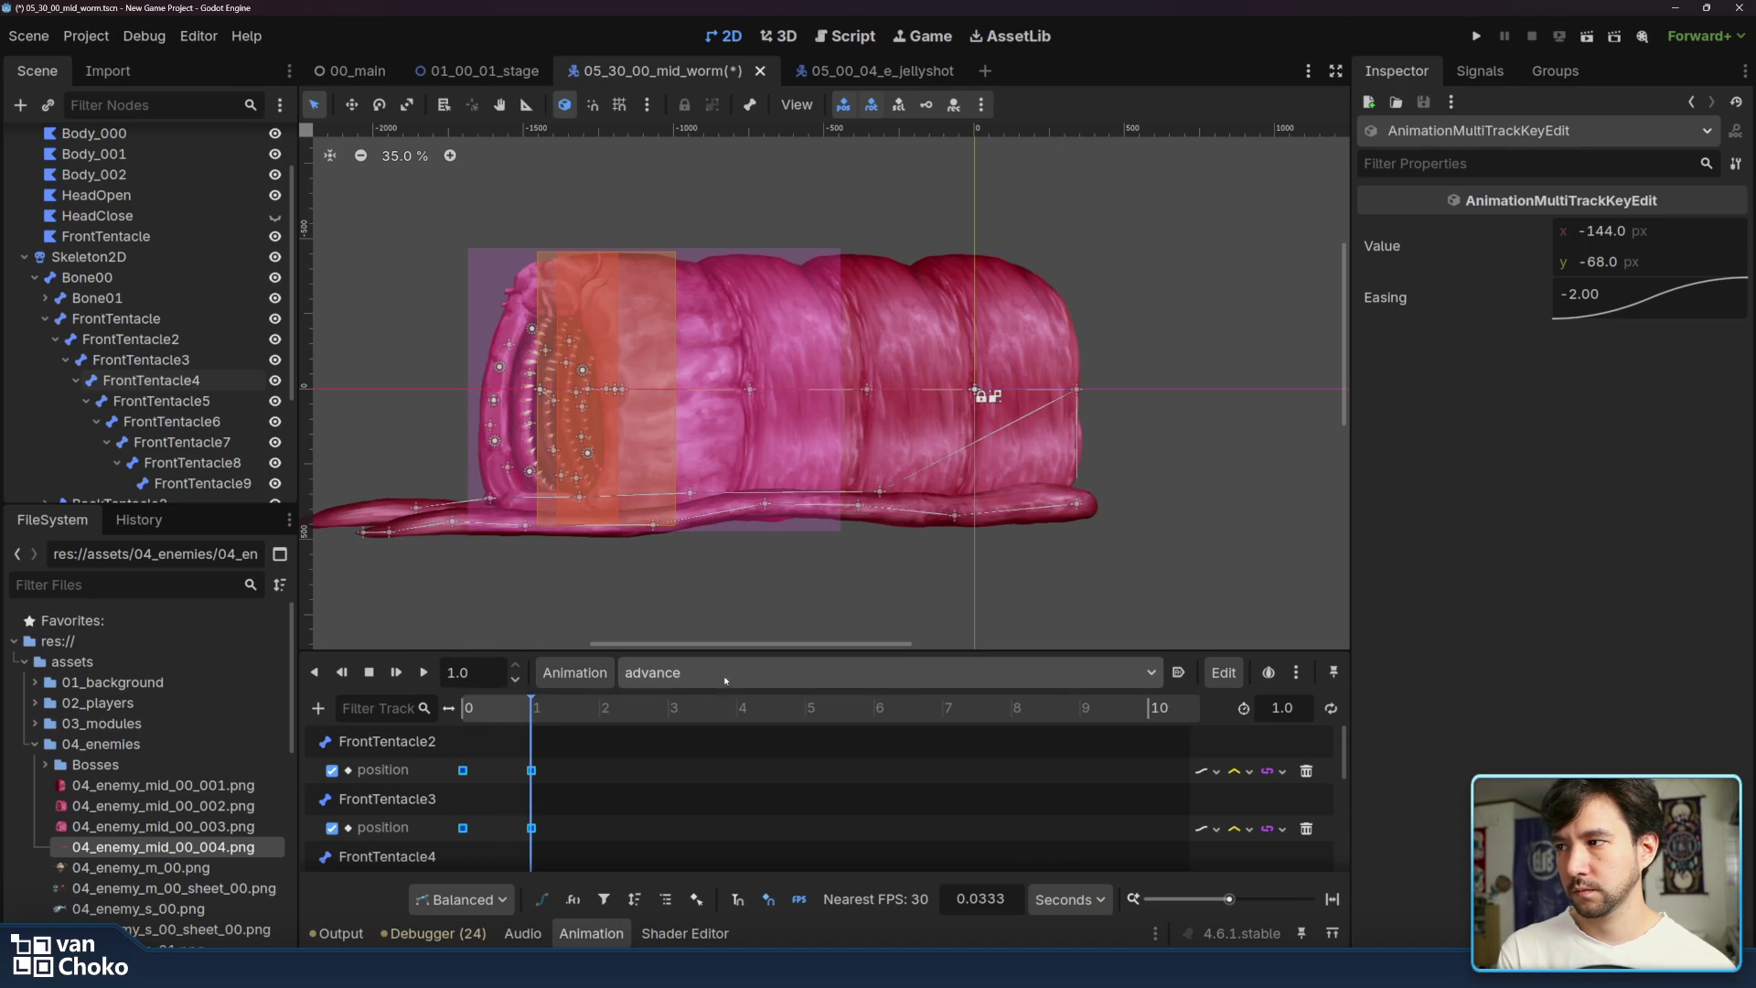
# - Create a new empty animation named 'rectract' and open it in the editor
pyautogui.click(577, 674)
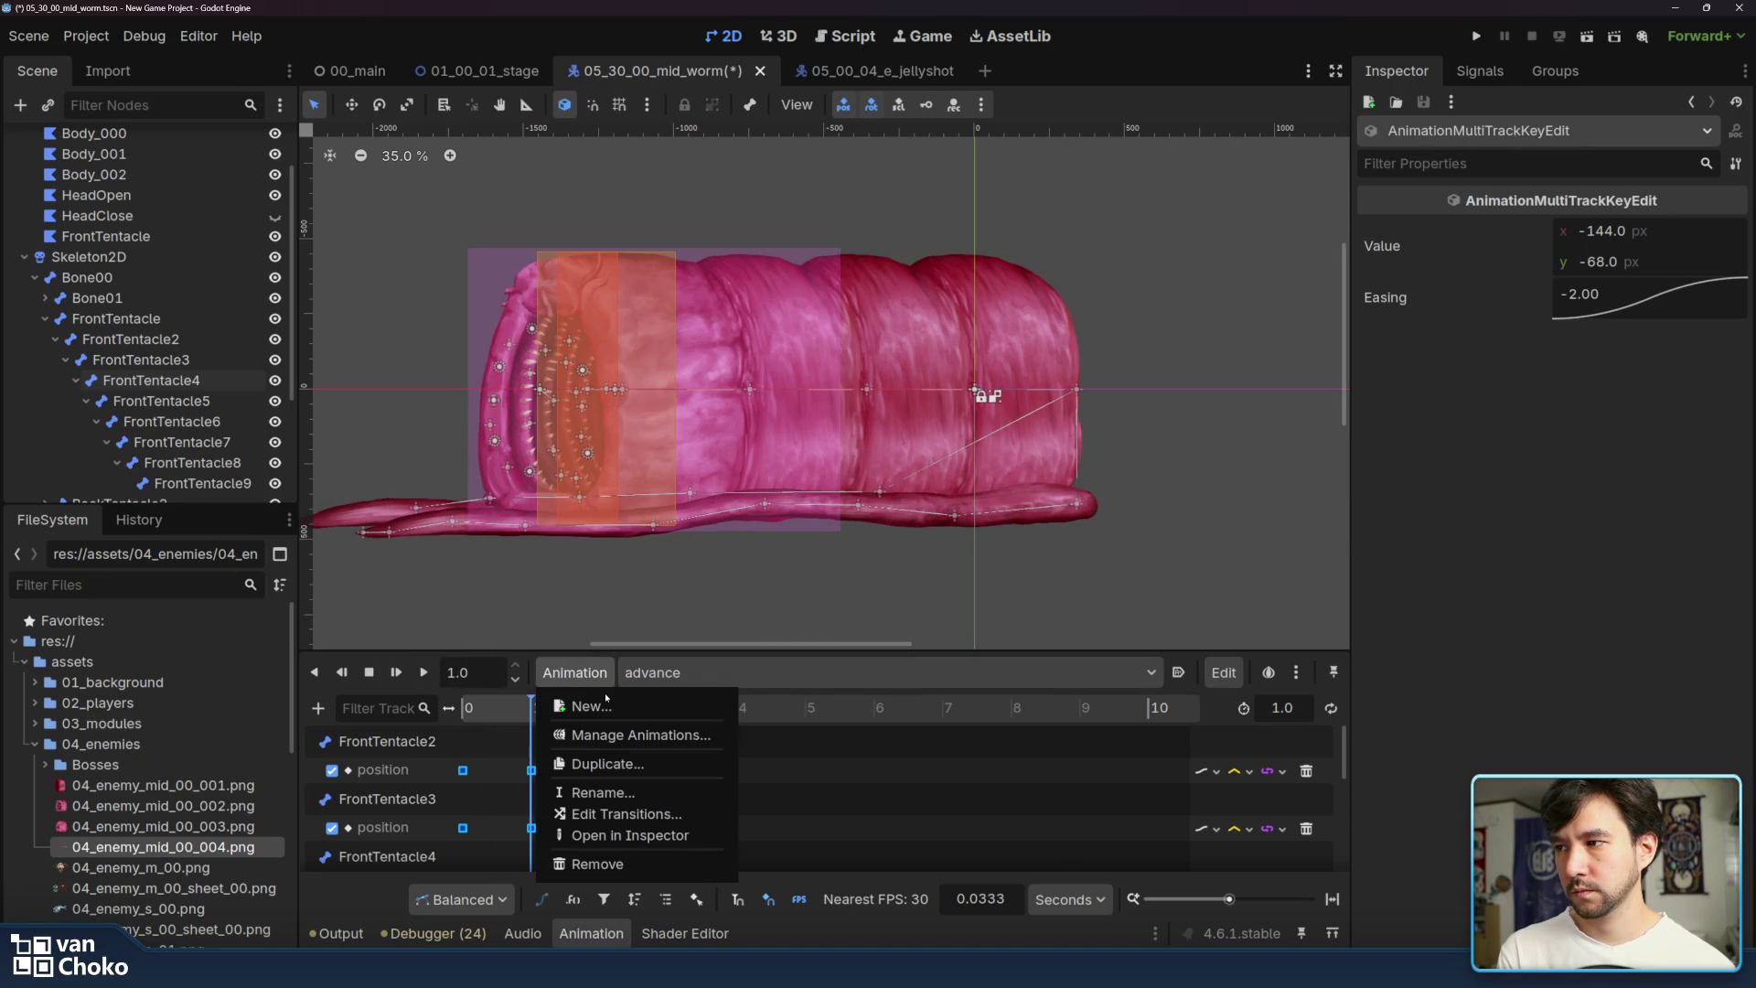
pyautogui.click(590, 705)
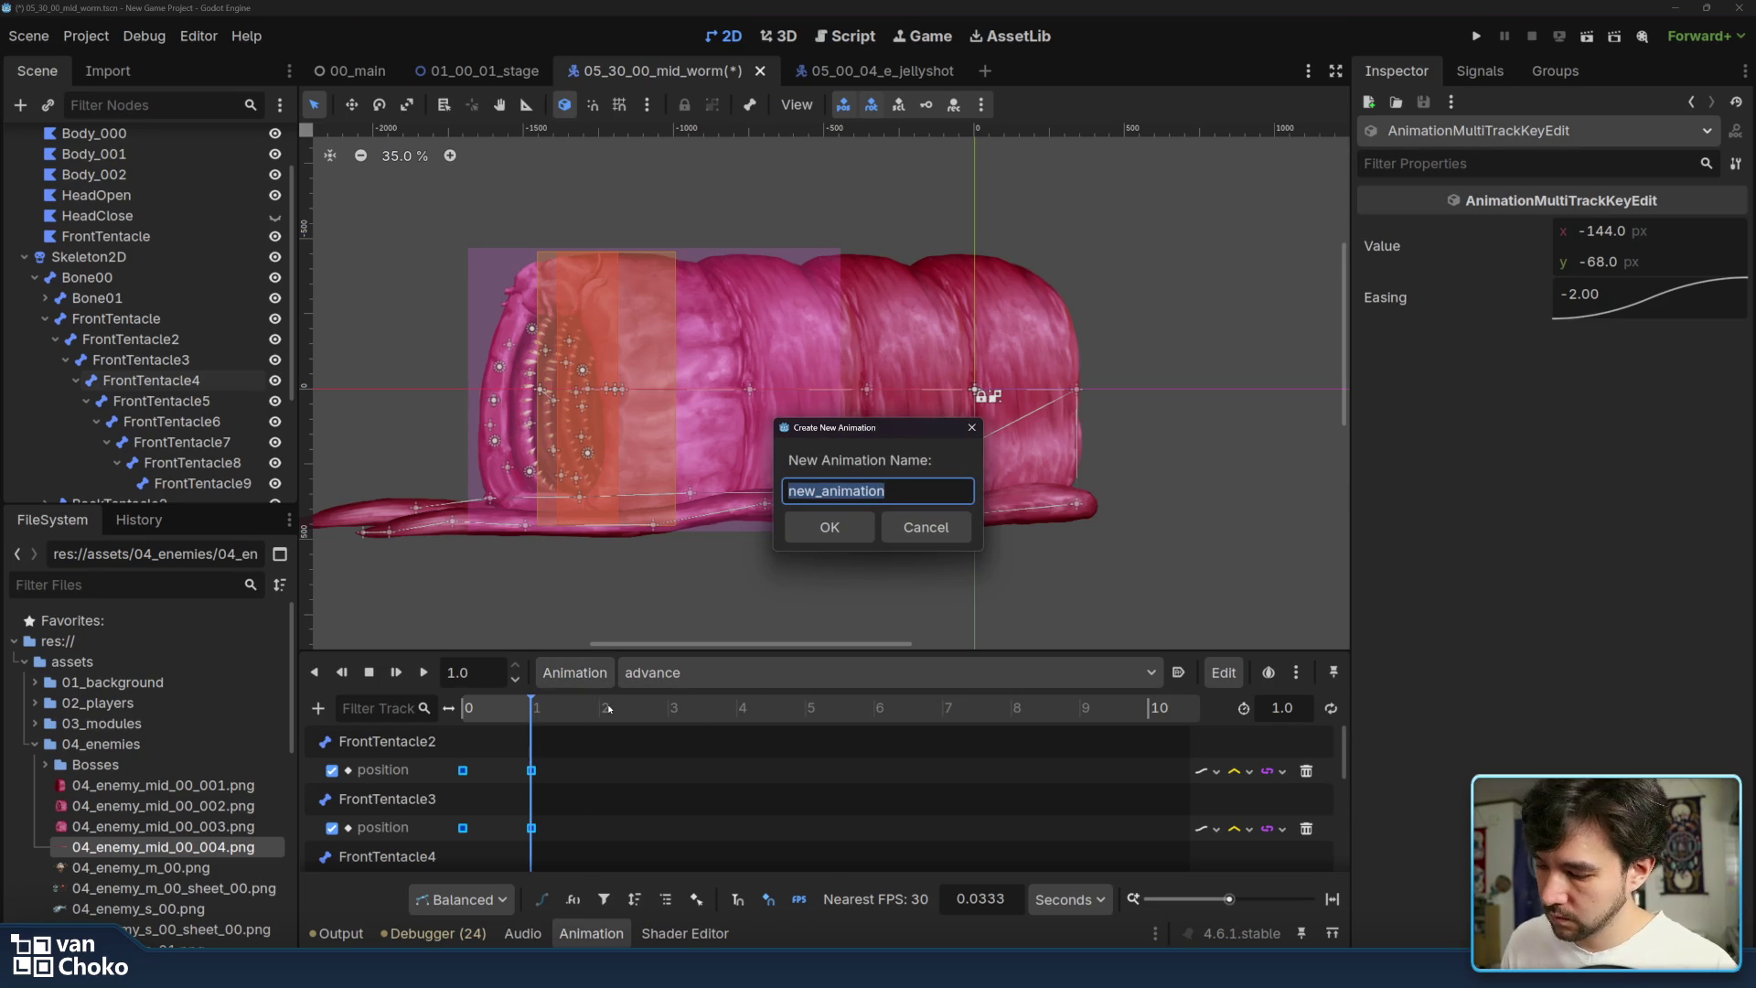
pyautogui.write('rectract')
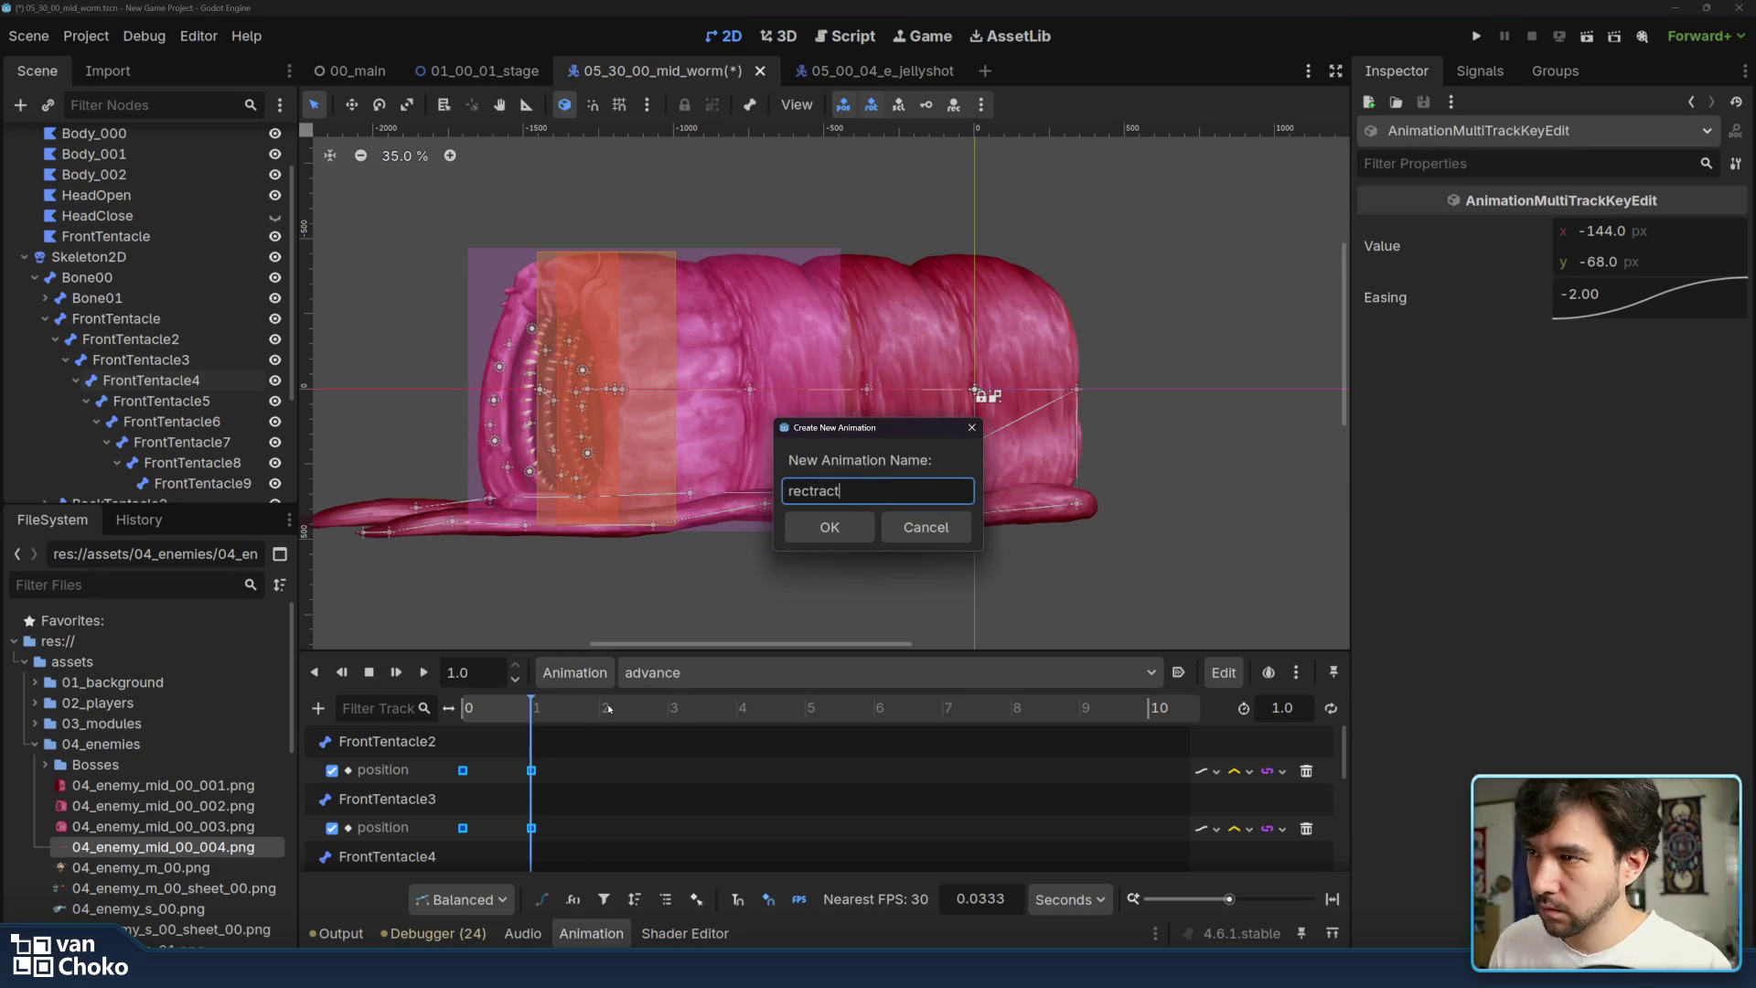
pyautogui.press('Return')
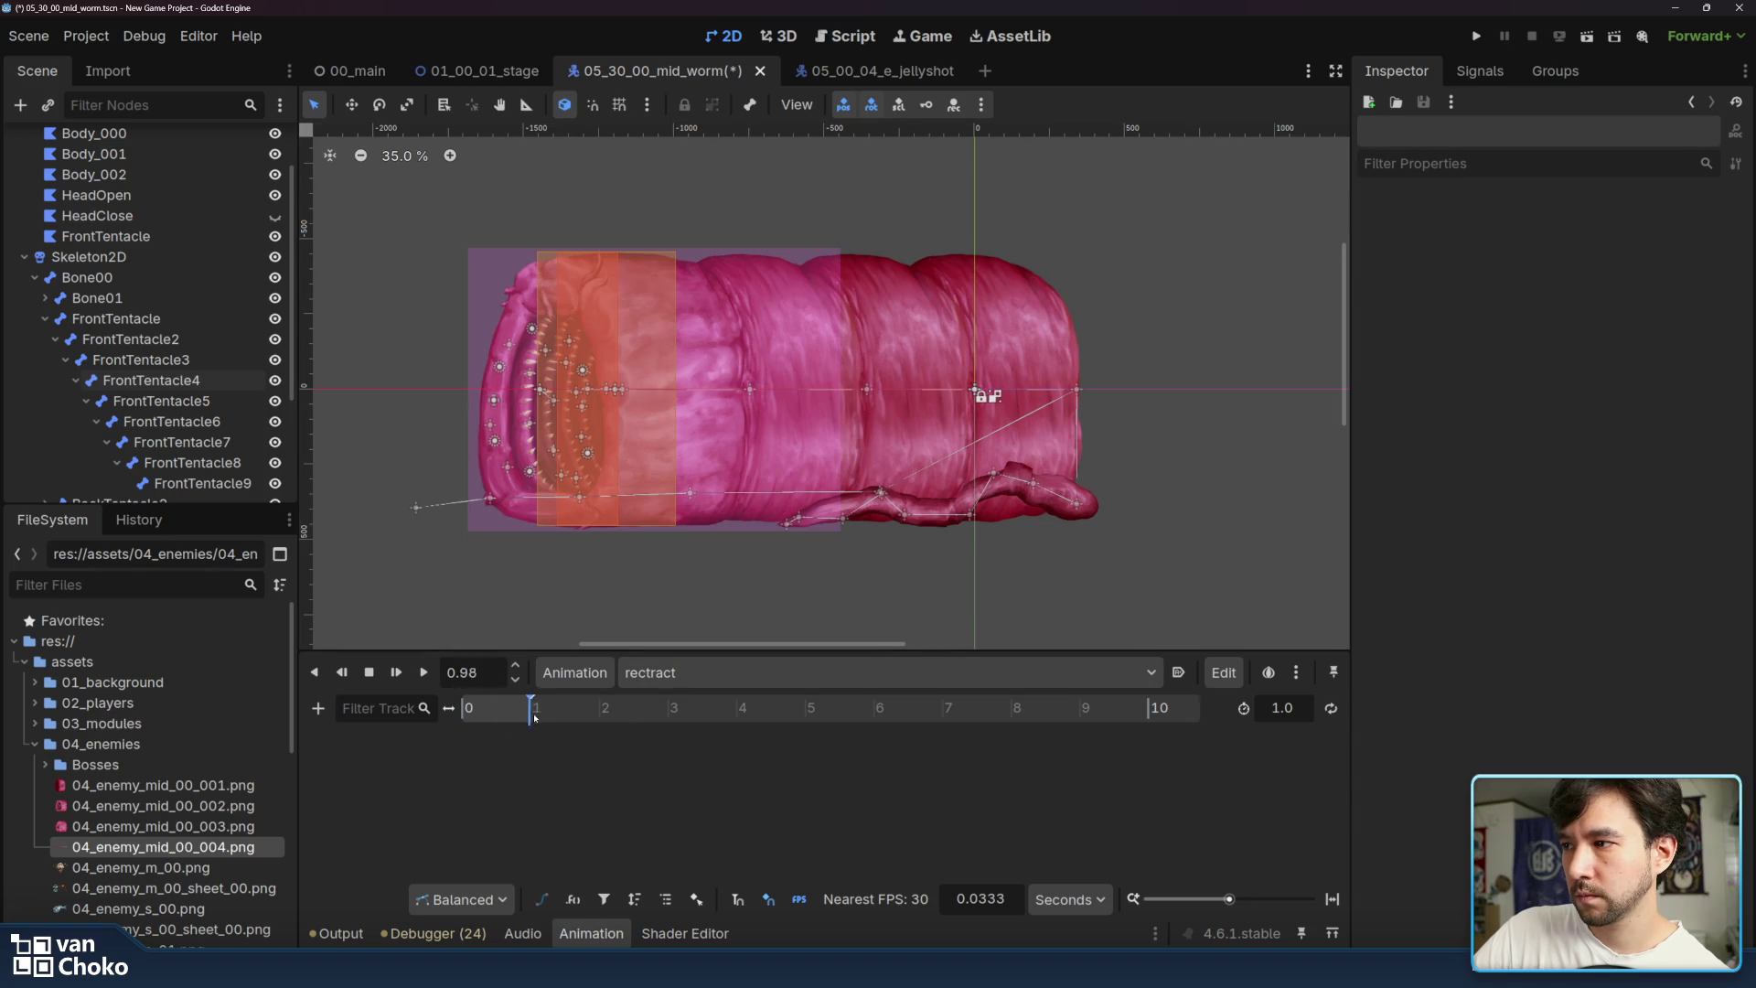
pyautogui.click(1080, 506)
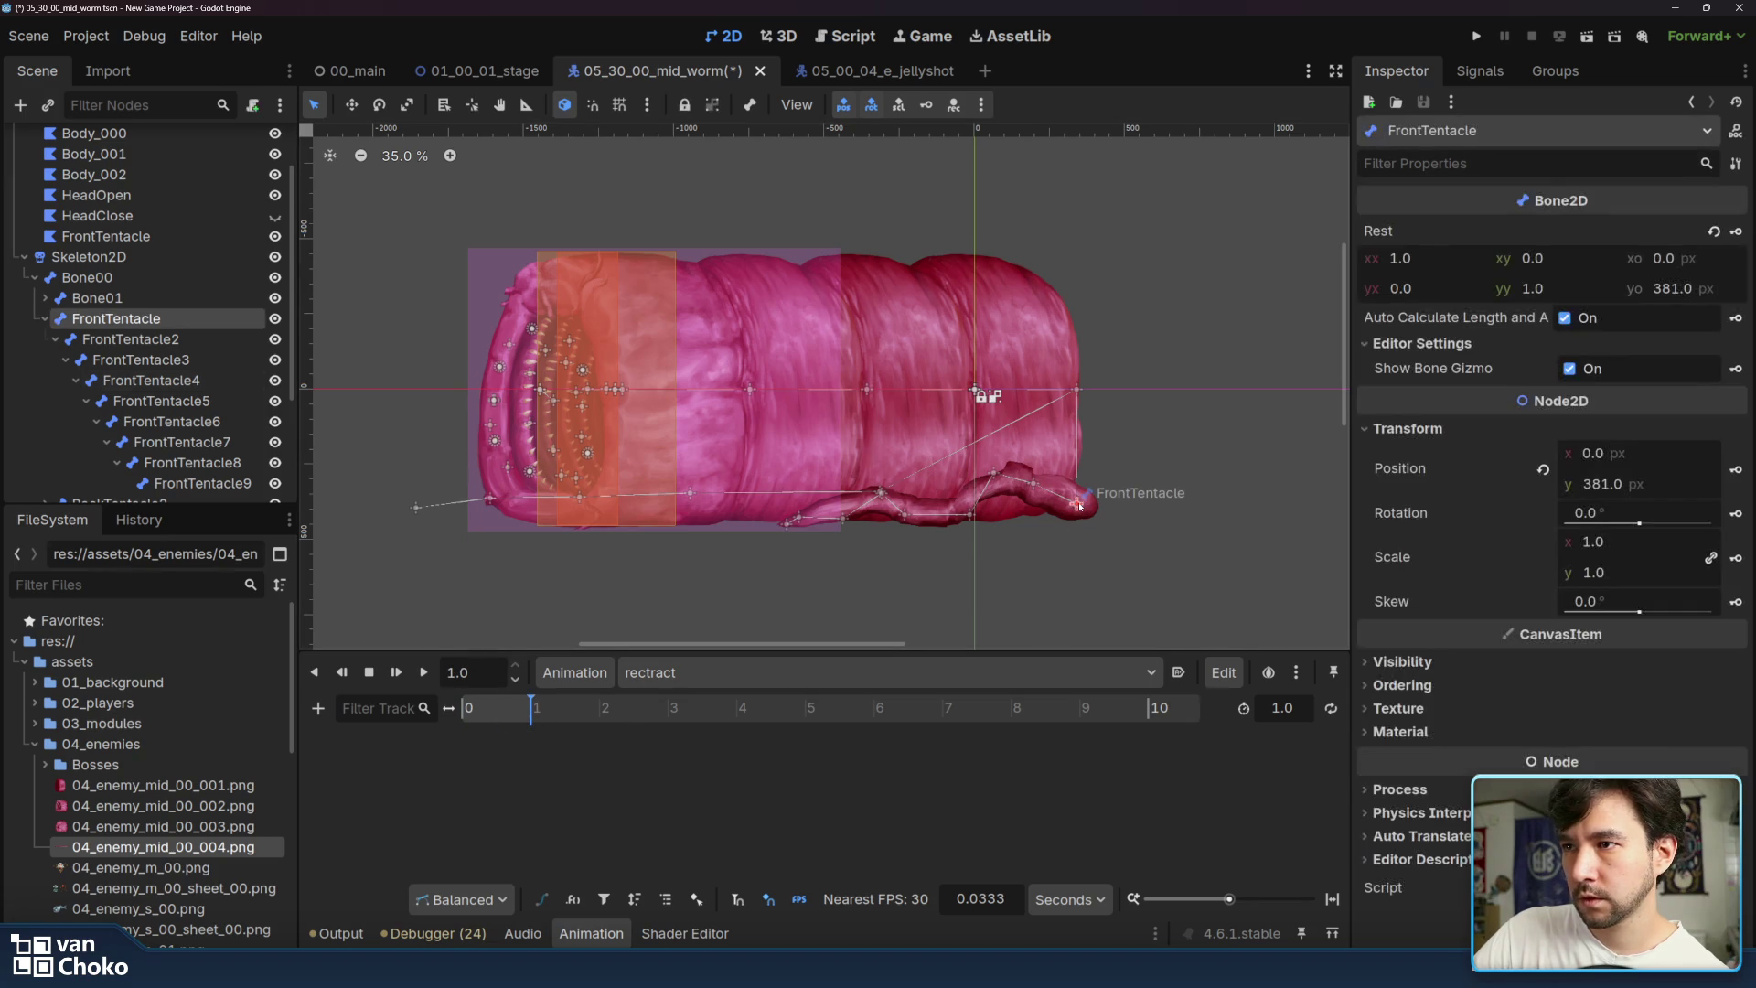
# - Key FrontTentacle, FrontTentacle2 and FrontTentacle3 positions at 1.0 s in rectract, creating their tracks
pyautogui.click(940, 675)
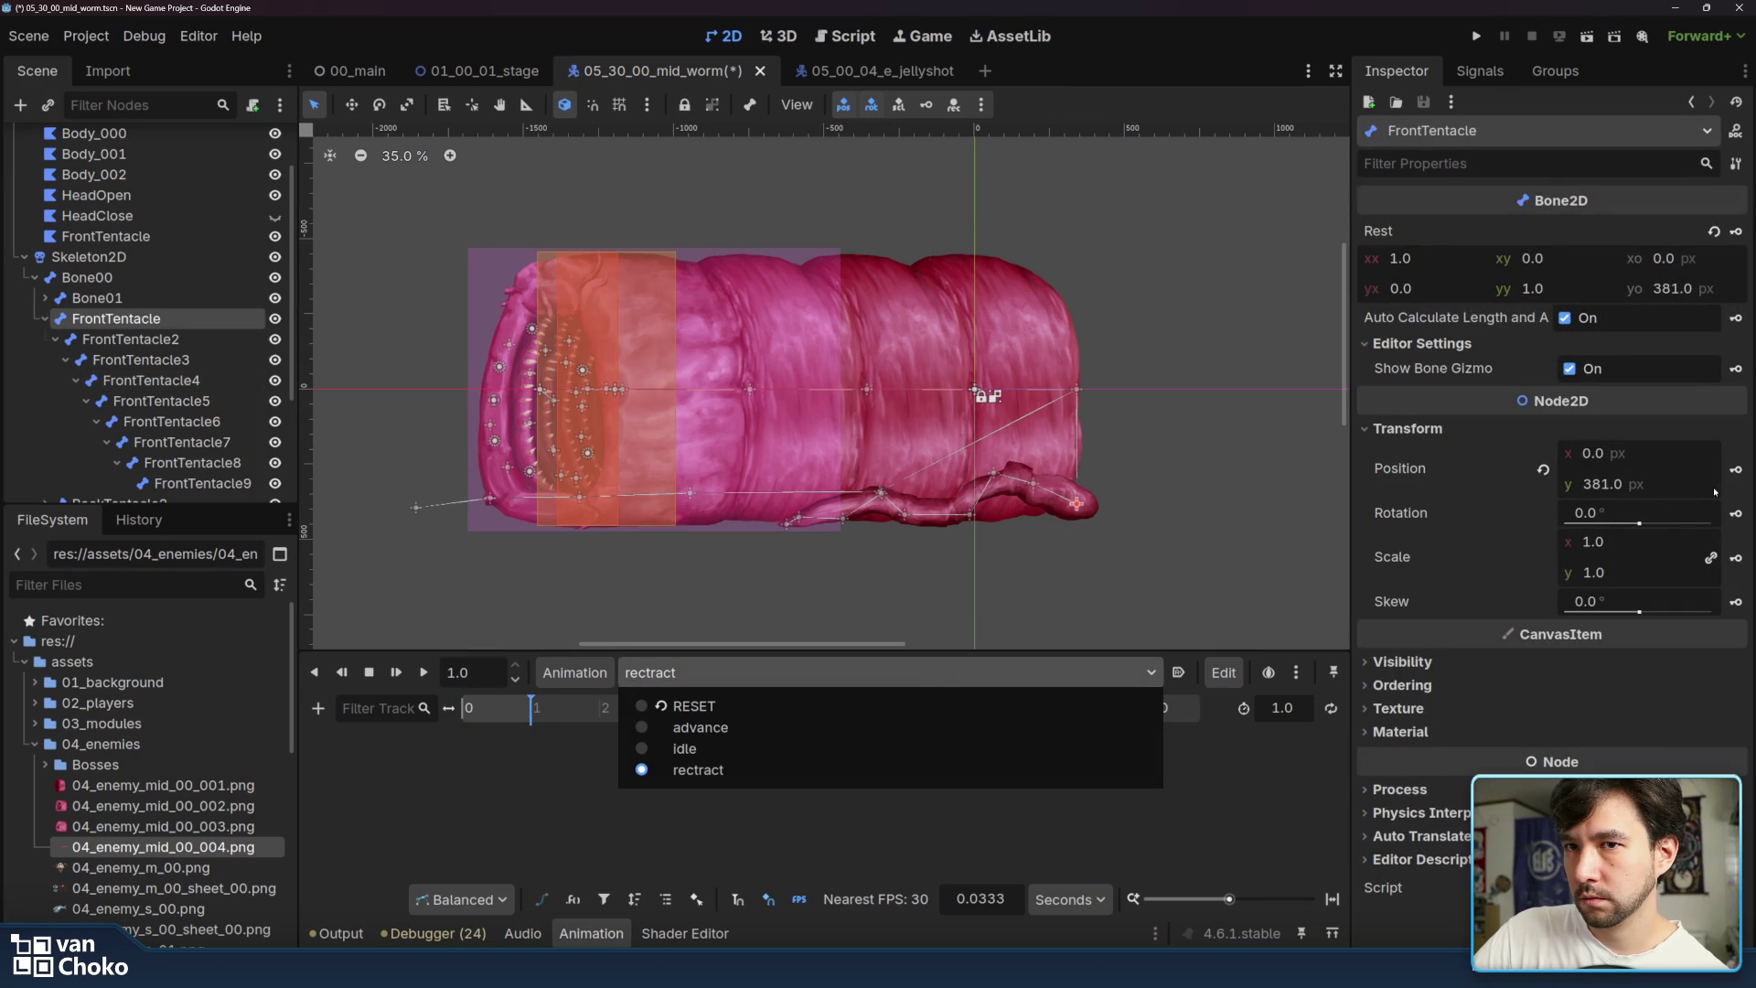
pyautogui.press('Escape')
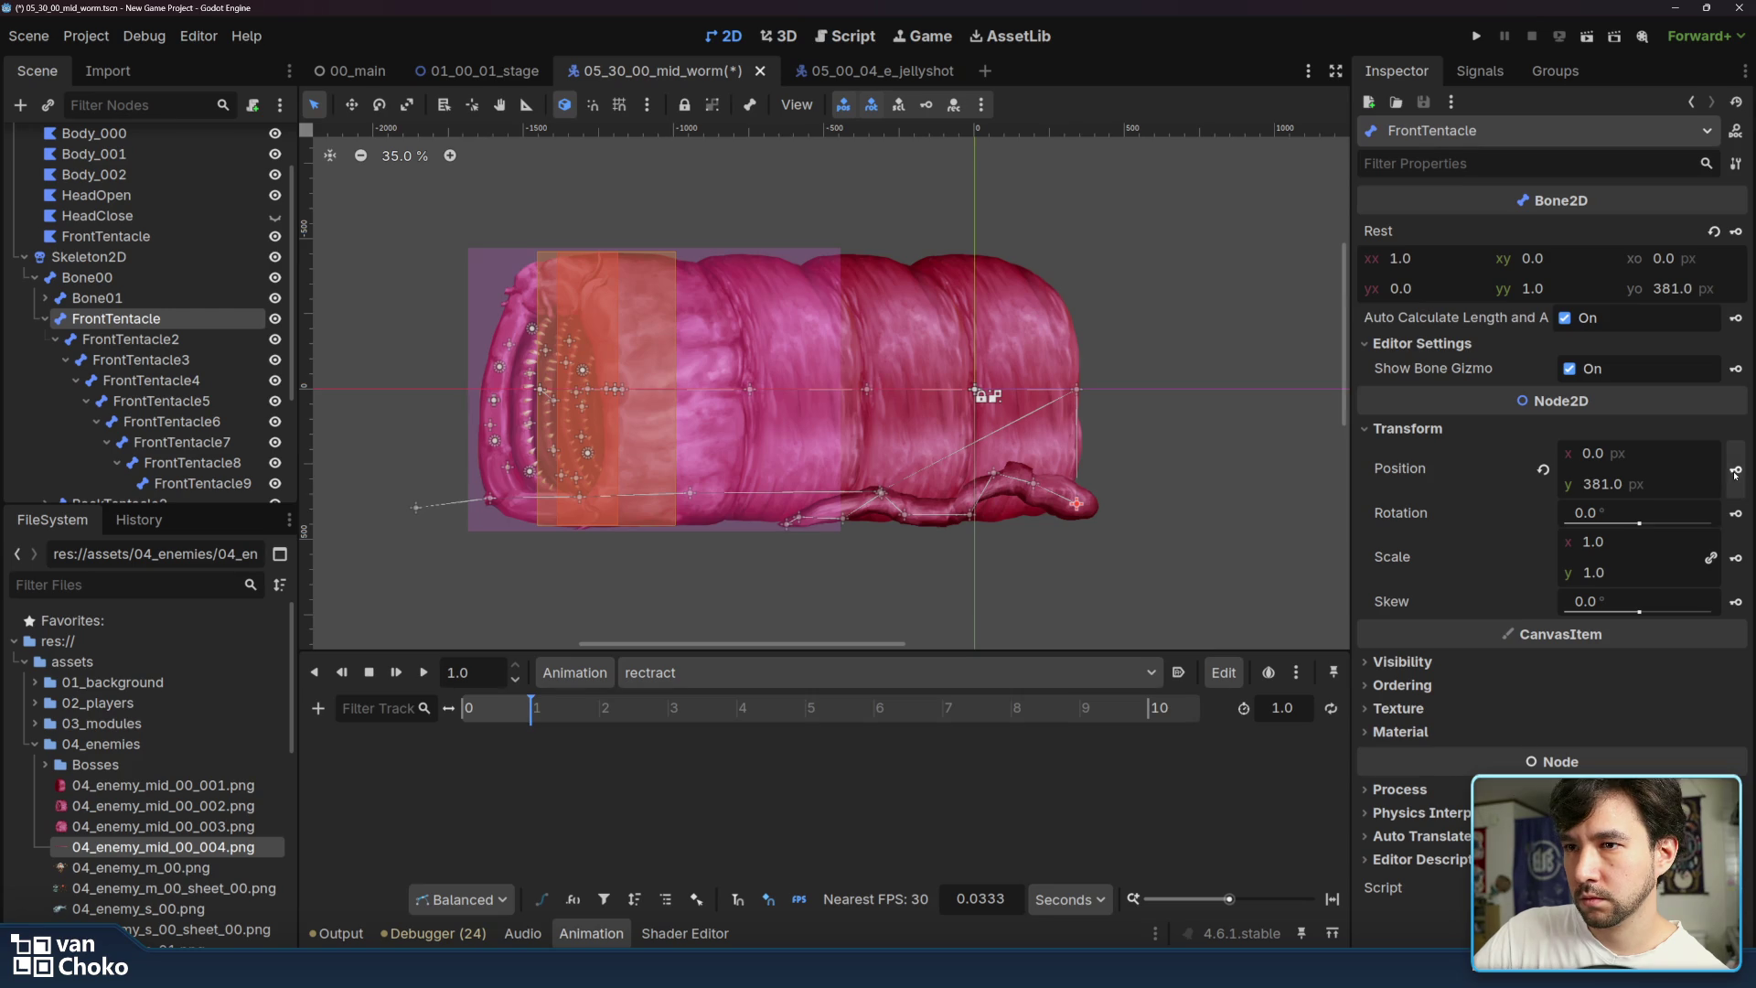
pyautogui.click(1736, 470)
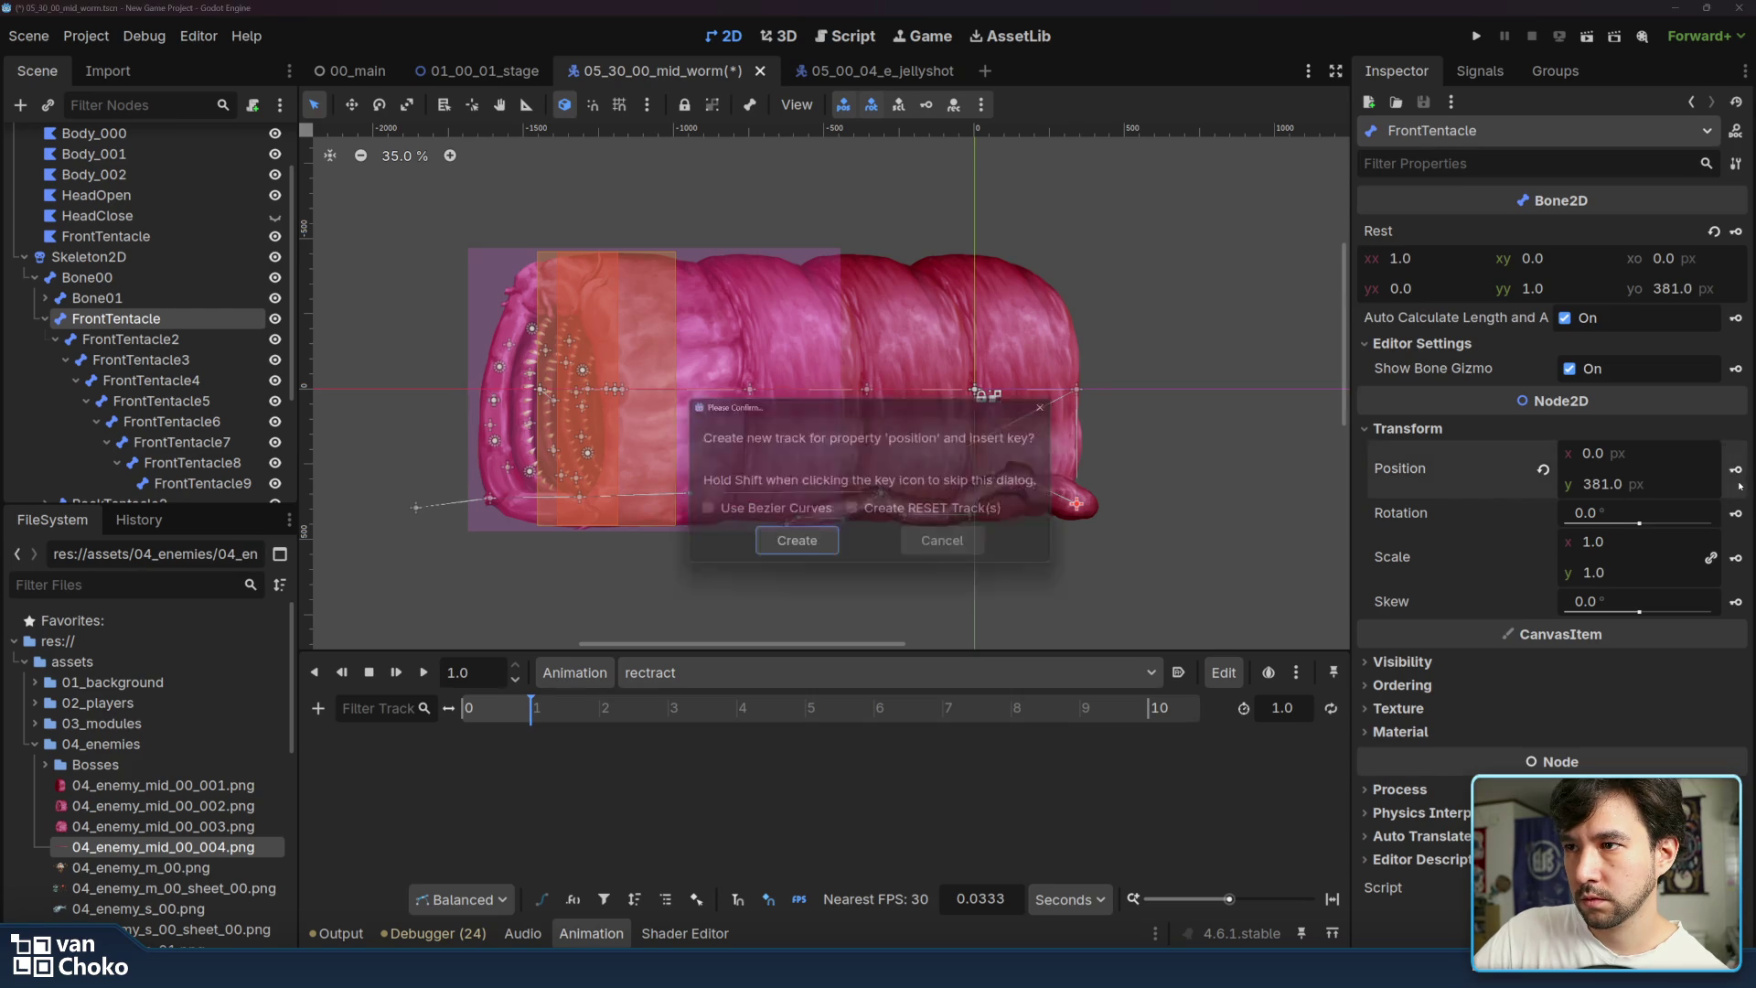
pyautogui.press('Return')
pyautogui.click(1034, 490)
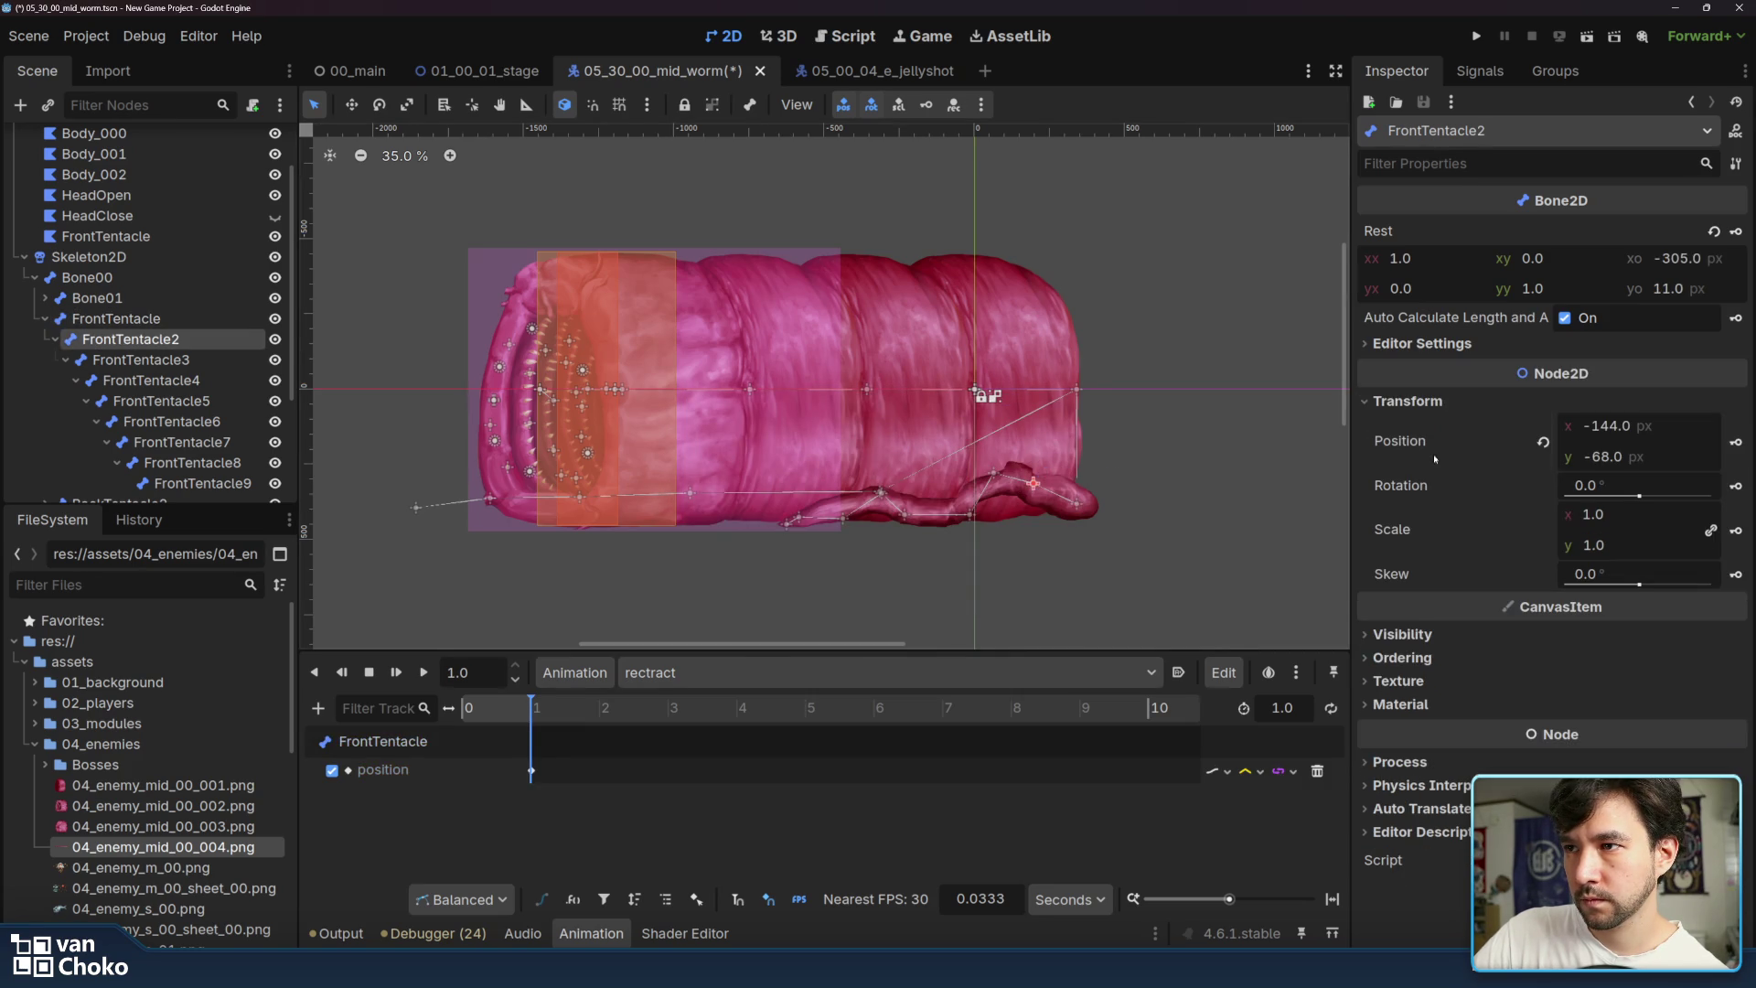
pyautogui.click(1736, 441)
pyautogui.press('Return')
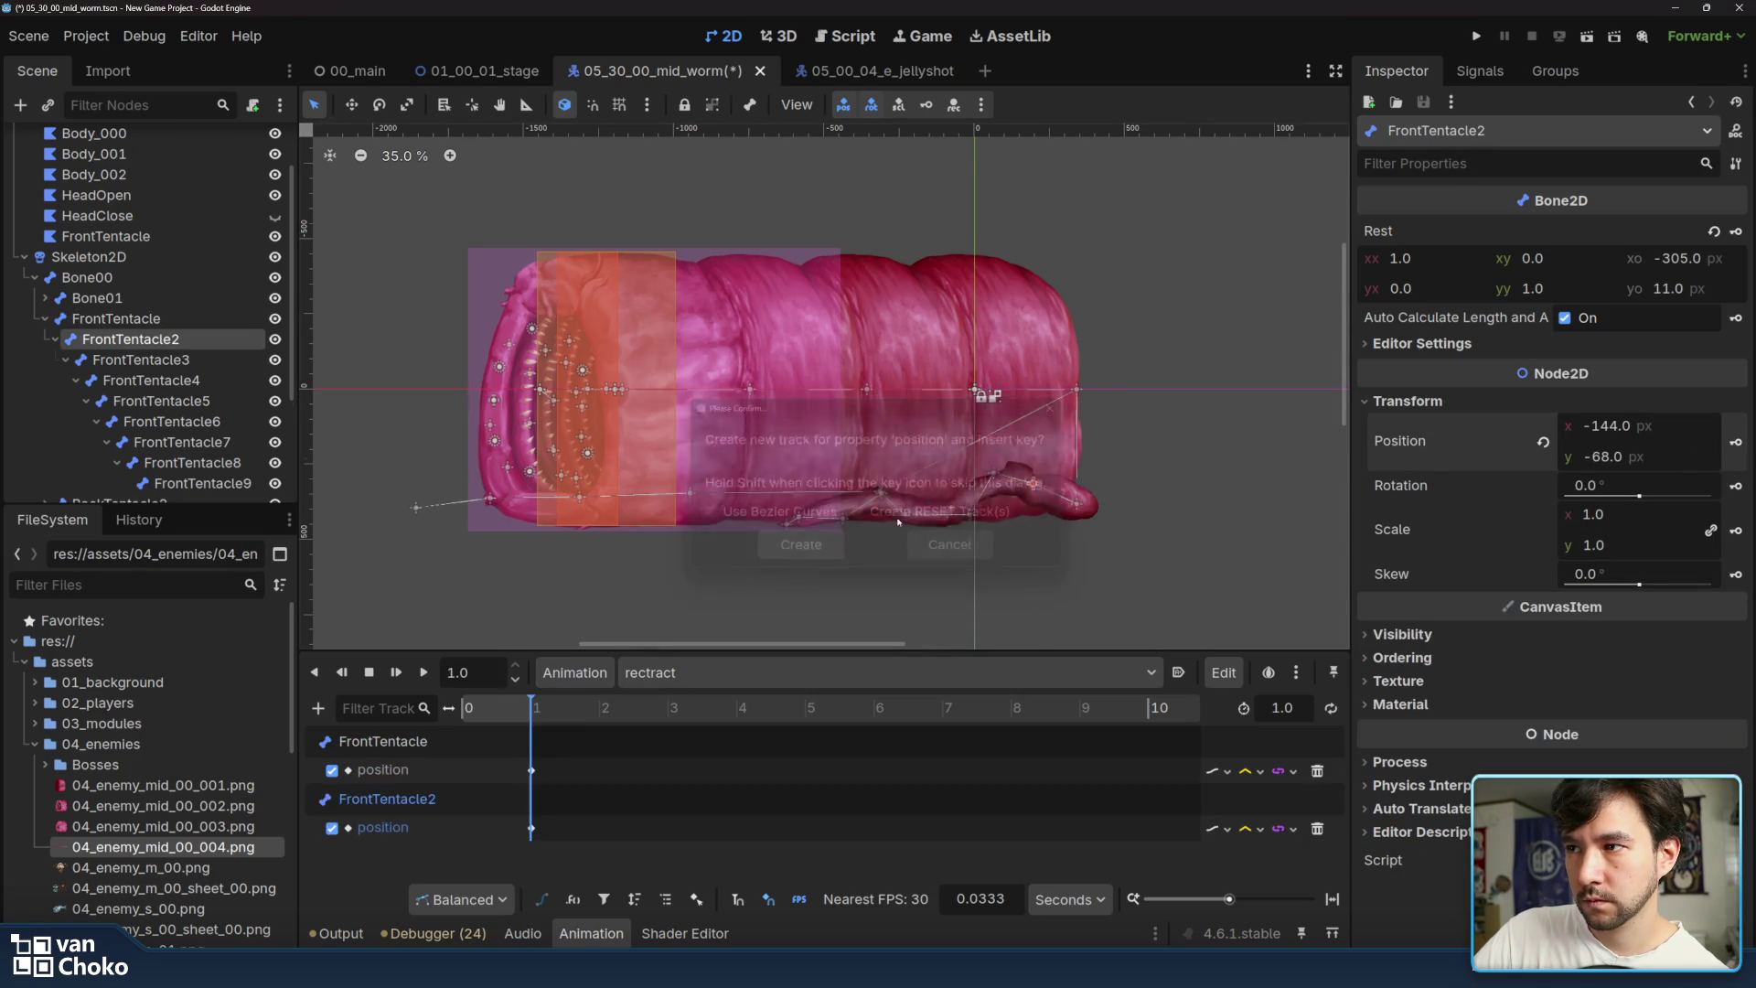
pyautogui.click(994, 474)
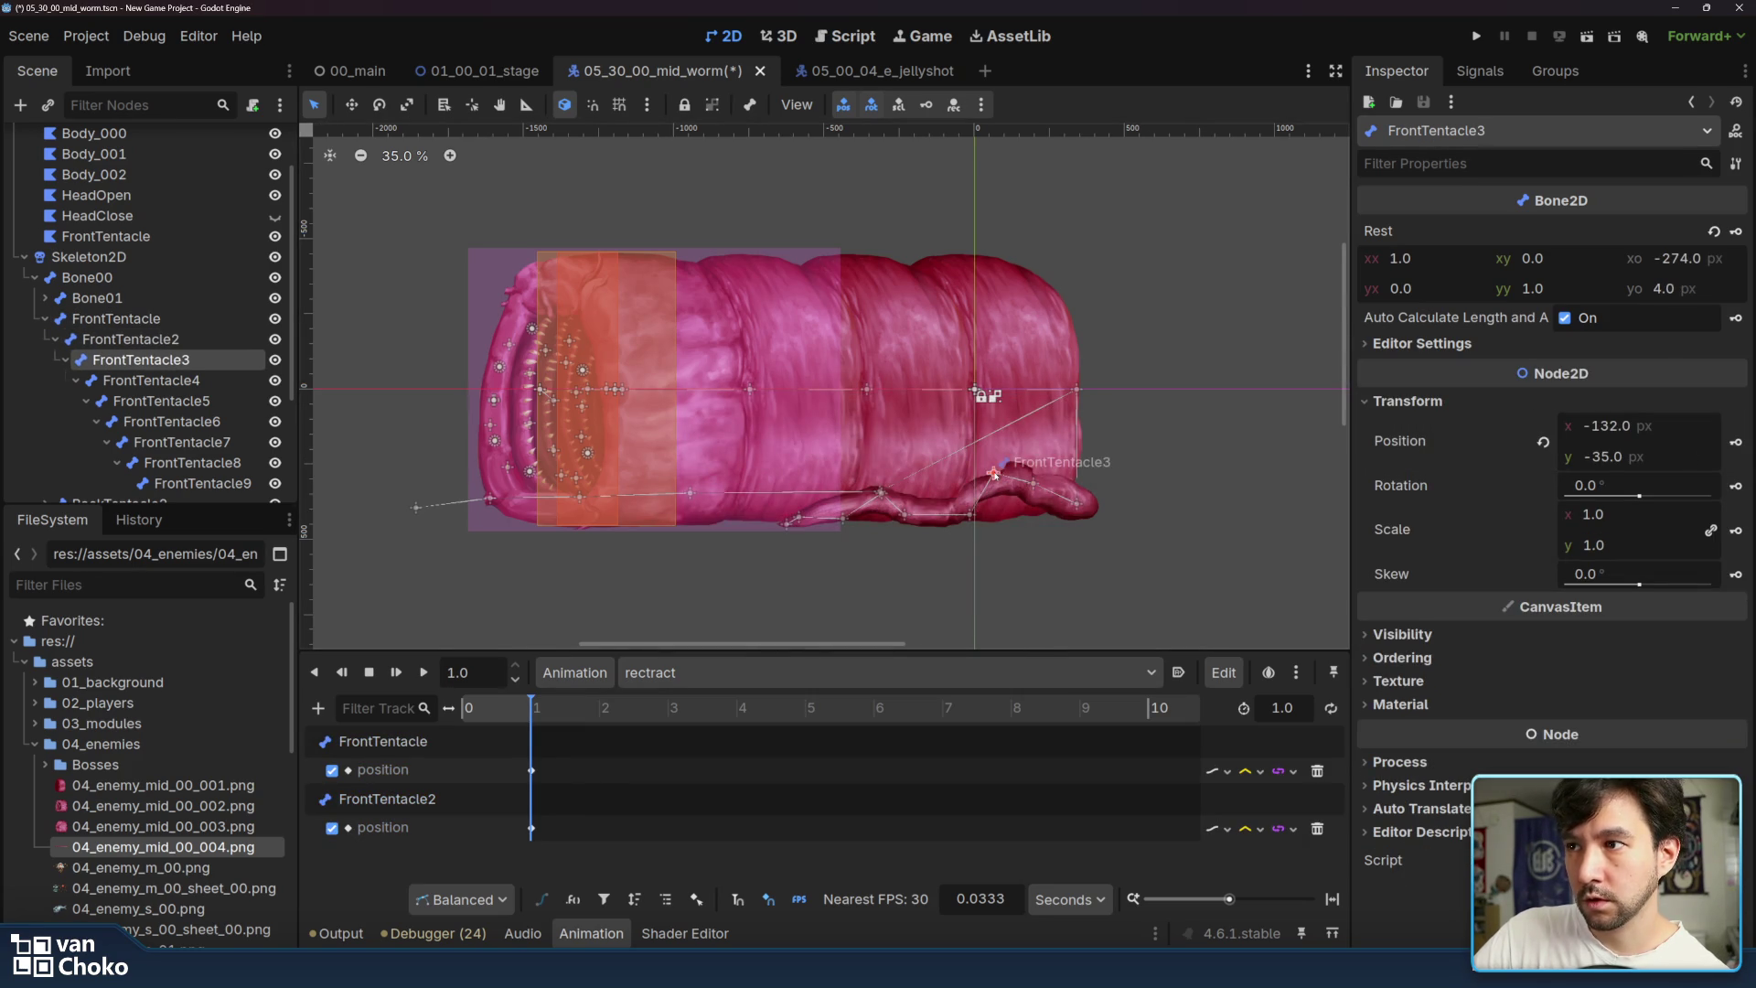
pyautogui.click(1736, 448)
pyautogui.click(763, 554)
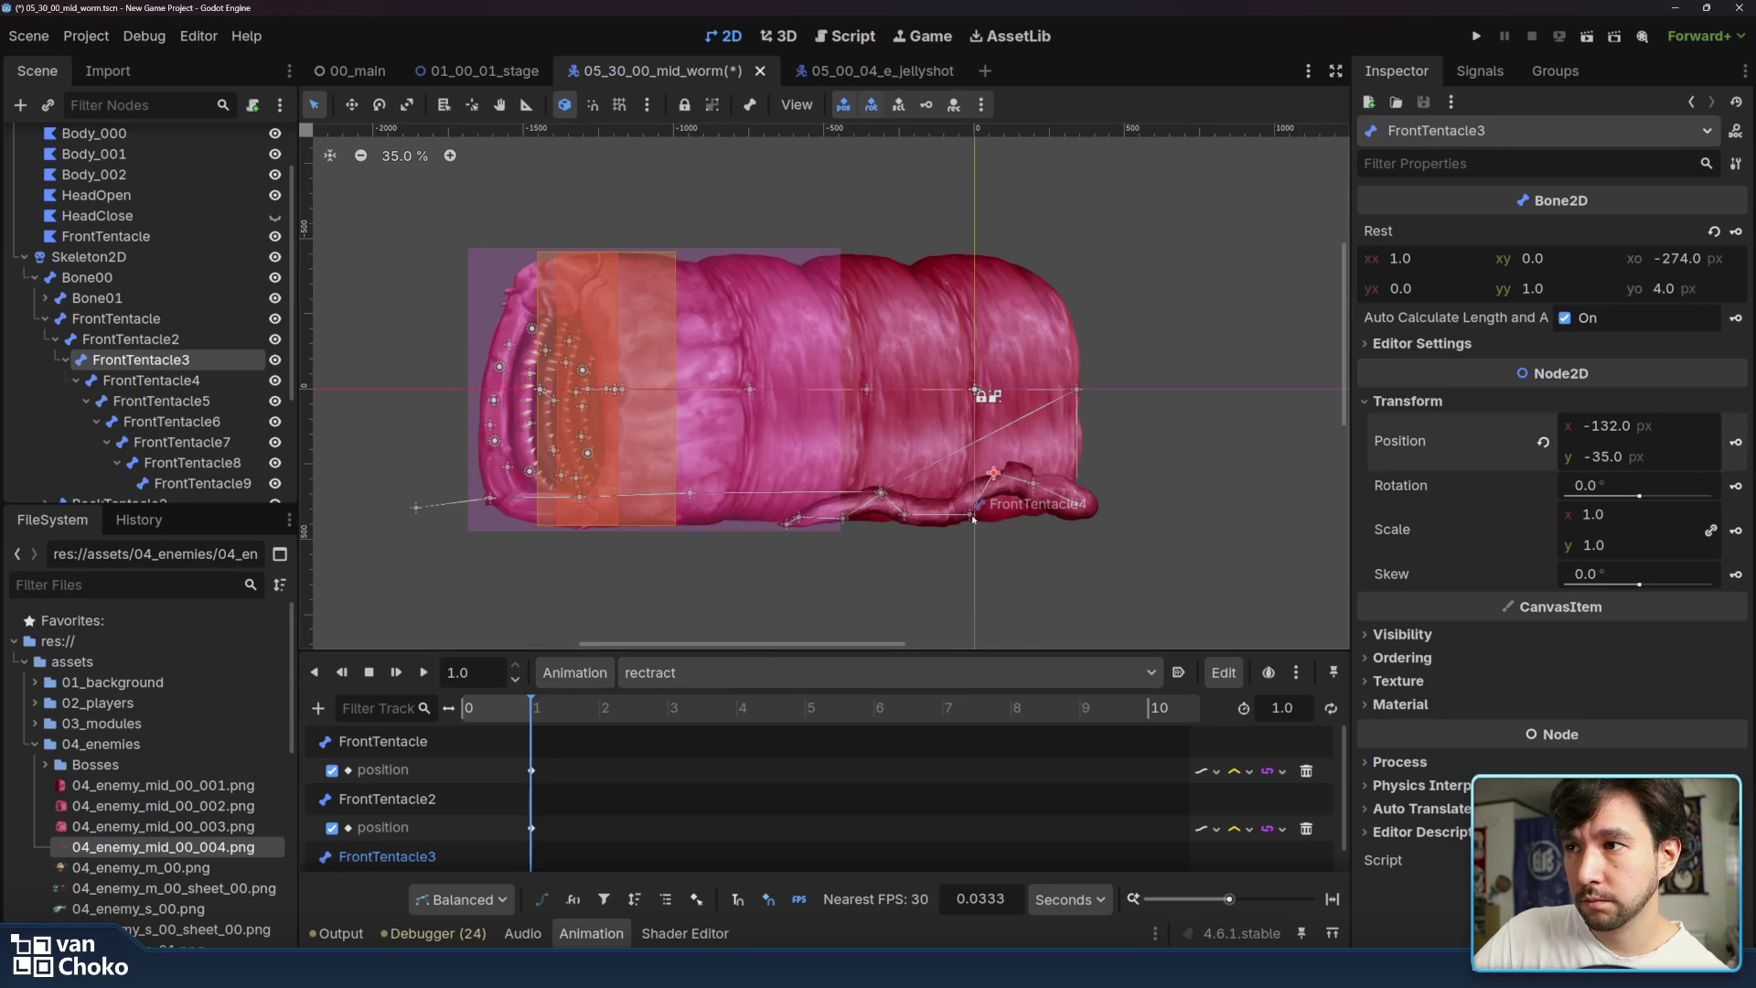
# - Key FrontTentacle4, FrontTentacle5 and FrontTentacle6 positions at 1.0 s in rectract
pyautogui.click(973, 518)
pyautogui.click(1735, 442)
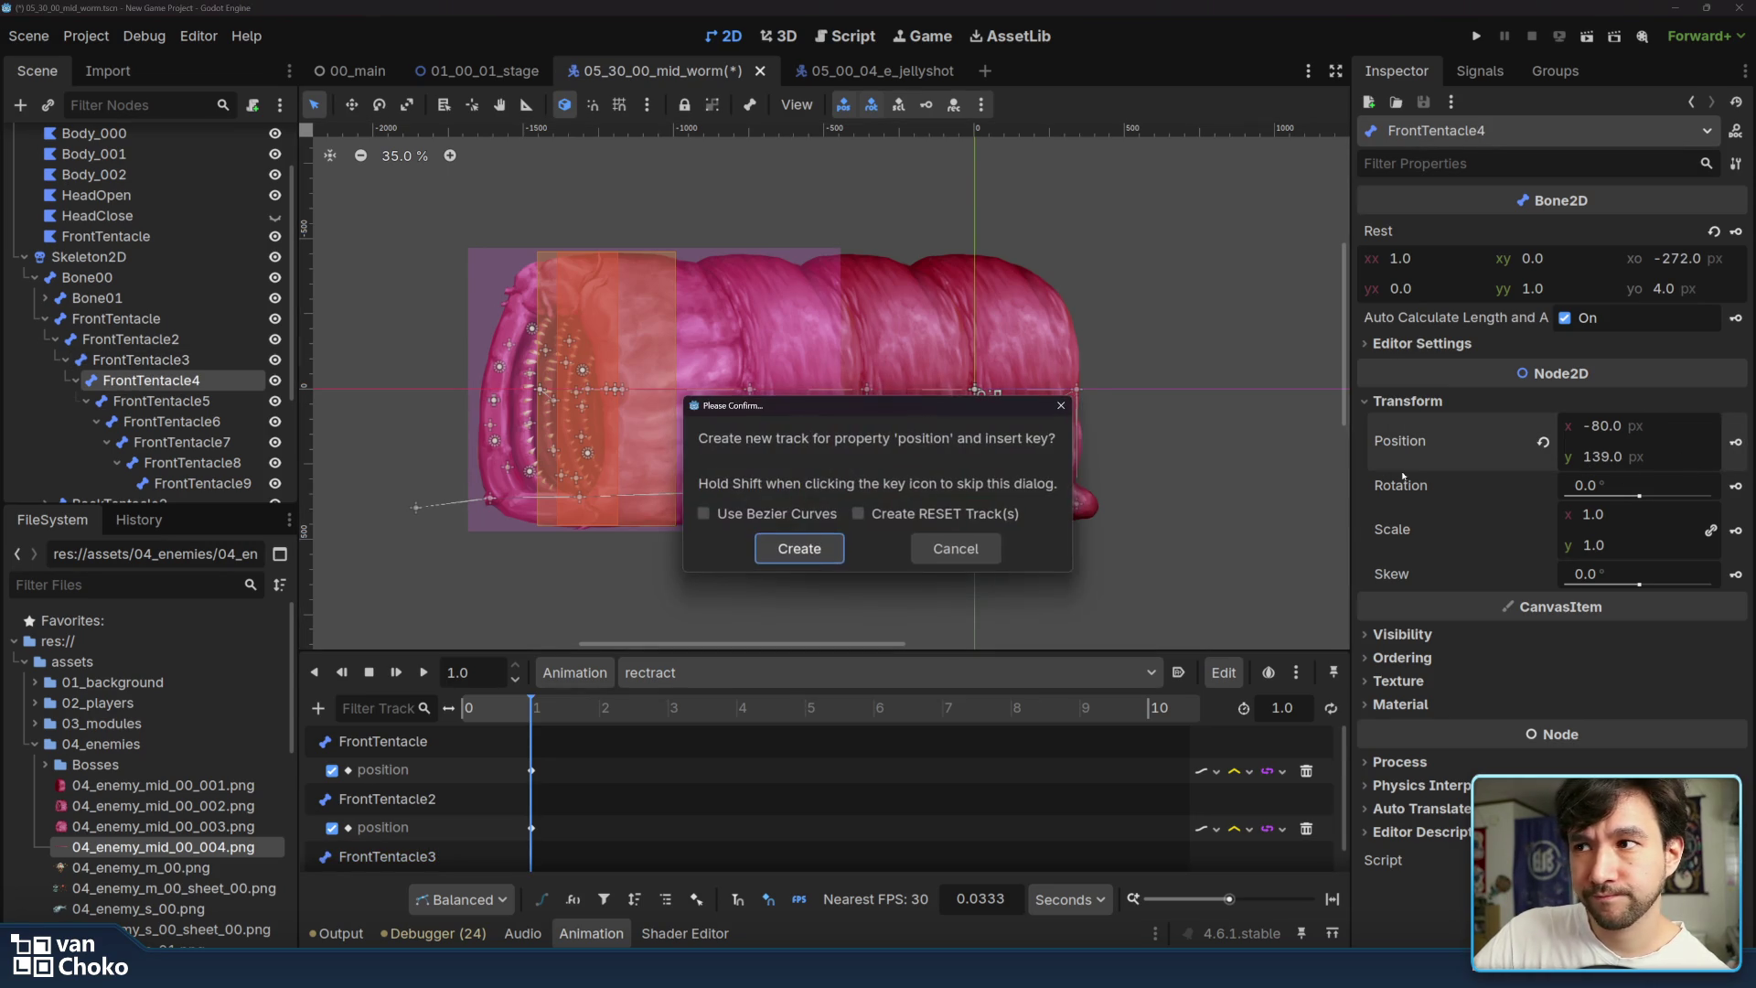
pyautogui.click(796, 549)
pyautogui.click(906, 518)
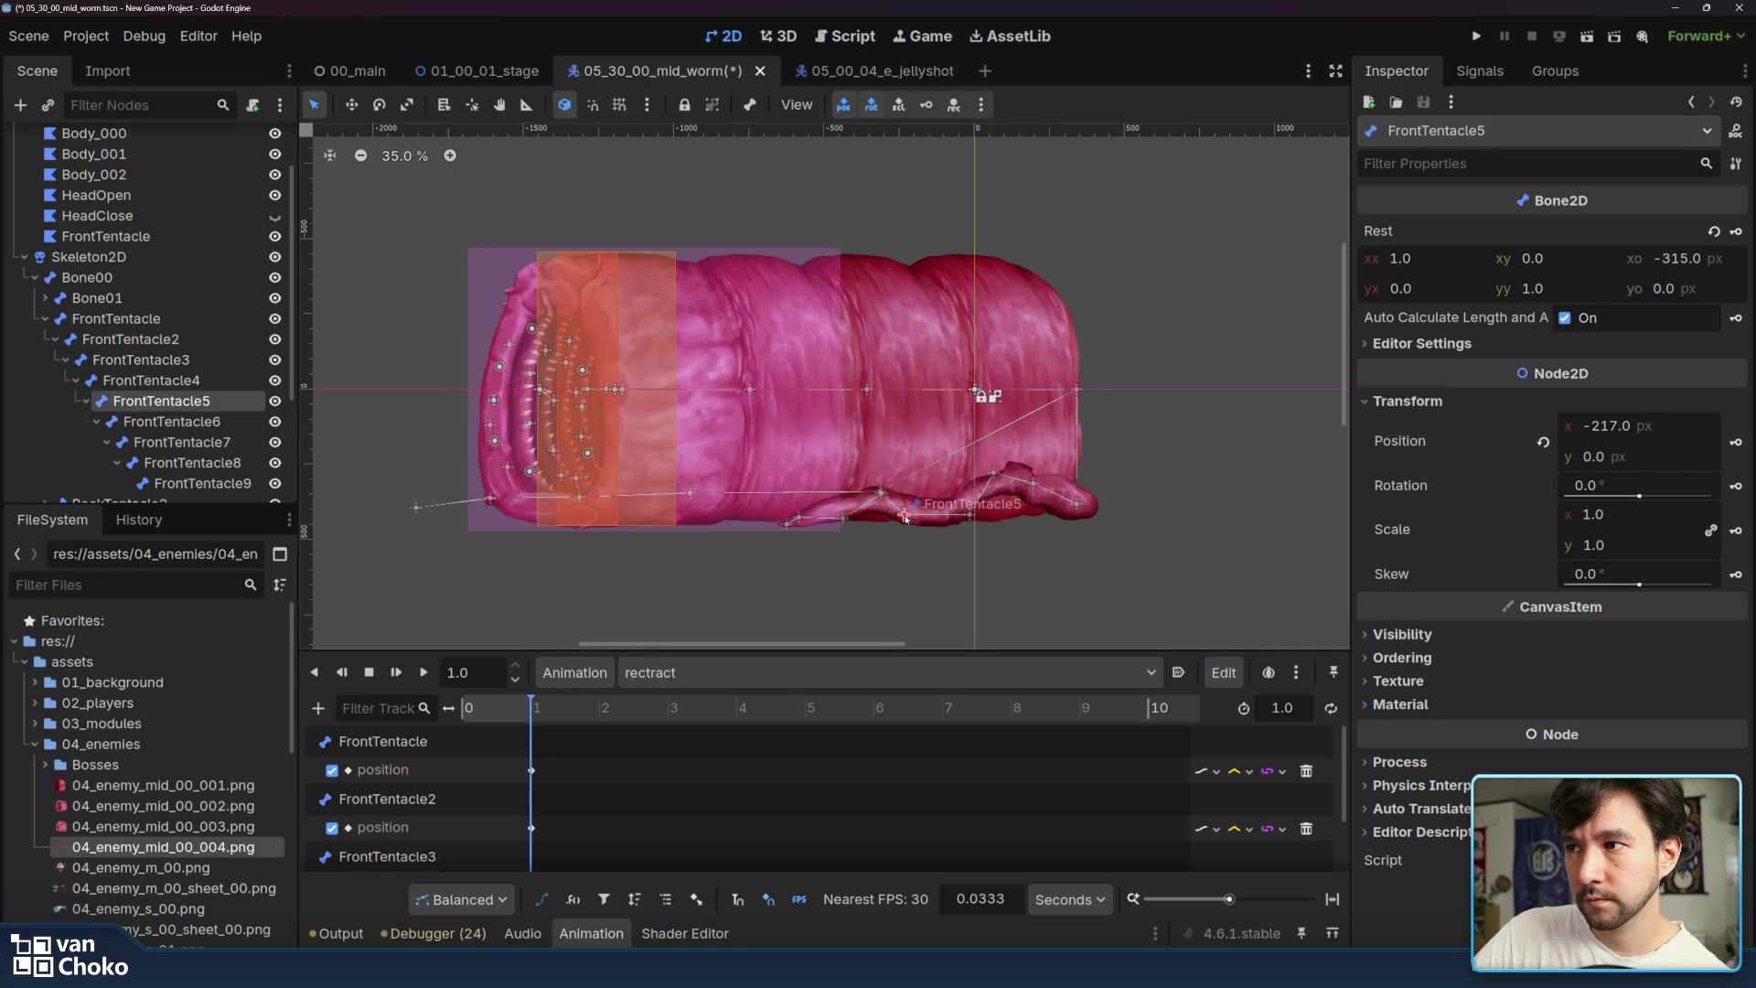
pyautogui.click(1734, 444)
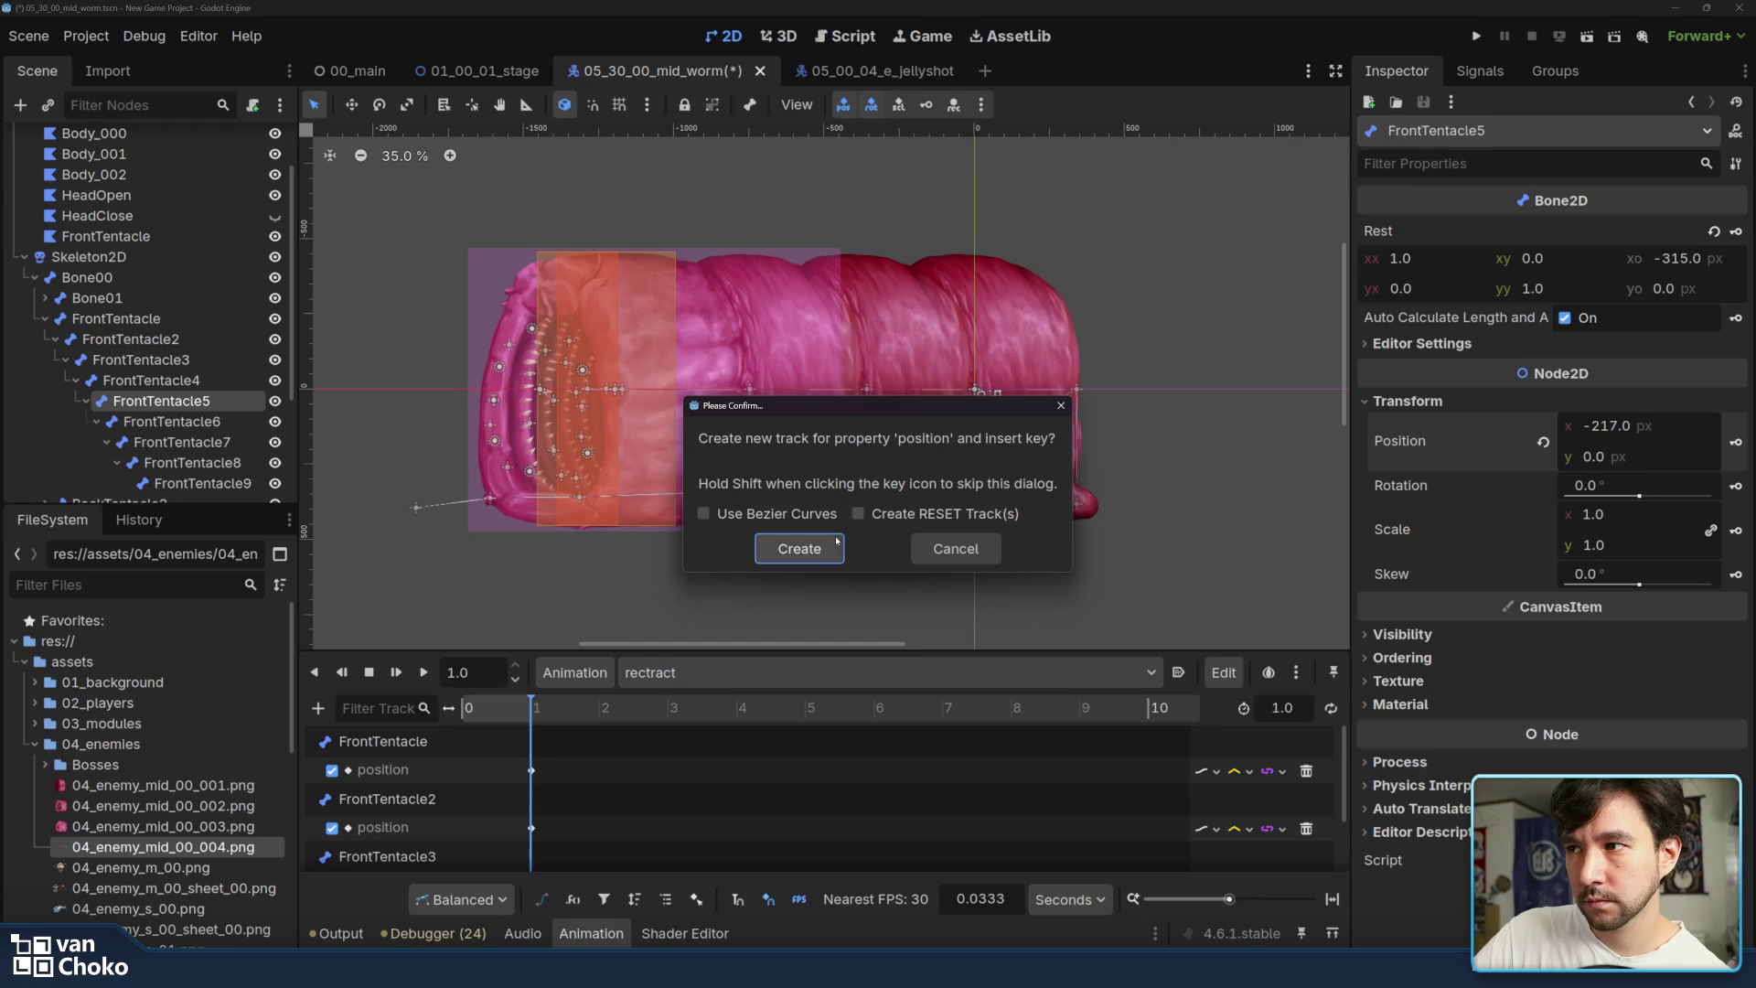
pyautogui.click(792, 547)
pyautogui.click(883, 495)
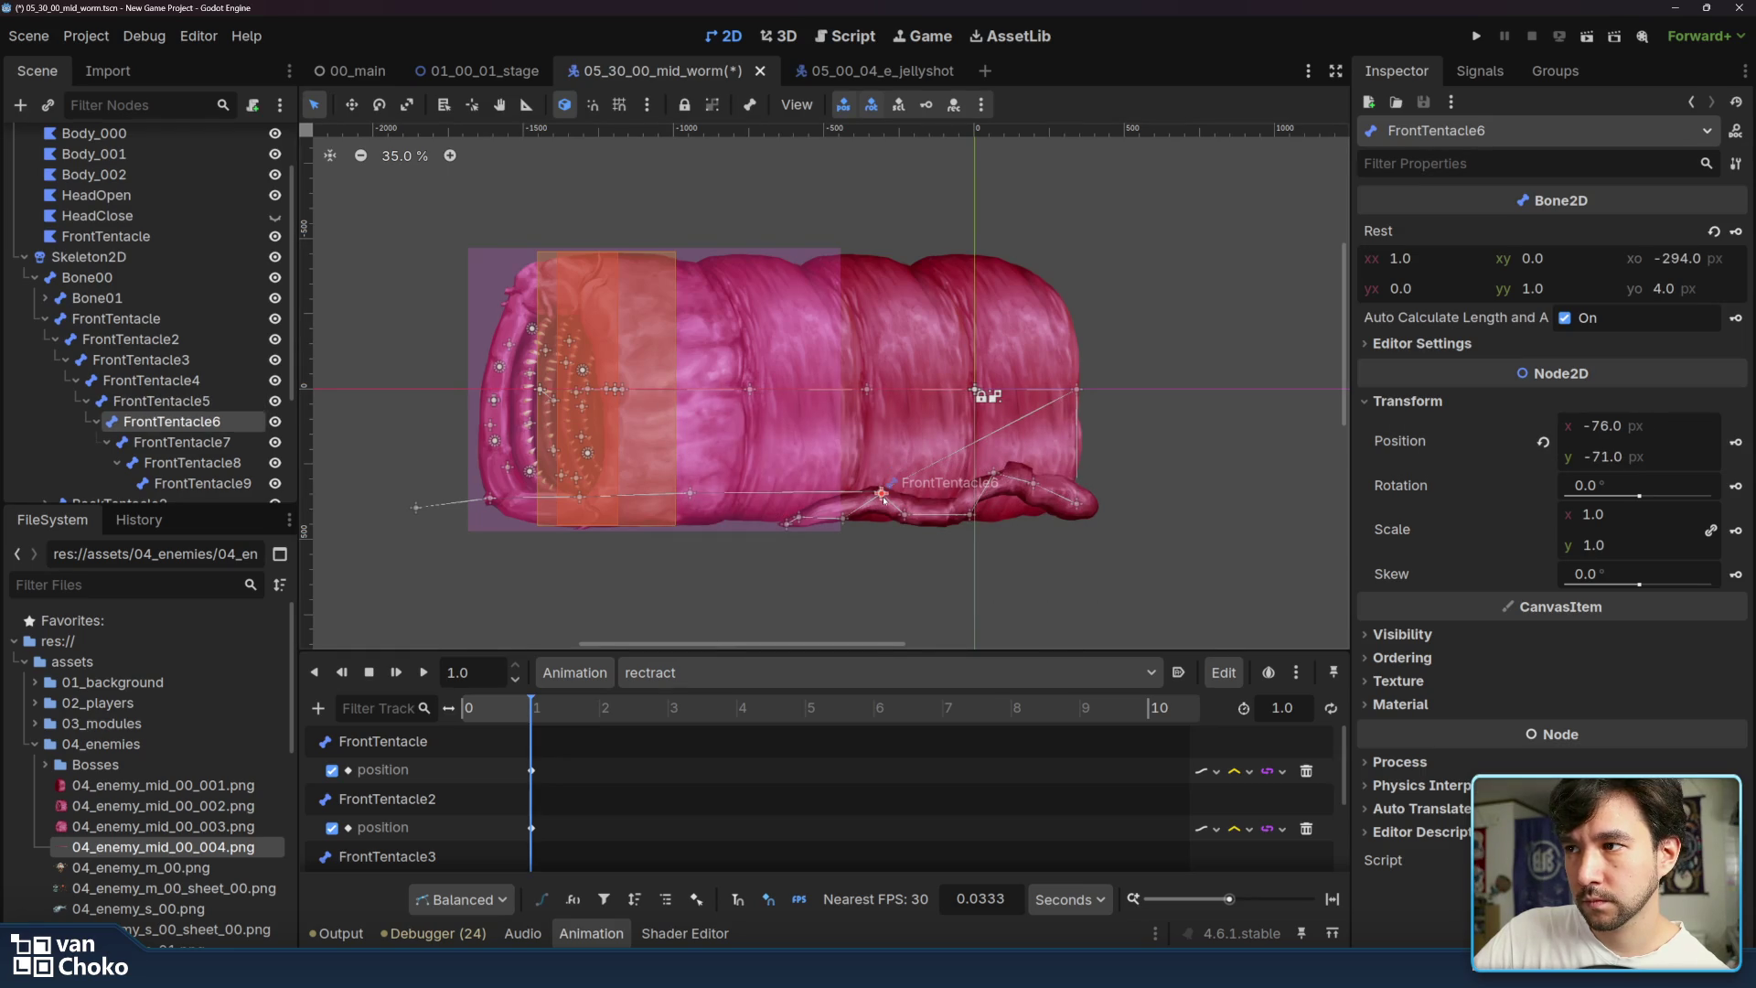
pyautogui.click(1734, 442)
pyautogui.click(792, 547)
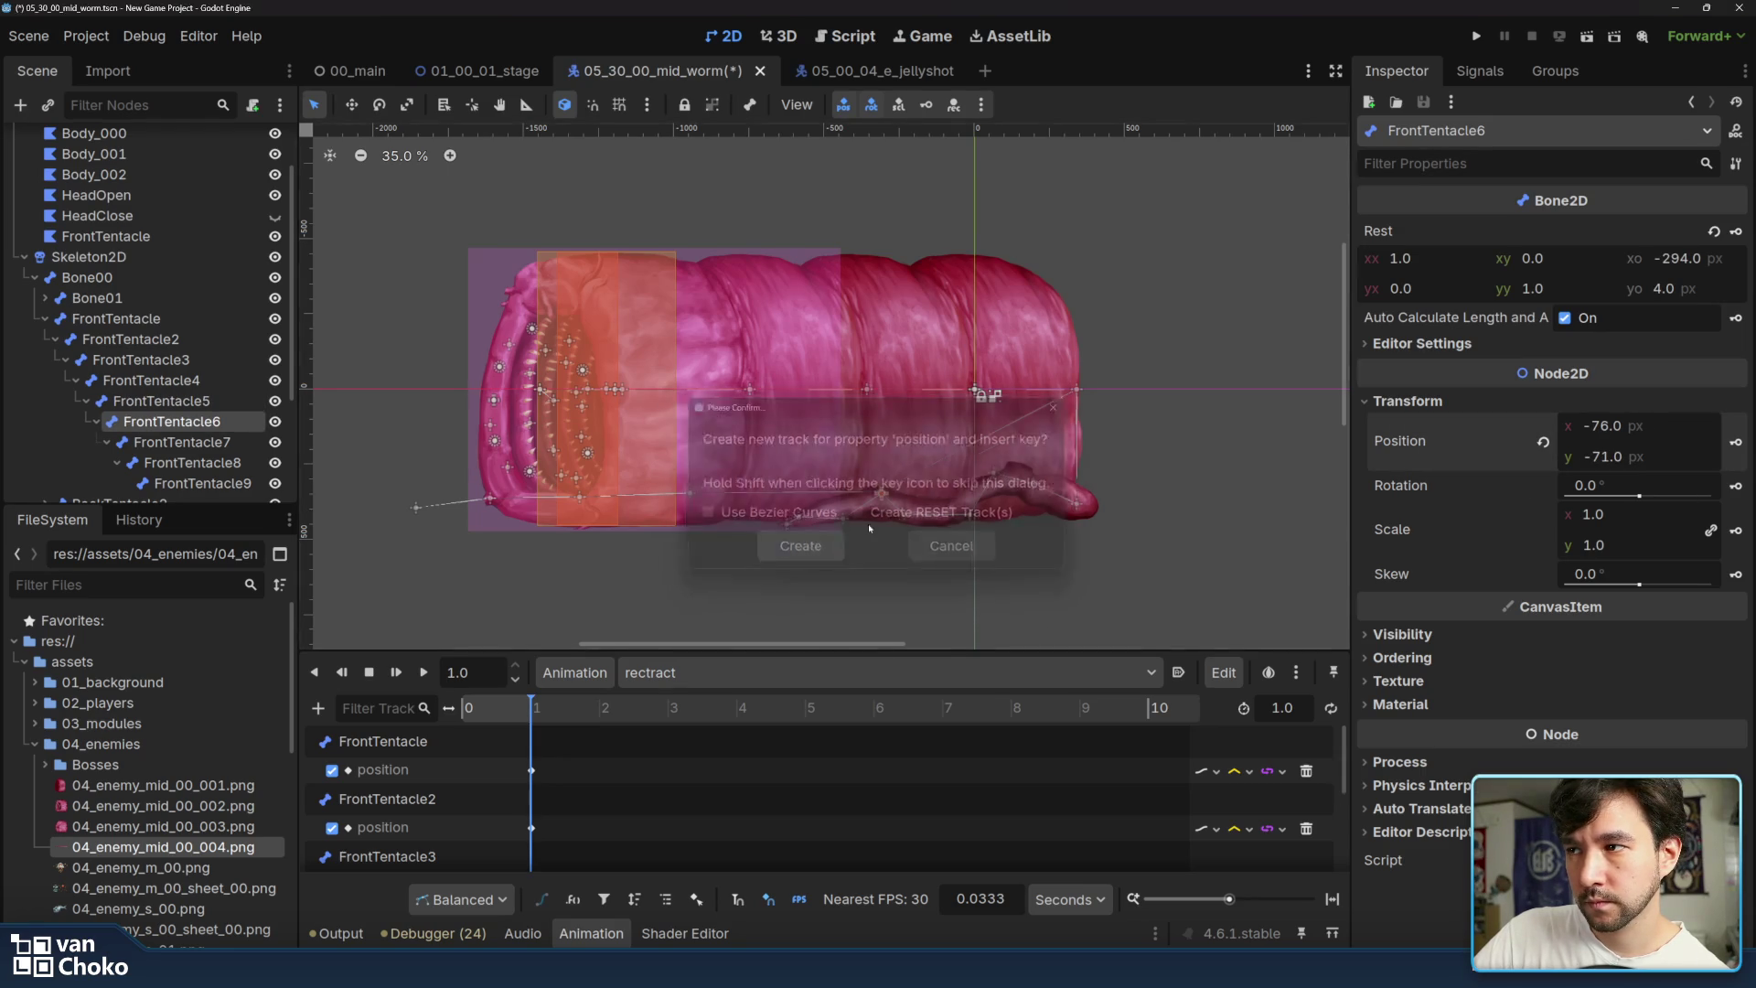
# - Key FrontTentacle7, FrontTentacle8 and FrontTentacle9 positions at 1.0 s, then reopen the advance animation
pyautogui.click(839, 520)
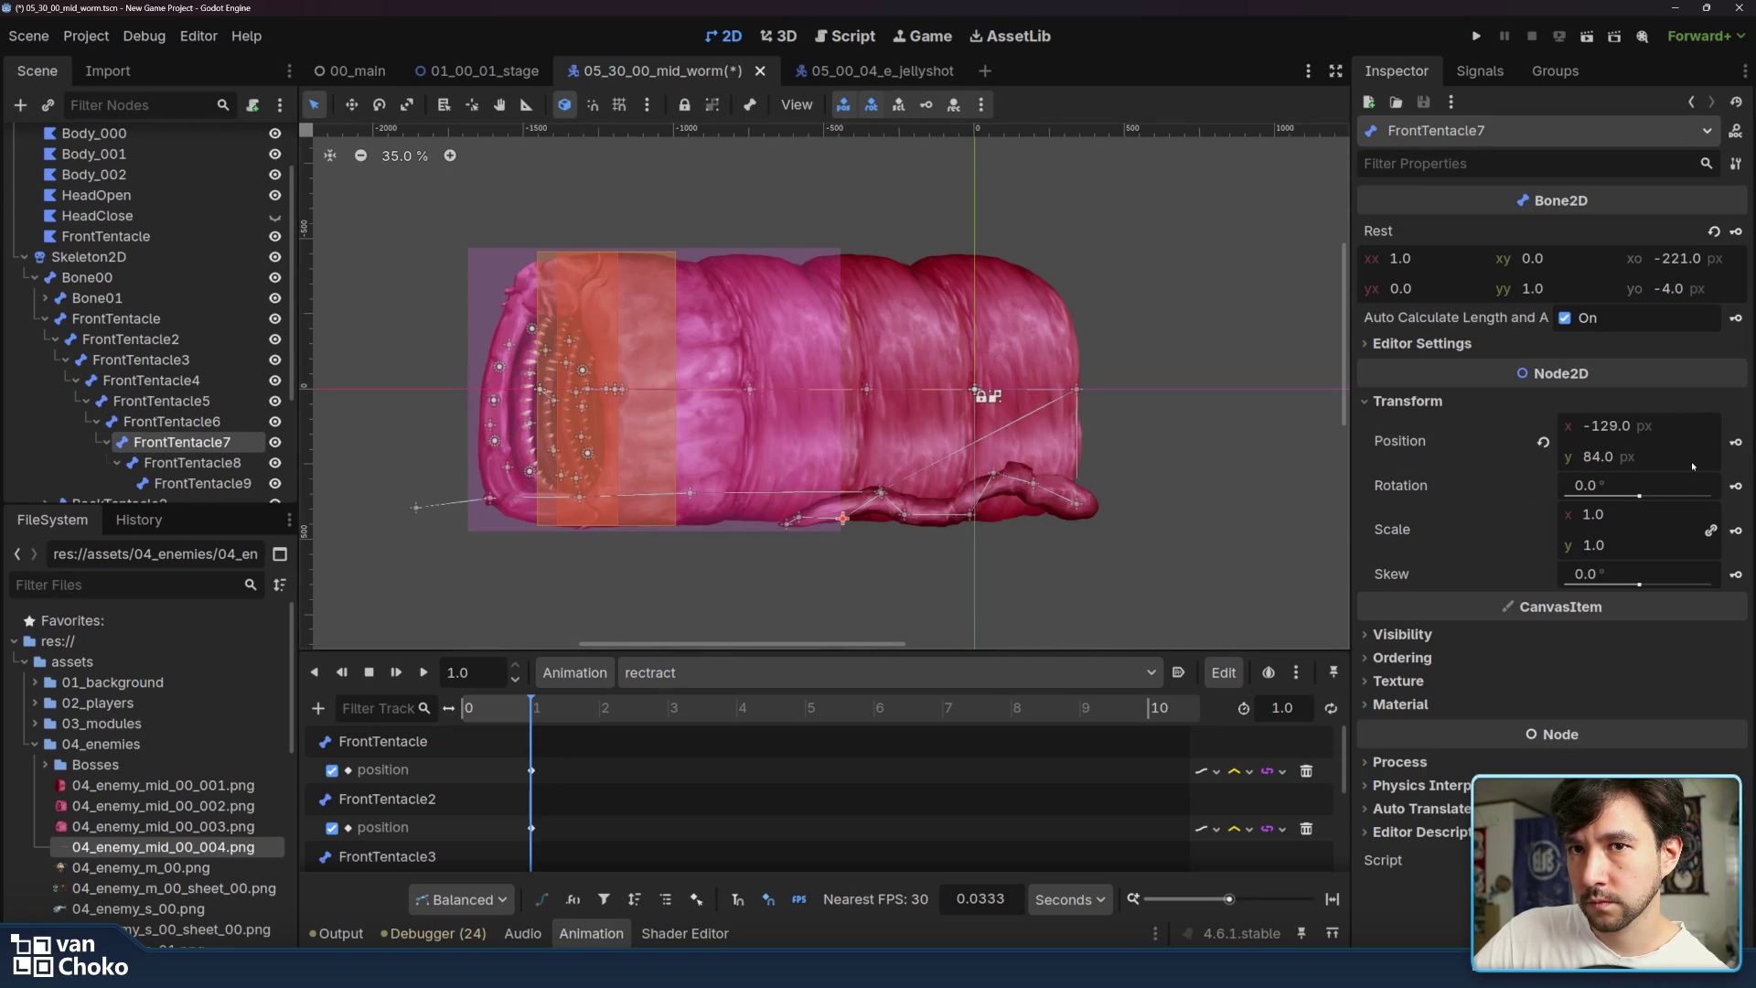
pyautogui.click(1735, 442)
pyautogui.click(796, 546)
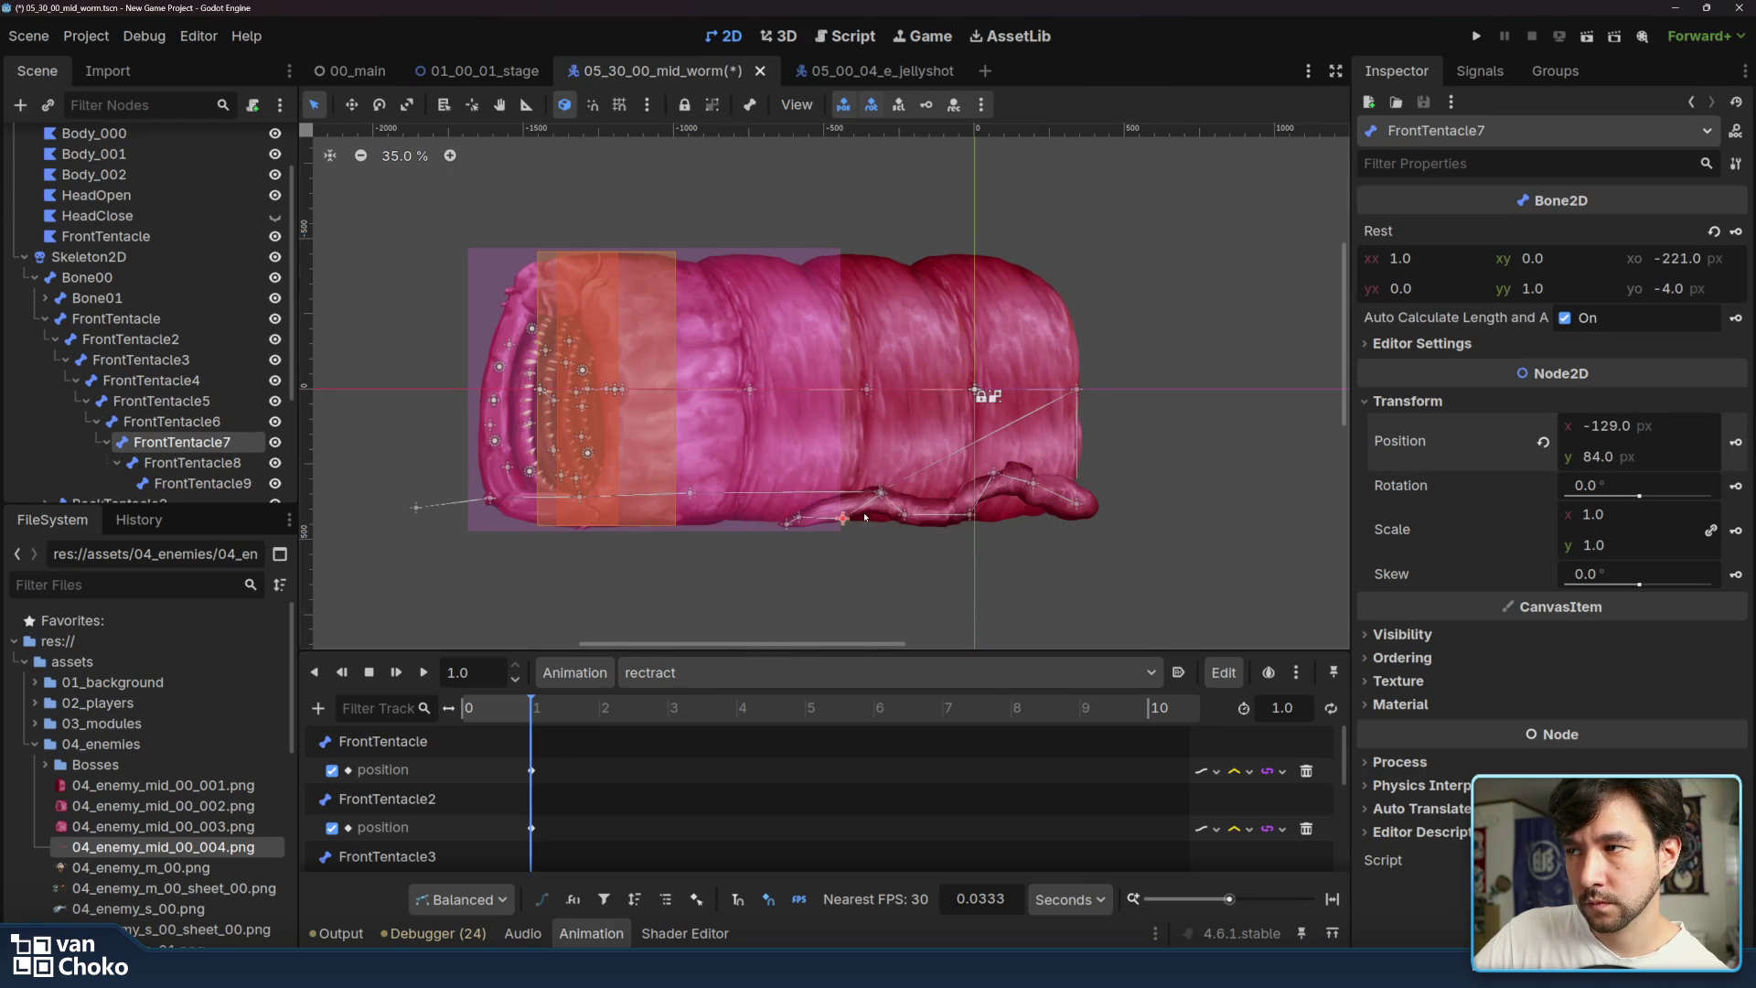
pyautogui.click(800, 520)
pyautogui.click(1738, 443)
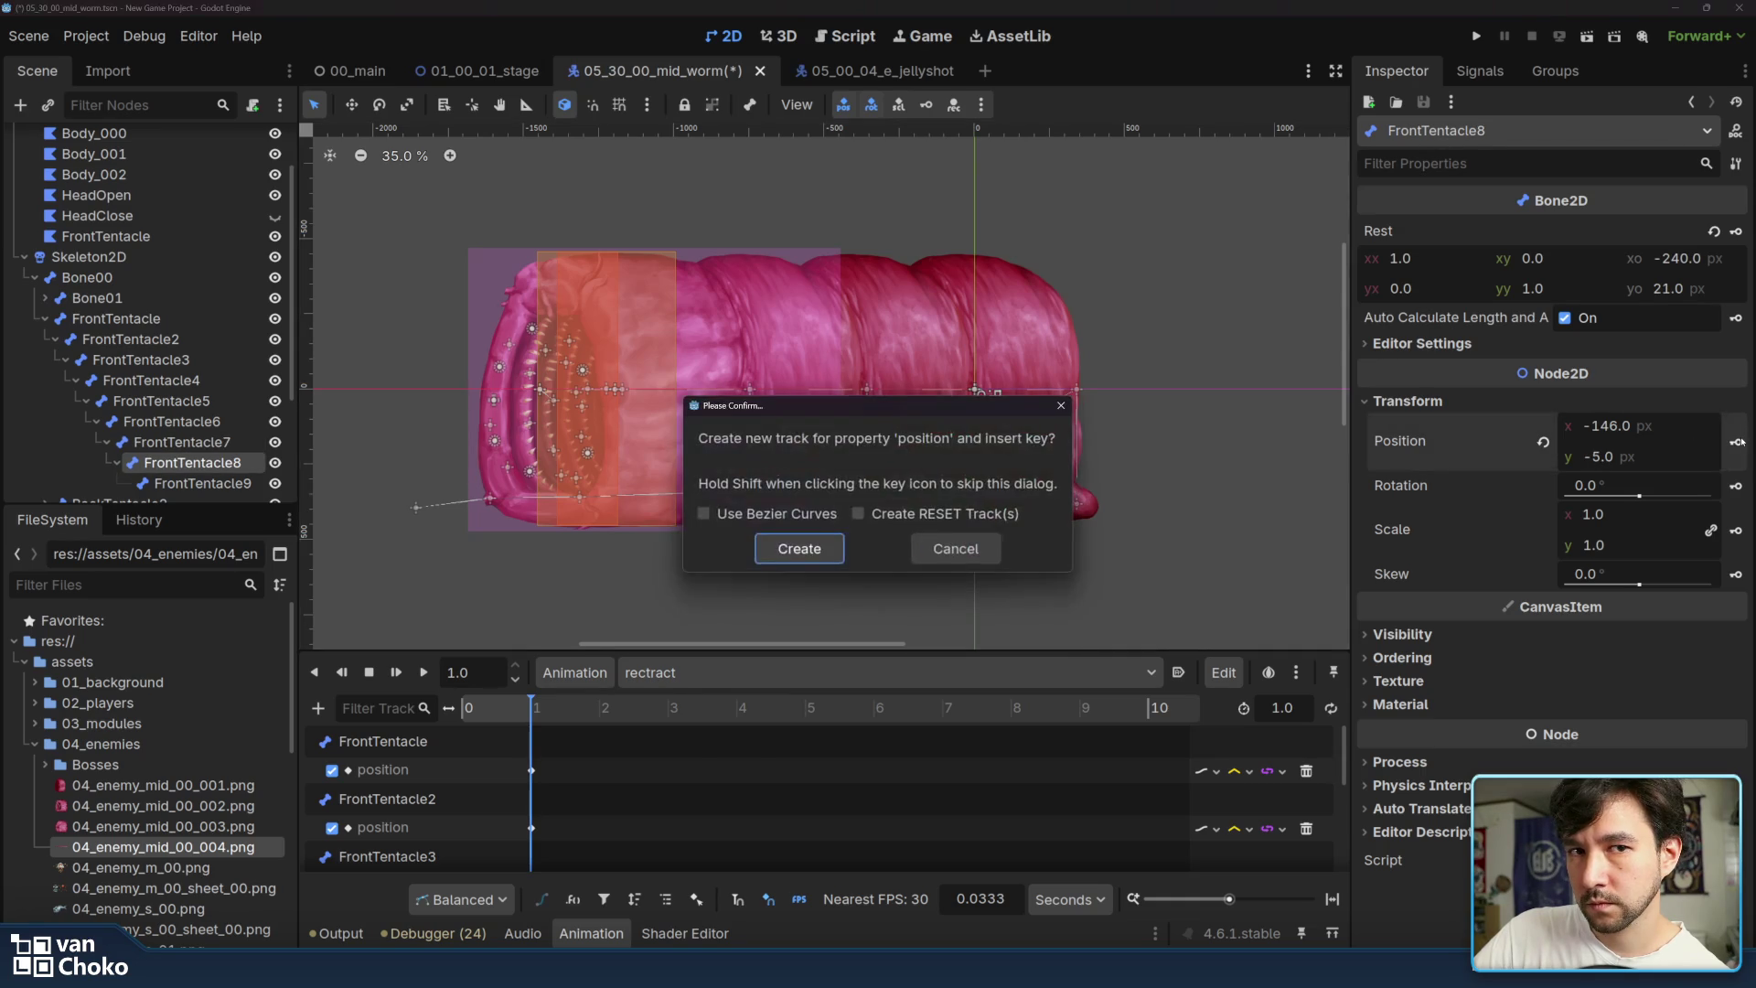
pyautogui.click(796, 546)
pyautogui.click(787, 526)
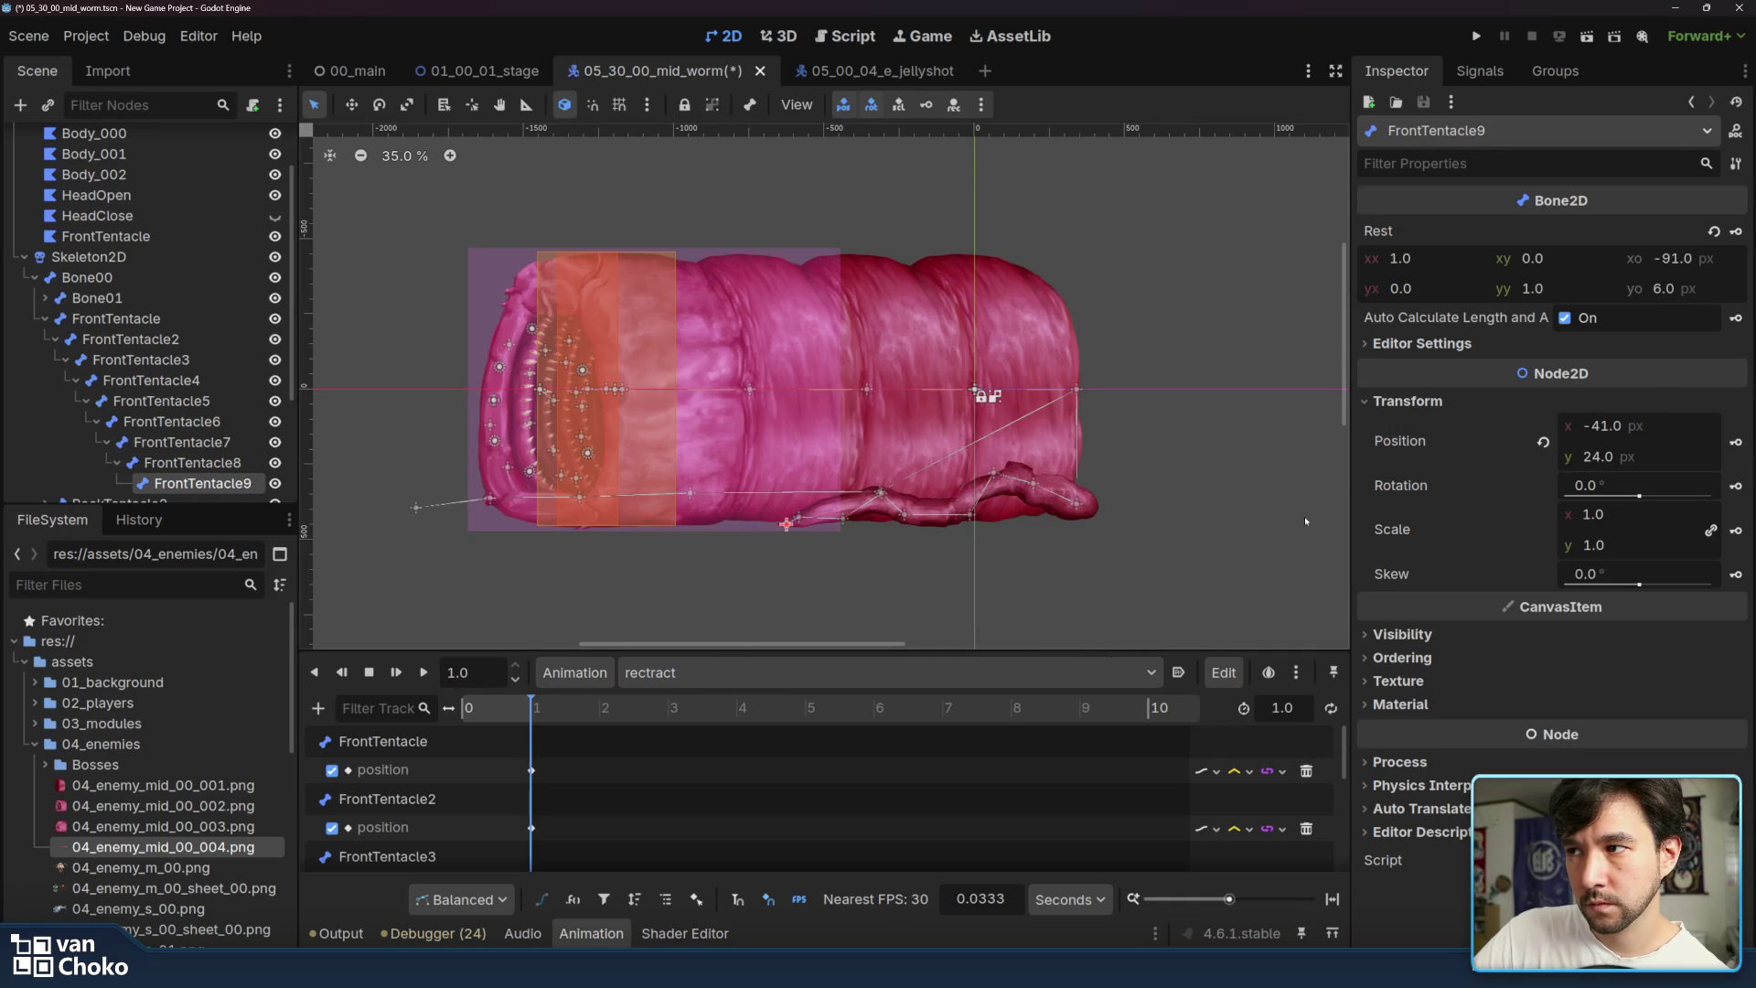
pyautogui.click(1736, 443)
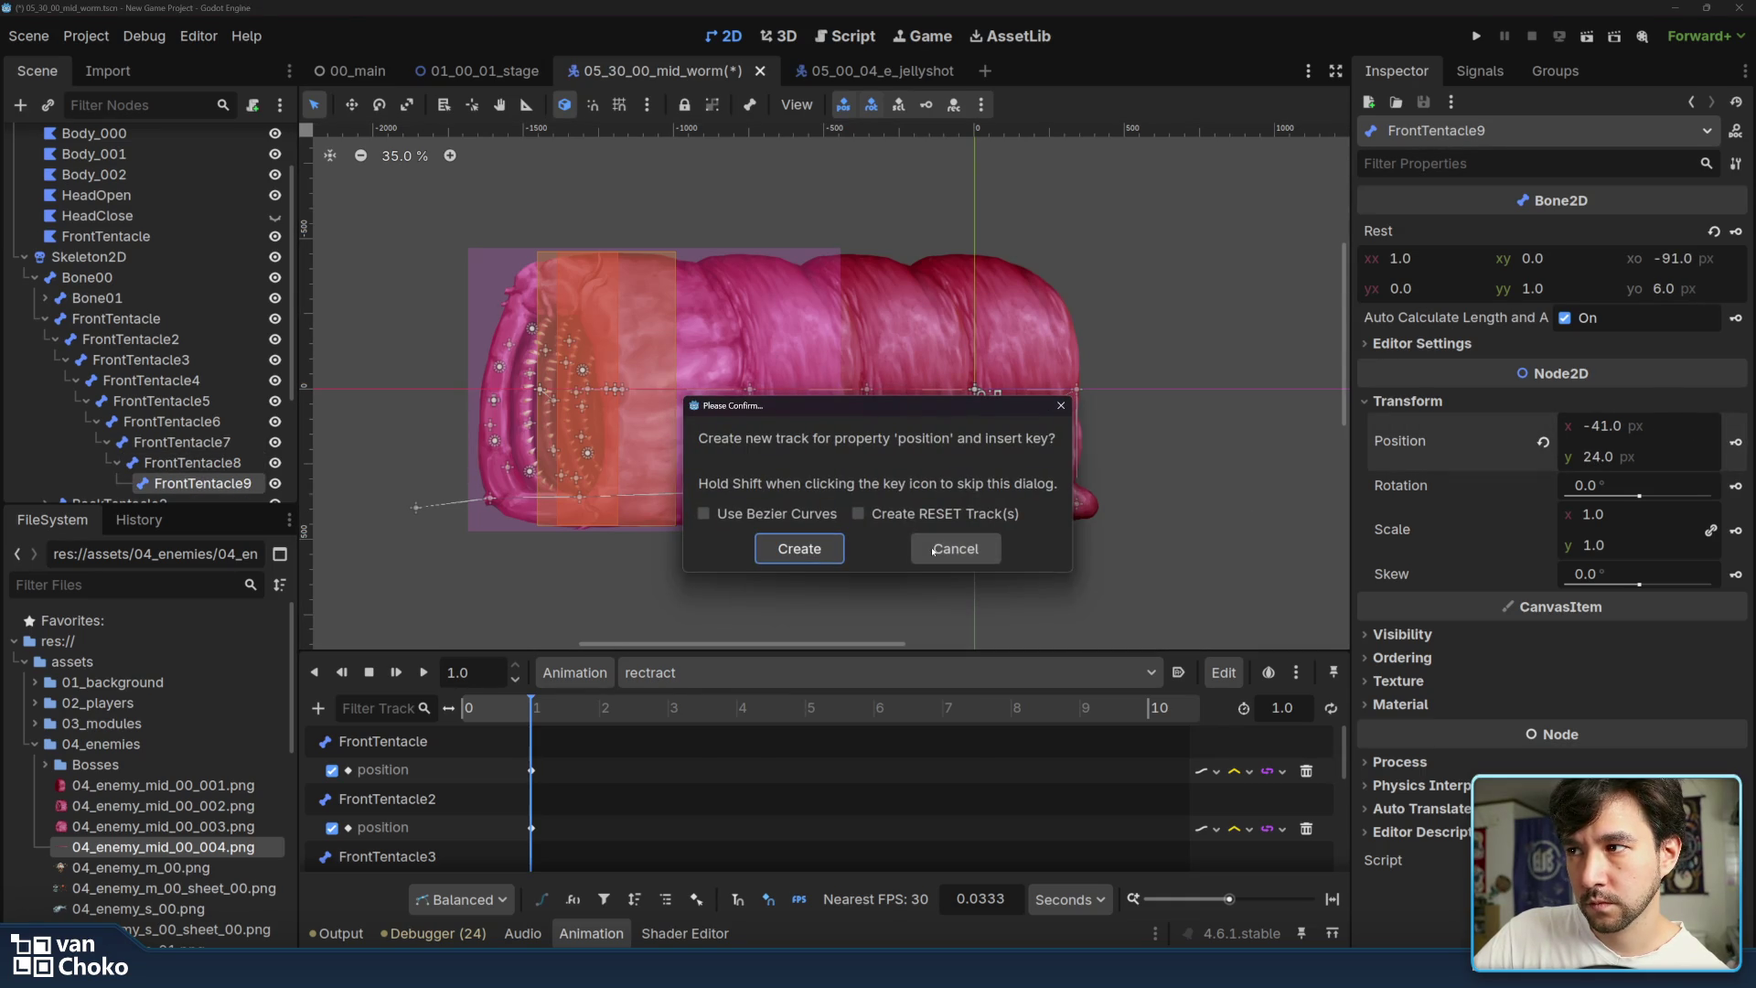
pyautogui.click(799, 549)
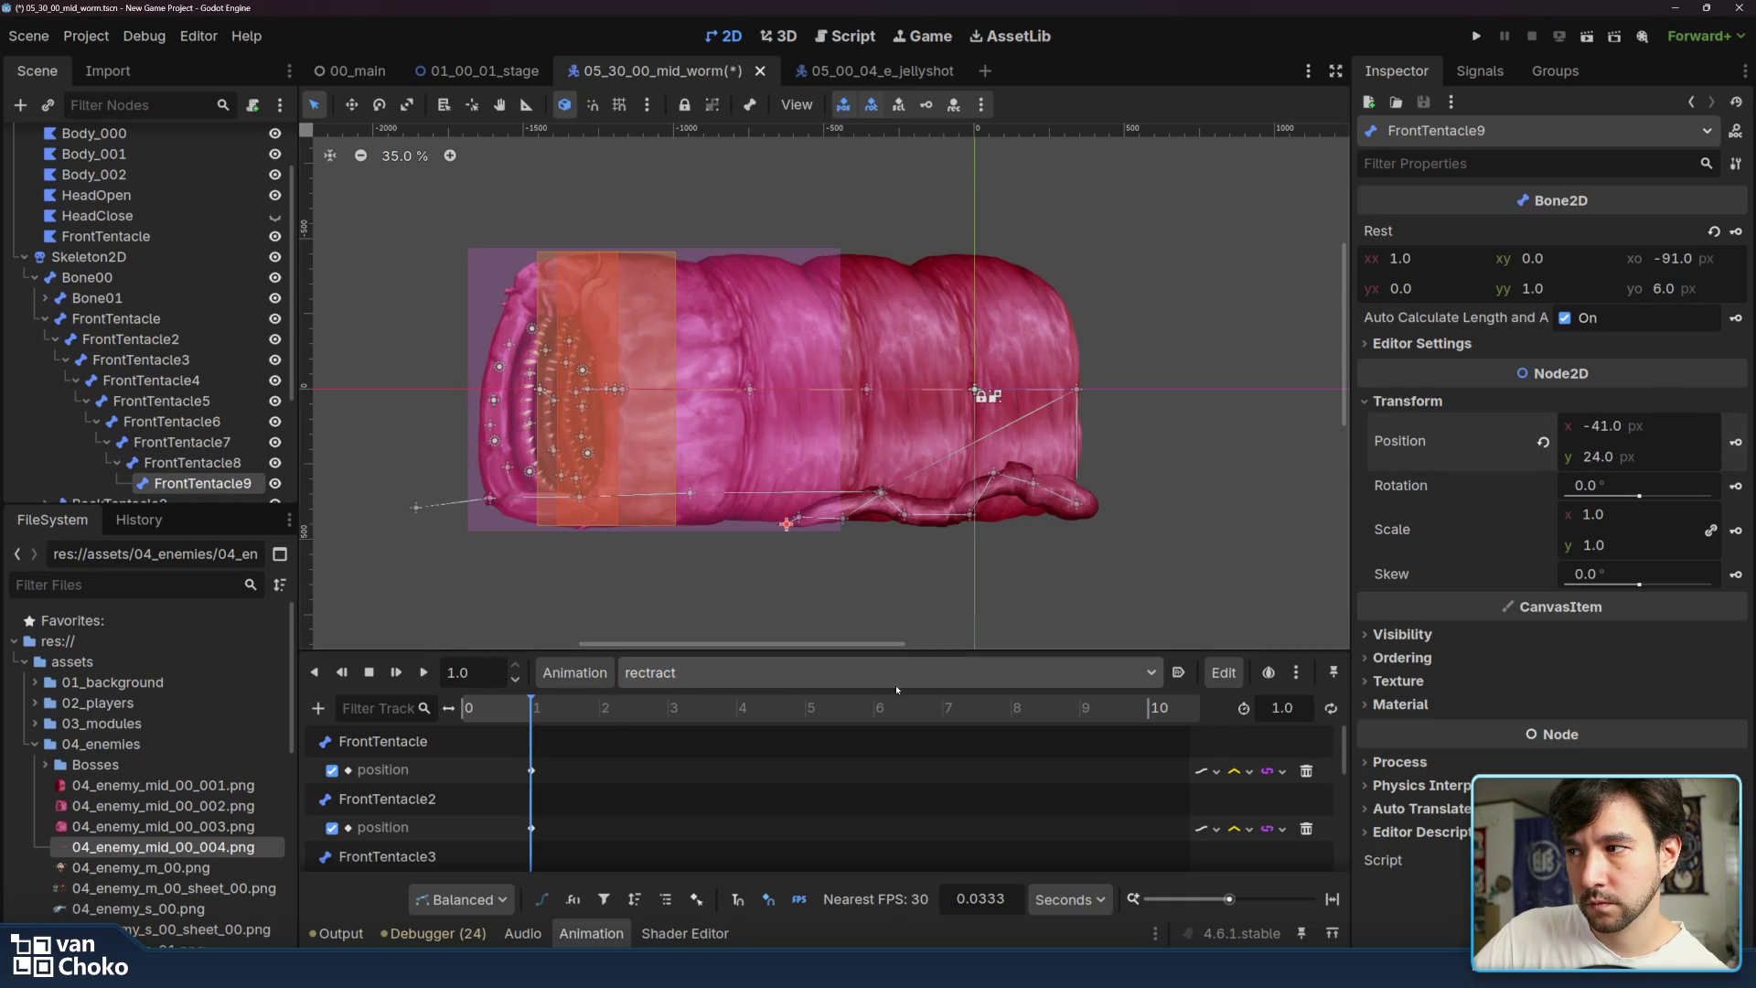
pyautogui.click(847, 673)
pyautogui.click(849, 728)
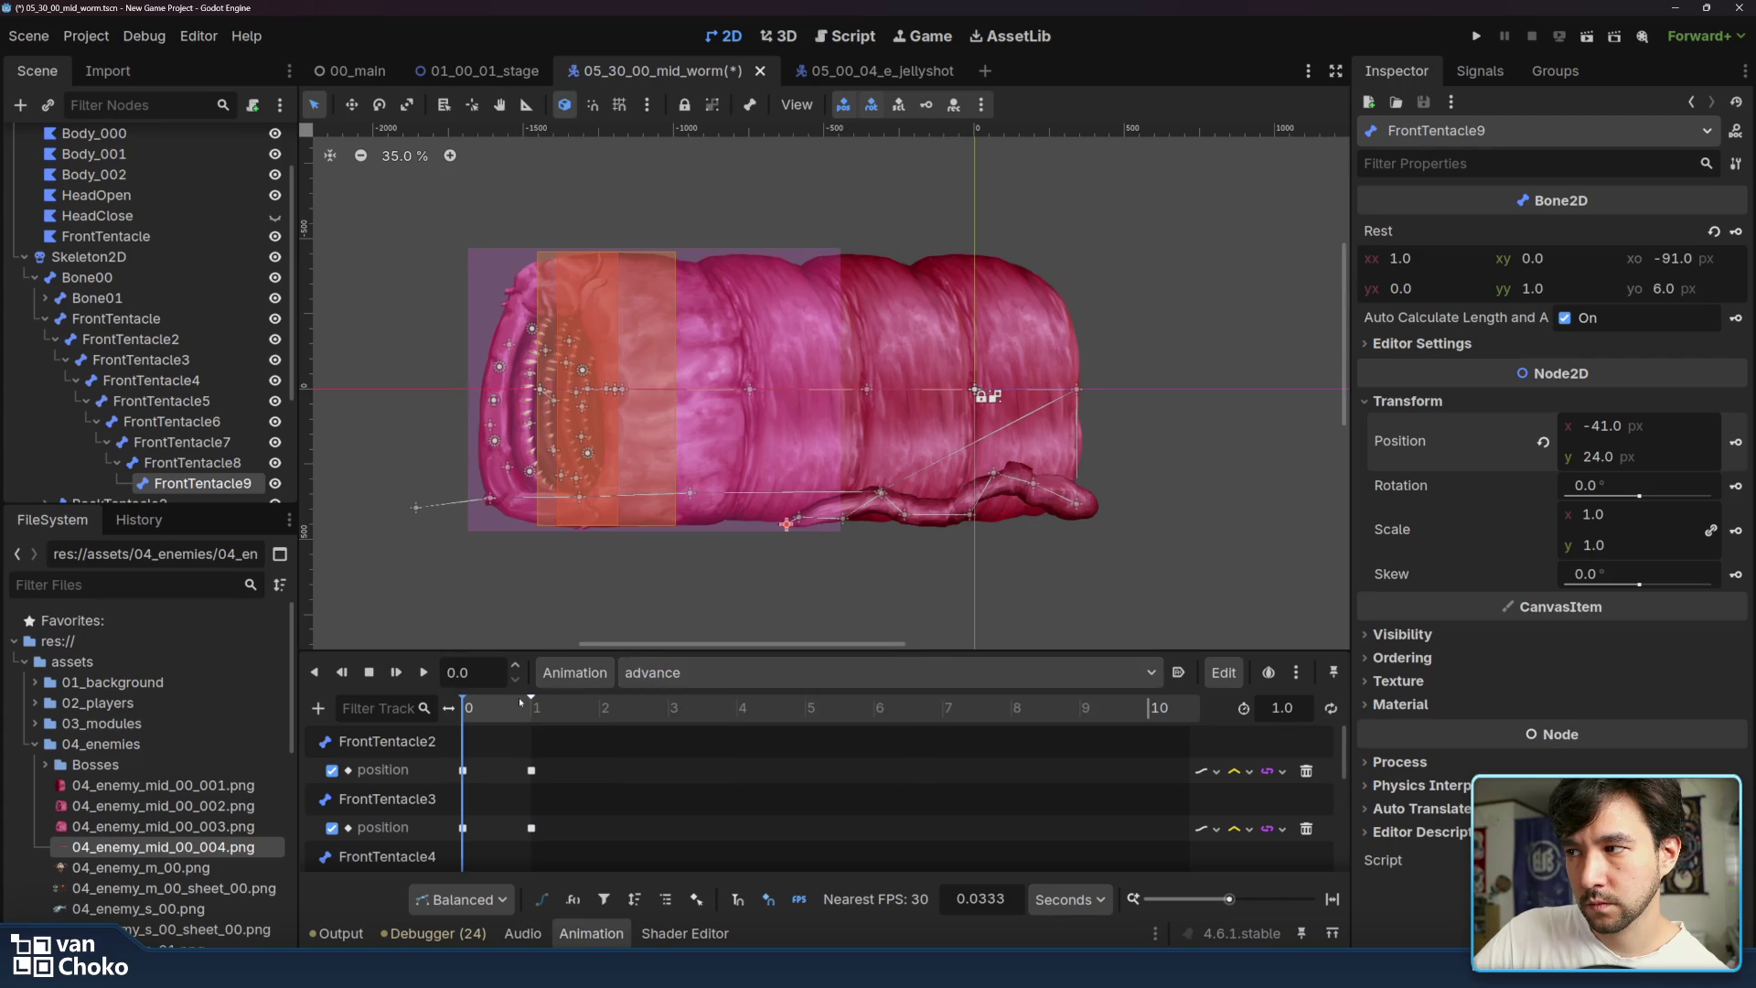
# - Copy the advance animation's end tentacle position keys
pyautogui.click(424, 672)
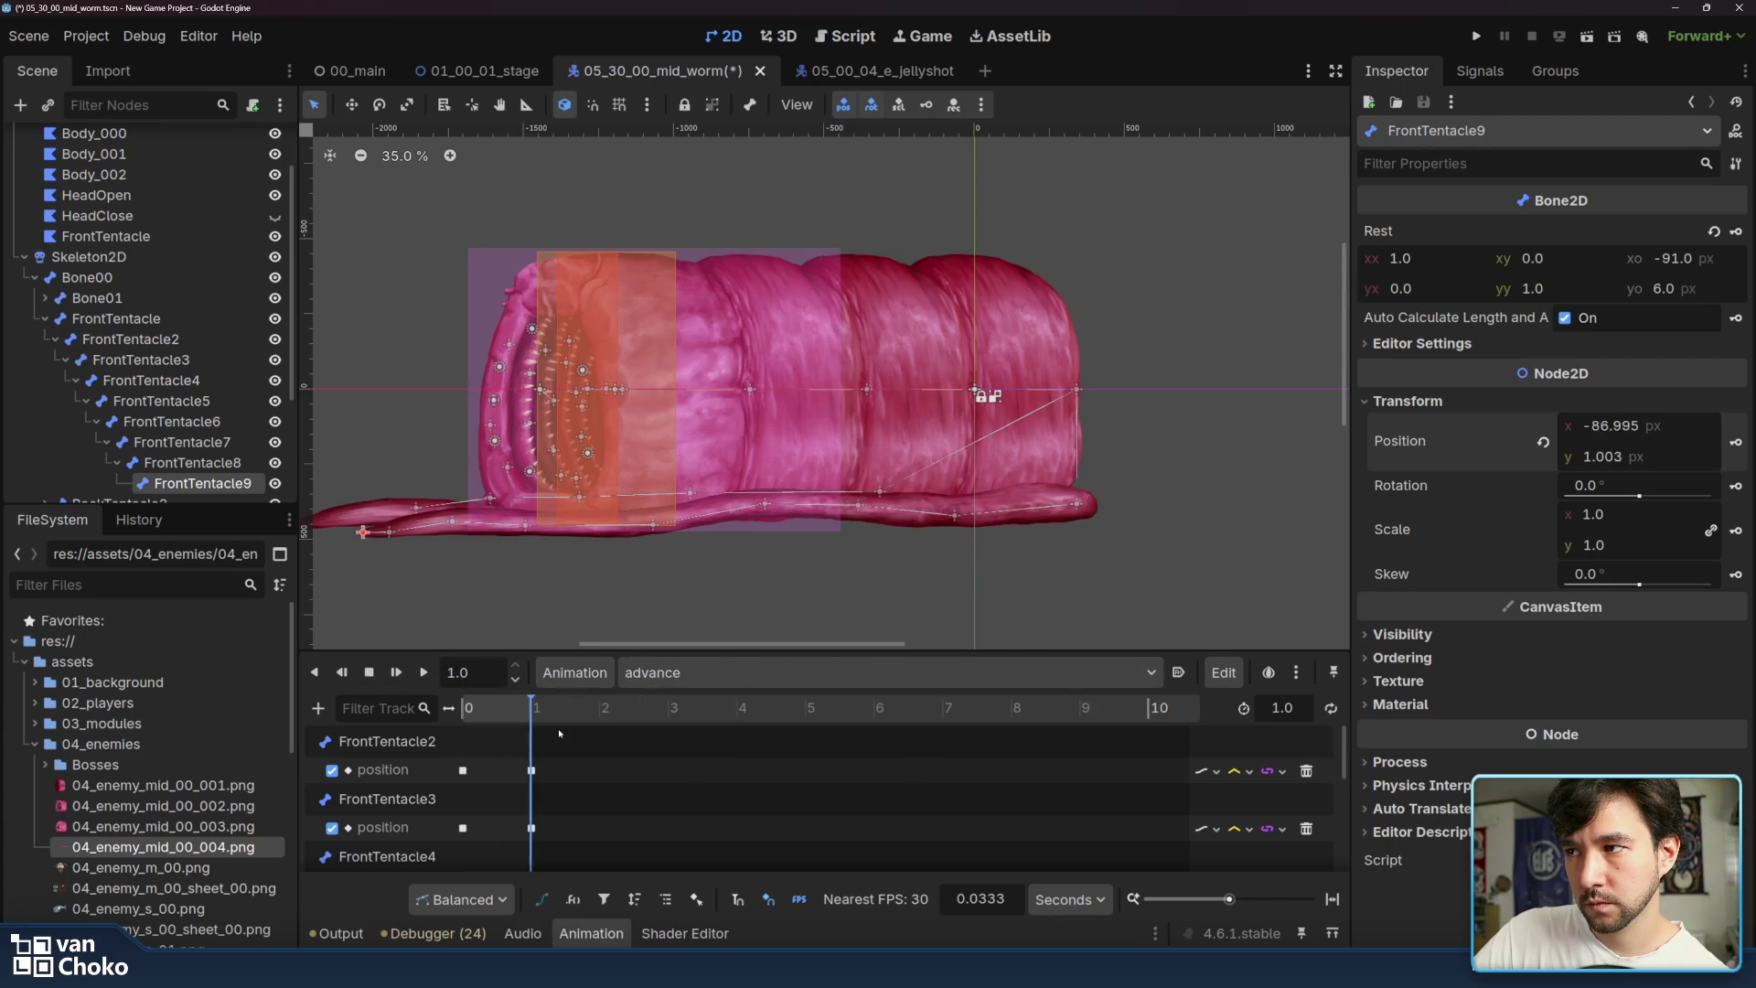
pyautogui.moveTo(574, 747); pyautogui.dragTo(519, 837)
pyautogui.rightClick(534, 794)
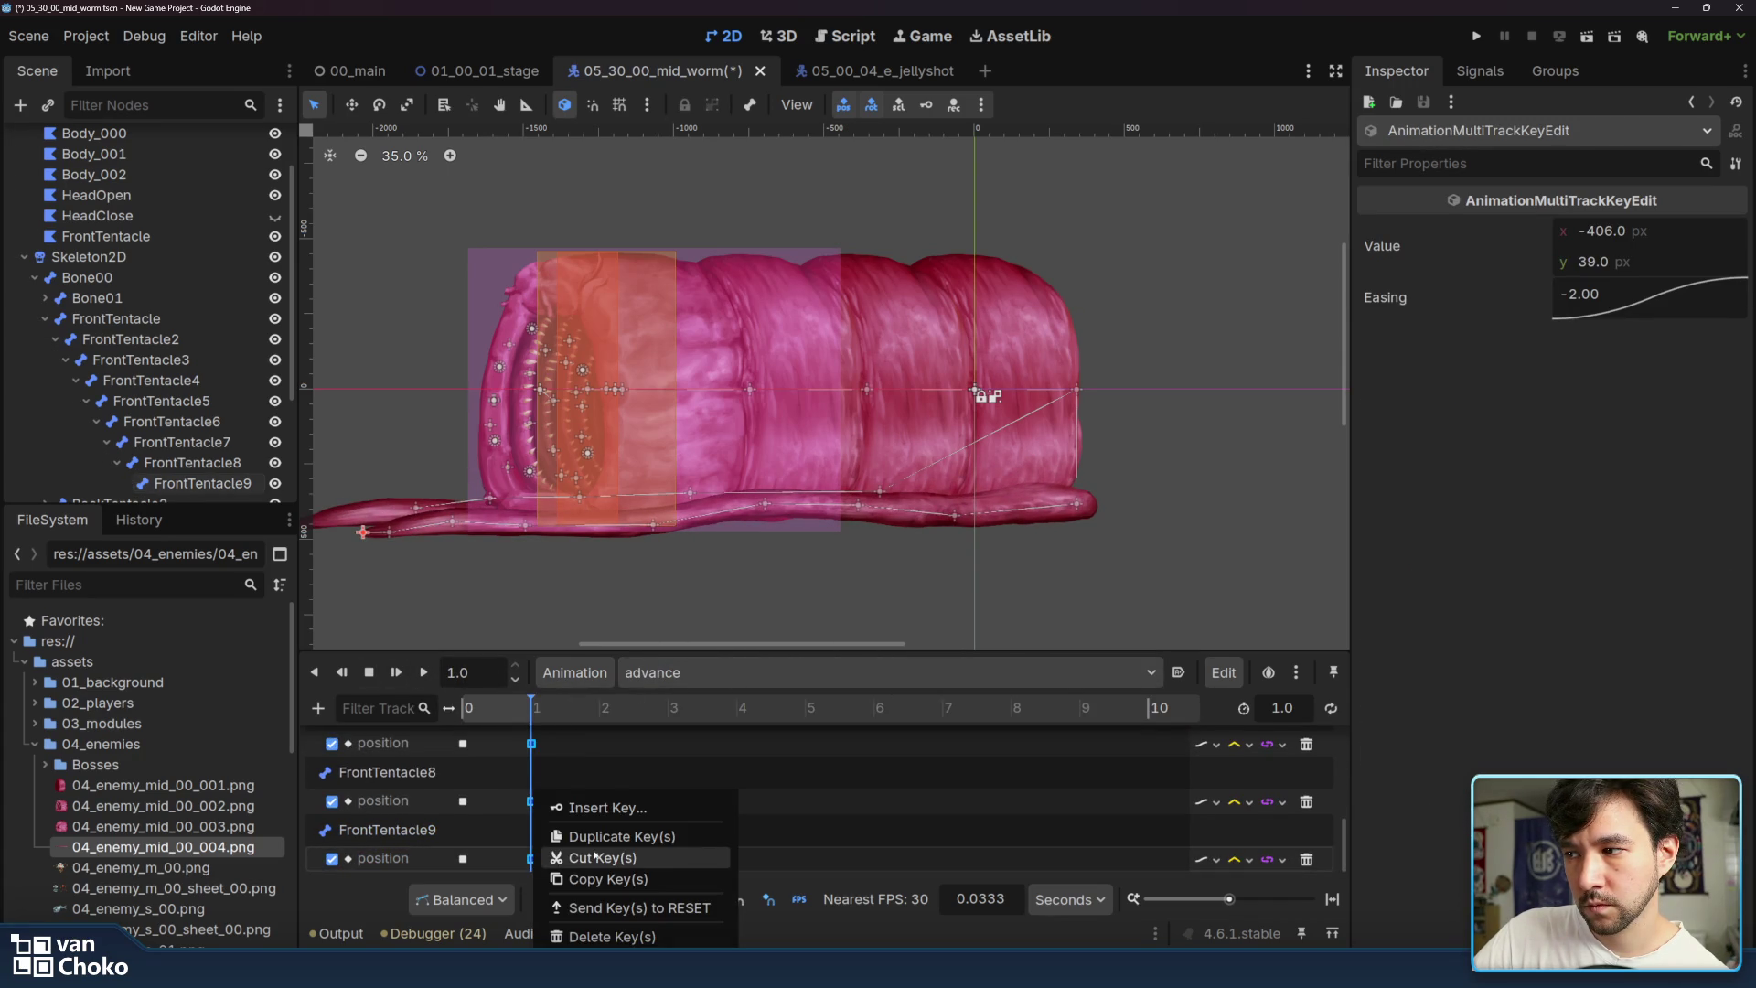
pyautogui.click(602, 879)
# - Paste the copied keys at time 0 in rectract and play it back
pyautogui.click(700, 672)
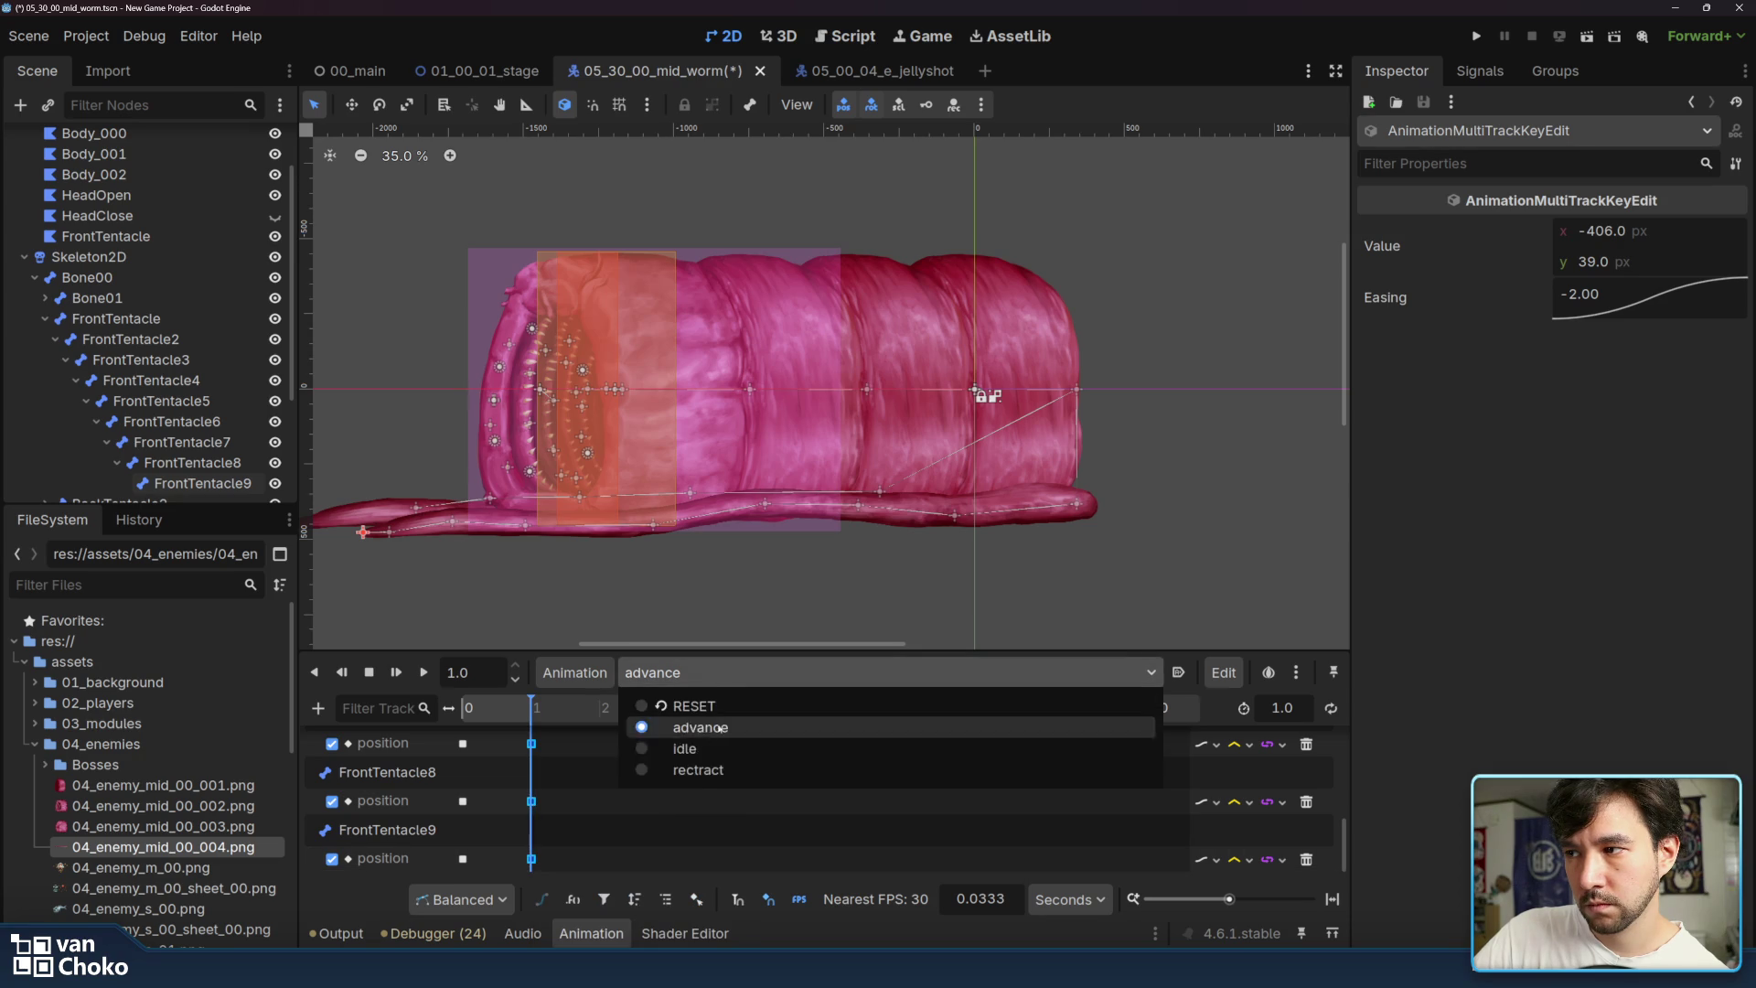
pyautogui.click(698, 770)
pyautogui.scroll(6, 463, 770)
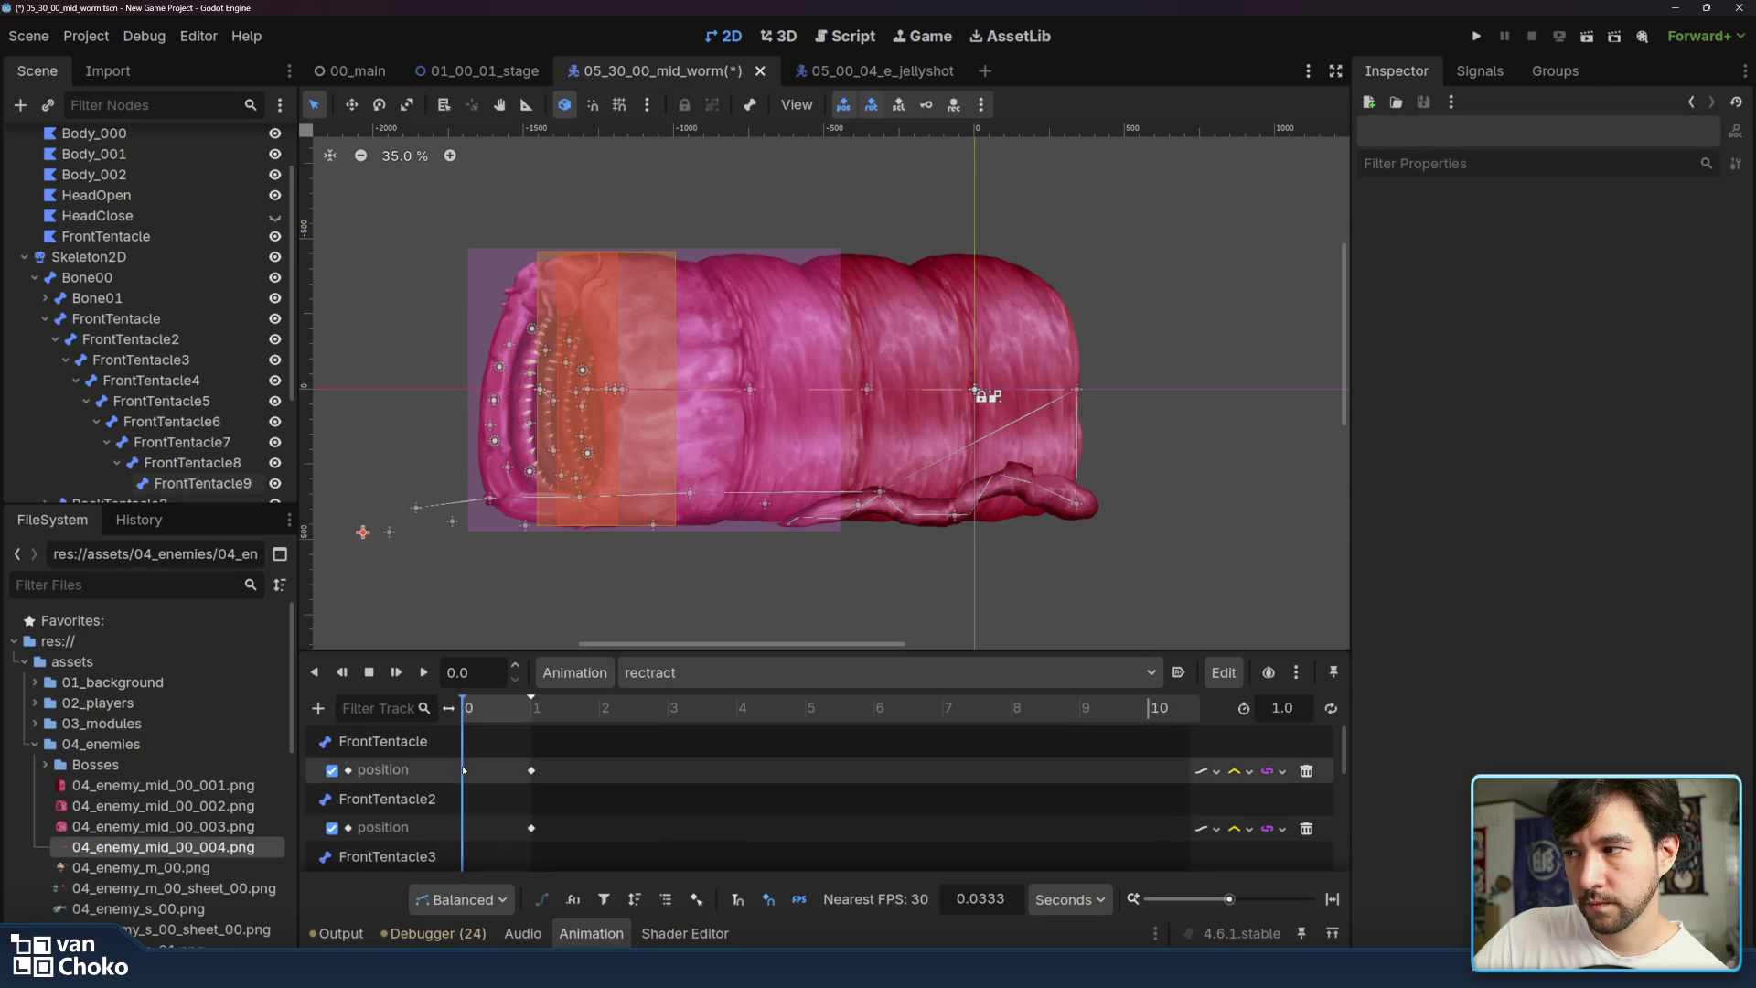
pyautogui.rightClick(465, 769)
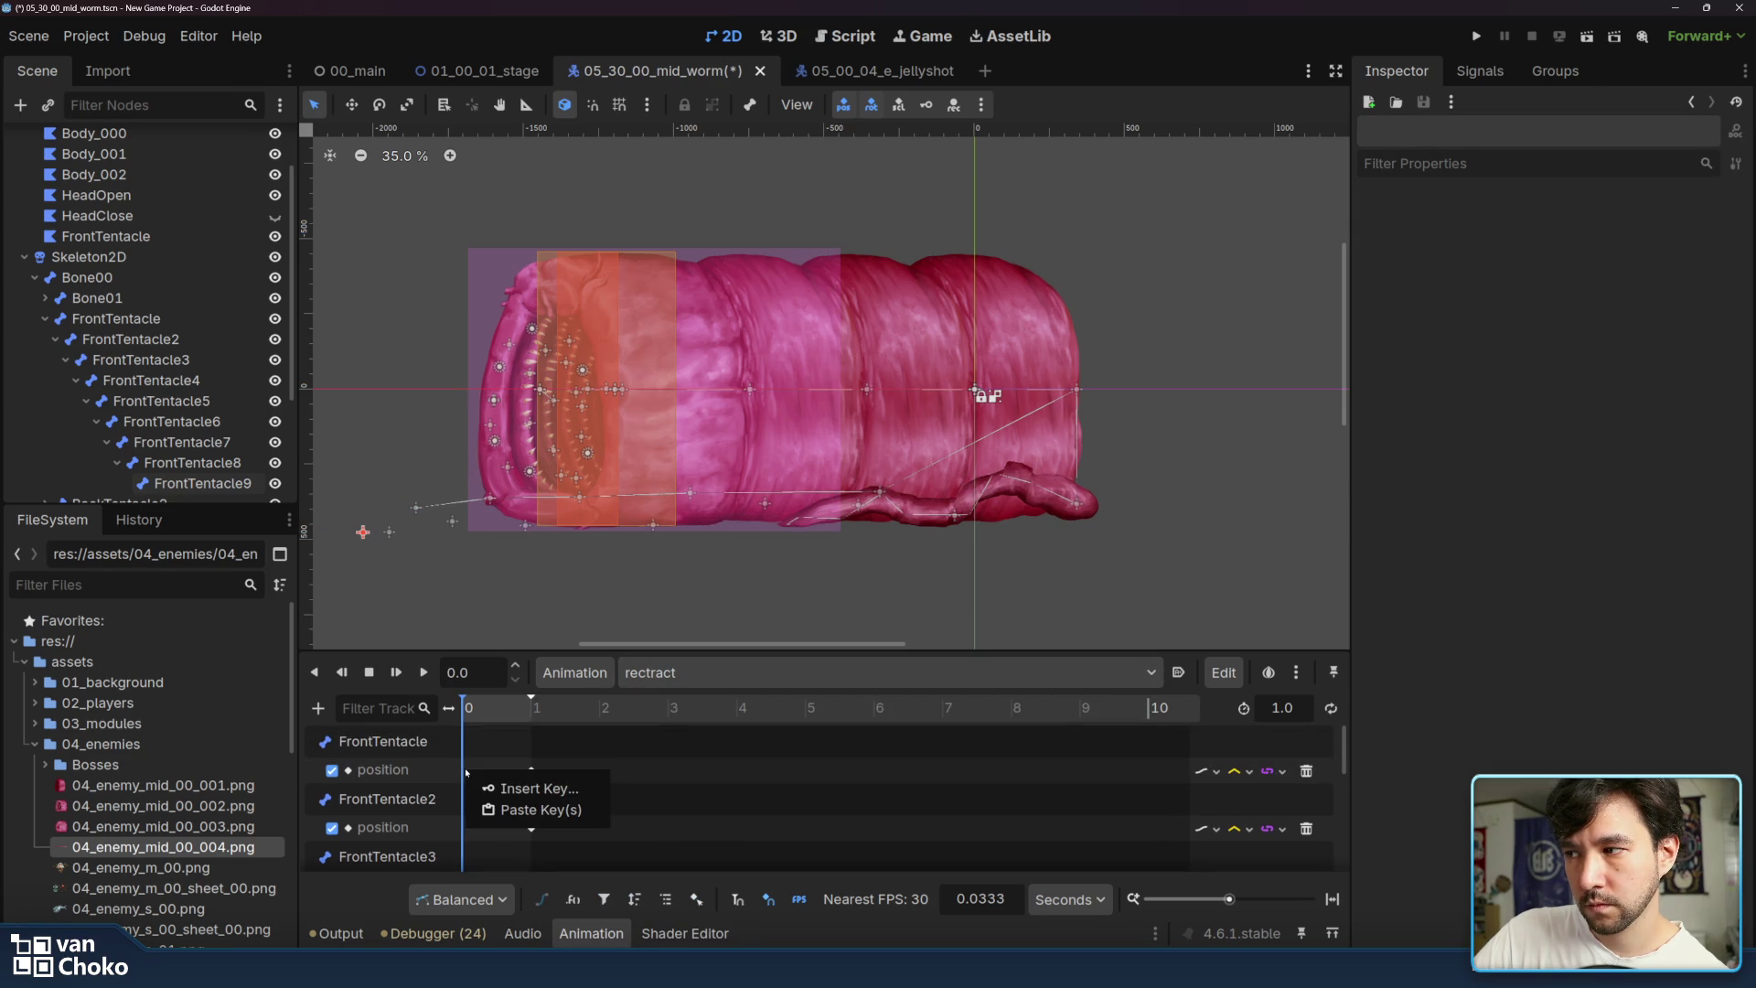
pyautogui.click(516, 811)
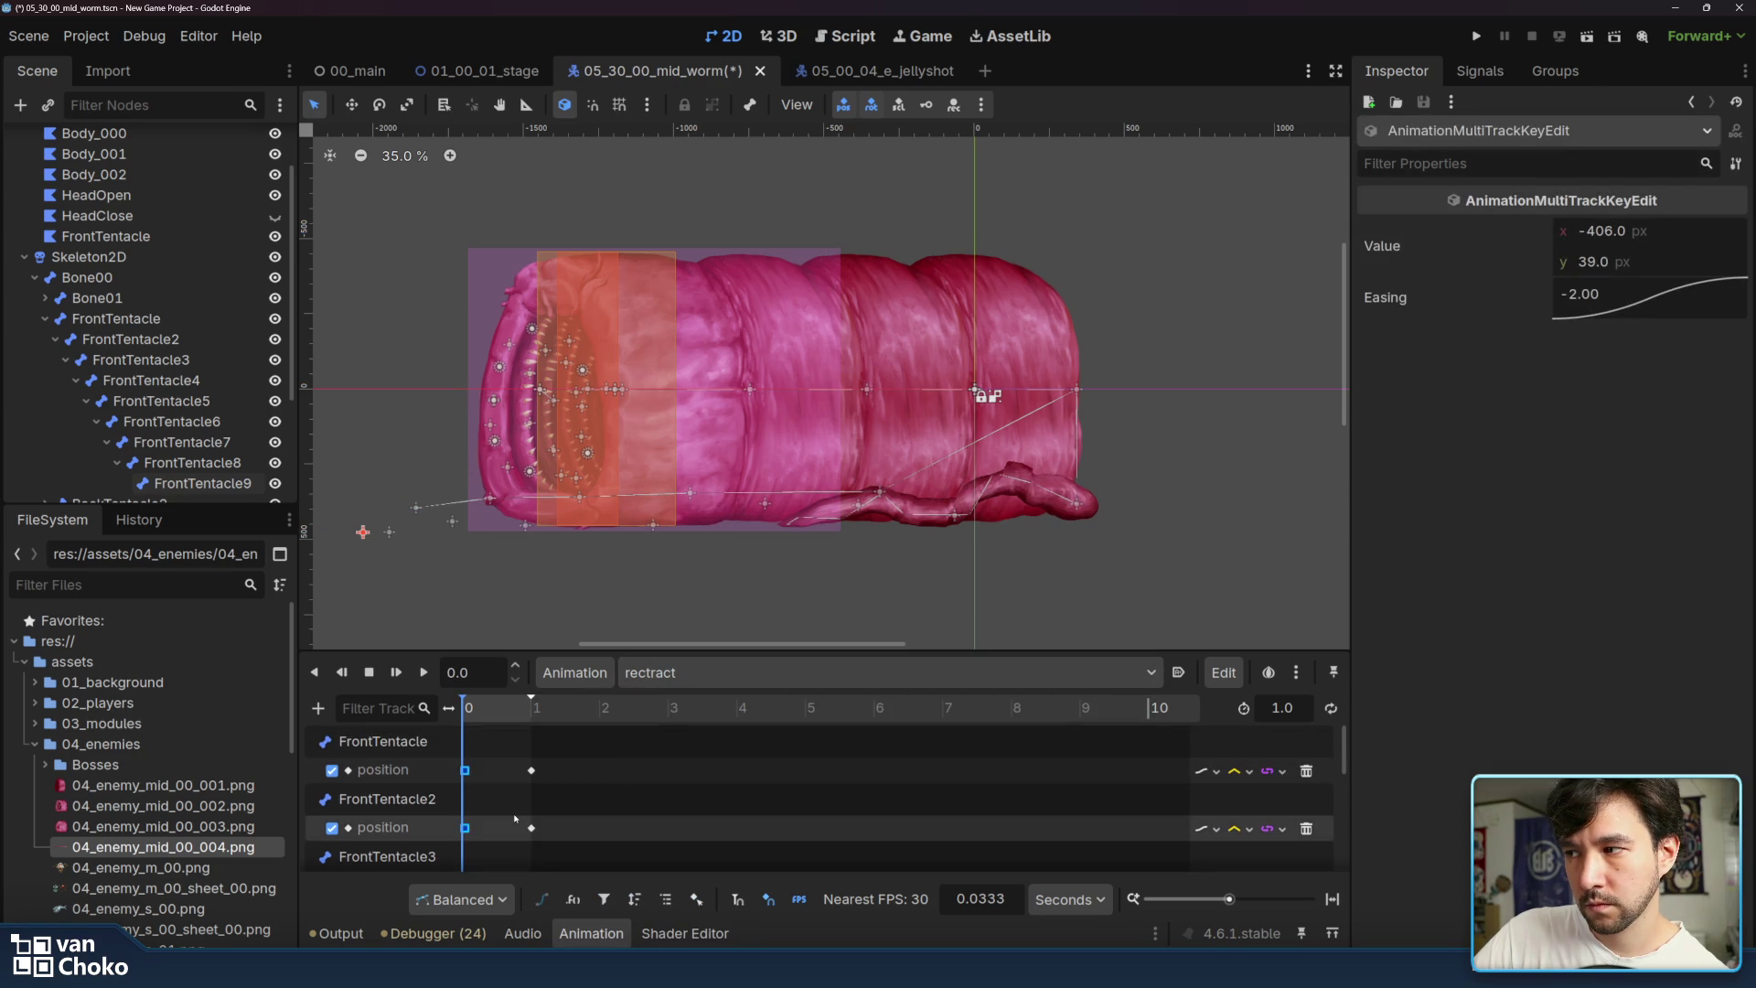
pyautogui.click(464, 771)
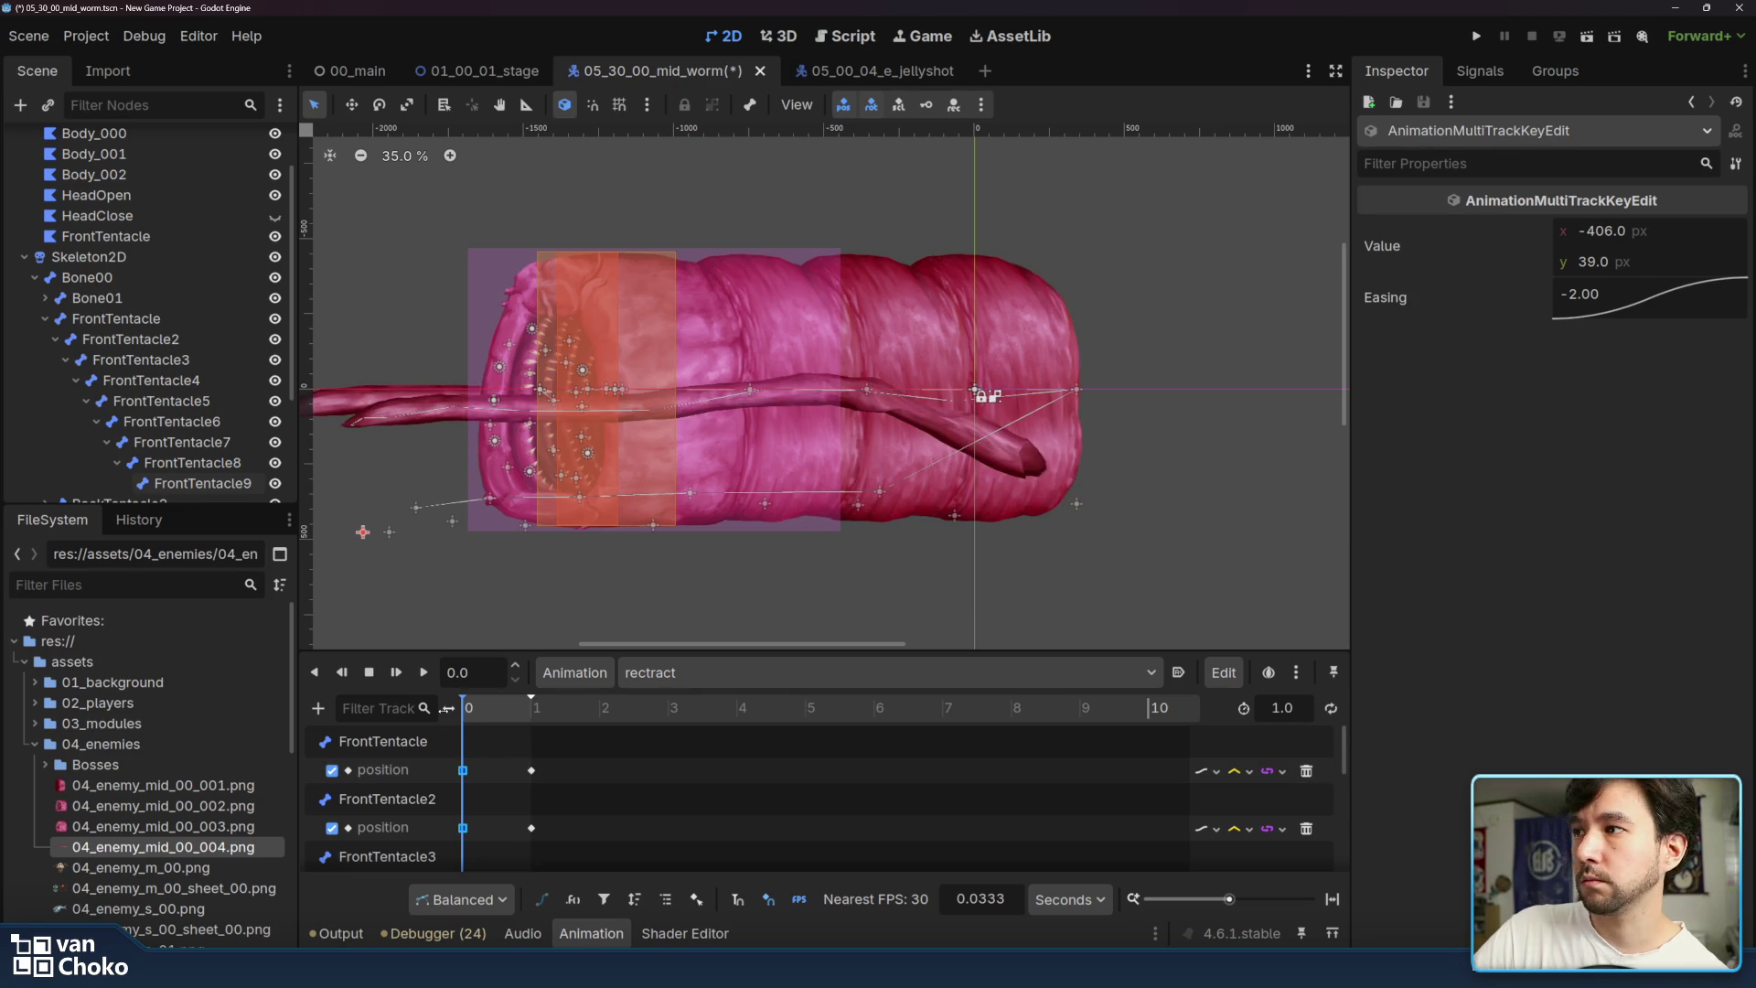
pyautogui.hotkey('shift', 'd')
pyautogui.press('s')
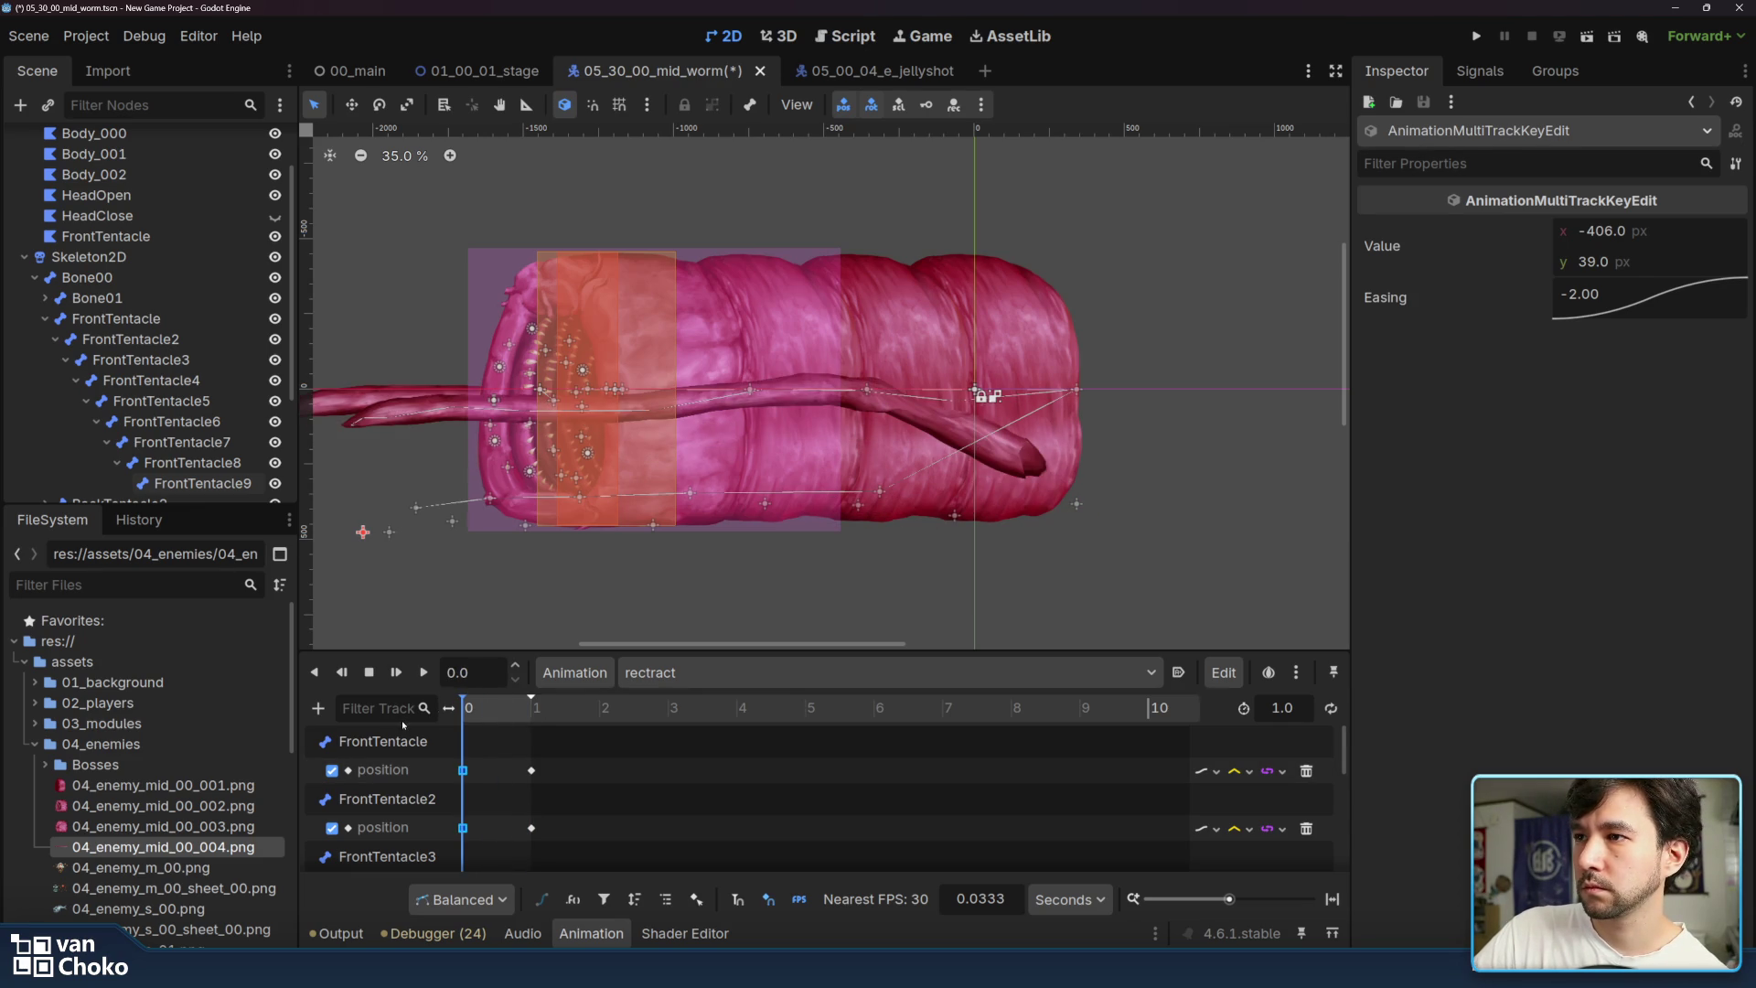
pyautogui.hotkey('shift', 'd')
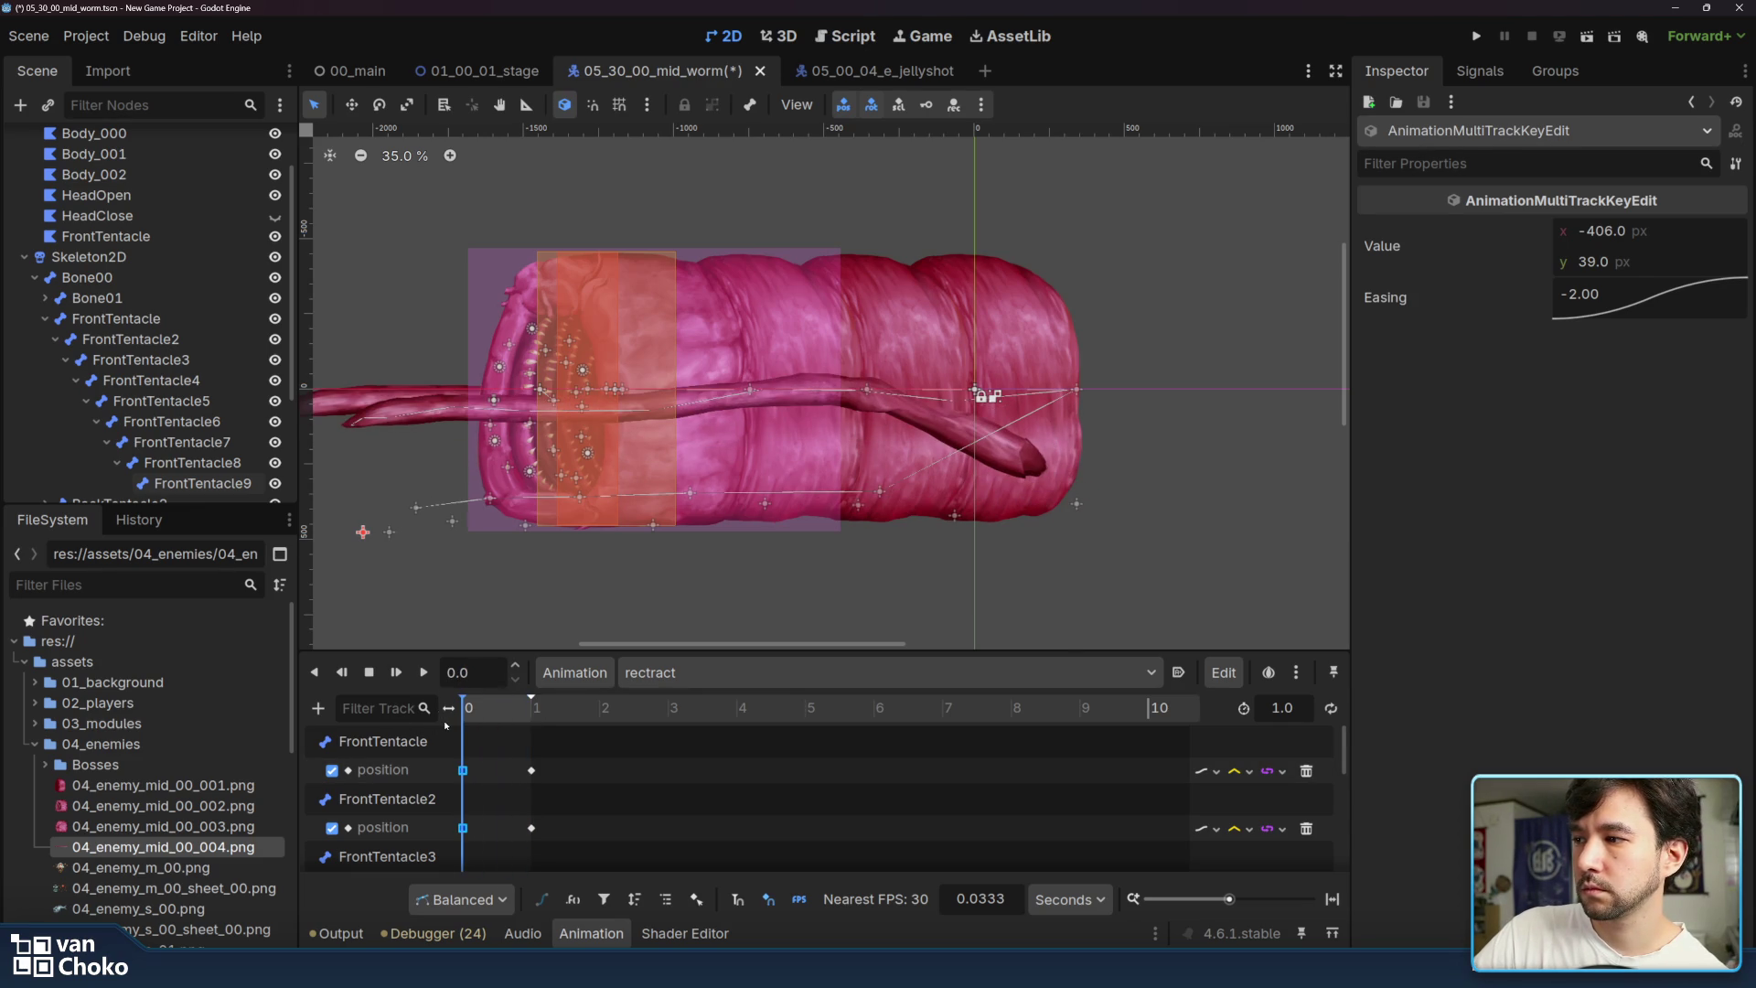
# - Delete the selected key at time 0 in rectract
pyautogui.click(463, 770)
pyautogui.scroll(-5, 494, 787)
pyautogui.scroll(-2, 494, 787)
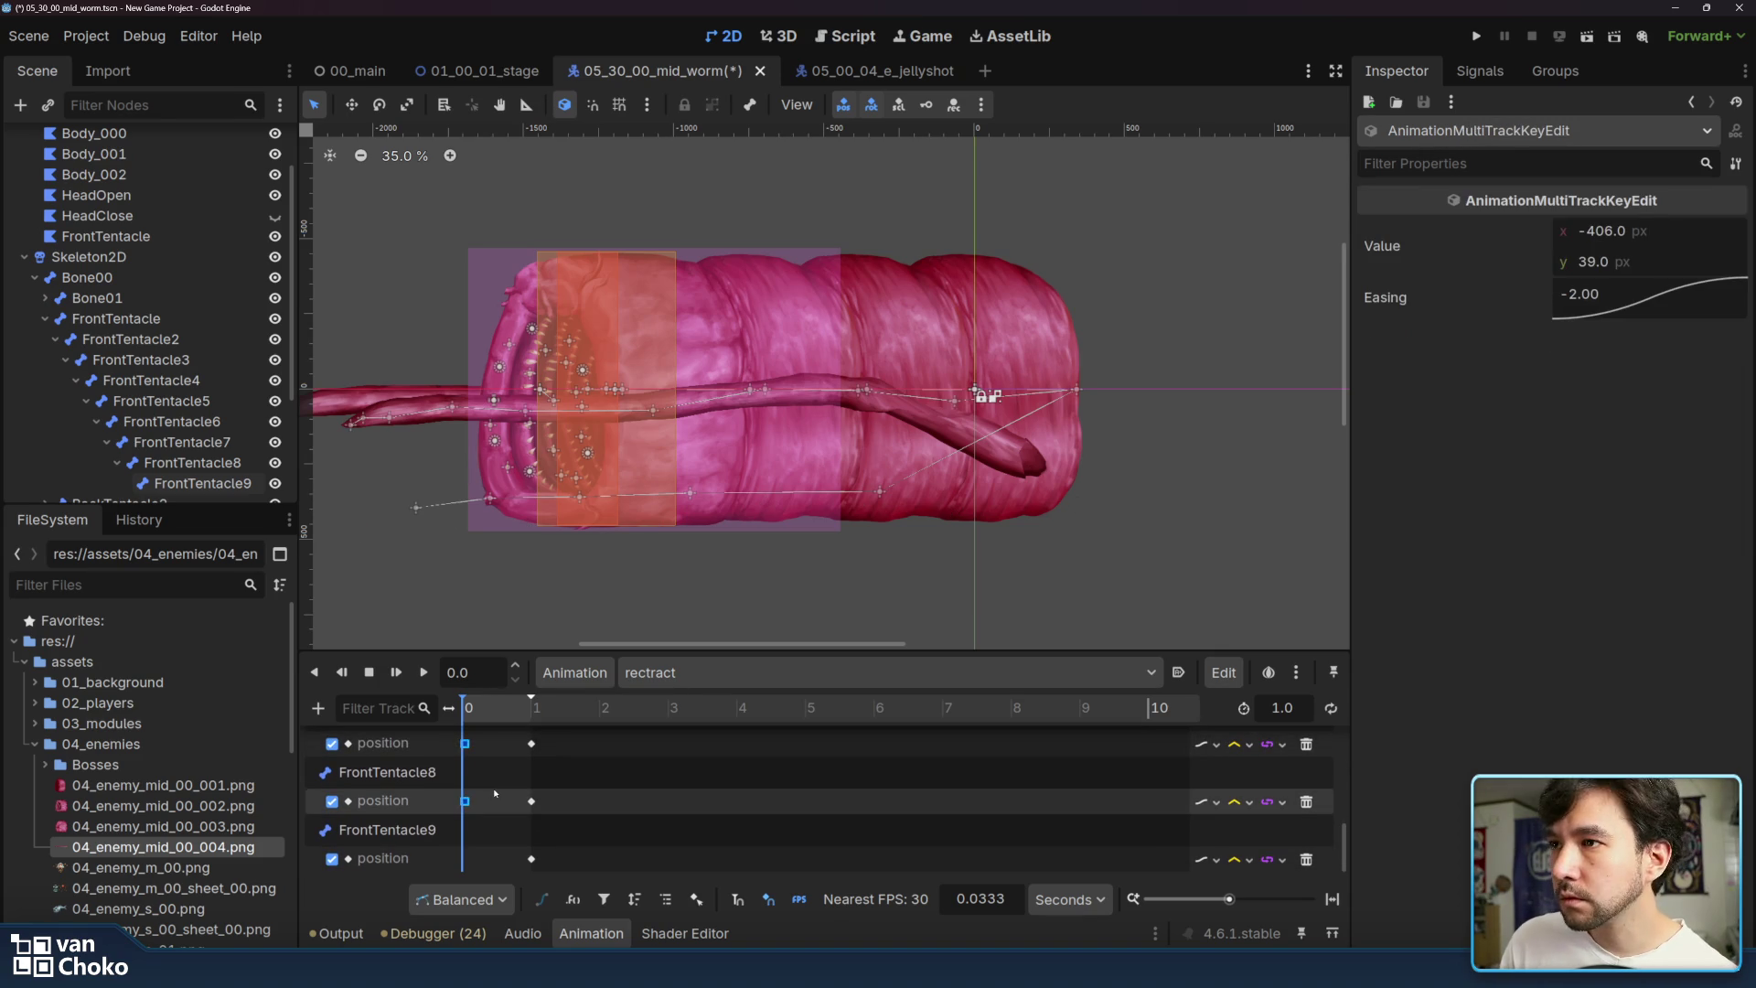
pyautogui.press('Delete')
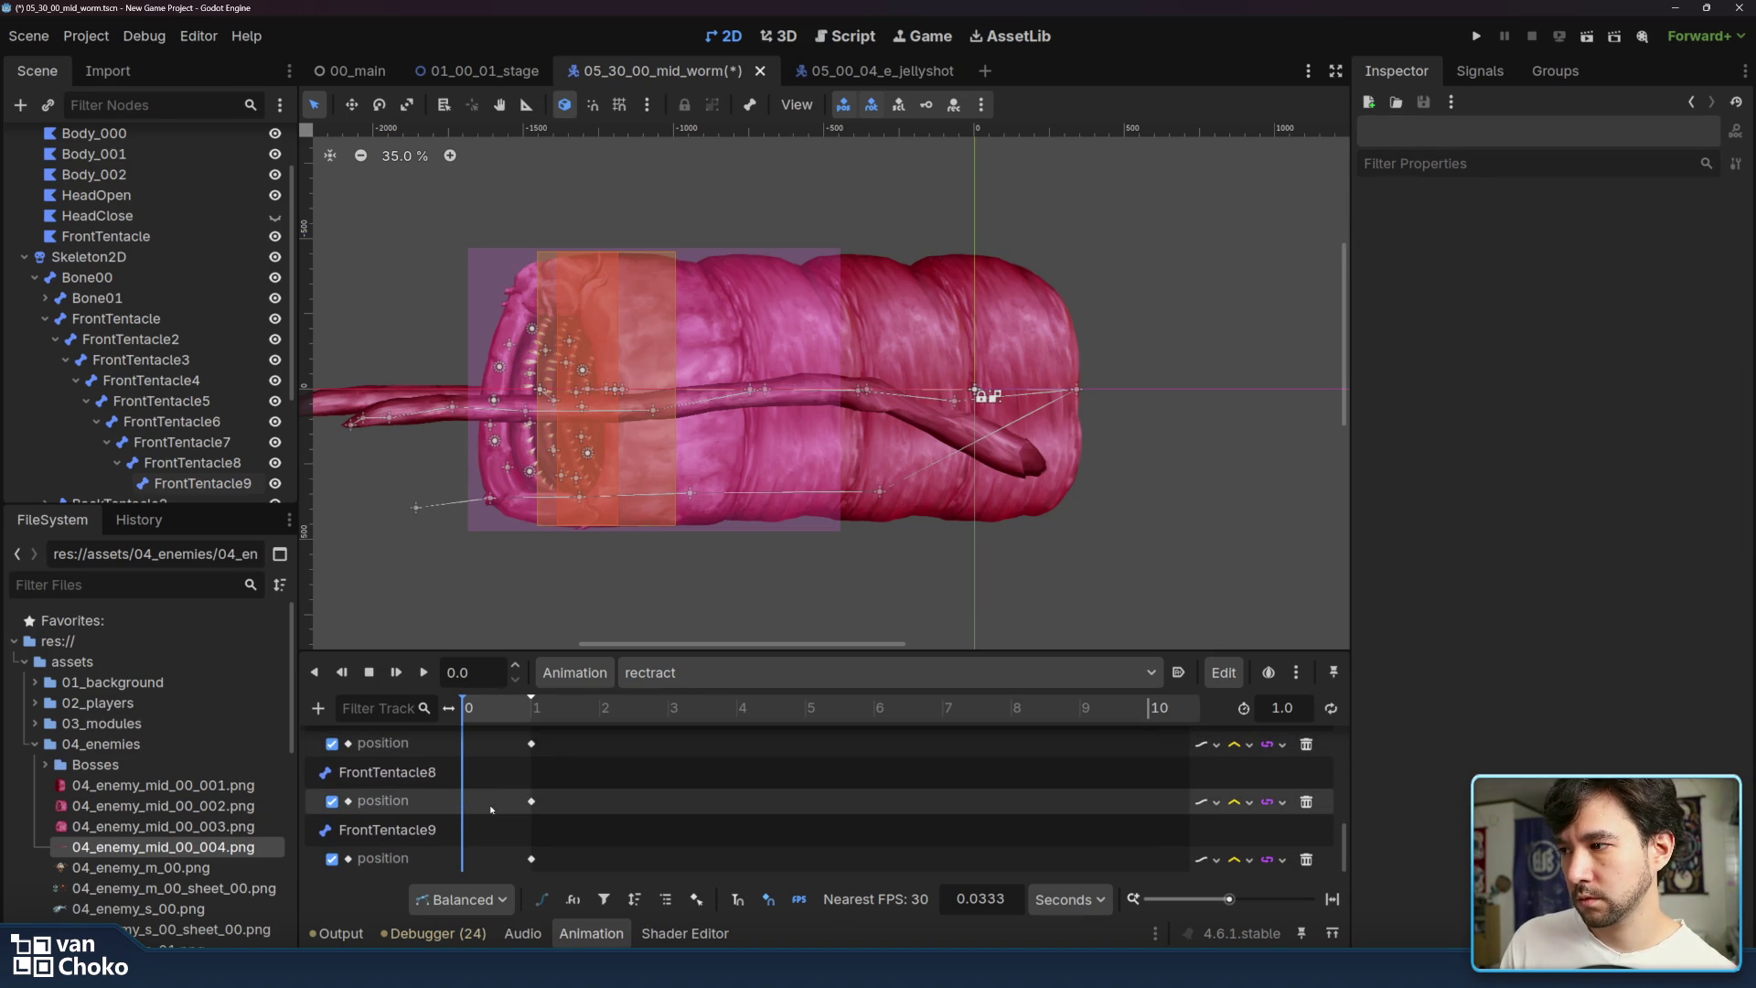
pyautogui.scroll(5, 492, 809)
# - Compare against the advance animation, then return to rectract
pyautogui.click(694, 672)
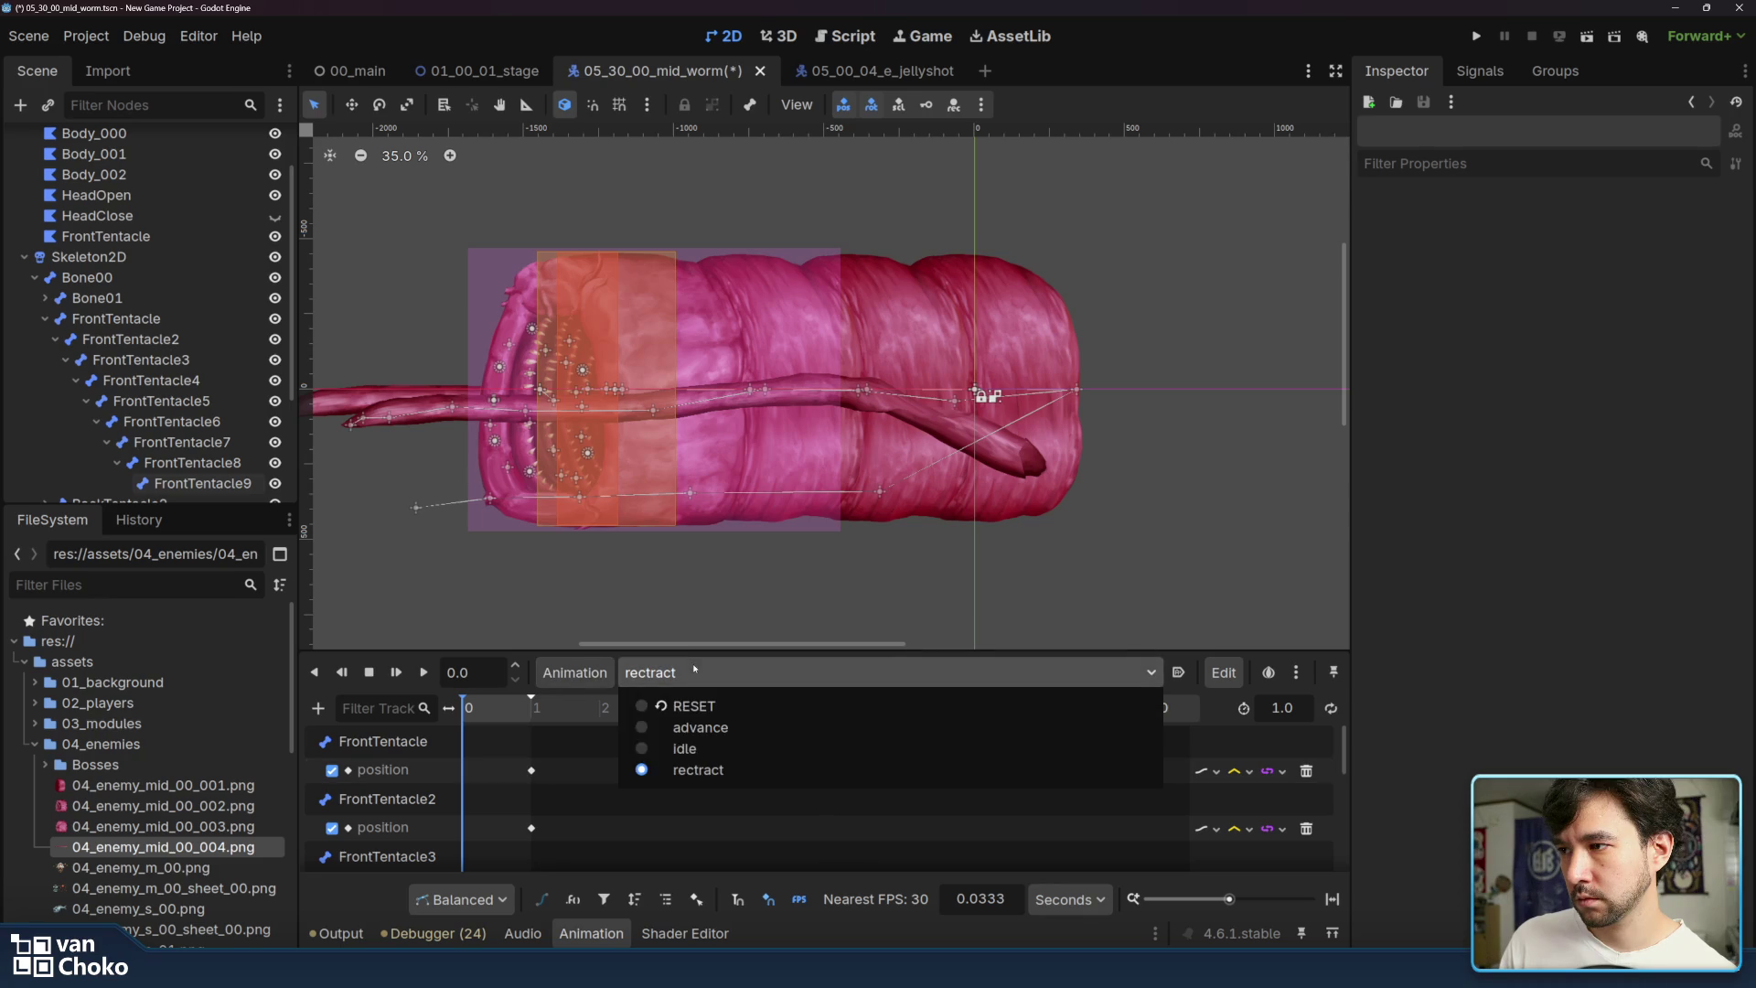
pyautogui.click(695, 727)
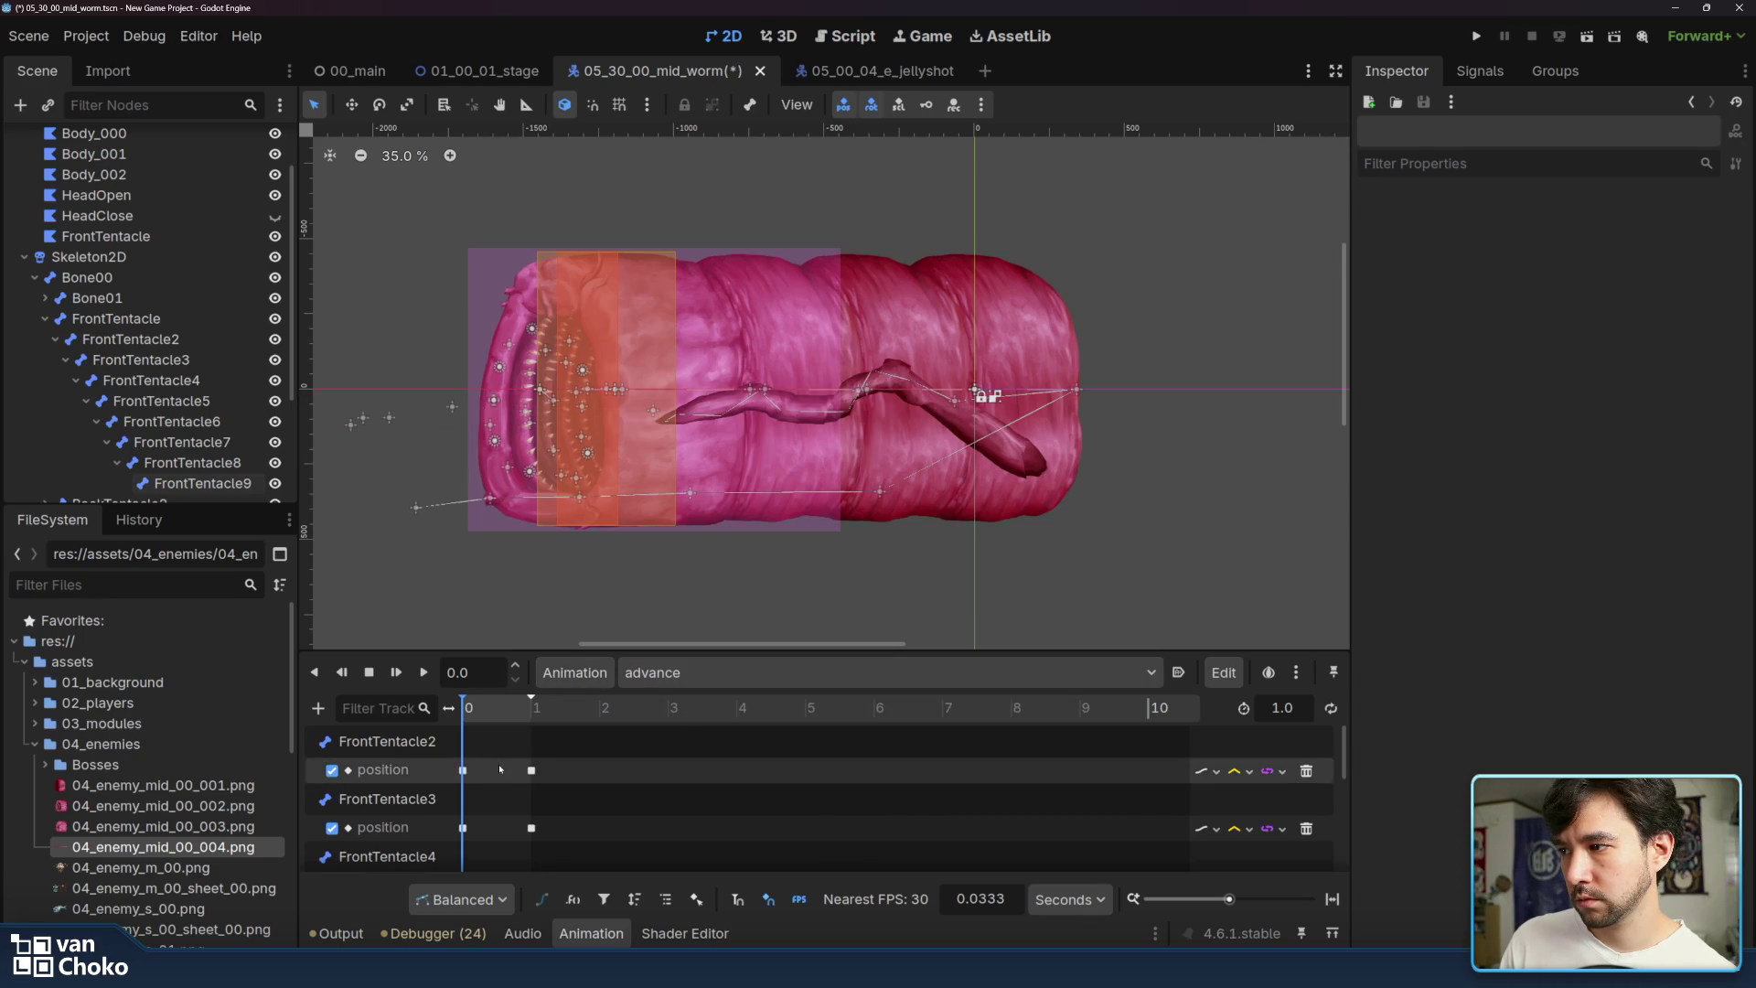
pyautogui.scroll(-5, 498, 768)
pyautogui.scroll(5, 498, 768)
pyautogui.click(695, 672)
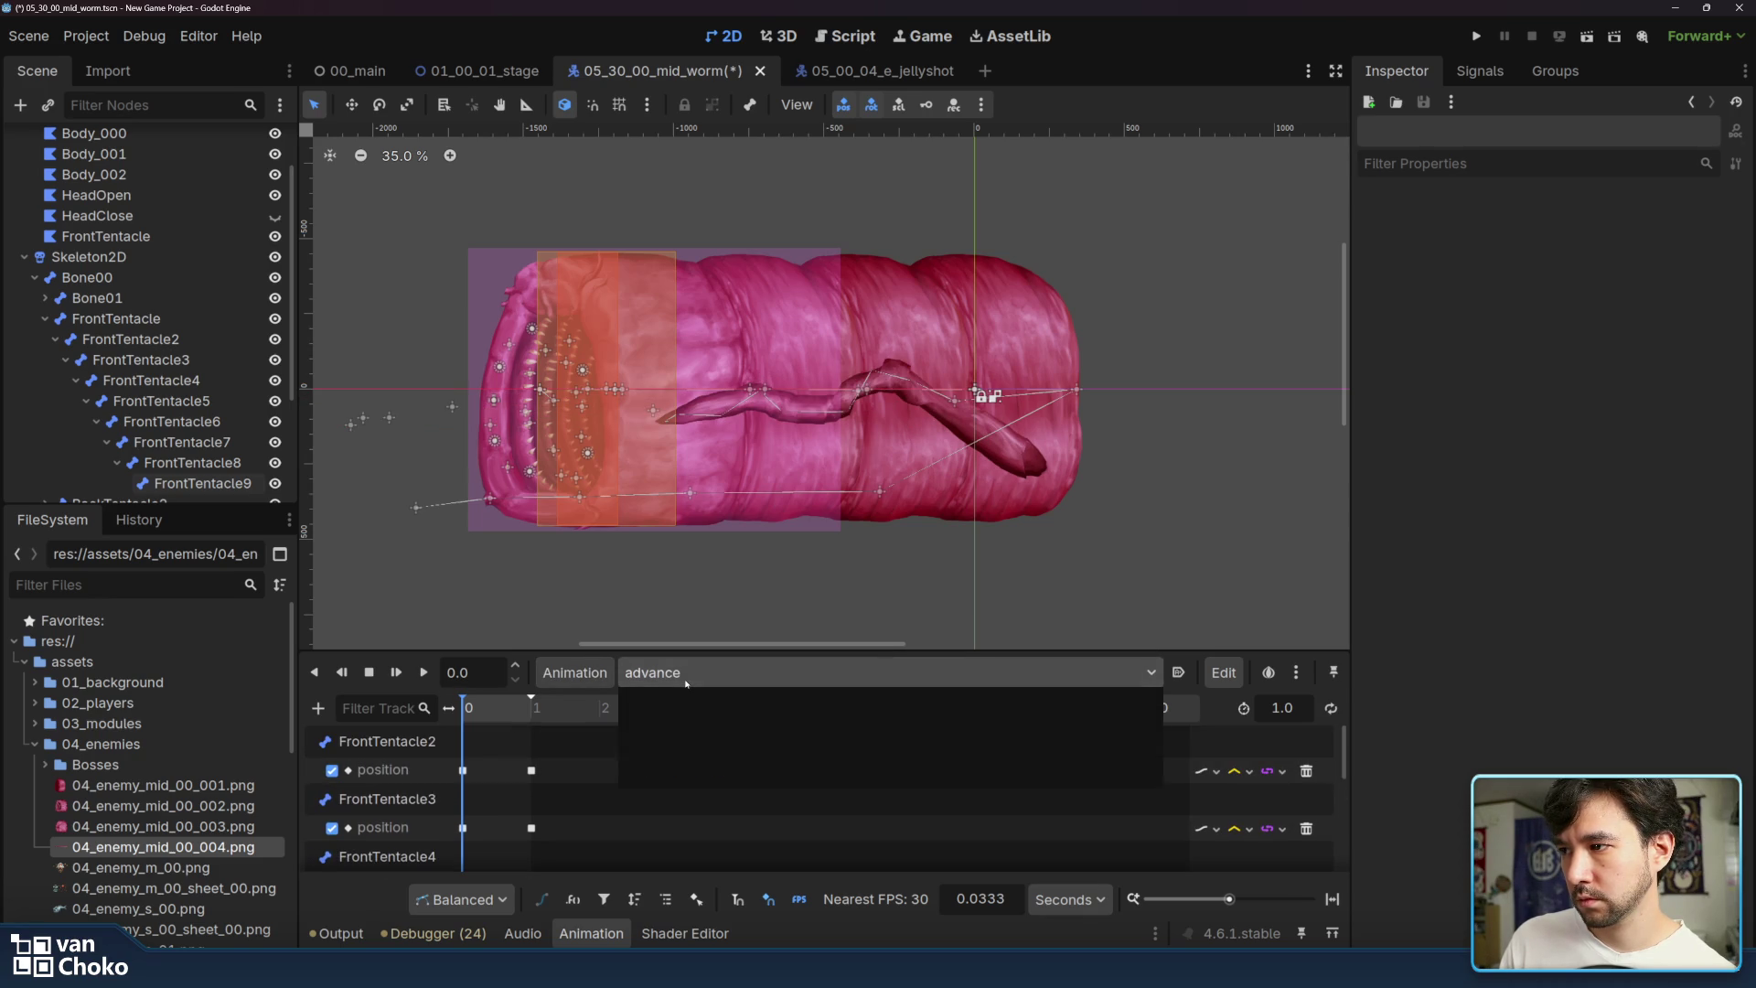
pyautogui.click(698, 771)
# - Remove the FrontTentacle position track and re-paste the keys at time 0
pyautogui.click(395, 743)
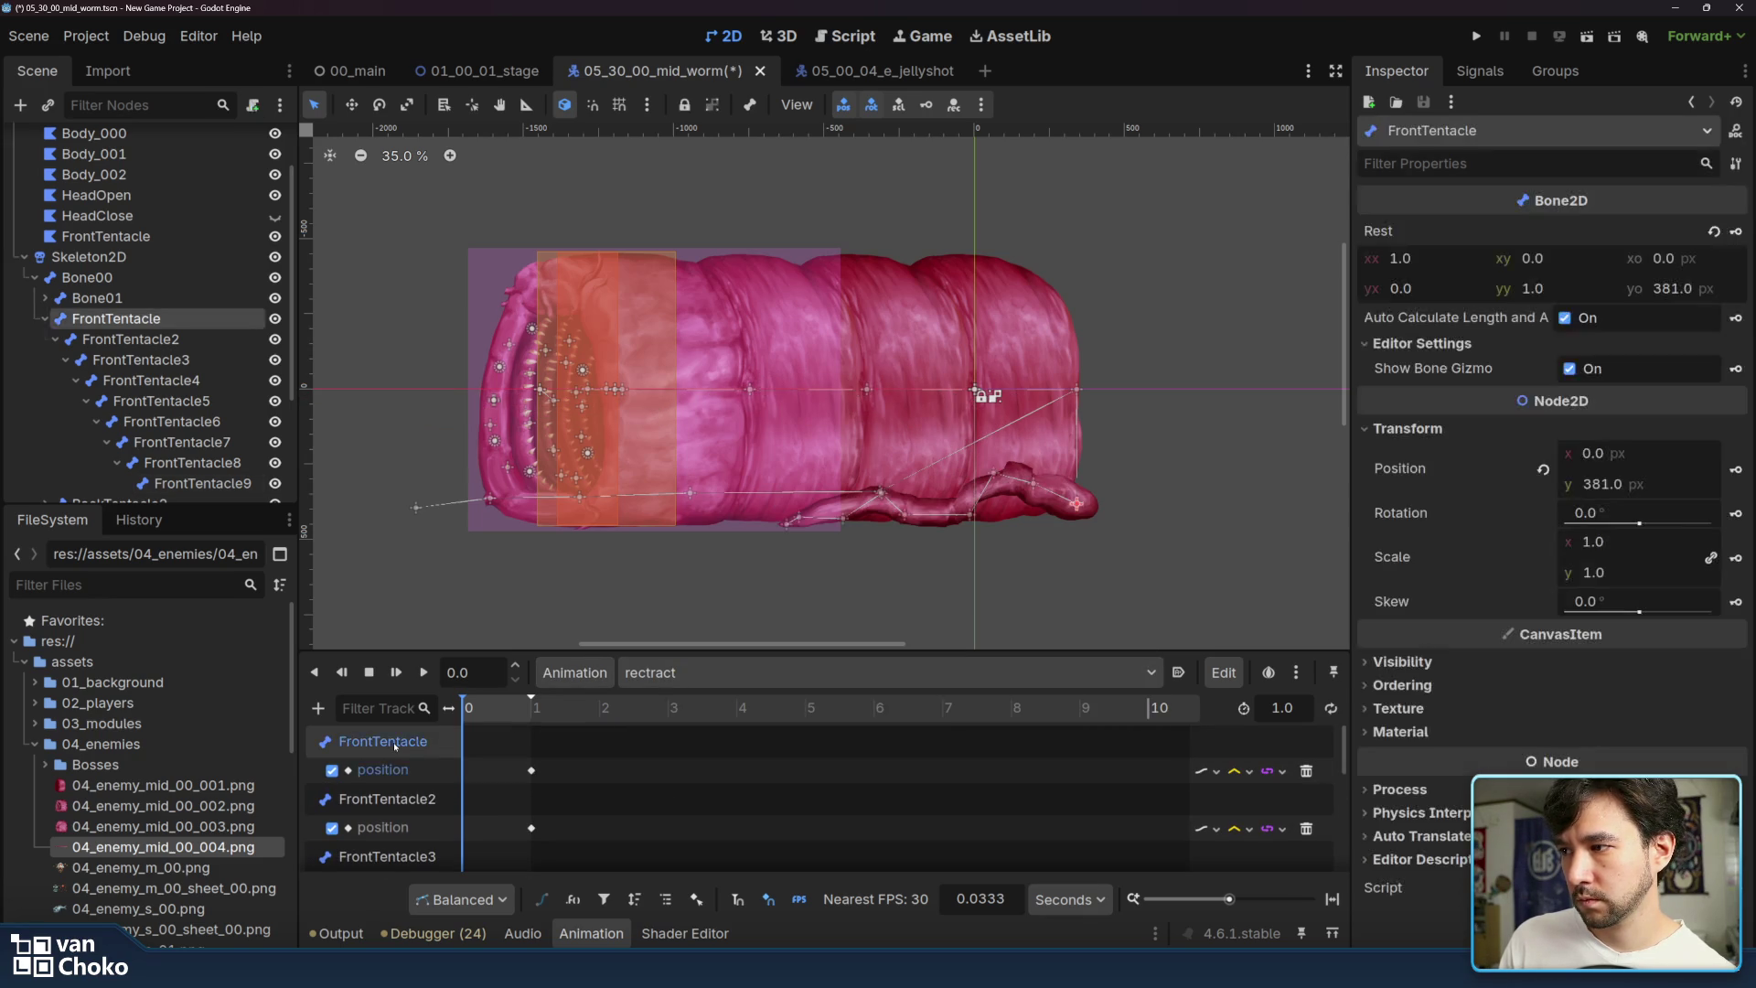
pyautogui.click(1306, 771)
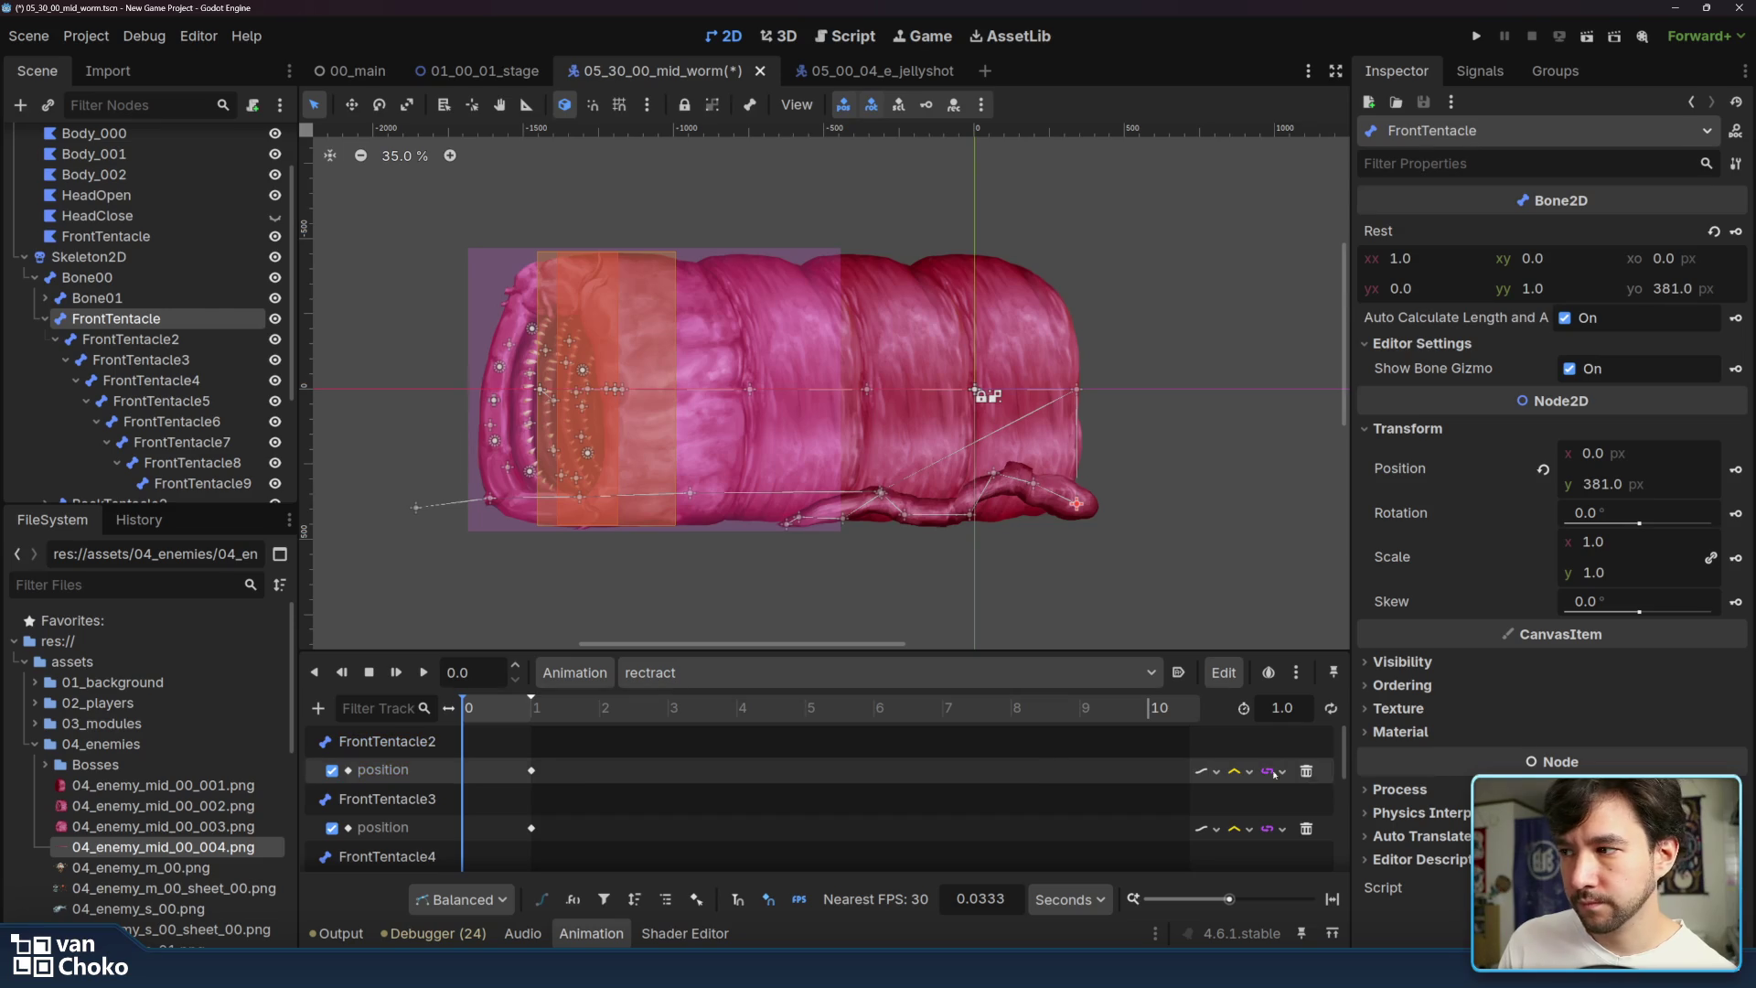
pyautogui.rightClick(472, 773)
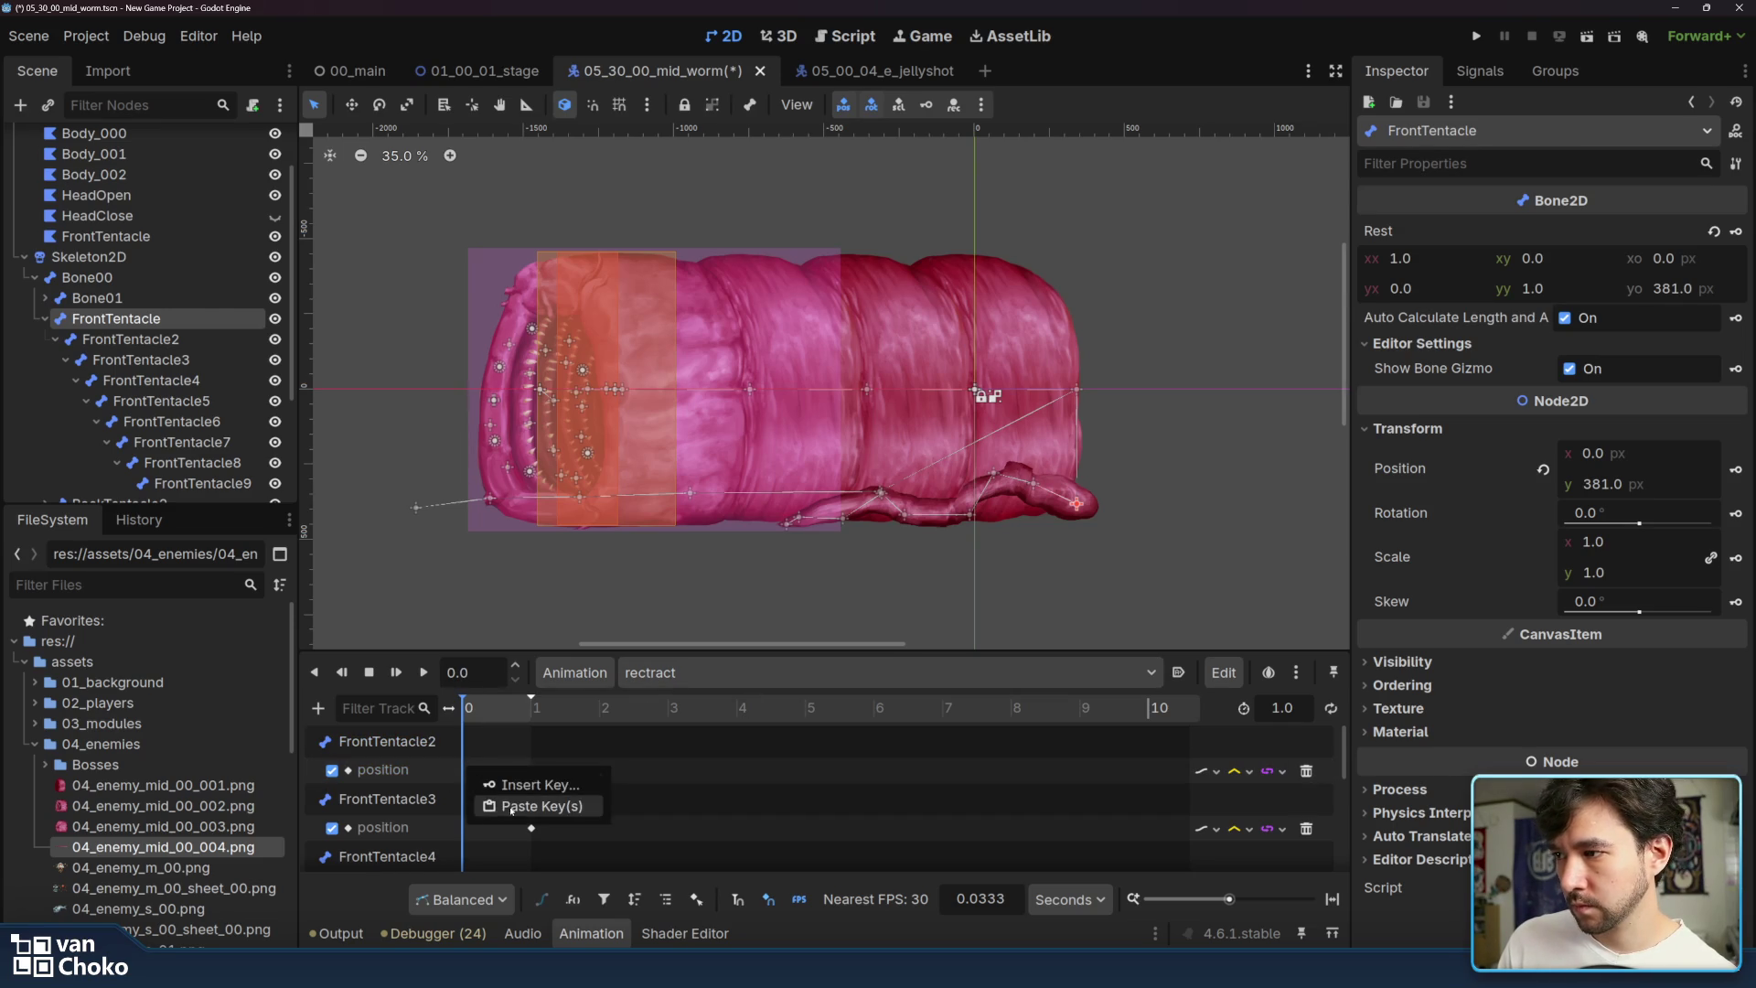
pyautogui.click(513, 808)
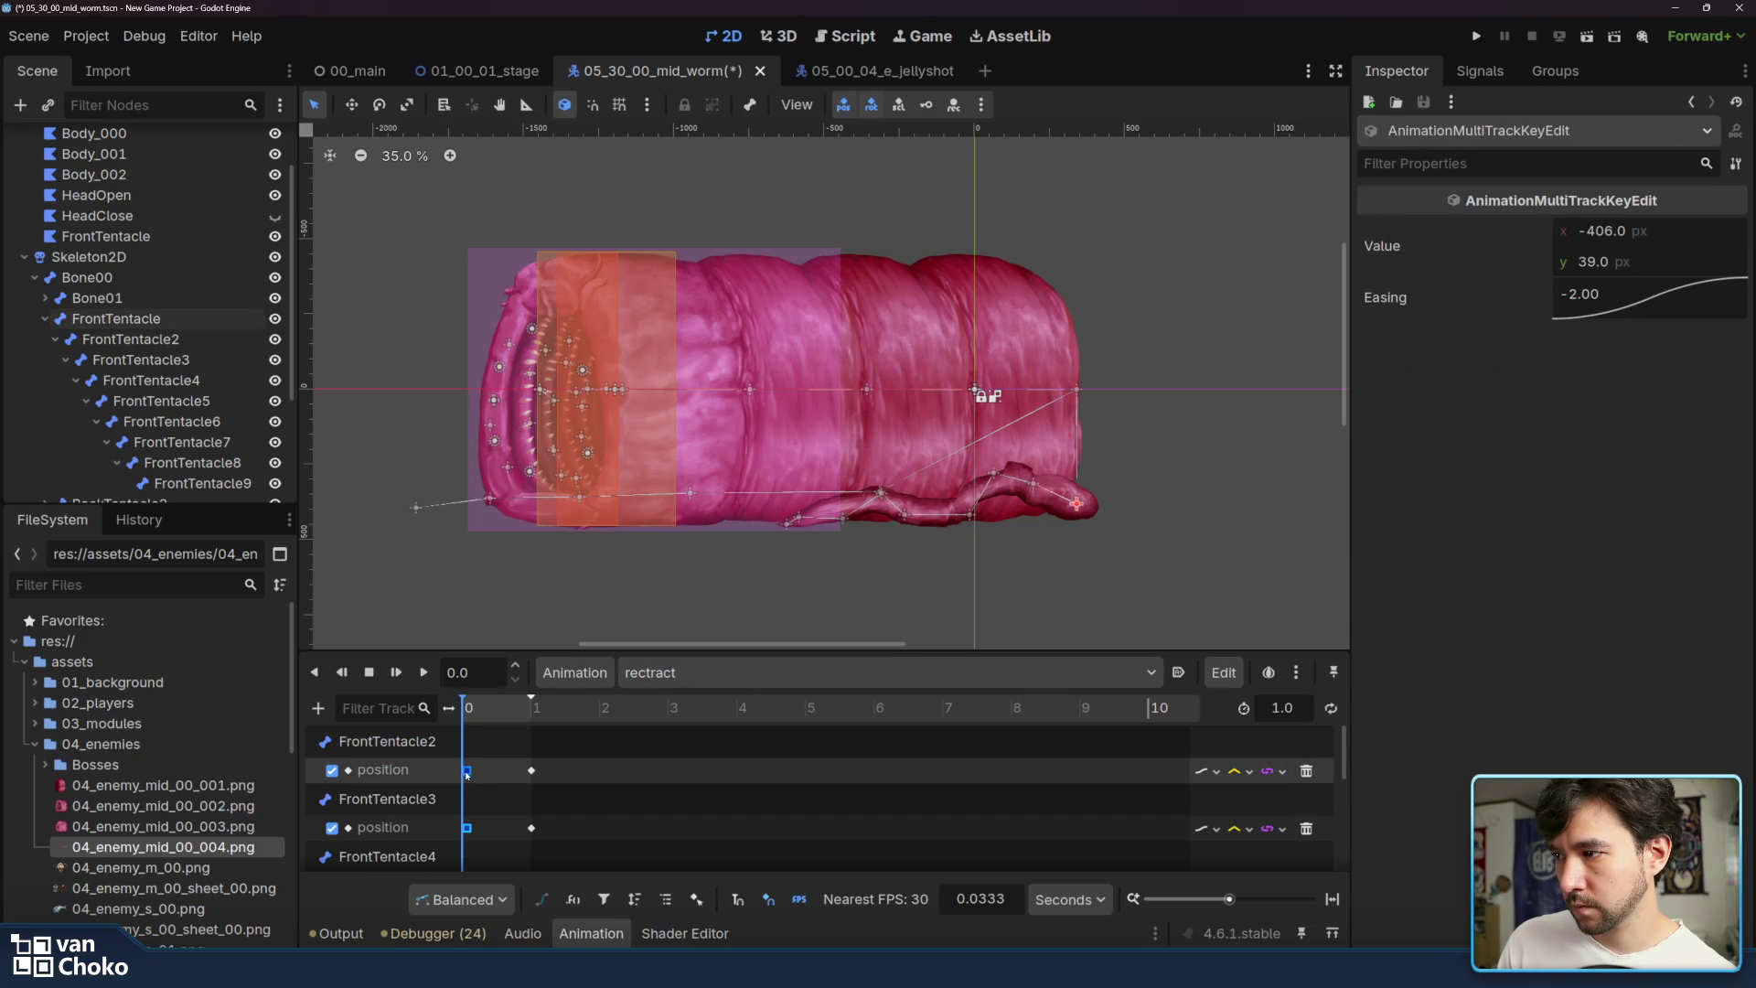
pyautogui.click(467, 710)
# - At 0.34 s in rectract, pull FrontTentacle2 left and key FrontTentacle2 and FrontTentacle3 positions
pyautogui.press('d')
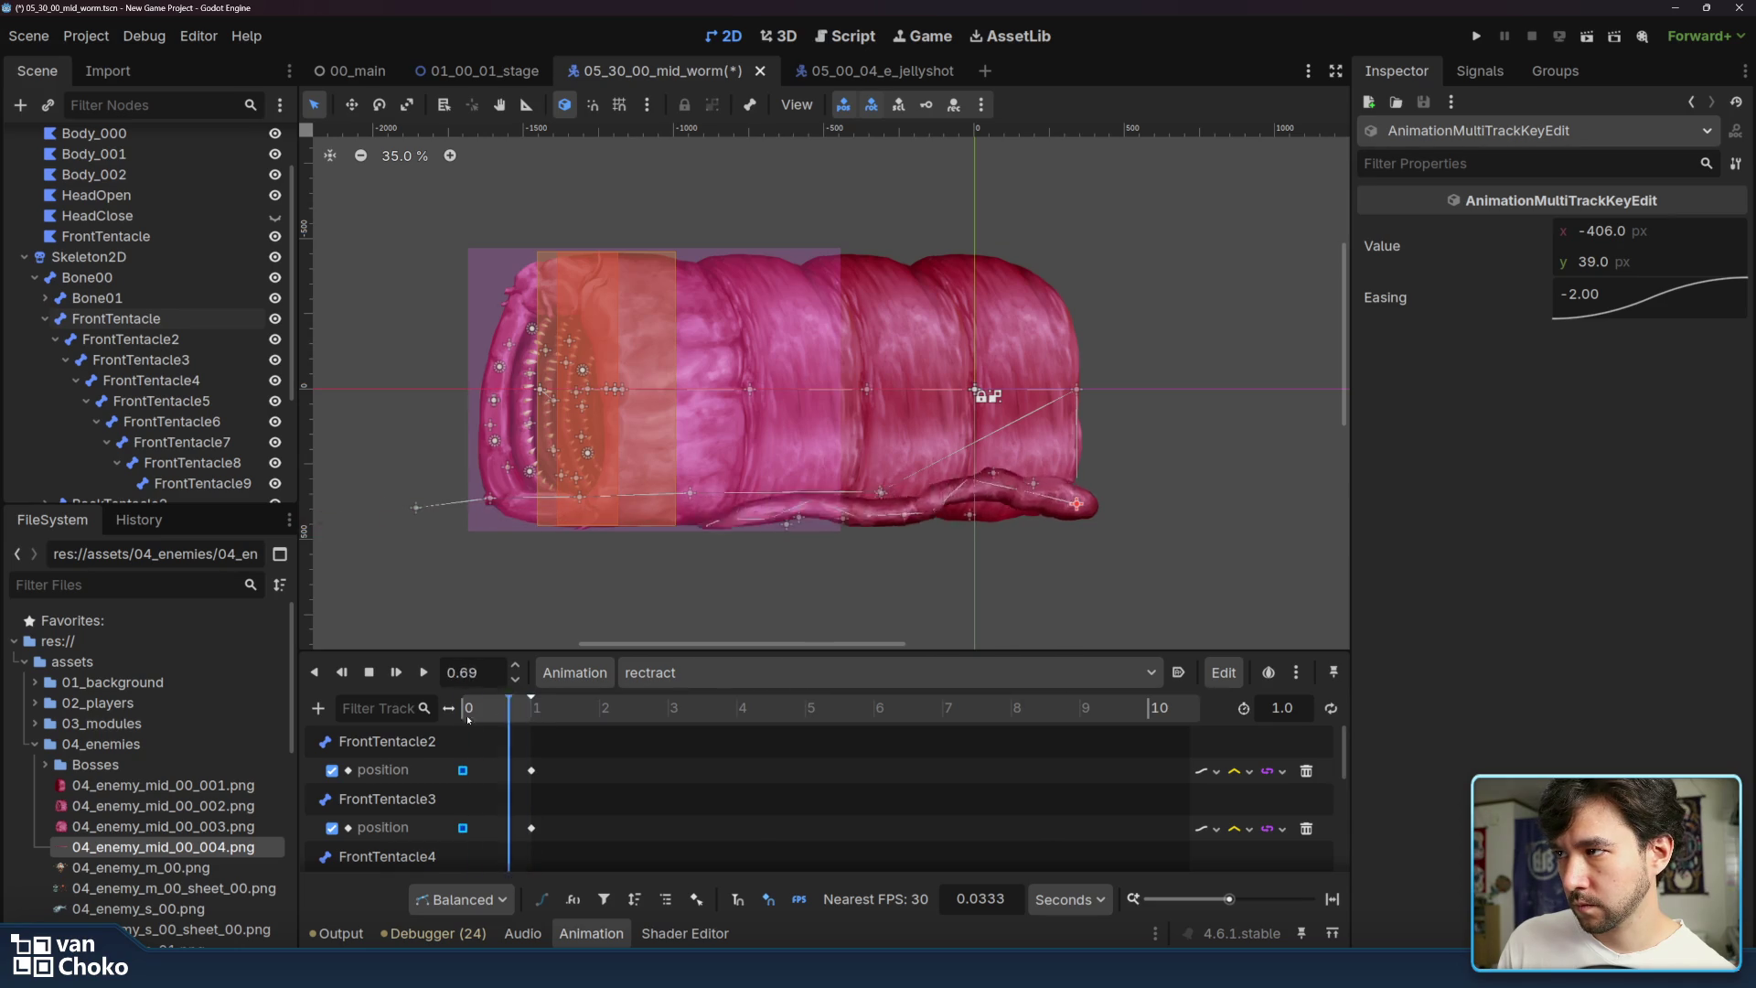
pyautogui.press('s')
pyautogui.moveTo(456, 723); pyautogui.dragTo(487, 720)
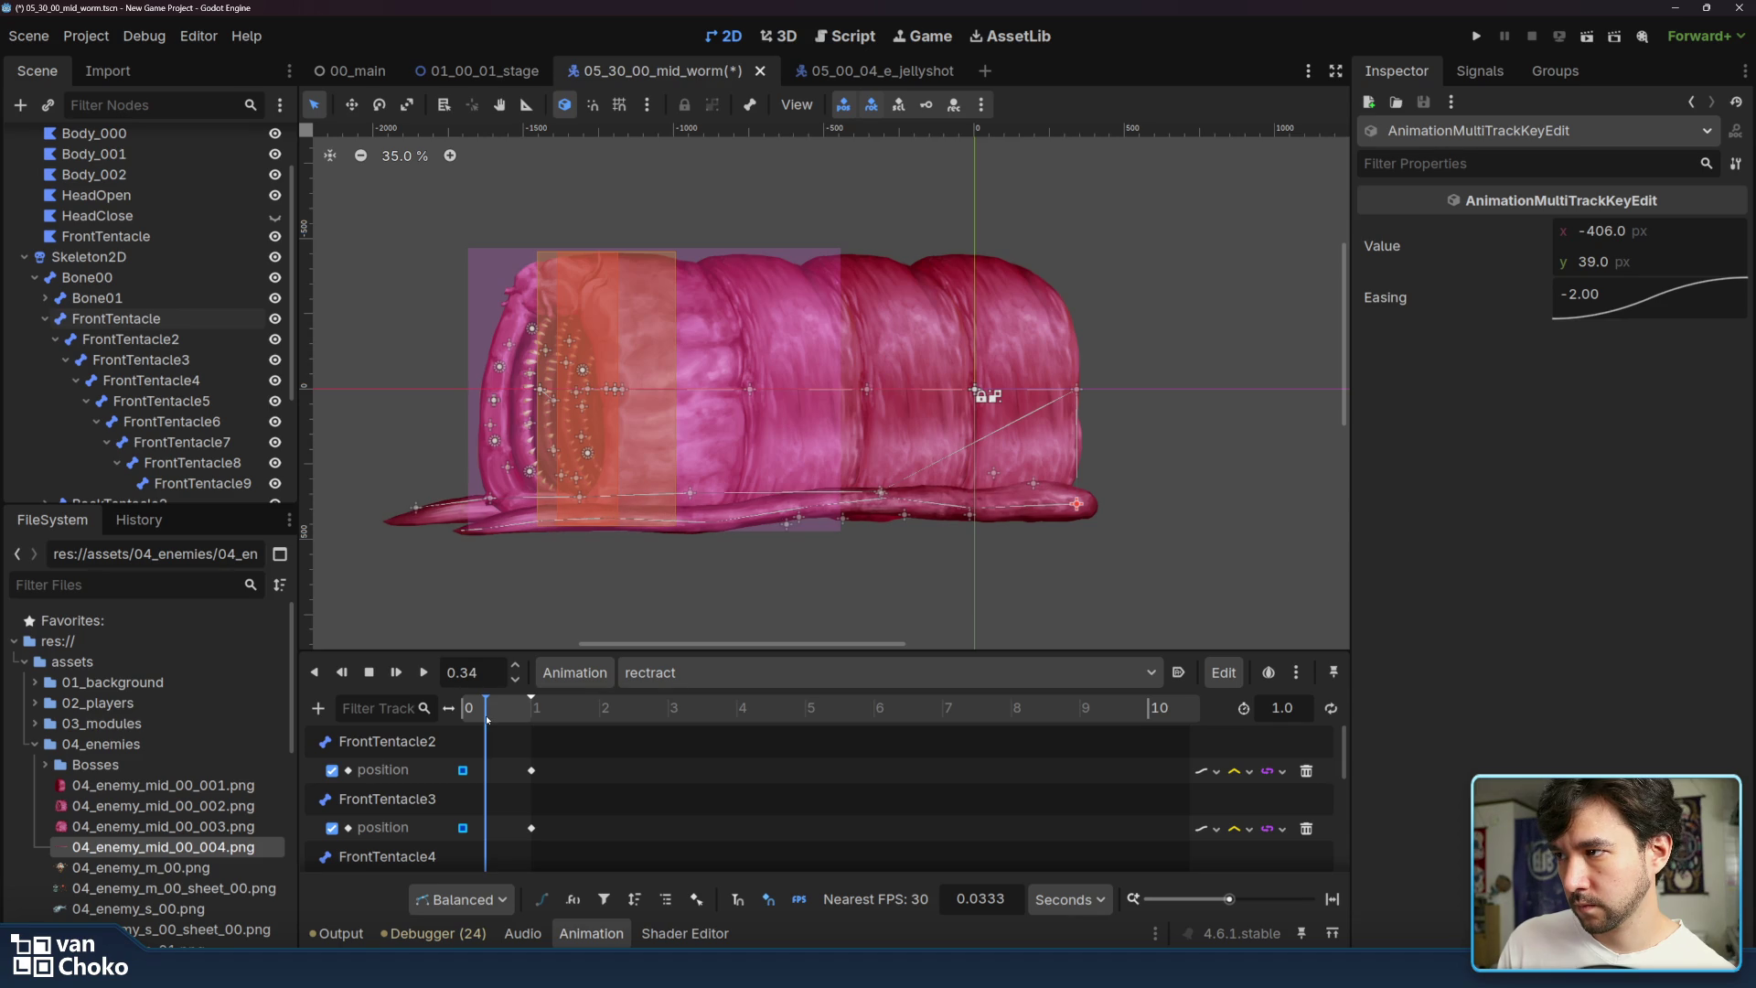
pyautogui.moveTo(976, 511)
pyautogui.mouseDown()
pyautogui.moveTo(820, 522)
pyautogui.moveTo(751, 518)
pyautogui.moveTo(756, 502)
pyautogui.mouseUp()
pyautogui.press('k')
pyautogui.click(1736, 443)
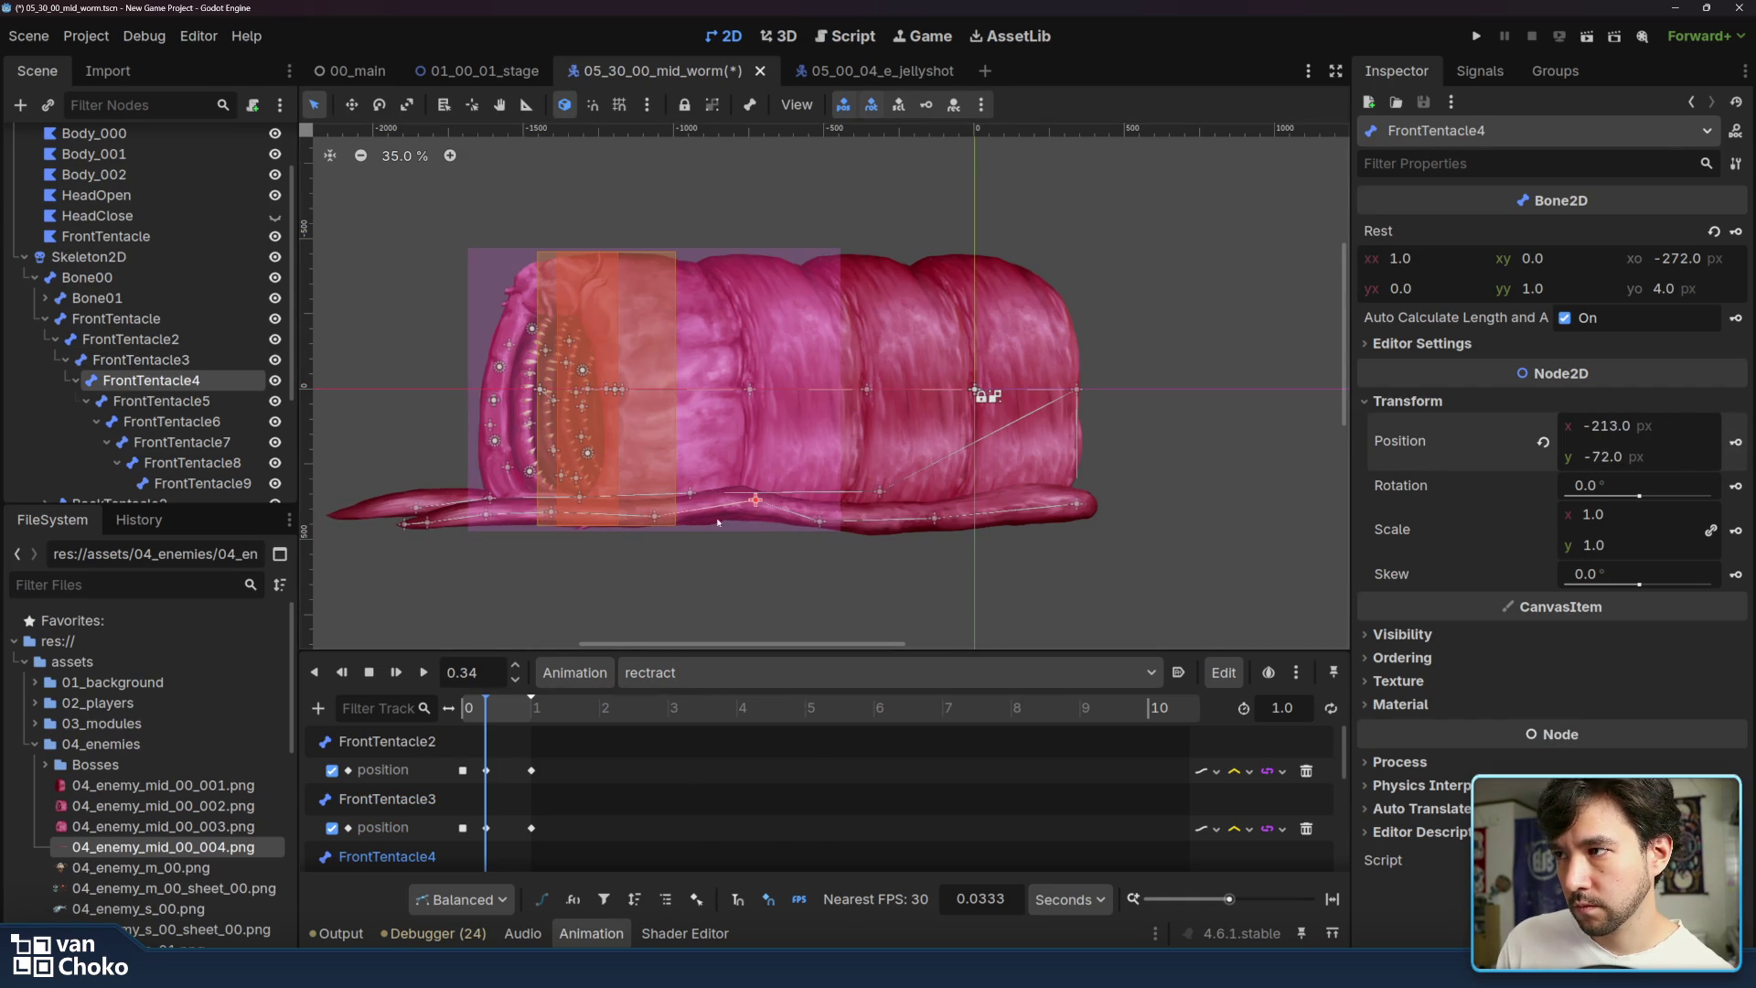
# - Reshape FrontTentacle5, FrontTentacle7 and the FrontTentacle9 tip at 0.34 s, key them, and play rectract
pyautogui.moveTo(655, 518); pyautogui.dragTo(652, 506)
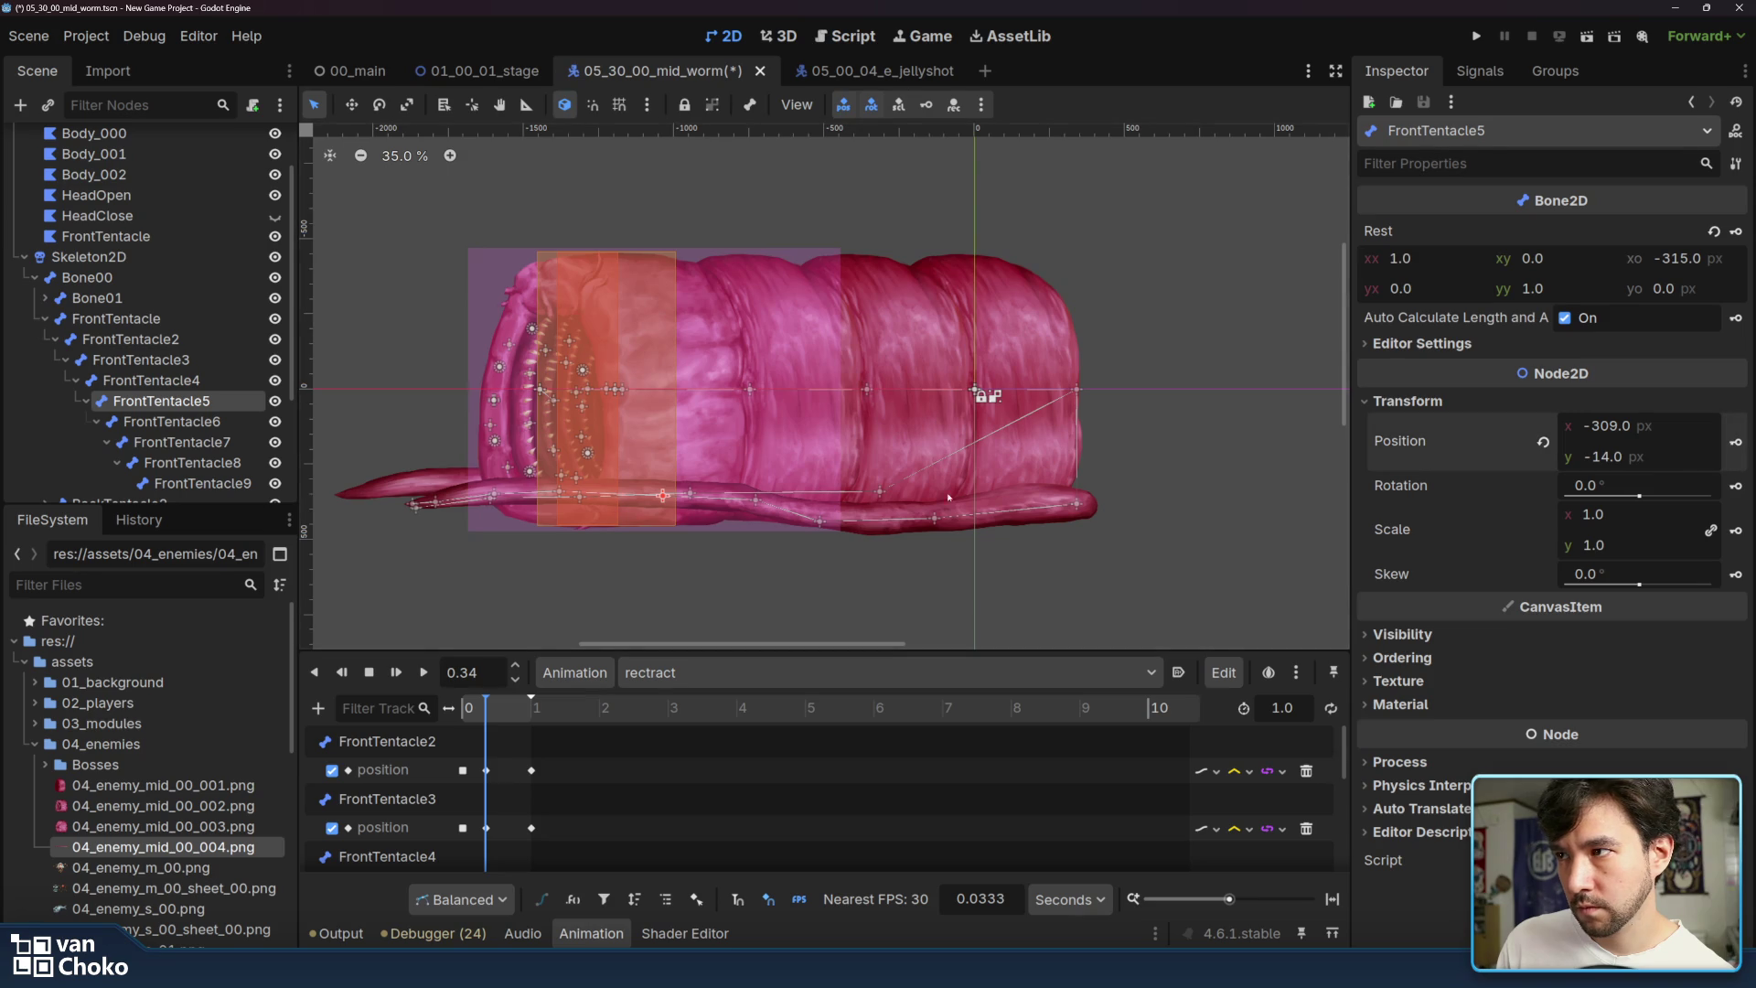
pyautogui.moveTo(574, 499)
pyautogui.mouseDown()
pyautogui.moveTo(560, 508)
pyautogui.moveTo(589, 525)
pyautogui.mouseUp()
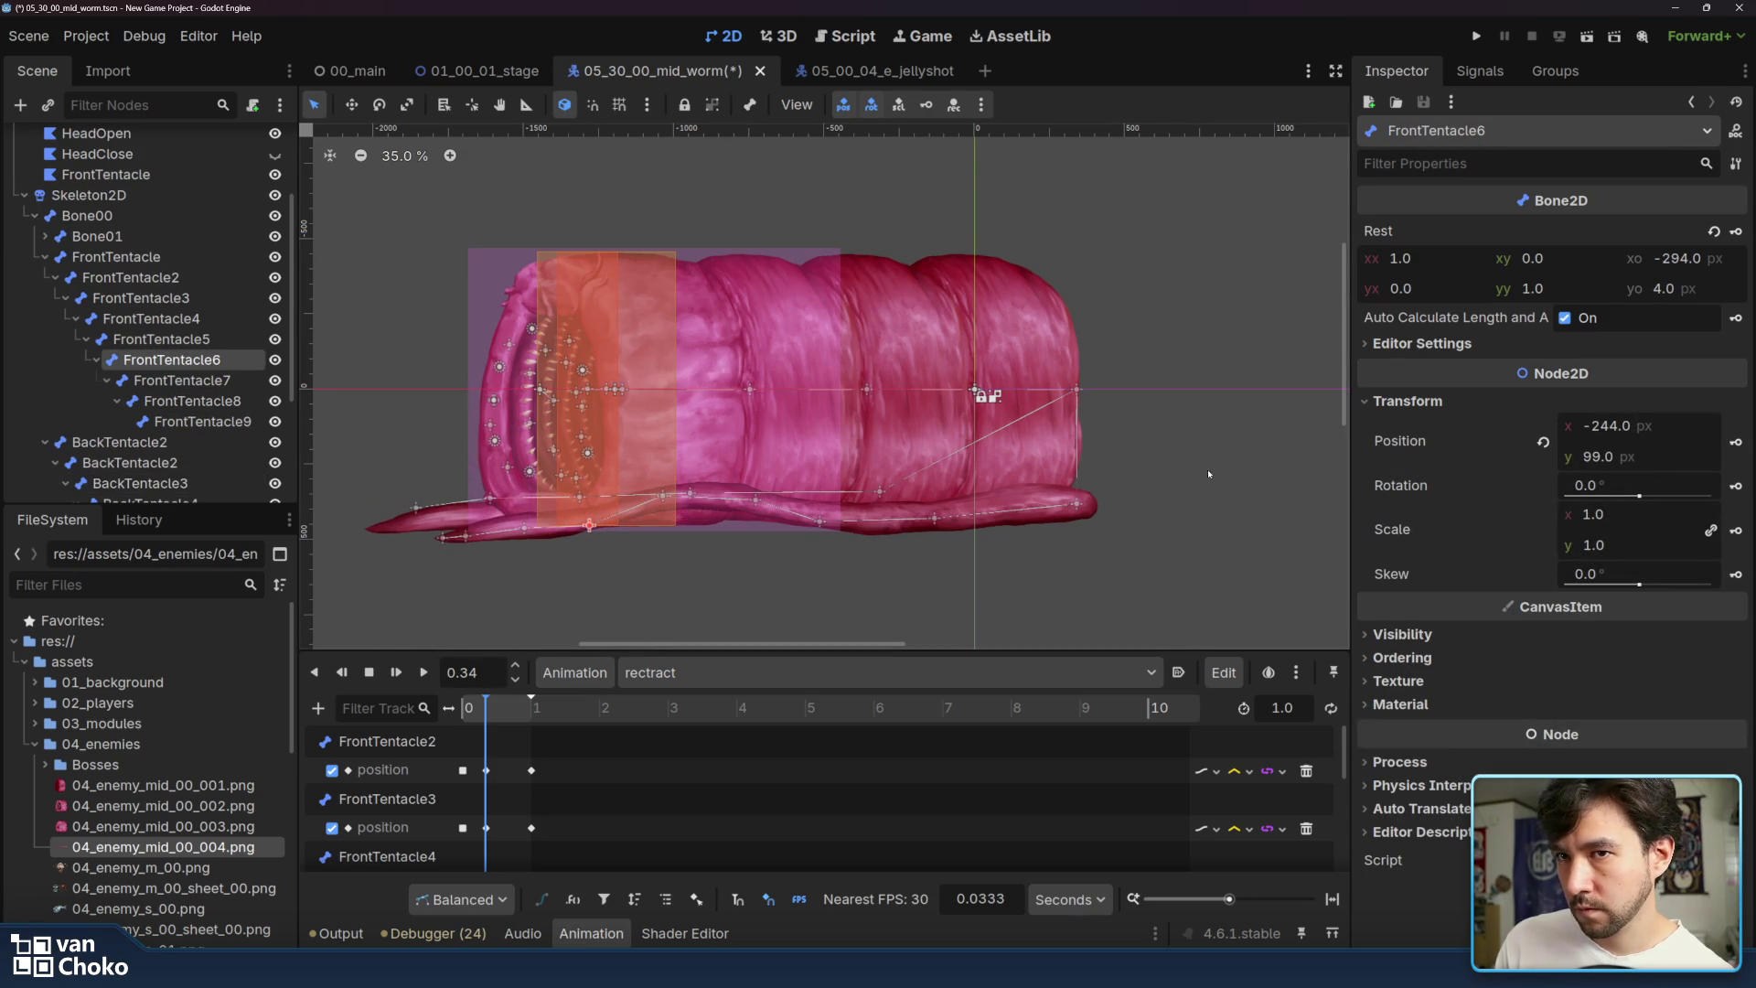
pyautogui.moveTo(531, 532); pyautogui.dragTo(456, 528)
pyautogui.click(1733, 443)
pyautogui.click(1742, 450)
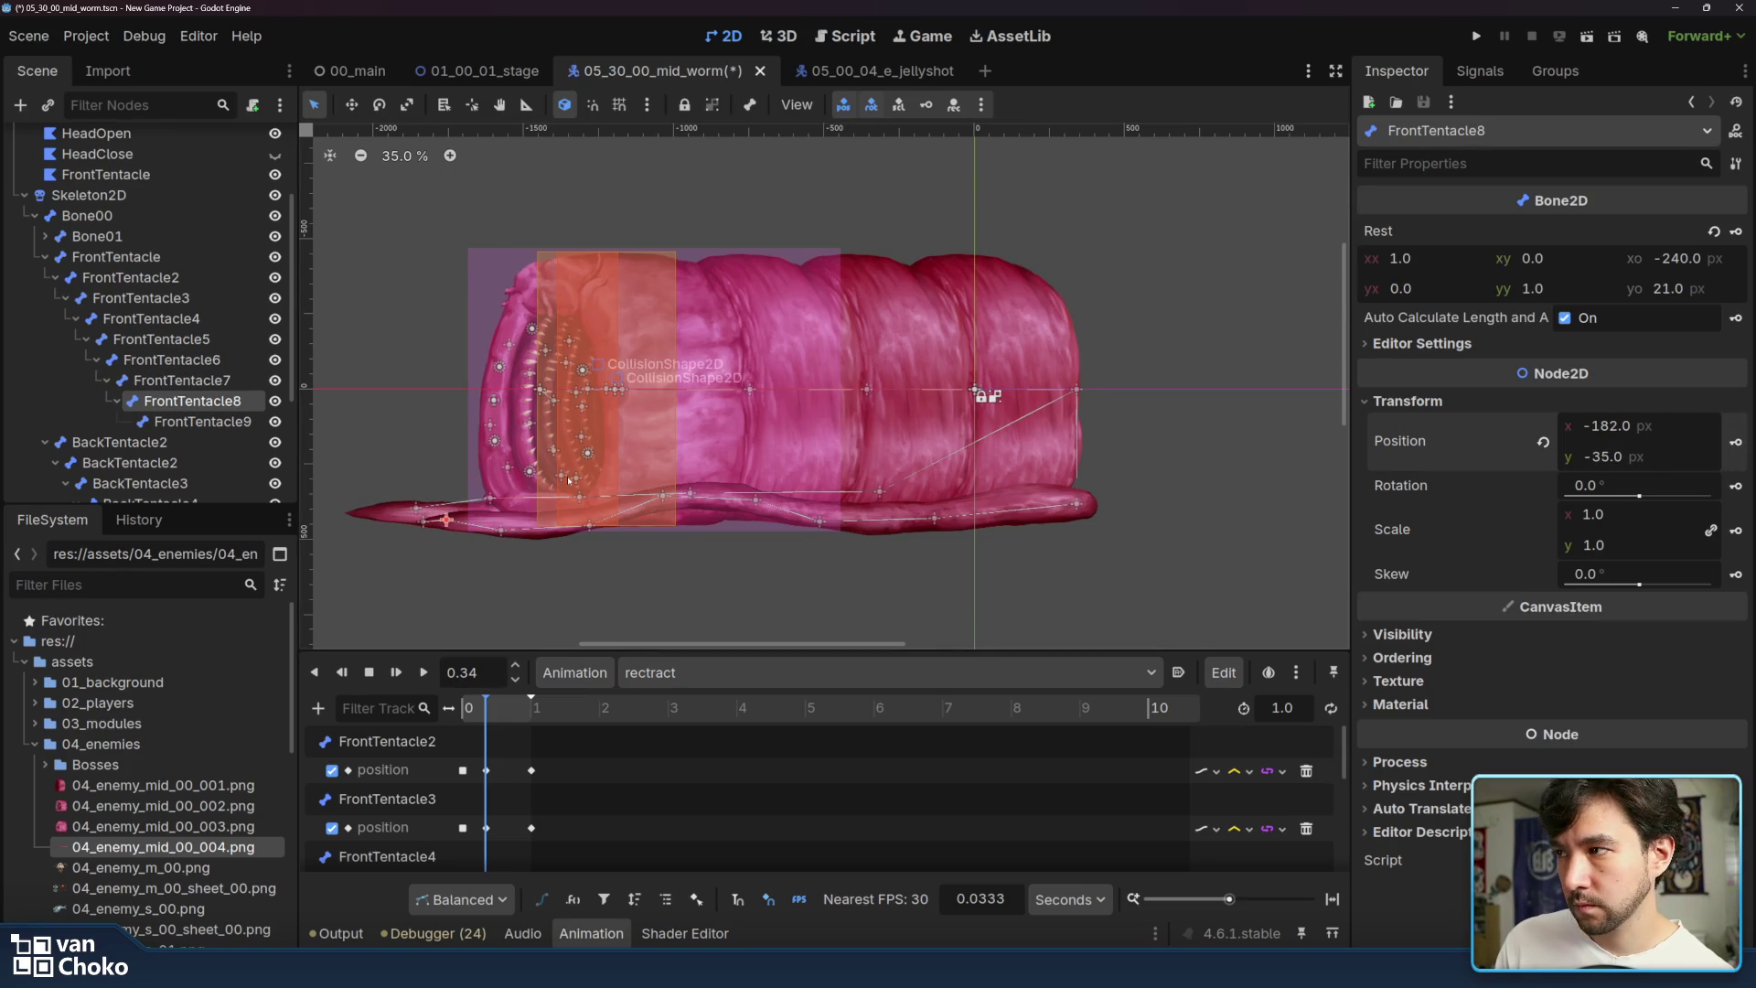
pyautogui.moveTo(419, 523); pyautogui.dragTo(423, 539)
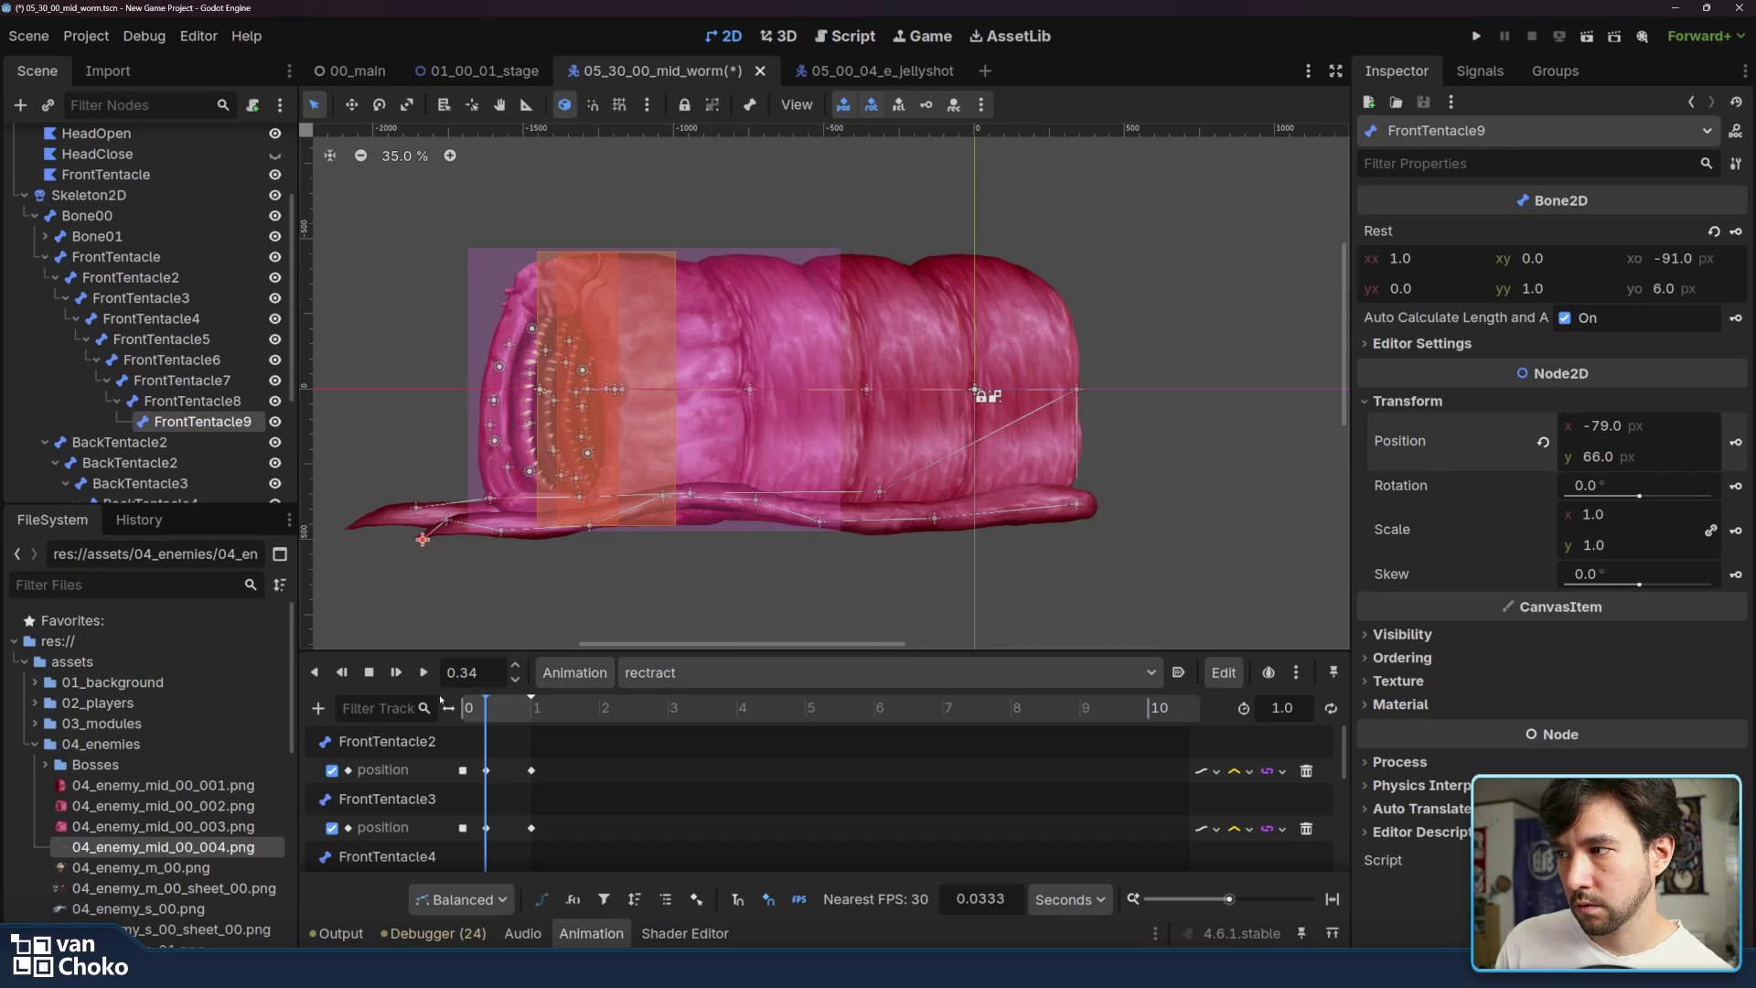
pyautogui.click(427, 674)
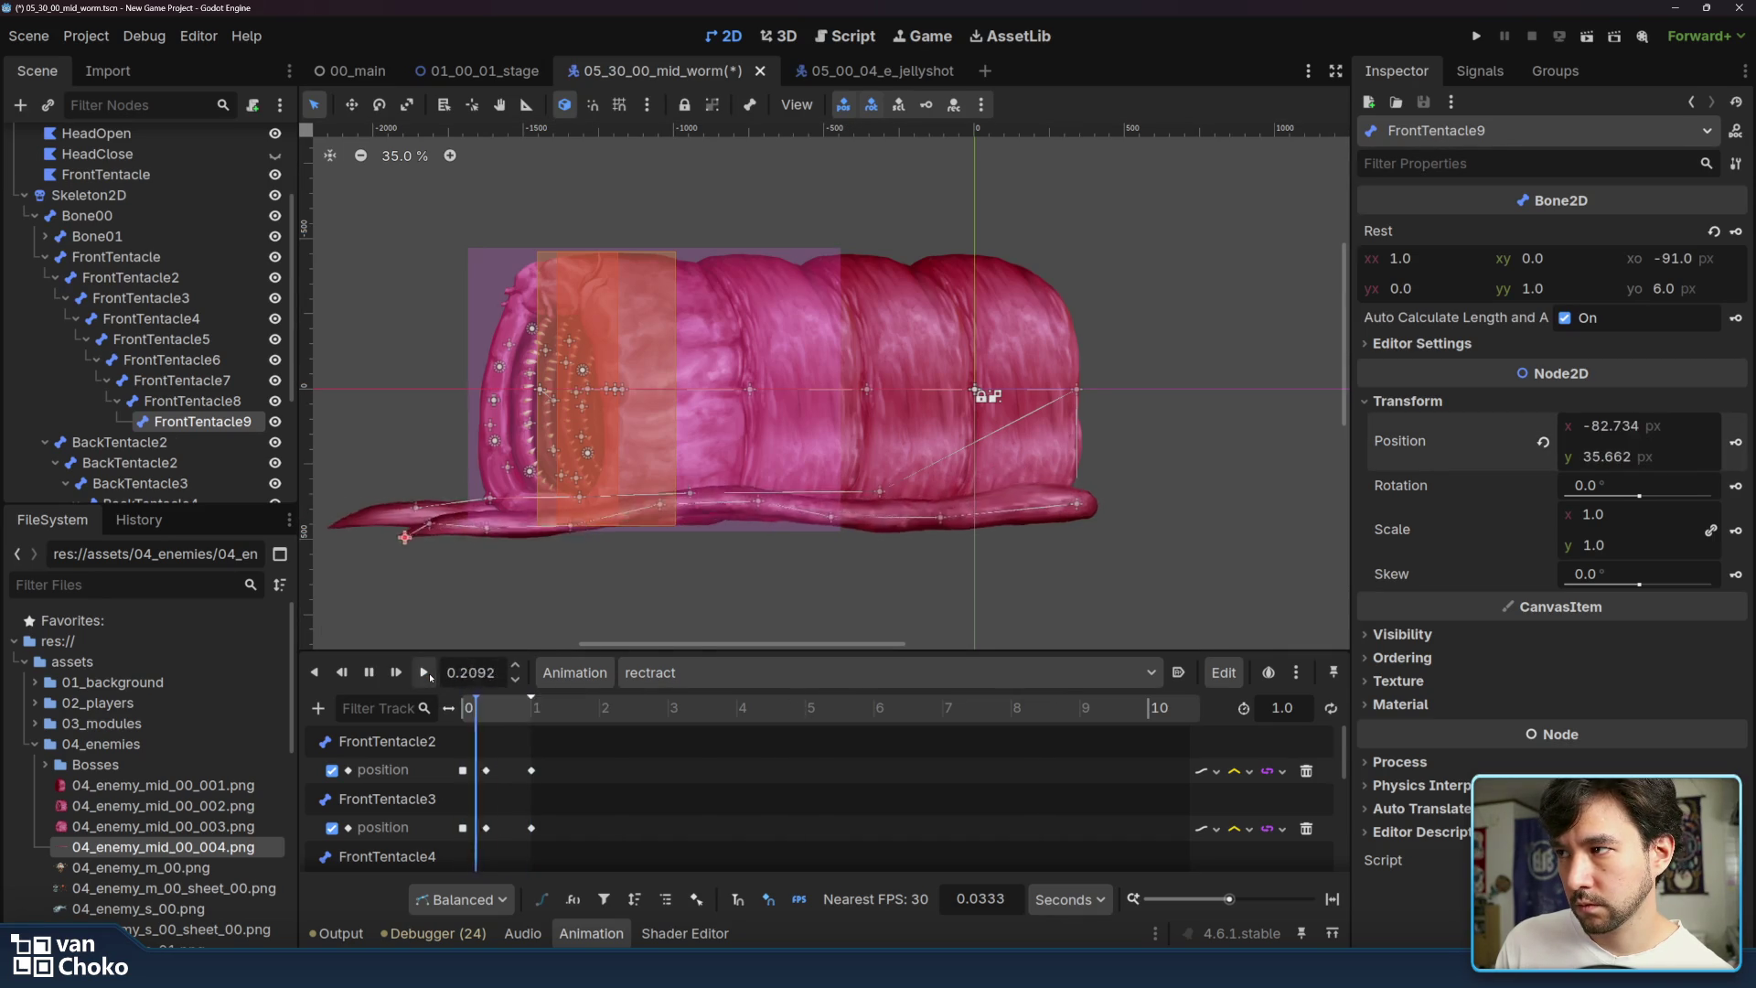
pyautogui.click(426, 673)
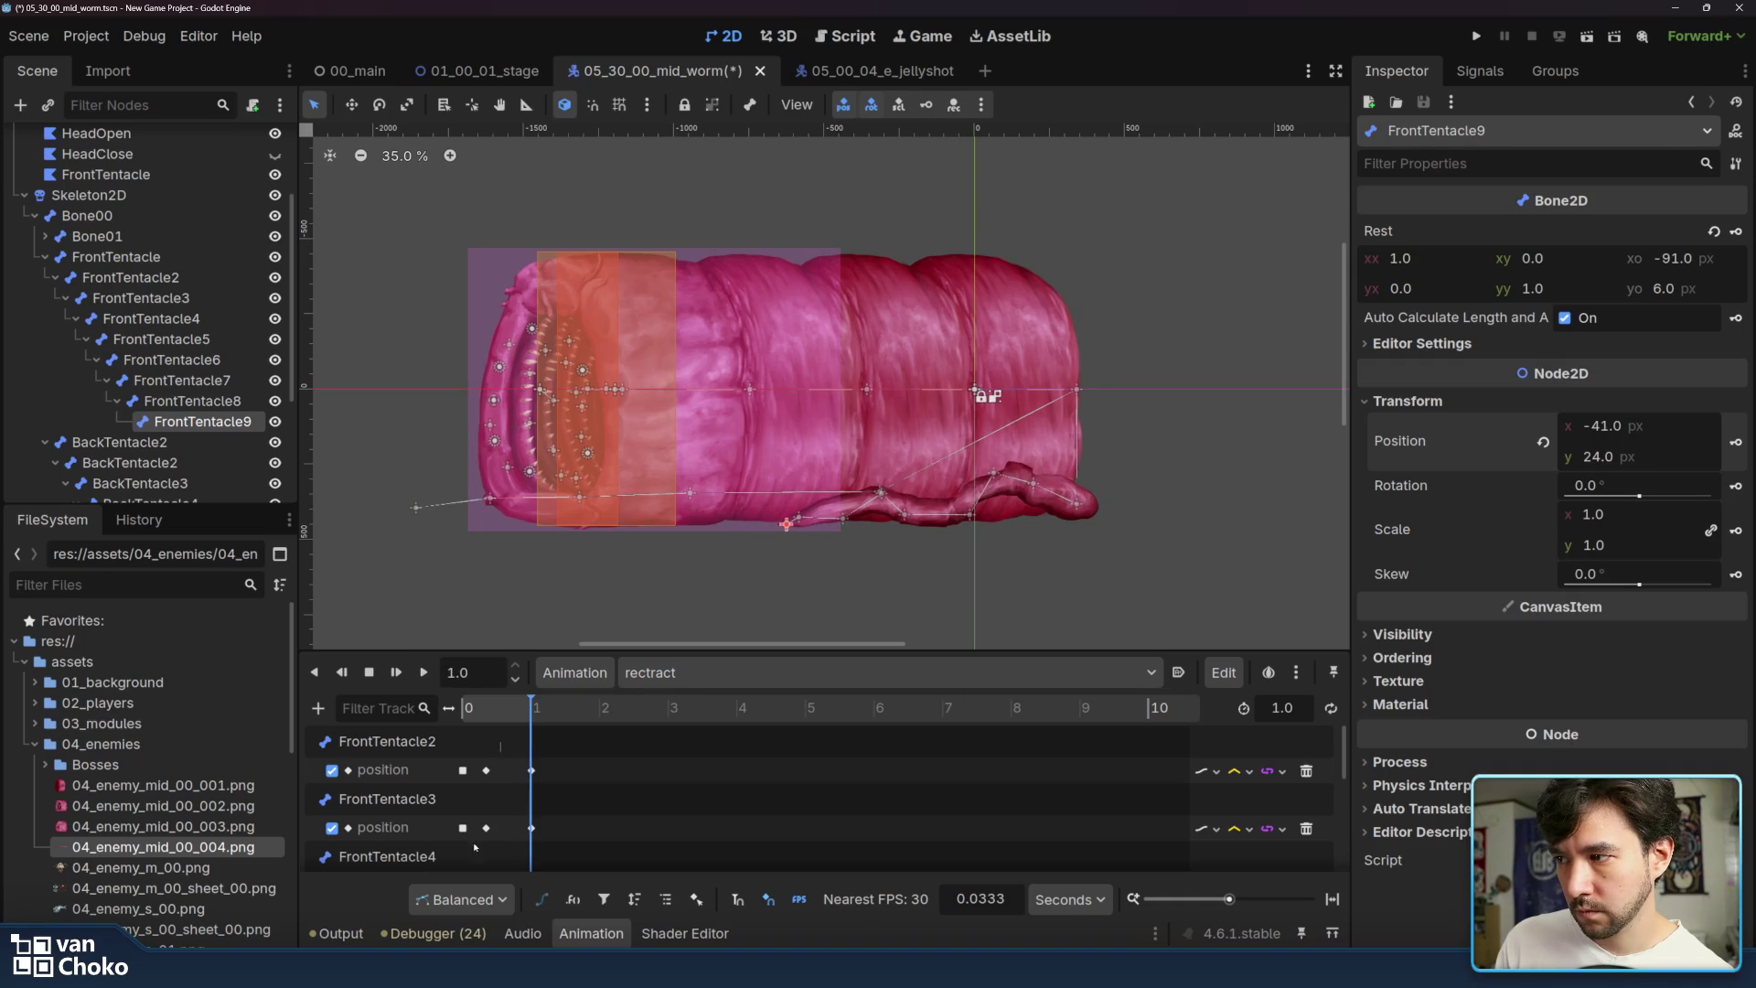
pyautogui.scroll(-8, 477, 851)
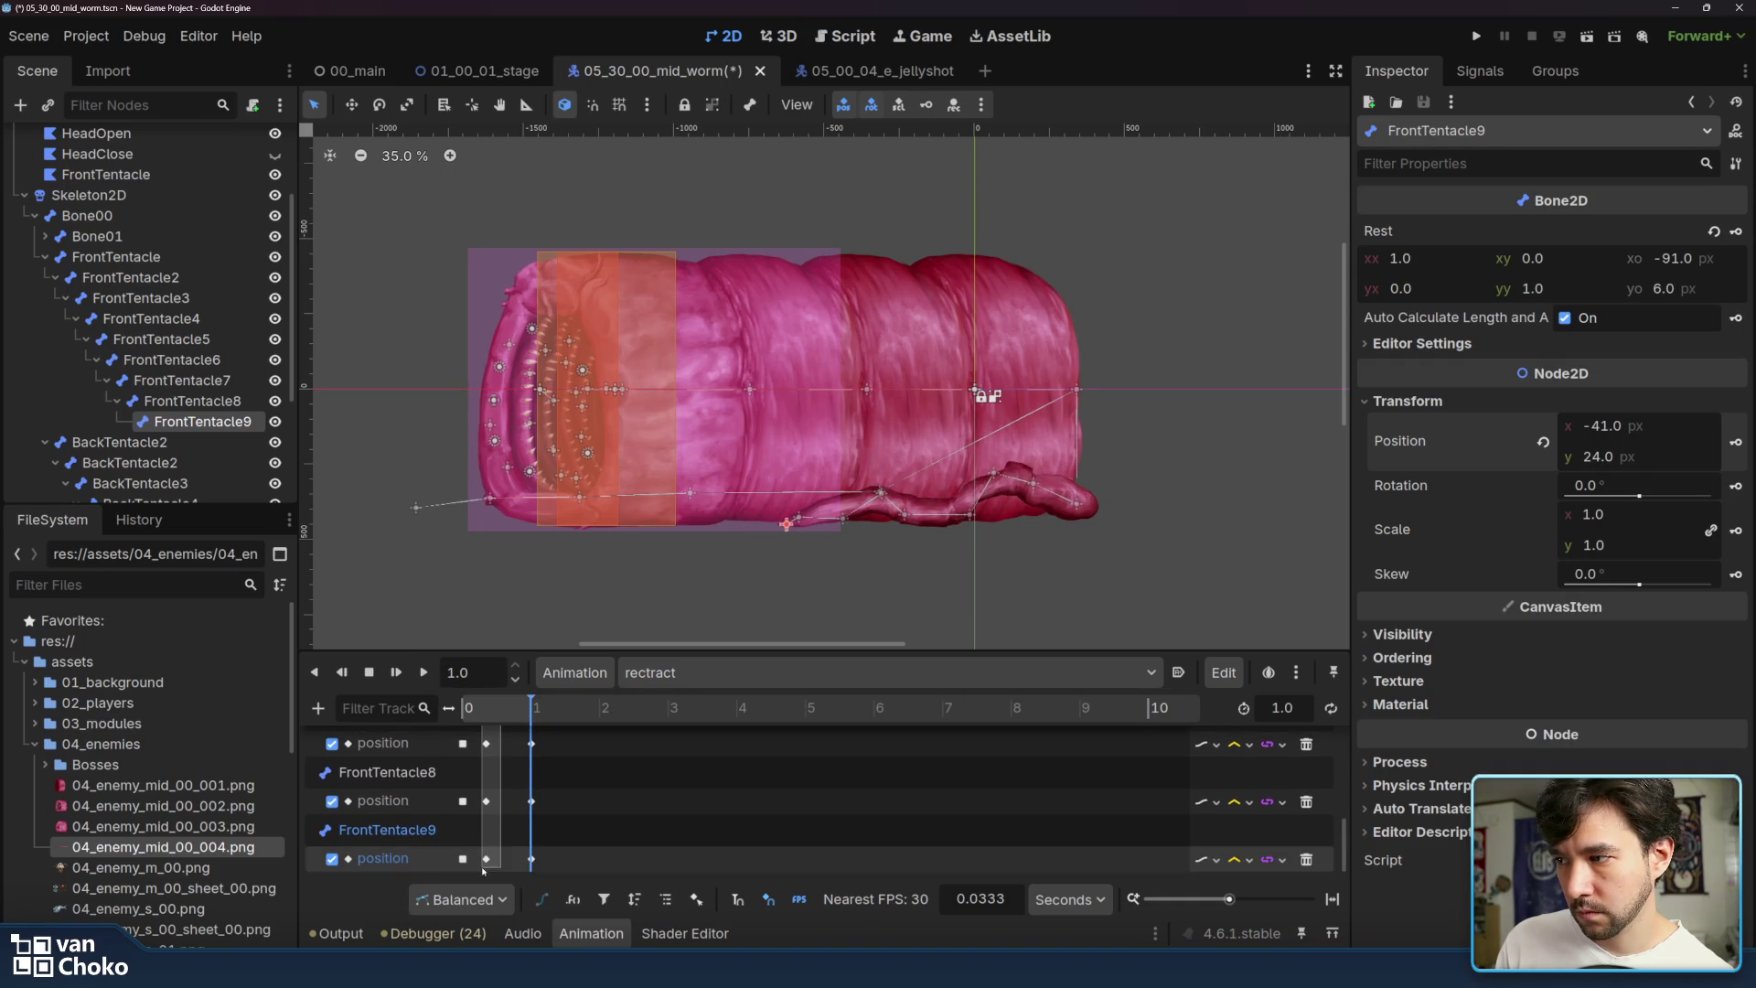
pyautogui.moveTo(483, 870); pyautogui.dragTo(499, 732)
pyautogui.rightClick(1596, 305)
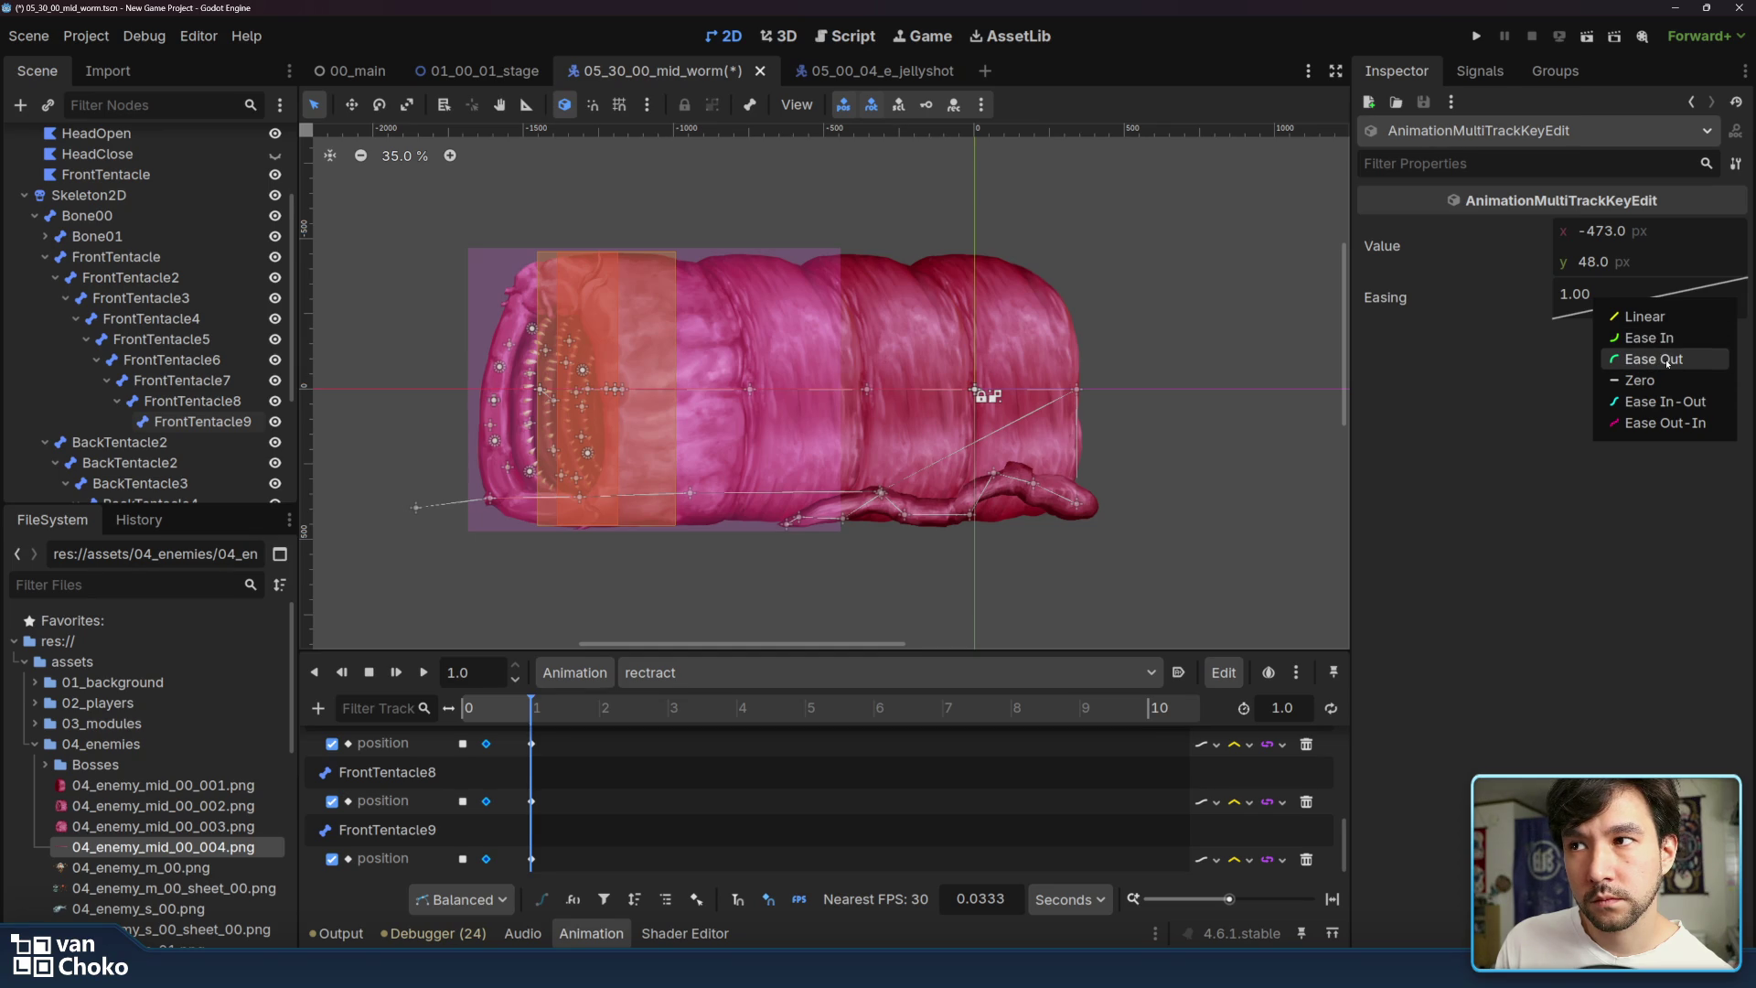
pyautogui.click(1653, 360)
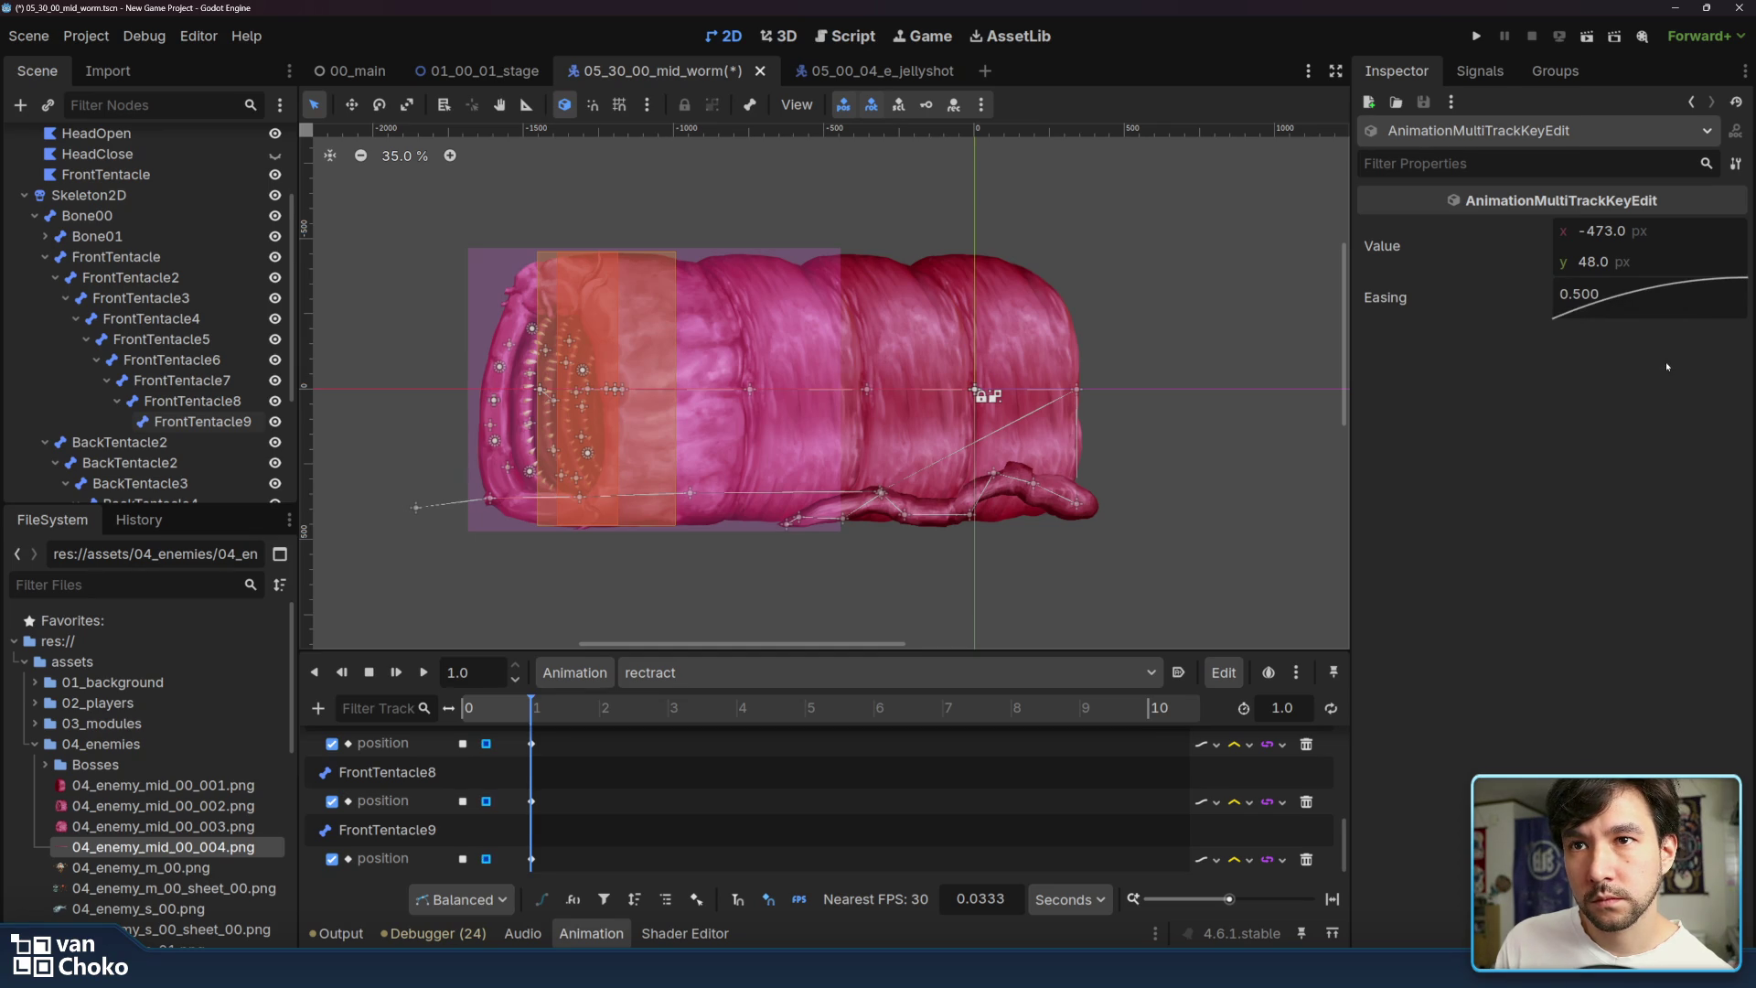
pyautogui.click(423, 674)
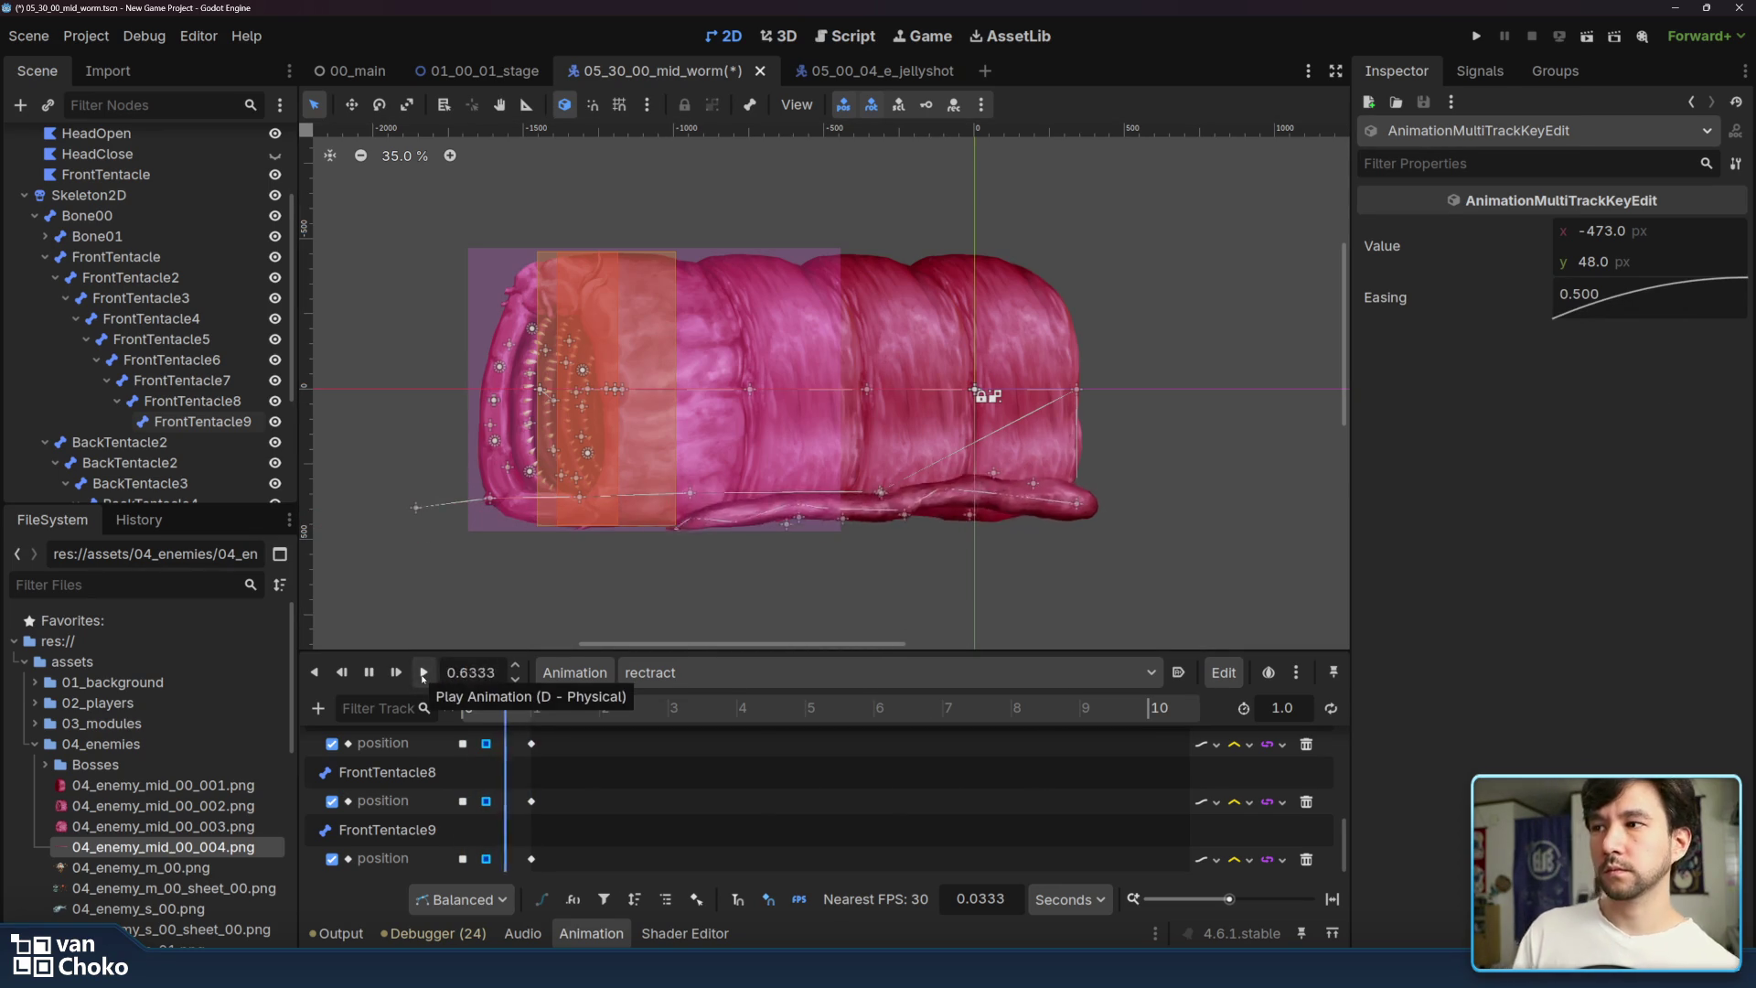
pyautogui.click(423, 674)
pyautogui.click(422, 674)
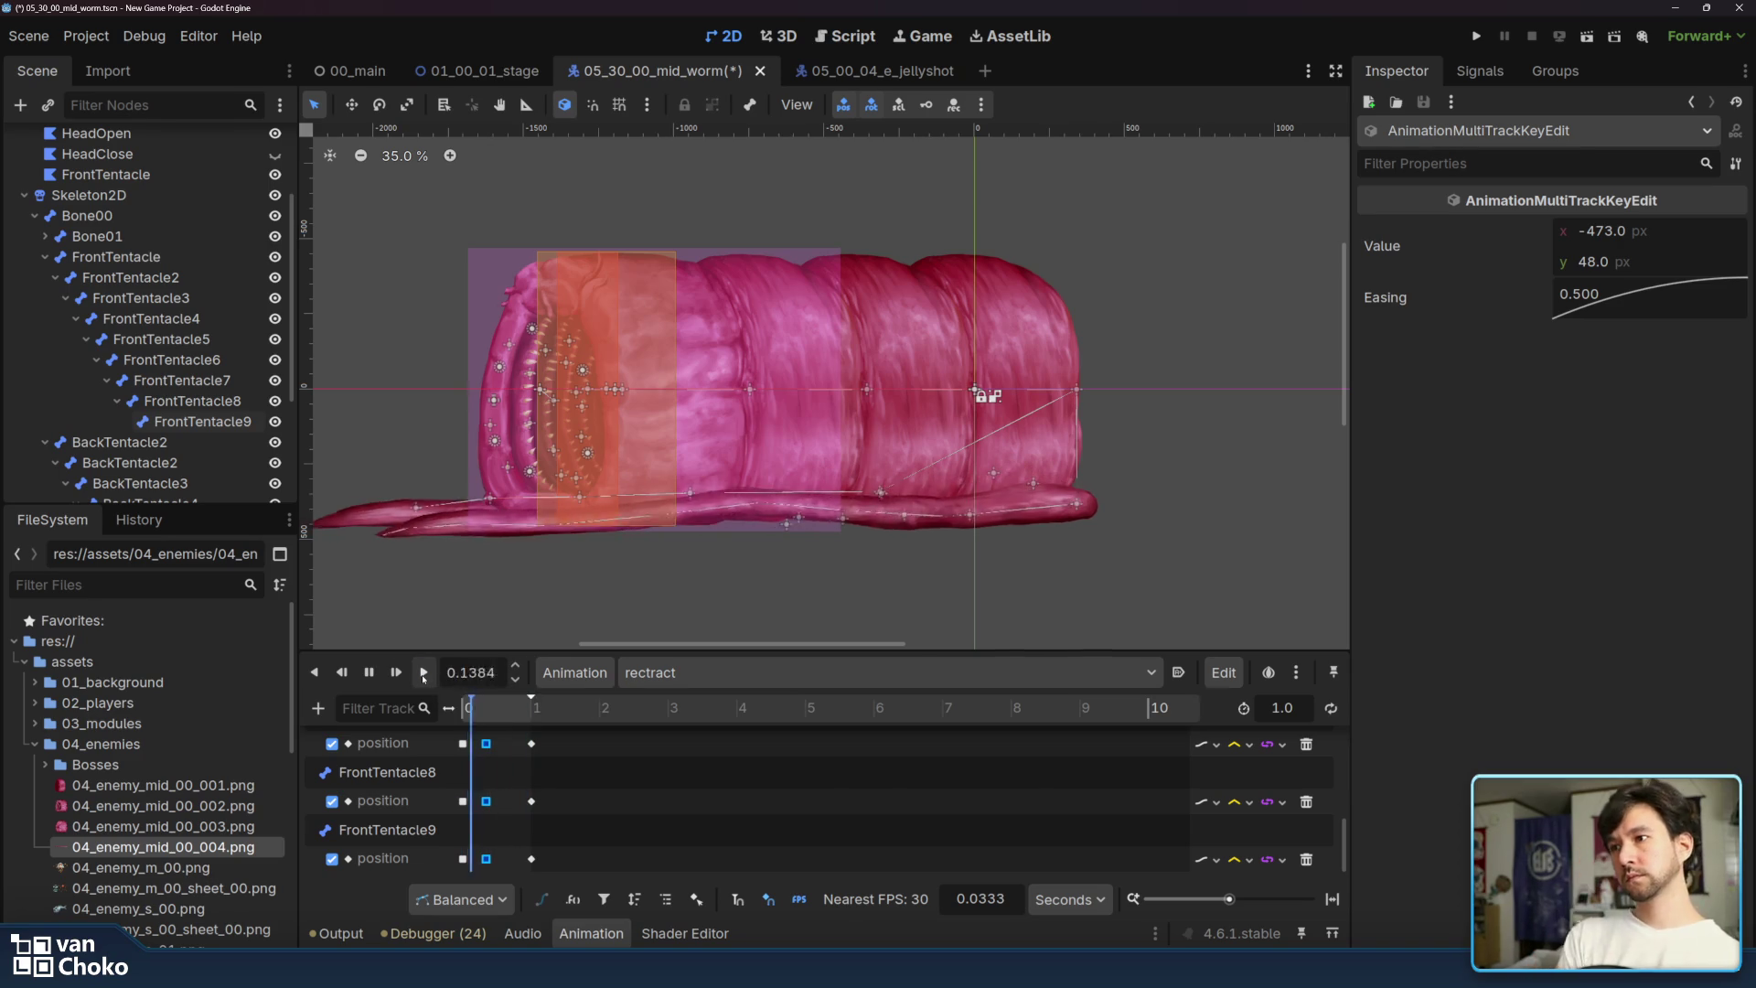
pyautogui.click(464, 852)
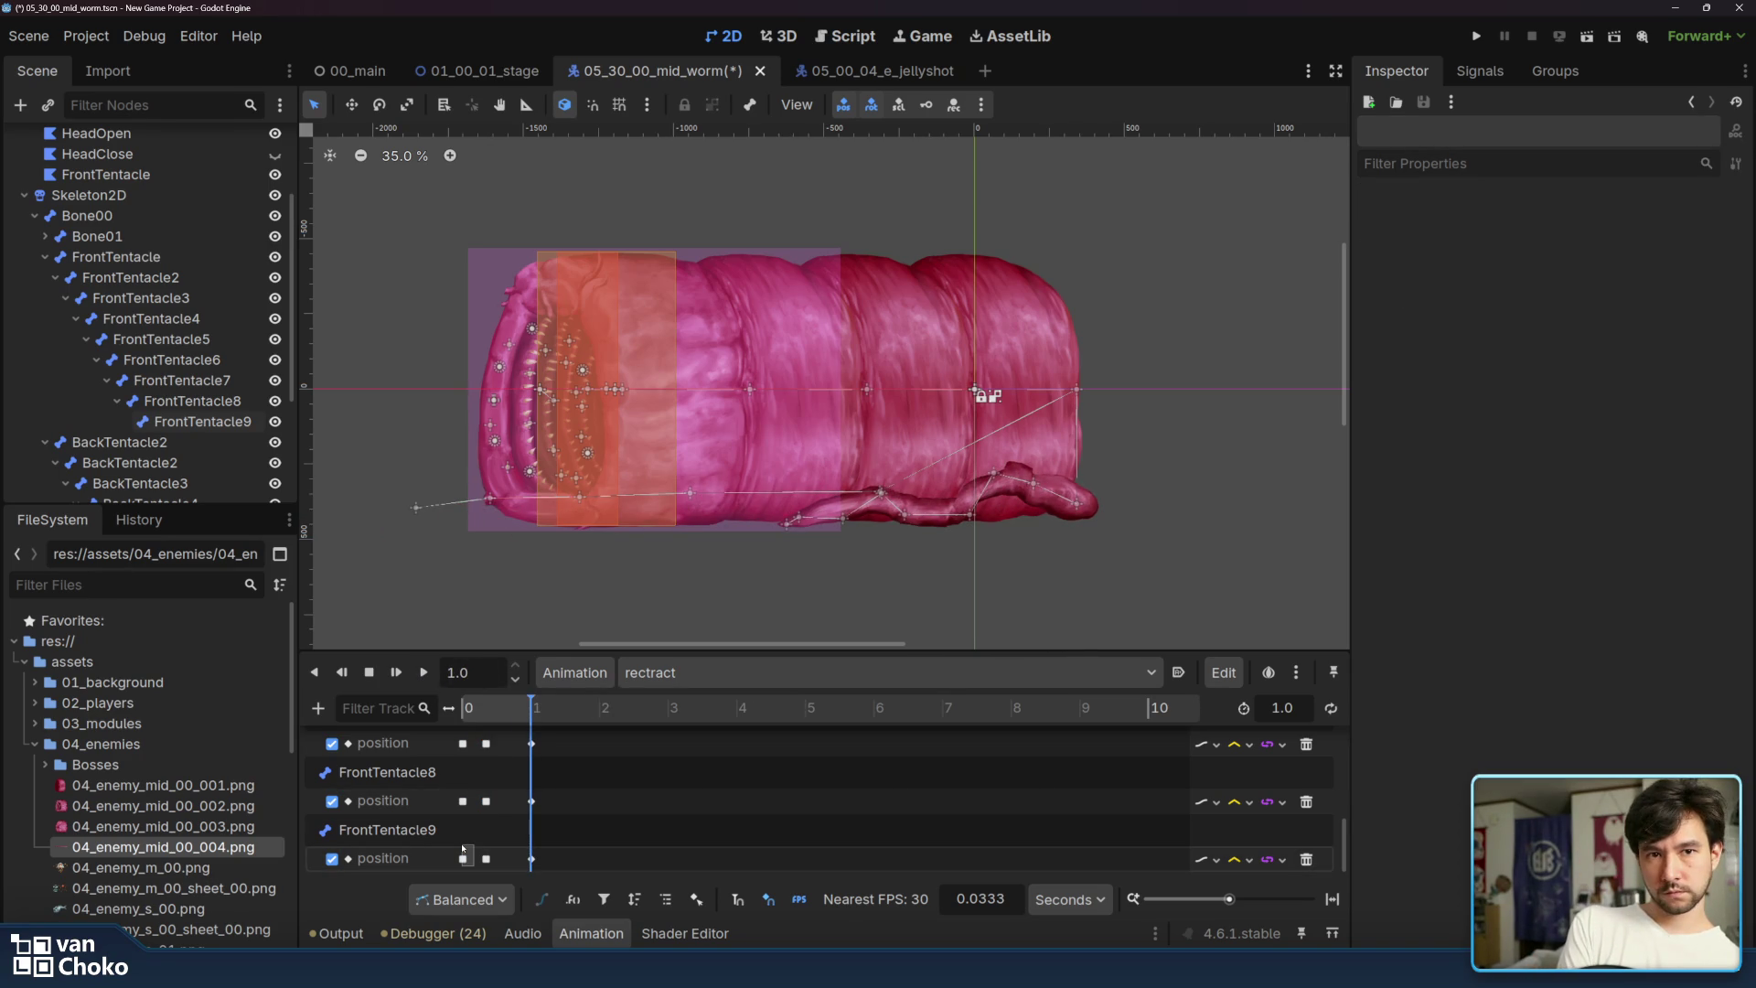
pyautogui.click(464, 852)
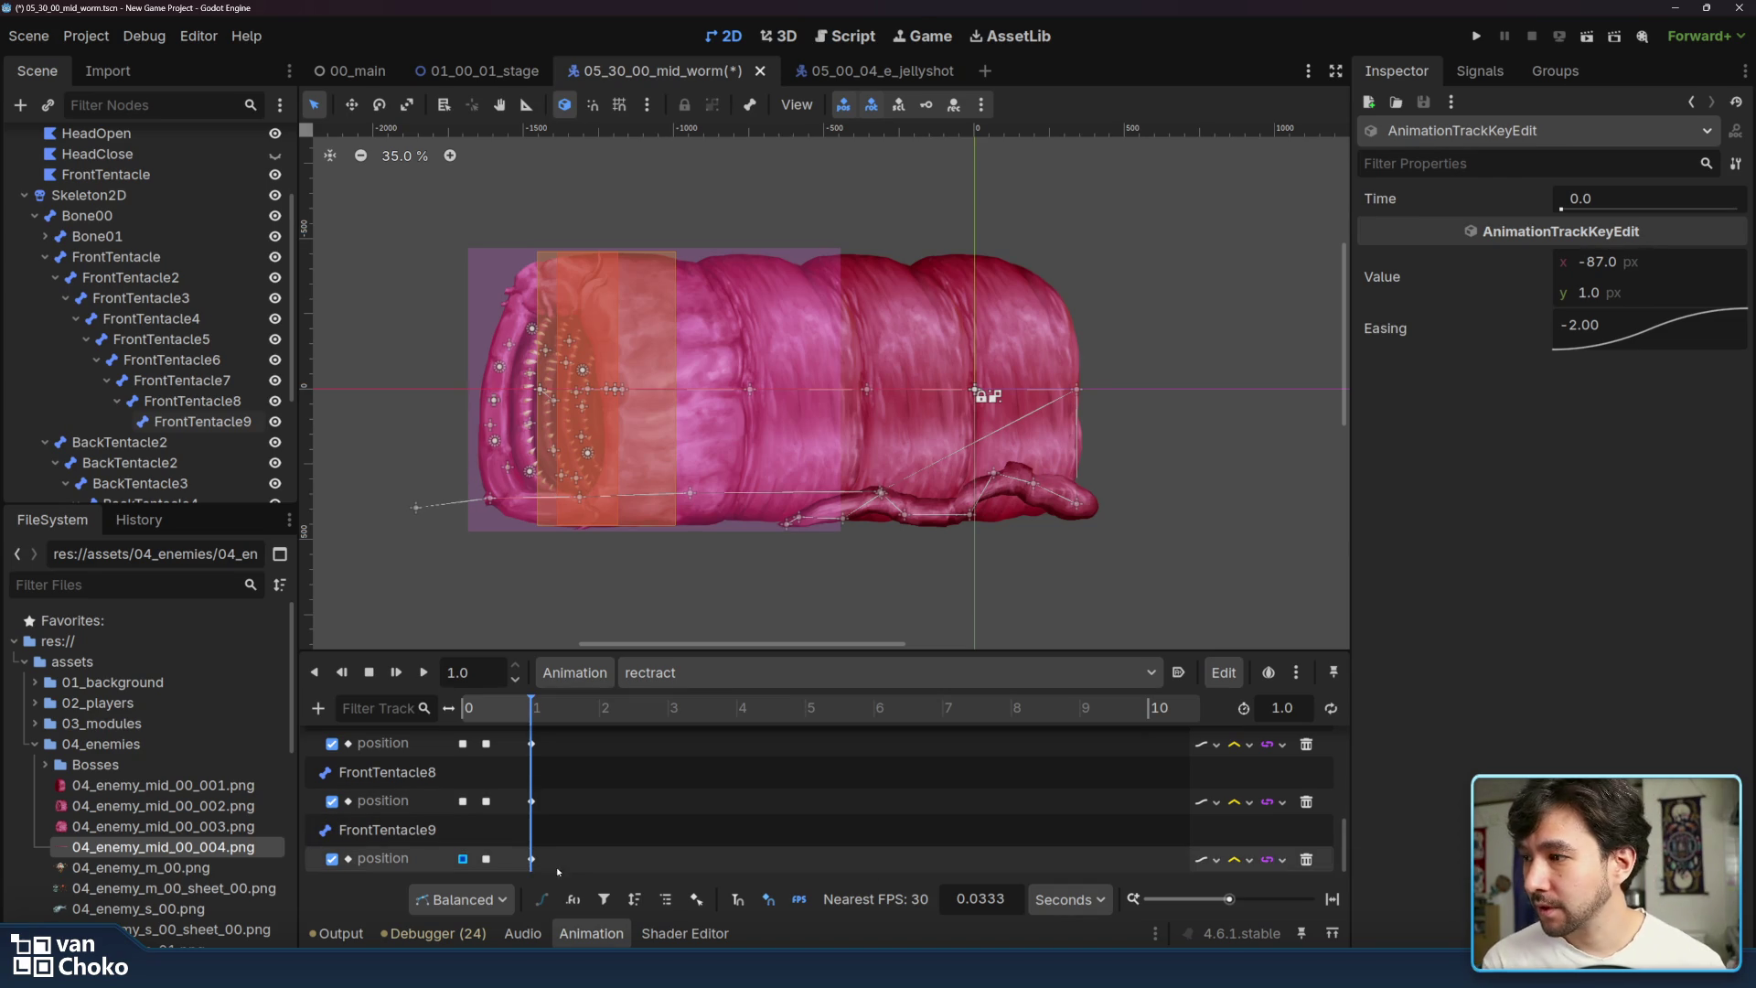
pyautogui.click(426, 676)
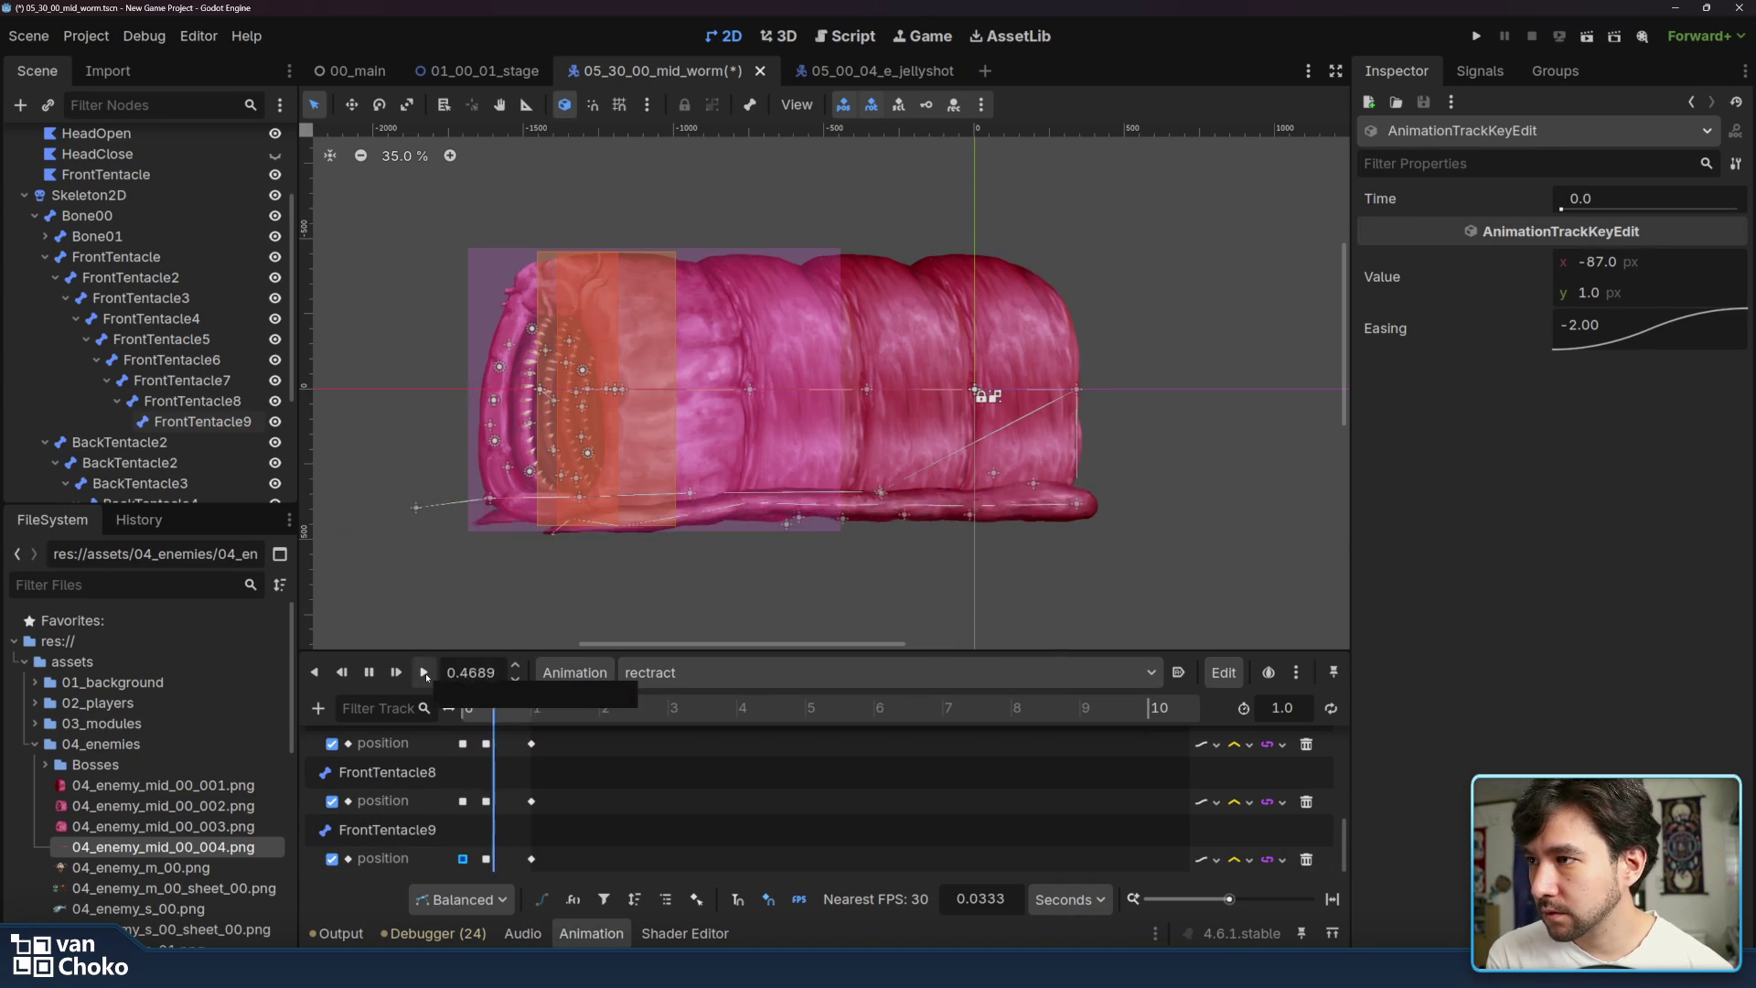
pyautogui.click(426, 676)
pyautogui.click(426, 676)
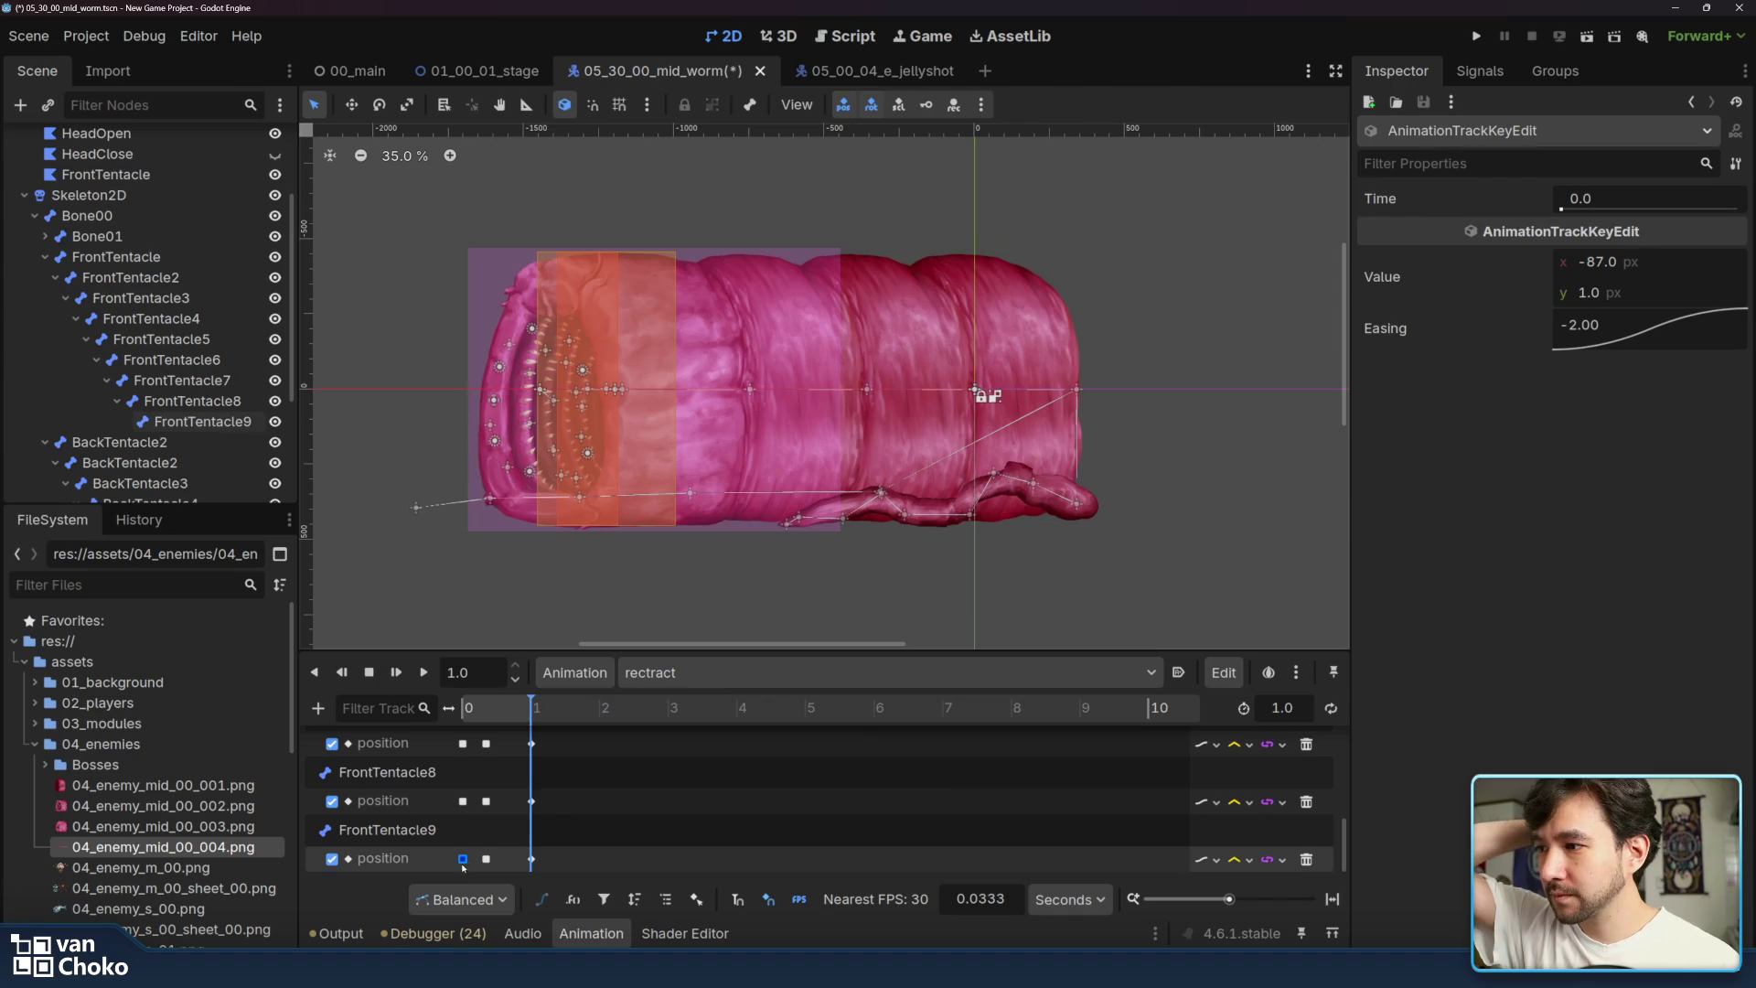
pyautogui.moveTo(472, 869); pyautogui.dragTo(453, 734)
# - Set the FrontTentacle2 and FrontTentacle3 first position keys to an ease-in curve of 2.00
pyautogui.rightClick(1622, 300)
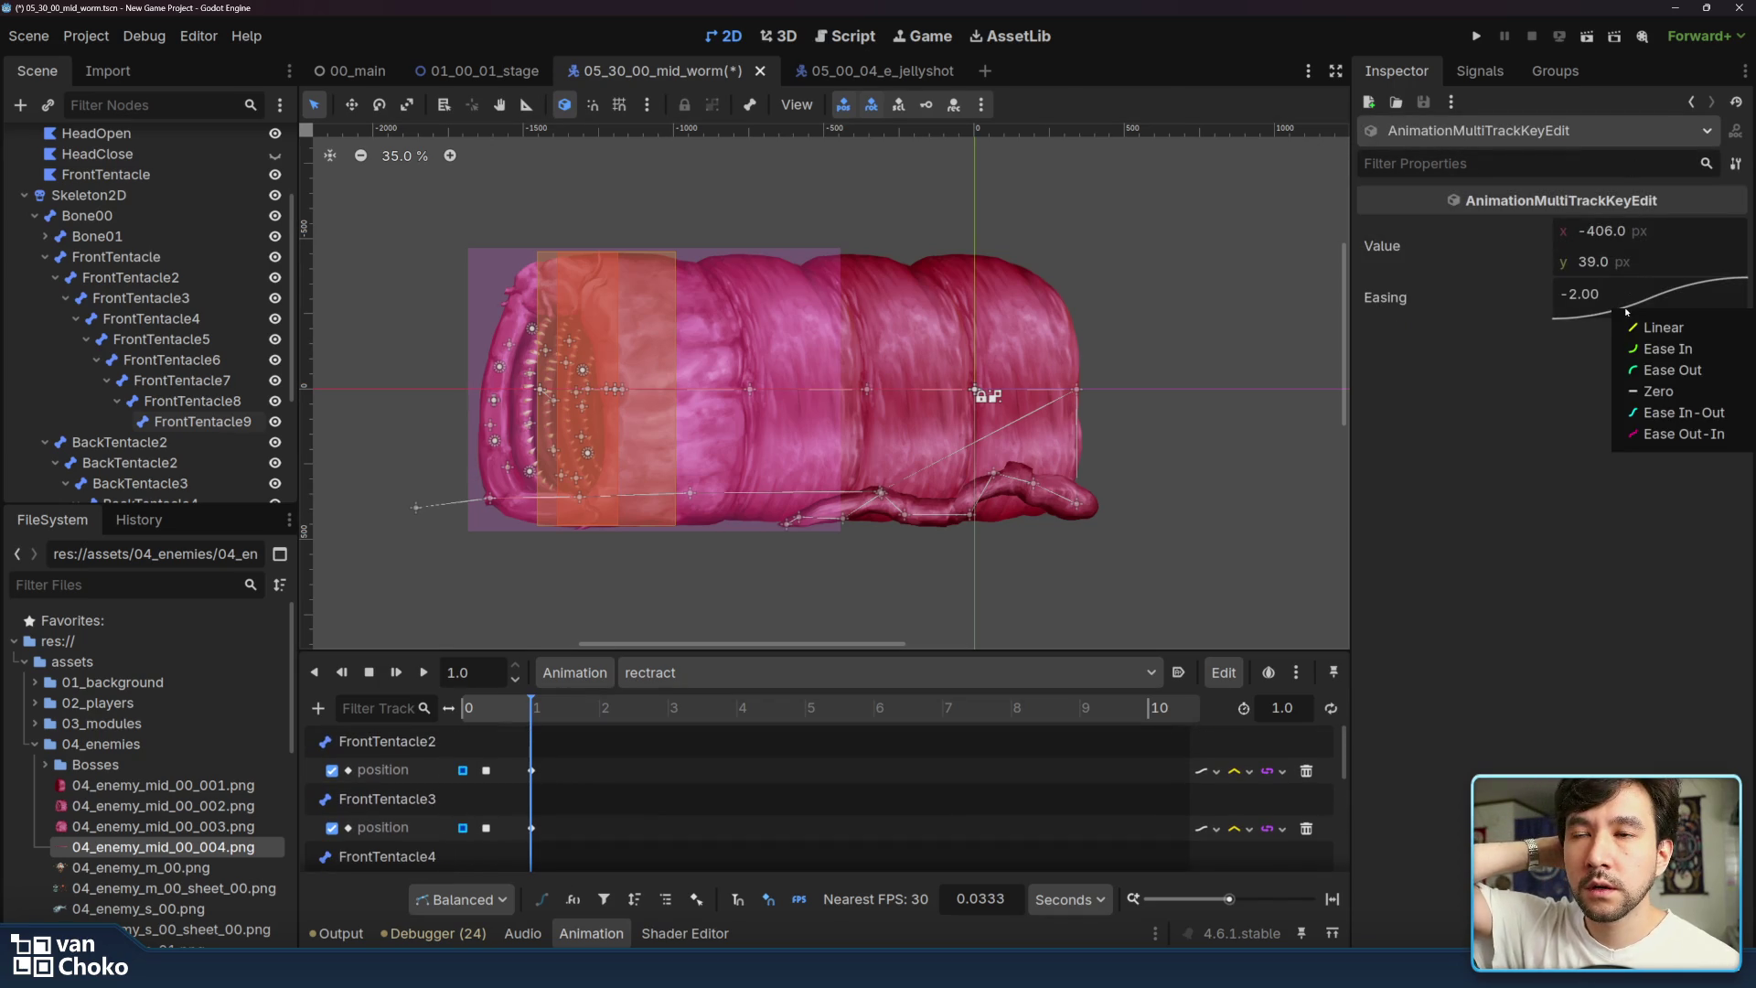
pyautogui.click(1658, 370)
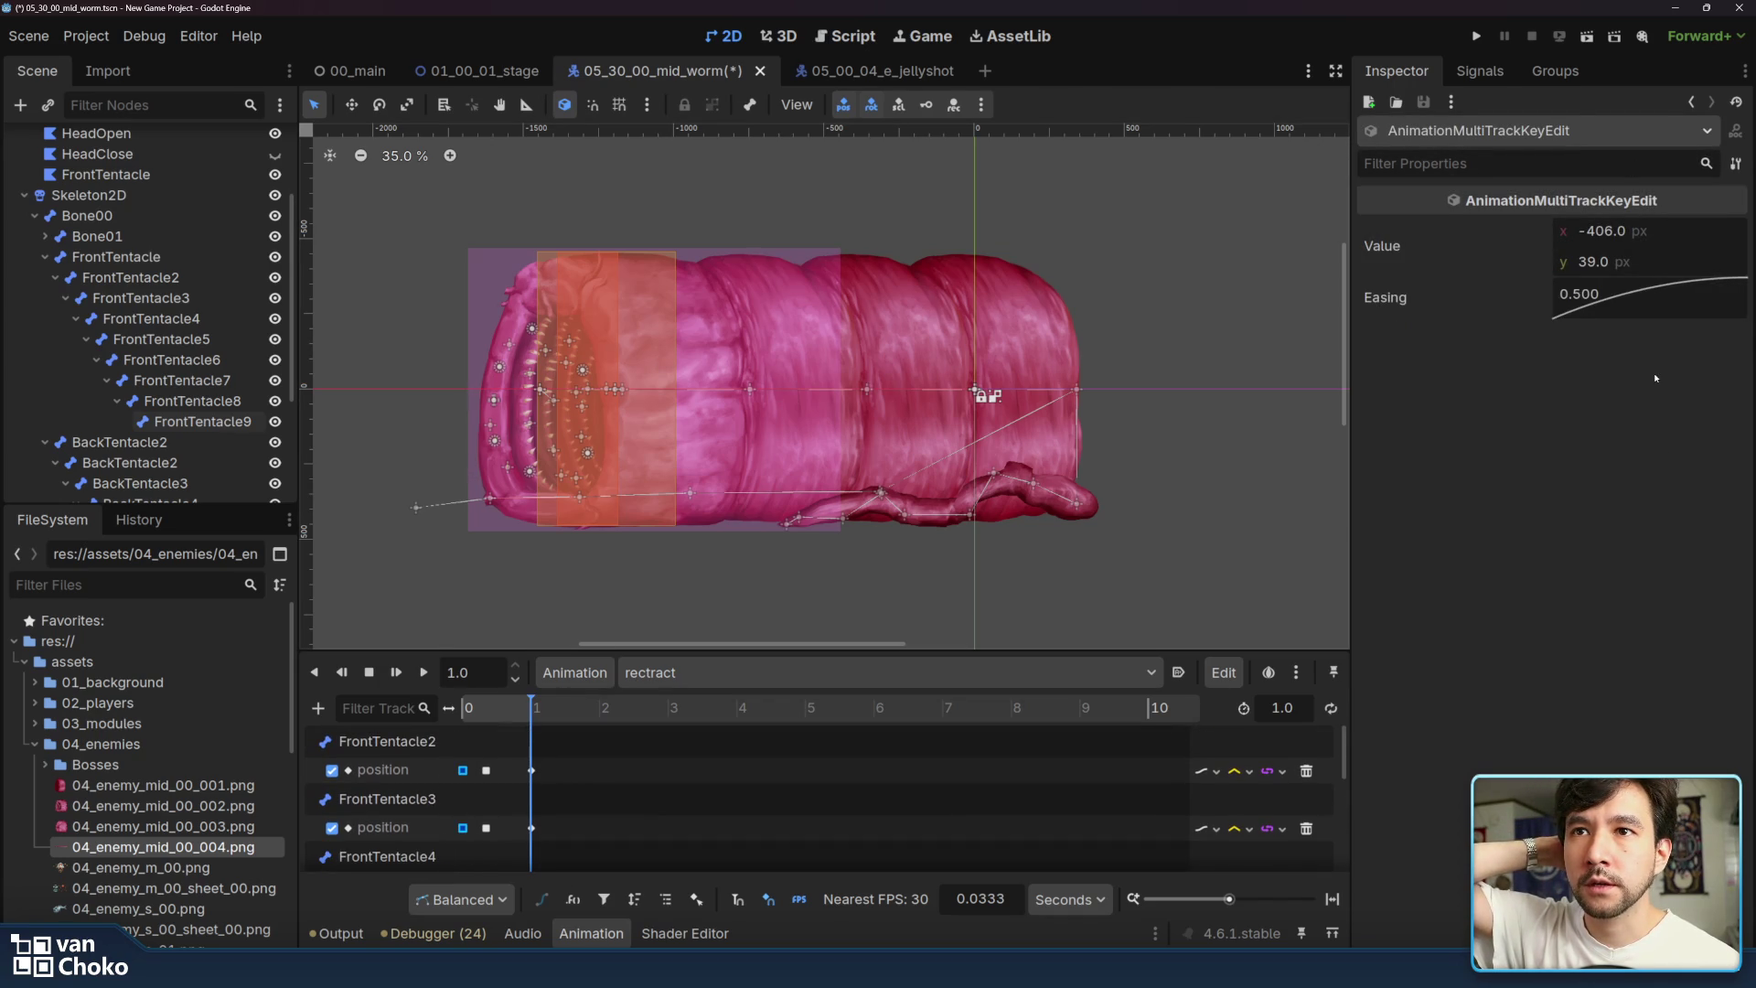
pyautogui.rightClick(1644, 305)
pyautogui.click(1657, 343)
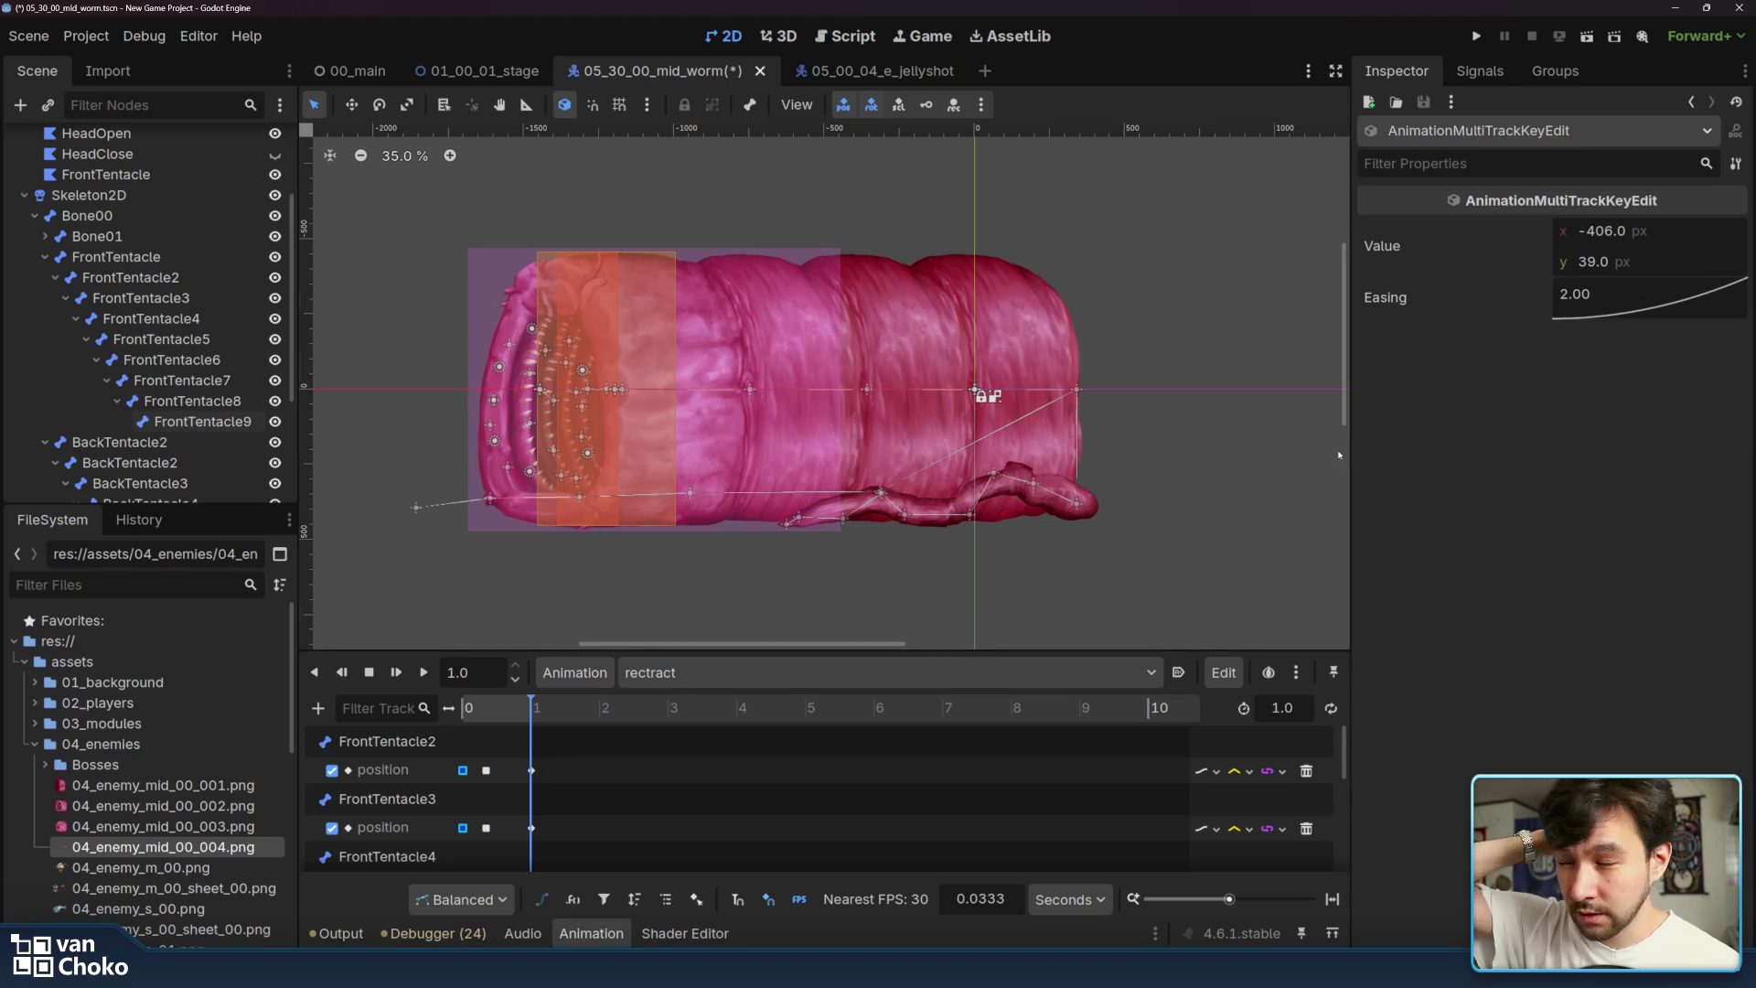
# - Replay the rectract animation repeatedly to preview the new ease-in retract motion
pyautogui.click(424, 672)
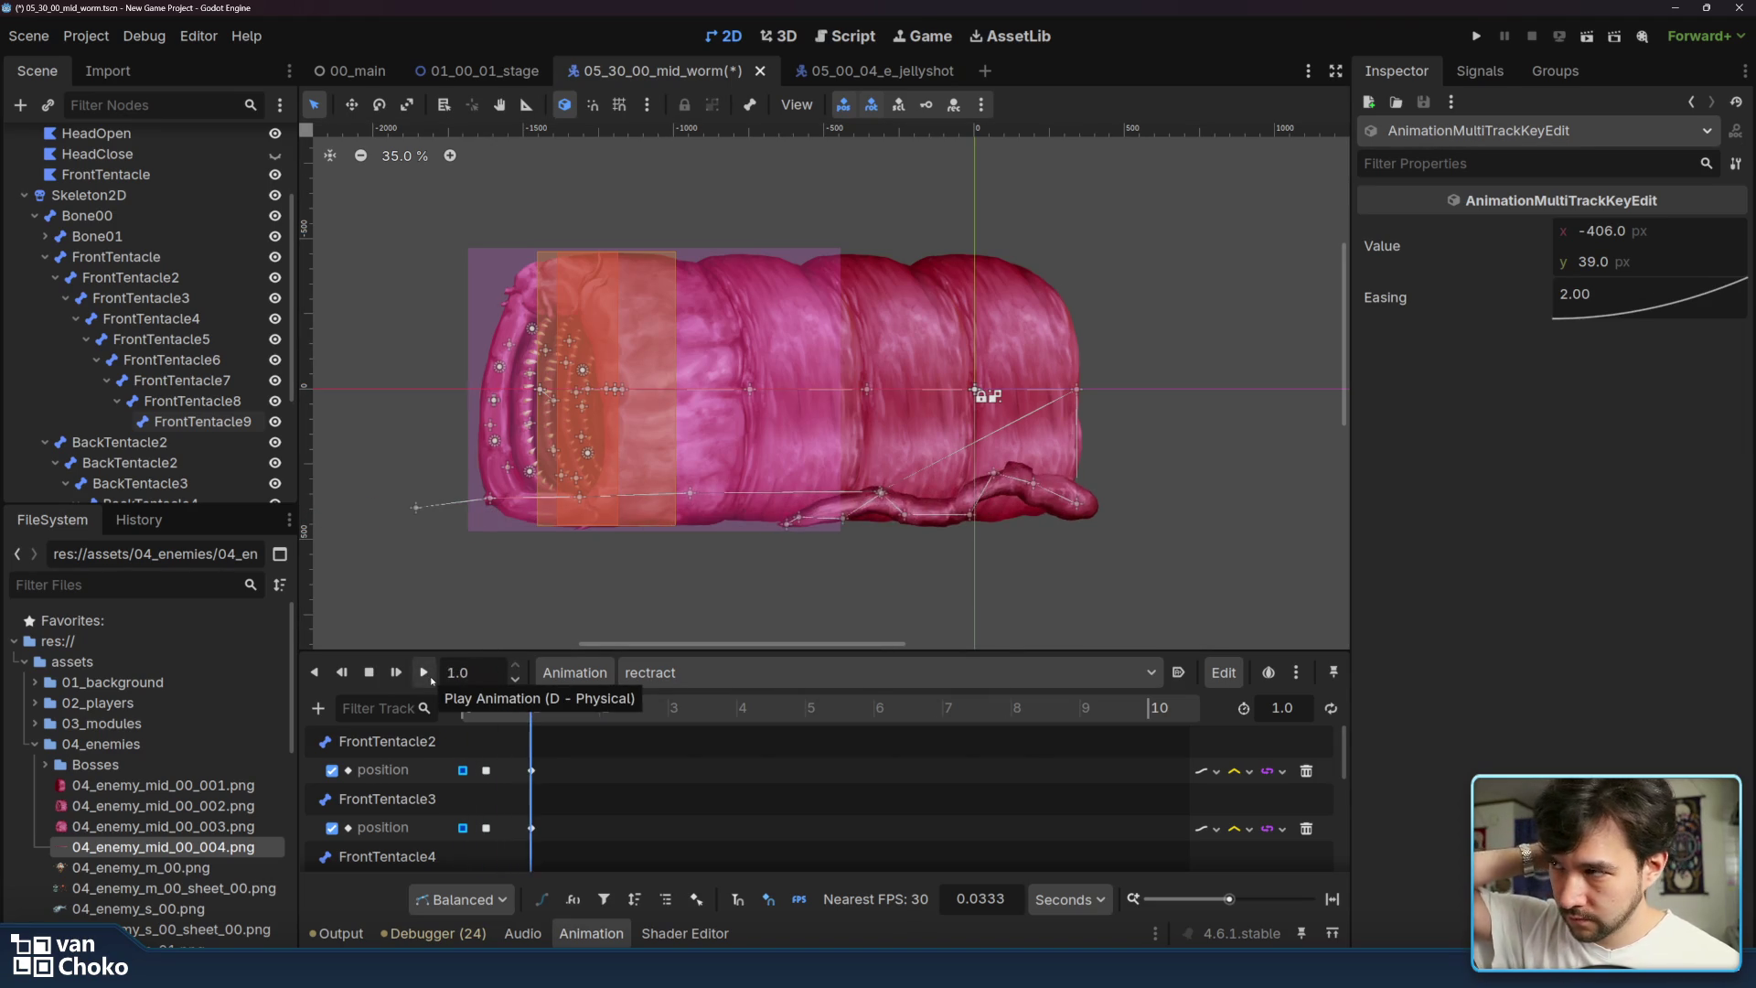
pyautogui.click(431, 679)
pyautogui.click(431, 678)
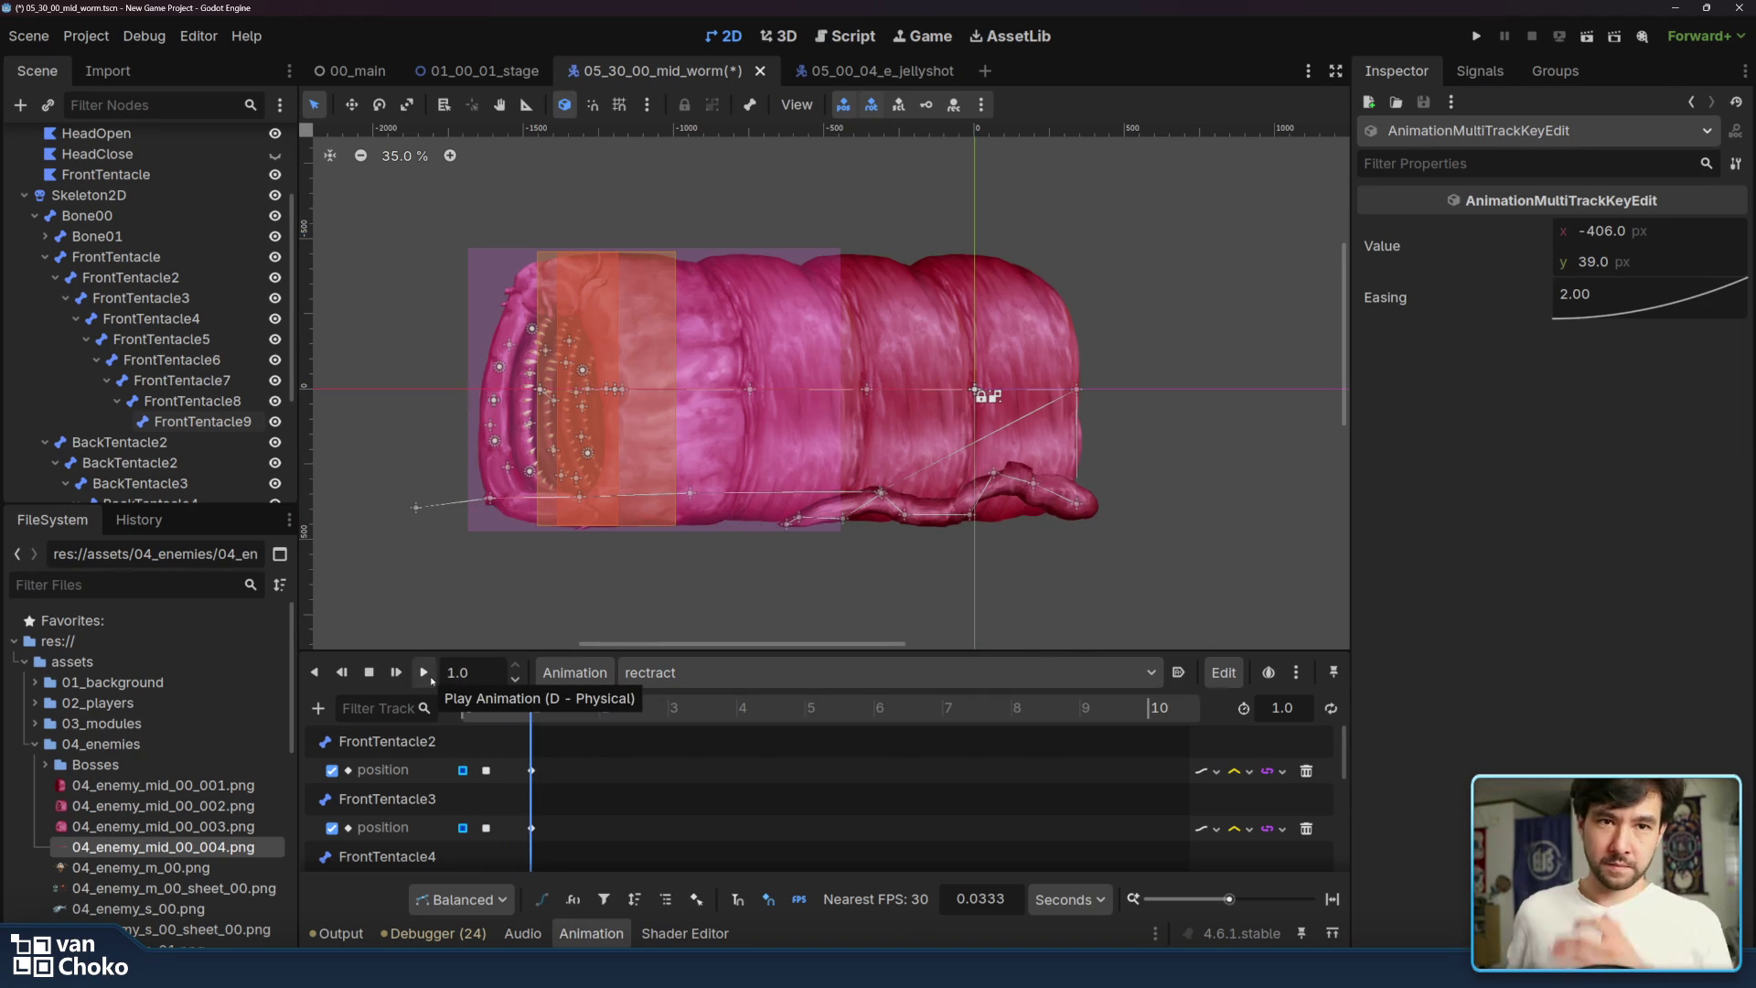
pyautogui.click(431, 678)
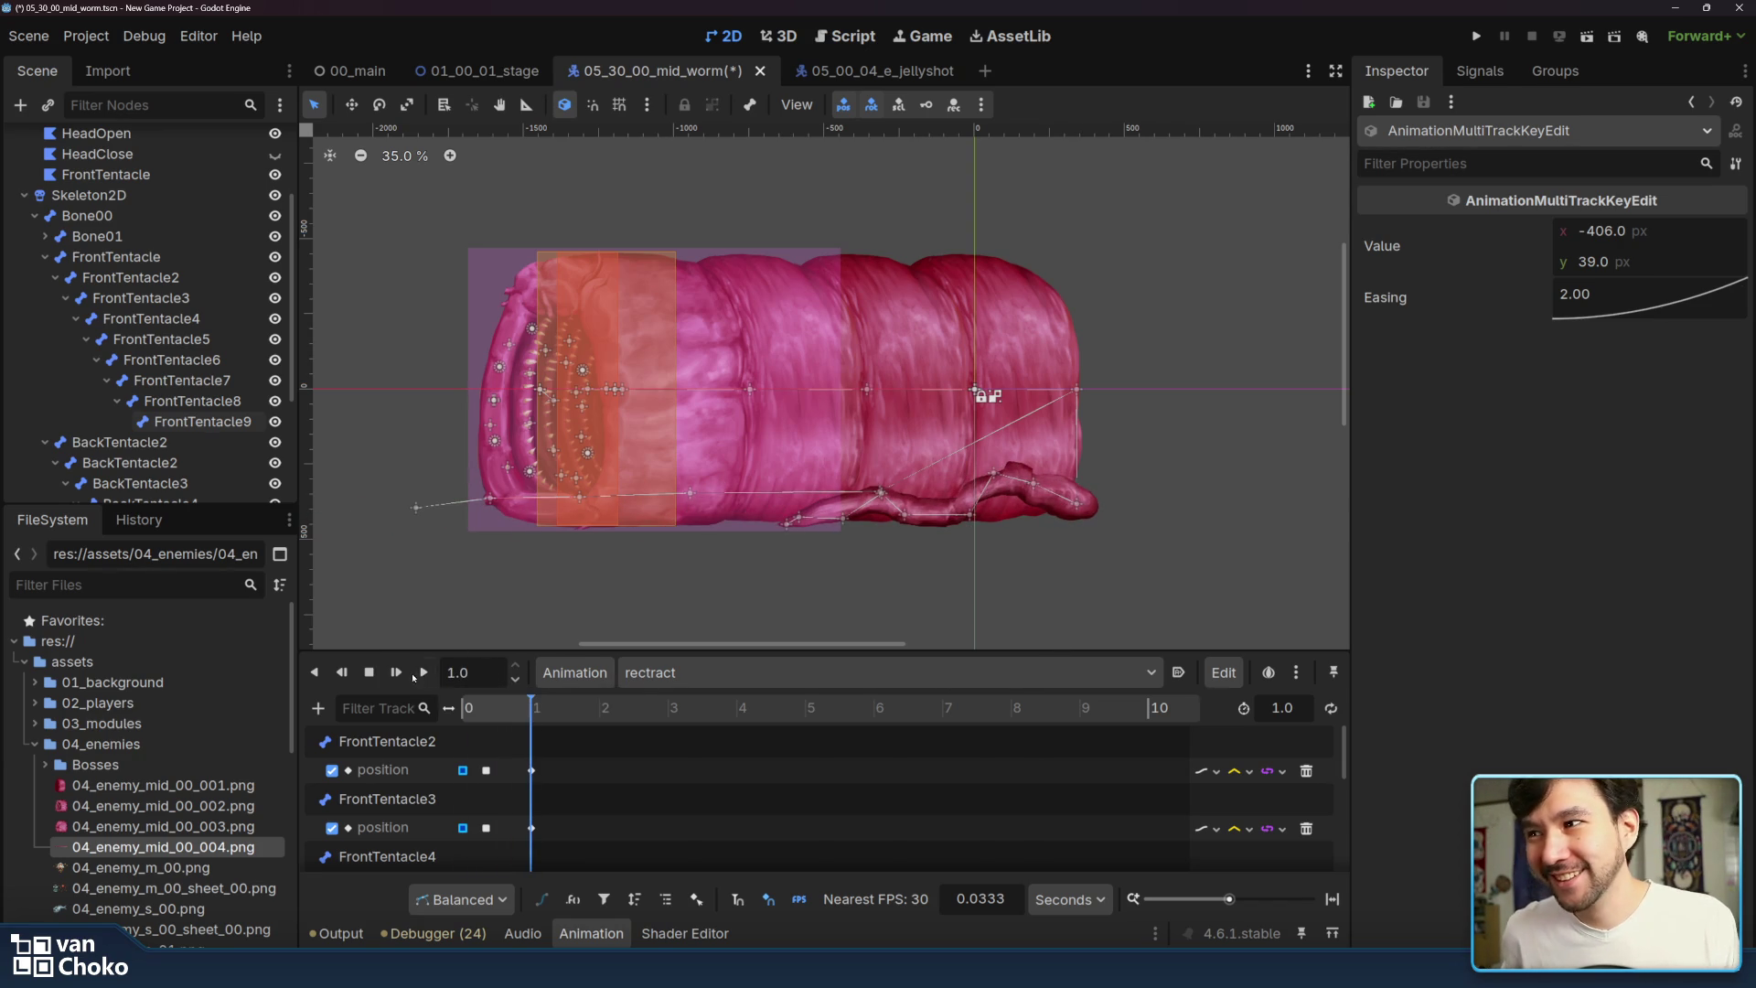
pyautogui.click(419, 677)
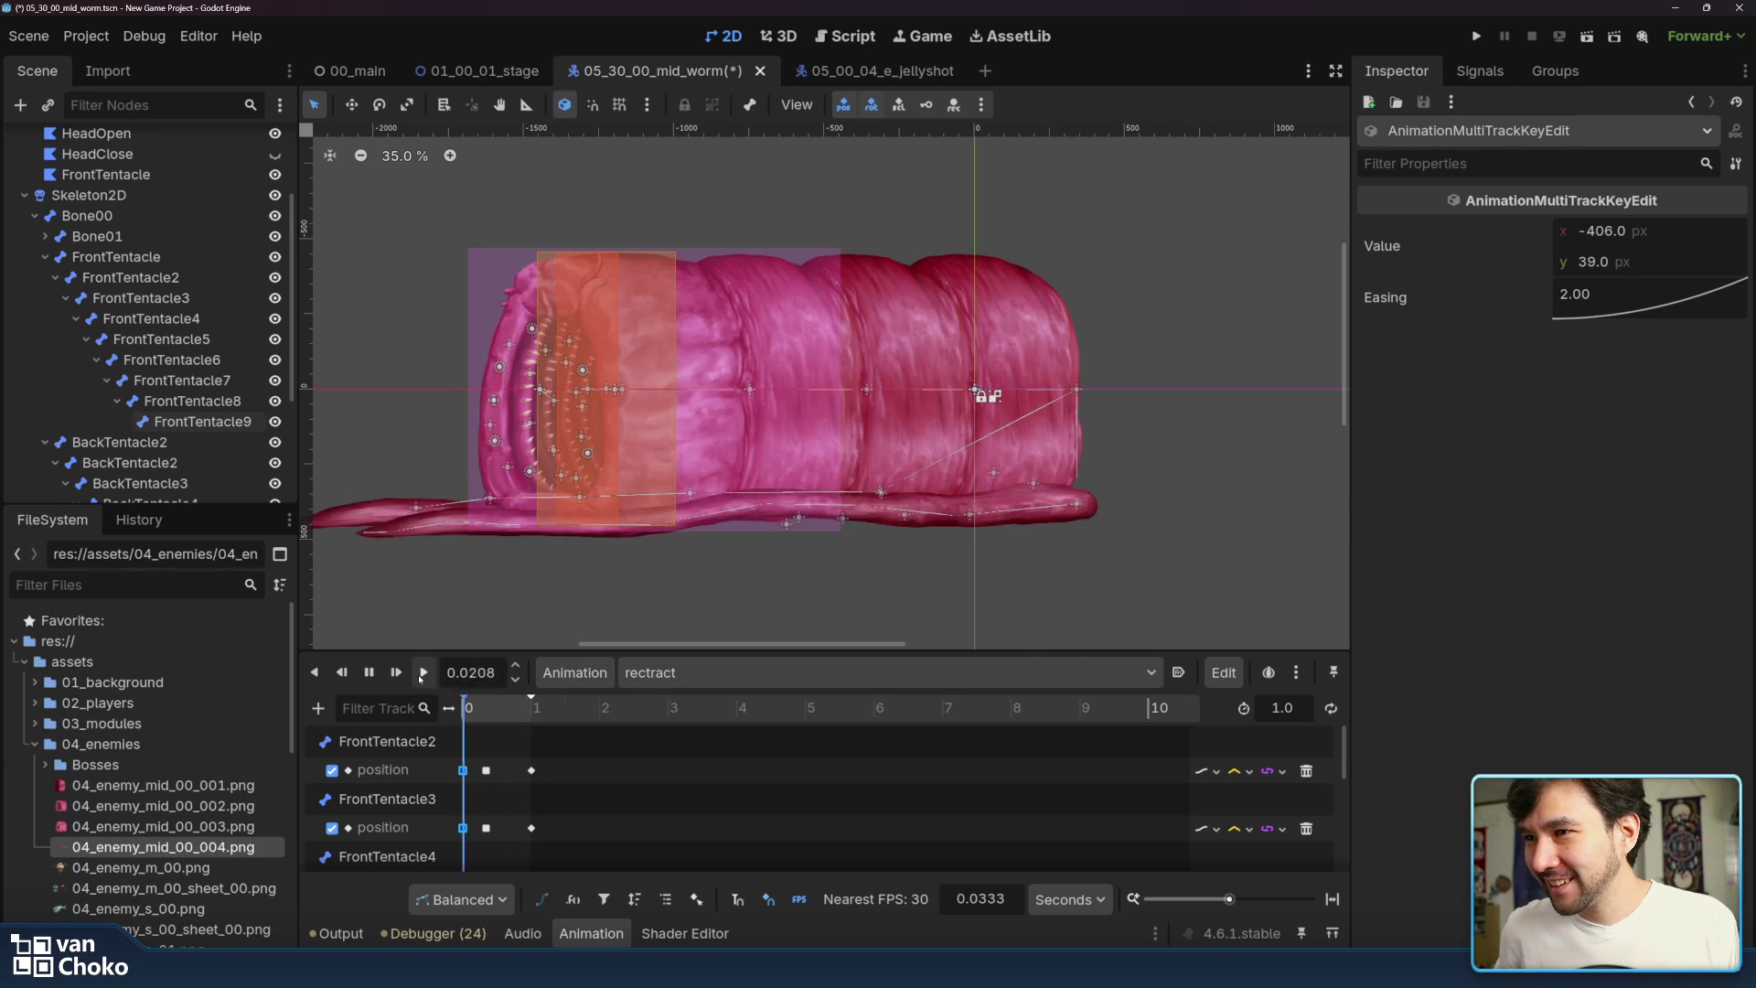
pyautogui.click(419, 675)
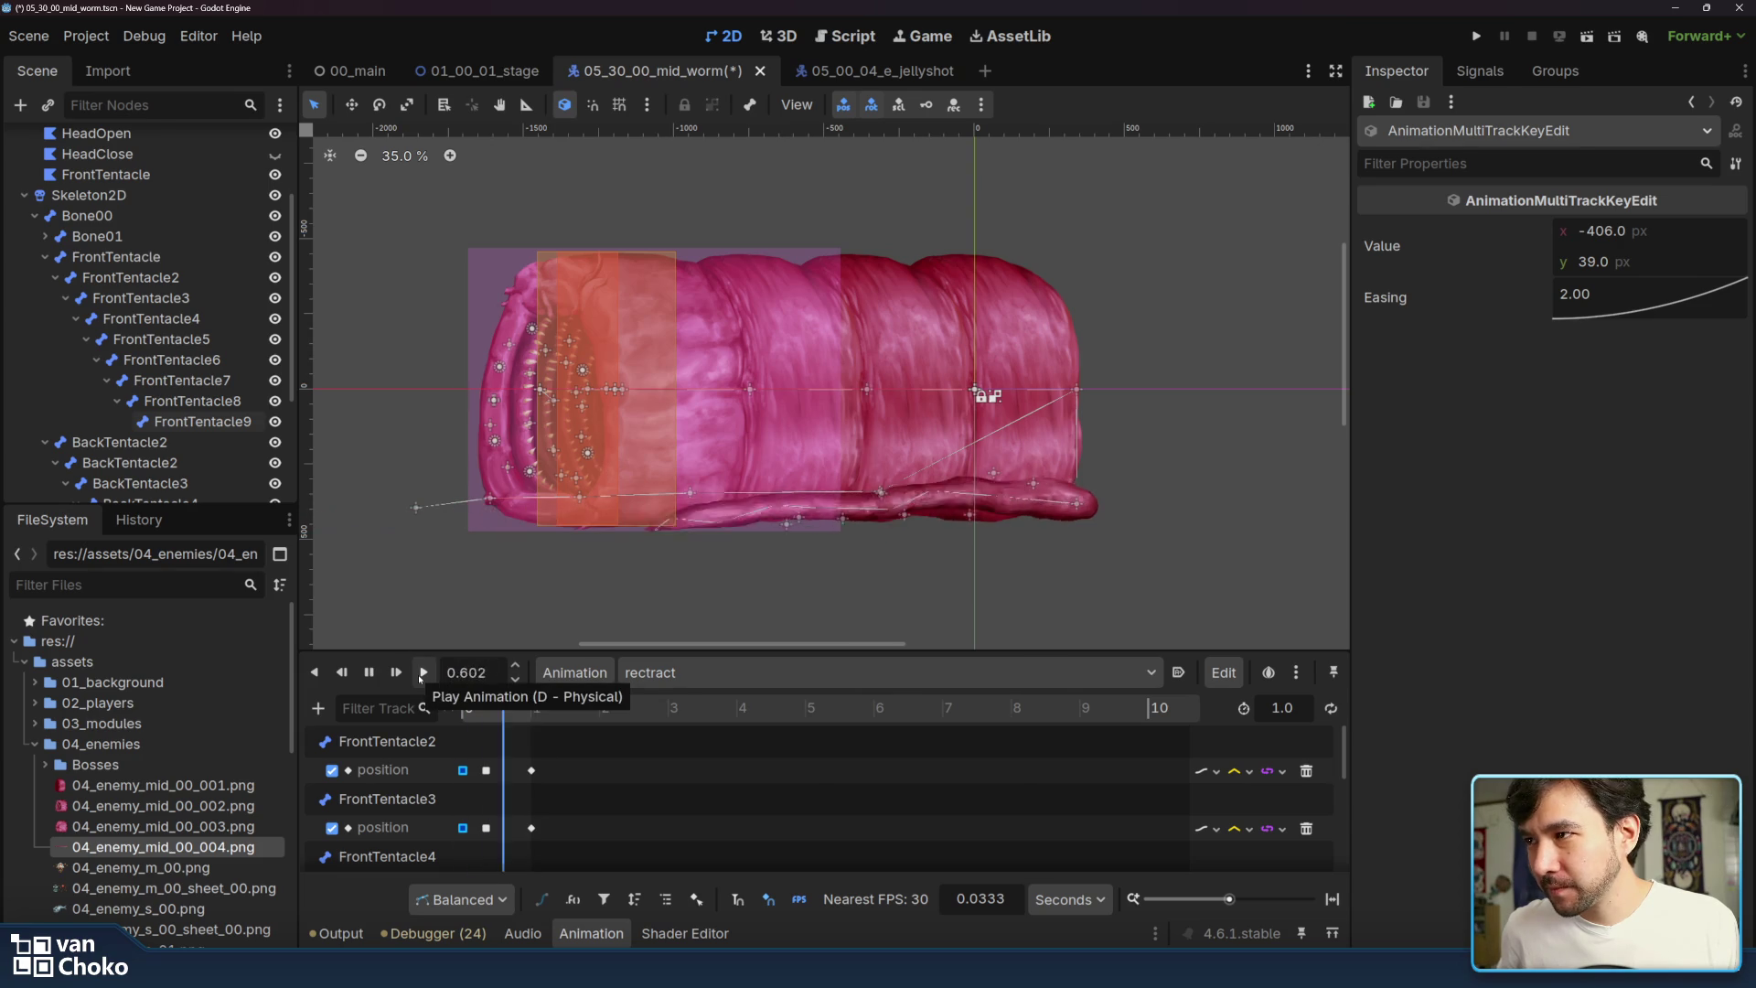
pyautogui.click(419, 675)
pyautogui.click(419, 675)
pyautogui.click(419, 675)
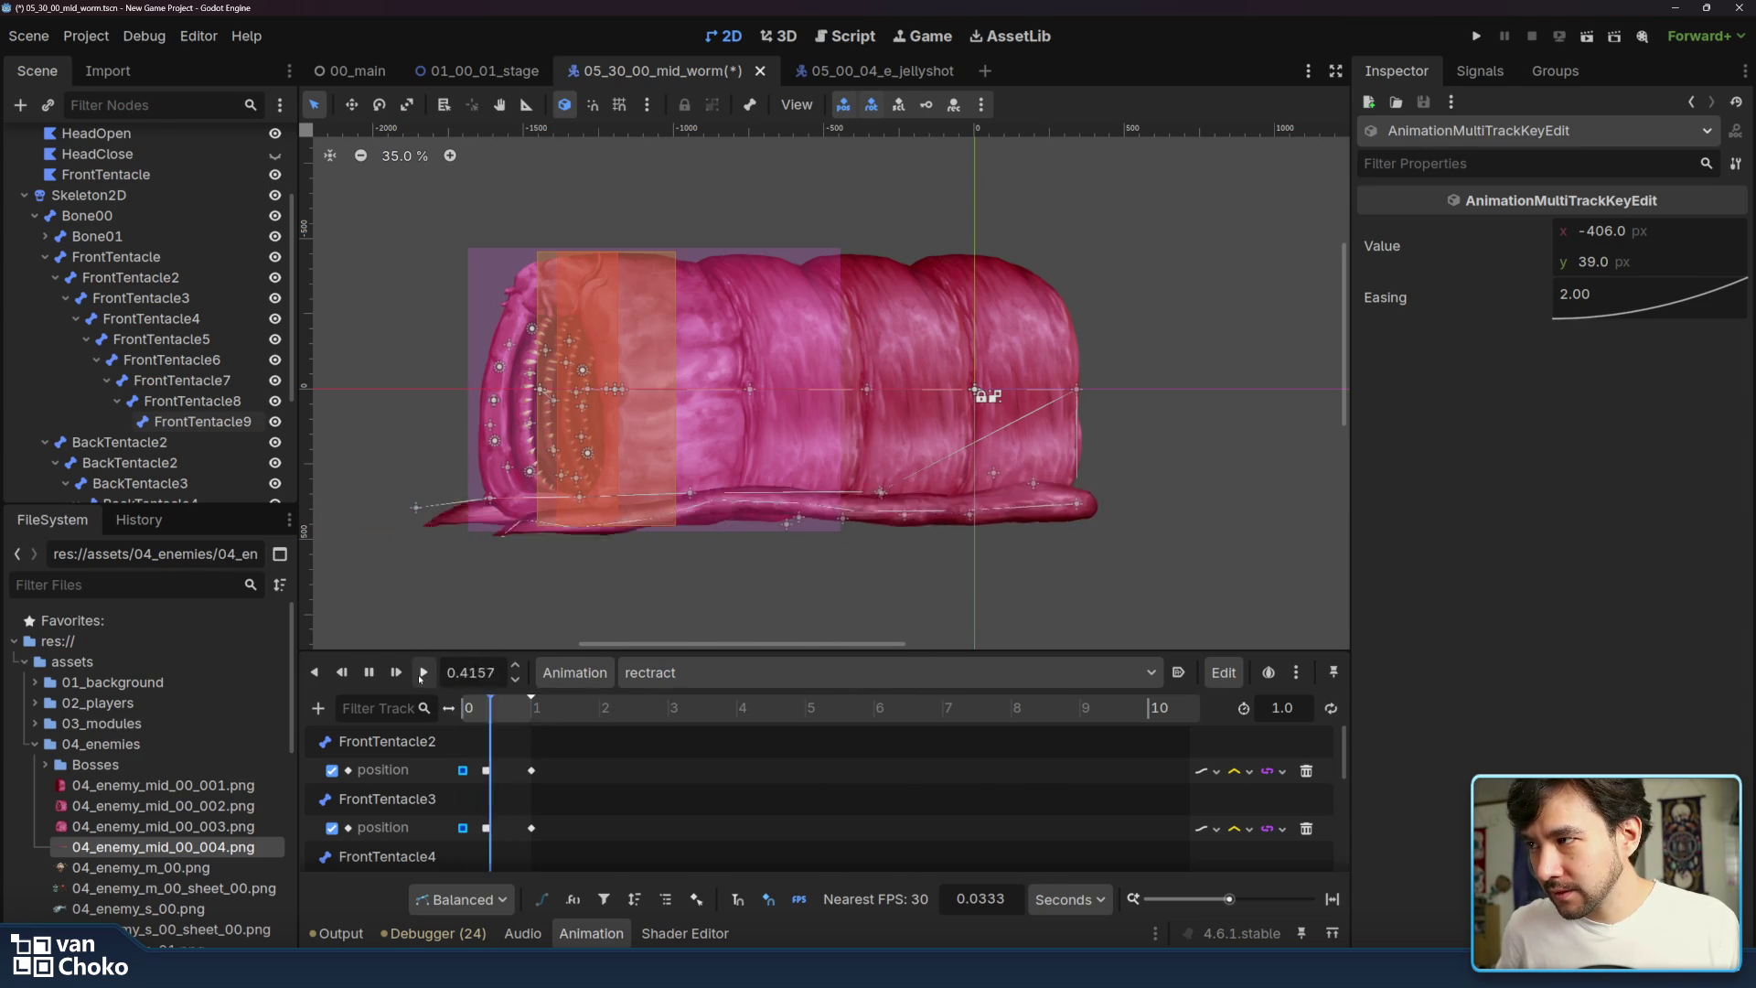
pyautogui.click(419, 674)
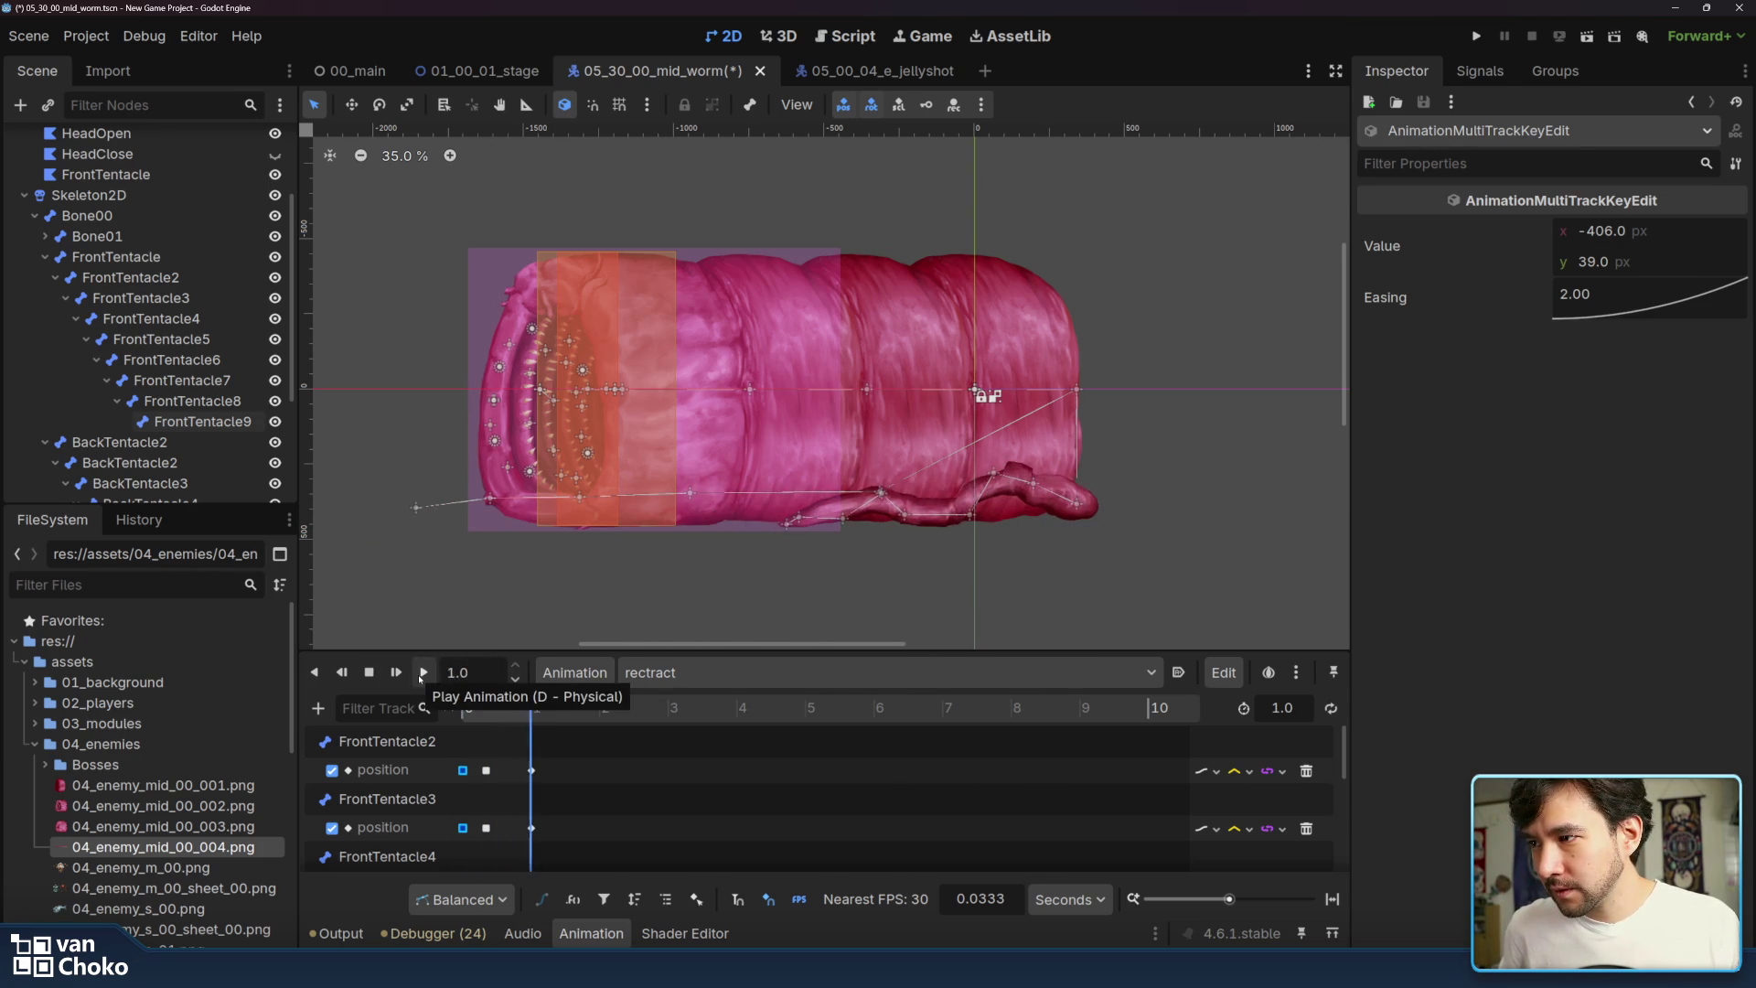
pyautogui.click(647, 678)
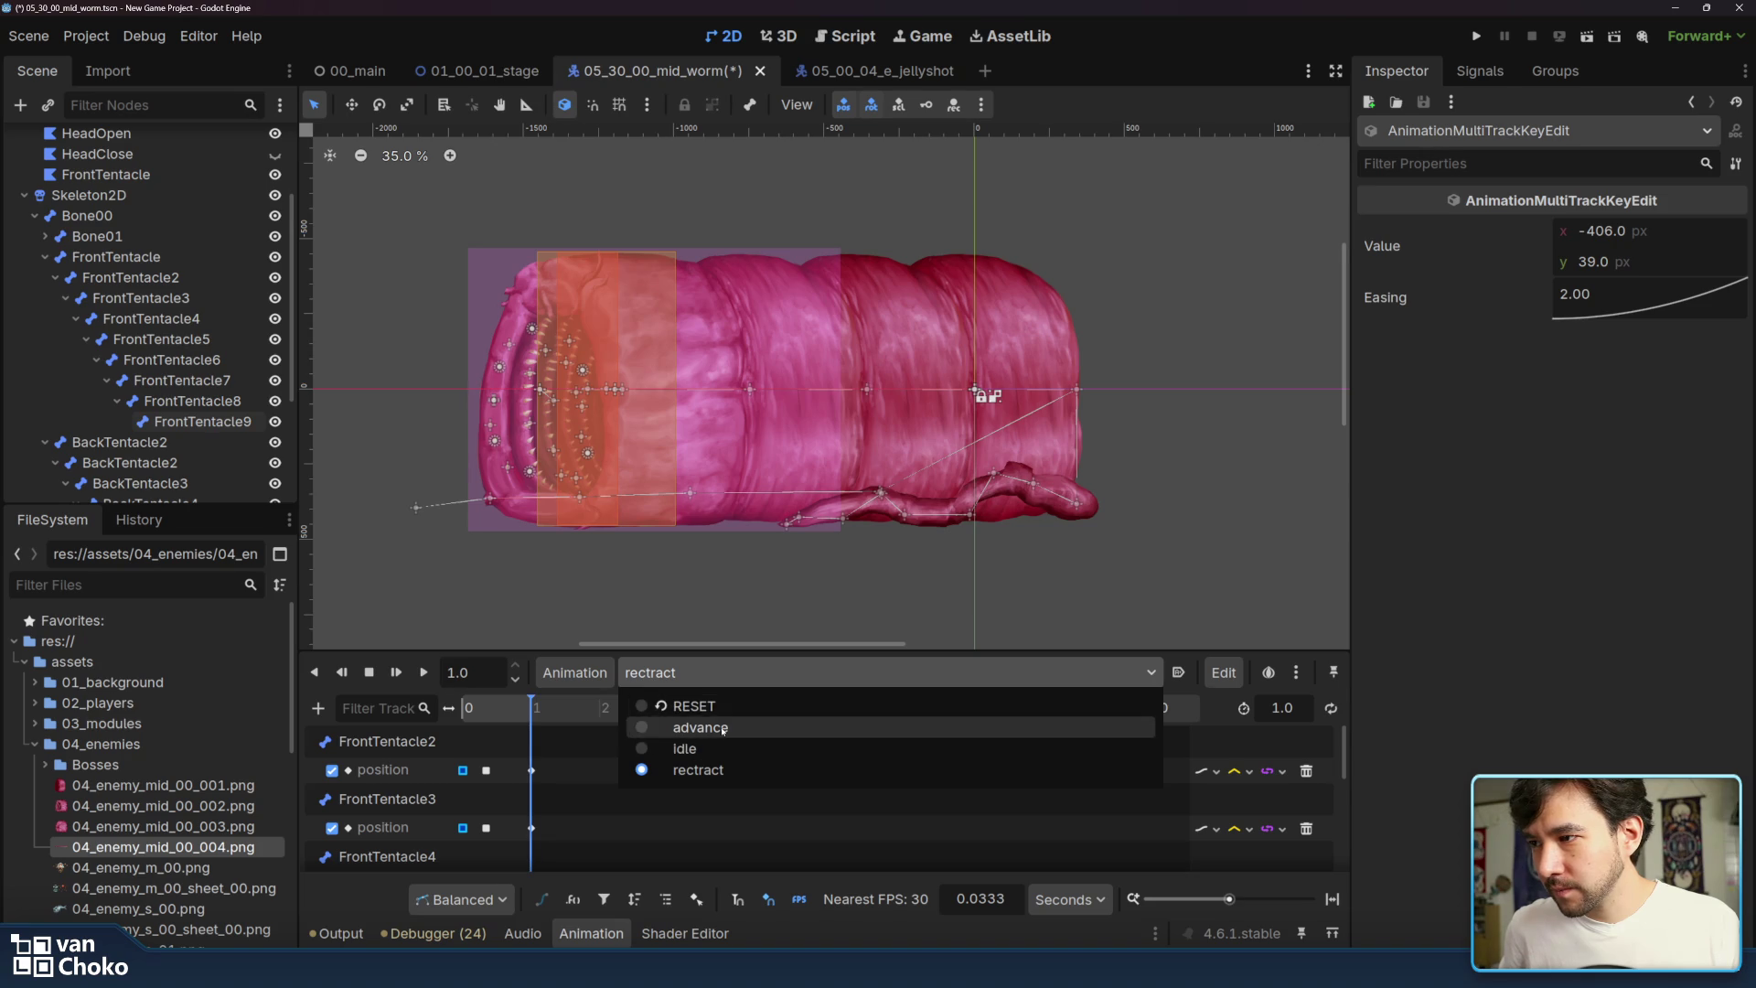
# - Load the advance animation and play it several times to watch the tentacles stretch out
pyautogui.click(652, 727)
pyautogui.click(421, 675)
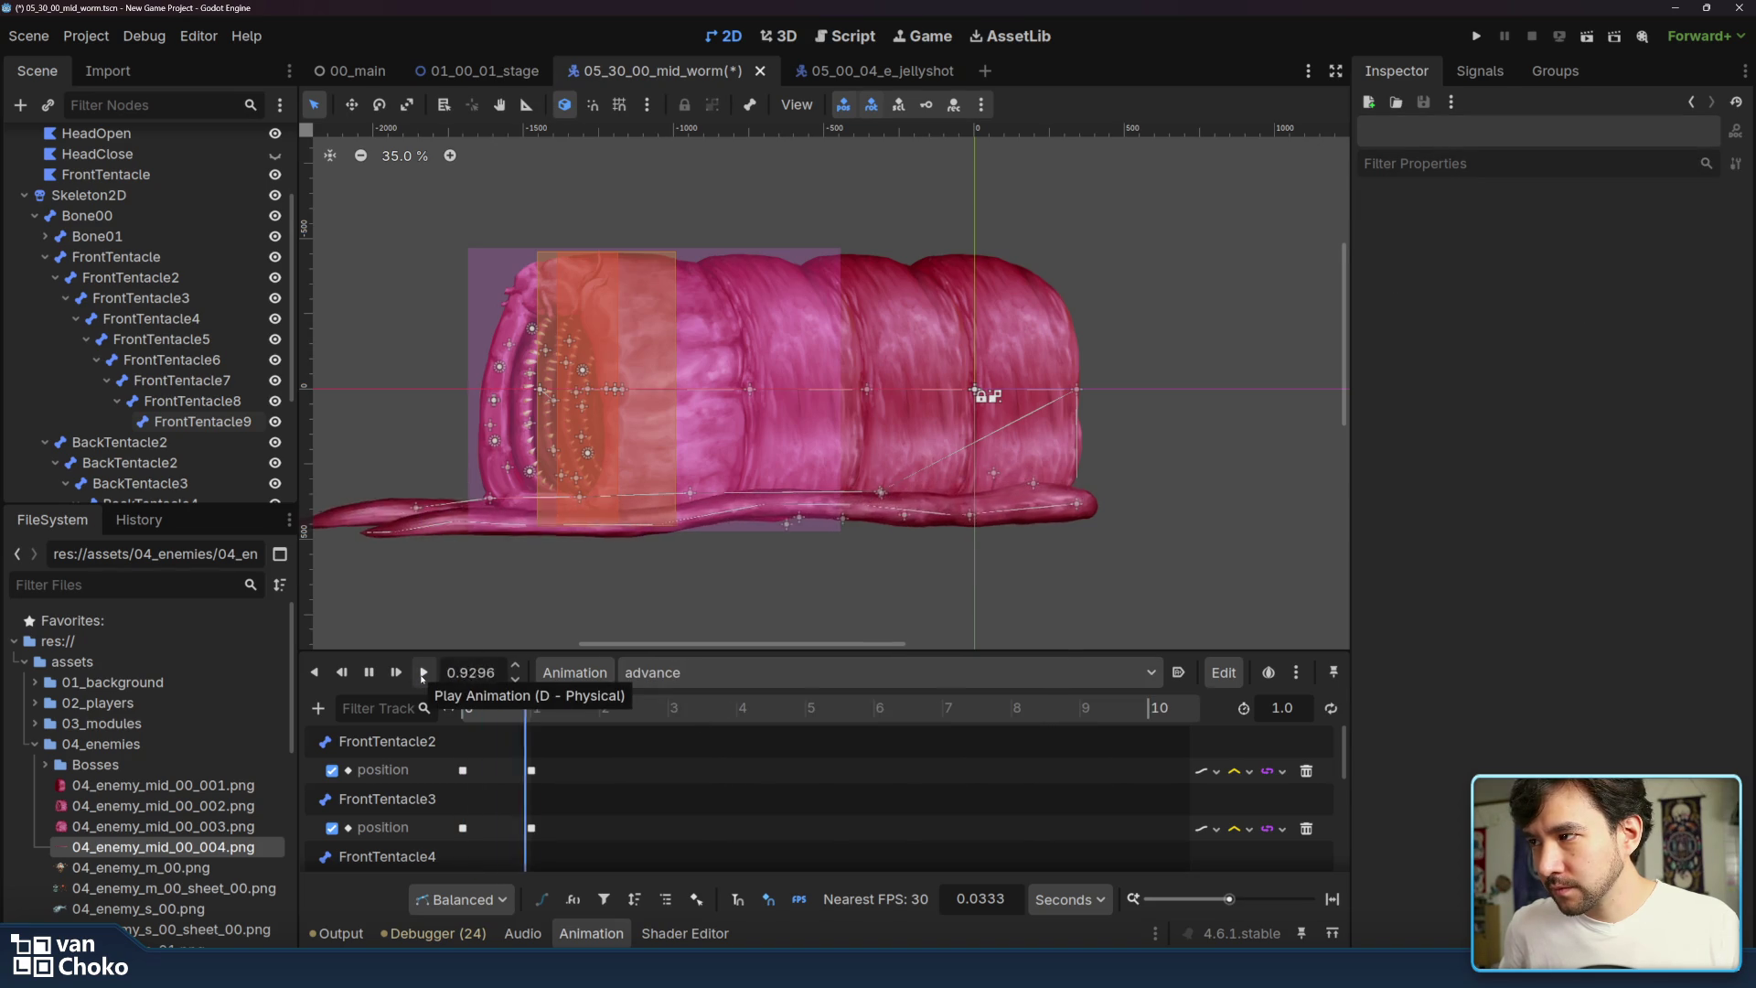
pyautogui.click(422, 675)
pyautogui.click(421, 675)
pyautogui.click(423, 675)
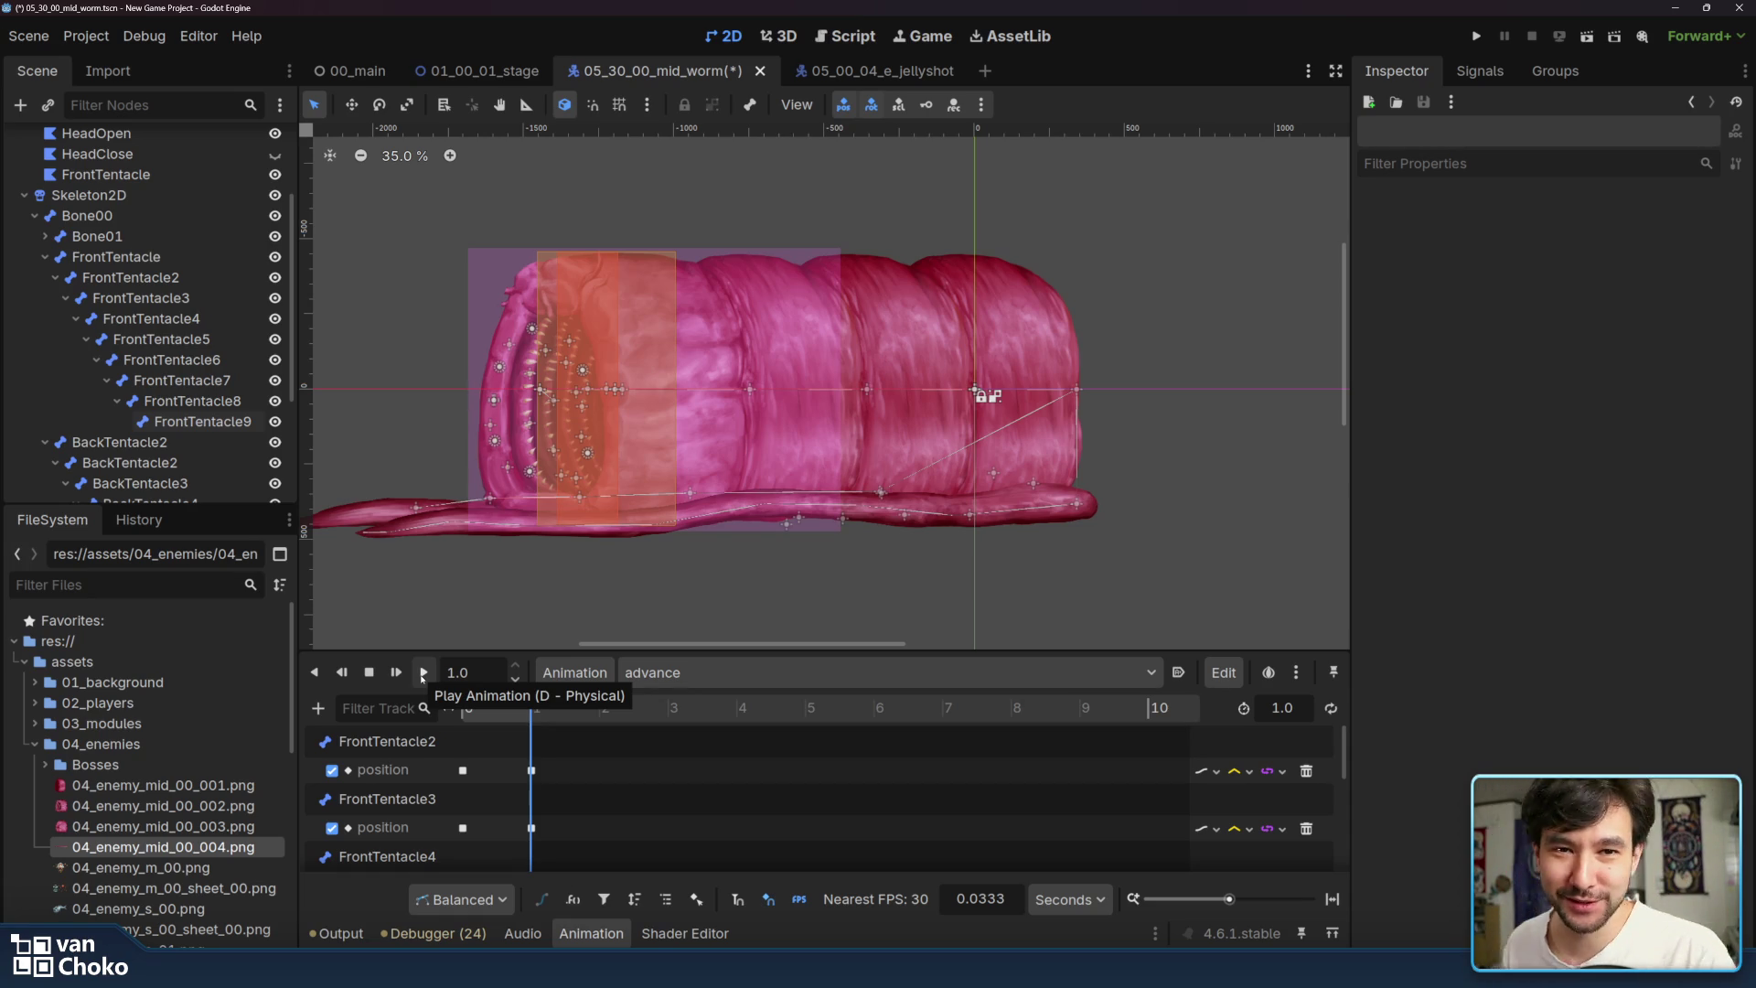
# - Replay advance a few more times, then switch to idle and play it
pyautogui.click(425, 673)
pyautogui.click(425, 674)
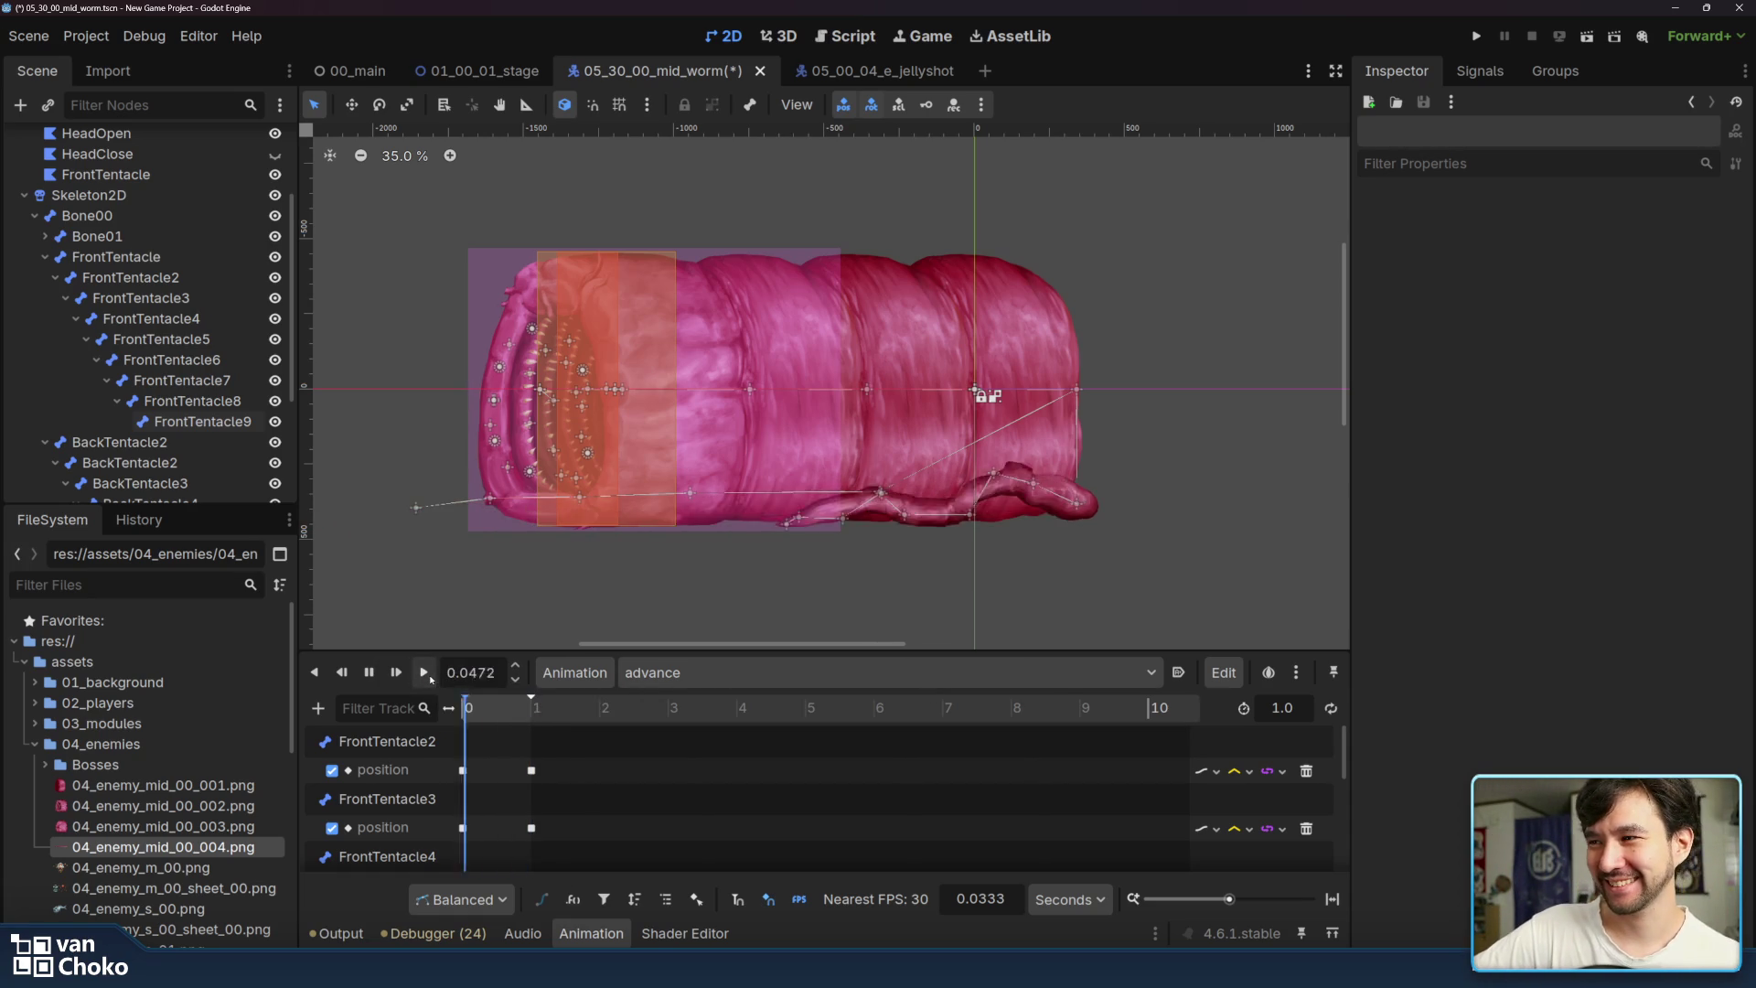
pyautogui.click(425, 673)
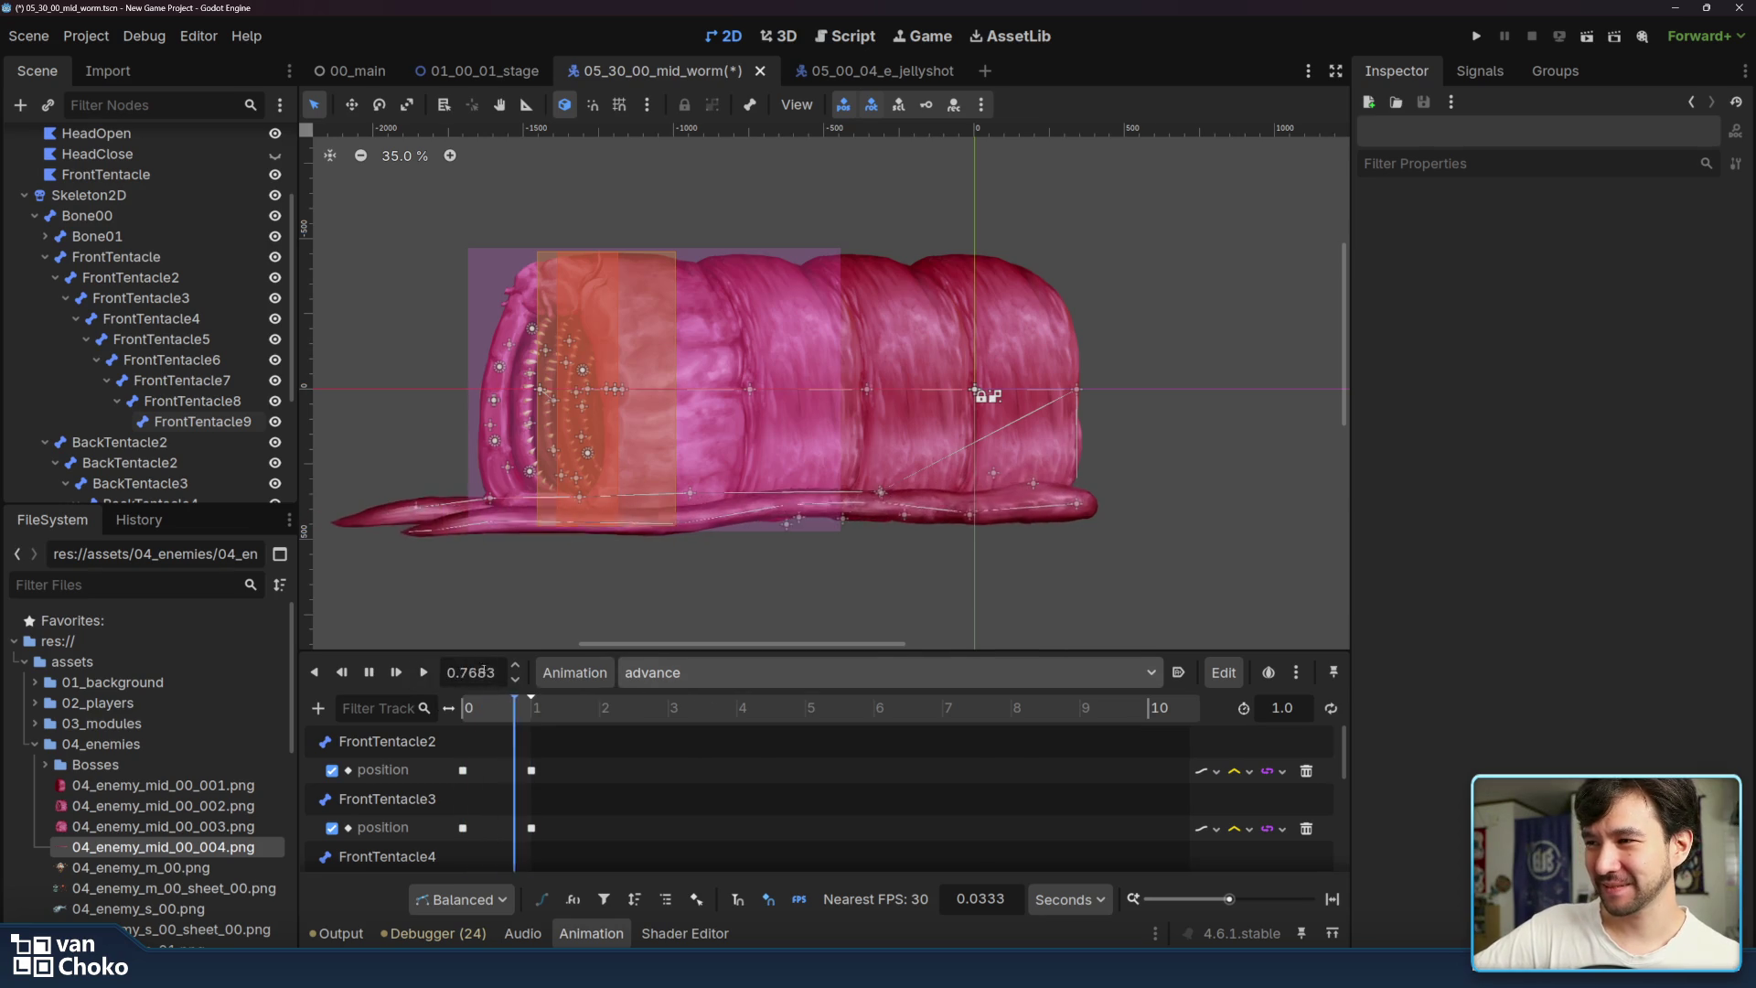
pyautogui.click(424, 673)
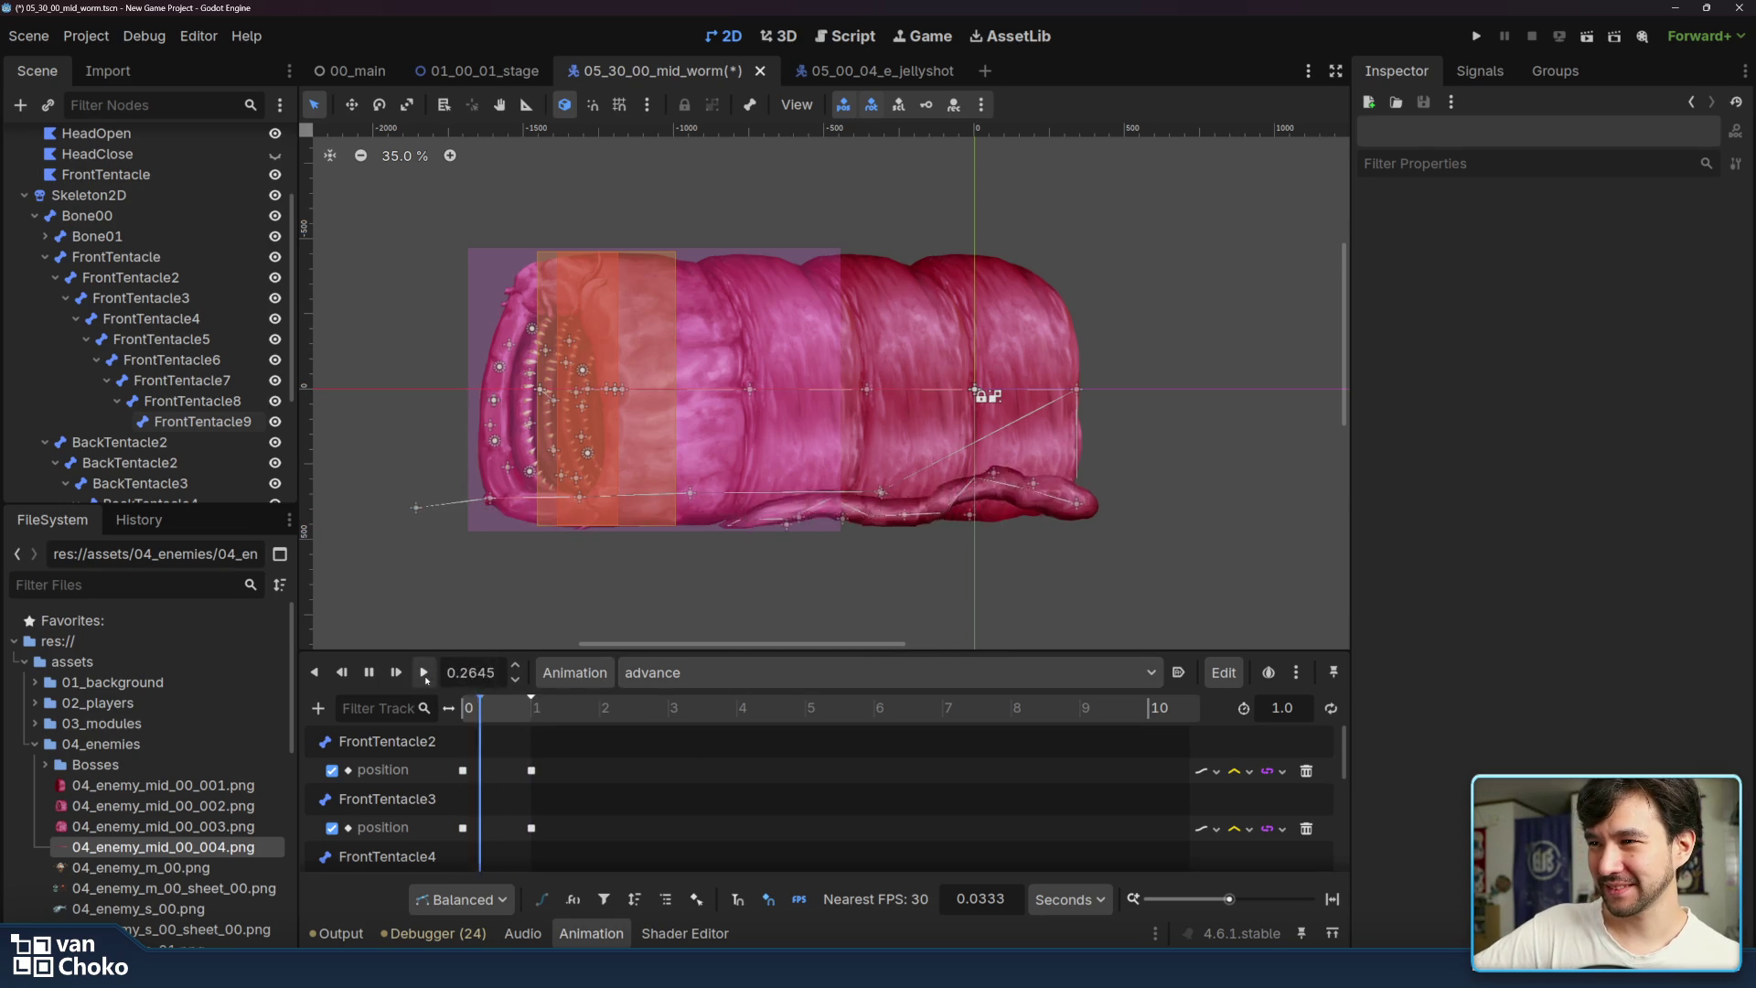
pyautogui.click(794, 680)
pyautogui.click(686, 749)
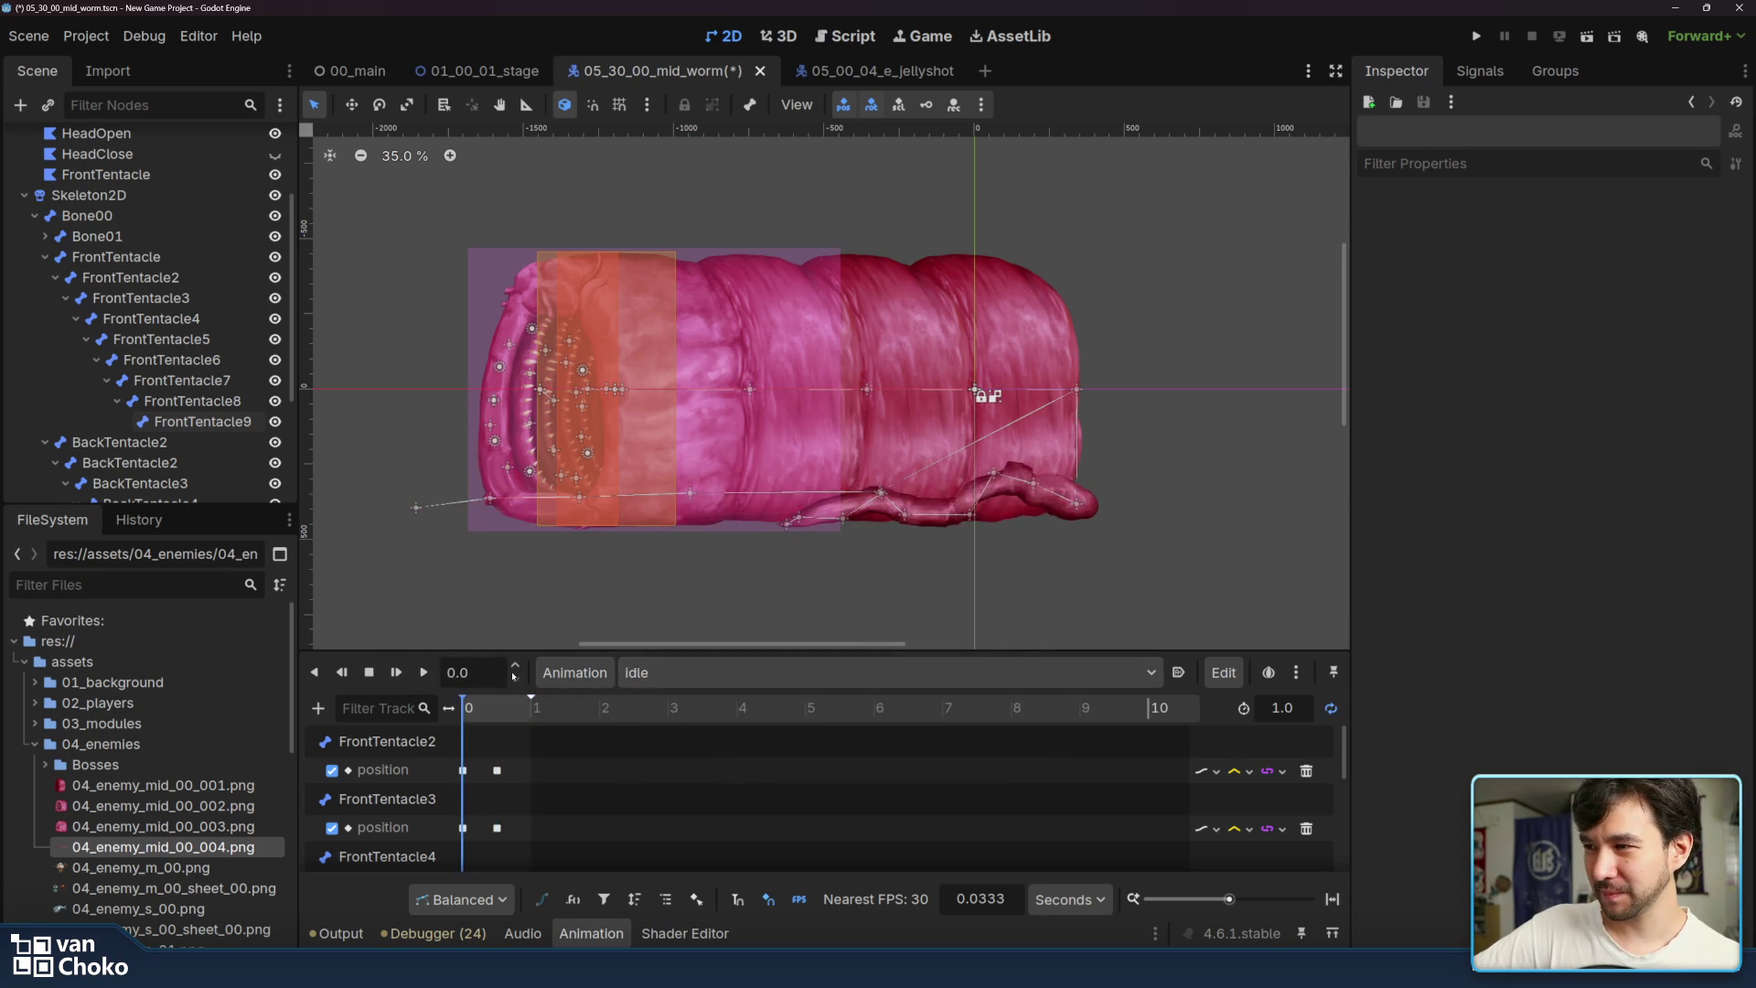
pyautogui.click(422, 674)
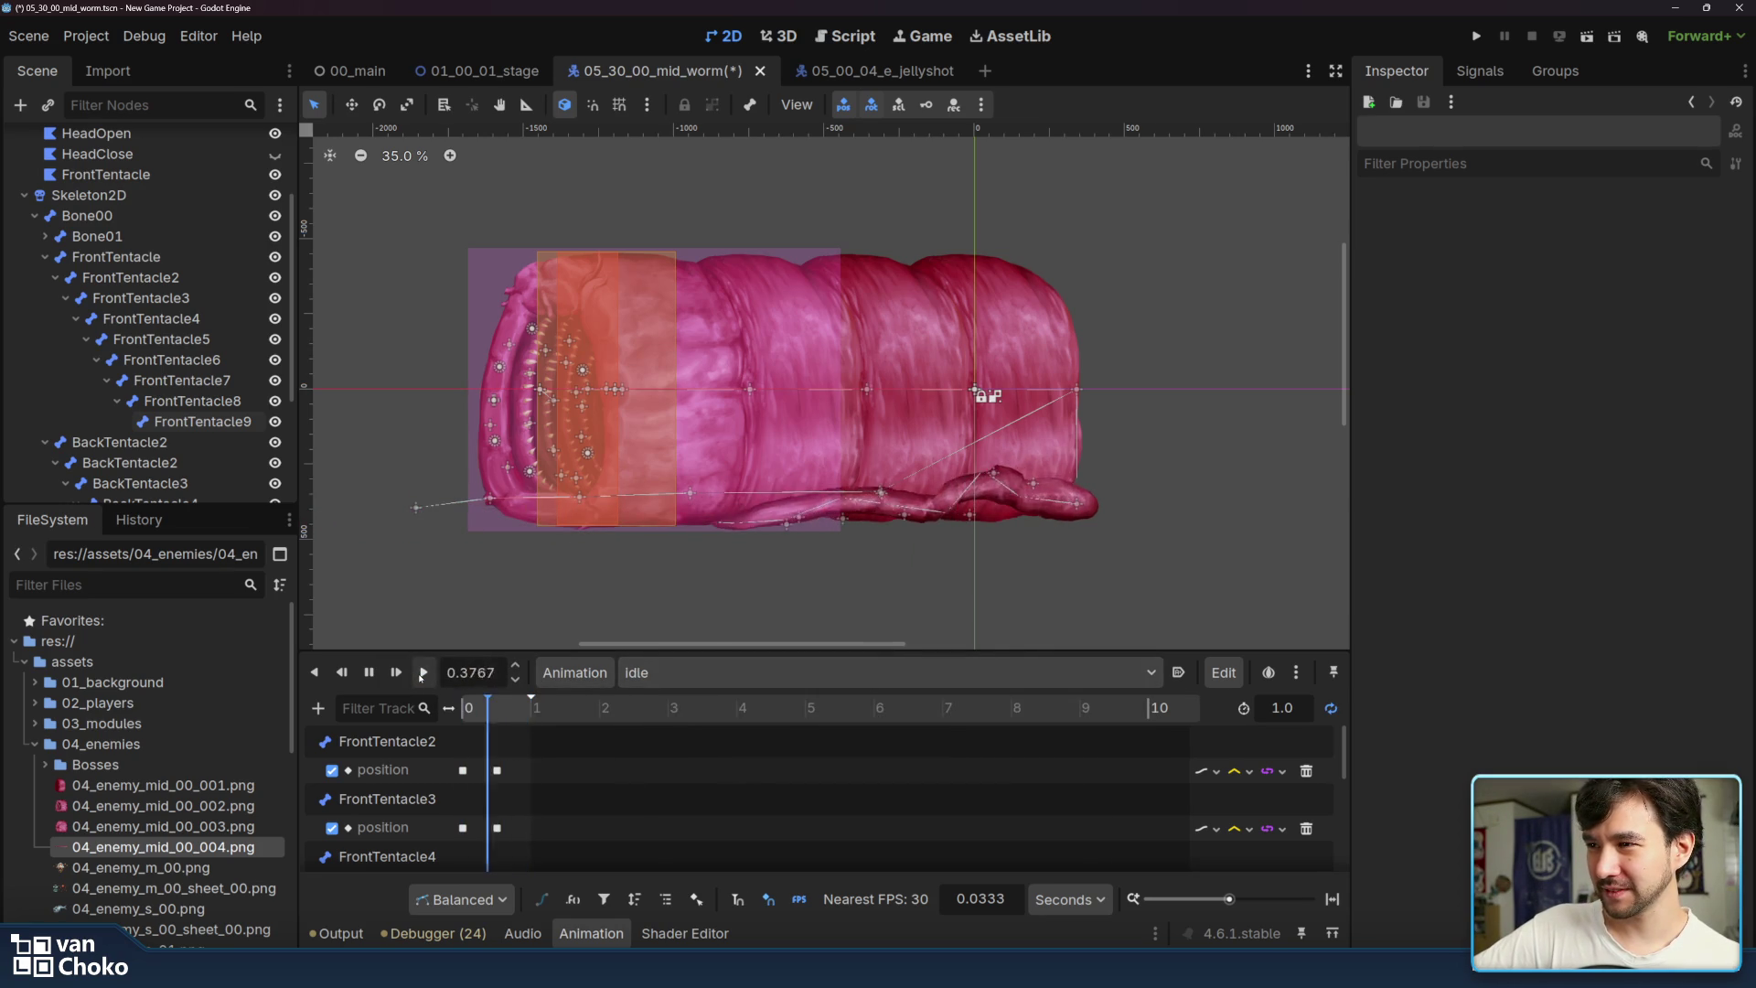
# - Switch back to rectract and replay it many times to check the eased retract
pyautogui.click(798, 679)
pyautogui.click(677, 771)
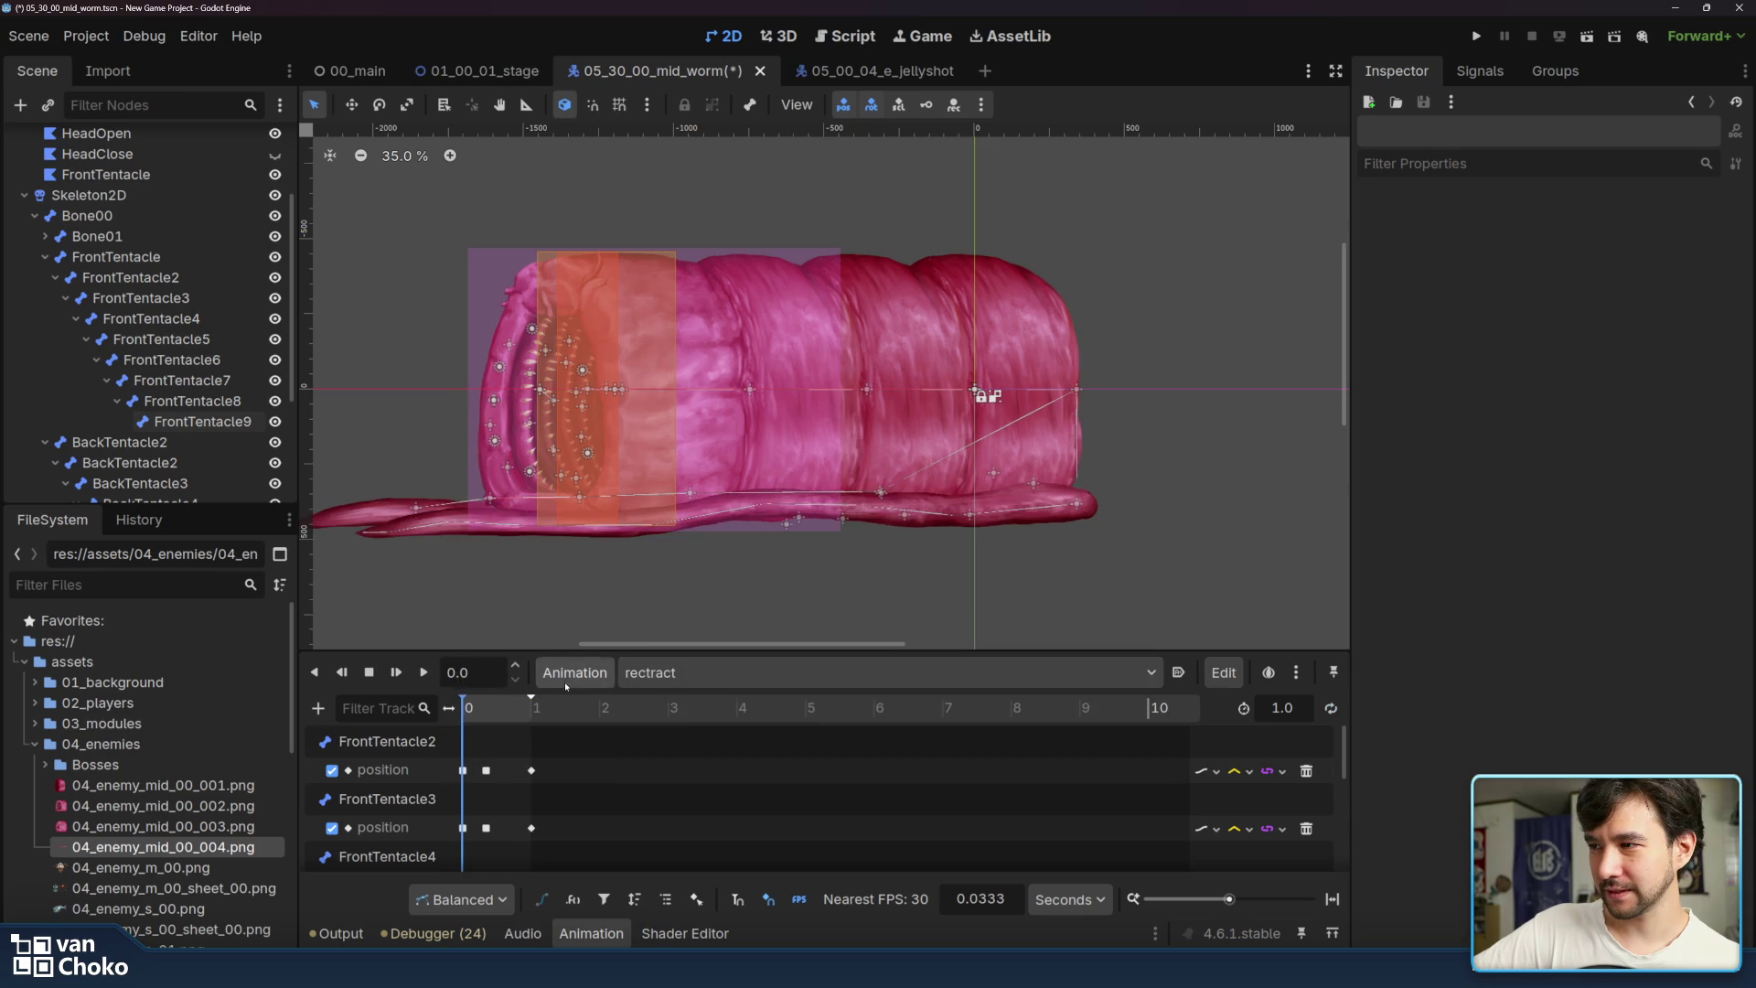
pyautogui.click(422, 673)
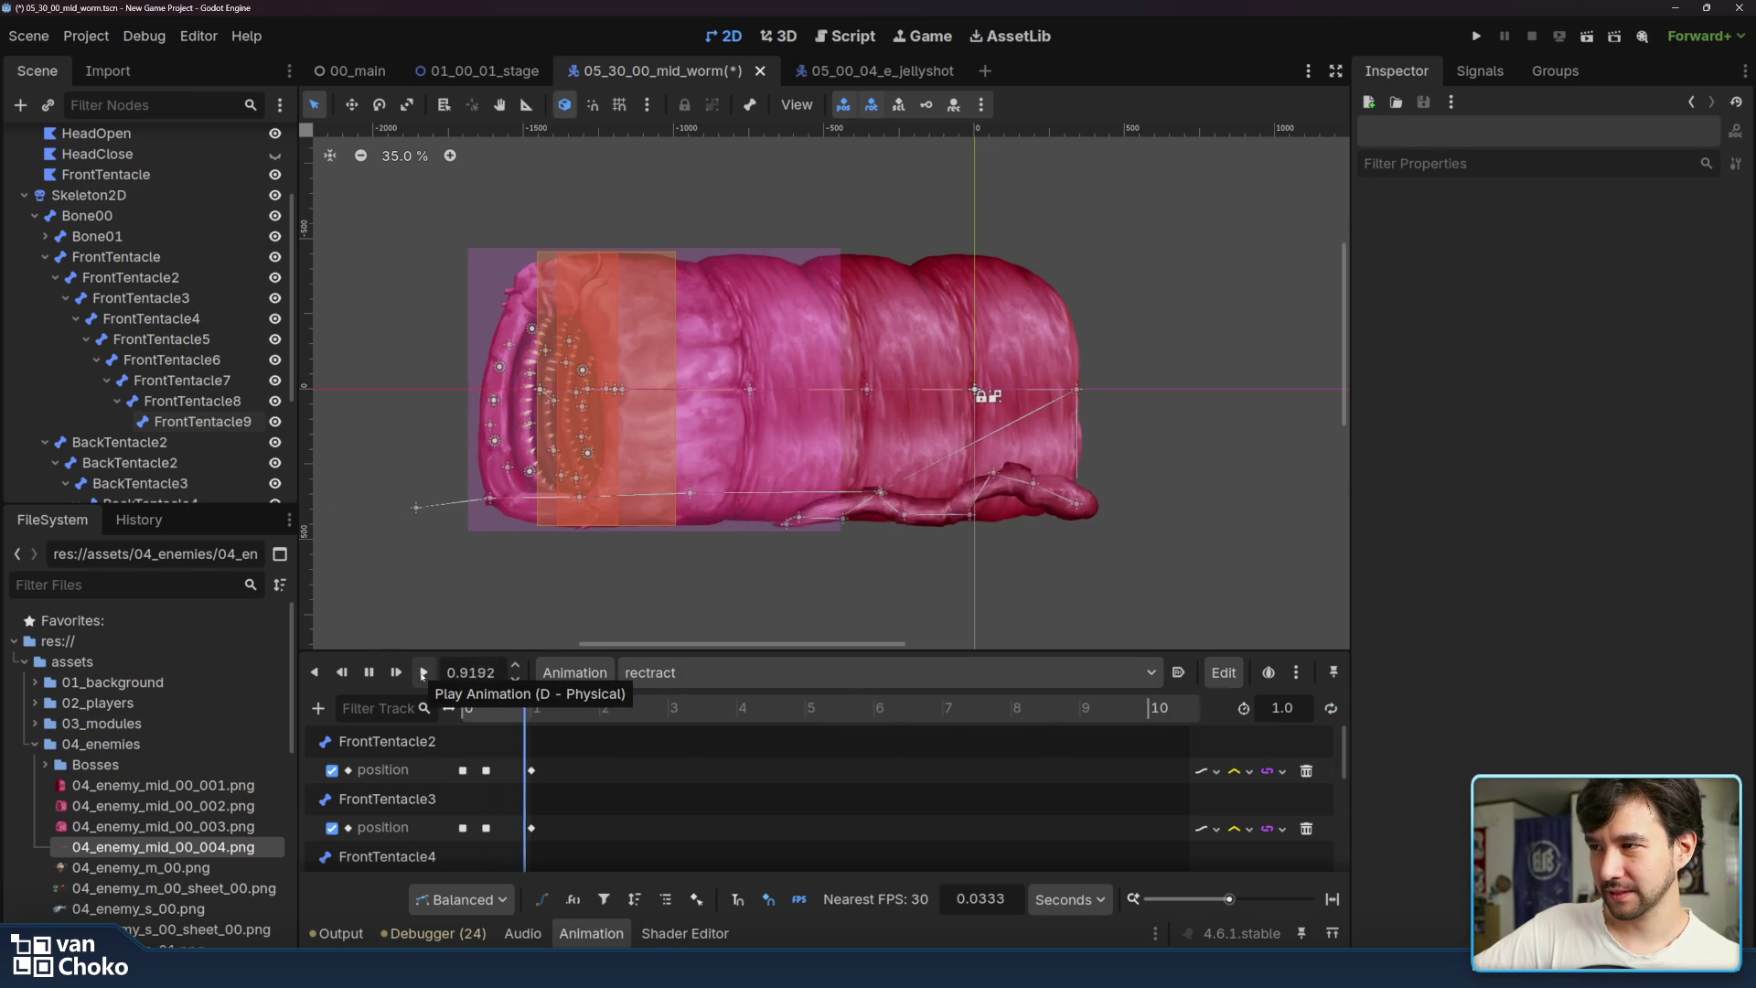
pyautogui.click(422, 674)
pyautogui.click(422, 673)
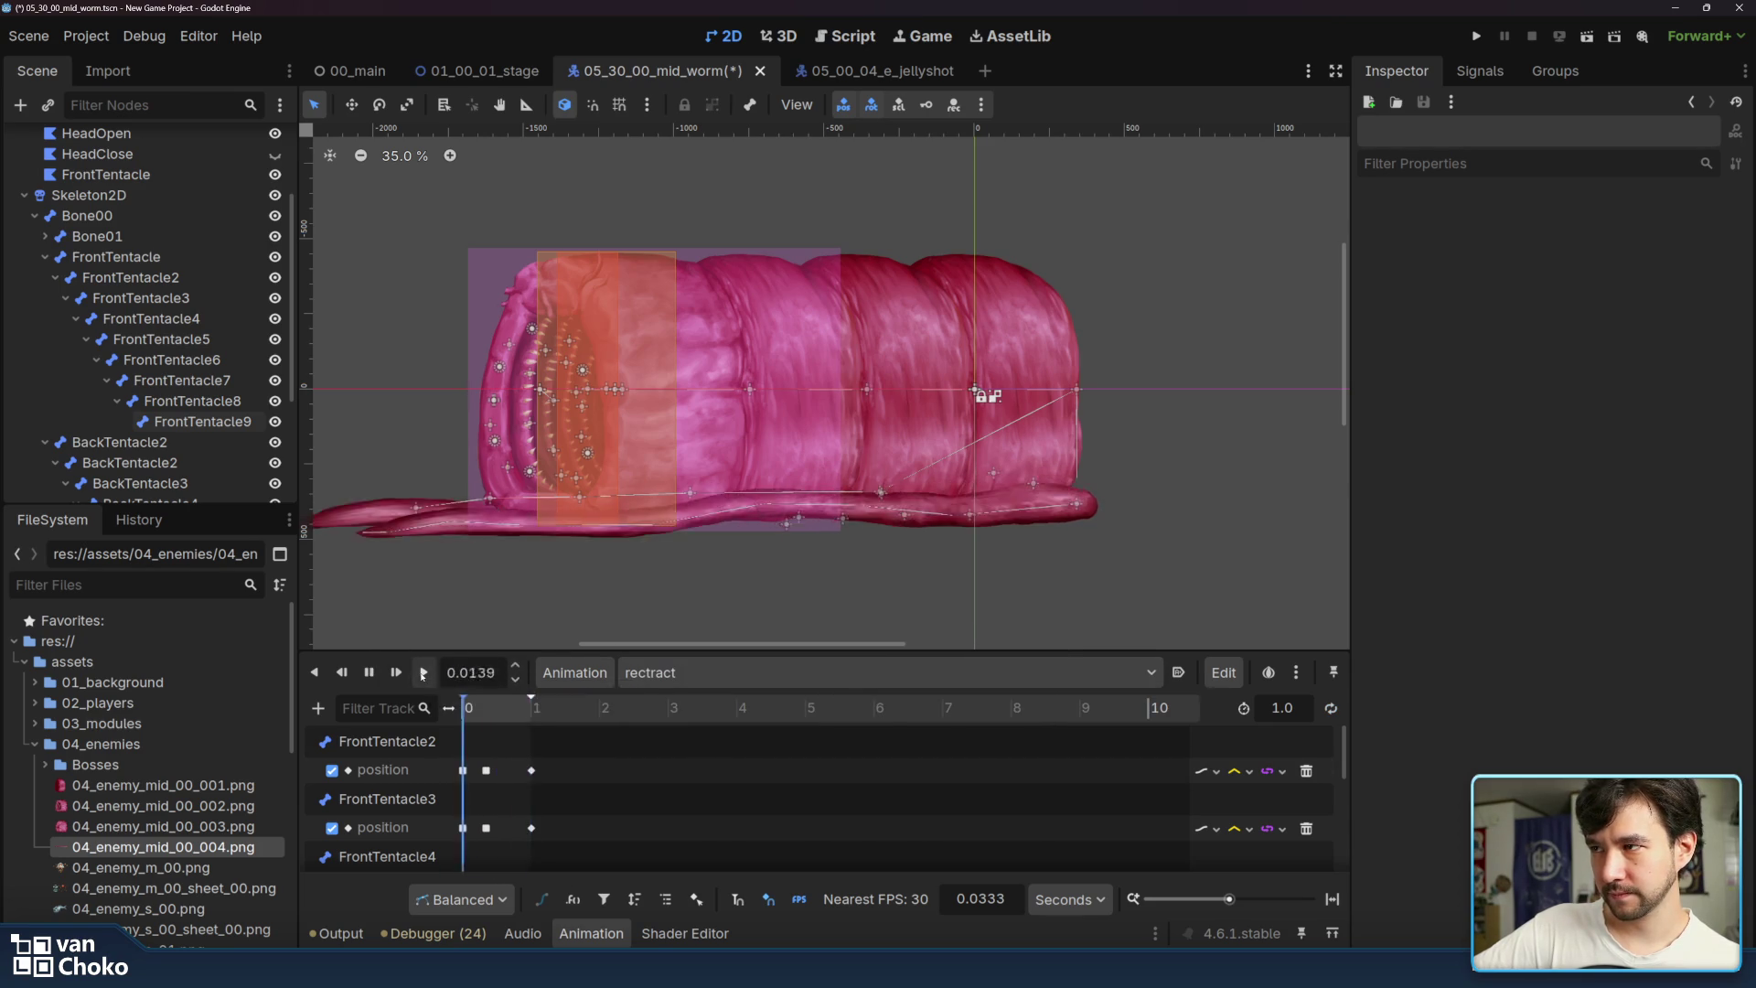
pyautogui.click(423, 673)
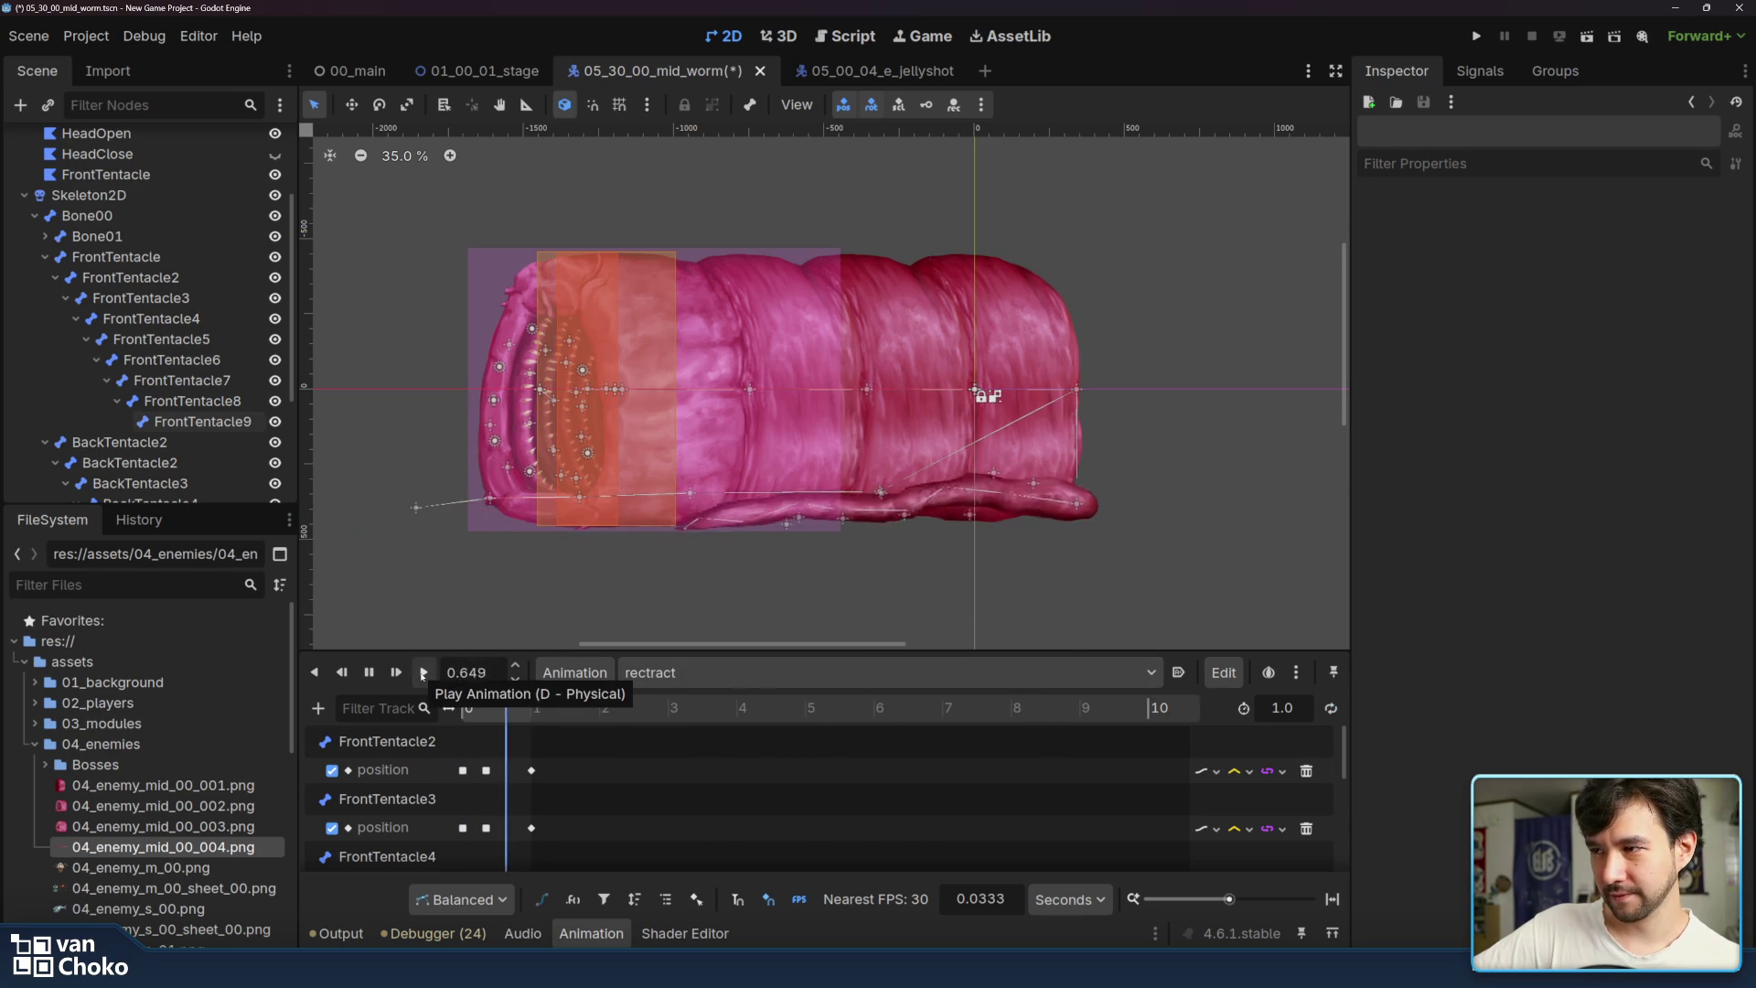
pyautogui.click(422, 674)
pyautogui.click(422, 673)
pyautogui.click(423, 673)
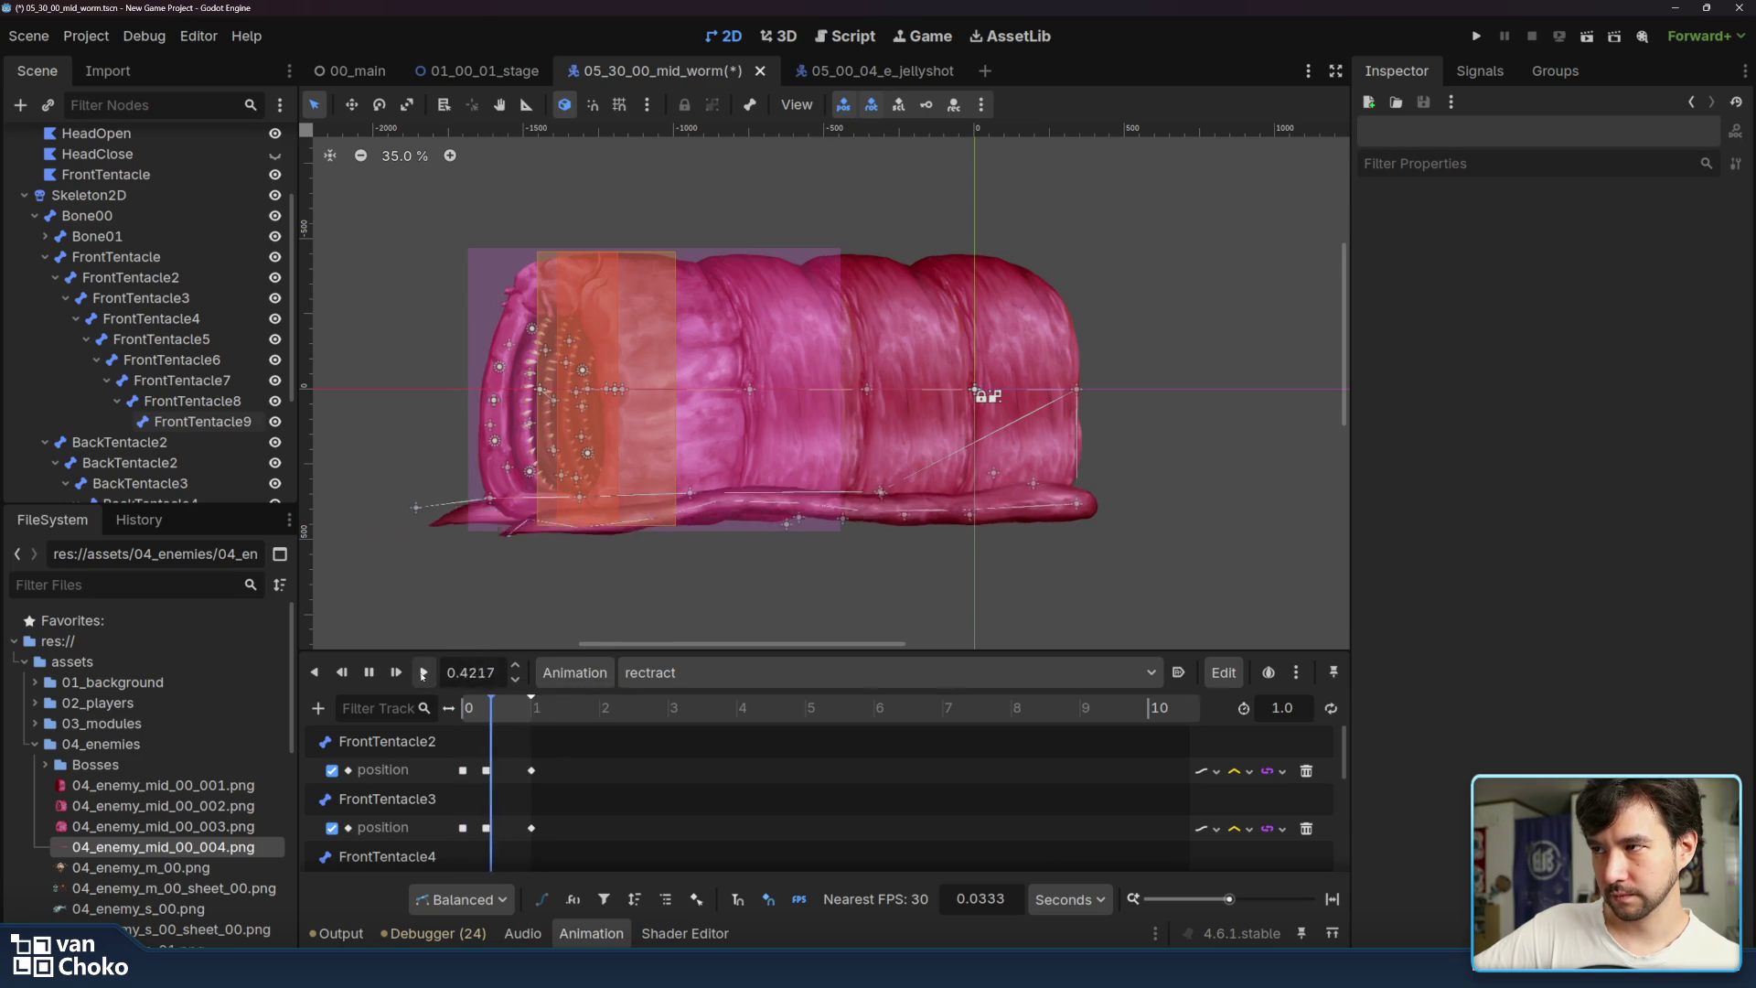
pyautogui.click(423, 673)
pyautogui.click(423, 674)
pyautogui.click(423, 674)
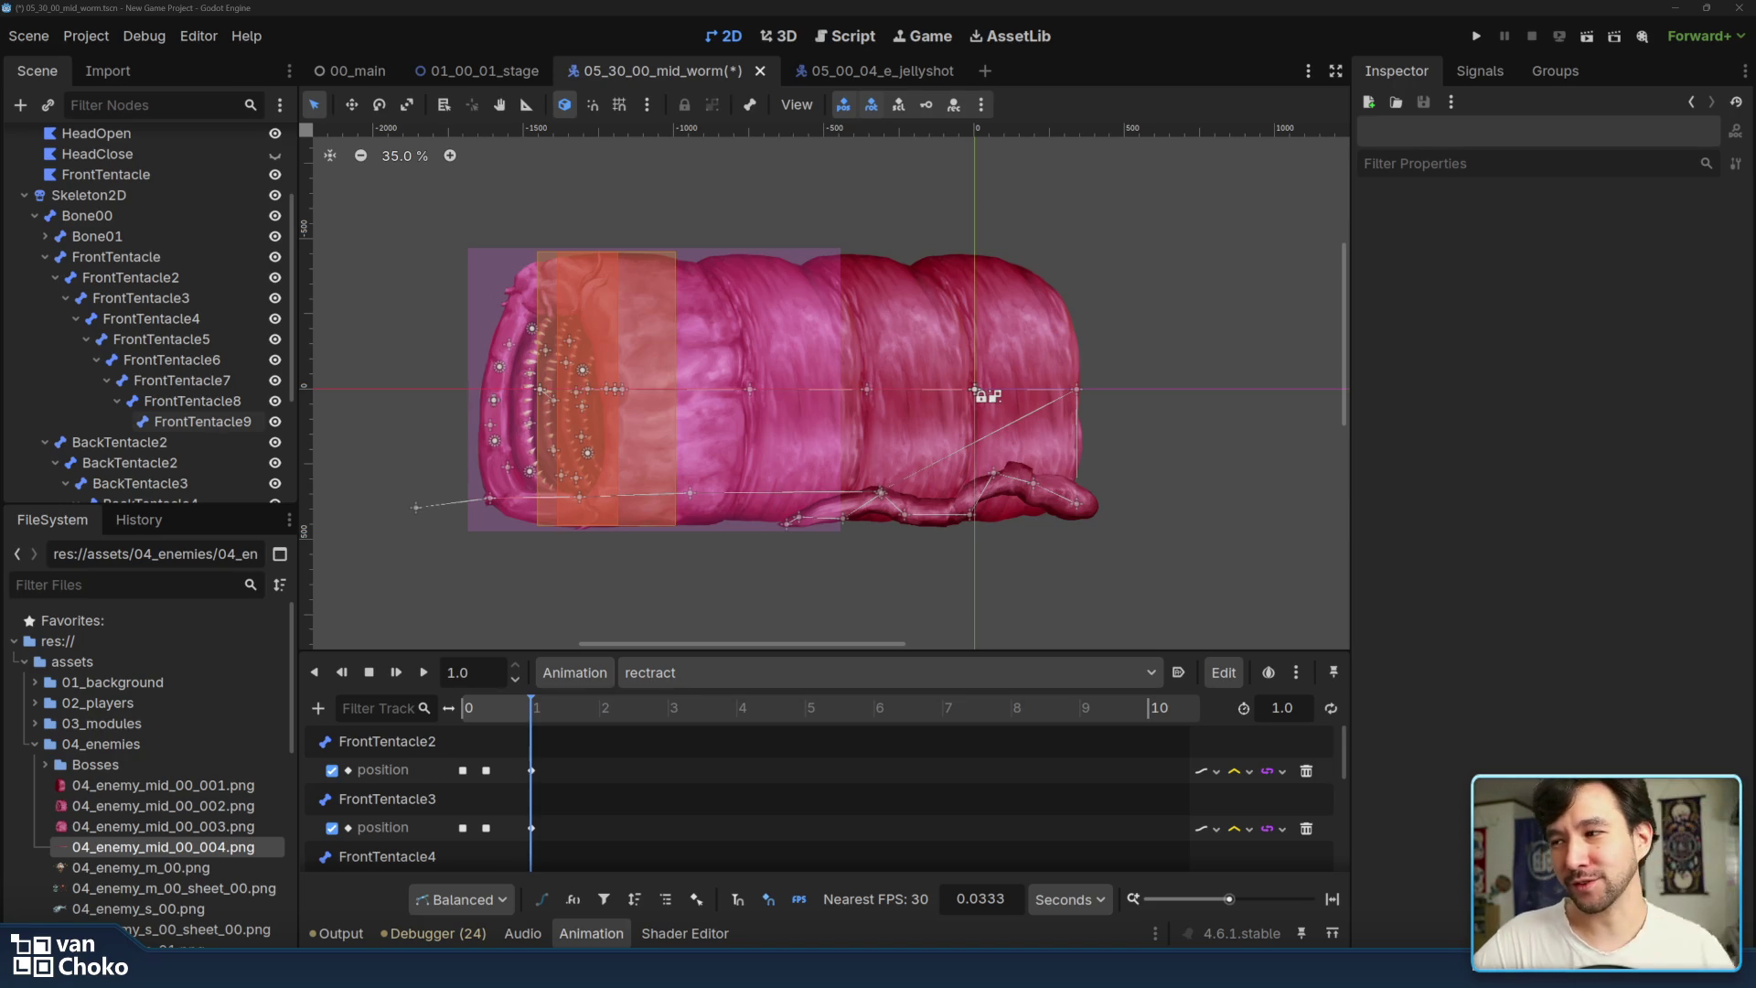
pyautogui.click(424, 674)
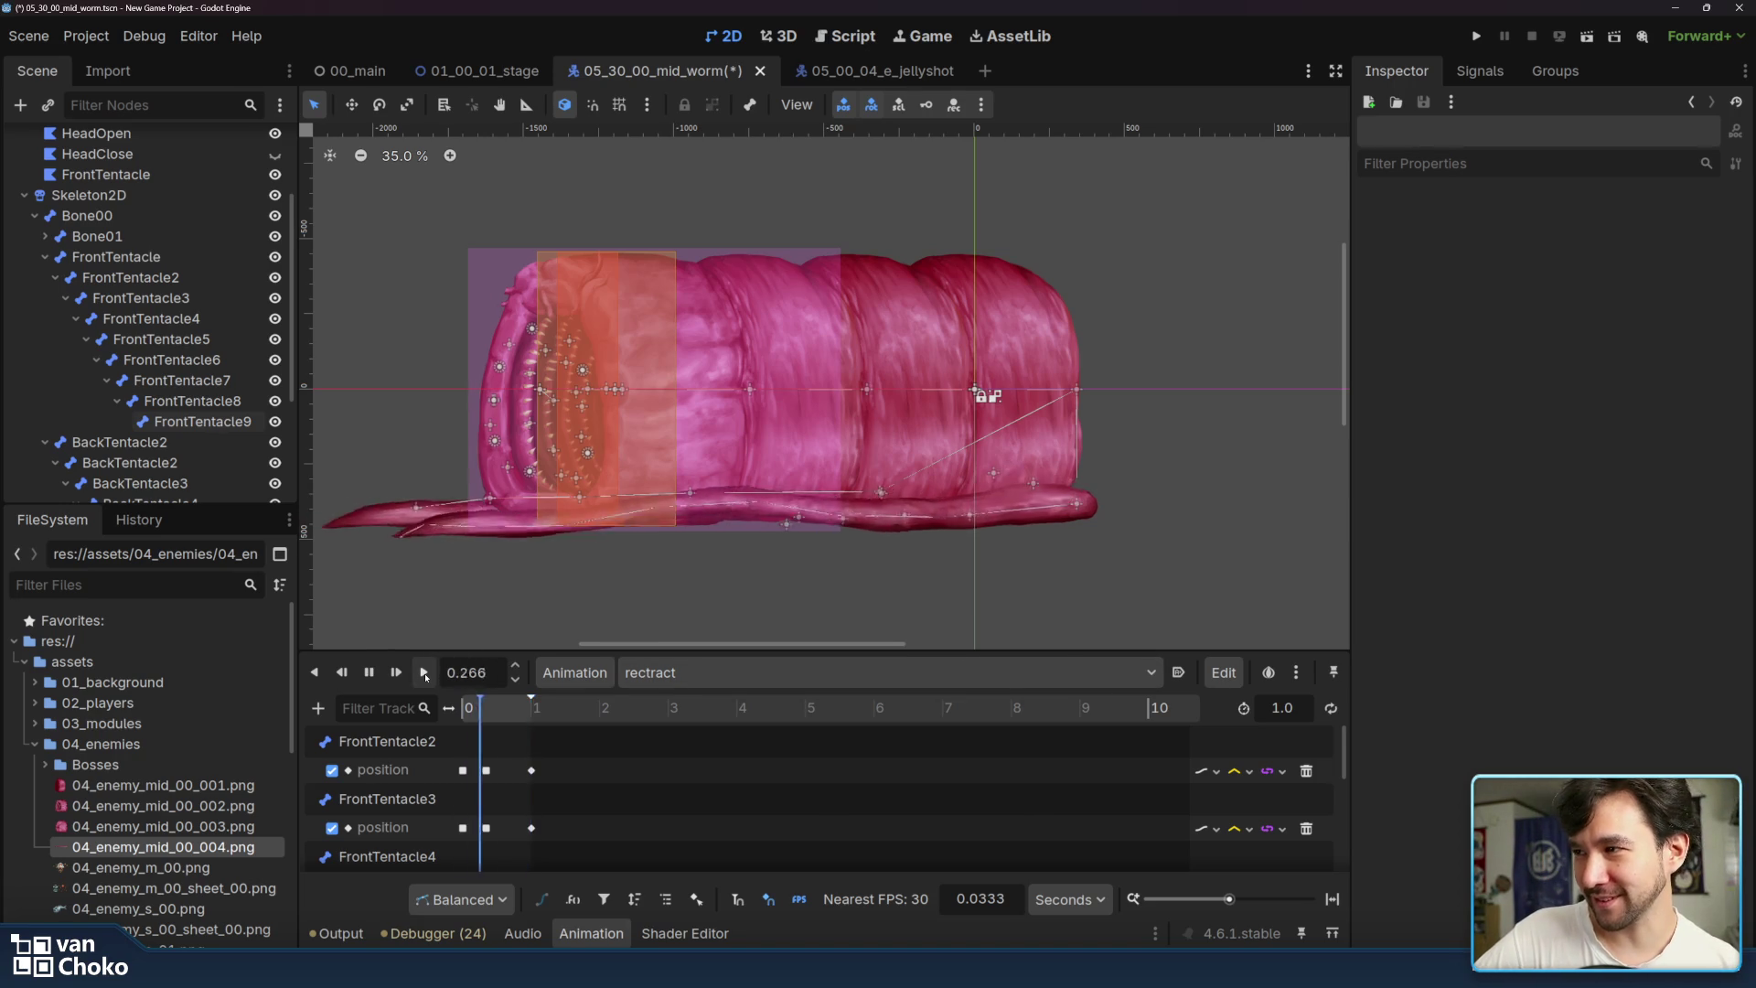
pyautogui.click(425, 673)
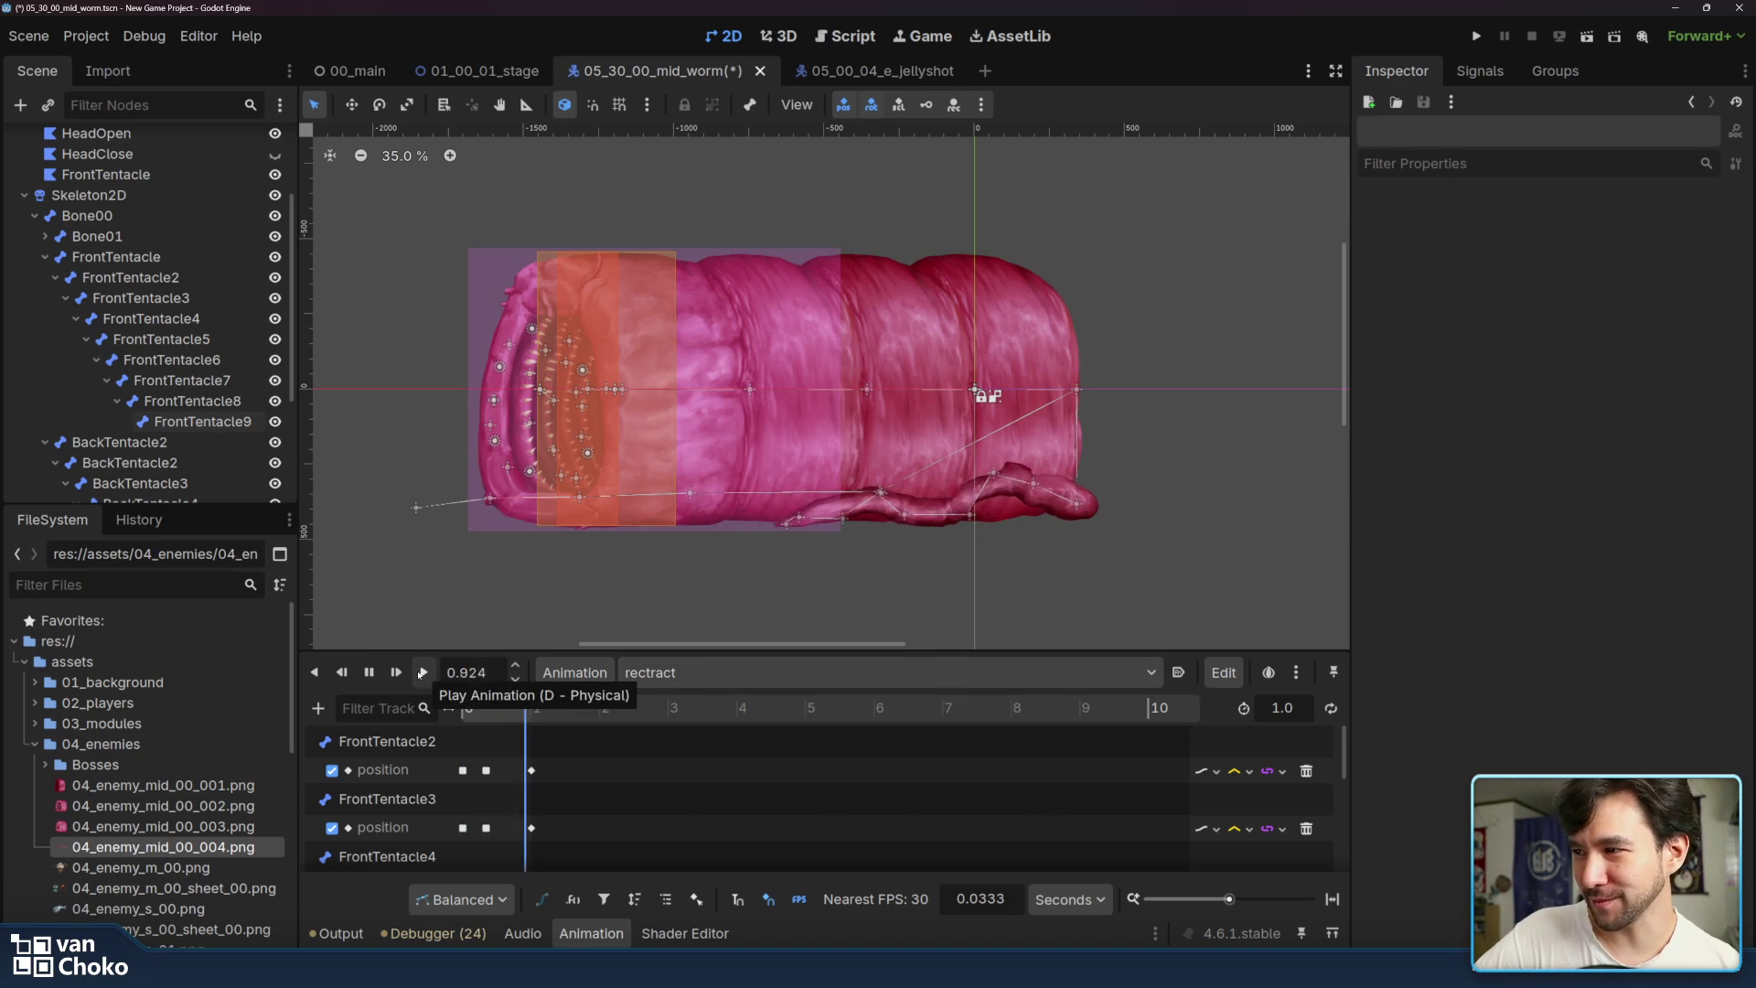
pyautogui.click(424, 675)
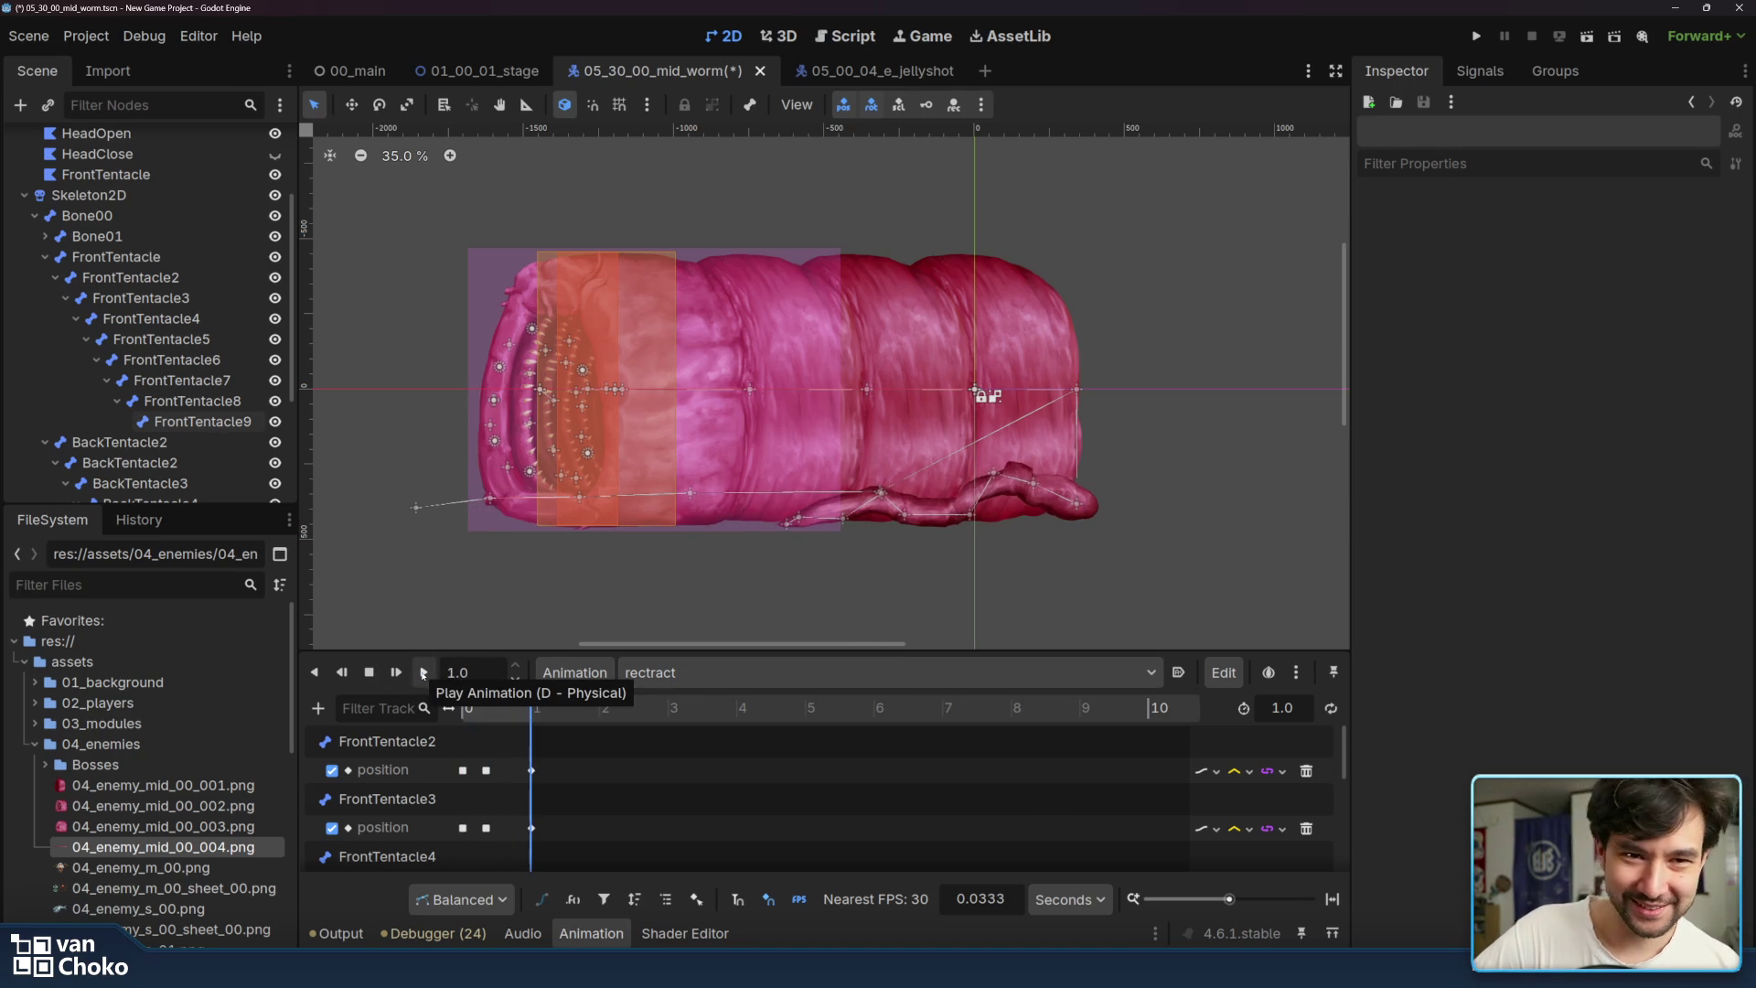
pyautogui.click(423, 674)
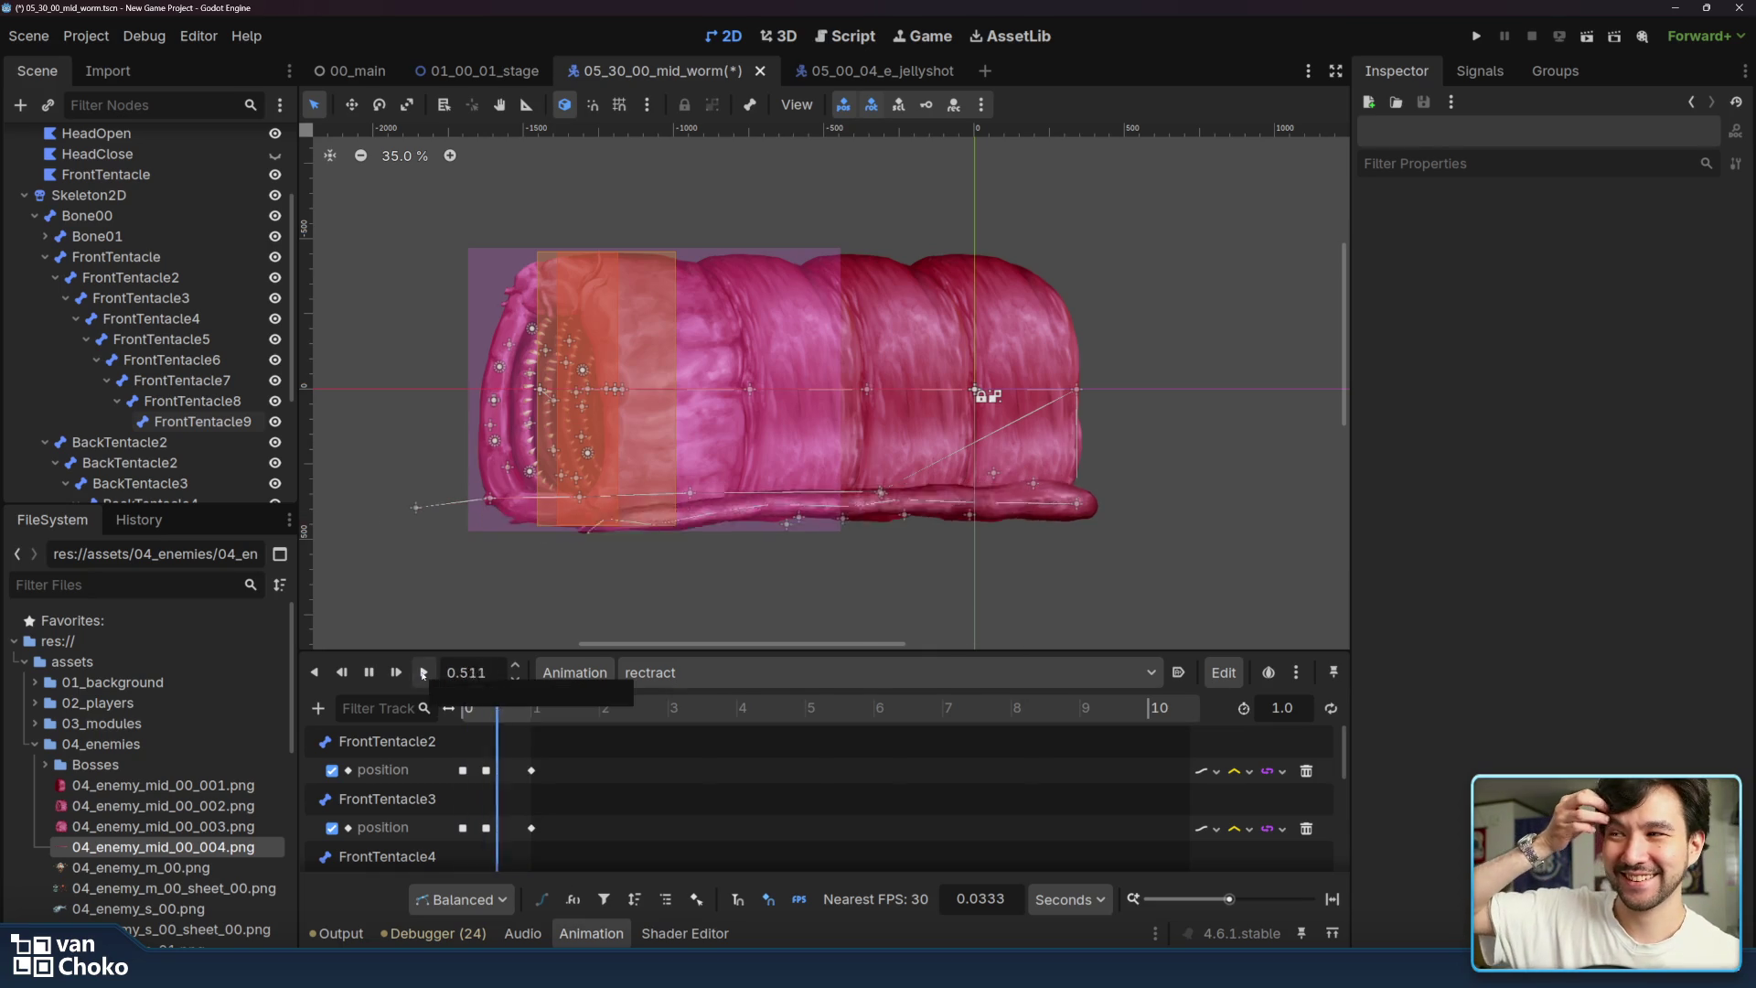
# - Play advance once more, then switch to idle and play it
pyautogui.click(423, 674)
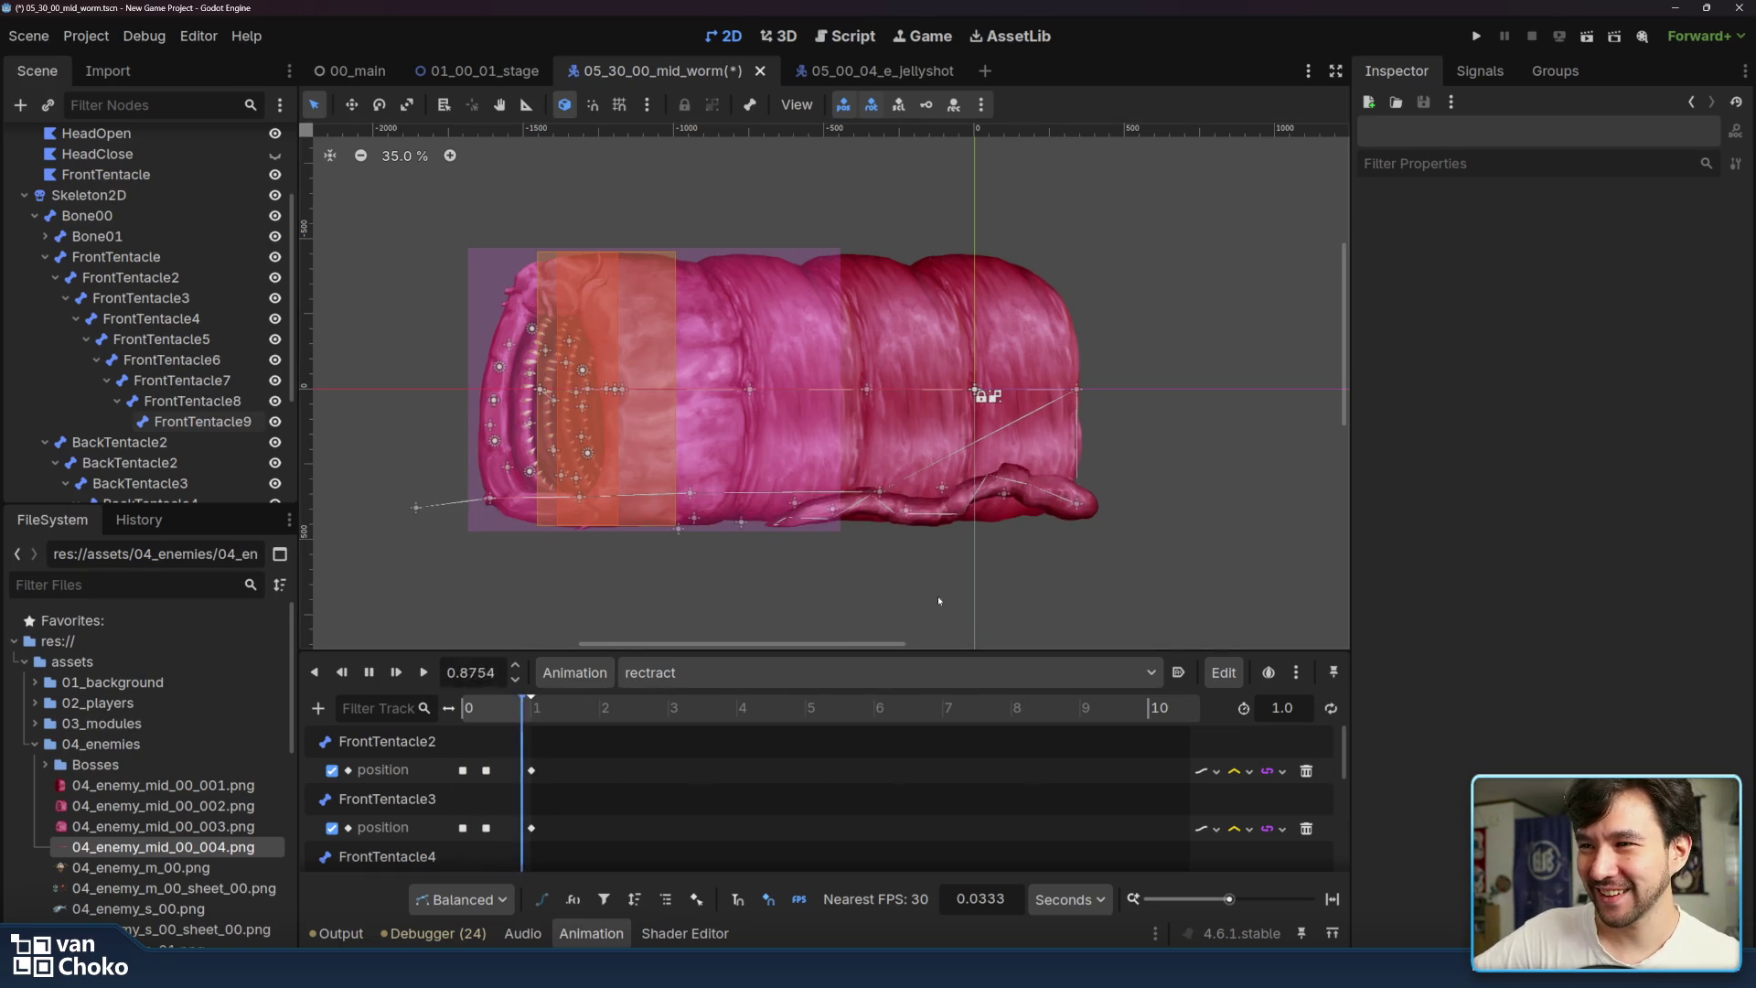
pyautogui.click(925, 672)
pyautogui.click(701, 727)
pyautogui.click(424, 674)
pyautogui.click(422, 677)
pyautogui.click(422, 674)
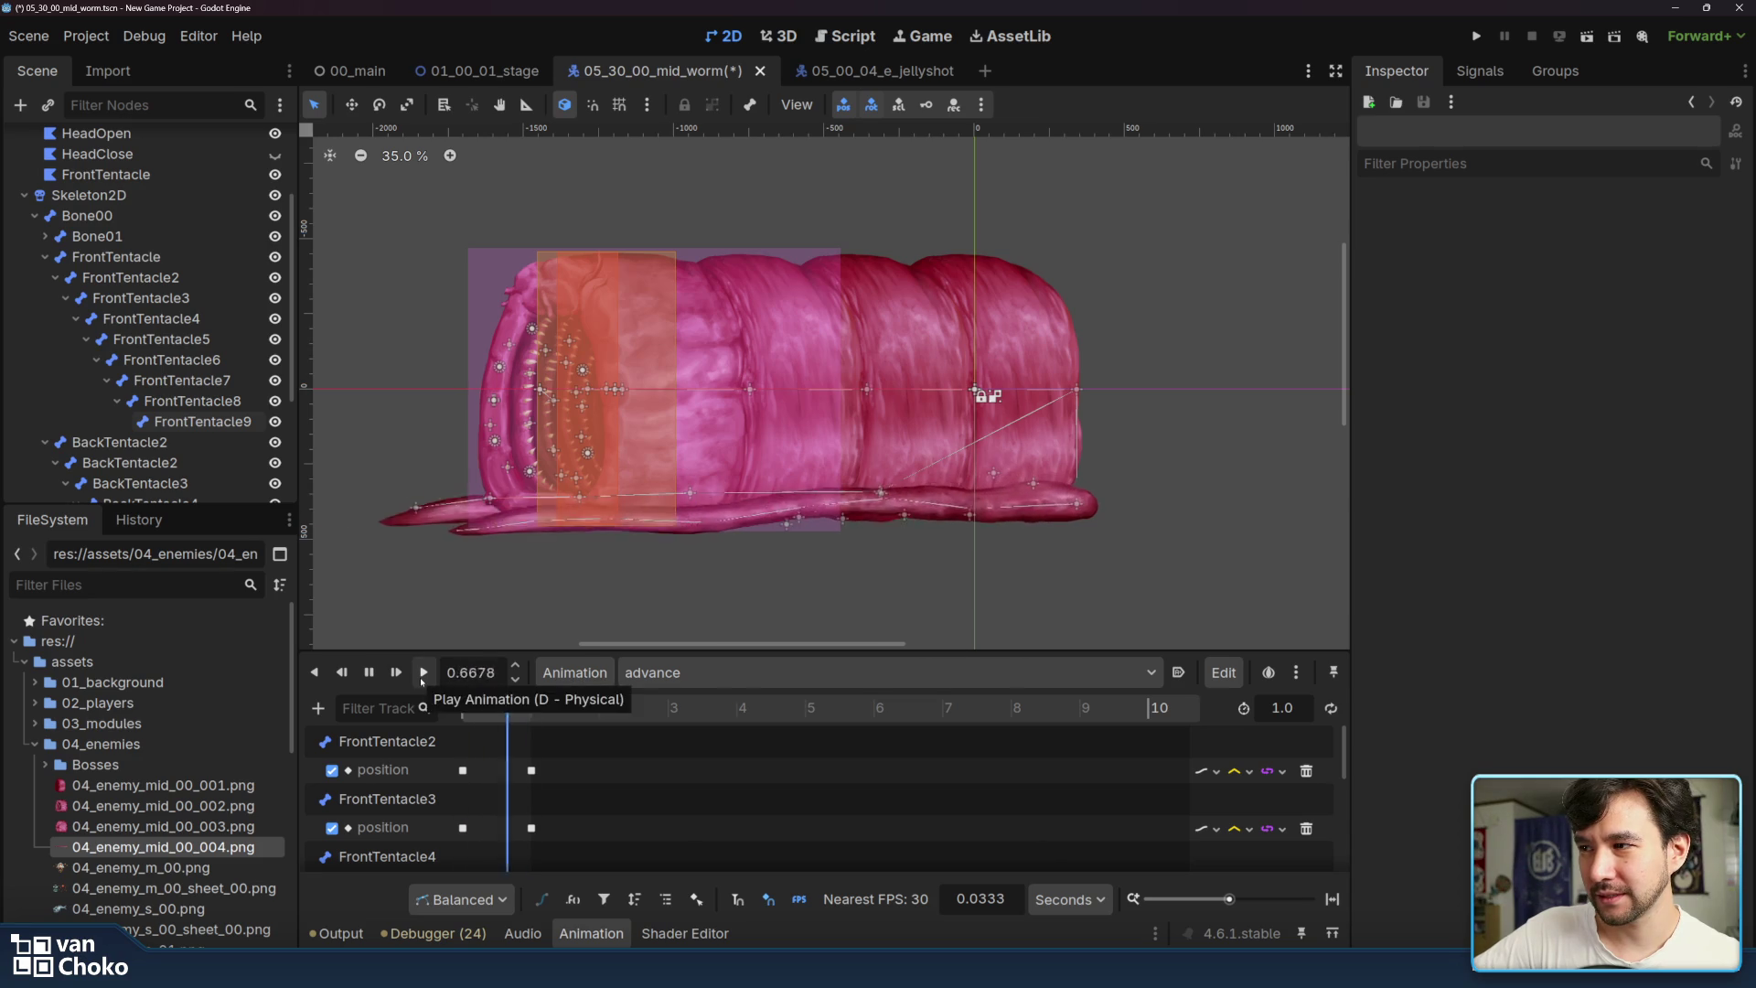
pyautogui.click(723, 673)
pyautogui.click(728, 750)
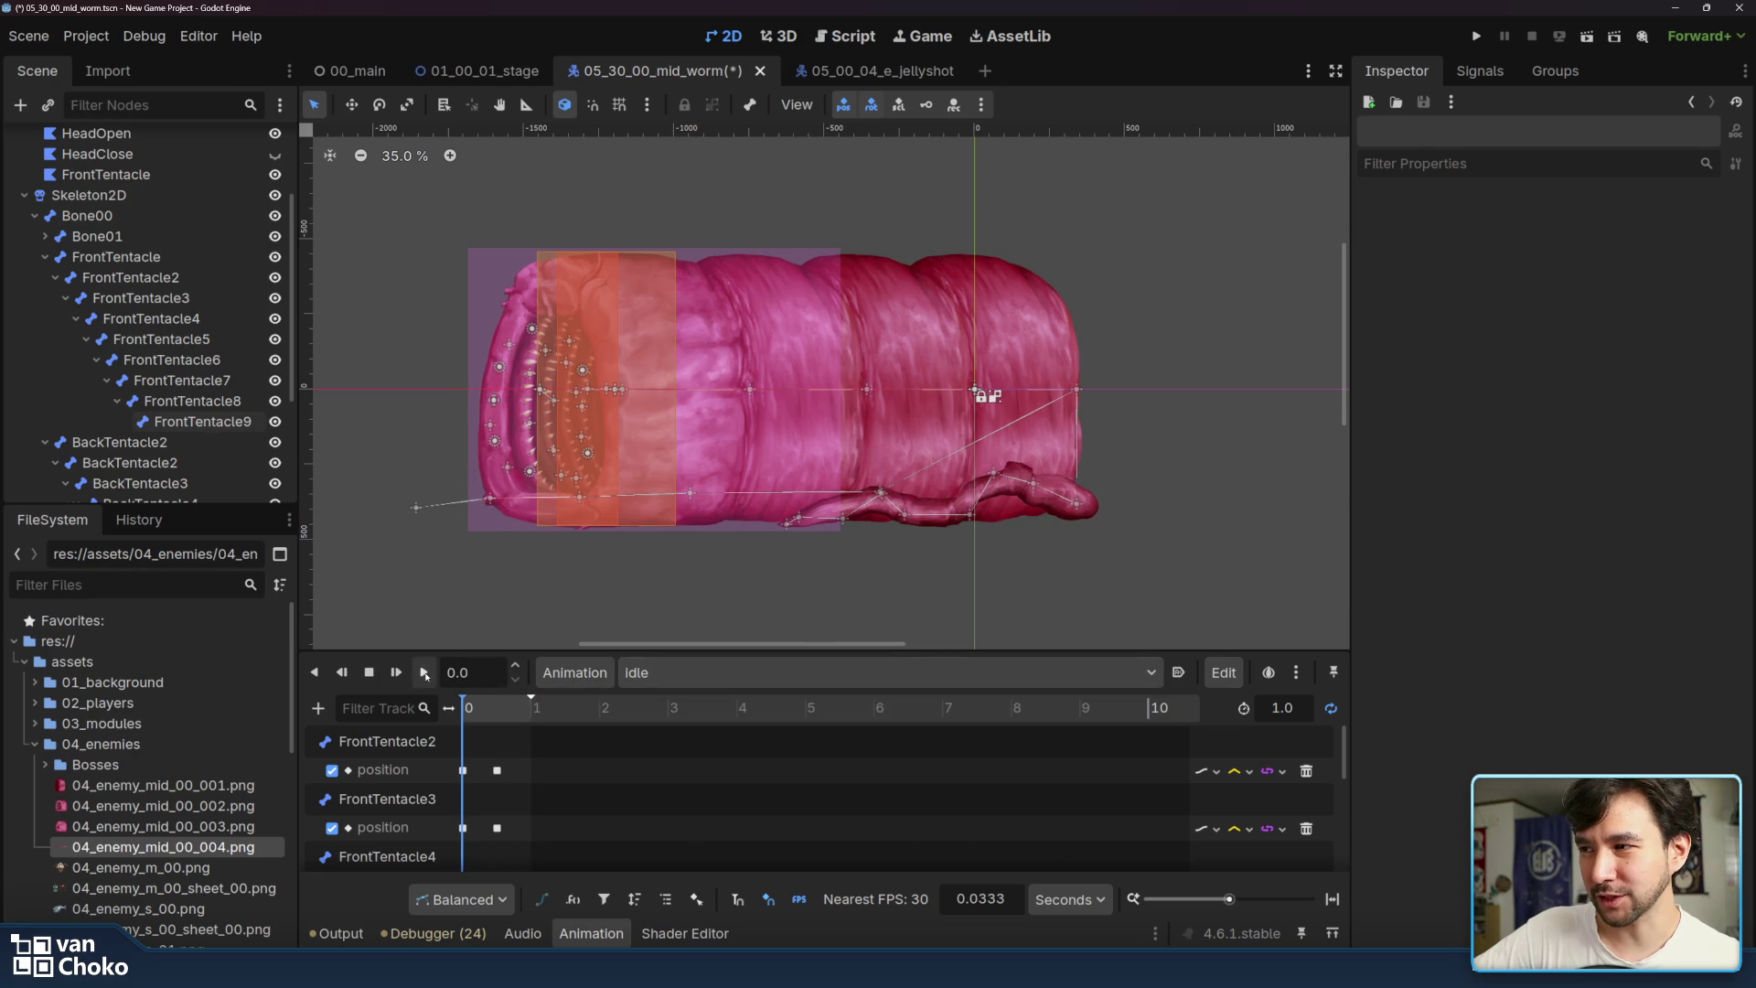
pyautogui.click(424, 674)
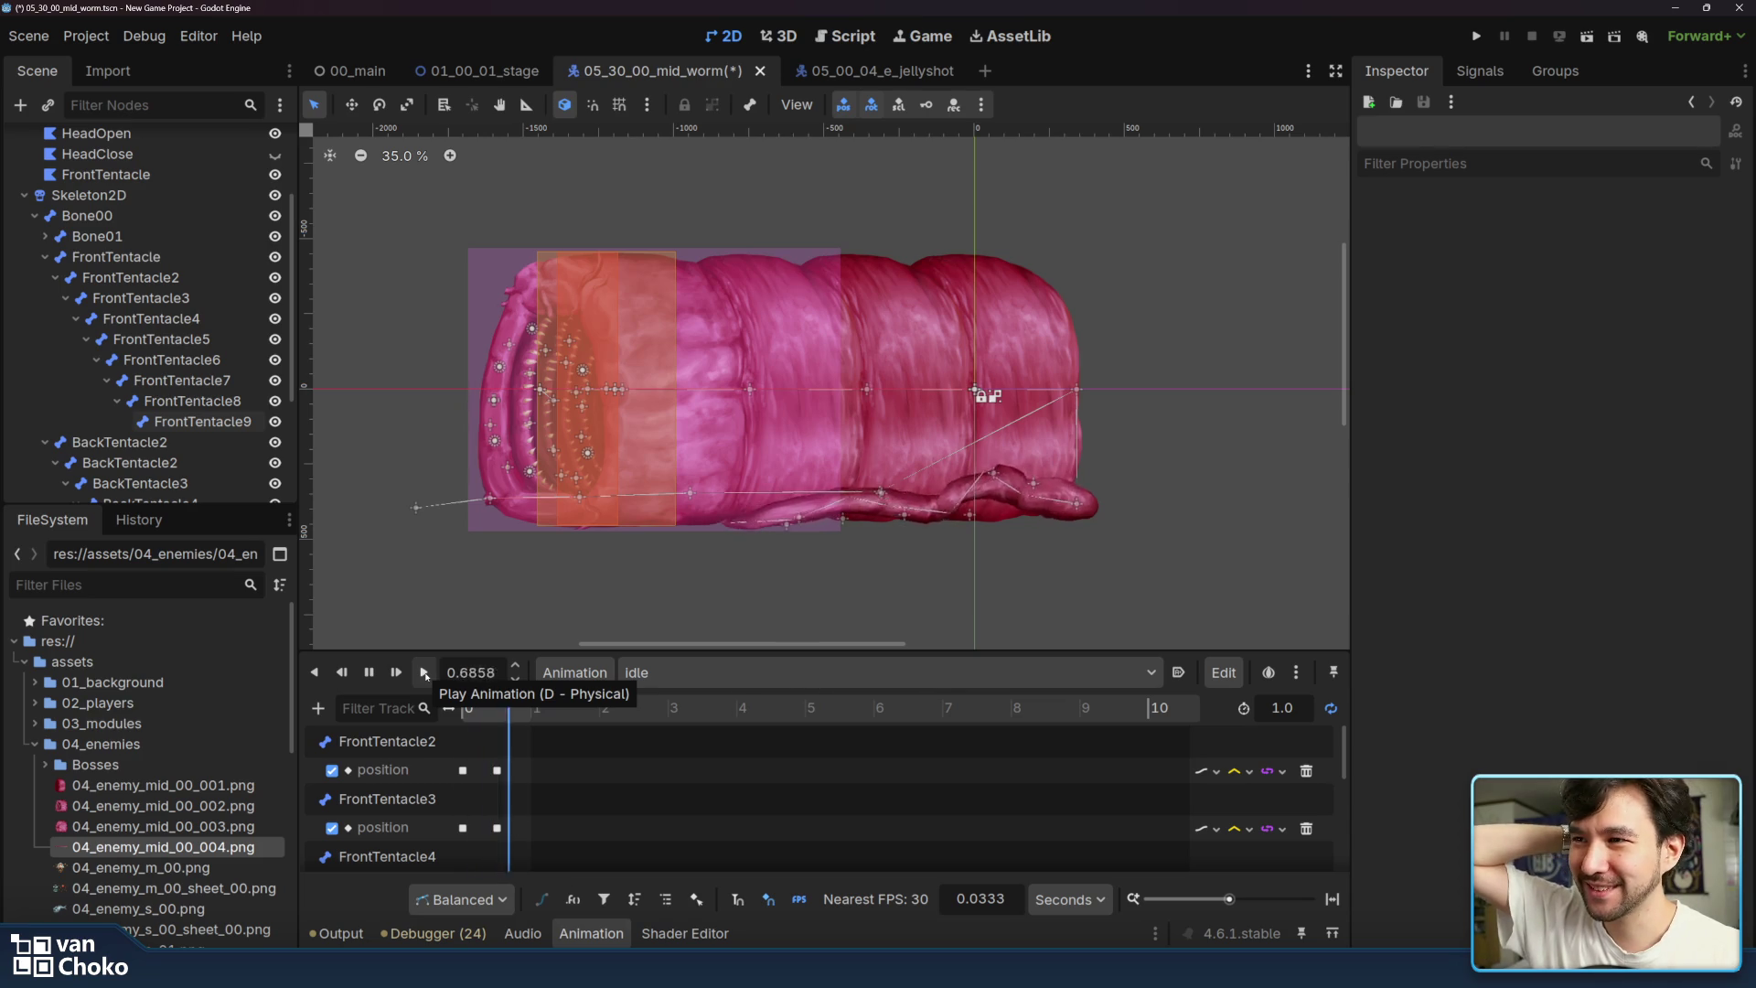
# - Replay advance twice, then return to the idle animation at time 0.0
pyautogui.click(709, 677)
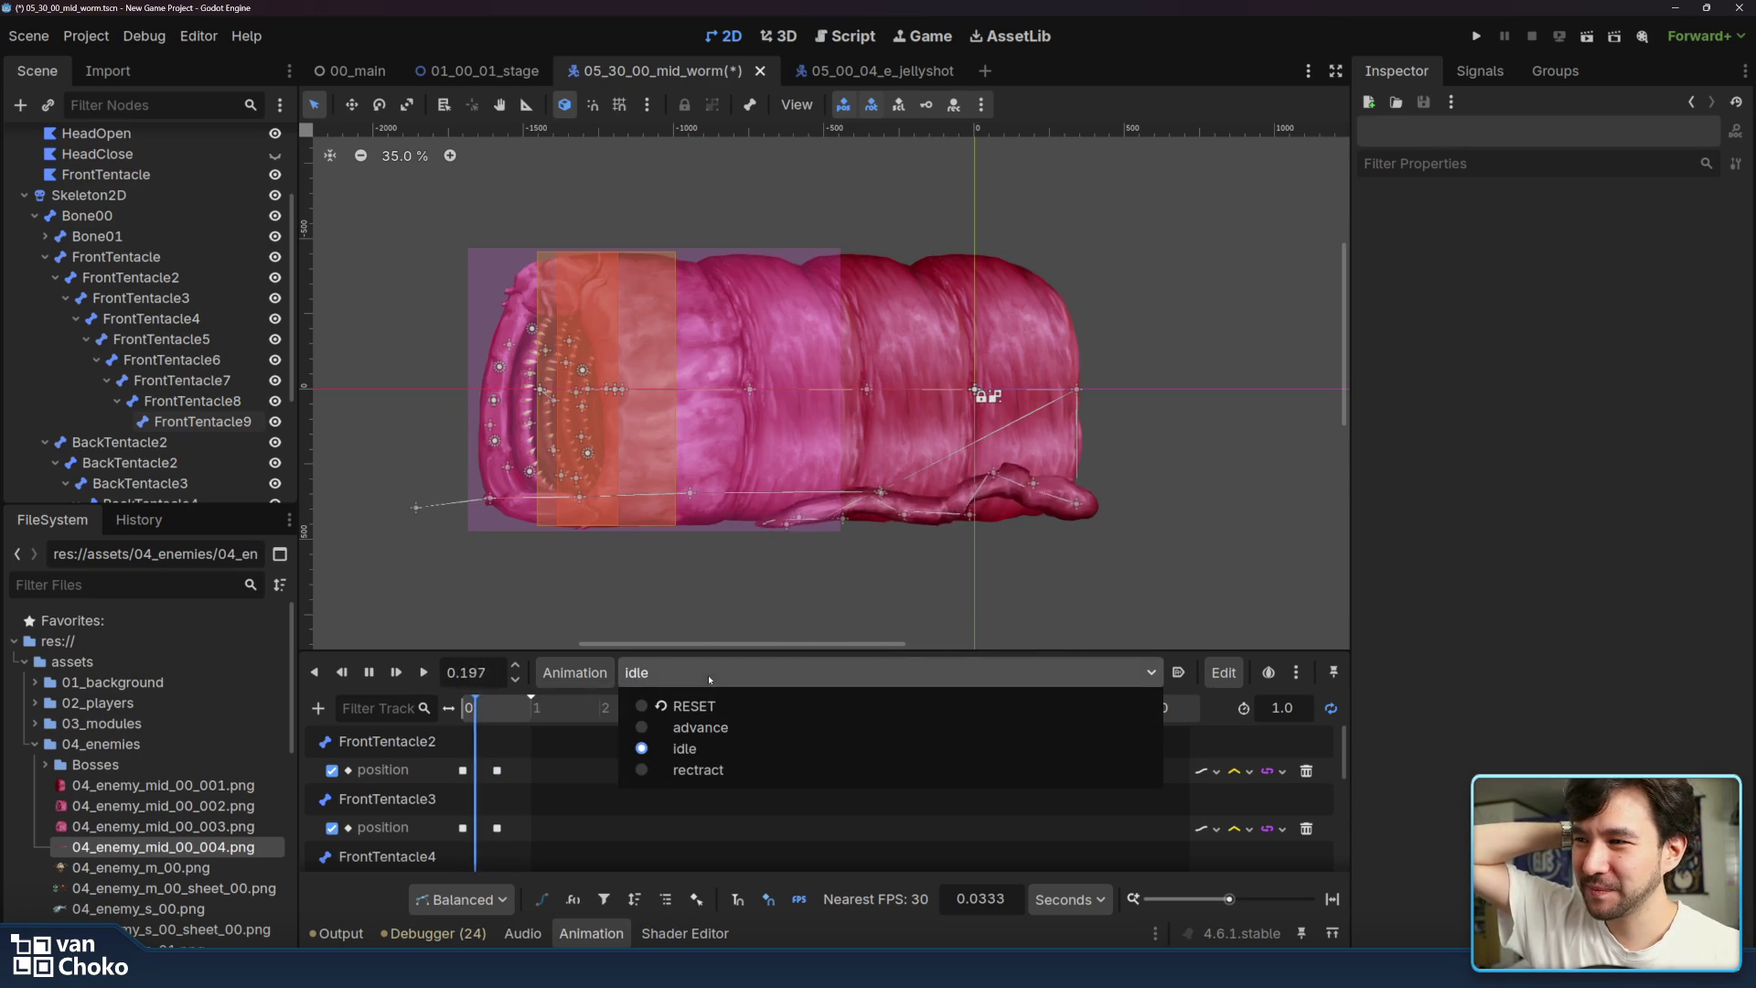
pyautogui.click(701, 728)
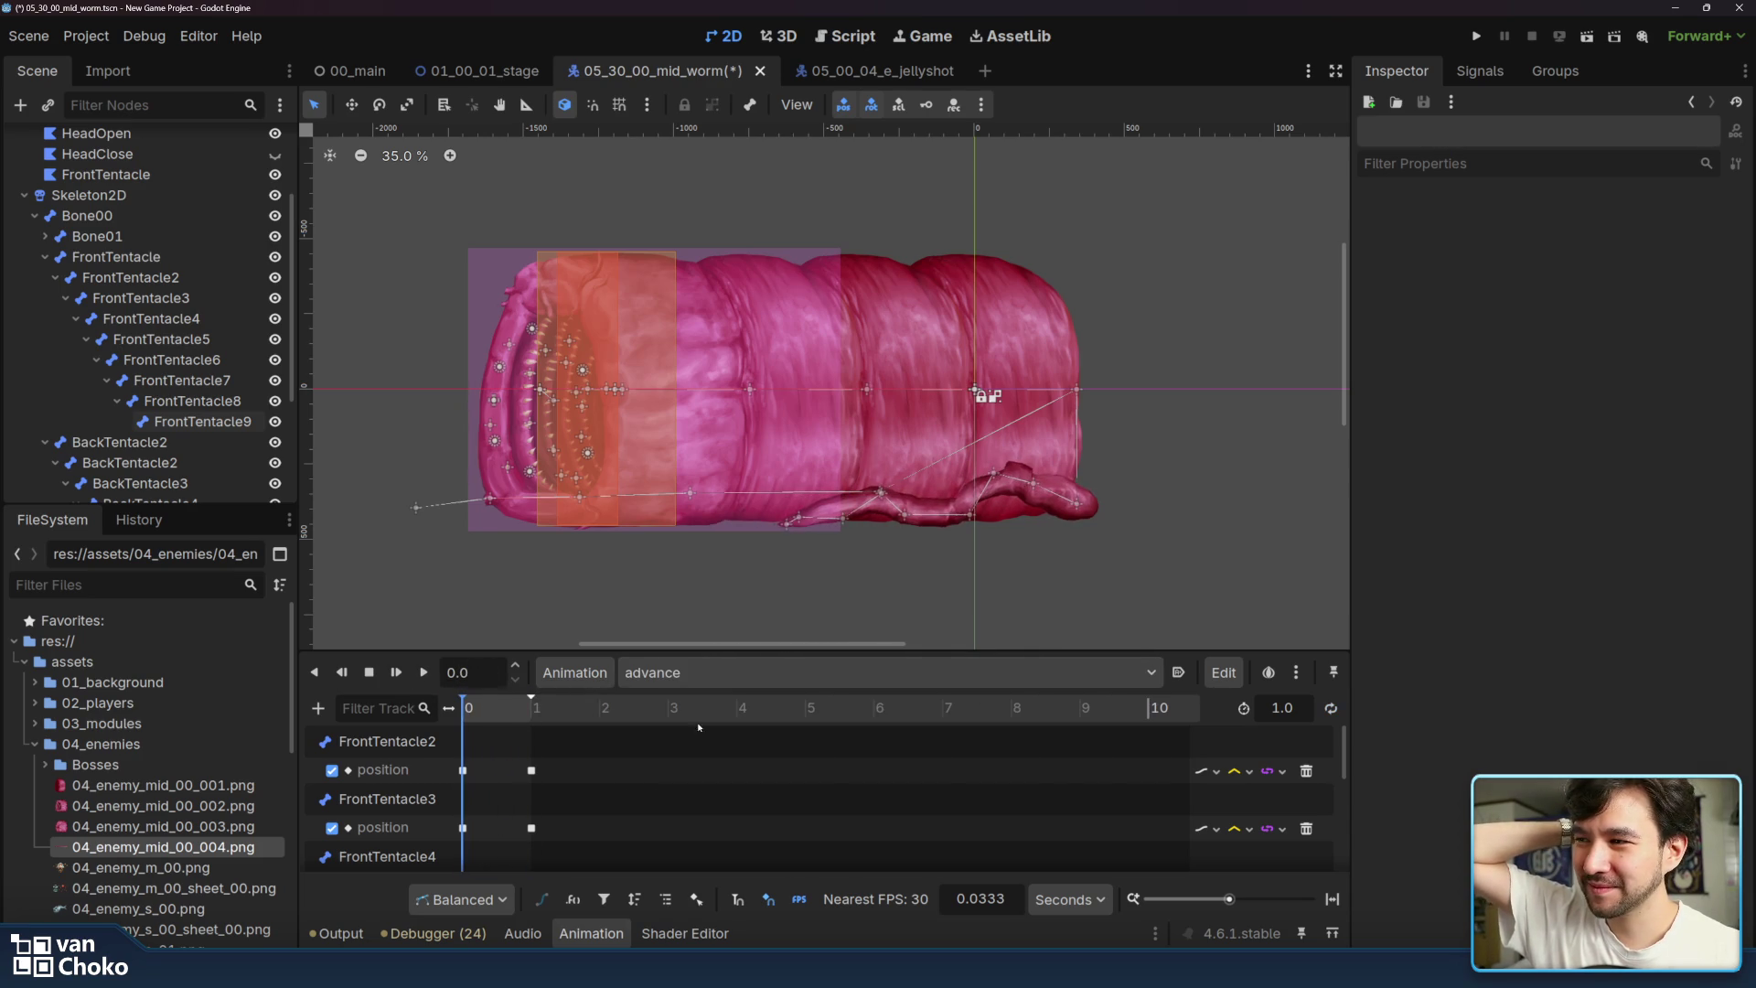
pyautogui.click(423, 673)
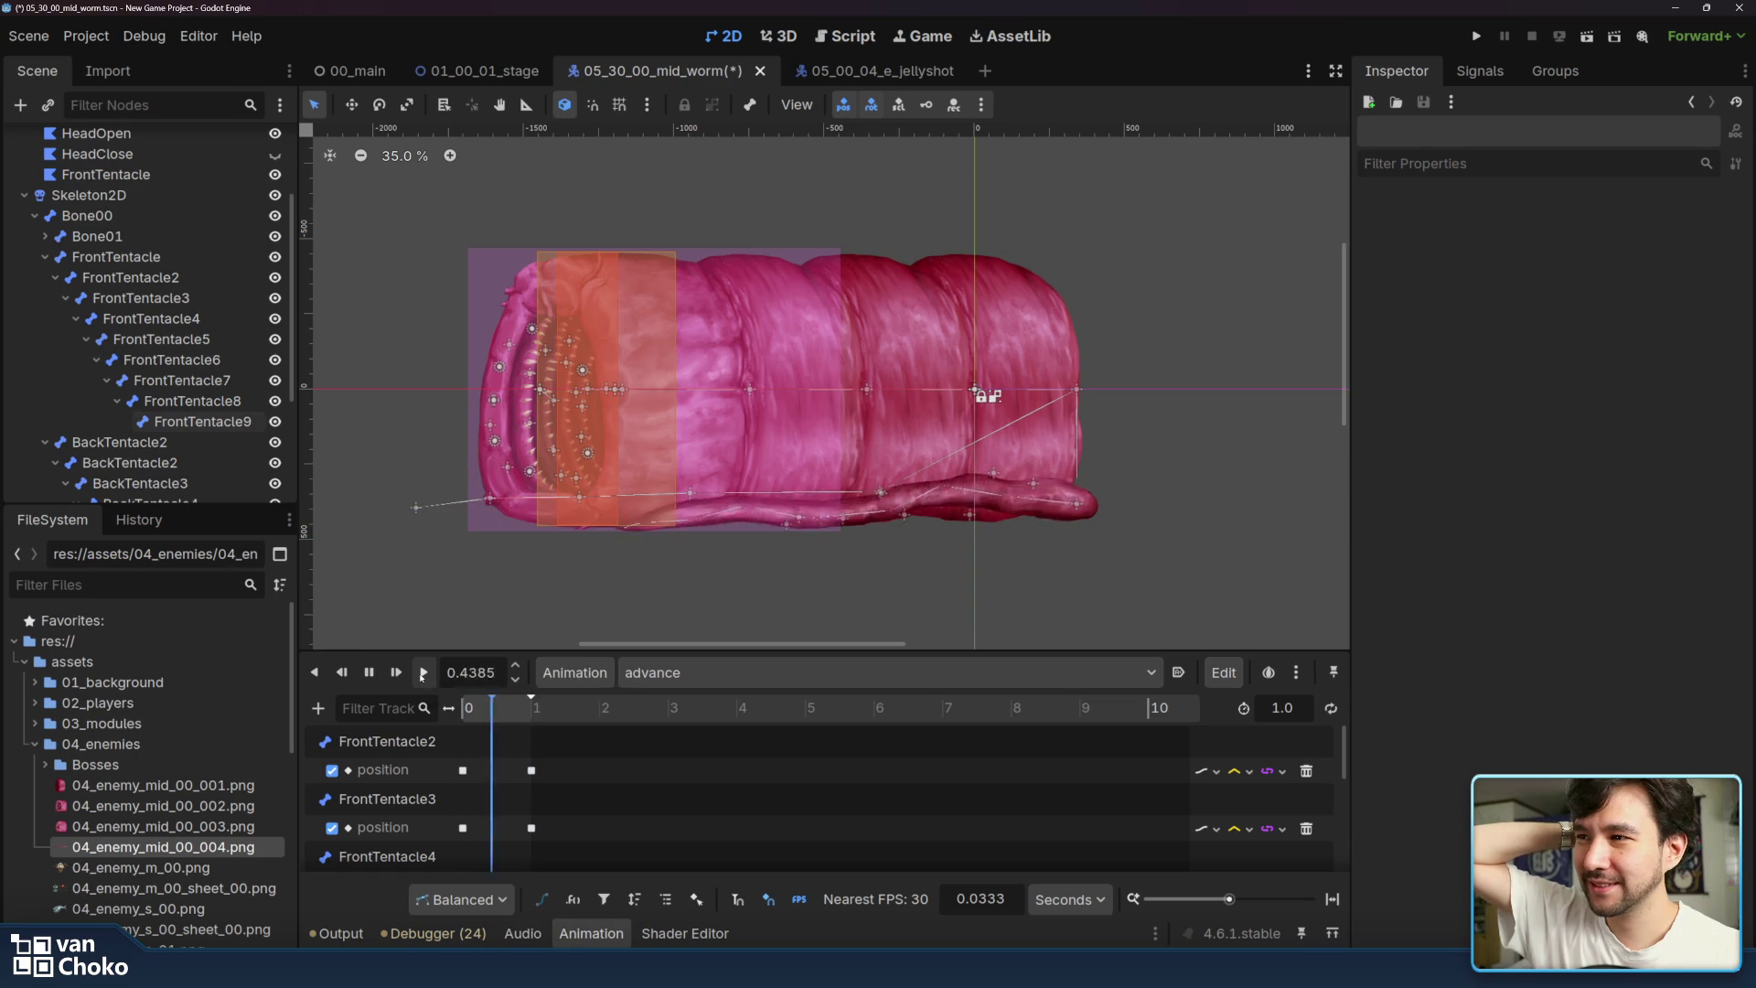
pyautogui.click(422, 673)
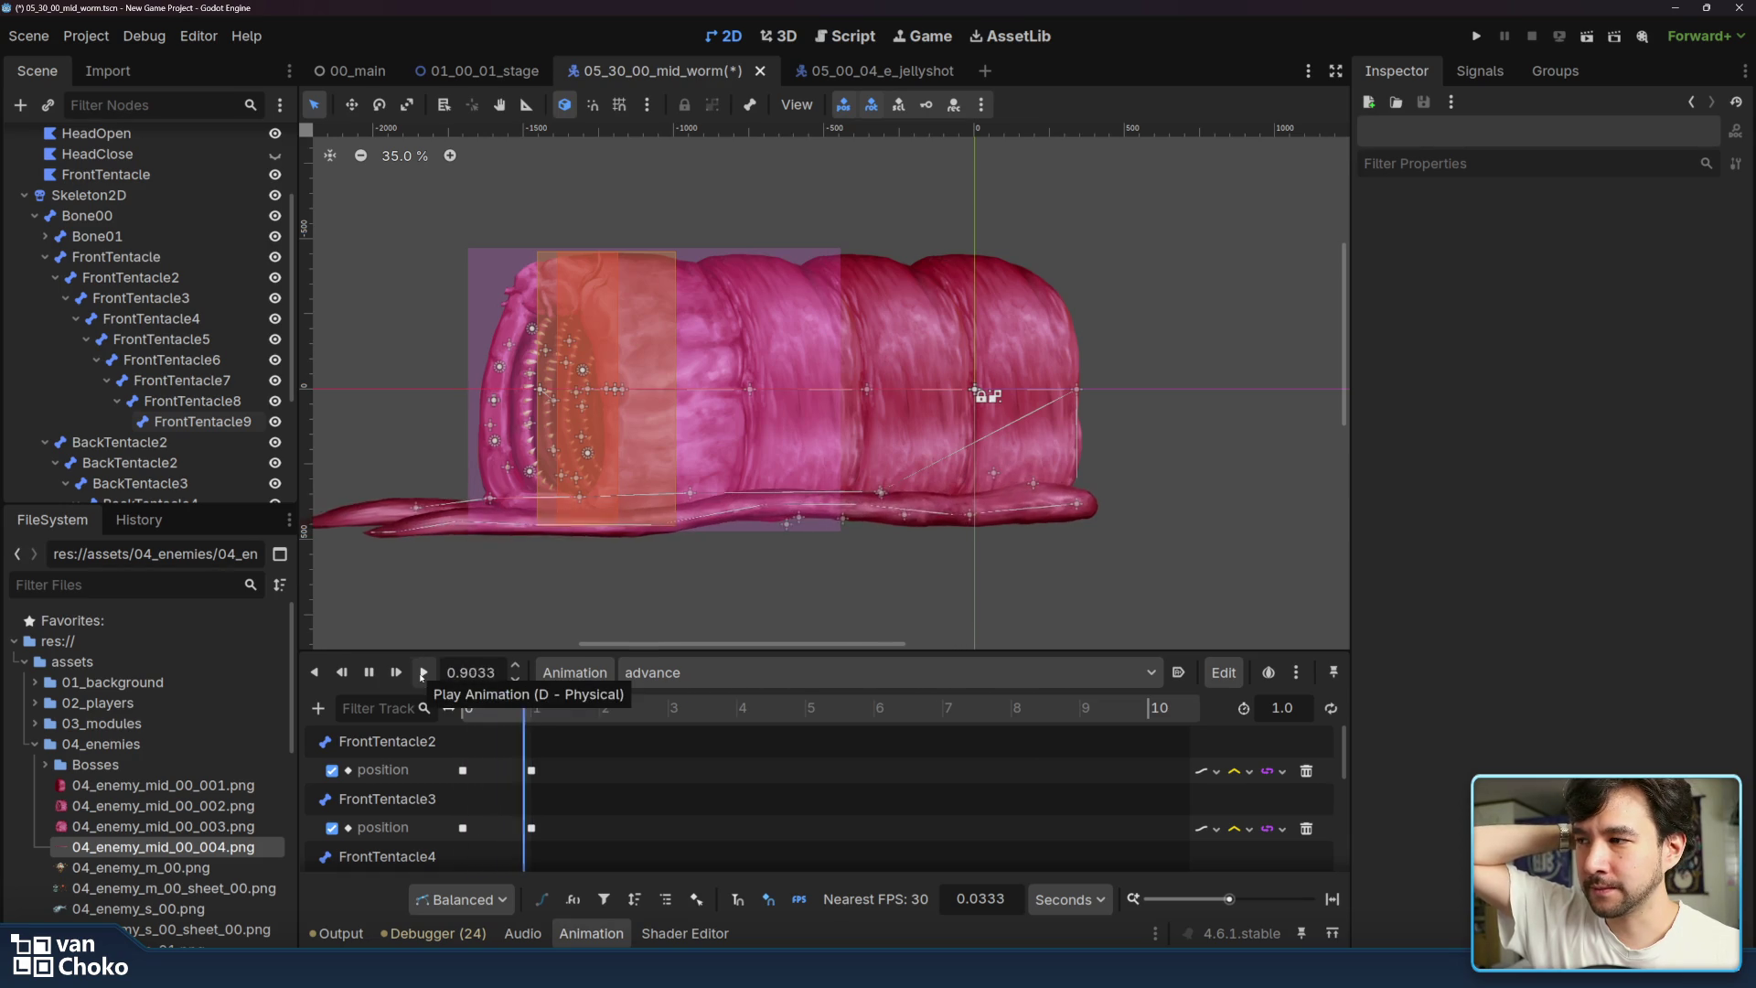
pyautogui.hscroll(-3, 907, 515)
pyautogui.hscroll(-2, 907, 515)
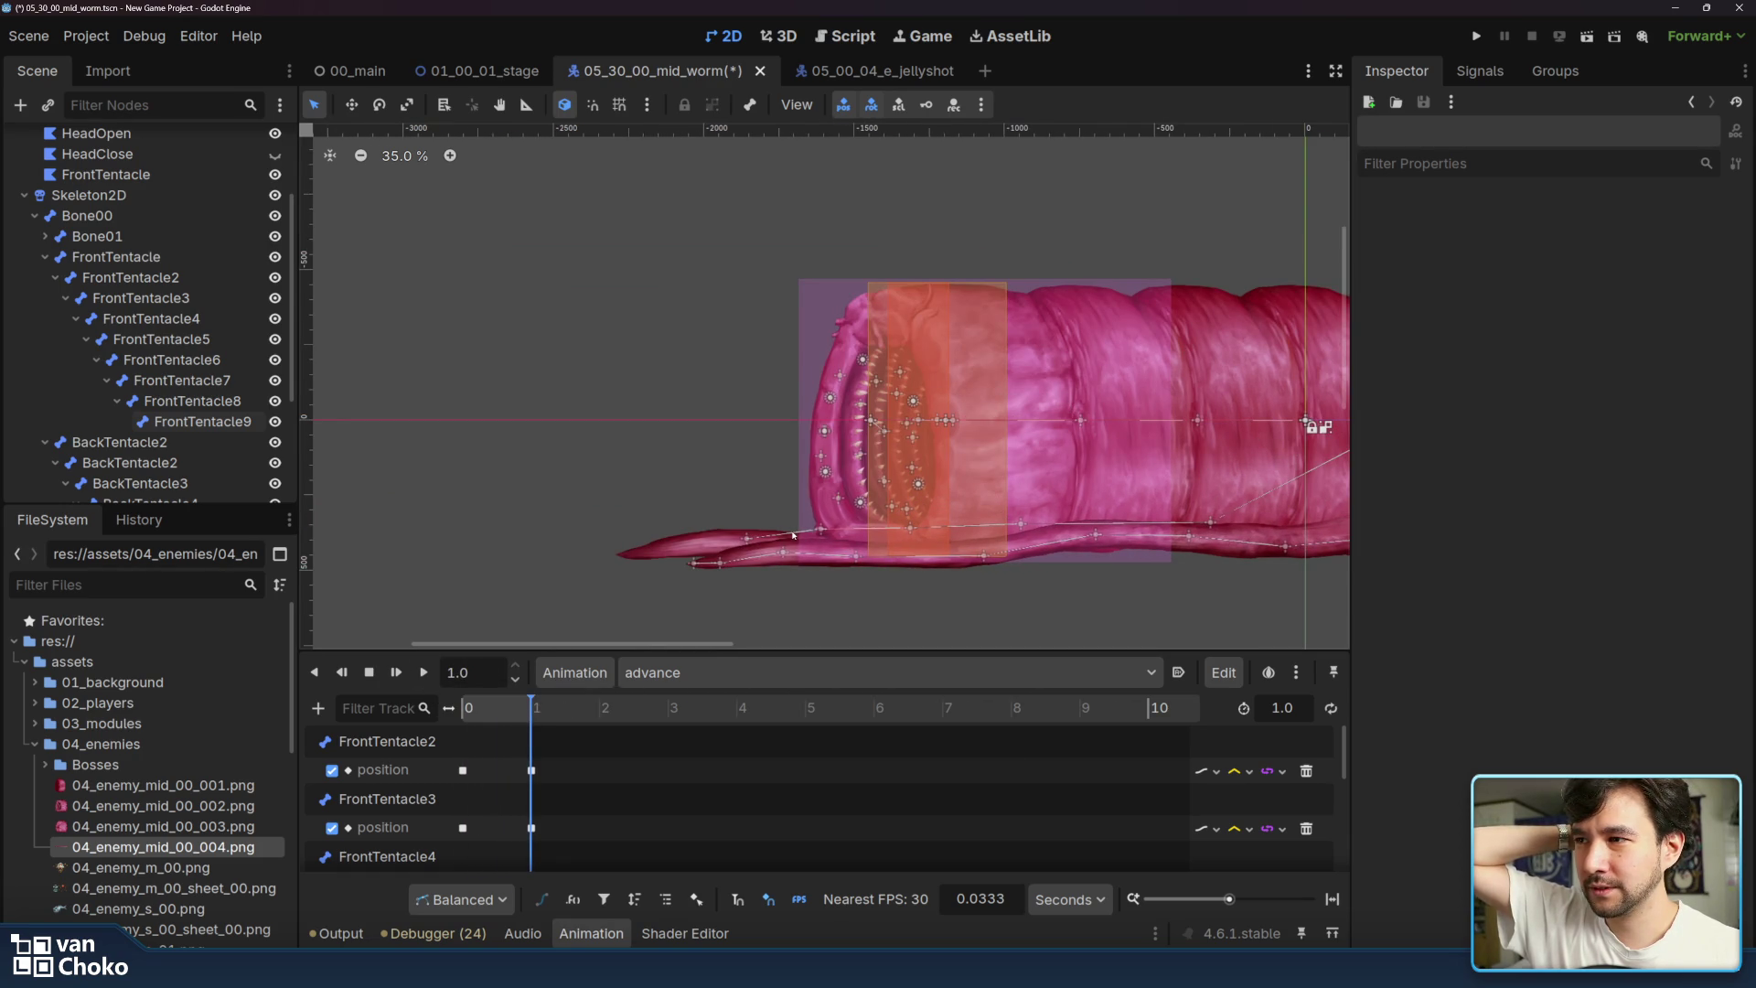
pyautogui.click(645, 673)
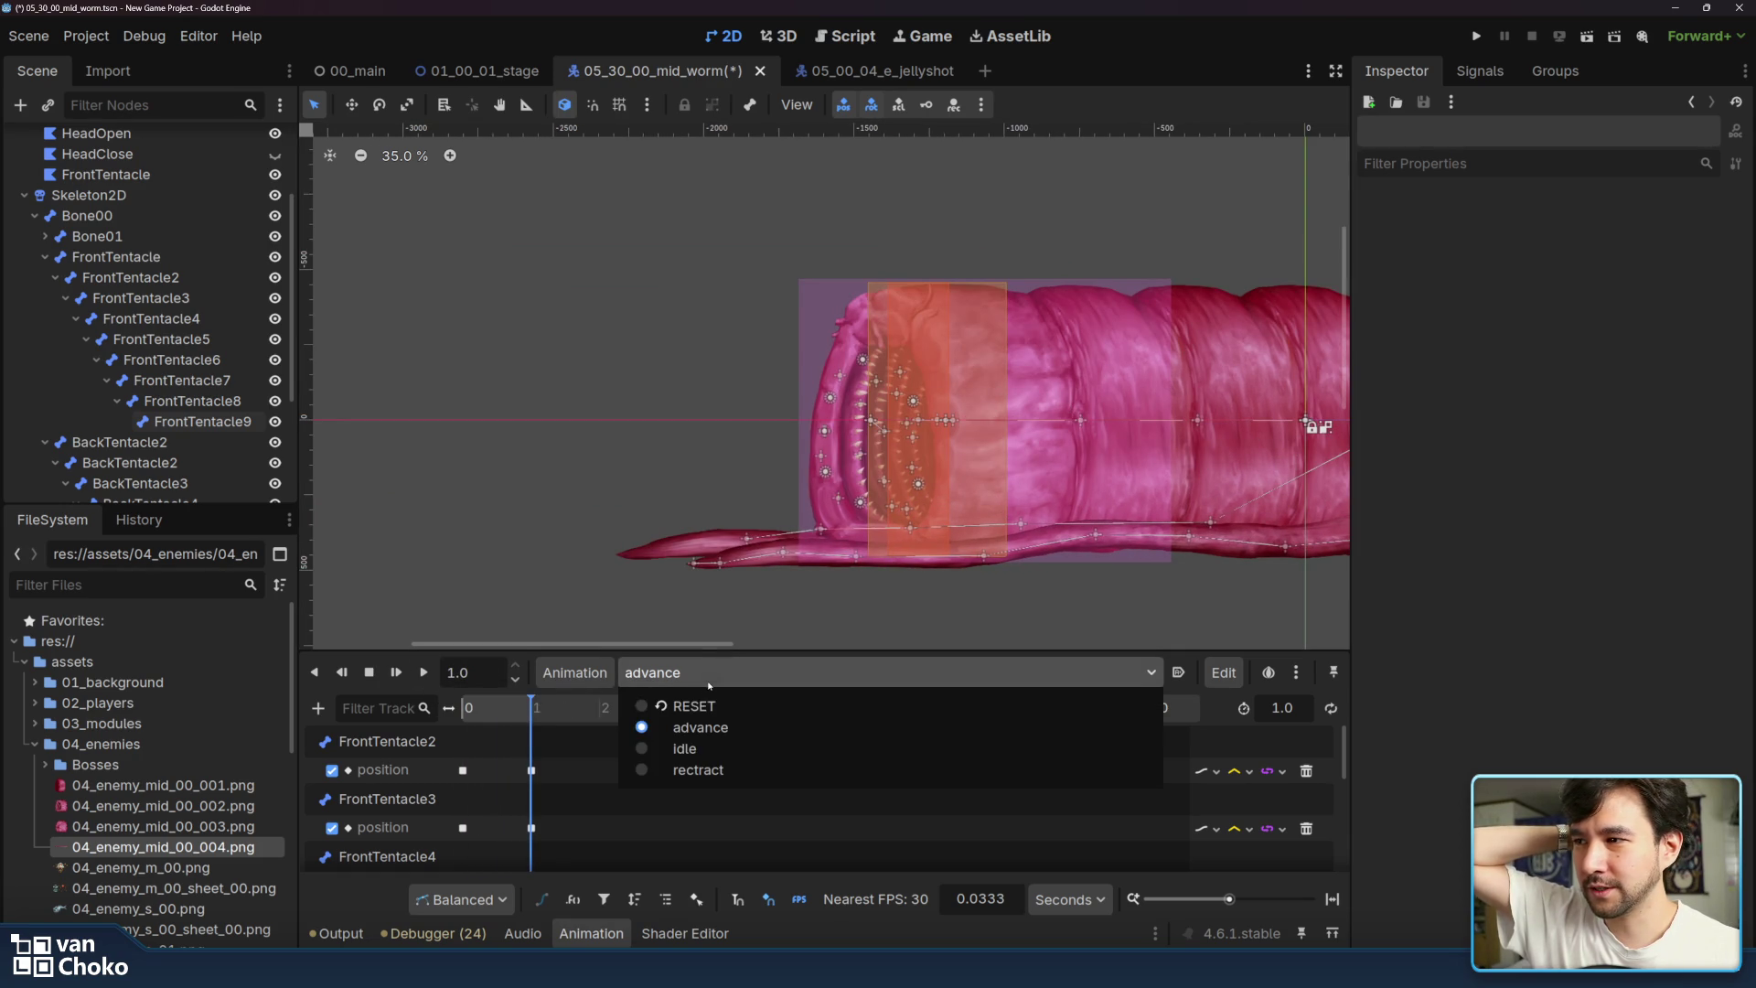
pyautogui.click(699, 751)
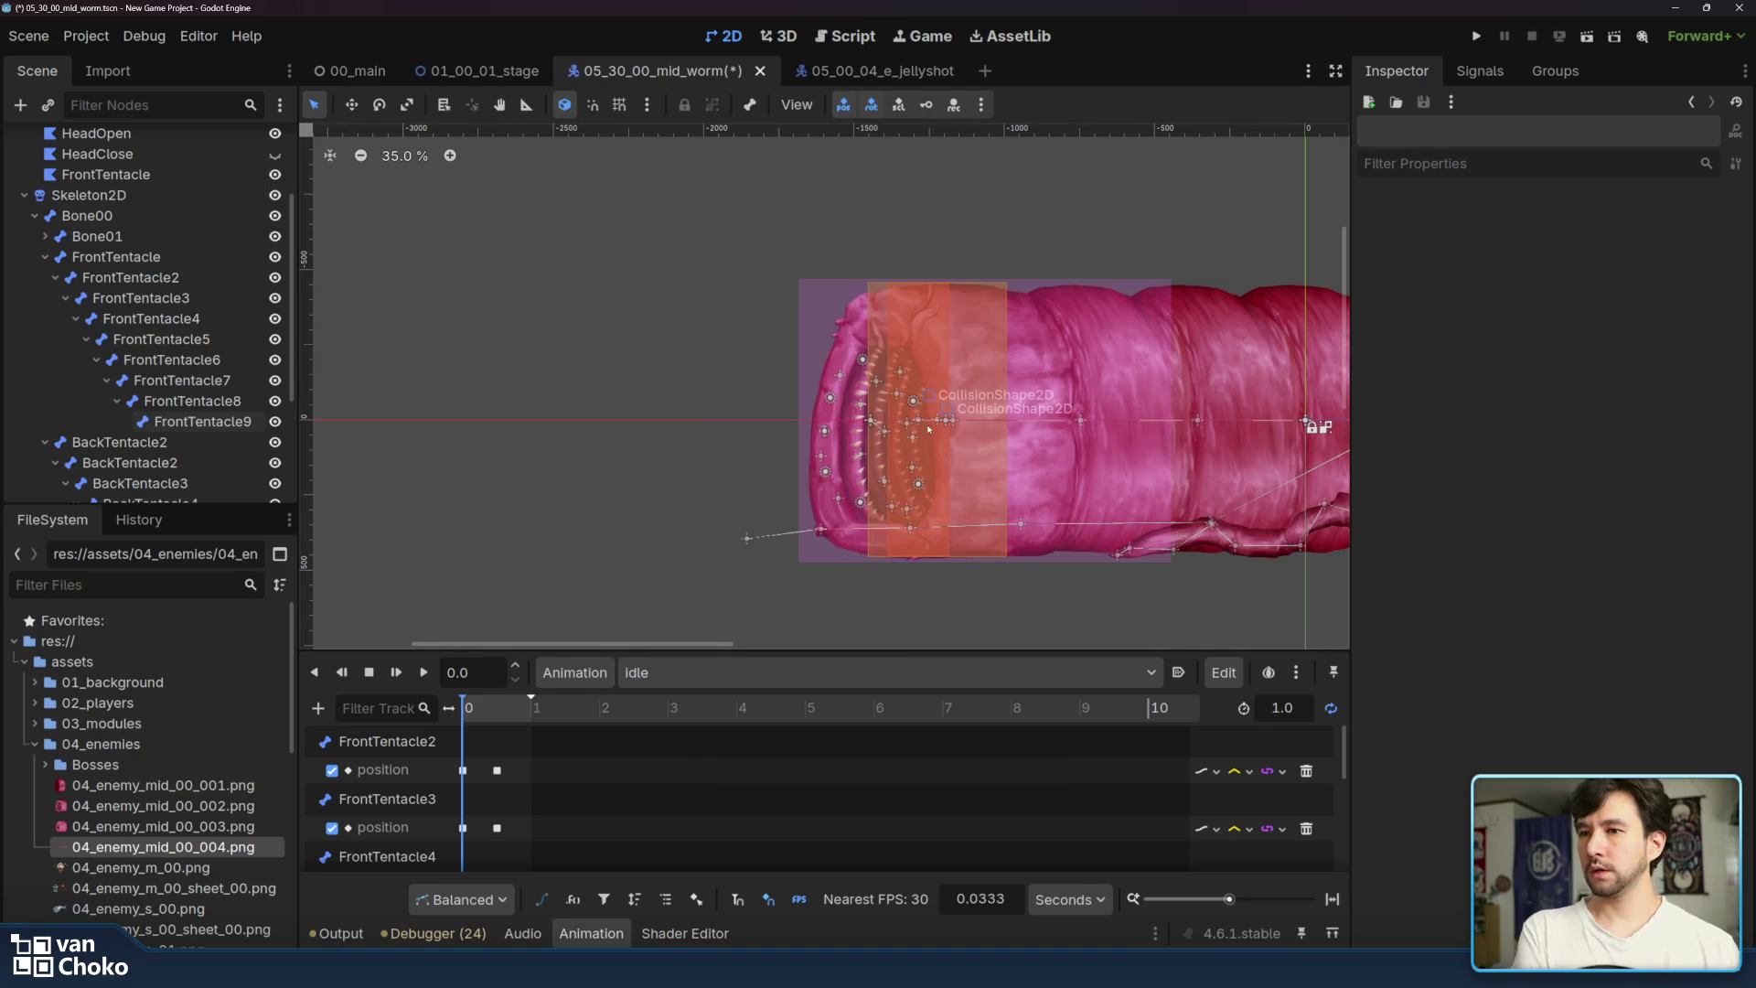
# - In the scene tree, collapse the FrontTentacle bone chain and select the BackTentacle2 bone
pyautogui.hscroll(5, 595, 395)
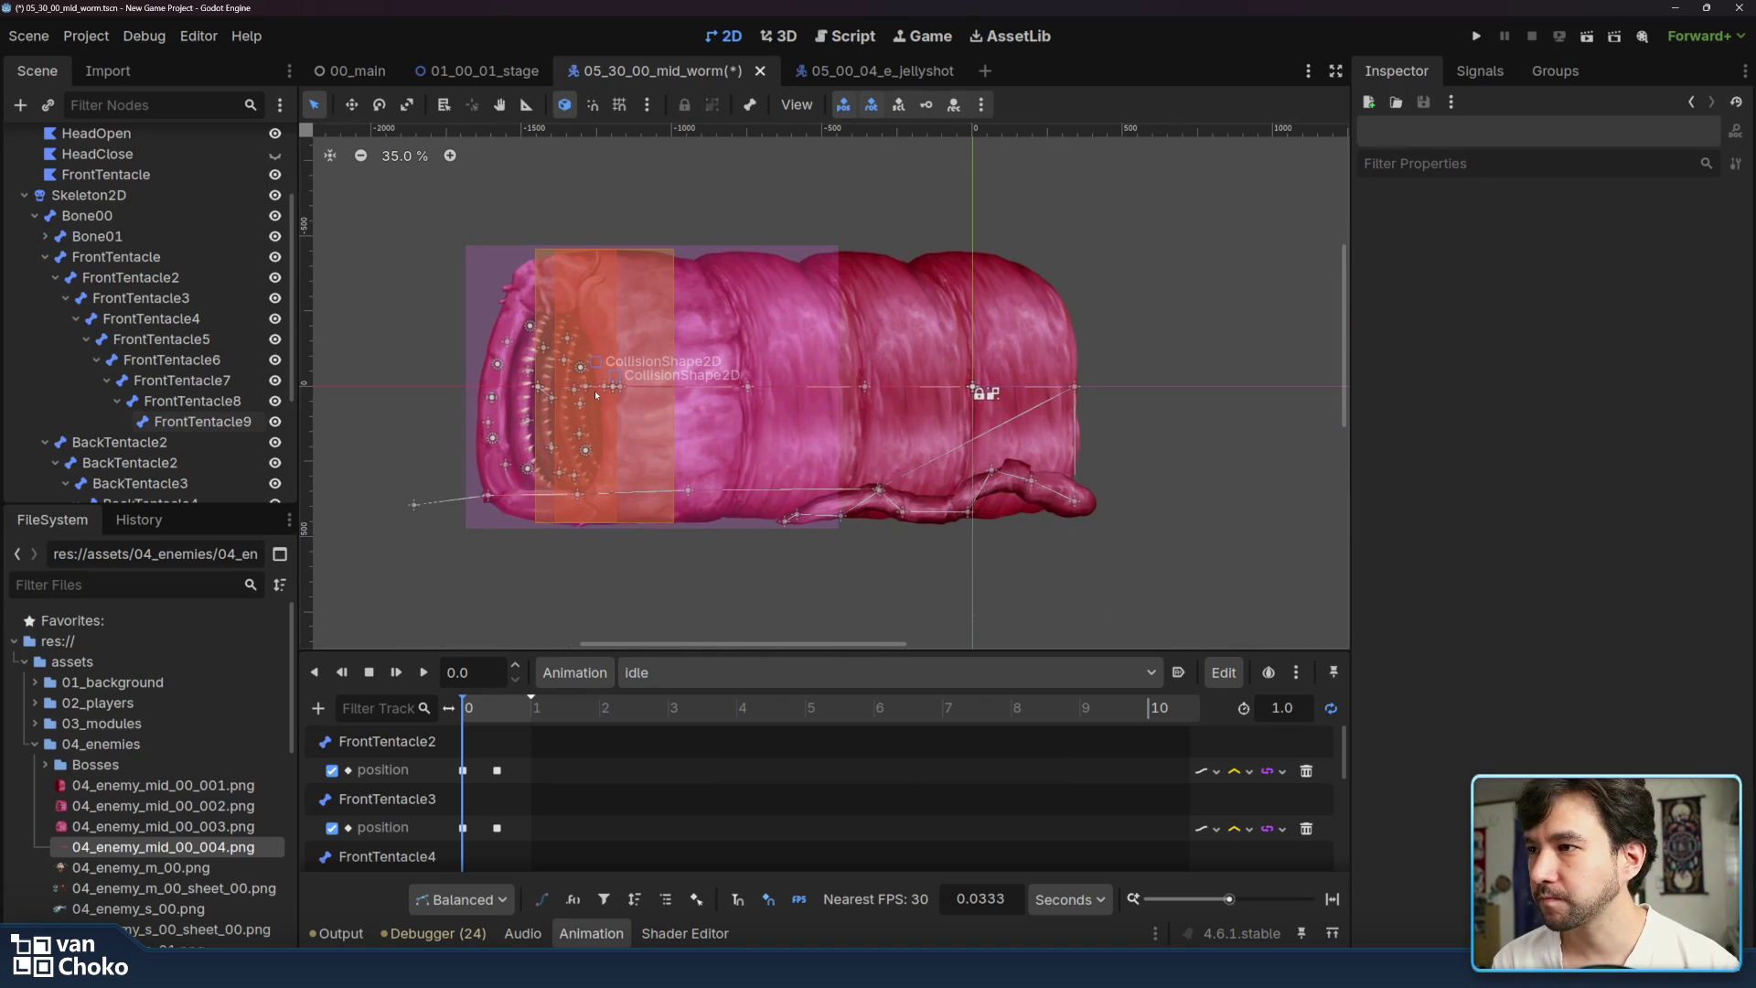
pyautogui.hscroll(-1, 785, 344)
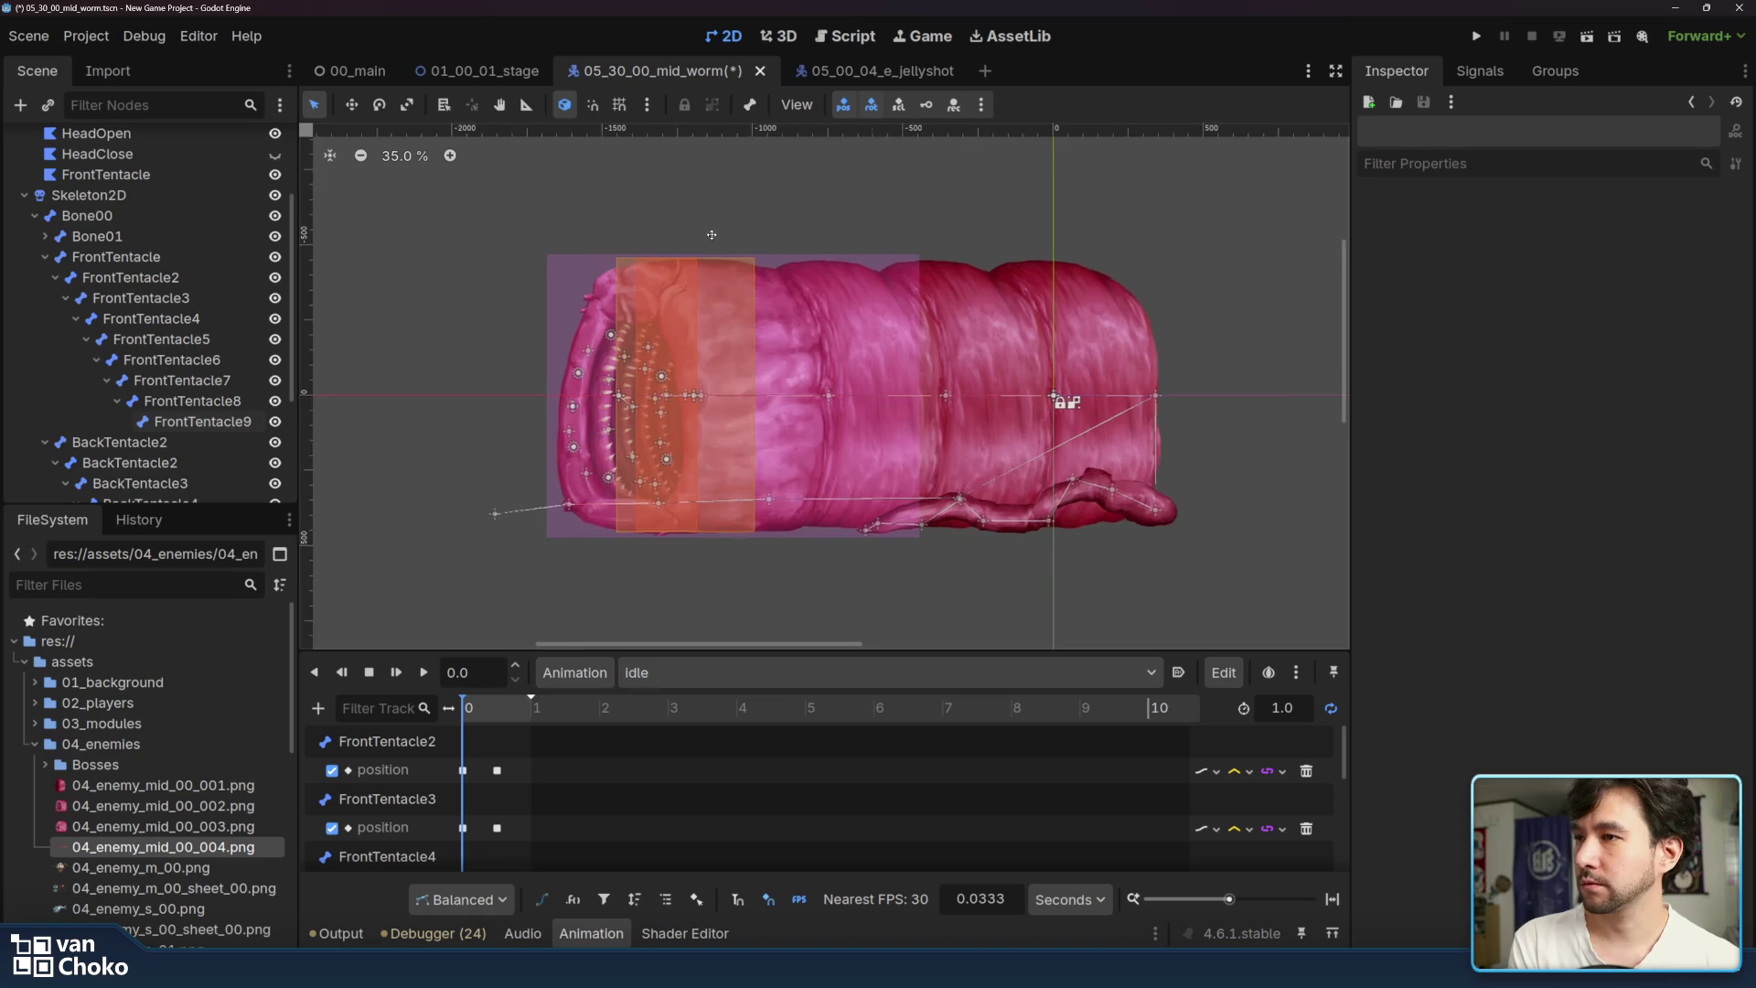
pyautogui.scroll(3, 732, 242)
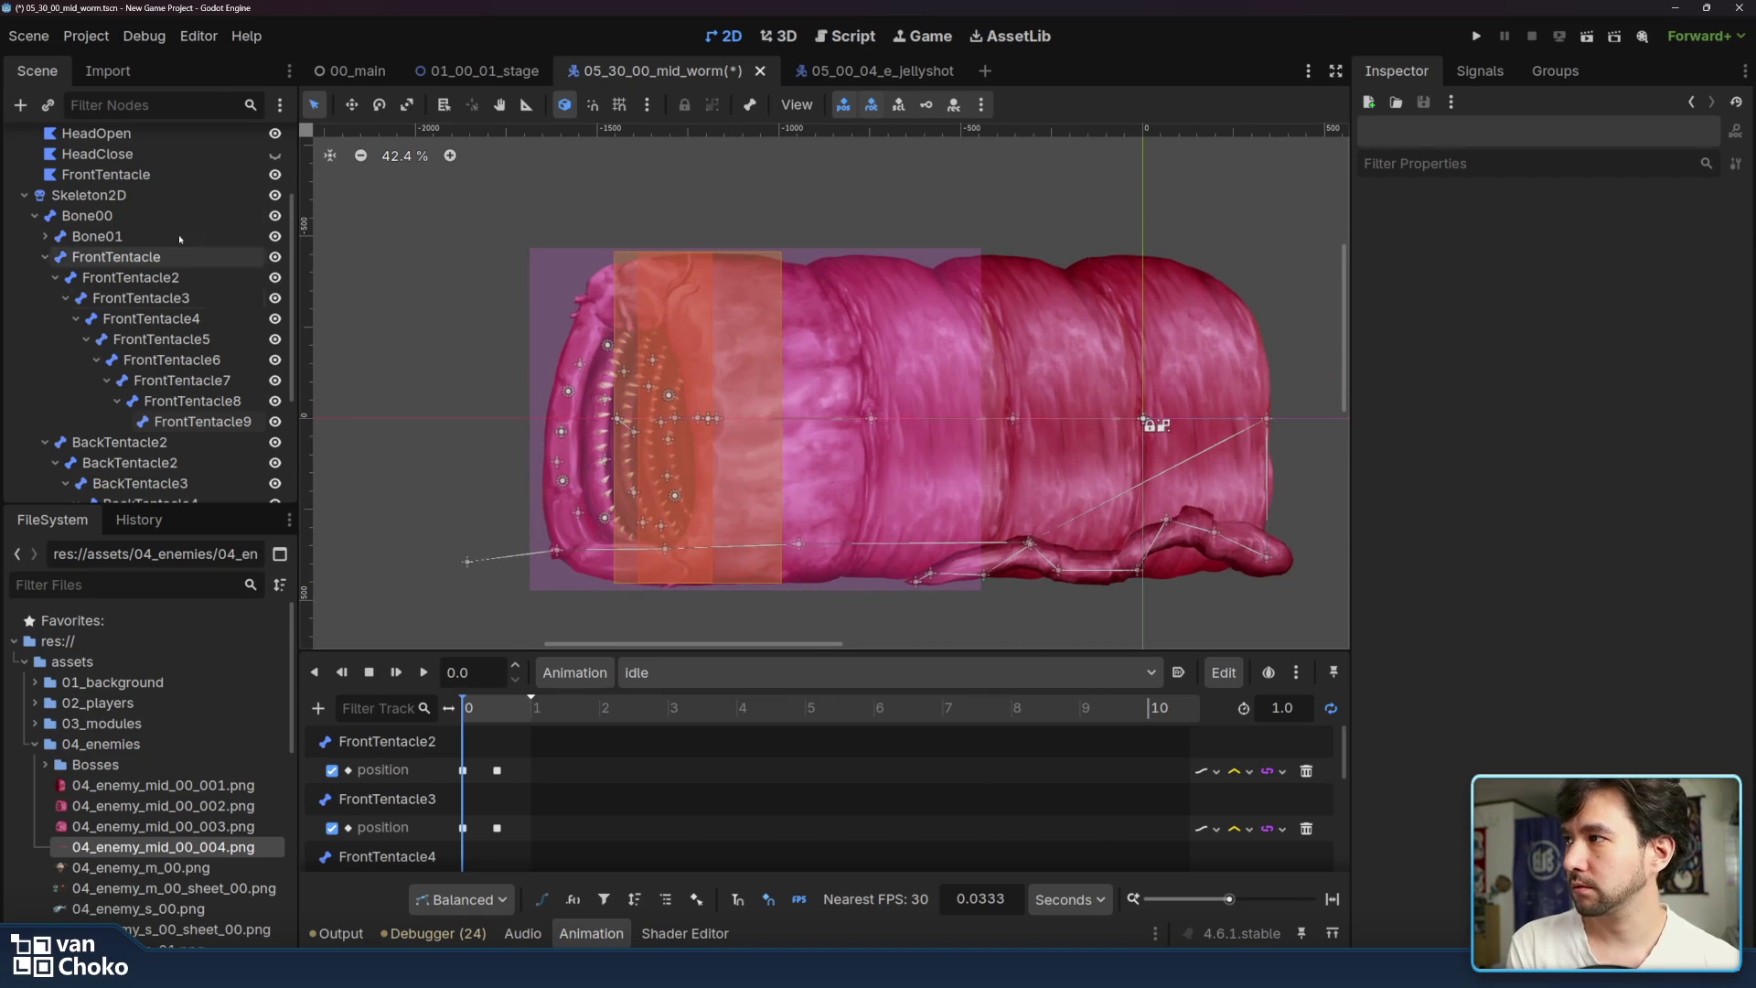
pyautogui.click(152, 236)
pyautogui.click(50, 258)
pyautogui.click(47, 258)
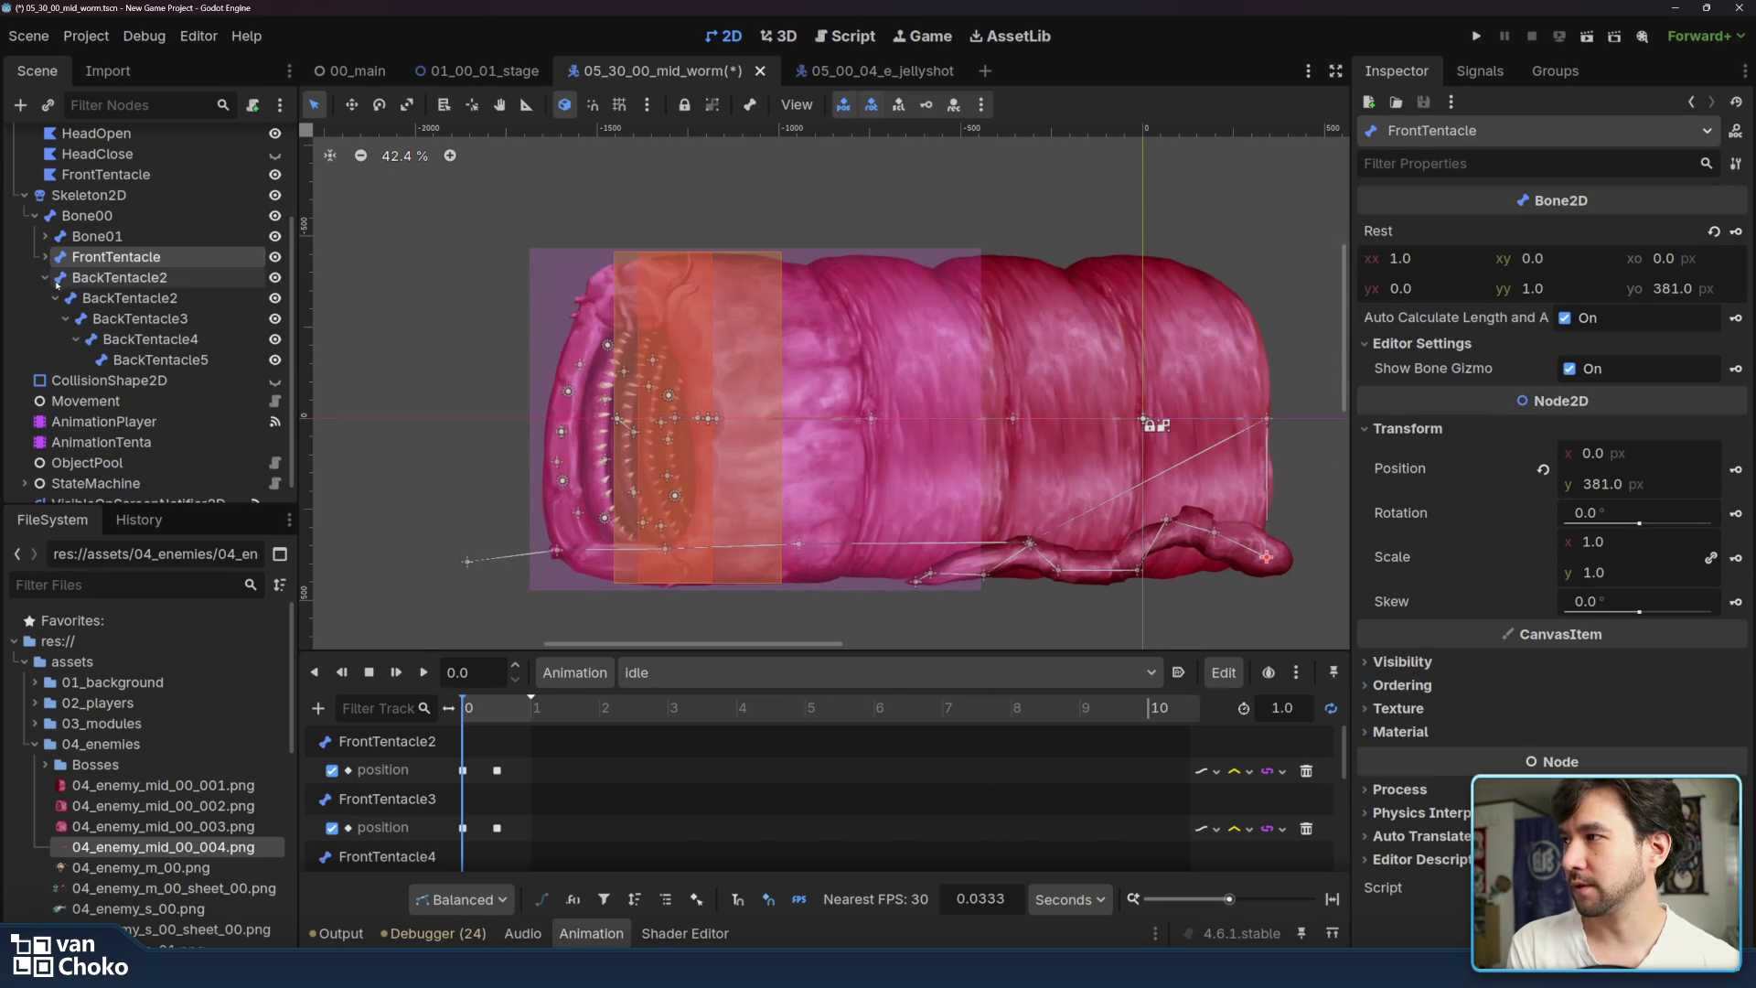
pyautogui.scroll(2, 113, 277)
pyautogui.click(41, 340)
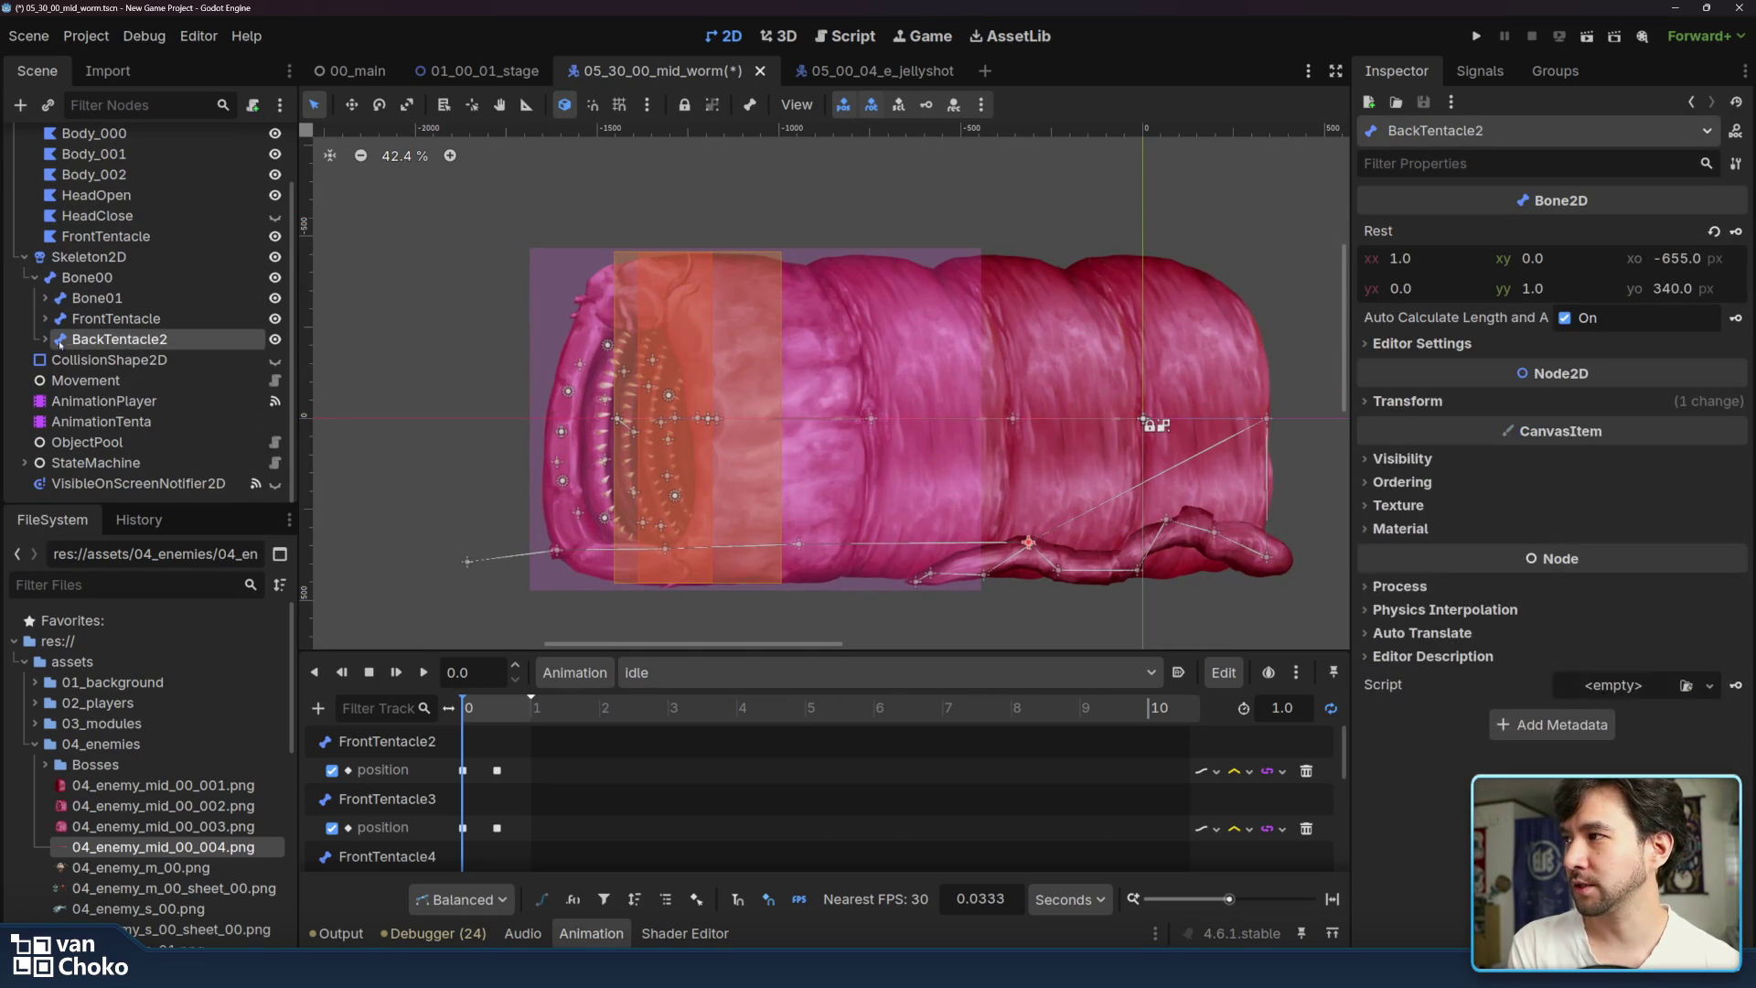
# - Reset all Skeleton2D bones to their rest pose, flattening the lower tentacle
pyautogui.click(101, 257)
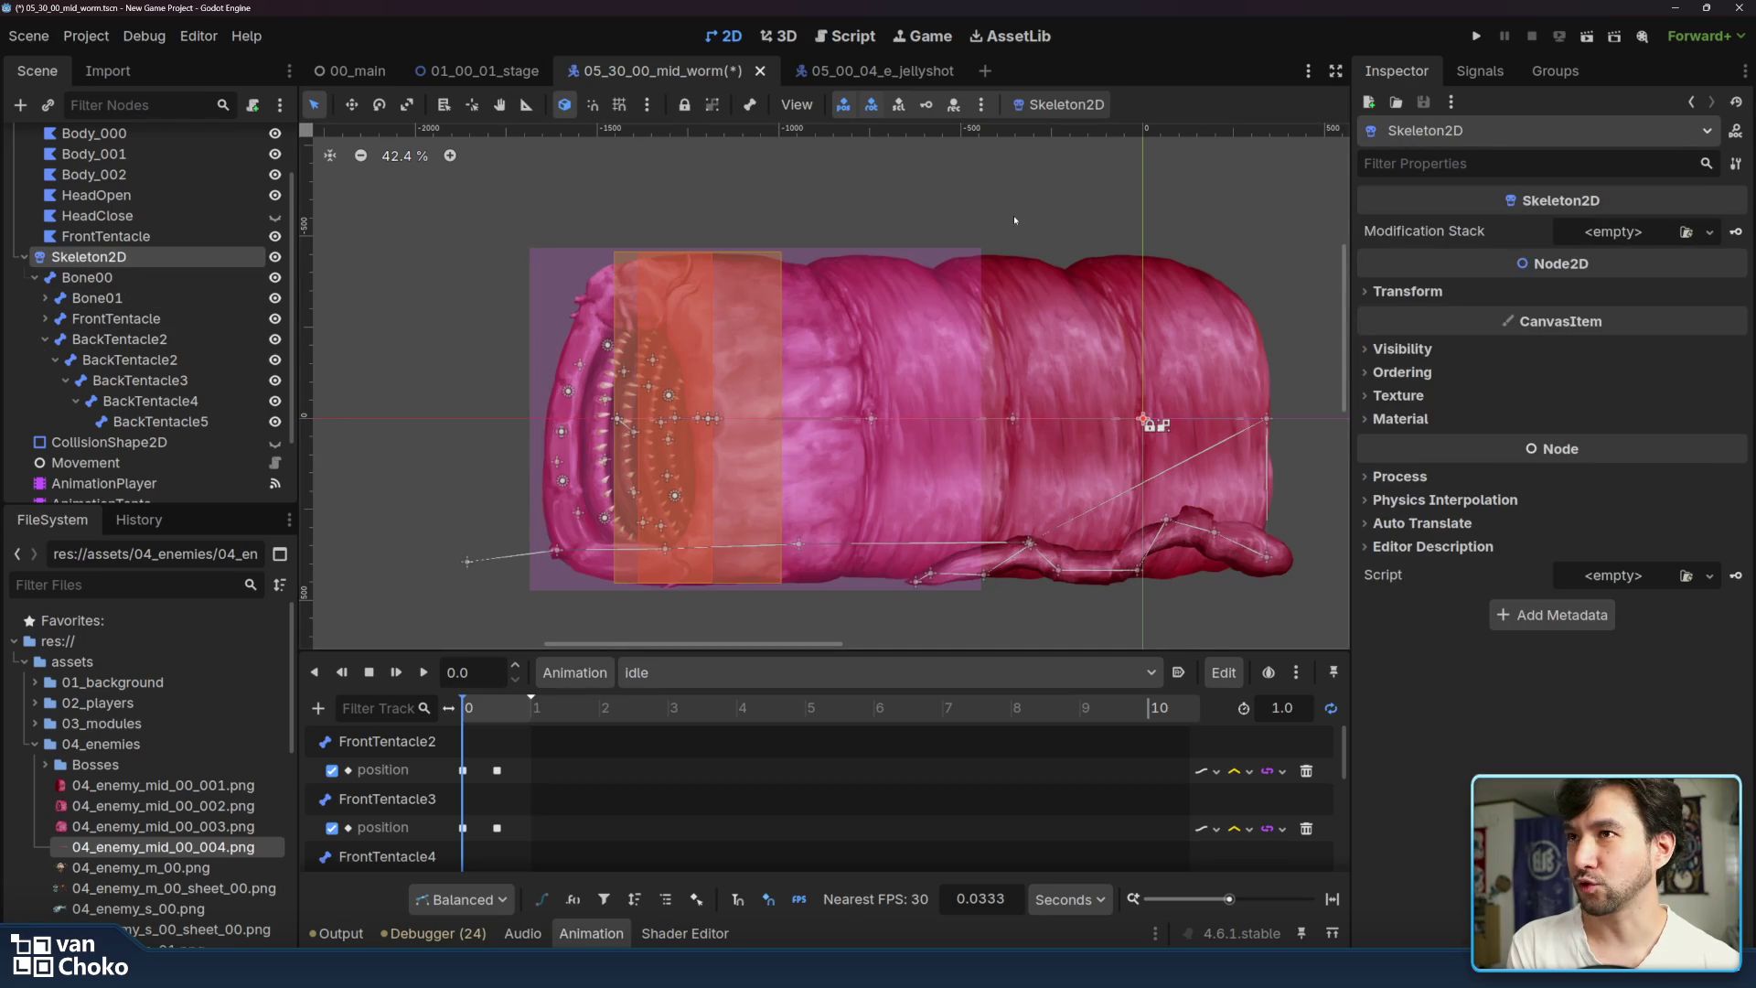
pyautogui.click(1058, 105)
pyautogui.click(1058, 137)
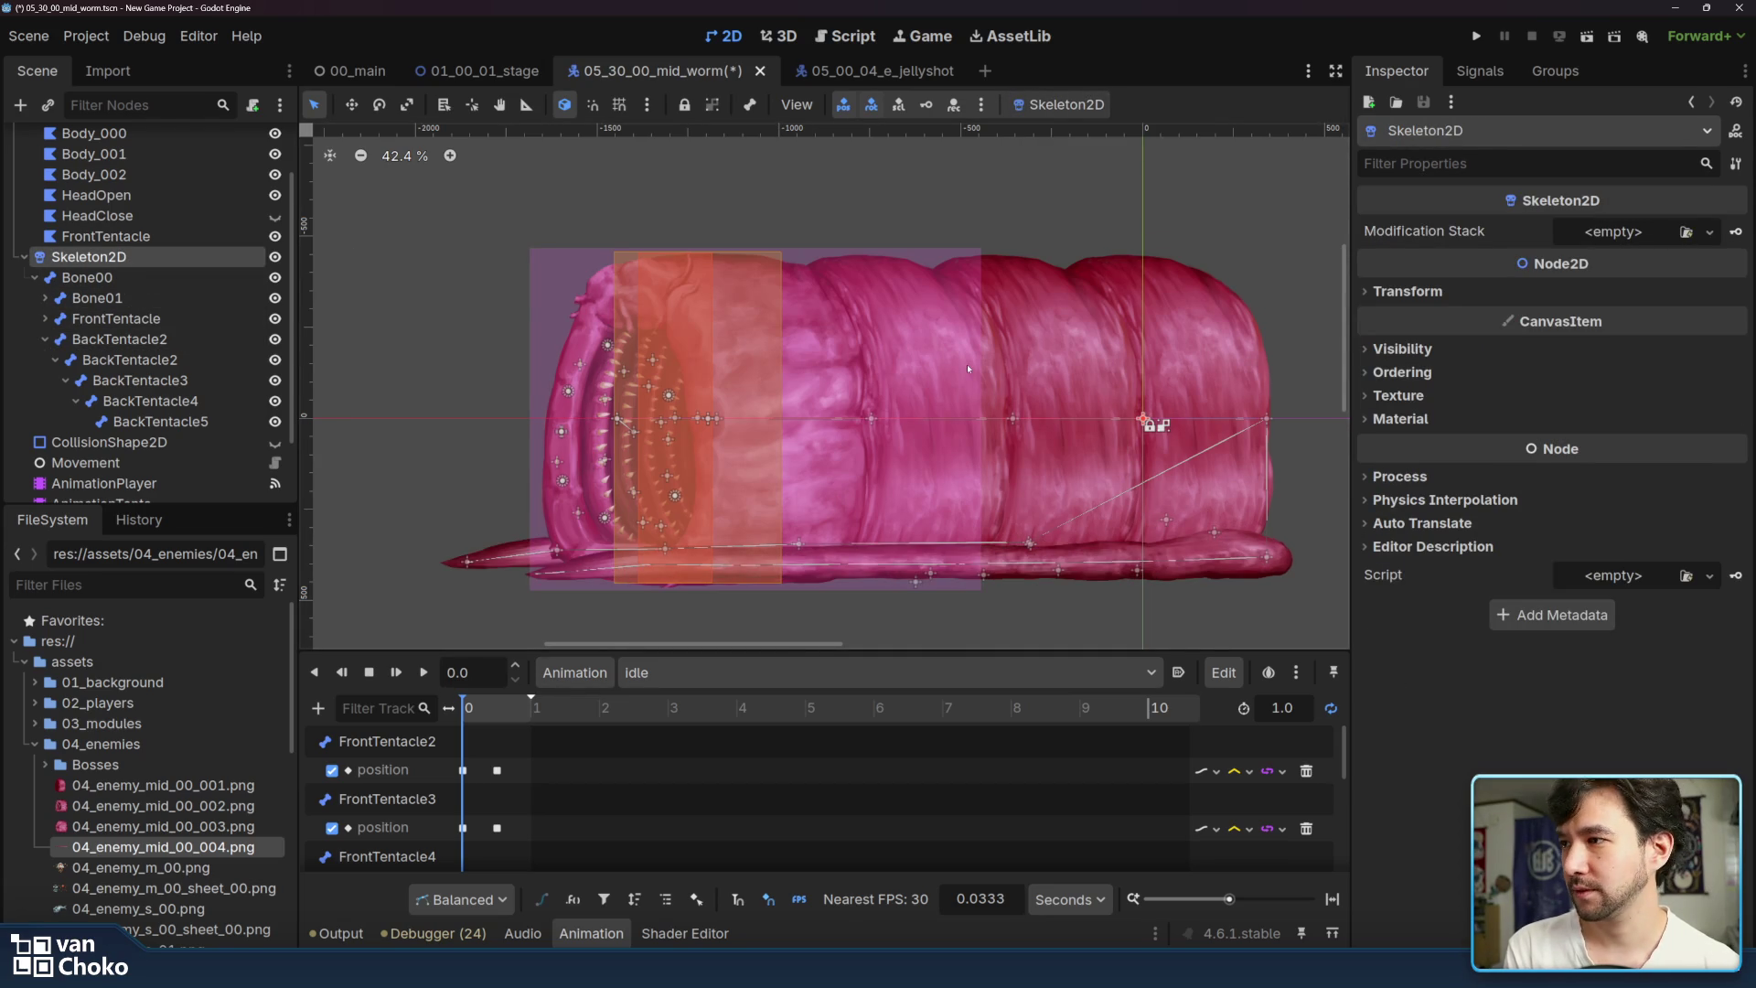
pyautogui.moveTo(967, 369); pyautogui.dragTo(1040, 364)
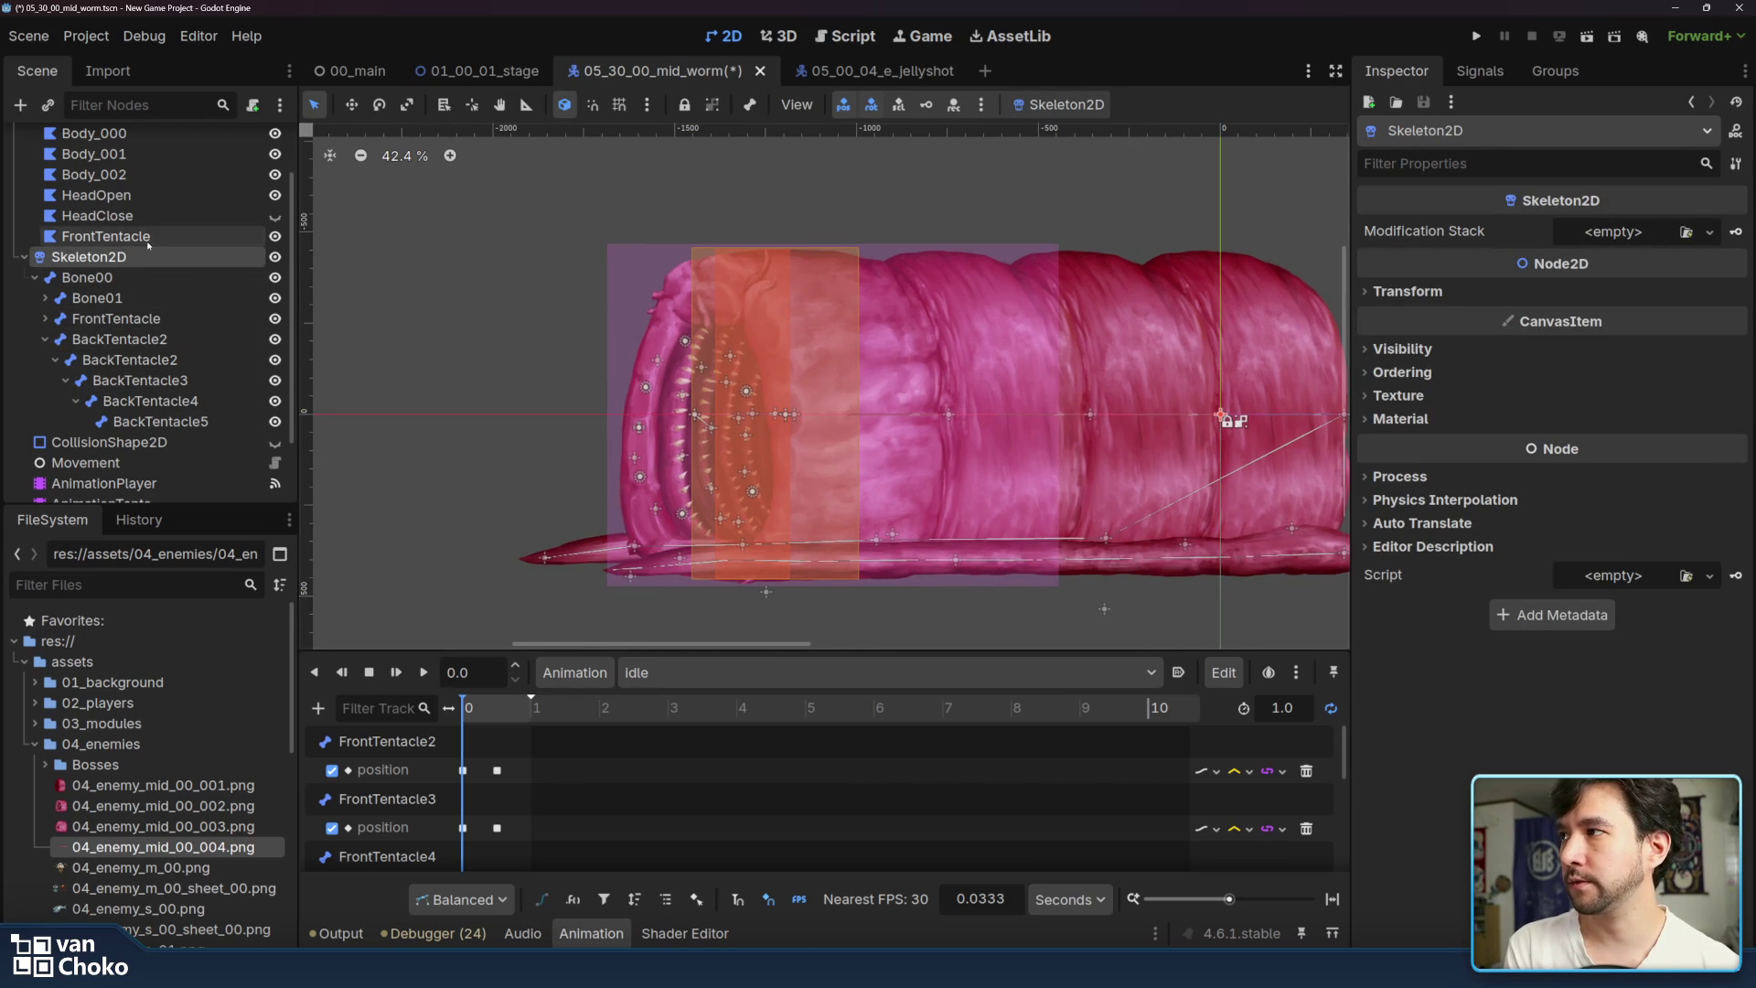
# - Open the BackTentacle polygon's bone weights in the Polygon editor
pyautogui.click(128, 236)
pyautogui.scroll(2, 137, 228)
pyautogui.click(147, 183)
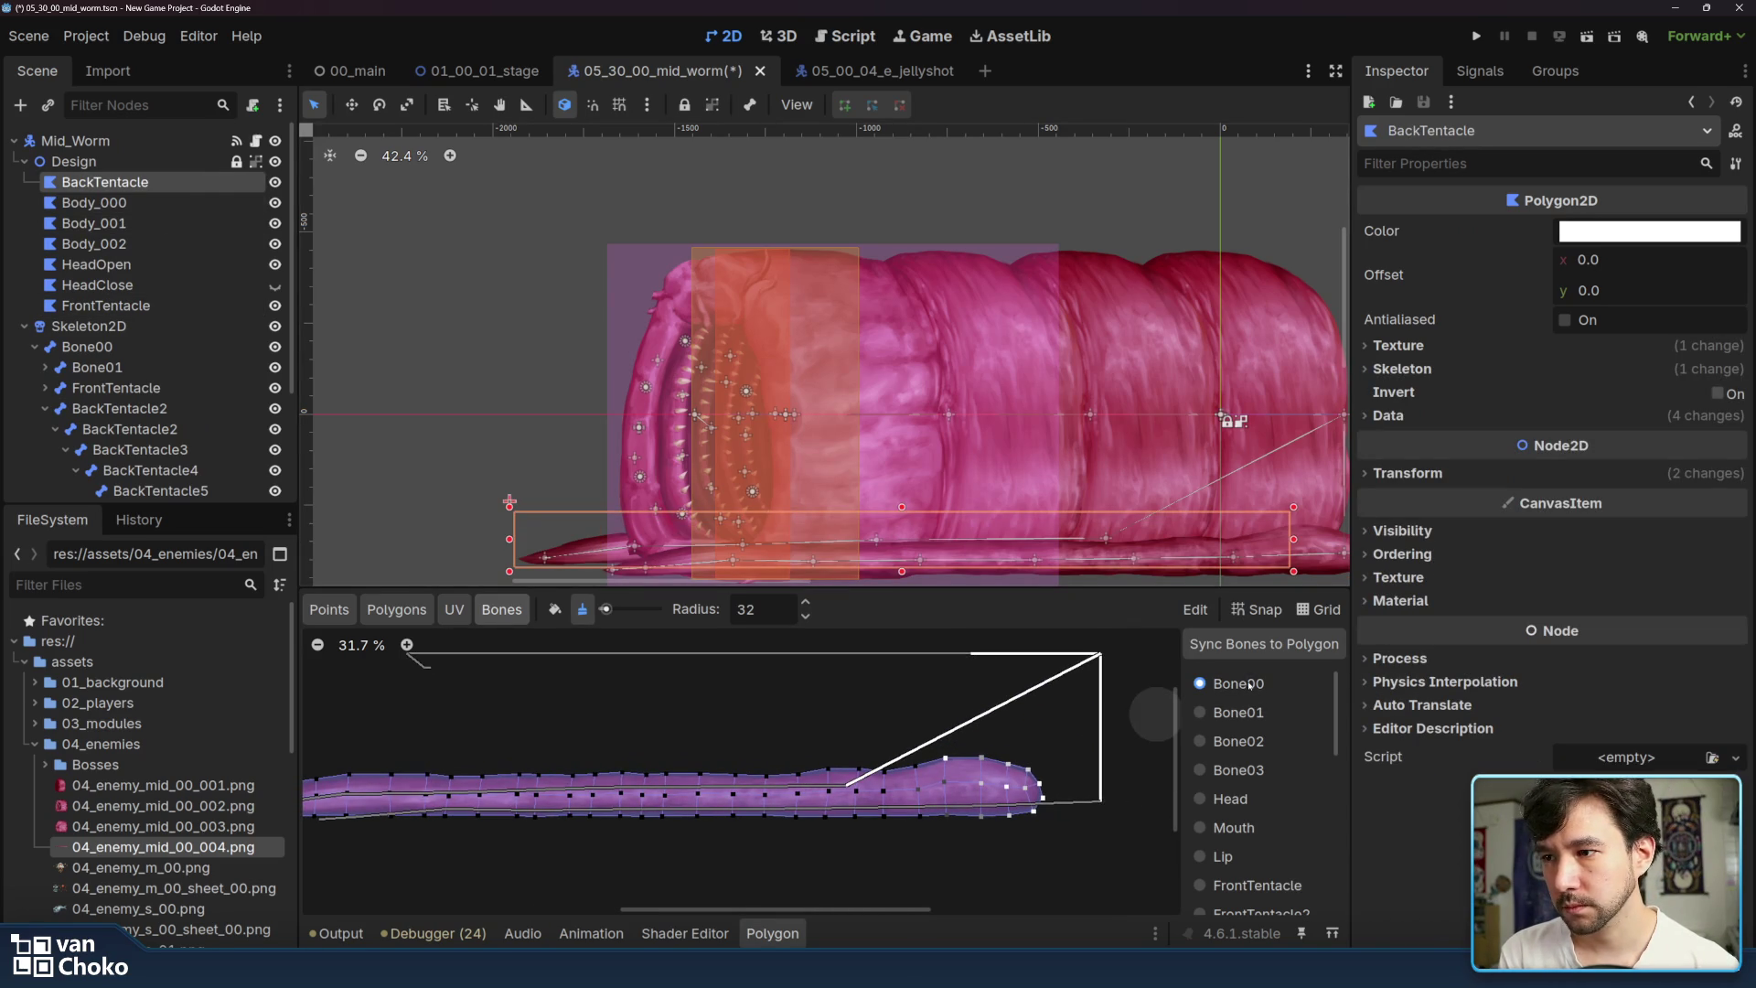
# - After checking FrontTentacle5, show FrontTentacle's weights on BackTentacle and push paint strength near maximum
pyautogui.click(1248, 712)
pyautogui.scroll(-5, 1249, 714)
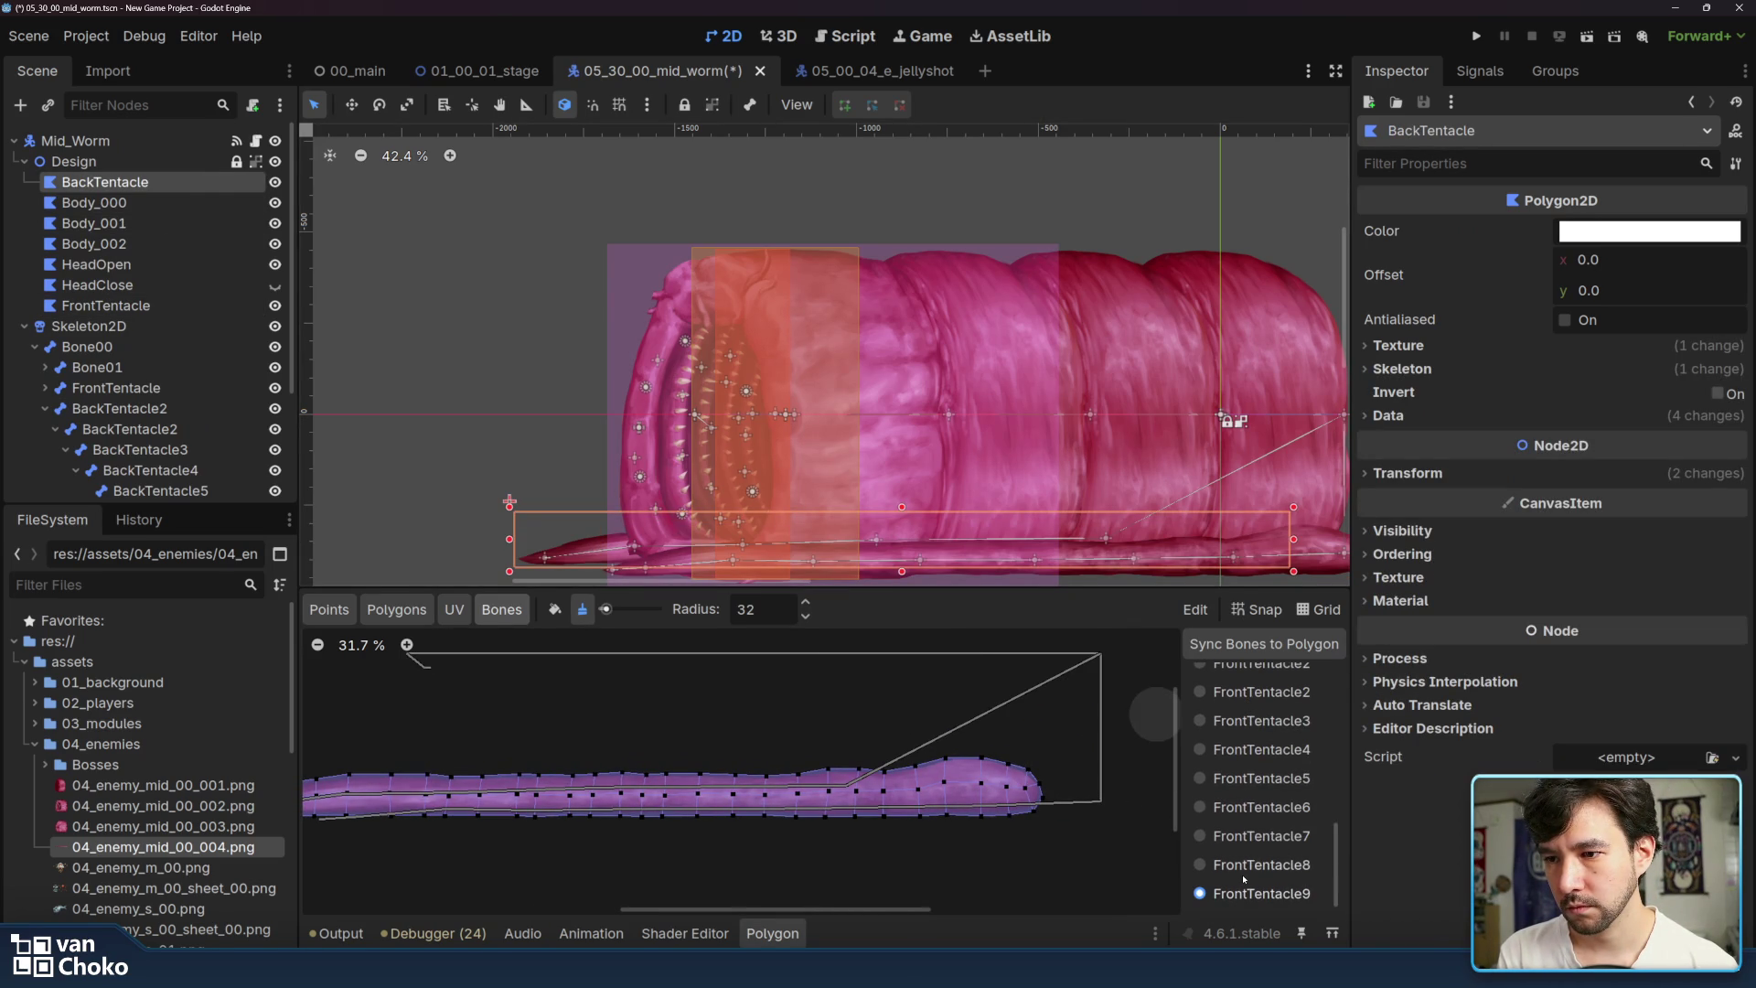
pyautogui.click(1253, 779)
pyautogui.scroll(3, 1253, 783)
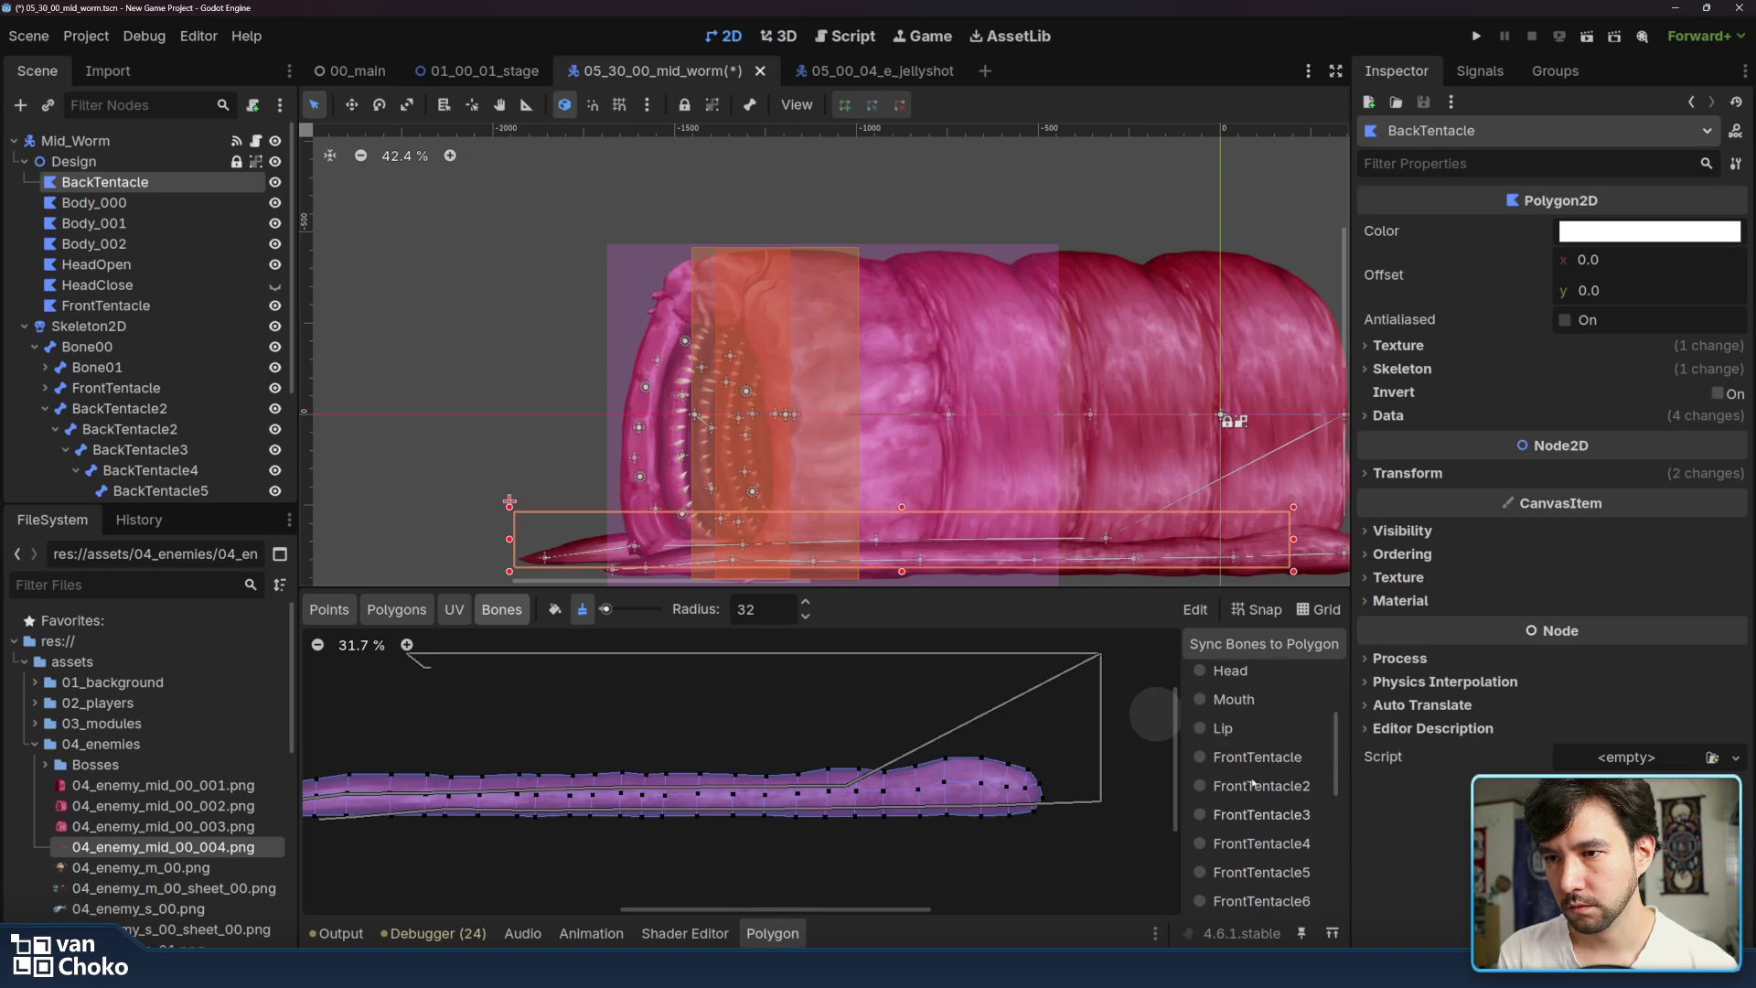
pyautogui.scroll(-2, 1254, 781)
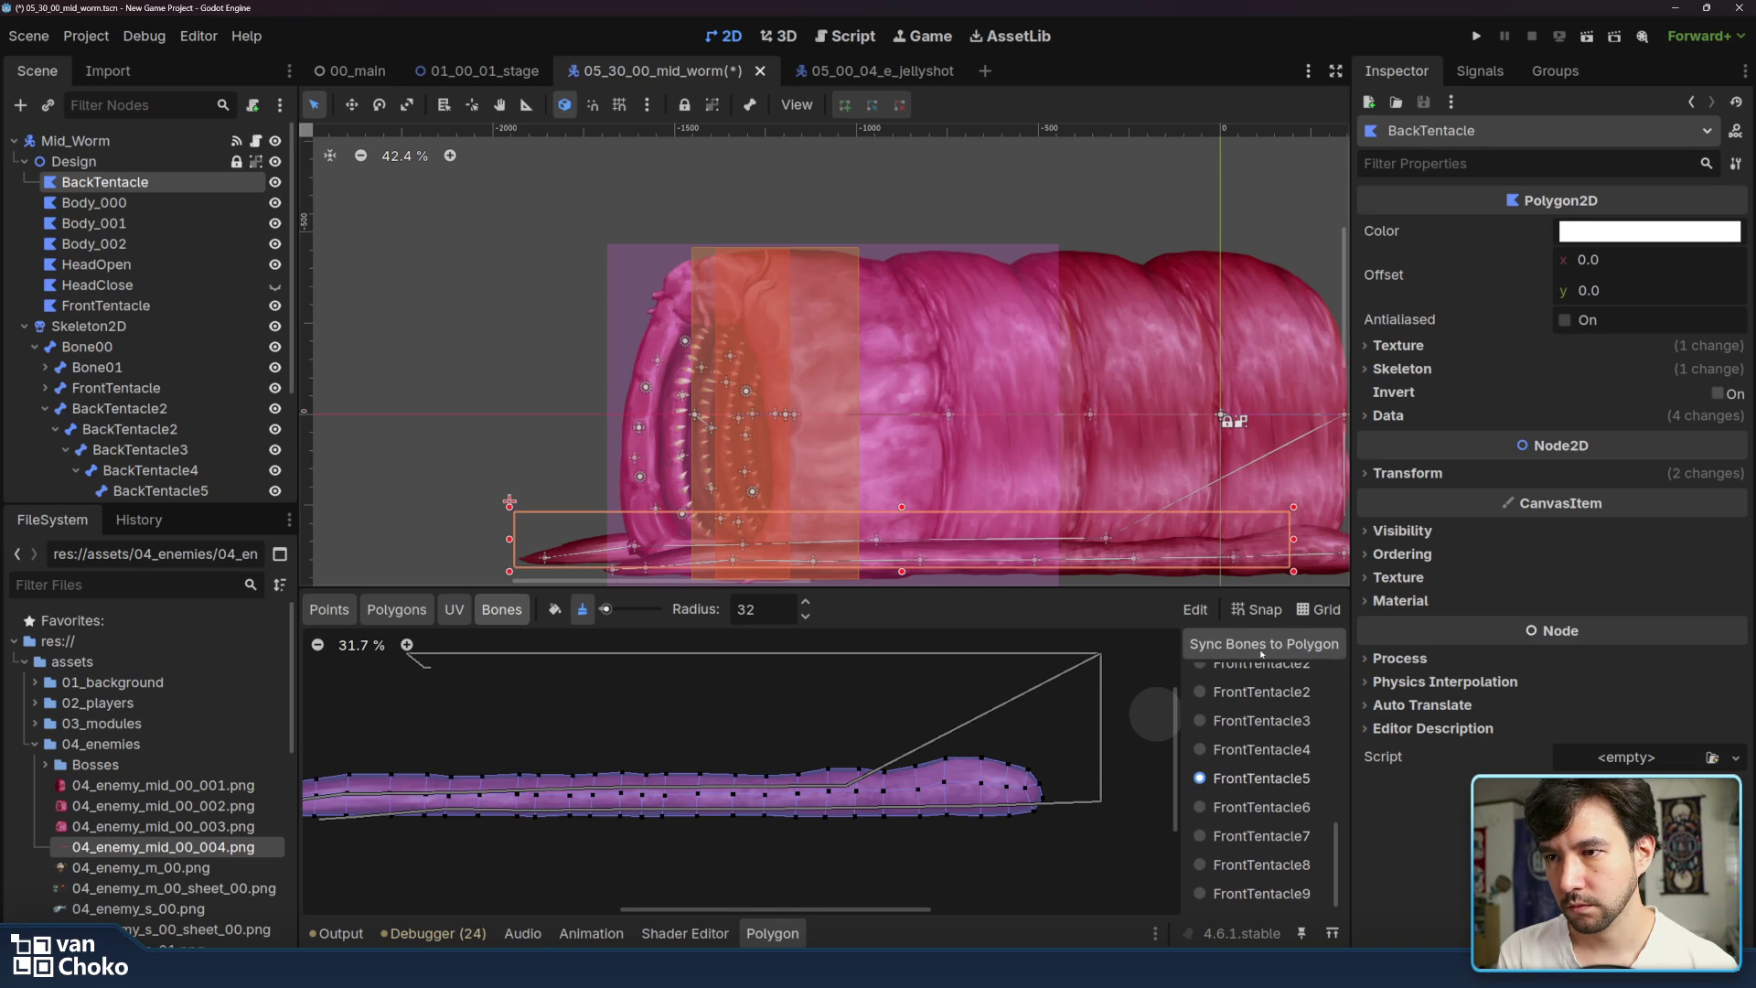
pyautogui.scroll(-3, 1261, 652)
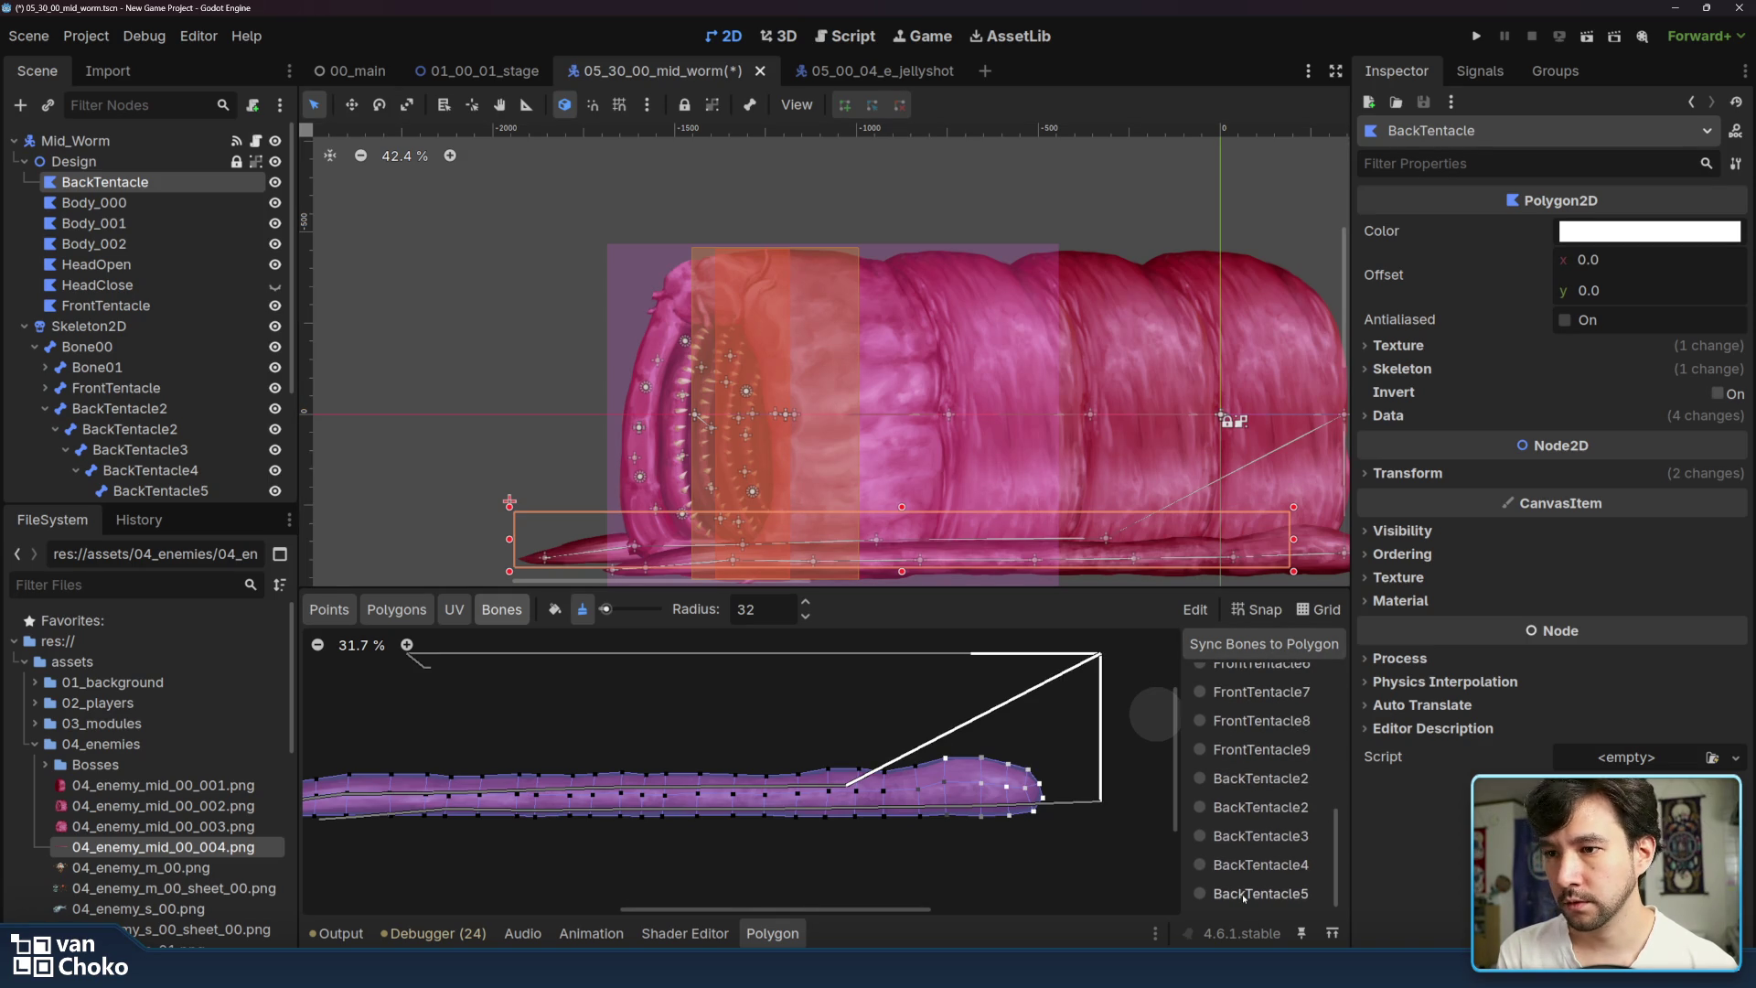
pyautogui.scroll(5, 1254, 818)
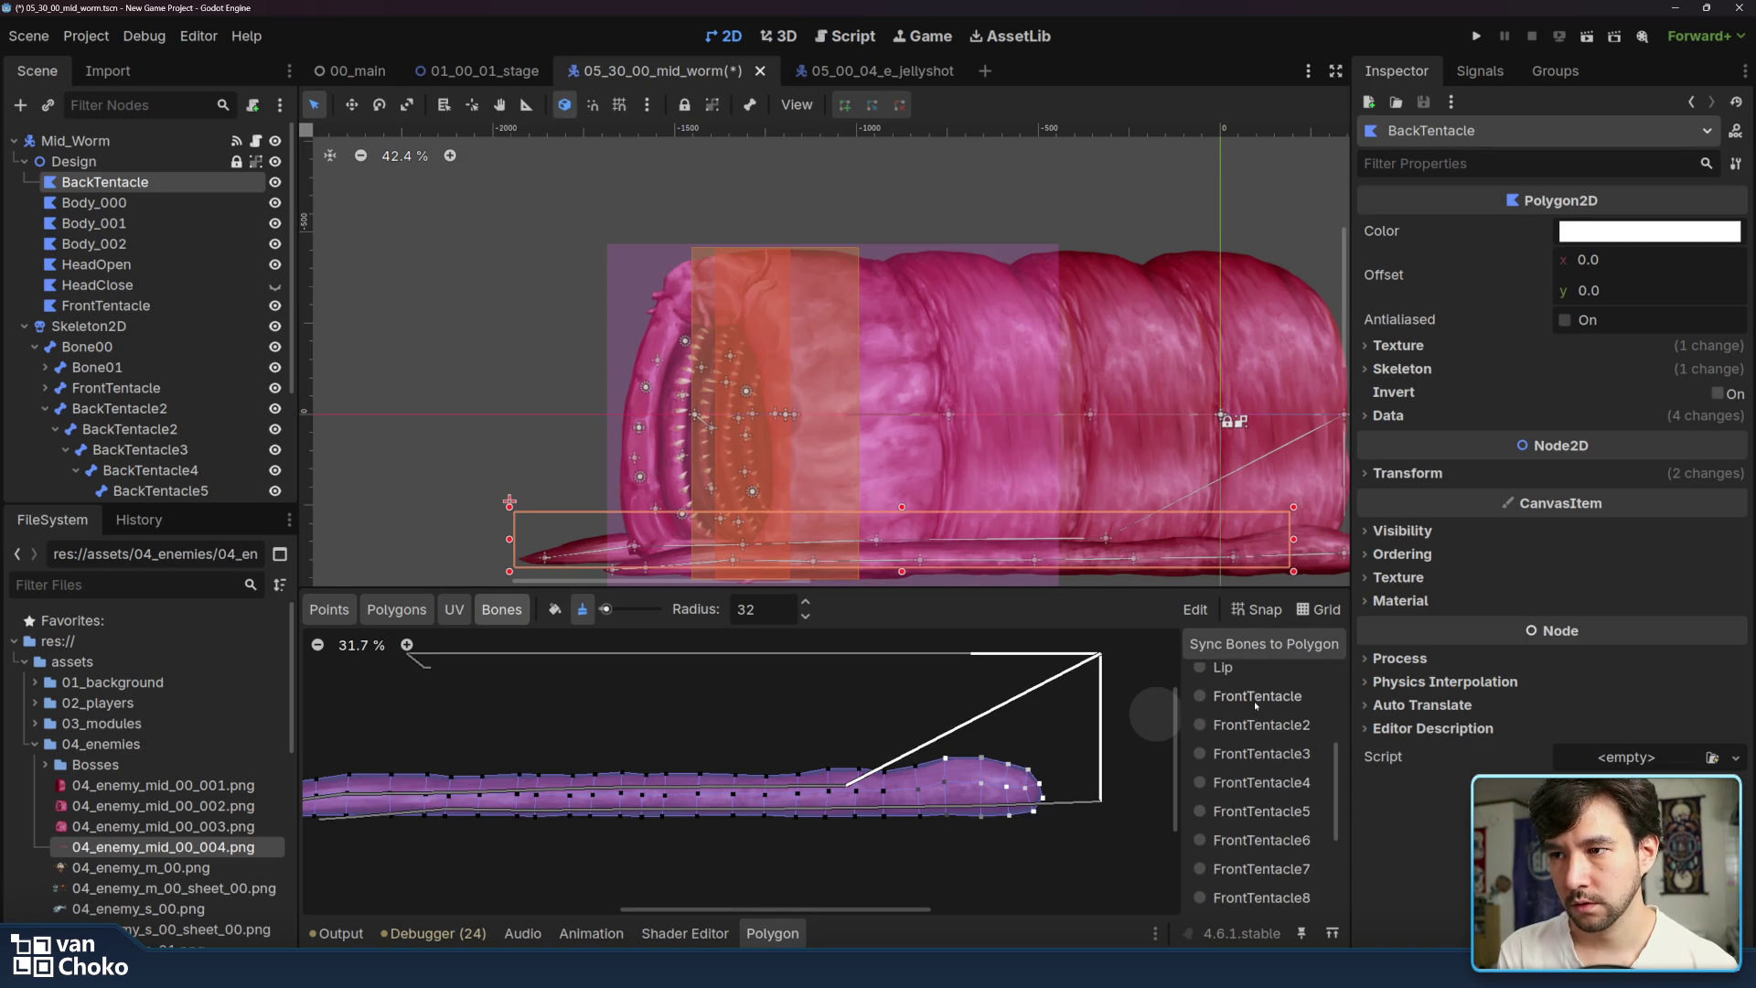
pyautogui.click(1254, 701)
pyautogui.moveTo(605, 609); pyautogui.dragTo(670, 615)
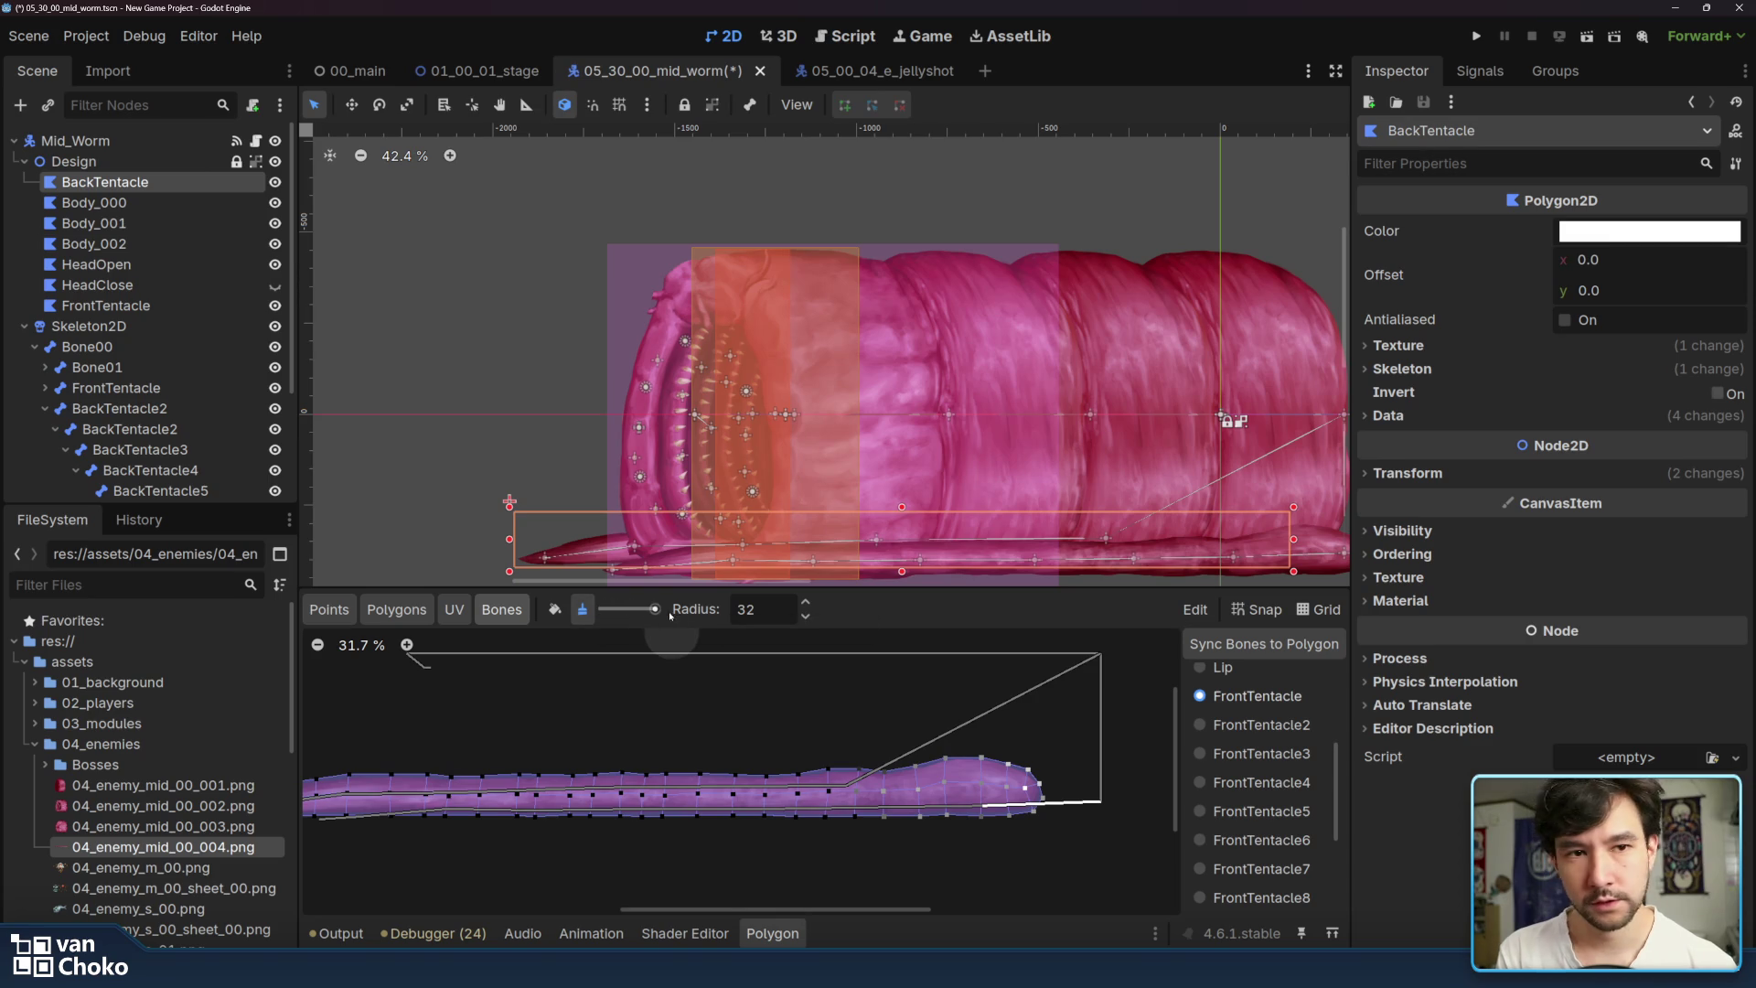
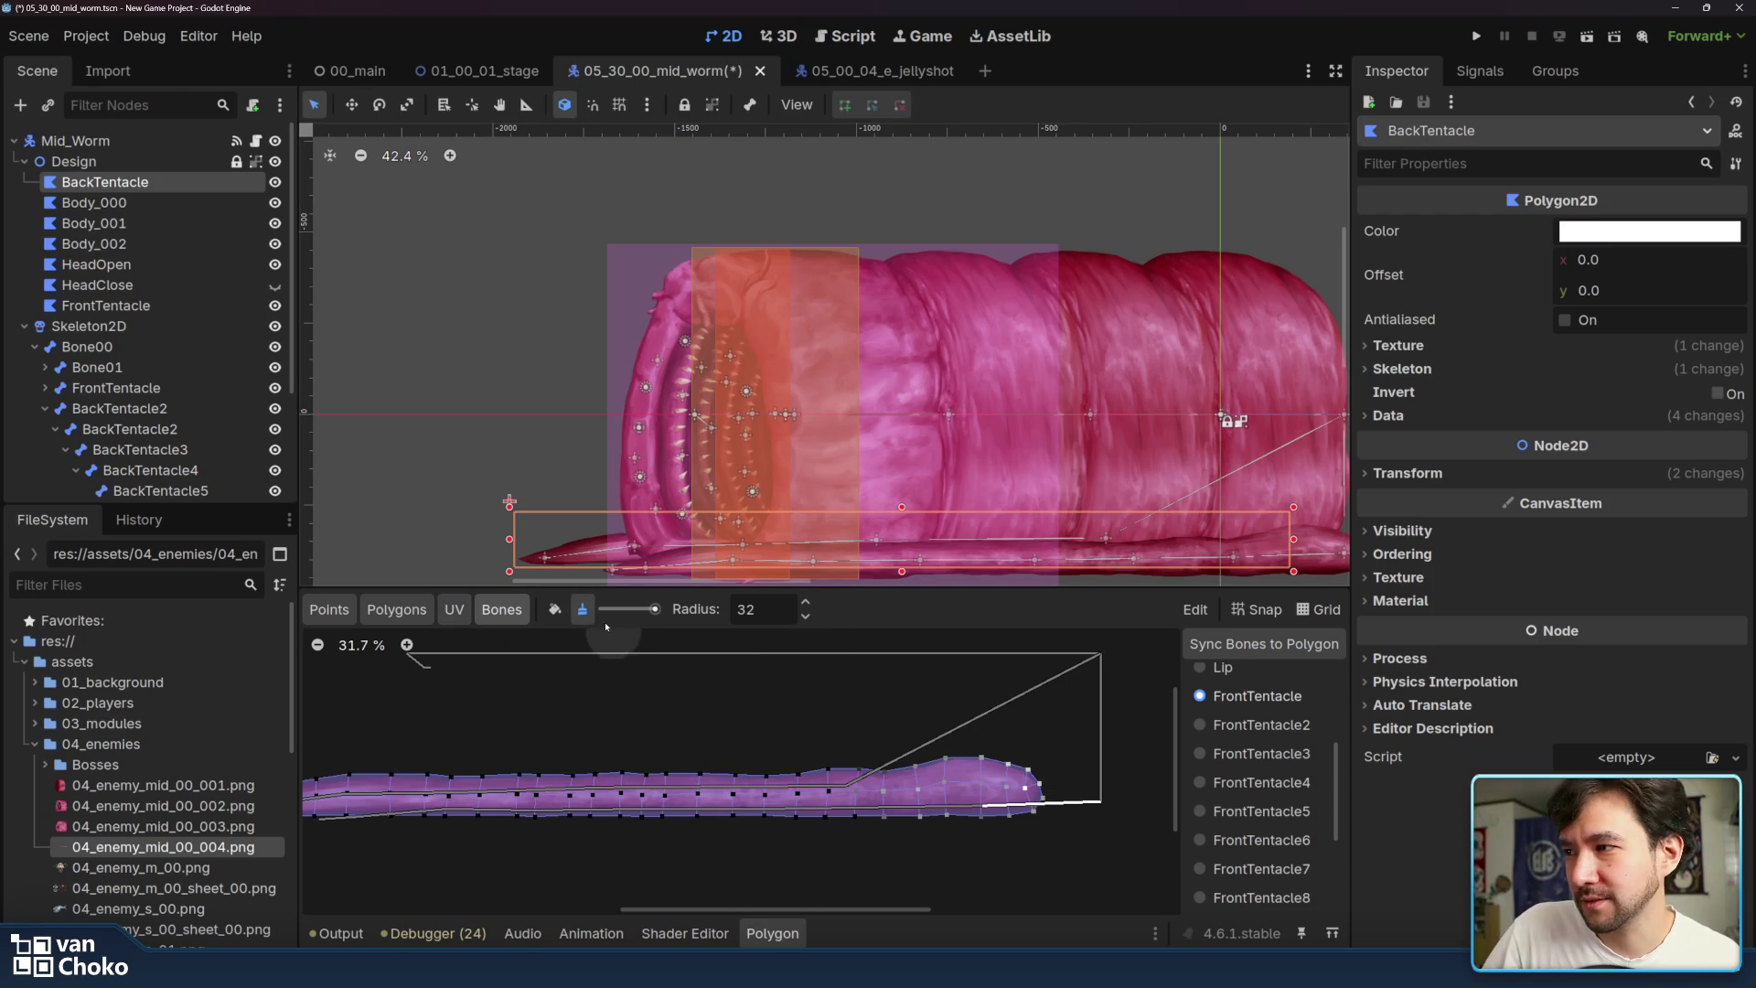
# - Erase FrontTentacle weight from the tentacle tail, then review the FrontTentacle2–4 weights
pyautogui.moveTo(1025, 796); pyautogui.dragTo(1079, 785)
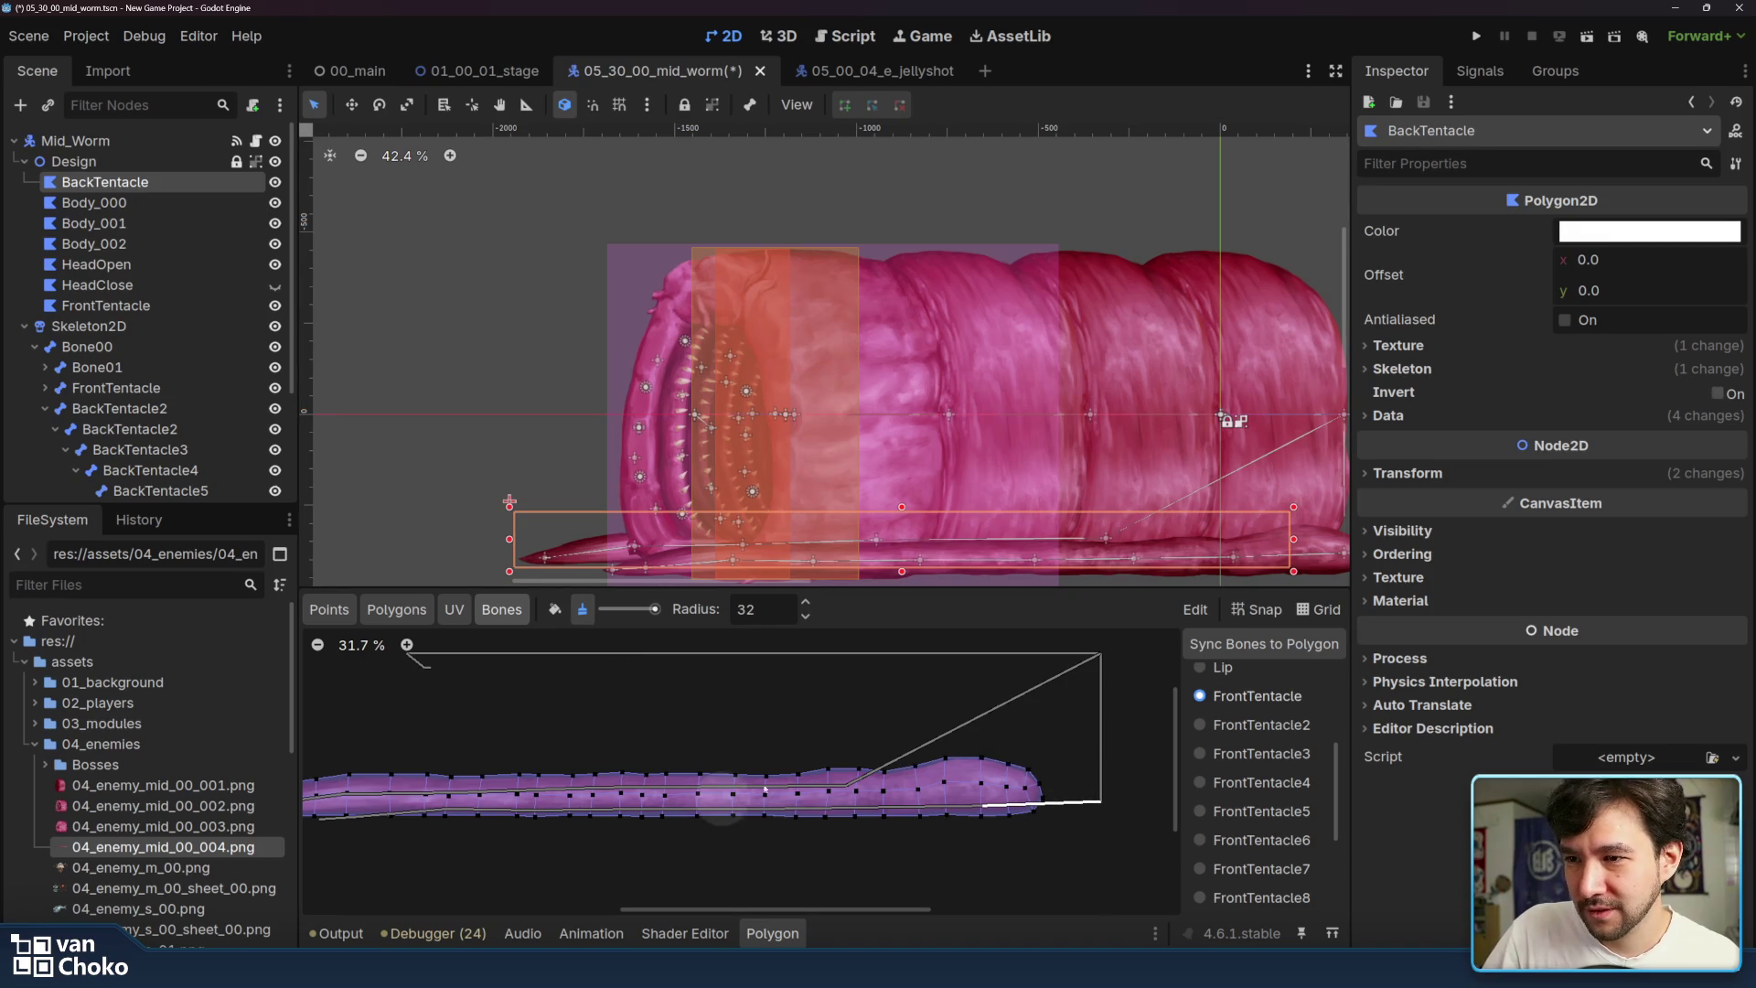
pyautogui.click(1292, 727)
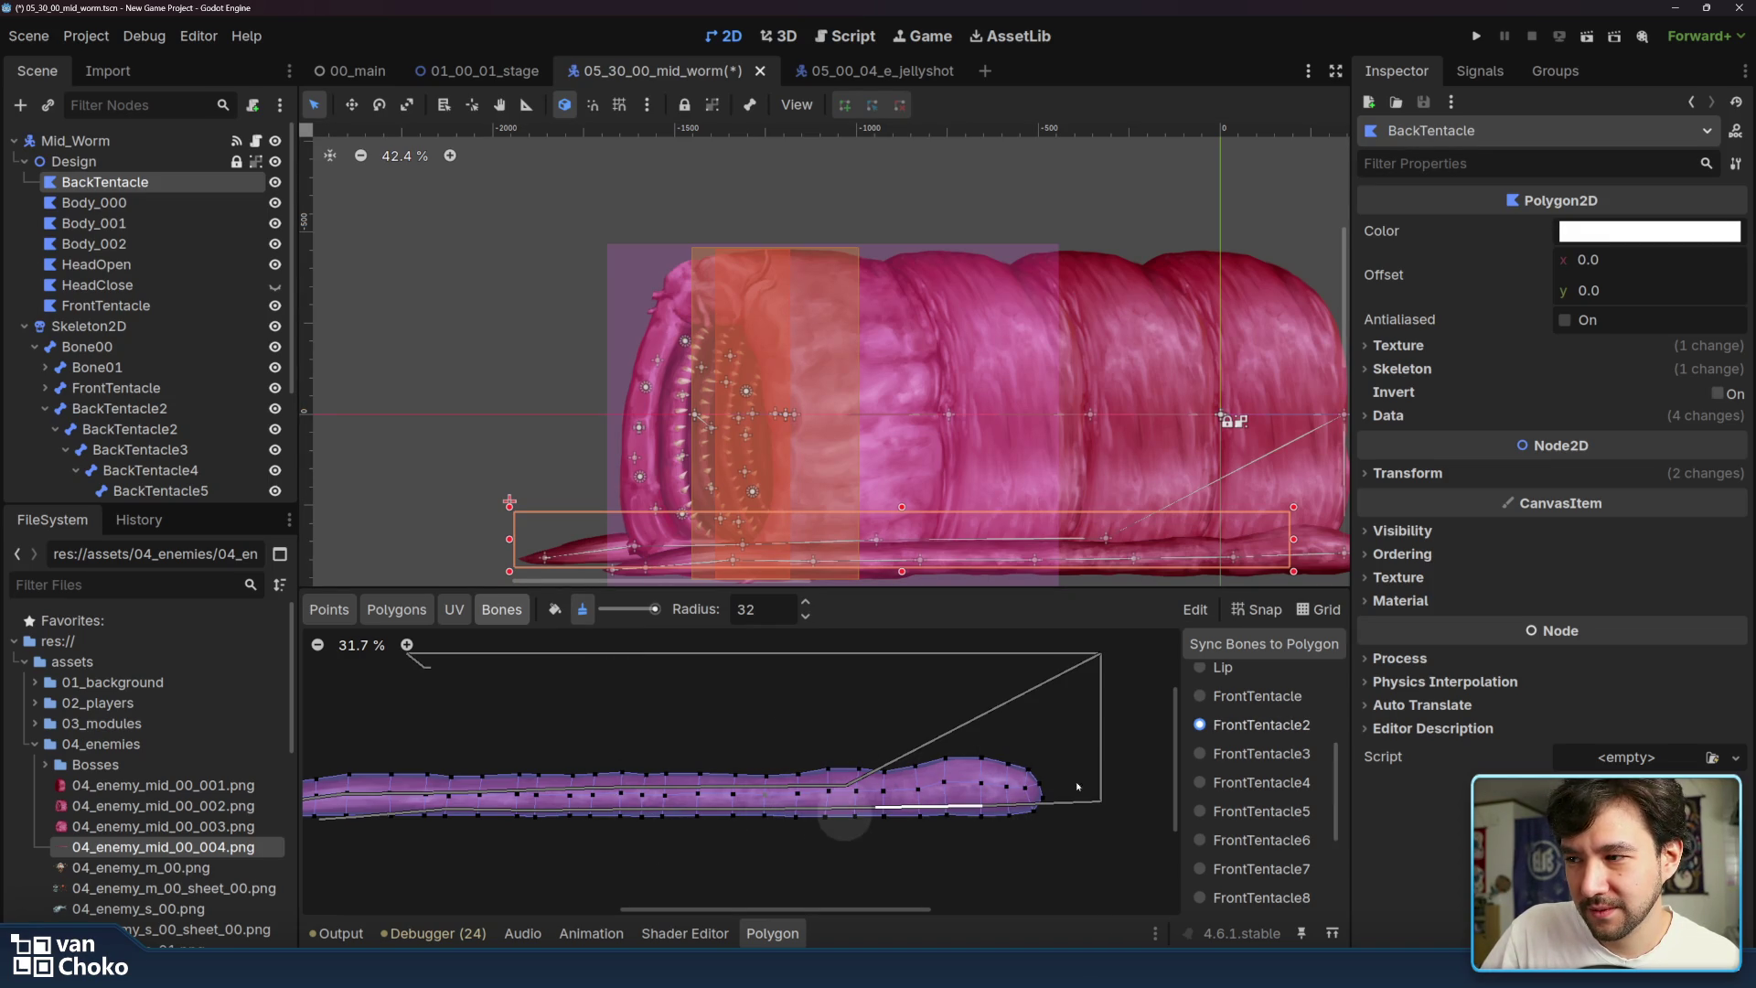
pyautogui.click(1266, 758)
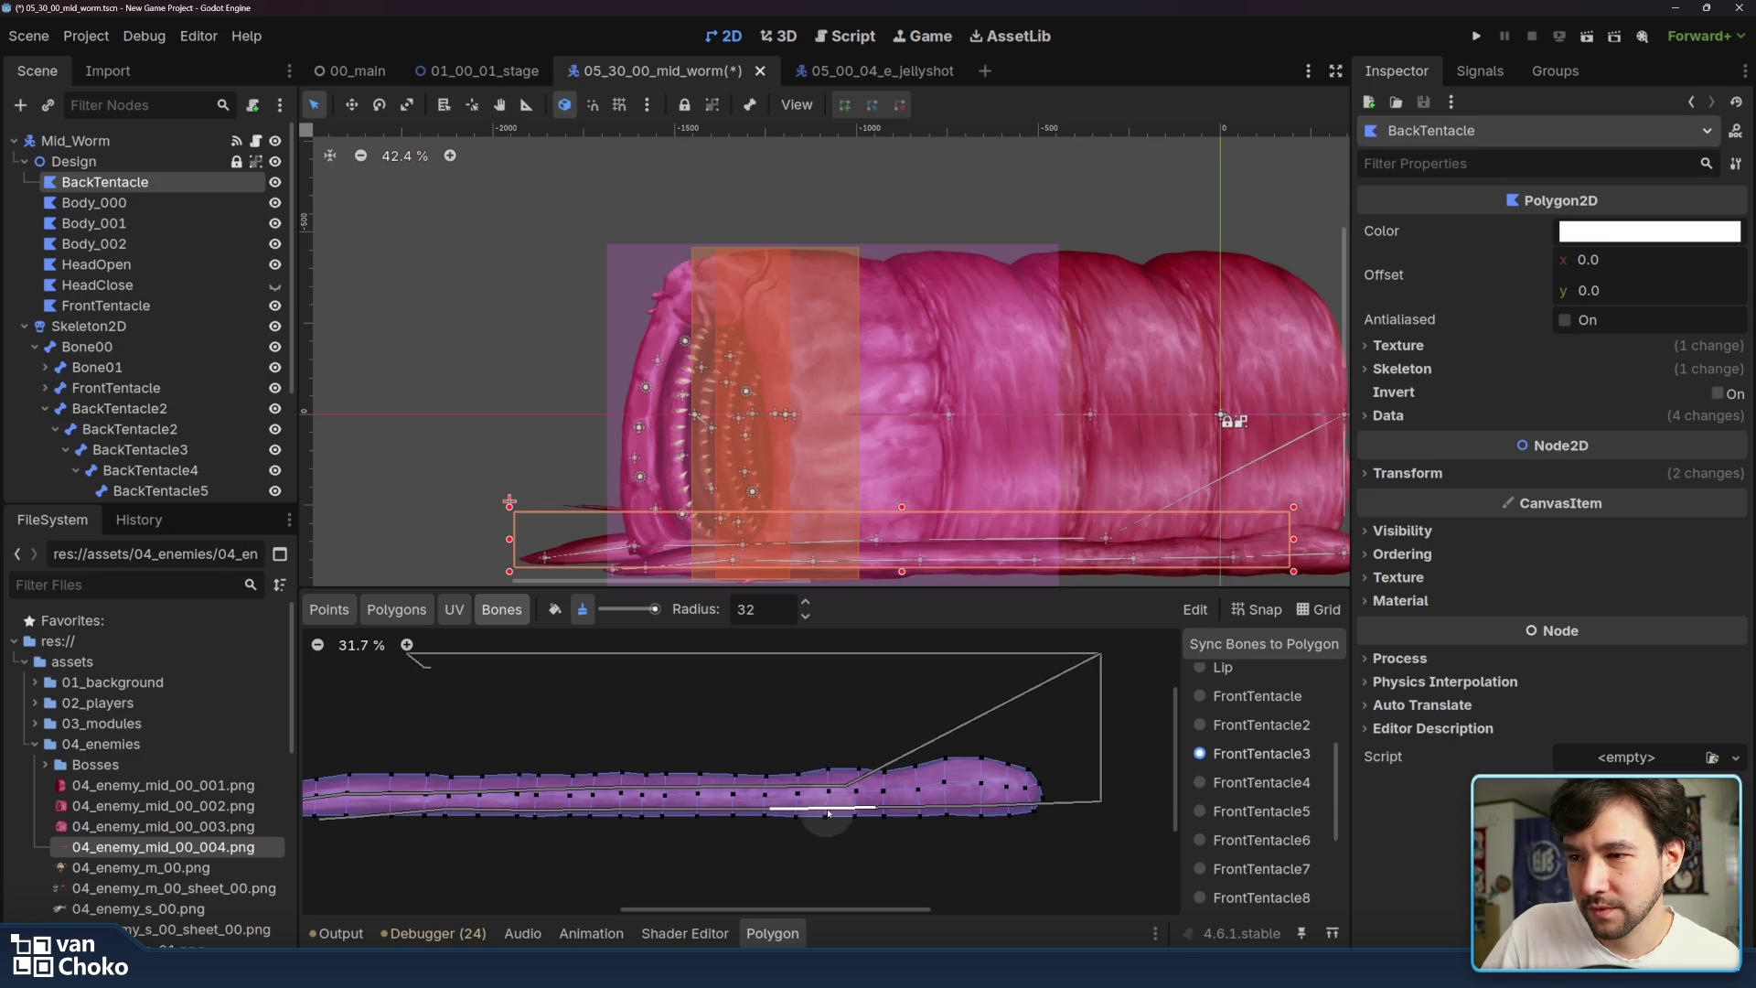
pyautogui.click(1217, 782)
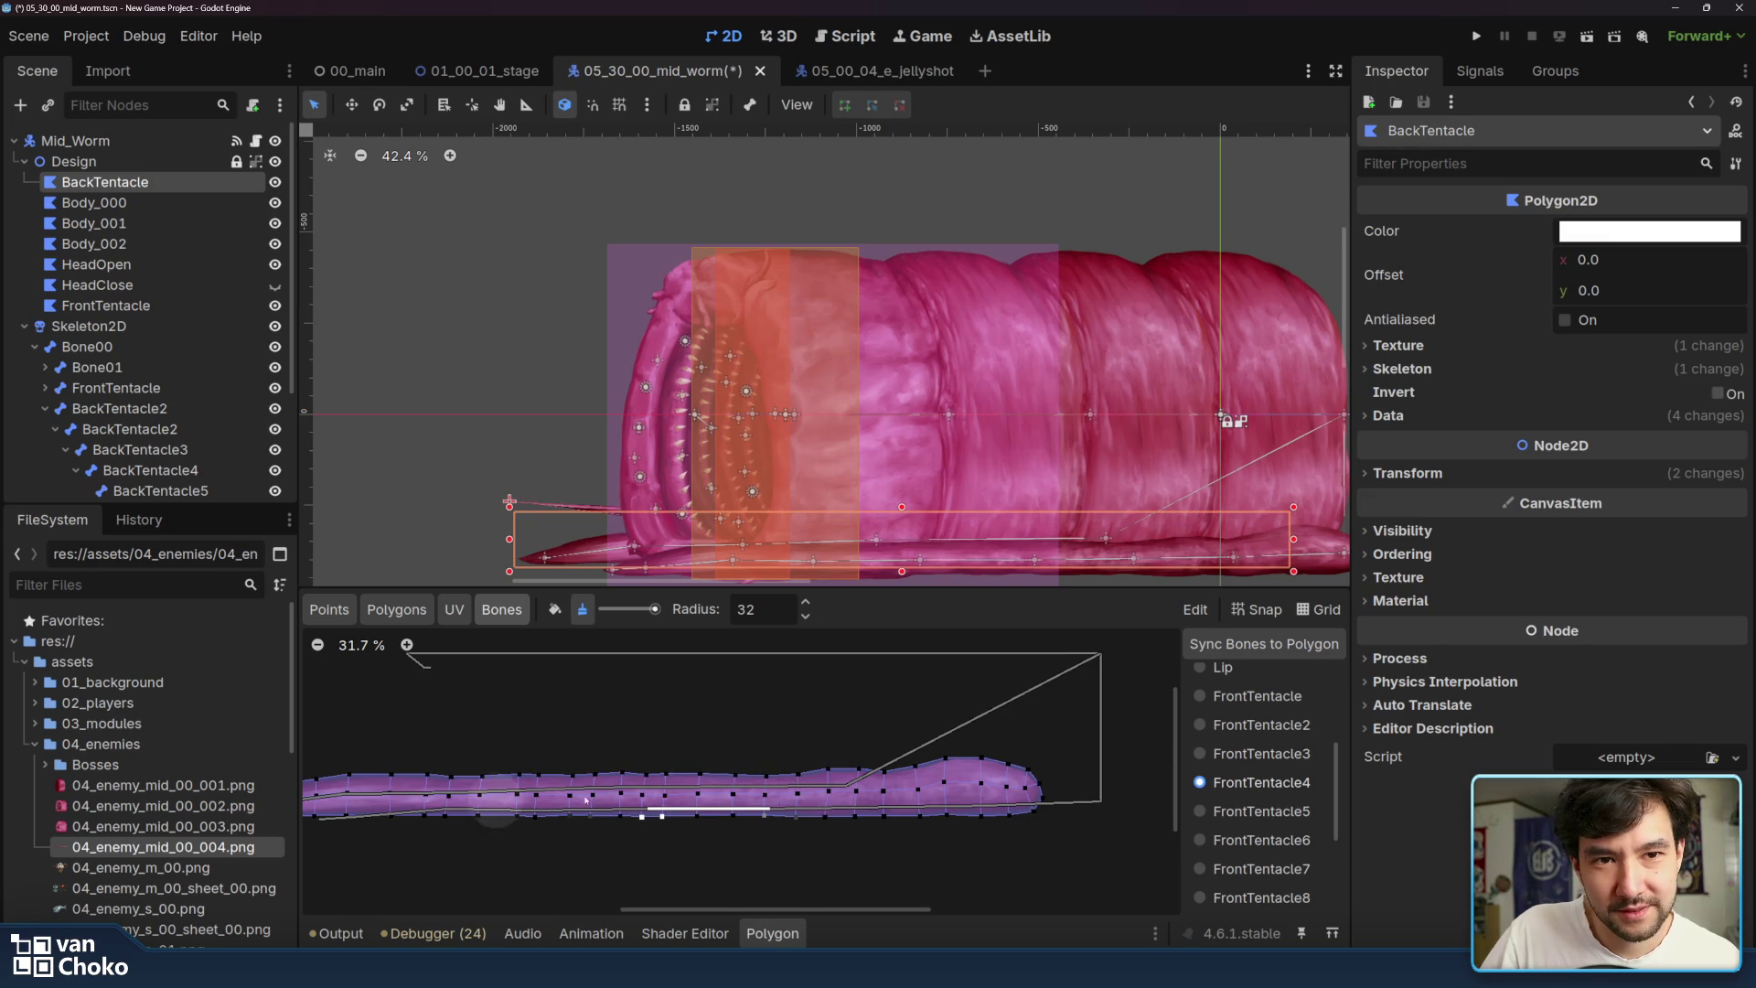
# - Review the FrontTentacle5 through FrontTentacle9 bone weights, then select BackTentacle2 for painting
pyautogui.hscroll(-3, 449, 791)
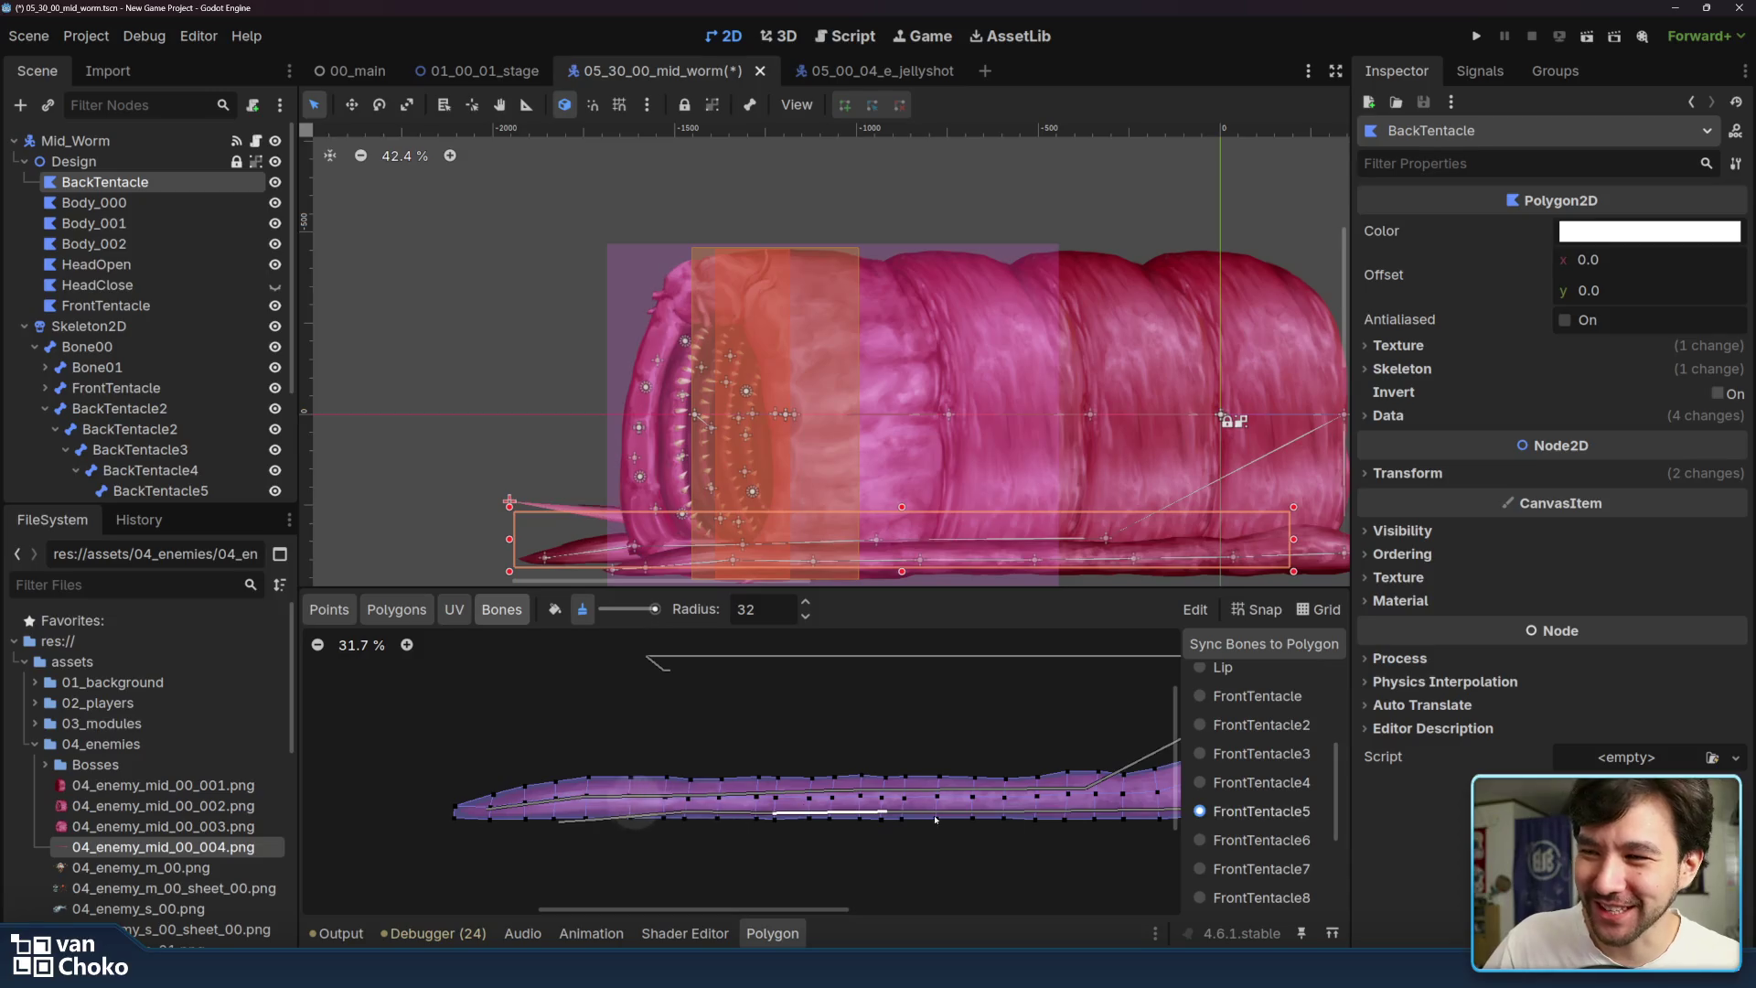
pyautogui.click(1248, 812)
pyautogui.click(1242, 842)
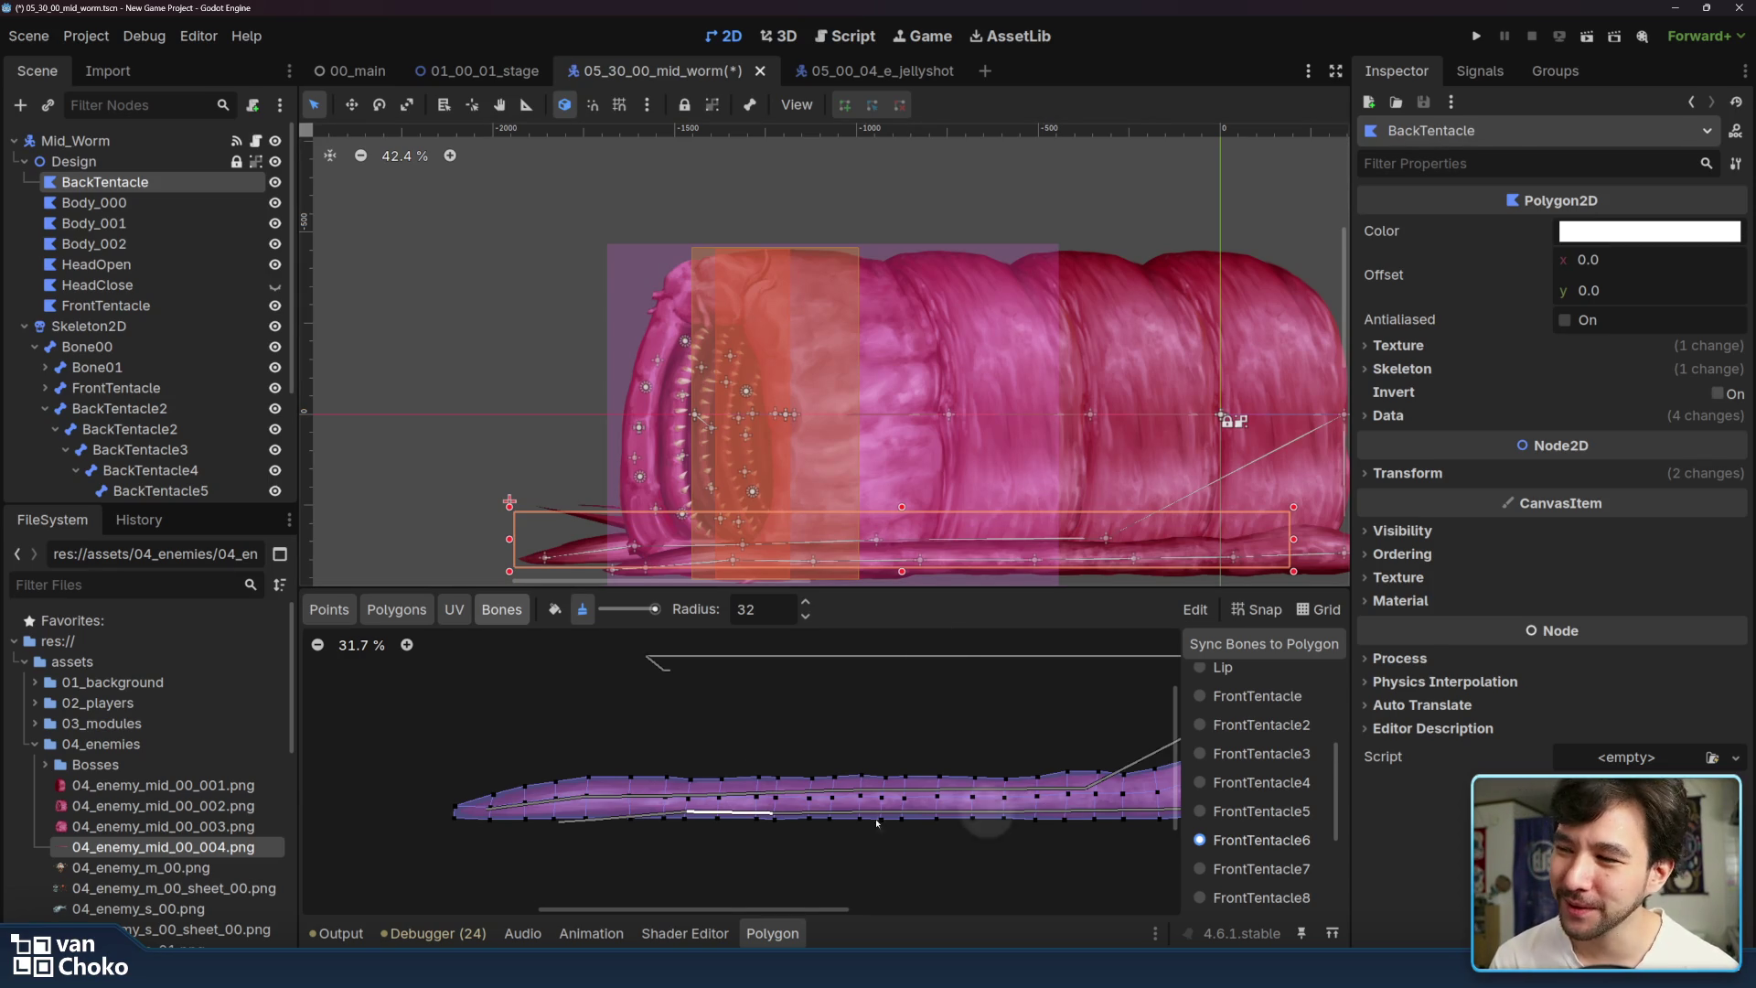
pyautogui.click(1241, 874)
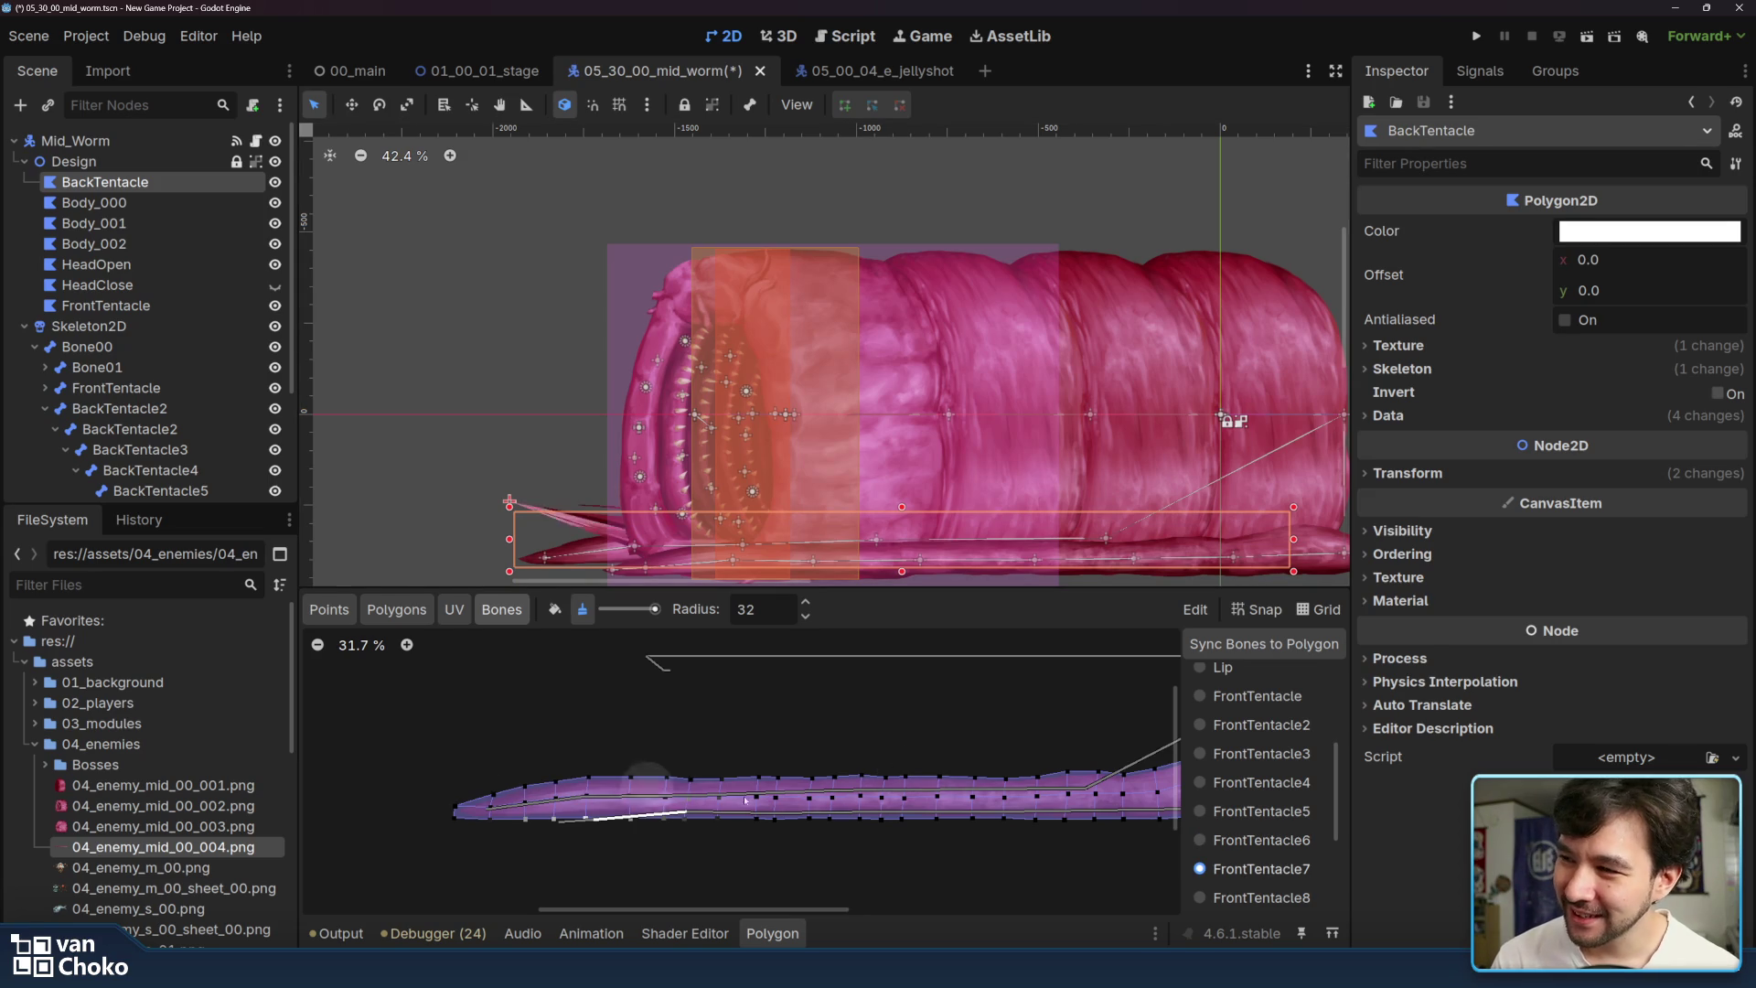
pyautogui.click(1258, 898)
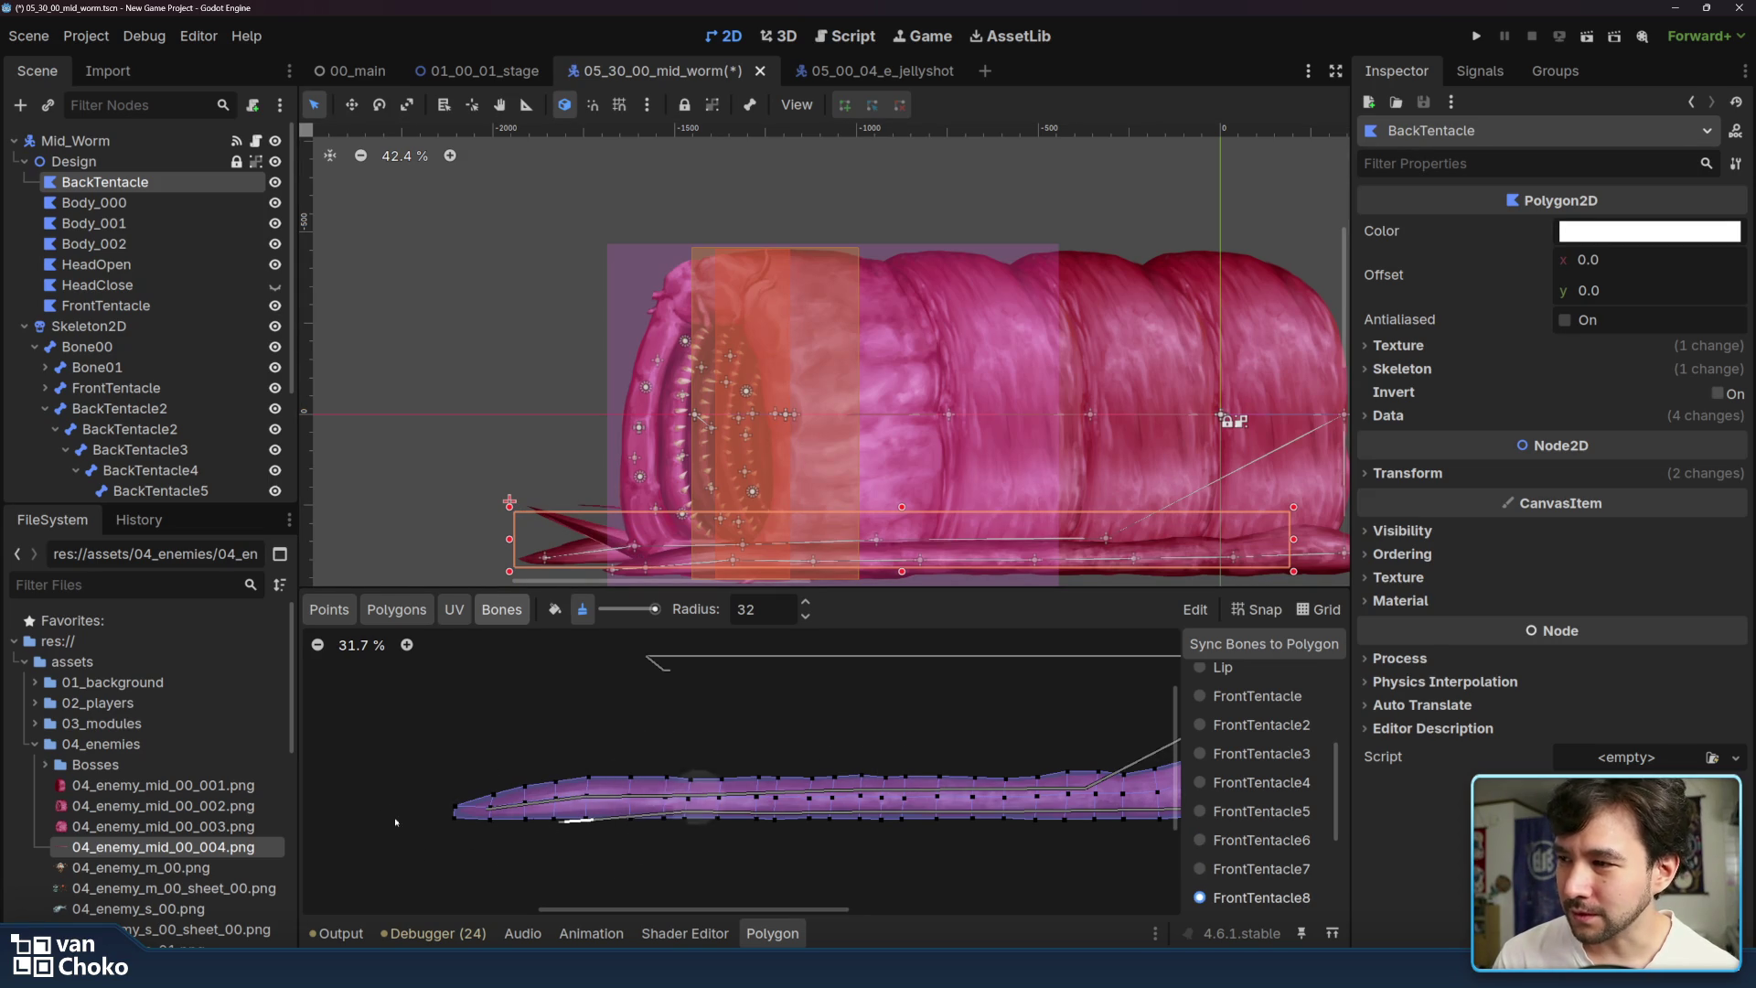
pyautogui.scroll(-3, 1275, 869)
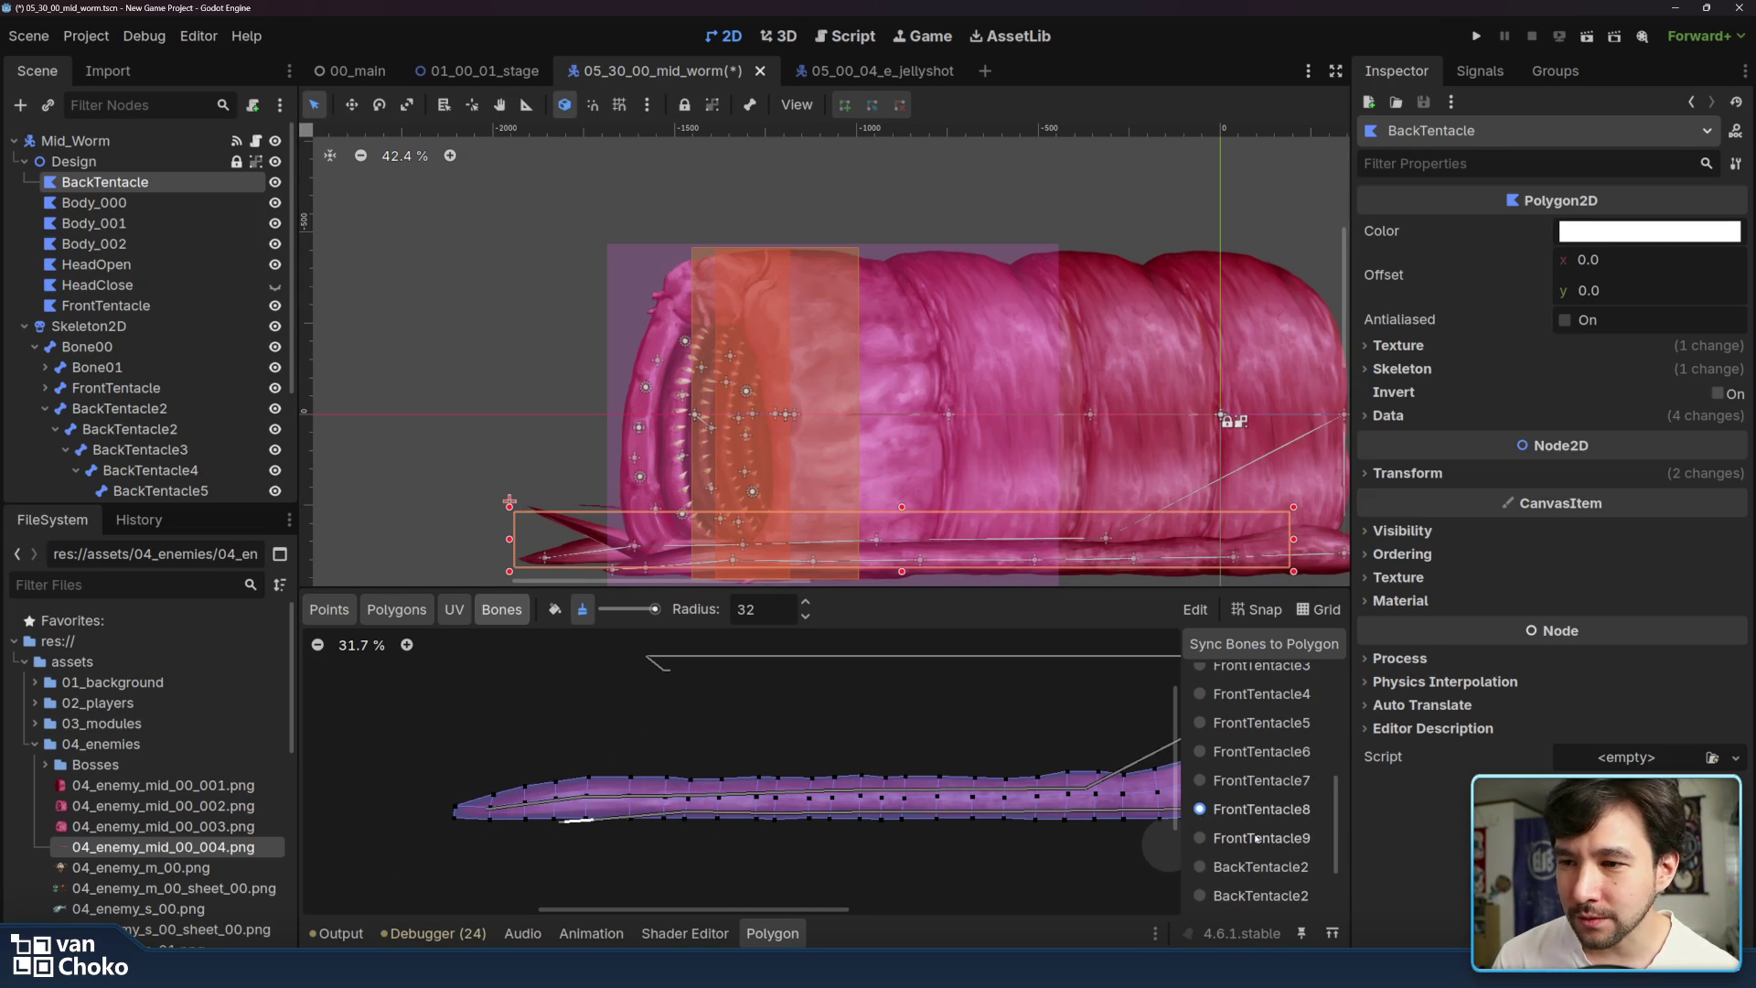
pyautogui.click(1258, 838)
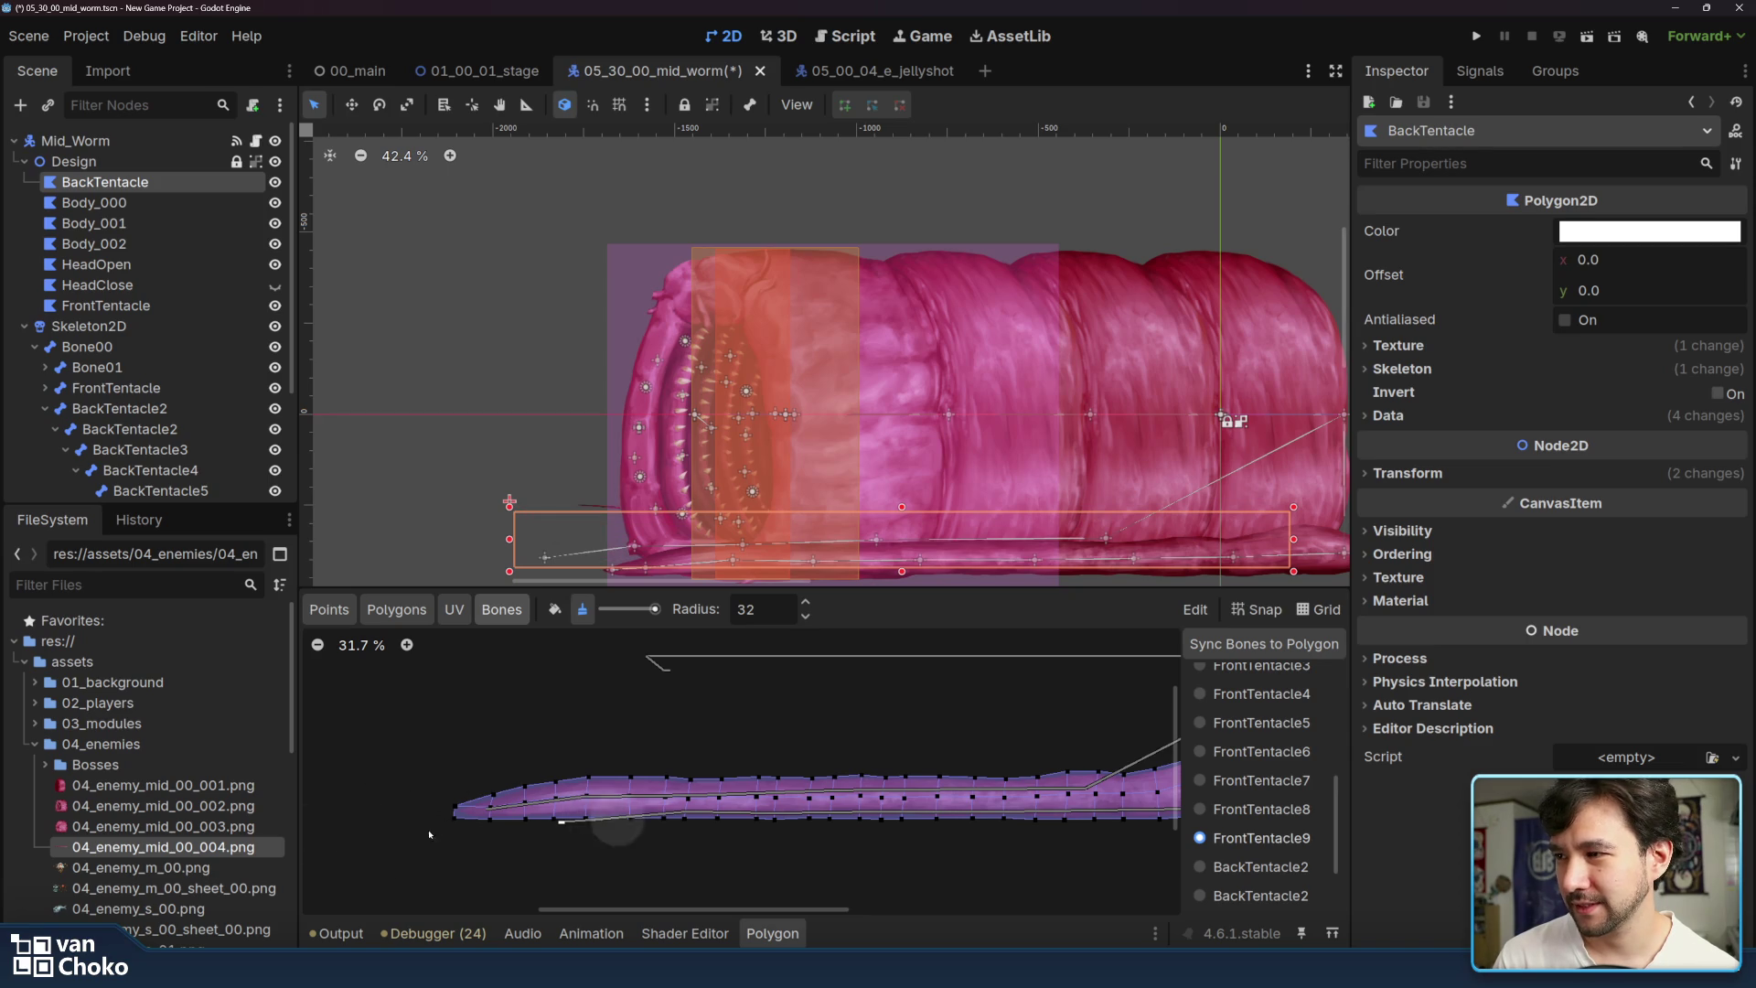
pyautogui.click(1268, 867)
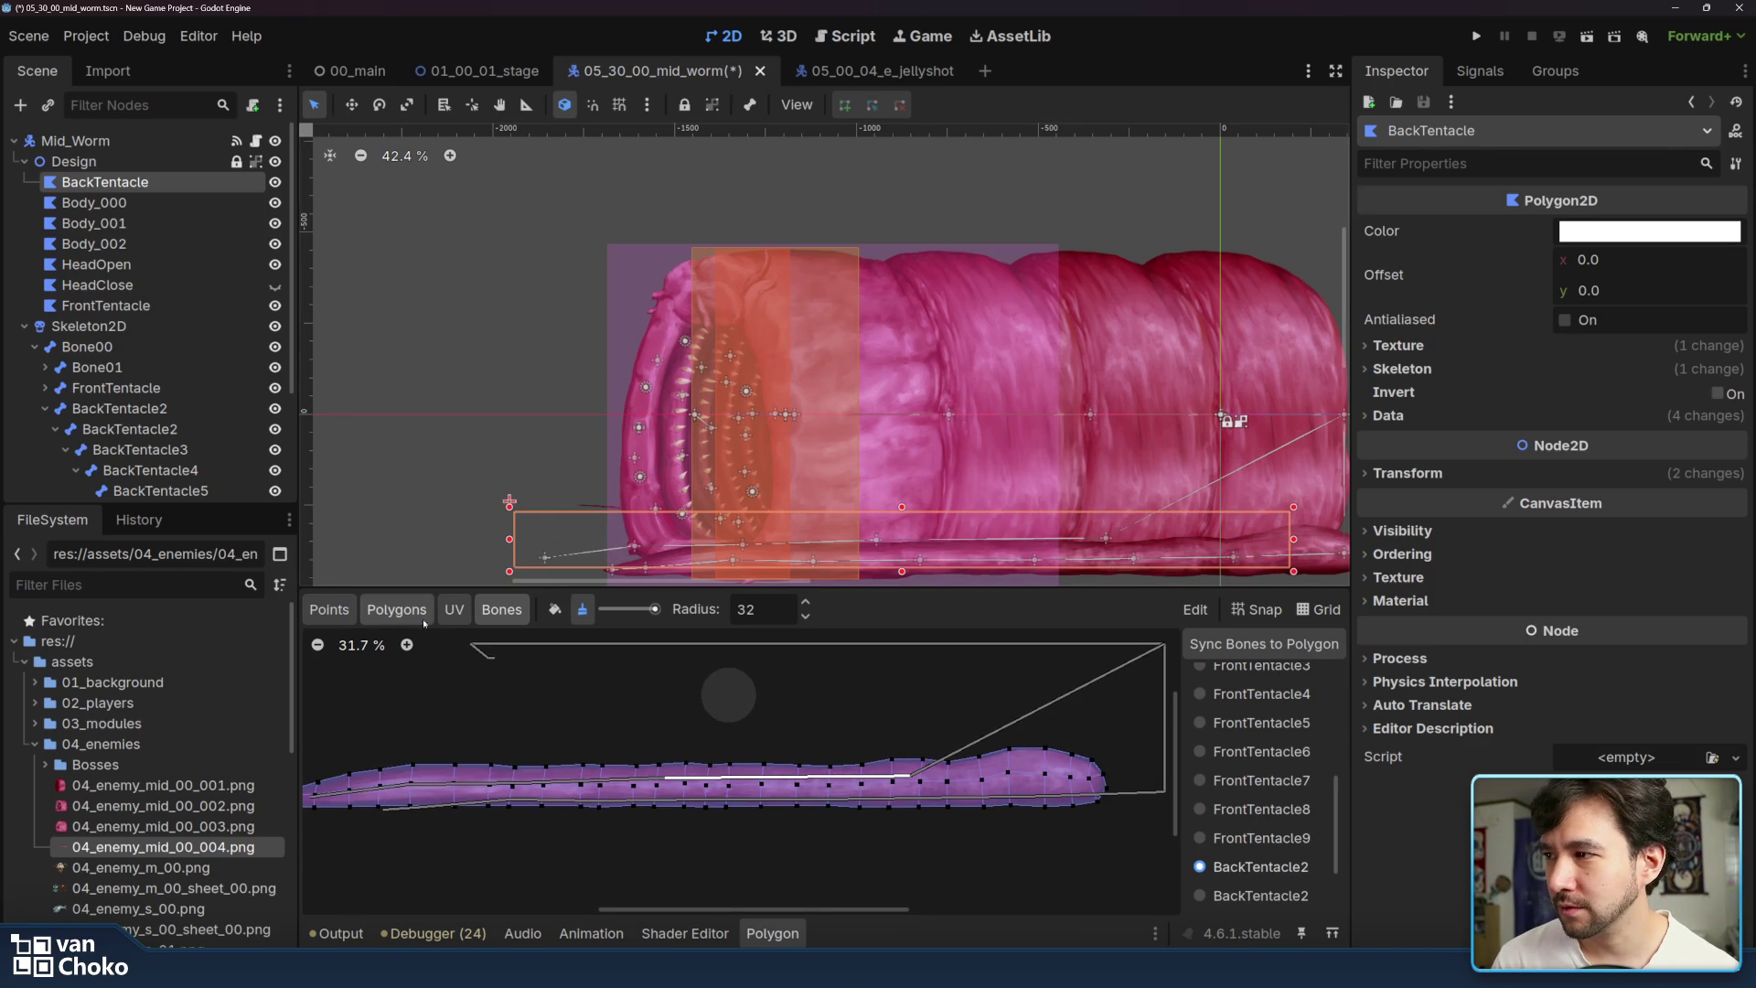
# - Paint BackTentacle2 weight across the polygon's right section with the add-weight brush
pyautogui.click(555, 609)
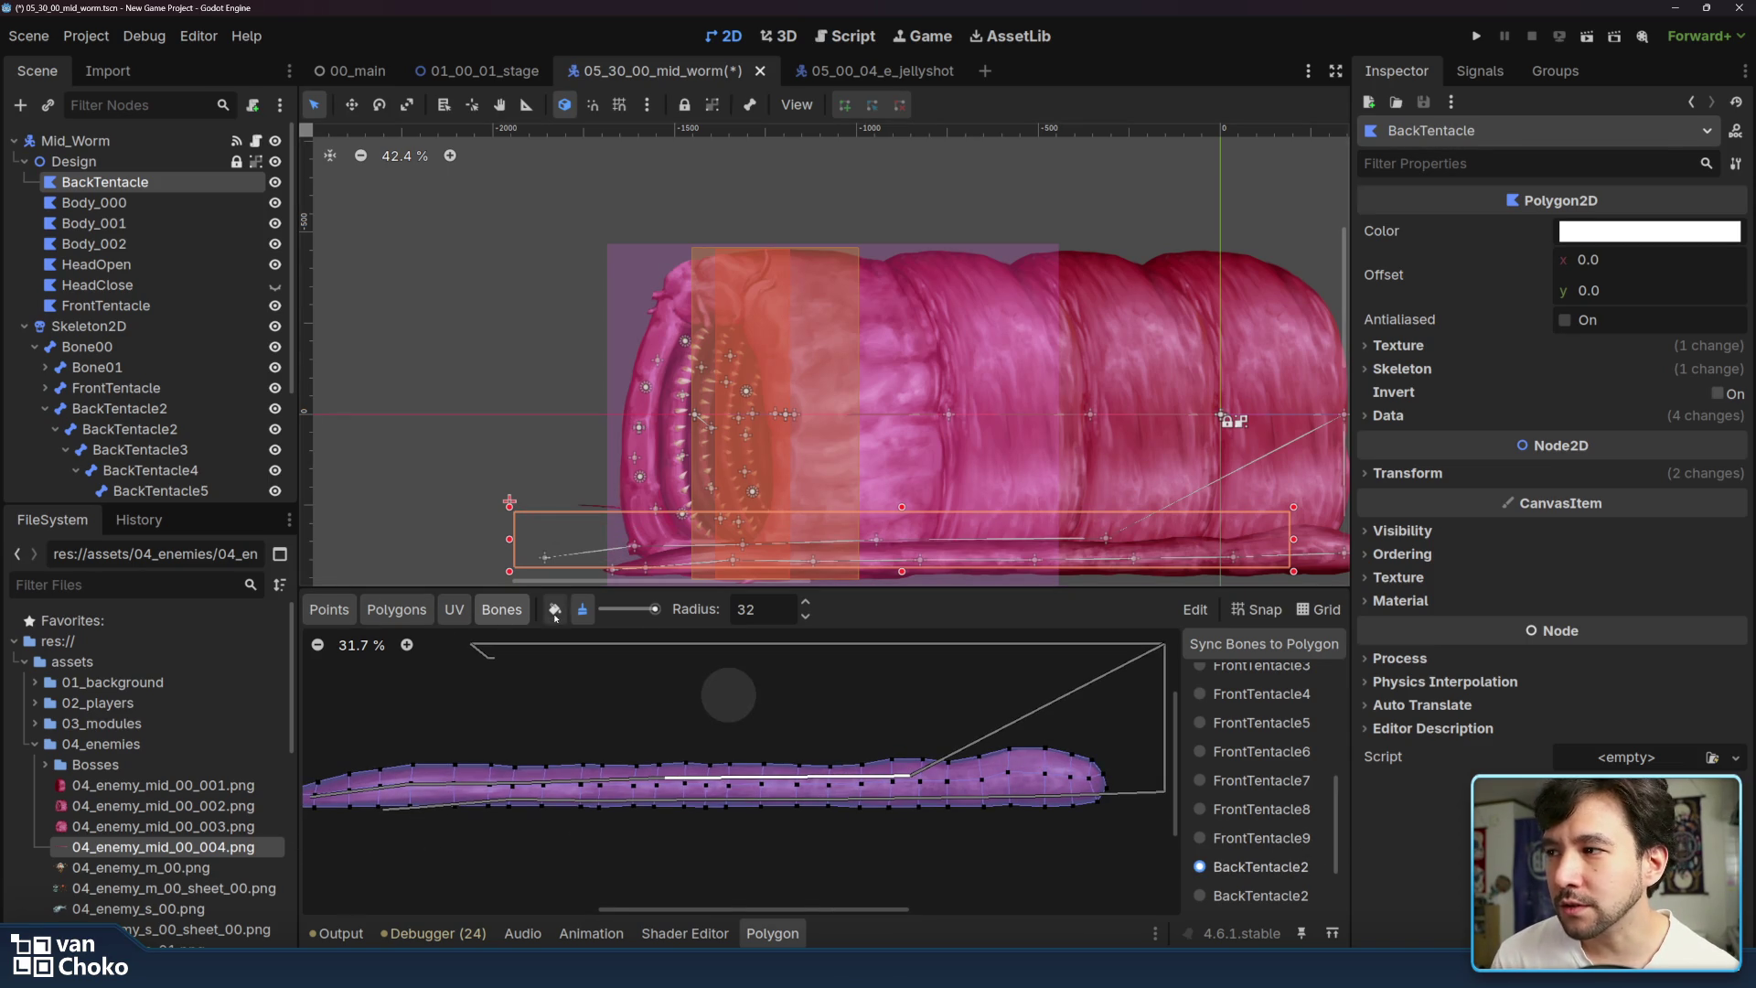
pyautogui.moveTo(1097, 773)
pyautogui.mouseDown()
pyautogui.moveTo(914, 763)
pyautogui.moveTo(980, 807)
pyautogui.moveTo(835, 826)
pyautogui.moveTo(870, 805)
pyautogui.moveTo(884, 762)
pyautogui.mouseUp()
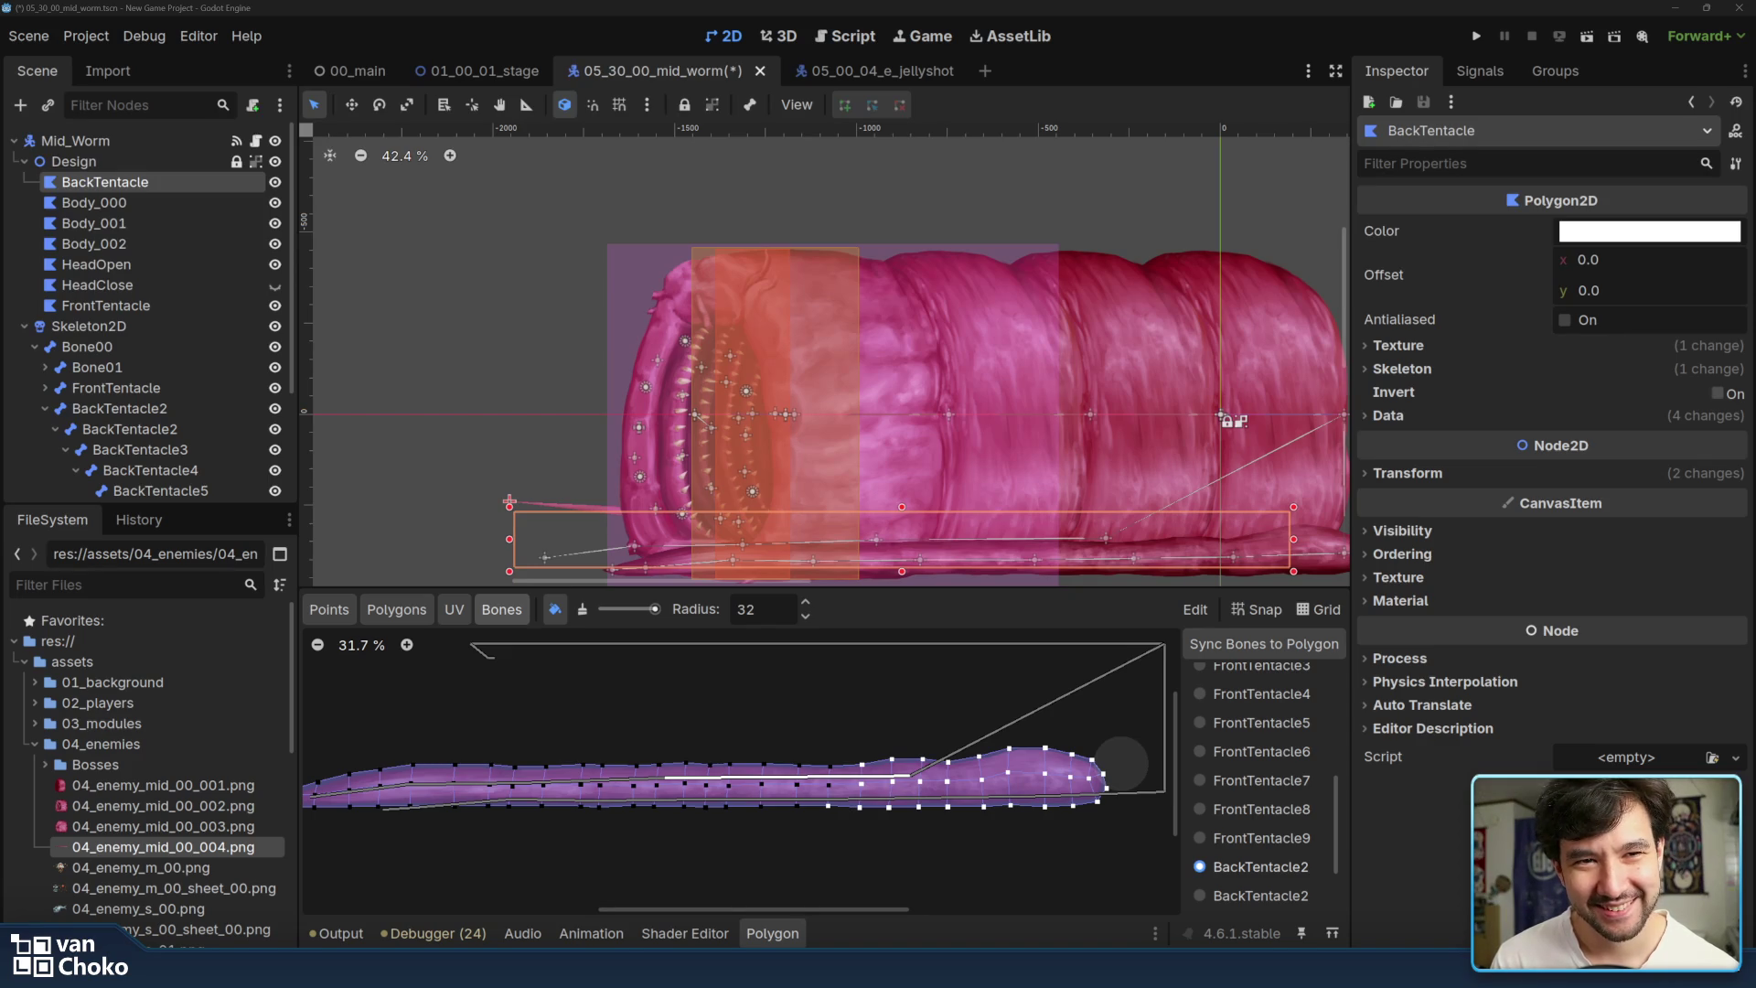
pyautogui.moveTo(951, 815); pyautogui.dragTo(1023, 826)
# - Lower the brush strength, set radius to 16, and paint more BackTentacle2 weight
pyautogui.moveTo(654, 609); pyautogui.dragTo(610, 611)
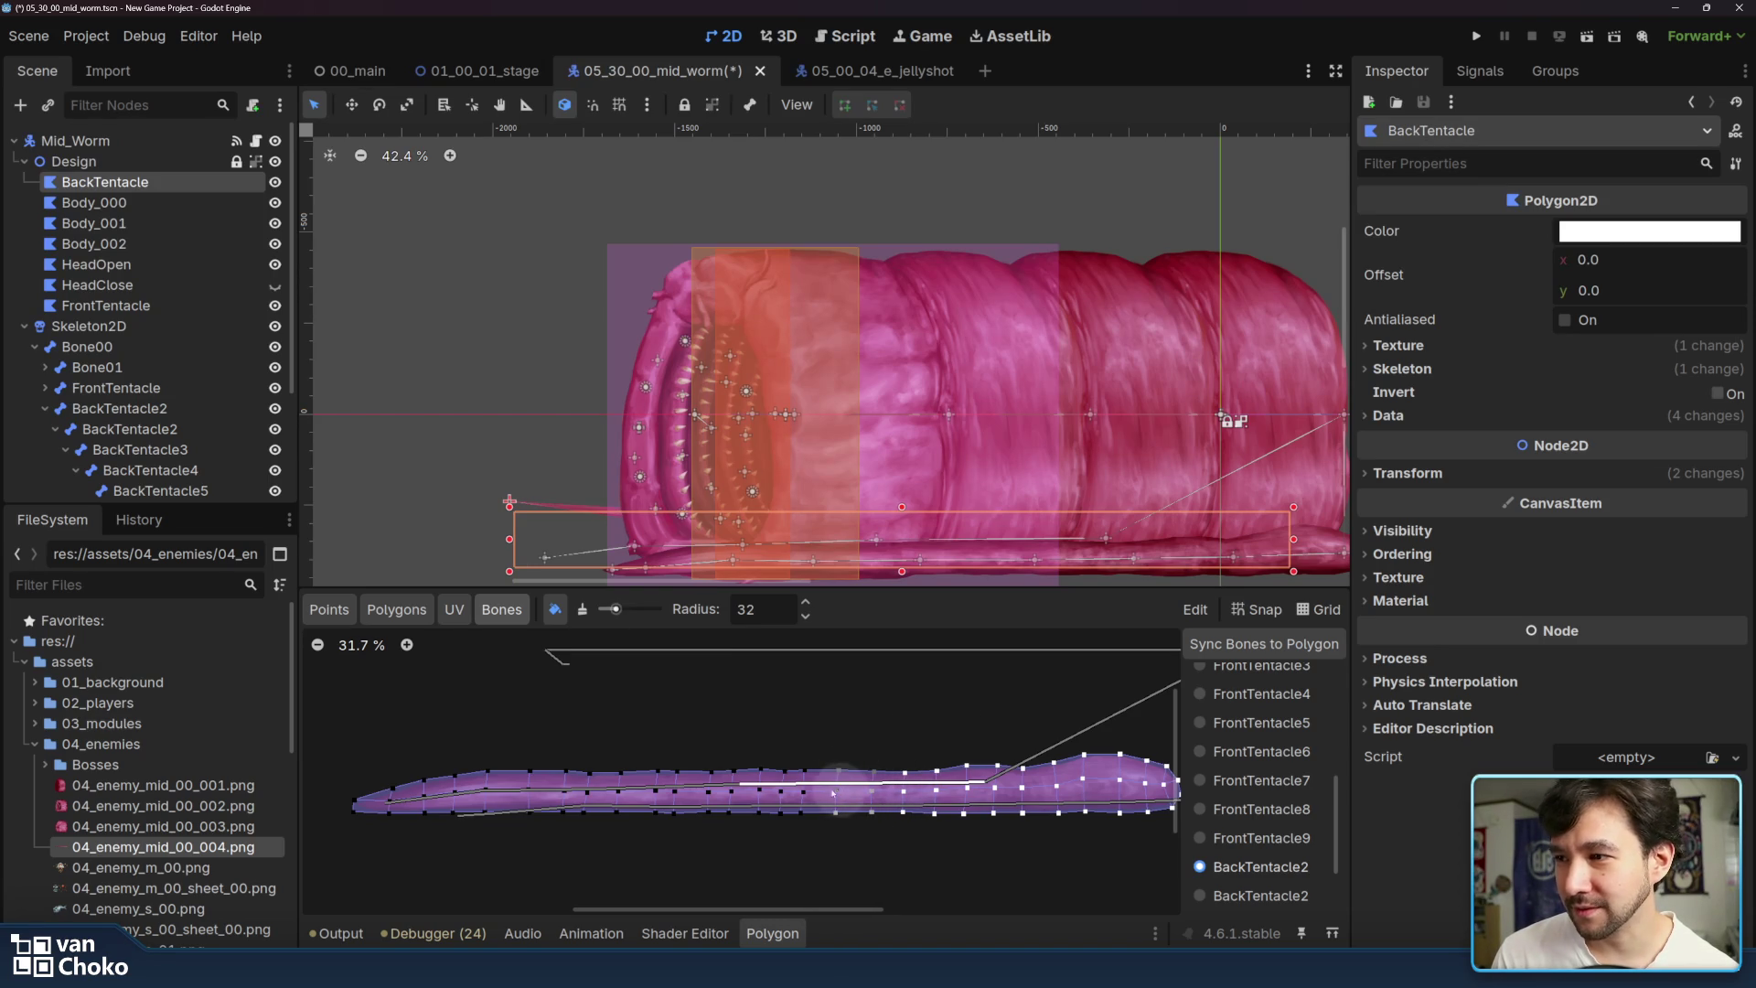
pyautogui.click(798, 611)
pyautogui.press('BackSpace')
pyautogui.press('BackSpace')
pyautogui.write('16')
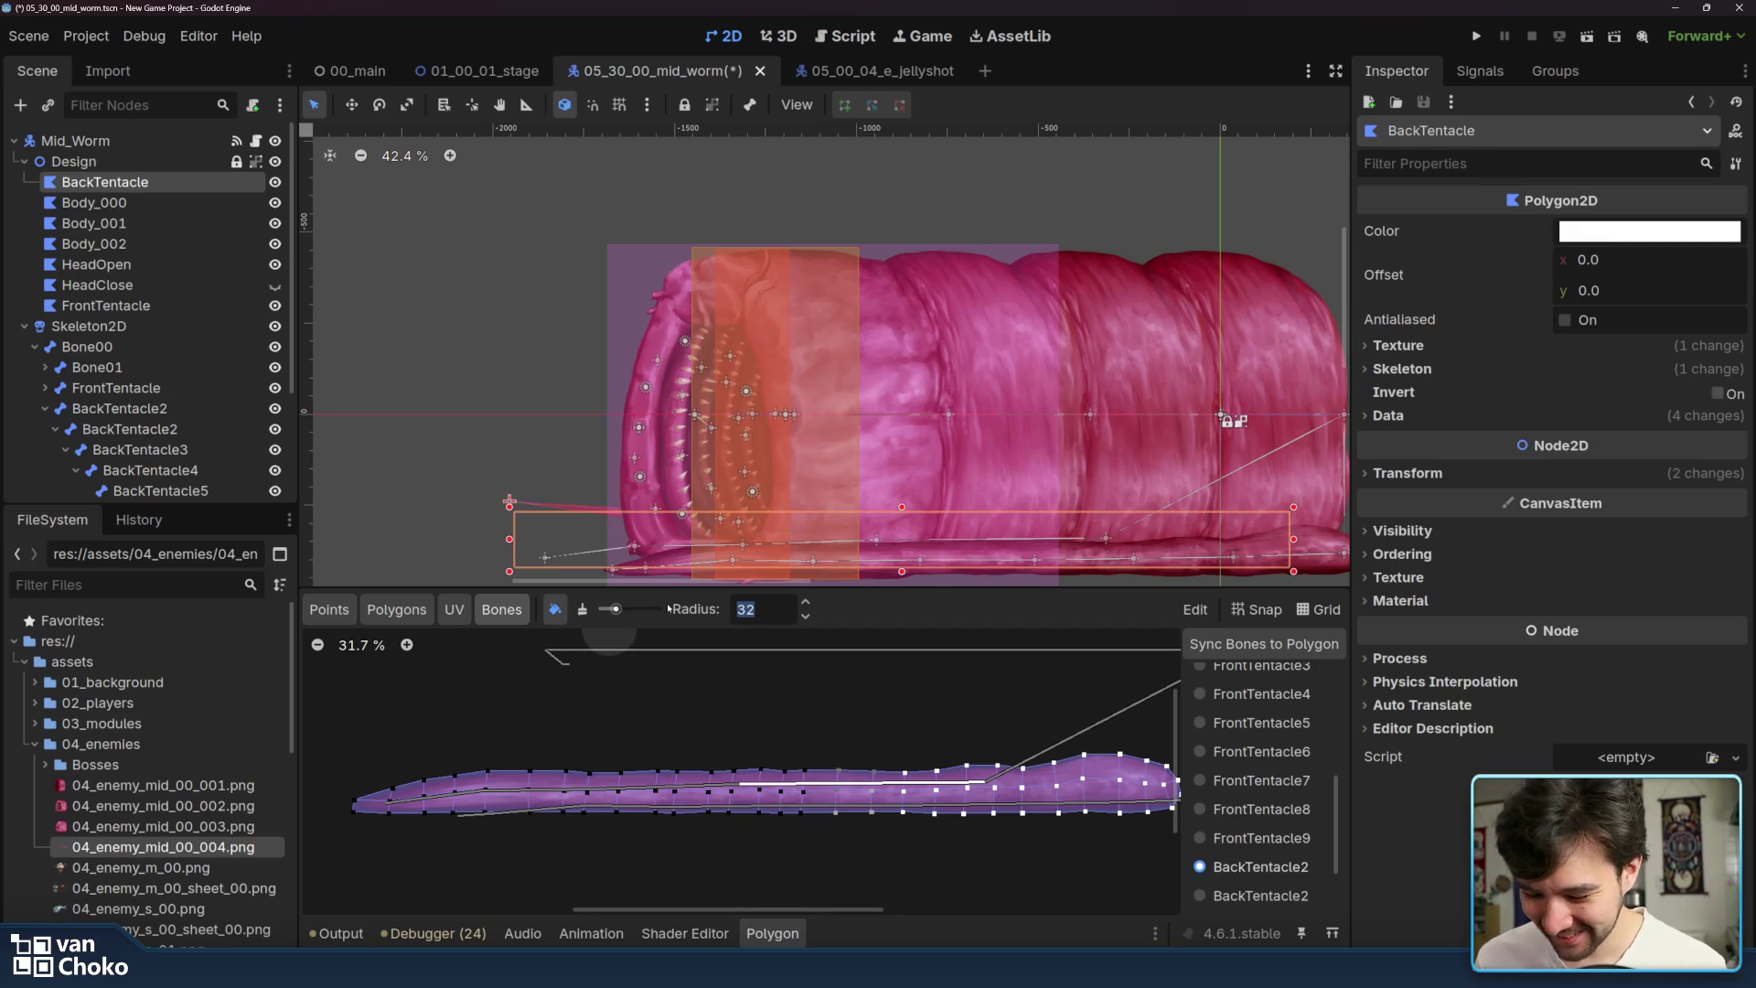
pyautogui.press('Return')
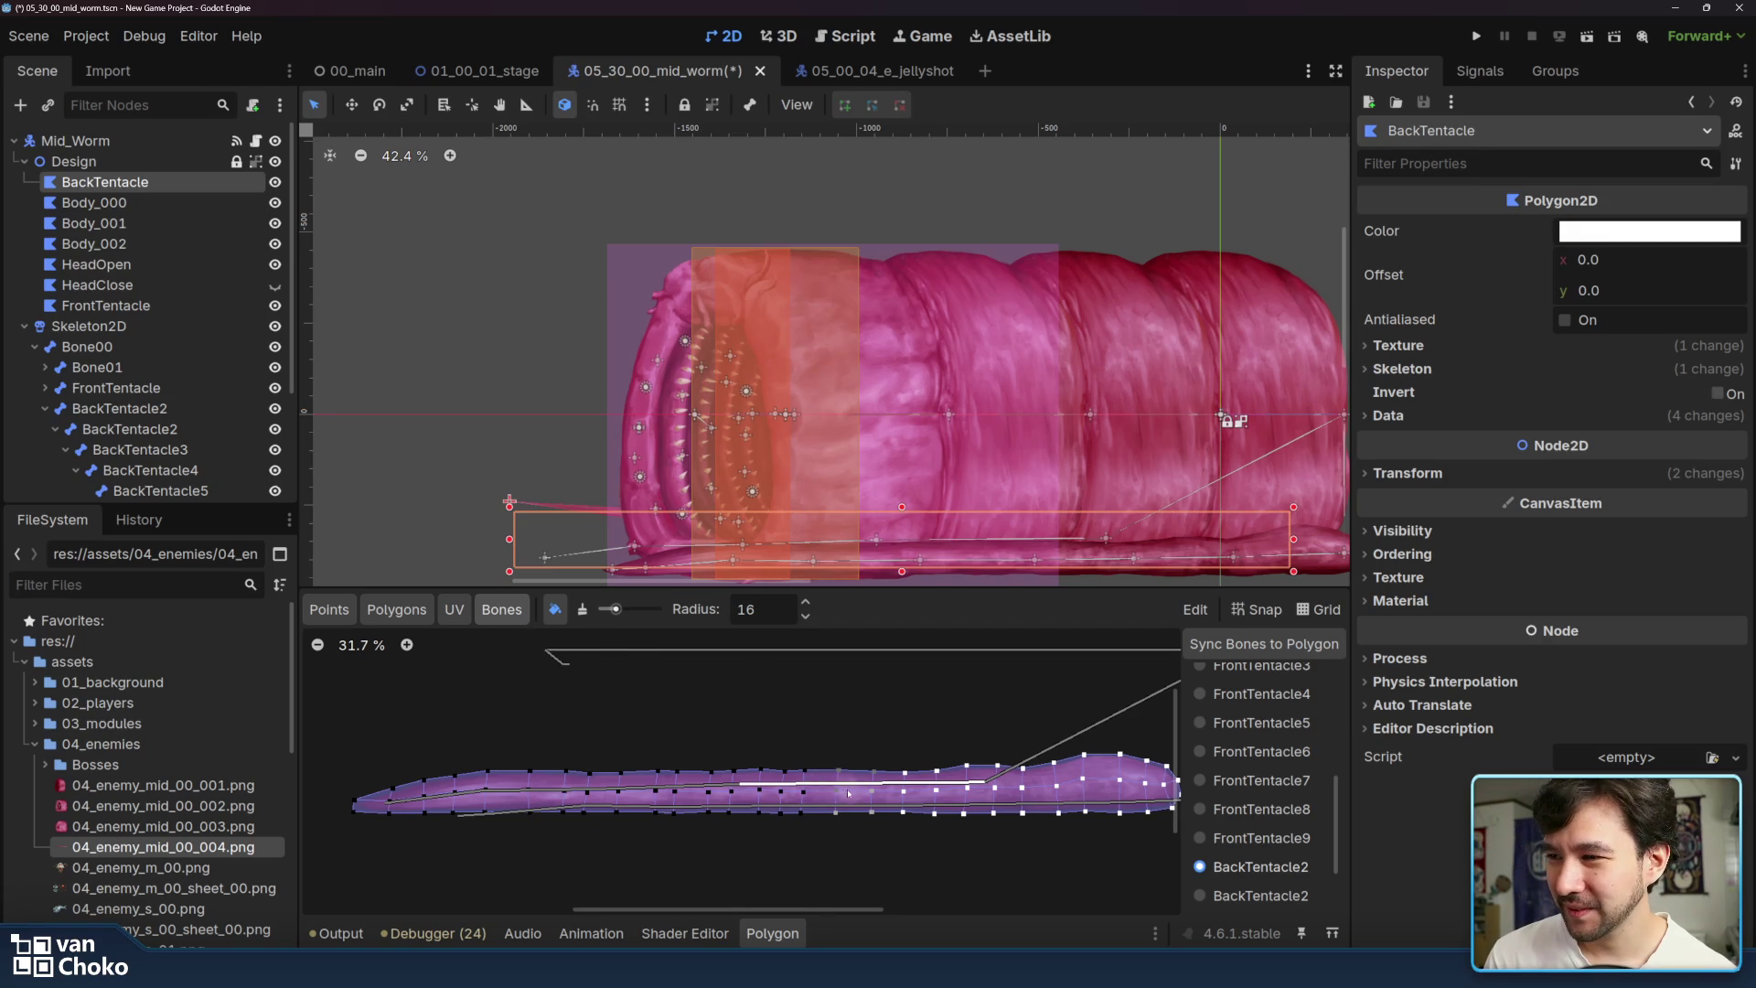
pyautogui.moveTo(808, 796); pyautogui.dragTo(792, 816)
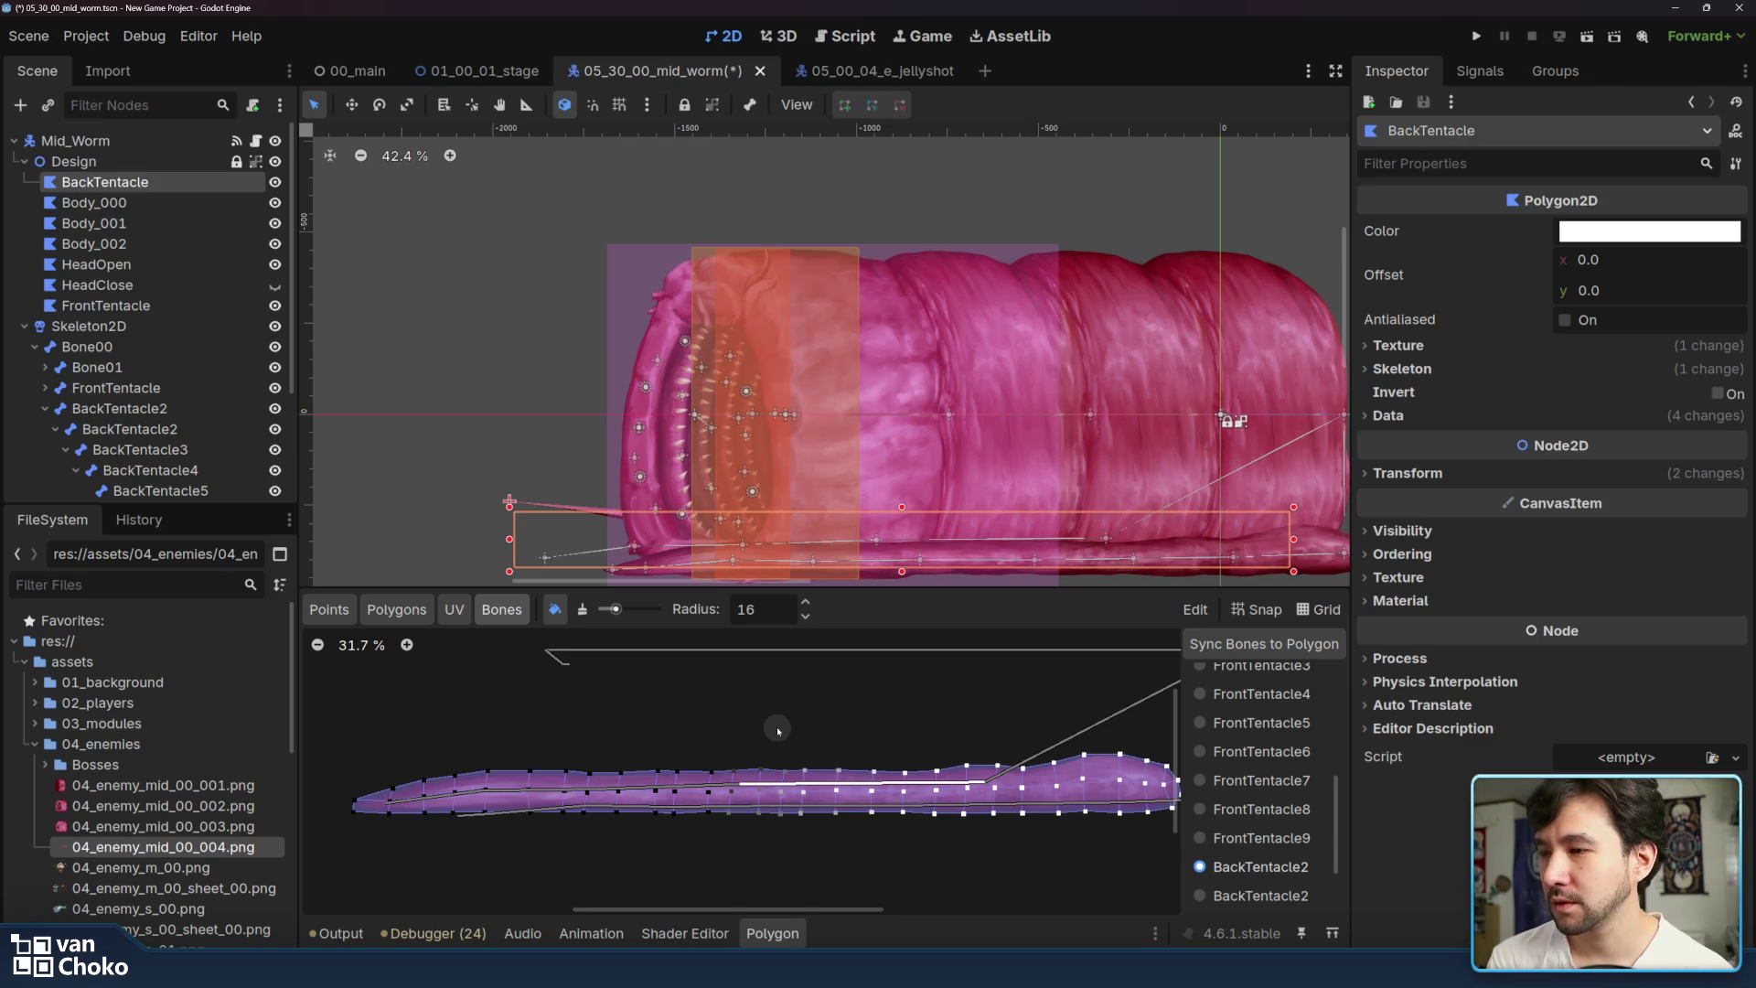
# - Select the second BackTentacle2 bone and paint its weight near the tentacle tip
pyautogui.scroll(-4, 978, 408)
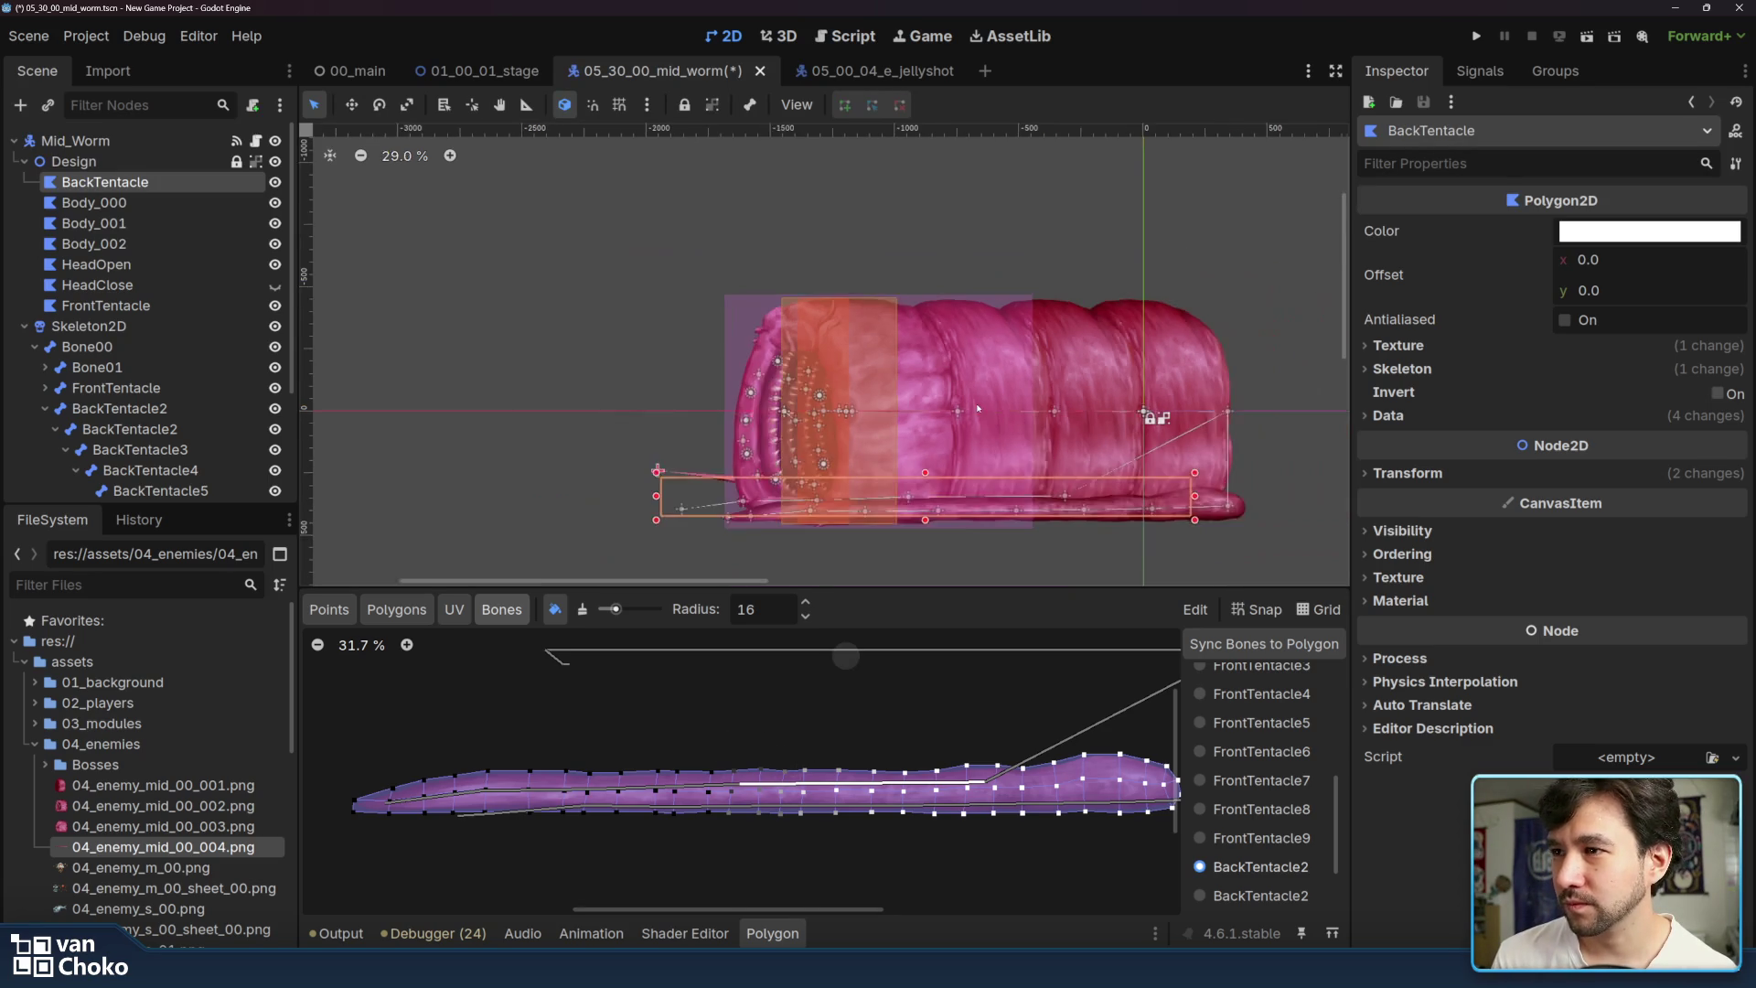
pyautogui.scroll(3, 978, 408)
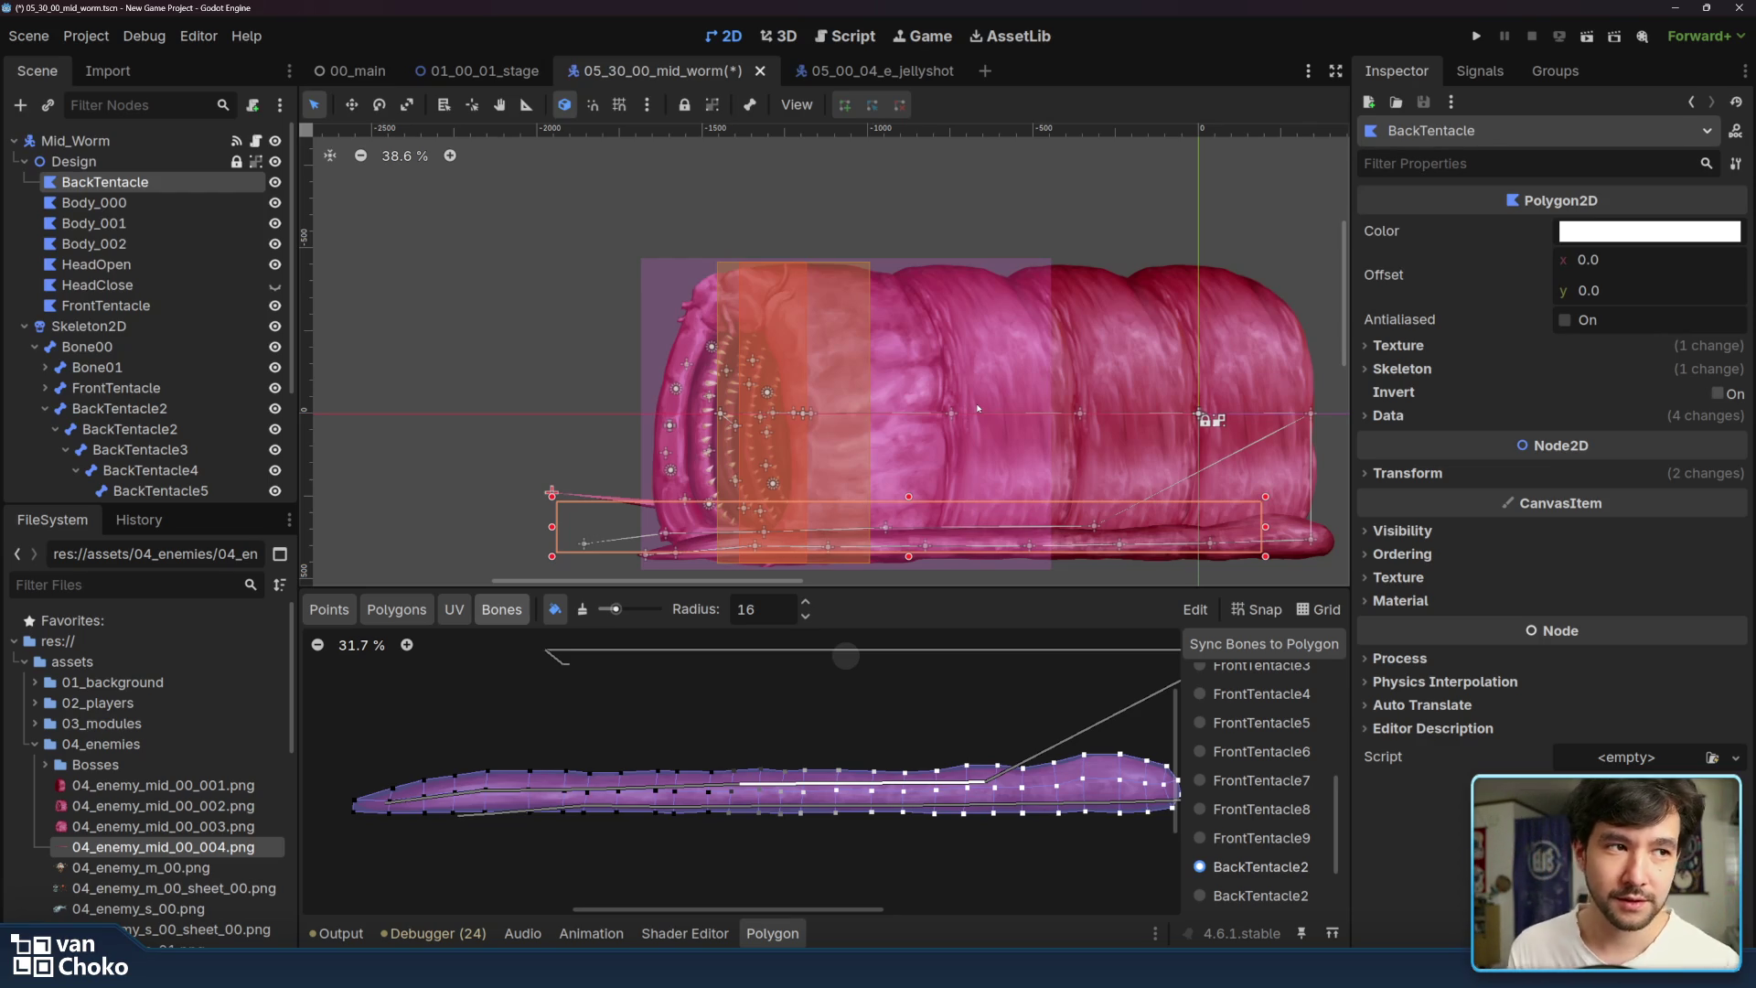
pyautogui.hscroll(-5, 776, 351)
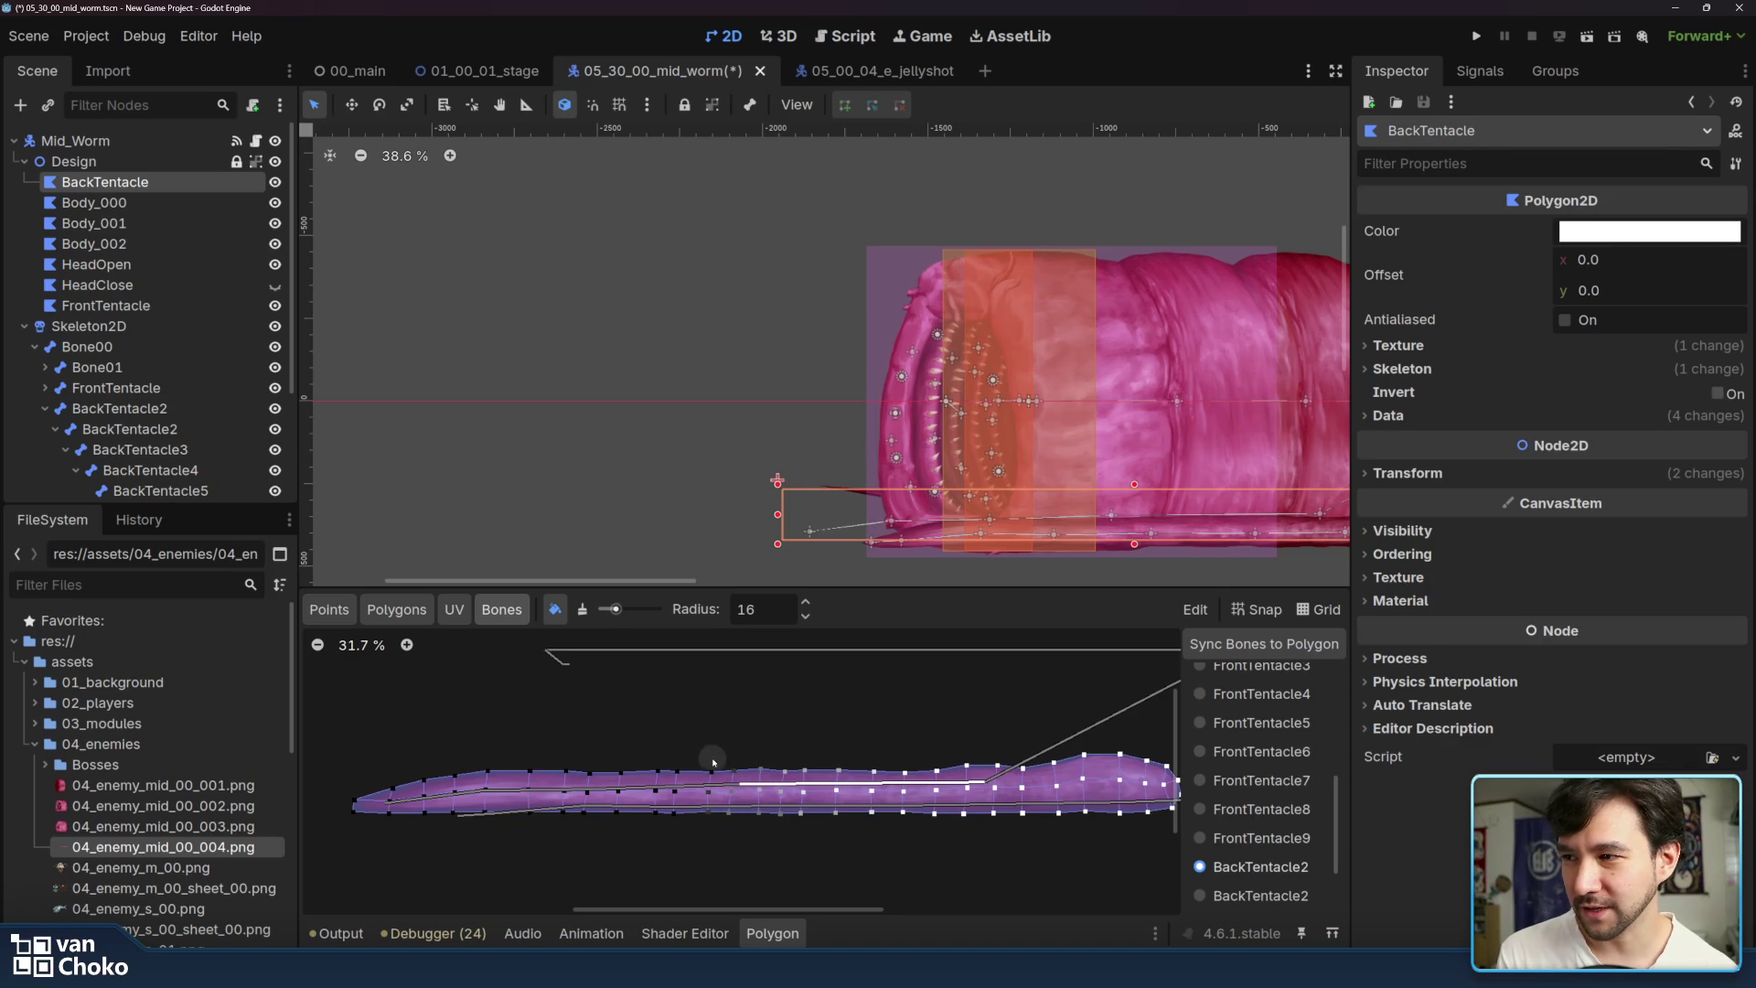
pyautogui.click(1261, 896)
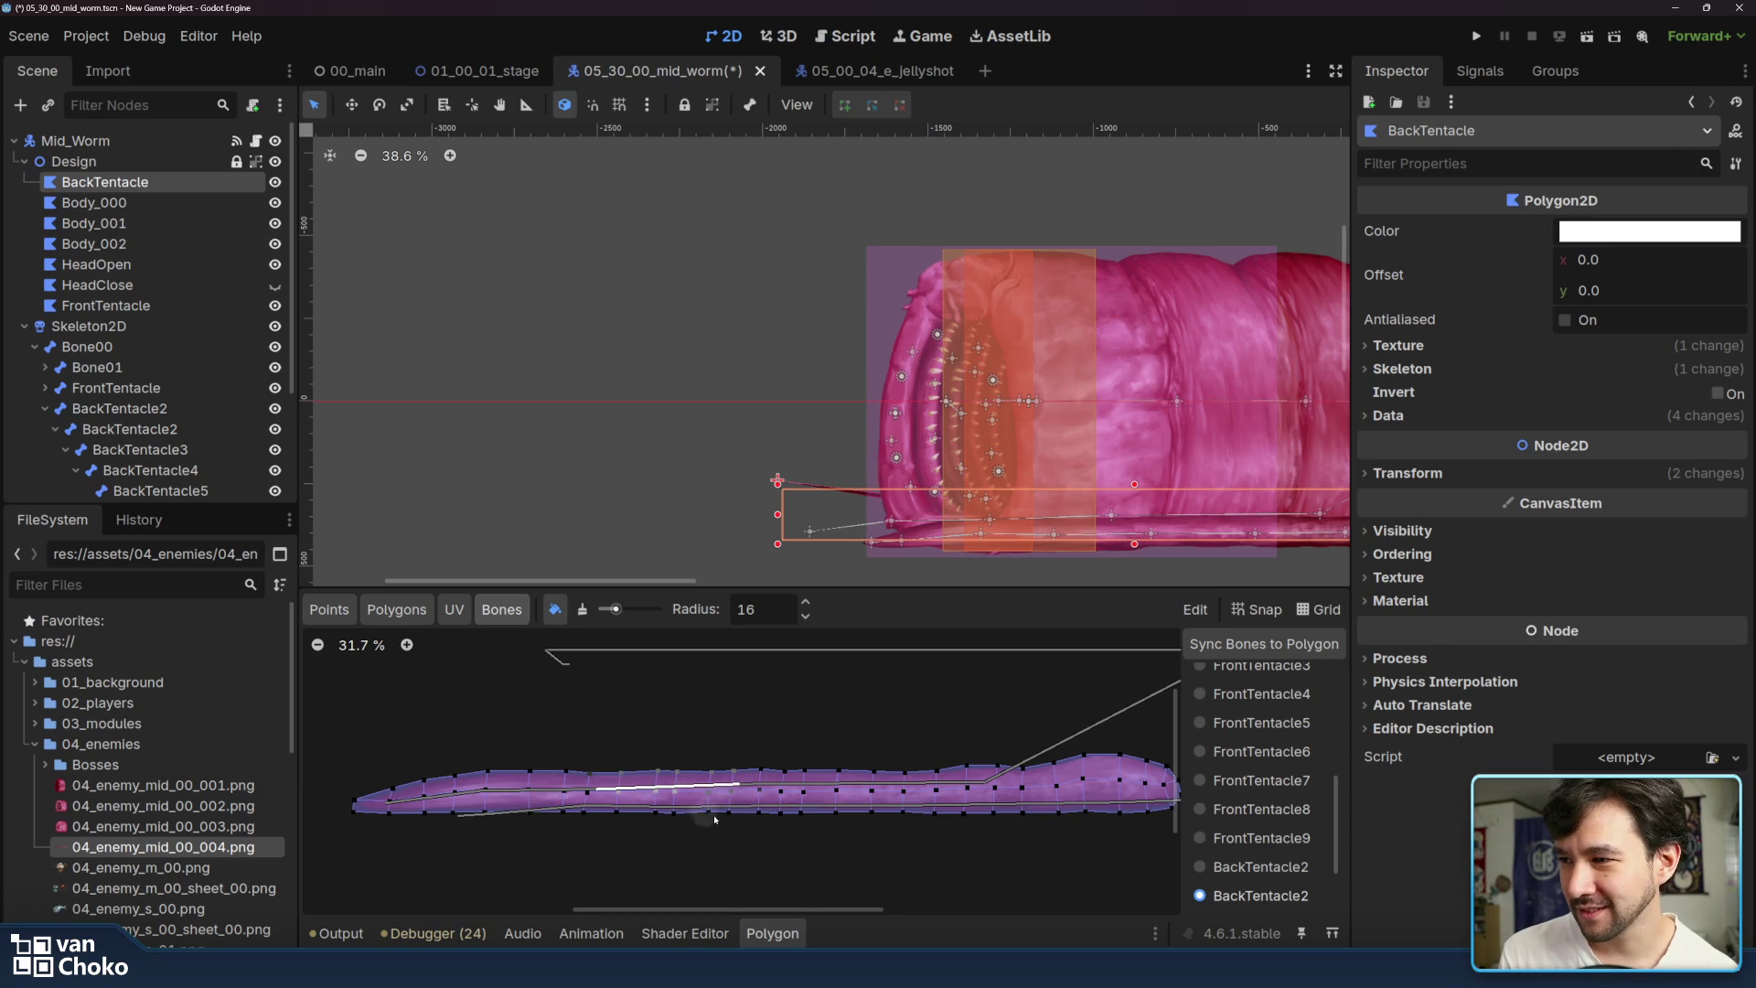
pyautogui.moveTo(581, 821); pyautogui.dragTo(599, 776)
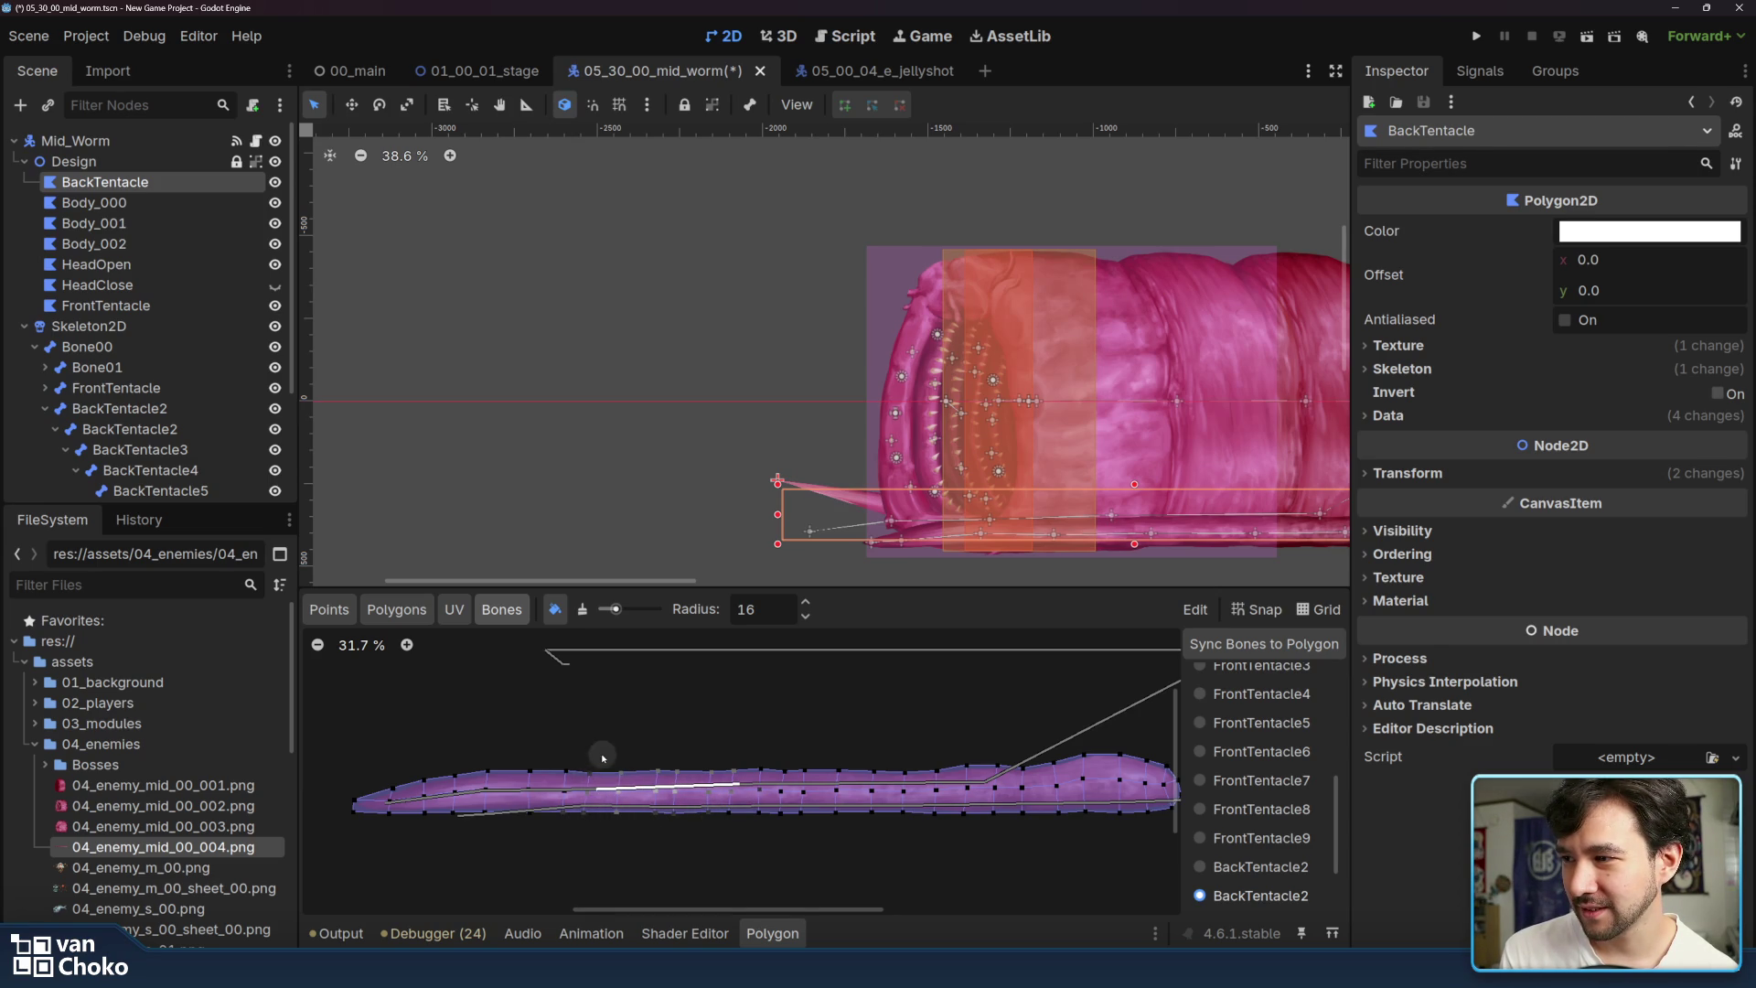
pyautogui.scroll(-2, 1264, 825)
# - Paint BackTentacle3 weight along the tentacle polygon toward the tip
pyautogui.click(1258, 847)
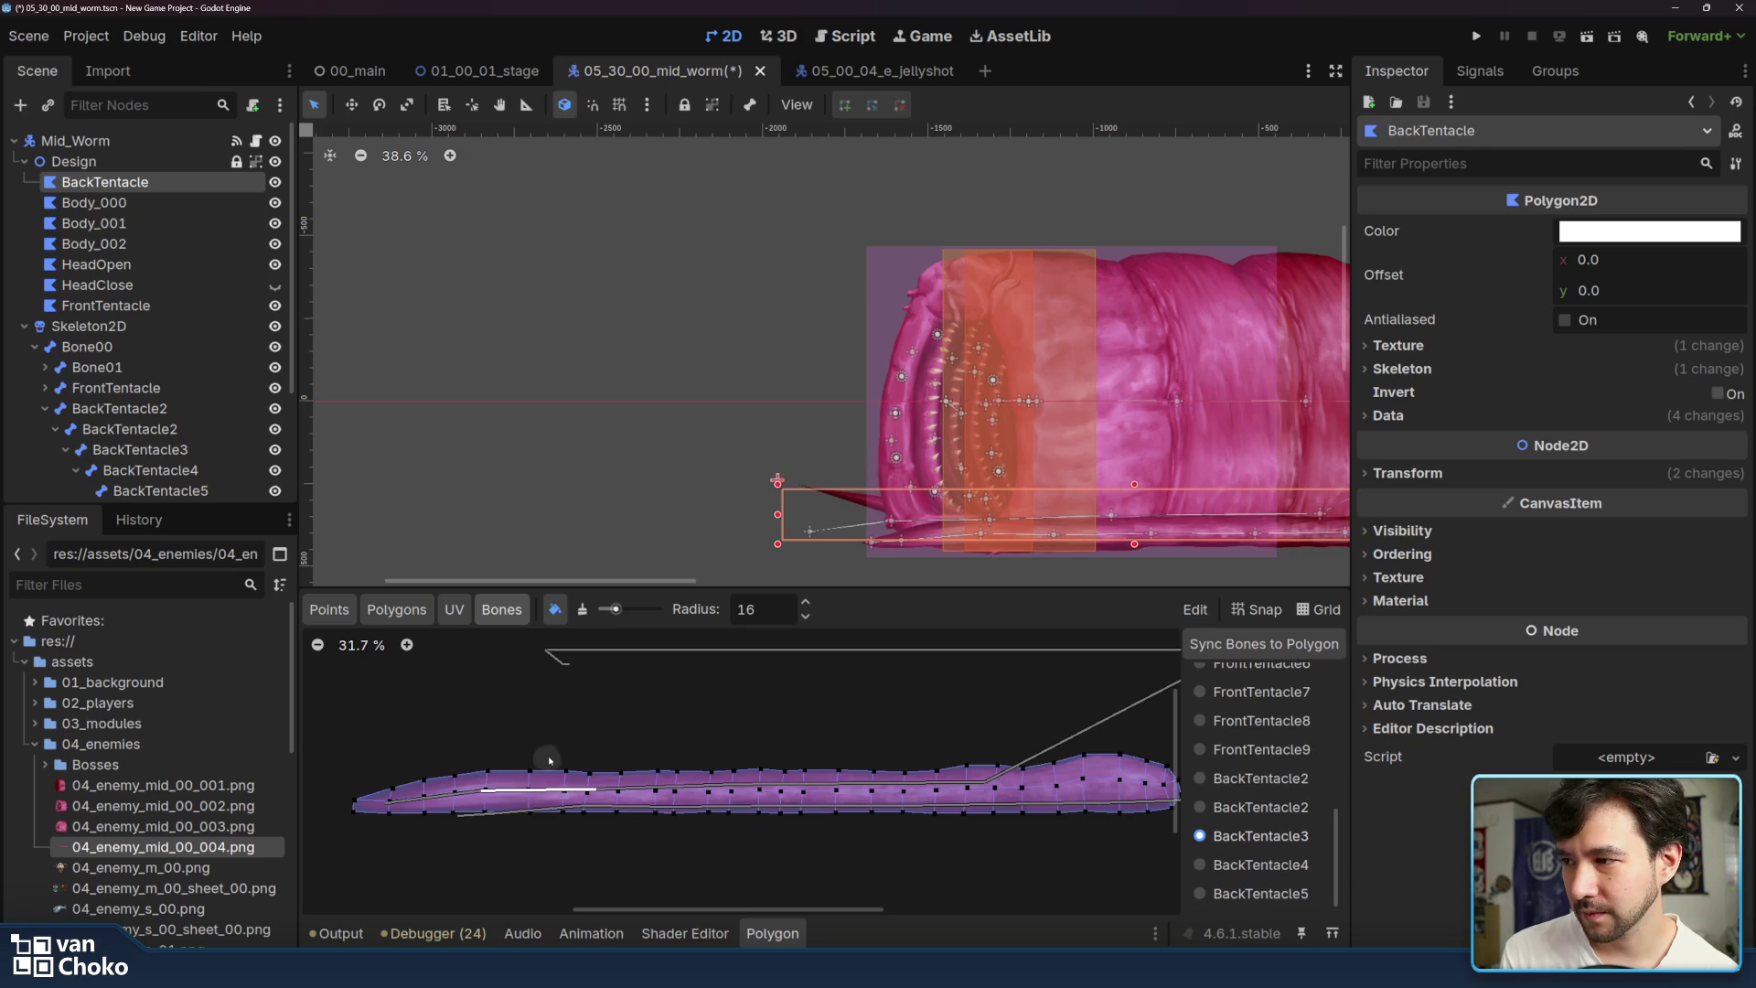
pyautogui.moveTo(606, 777)
pyautogui.mouseDown()
pyautogui.moveTo(528, 783)
pyautogui.moveTo(582, 783)
pyautogui.moveTo(559, 765)
pyautogui.moveTo(613, 776)
pyautogui.mouseUp()
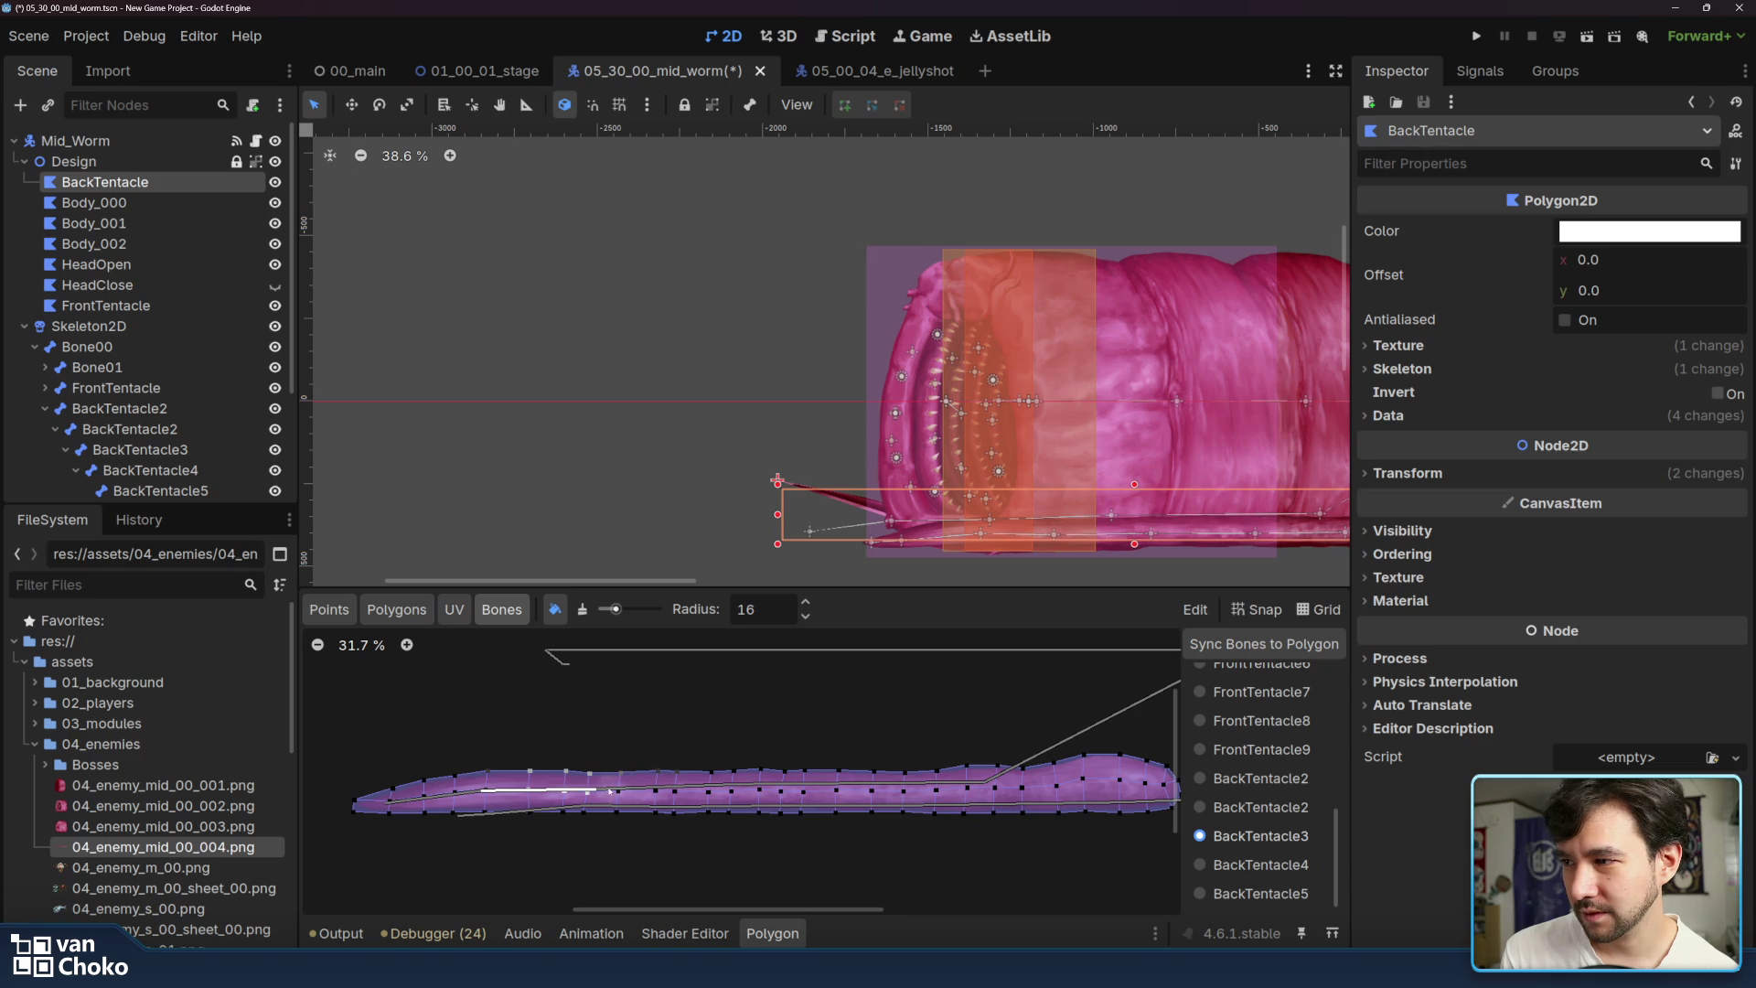
pyautogui.moveTo(590, 819); pyautogui.dragTo(455, 811)
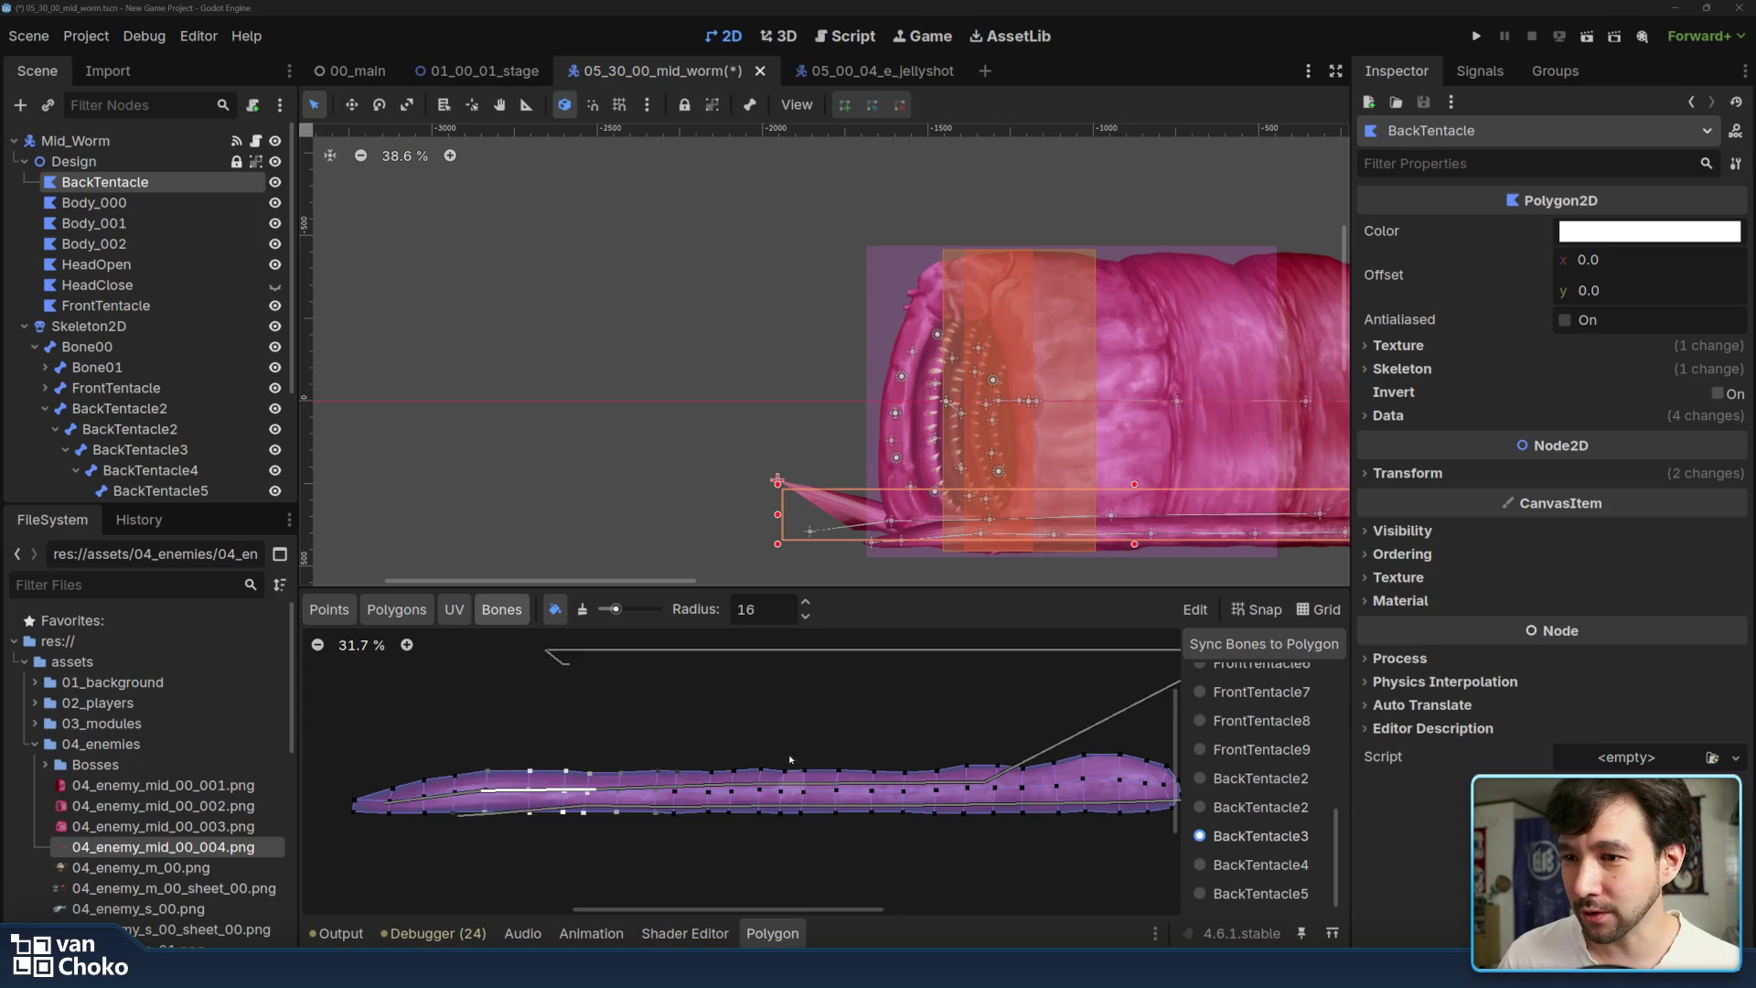
# - Paint BackTentacle4 weight onto the left vertices and tip, then view BackTentacle5's weights
pyautogui.hscroll(-3, 805, 787)
pyautogui.moveTo(637, 781)
pyautogui.mouseDown()
pyautogui.moveTo(555, 757)
pyautogui.moveTo(542, 766)
pyautogui.moveTo(593, 760)
pyautogui.moveTo(549, 778)
pyautogui.moveTo(573, 798)
pyautogui.moveTo(543, 814)
pyautogui.moveTo(547, 785)
pyautogui.moveTo(635, 763)
pyautogui.moveTo(609, 784)
pyautogui.mouseUp()
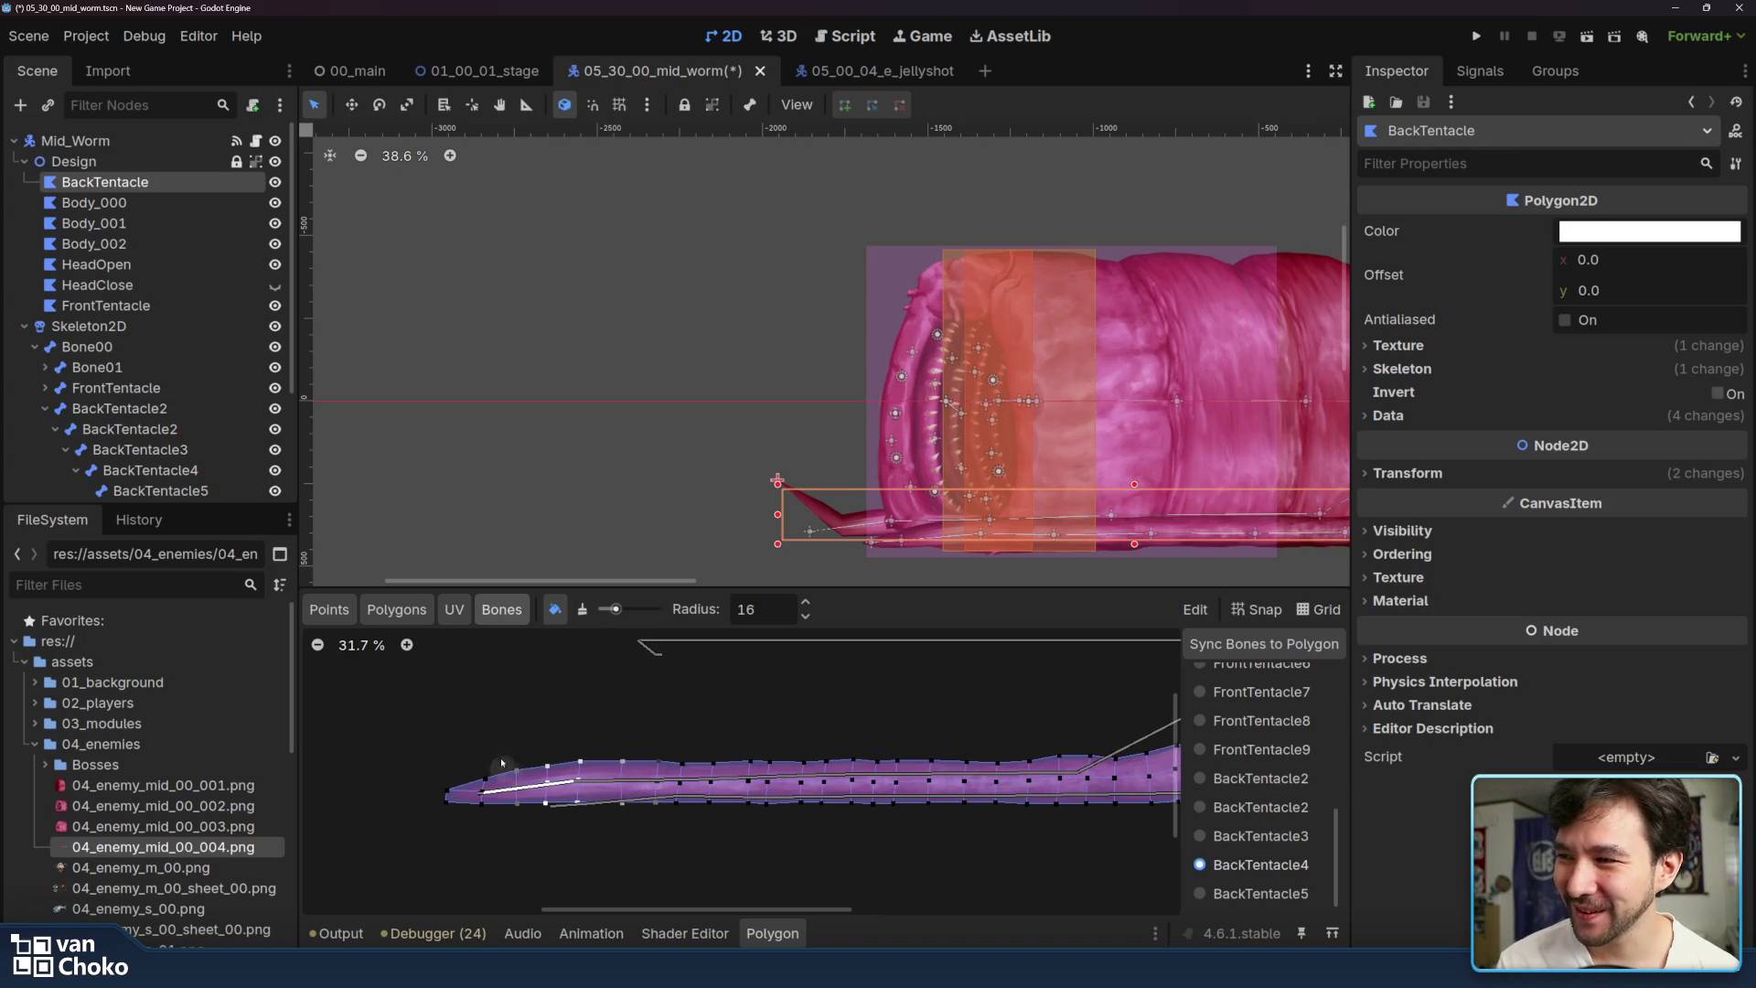
pyautogui.moveTo(487, 791); pyautogui.dragTo(484, 778)
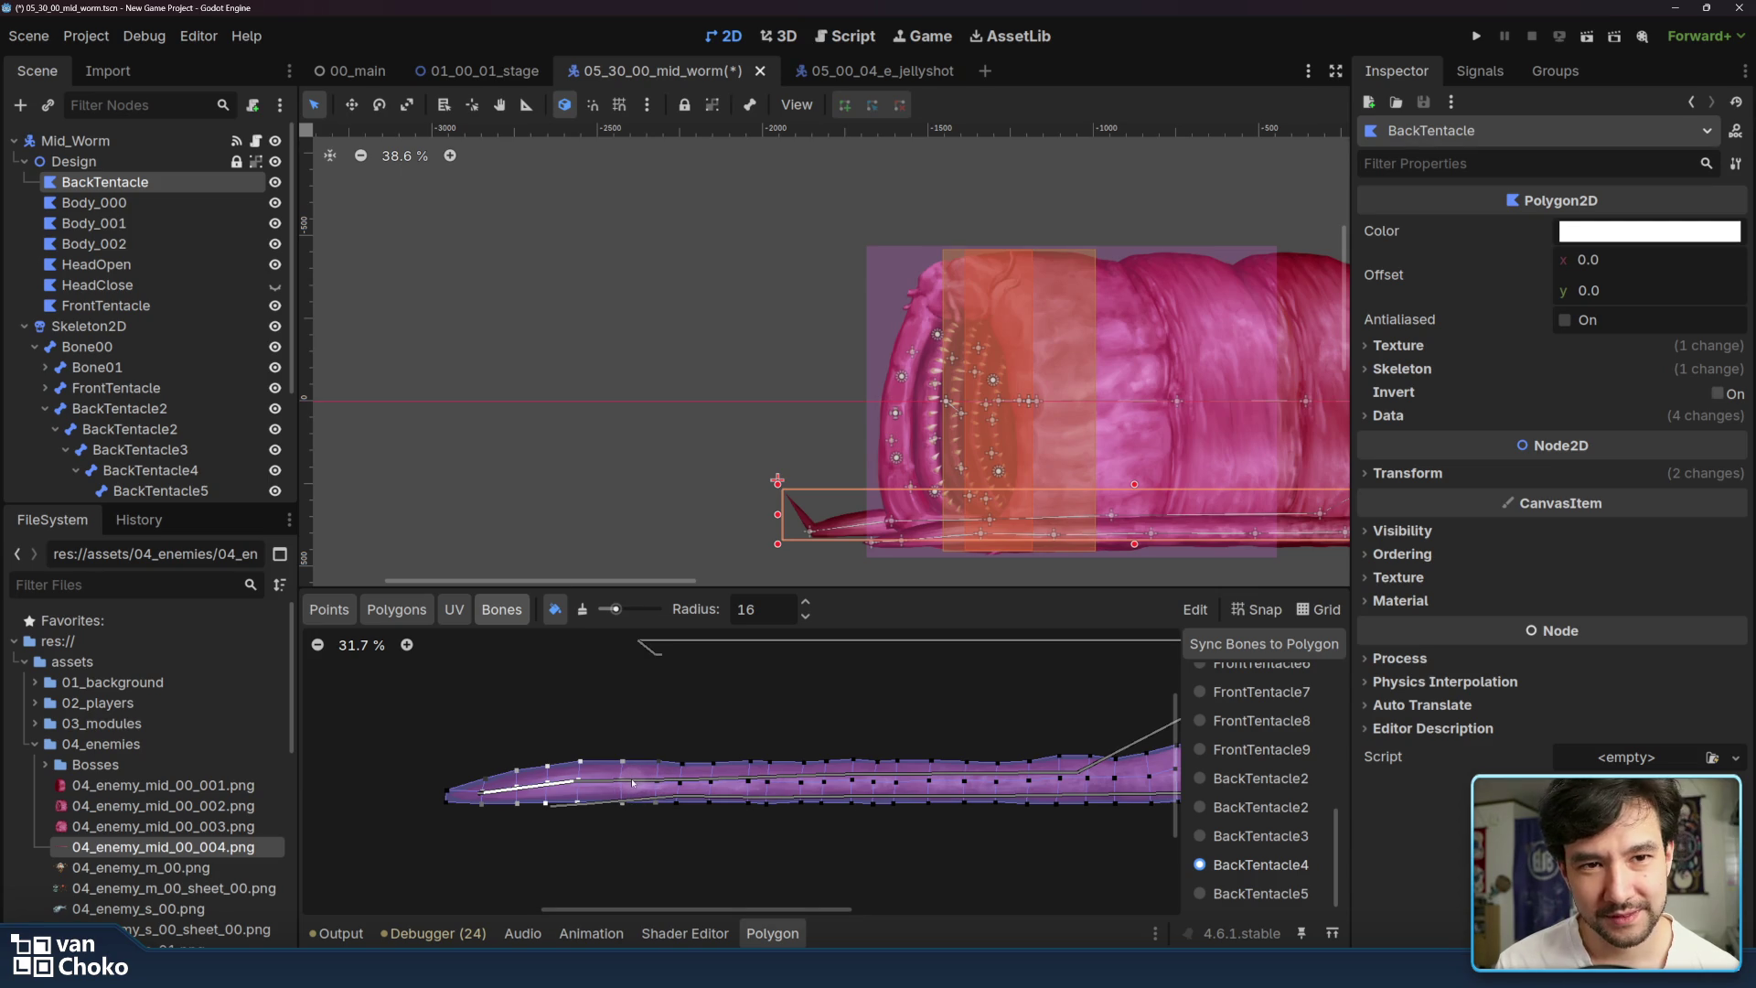
pyautogui.click(1246, 894)
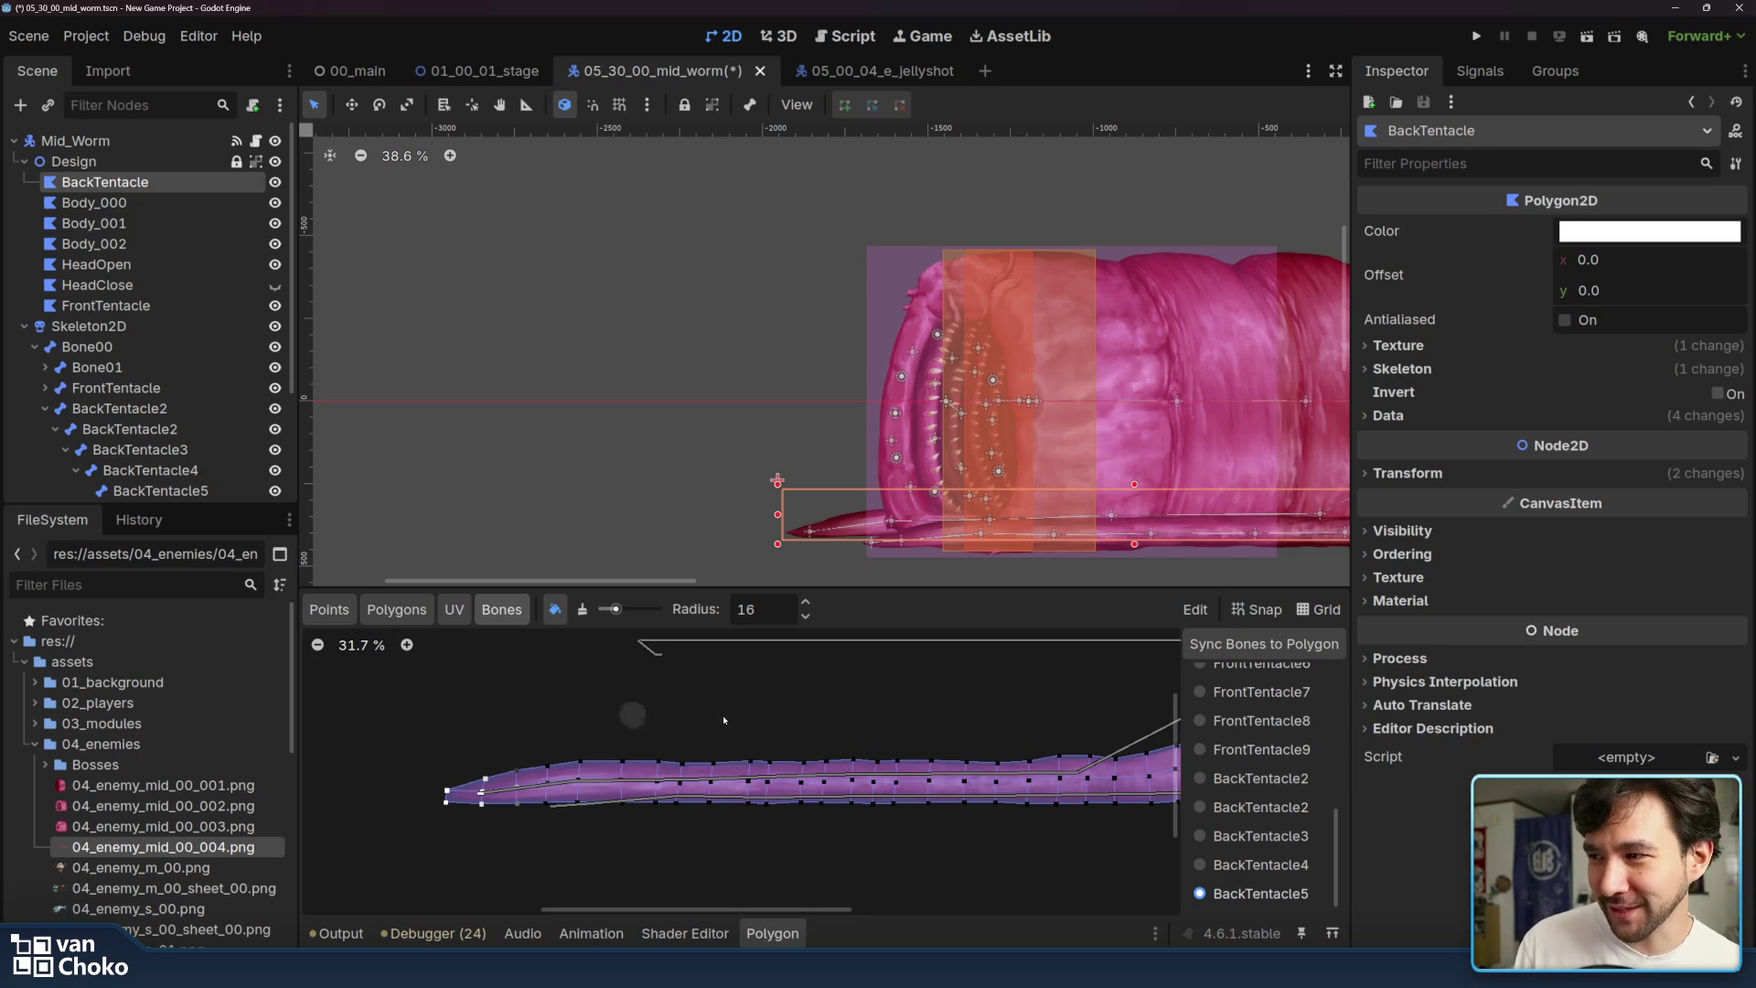
pyautogui.hscroll(-2, 628, 719)
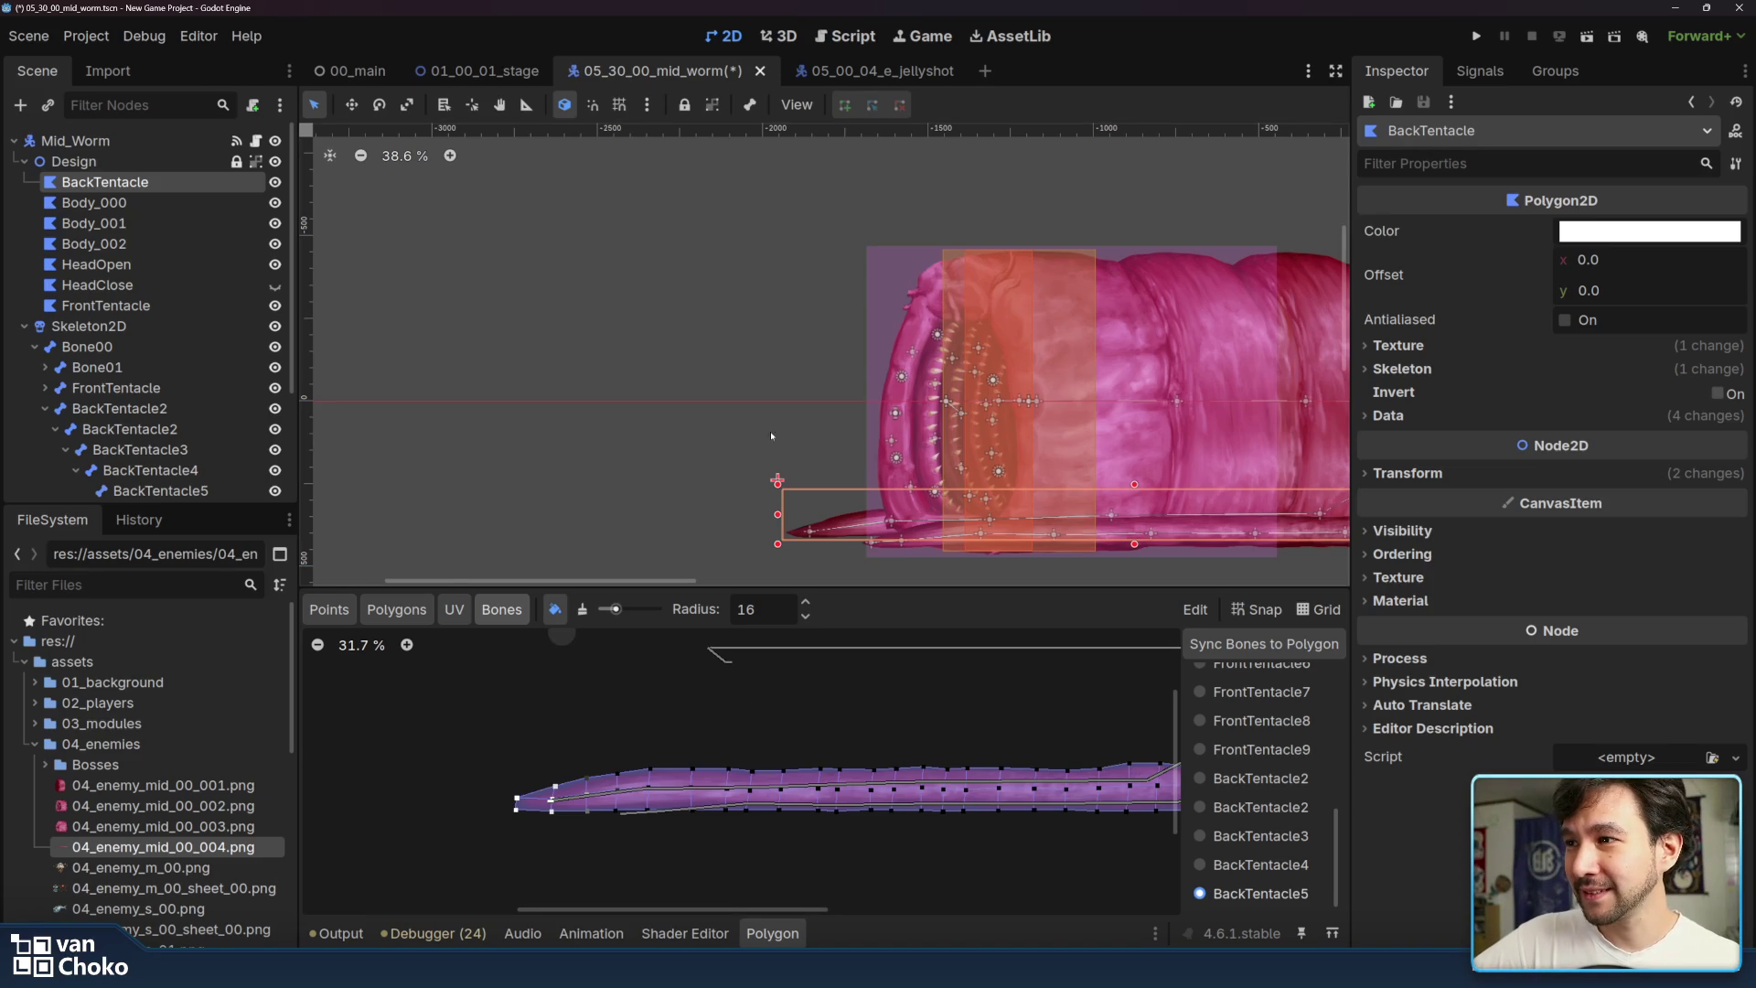
pyautogui.hscroll(3, 771, 437)
# - Select Skeleton2D and inspect the BackTentacle2 bones' offsets on the canvas
pyautogui.click(89, 326)
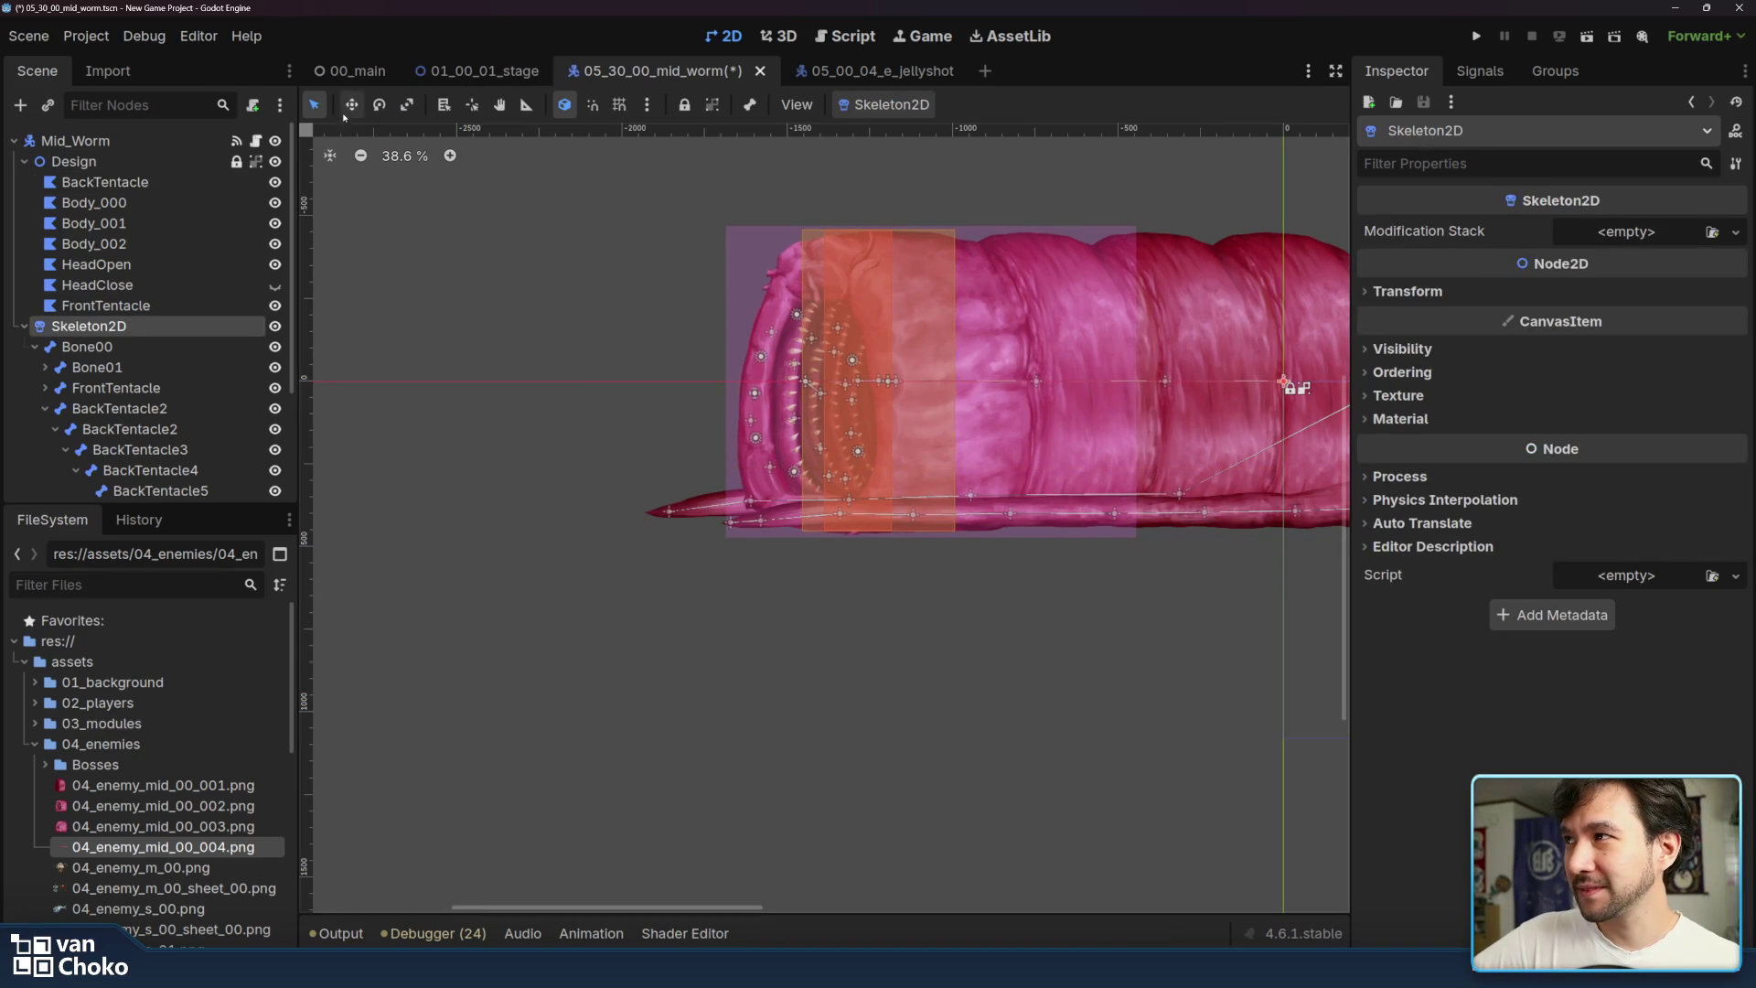
pyautogui.hscroll(2, 854, 517)
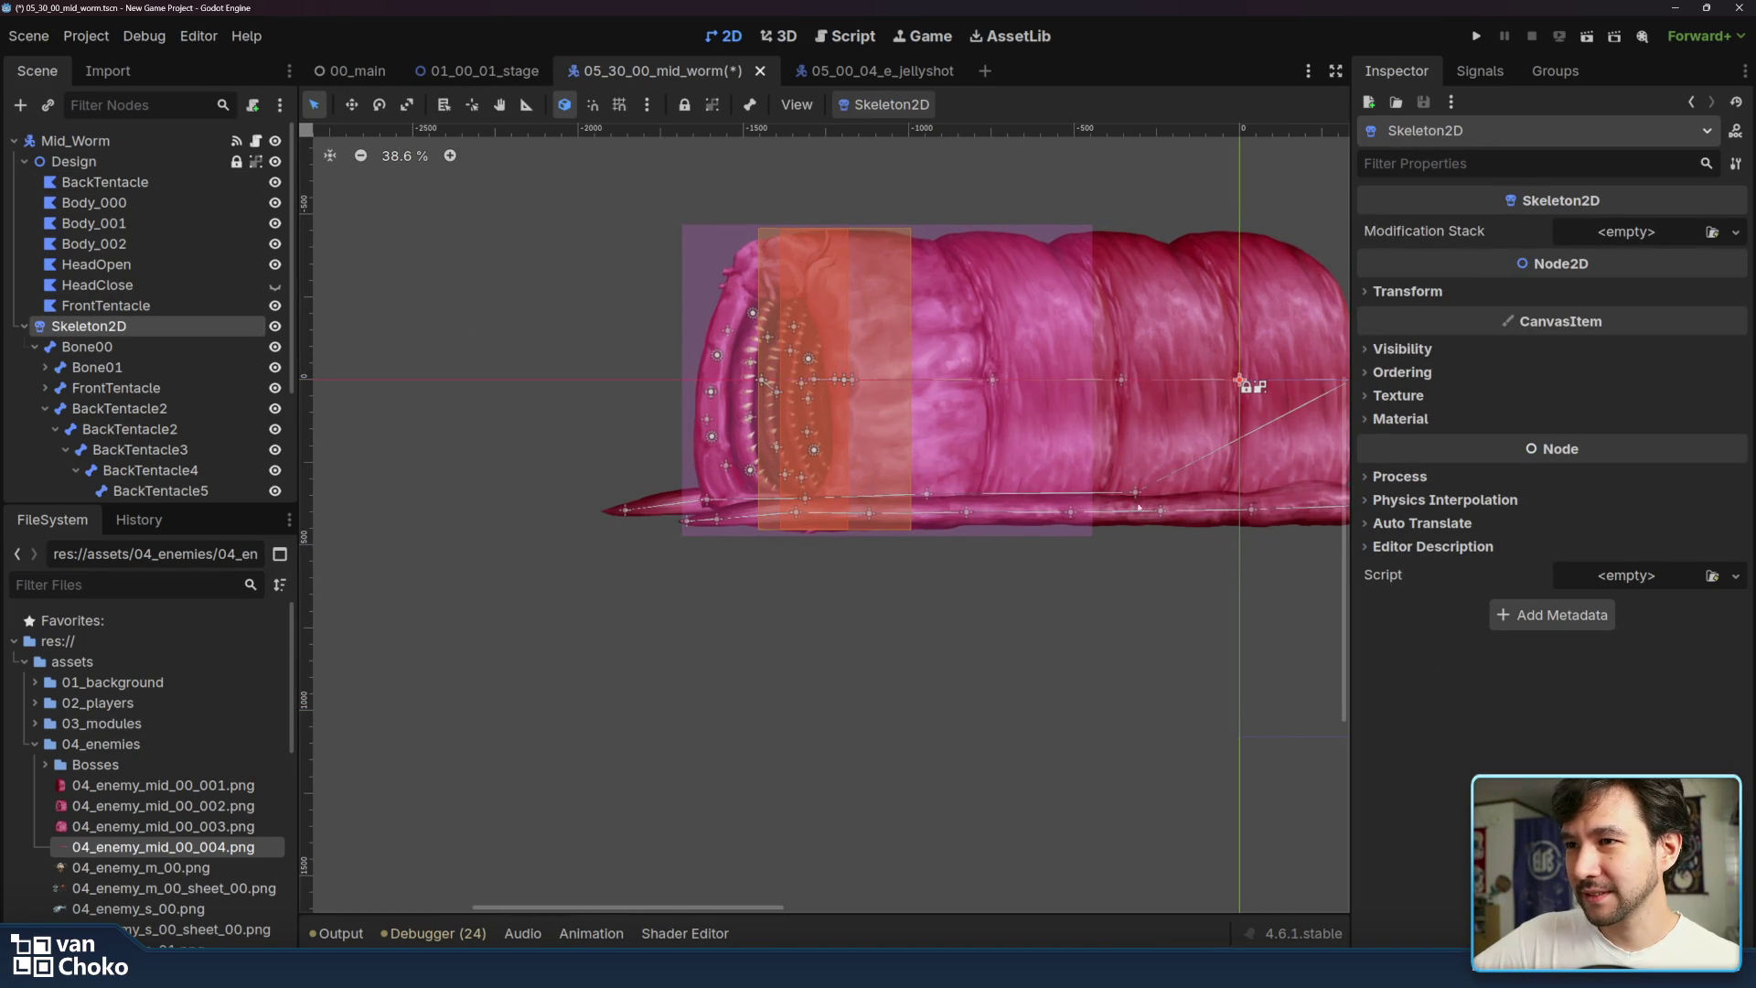
pyautogui.click(931, 496)
pyautogui.click(926, 494)
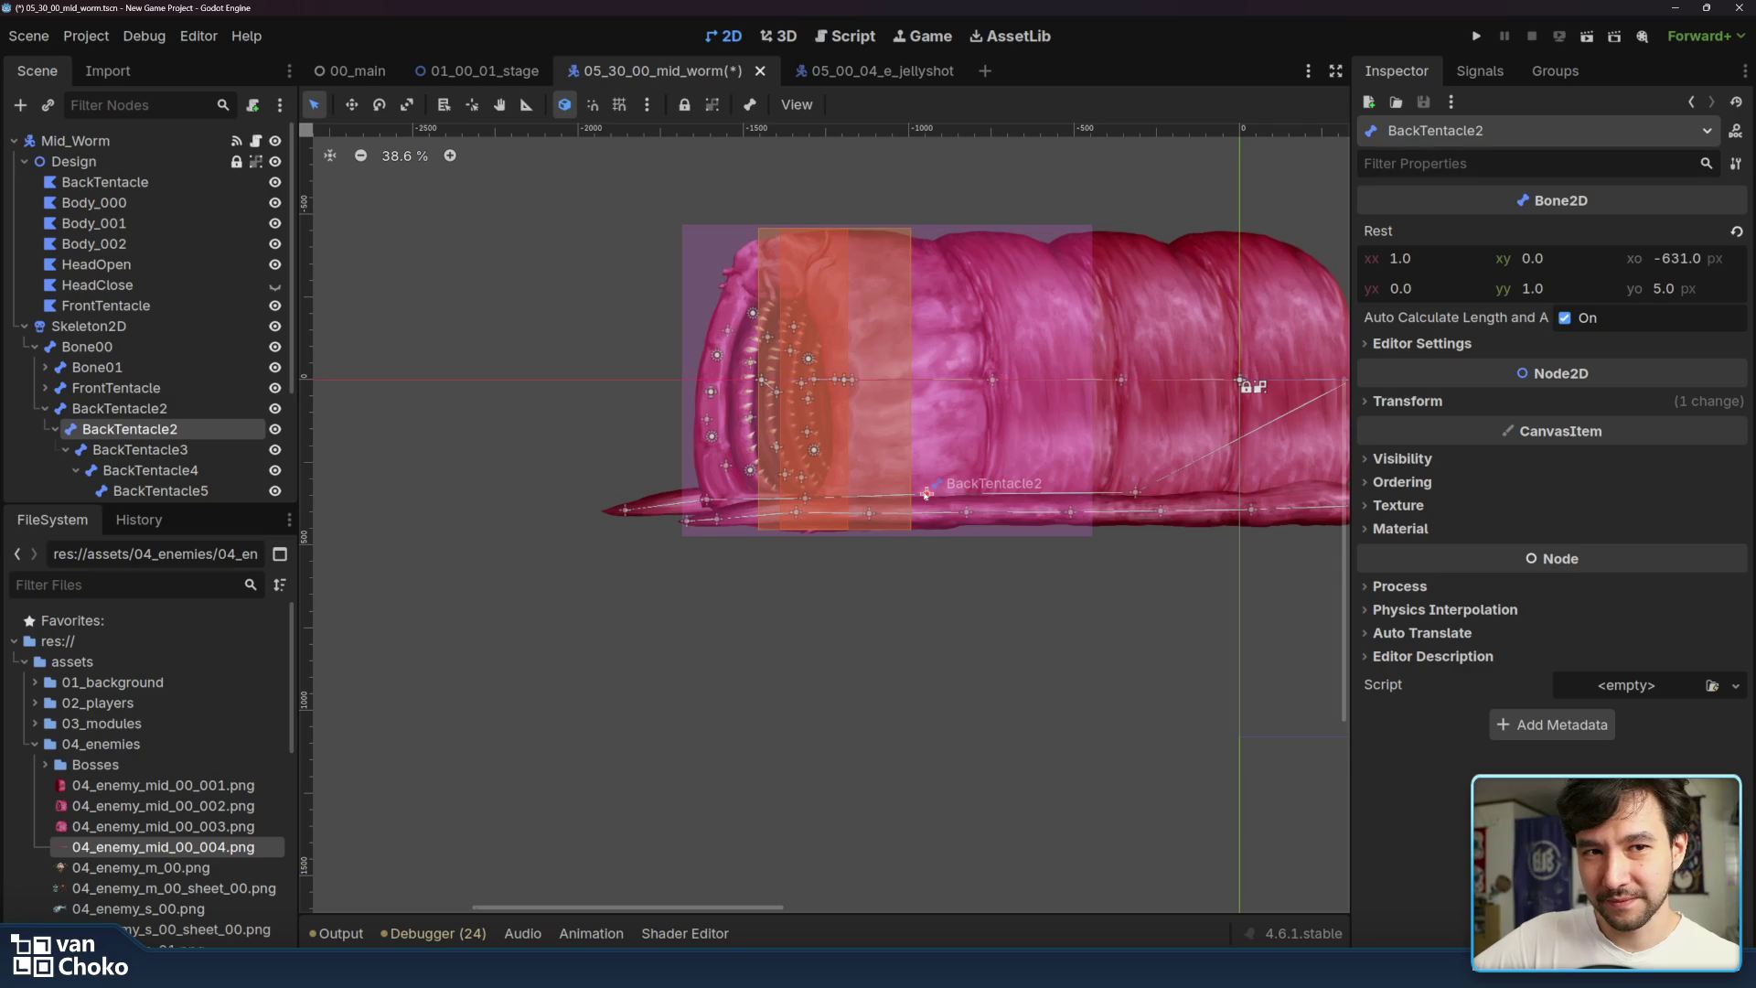
pyautogui.click(929, 658)
pyautogui.hscroll(2, 835, 658)
pyautogui.scroll(2, 835, 659)
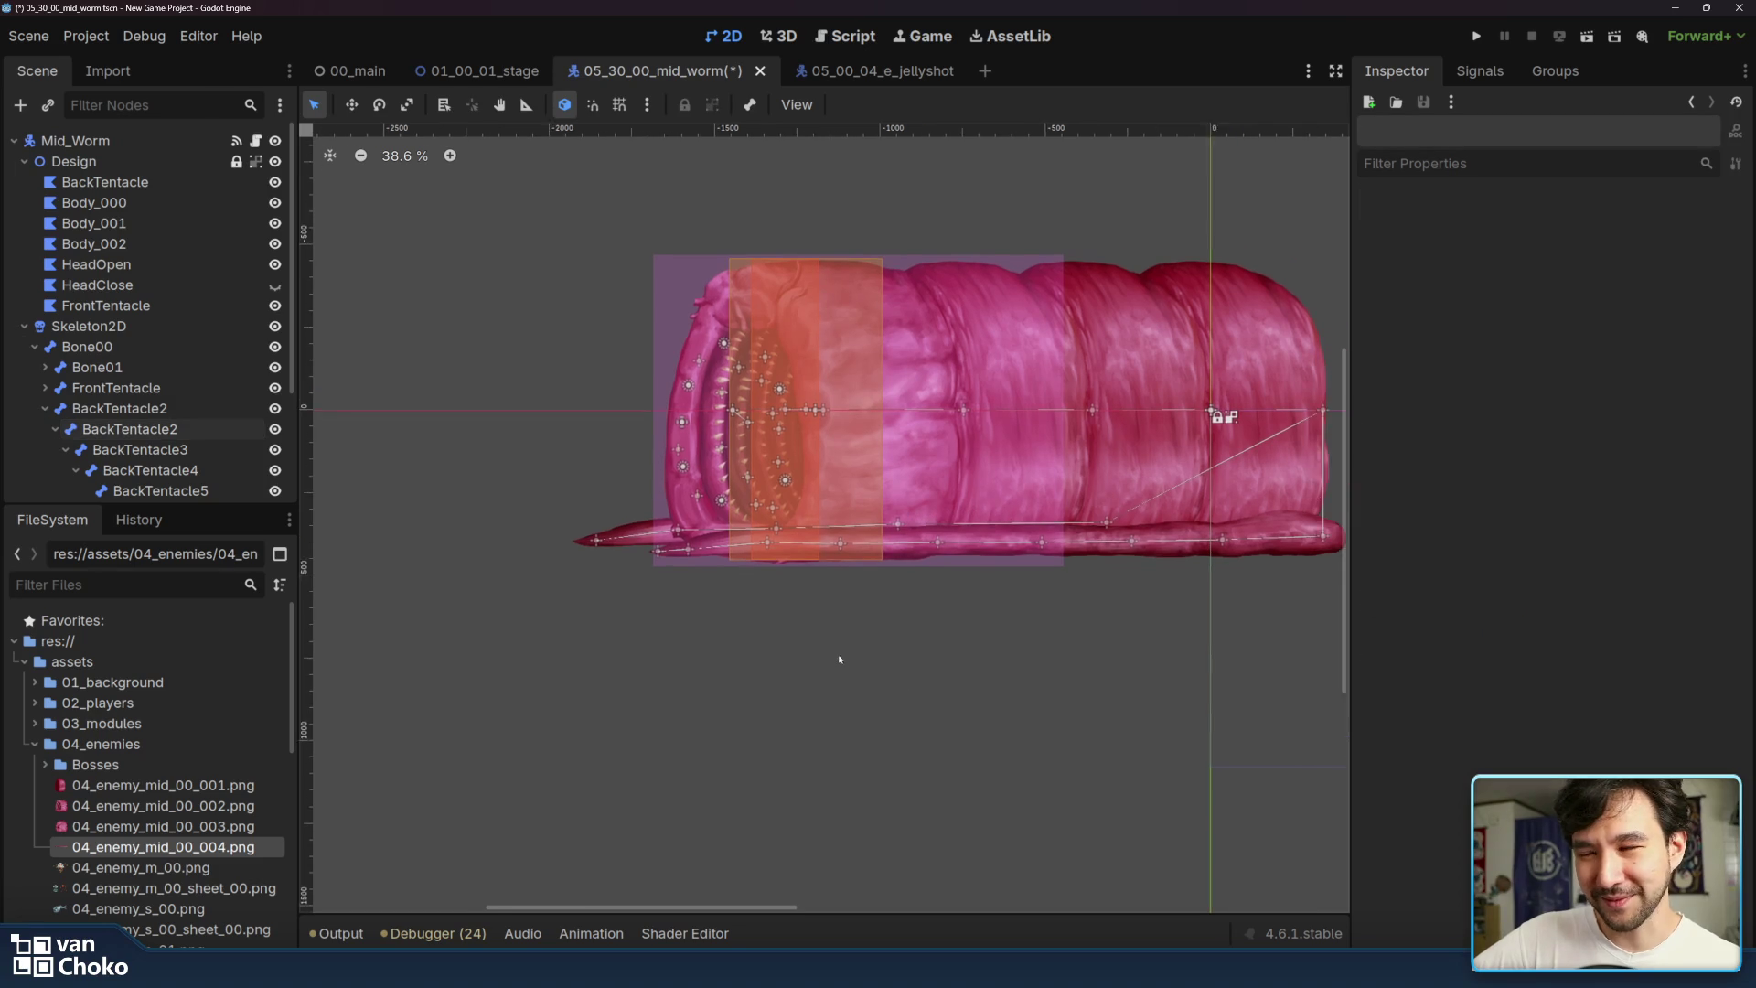
# - Inspect BackTentacle4 and the upper BackTentacle2 bone, then select VisibleOnScreenEnabler2D and AnimationTenta
pyautogui.click(659, 543)
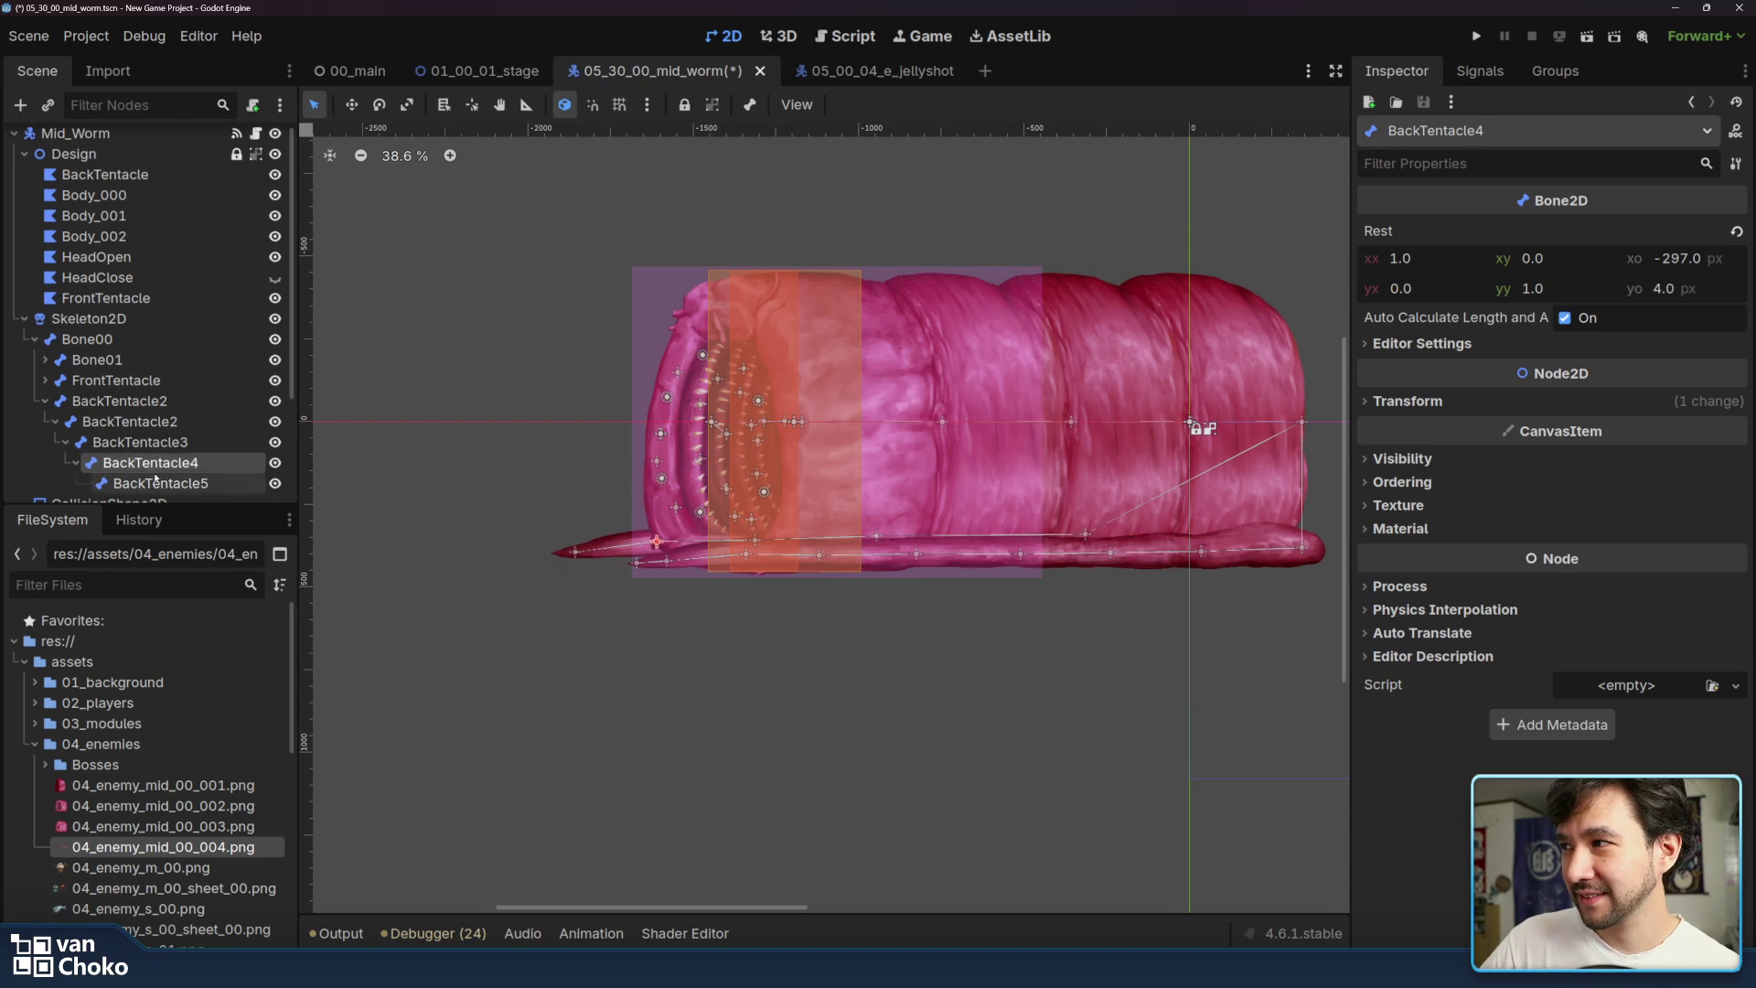
pyautogui.click(147, 442)
pyautogui.click(142, 421)
pyautogui.click(153, 402)
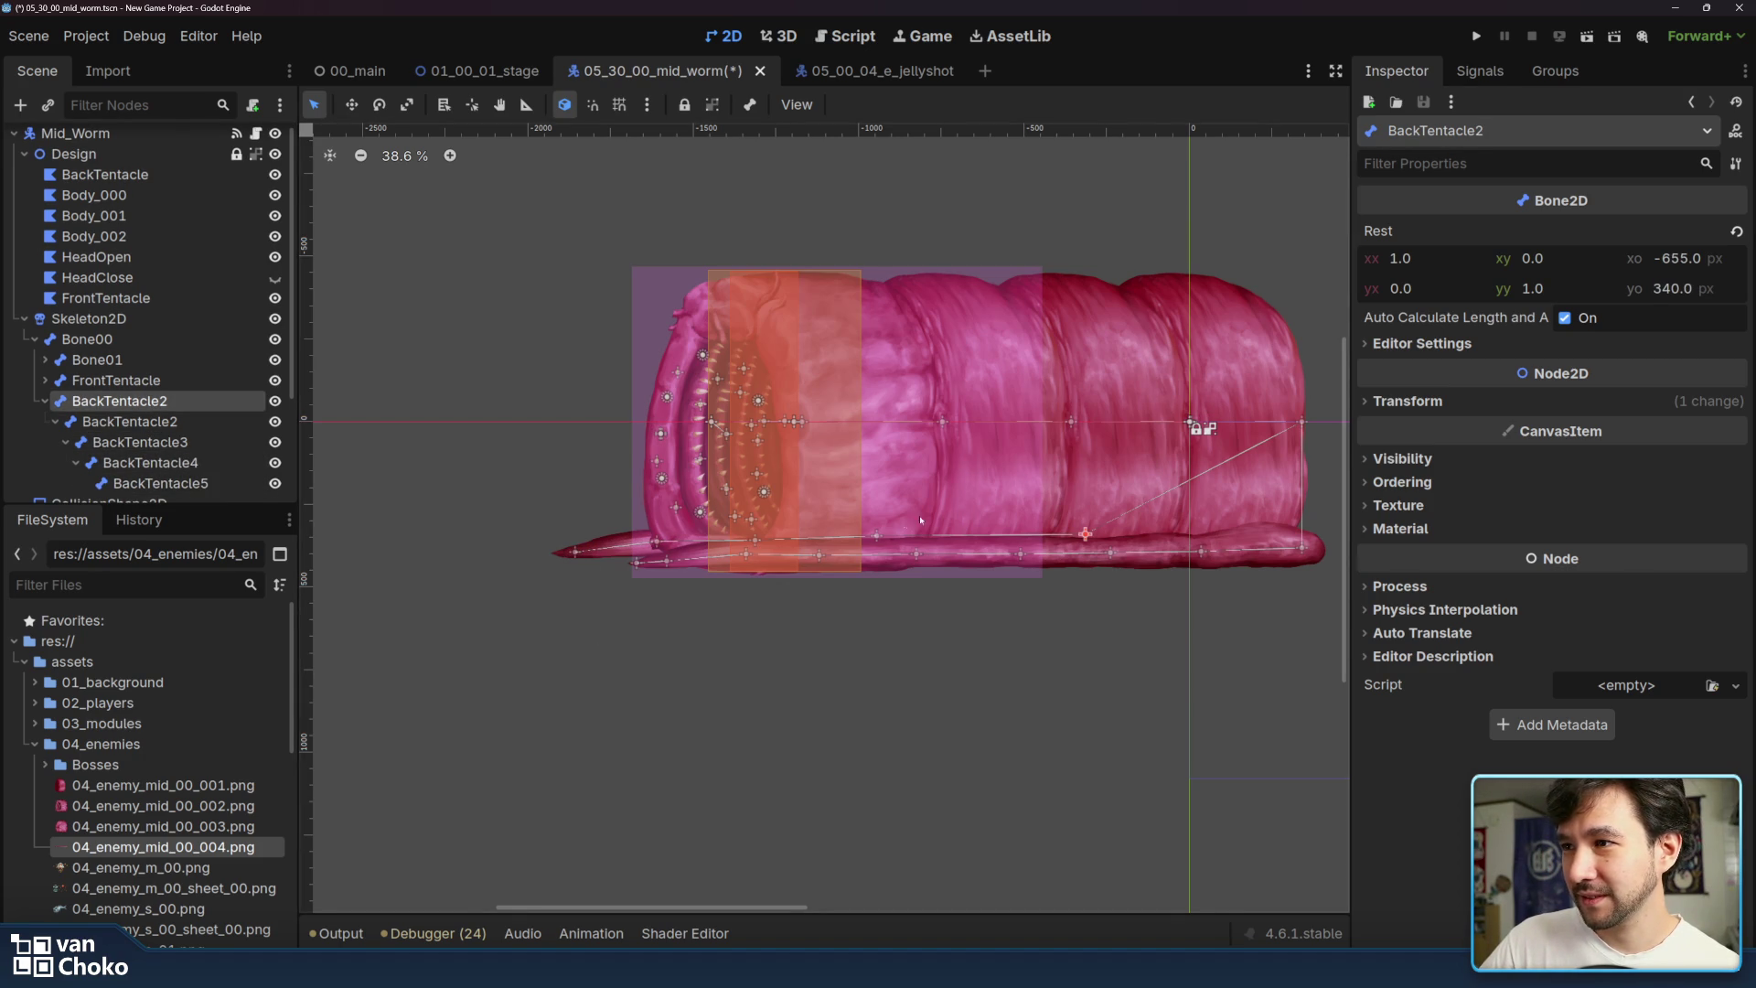
pyautogui.click(870, 539)
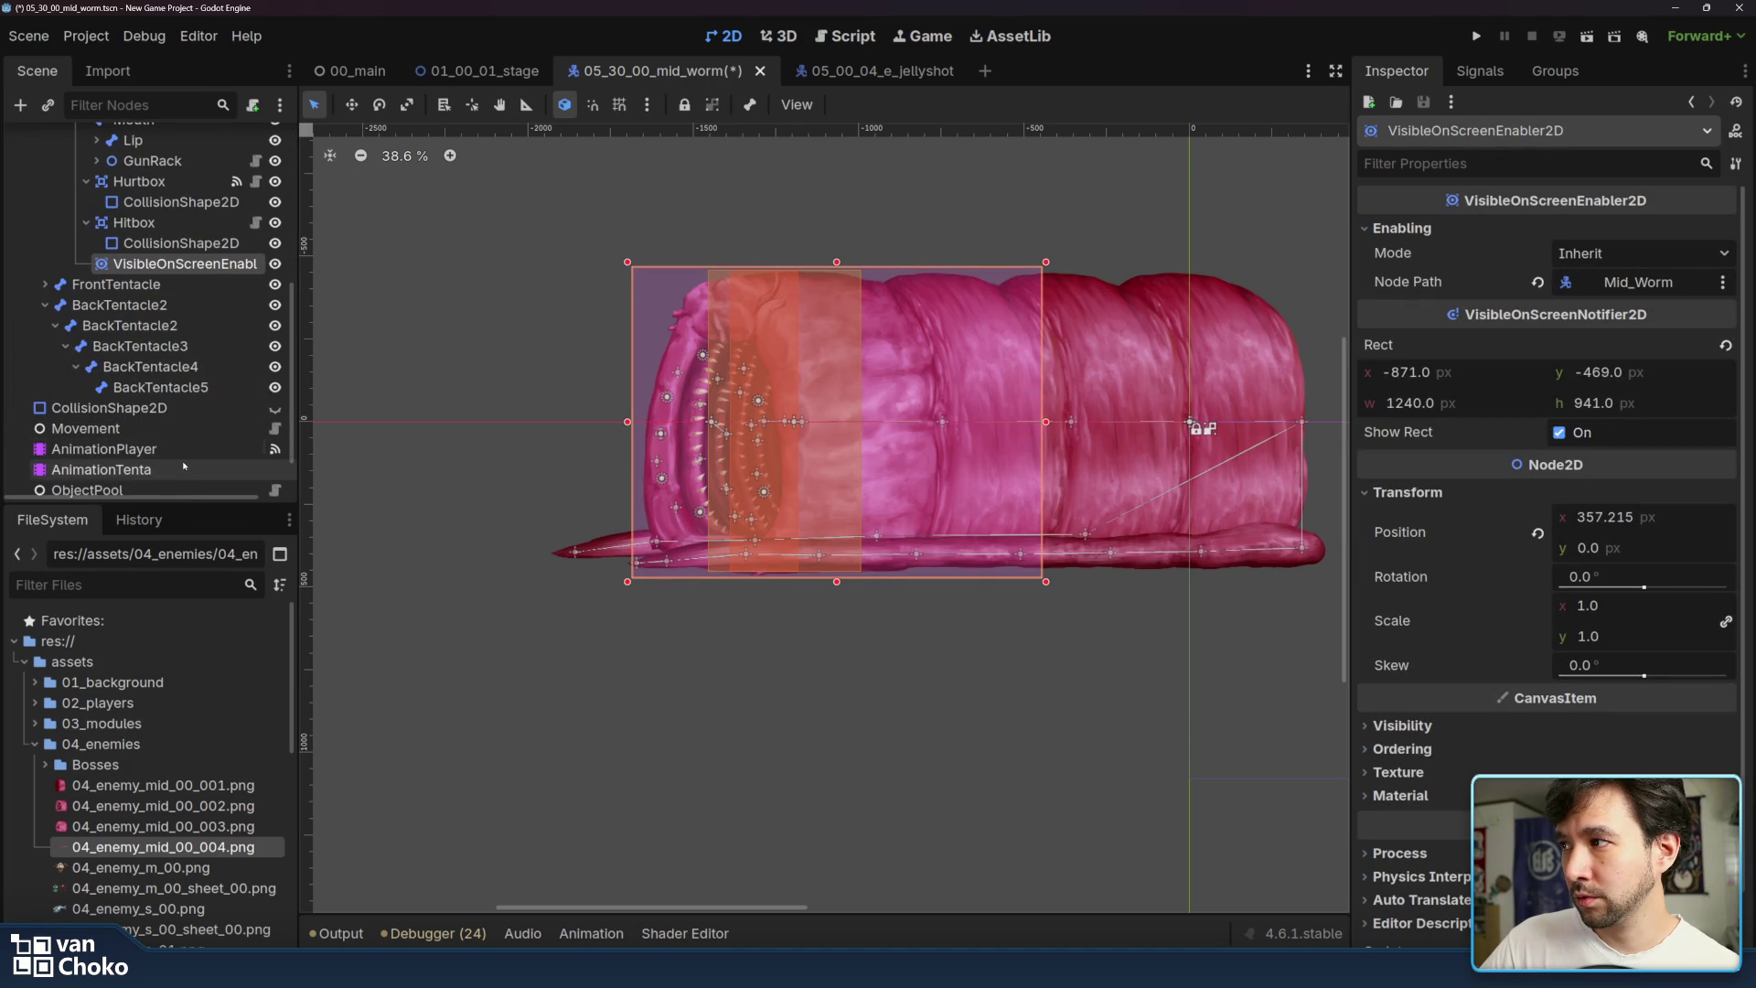
pyautogui.click(110, 469)
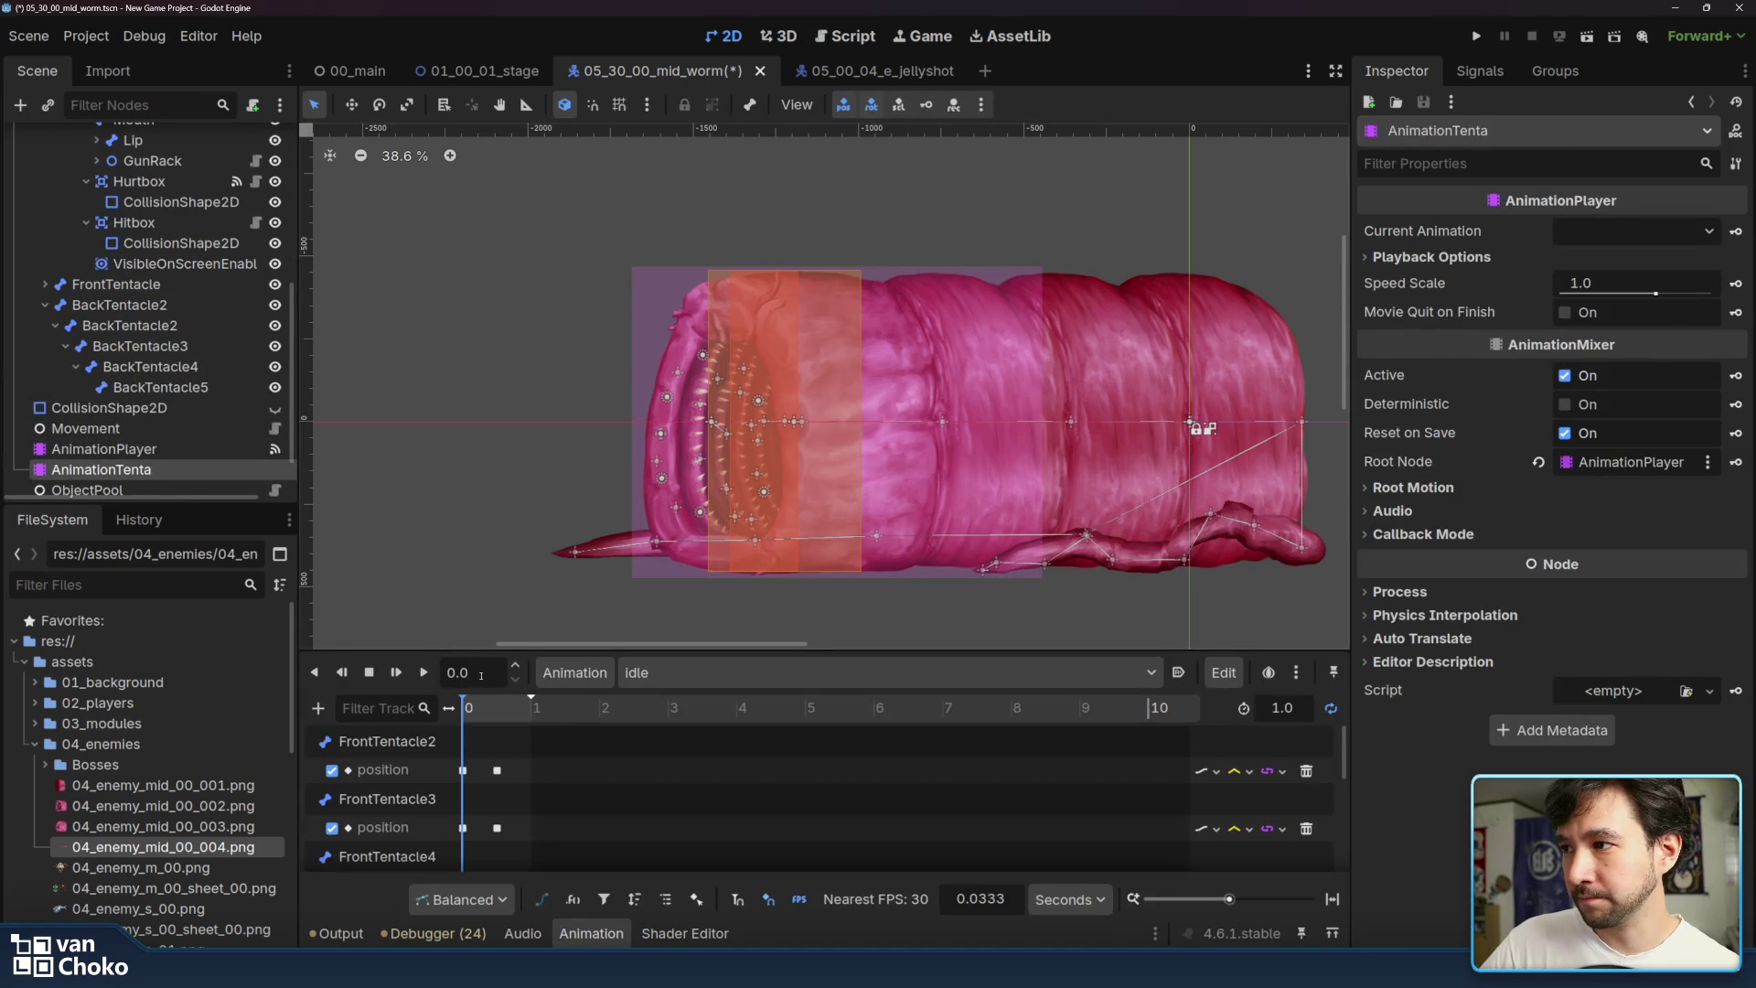
# - Preview the idle animation, set it to autoplay on load, and run the project
pyautogui.click(424, 673)
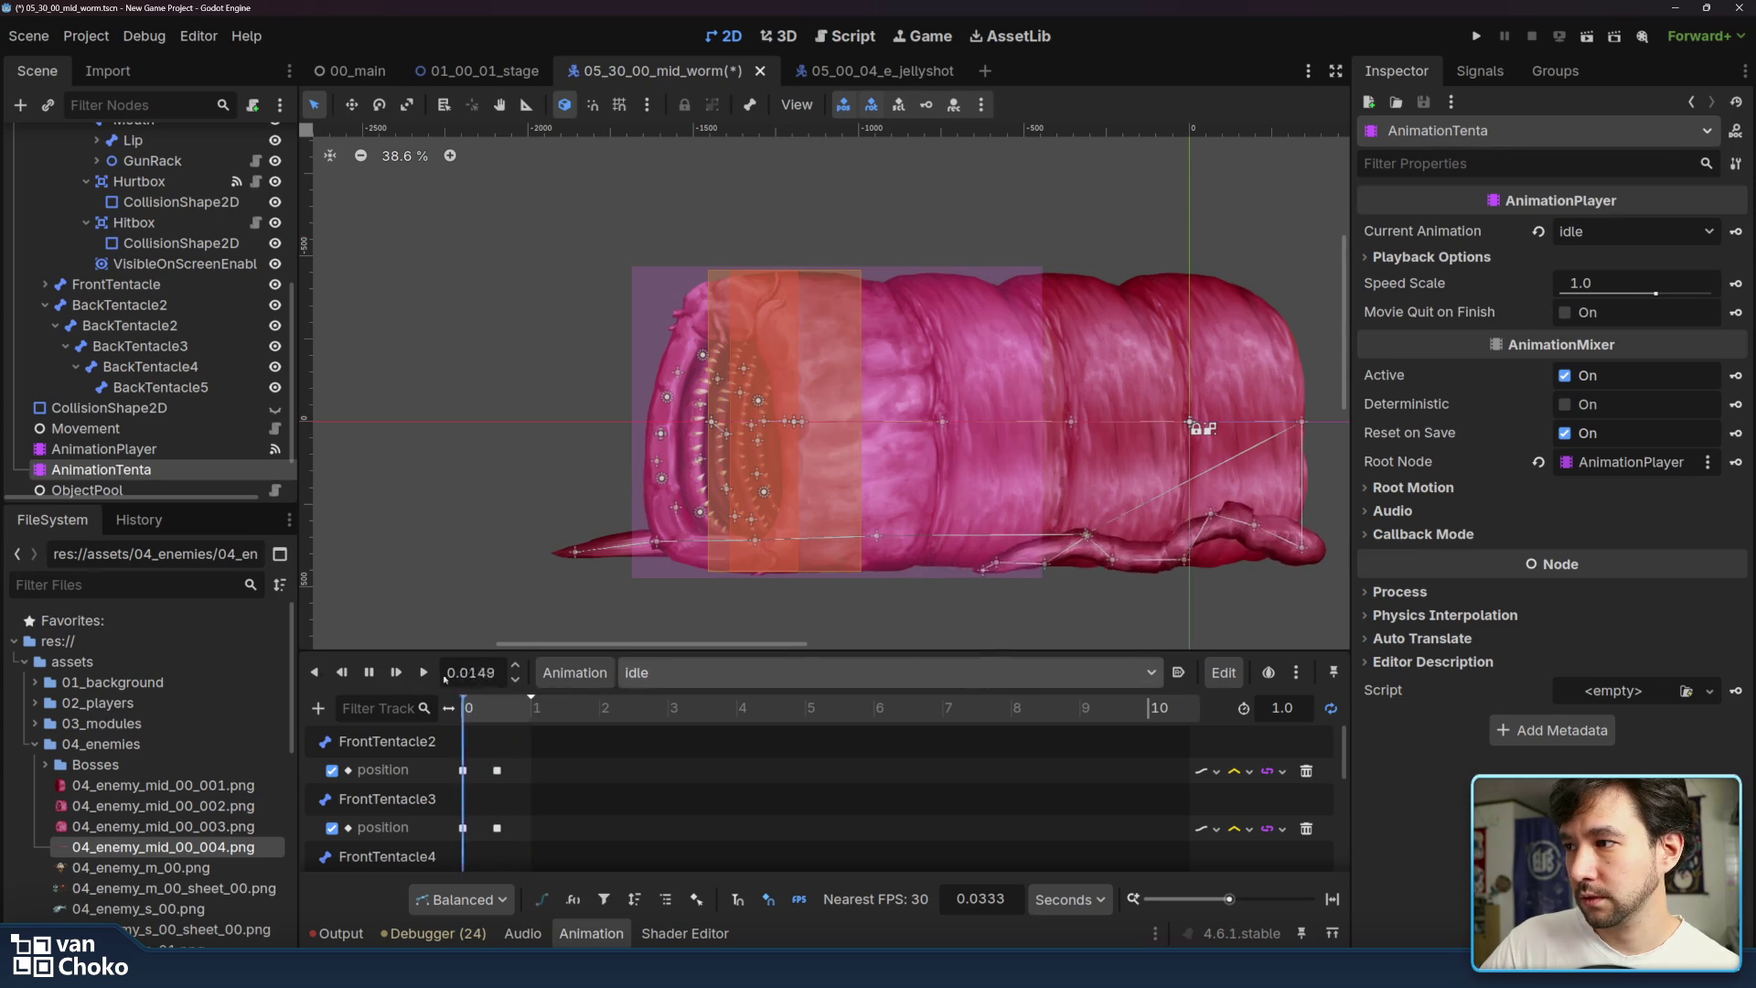
pyautogui.click(368, 674)
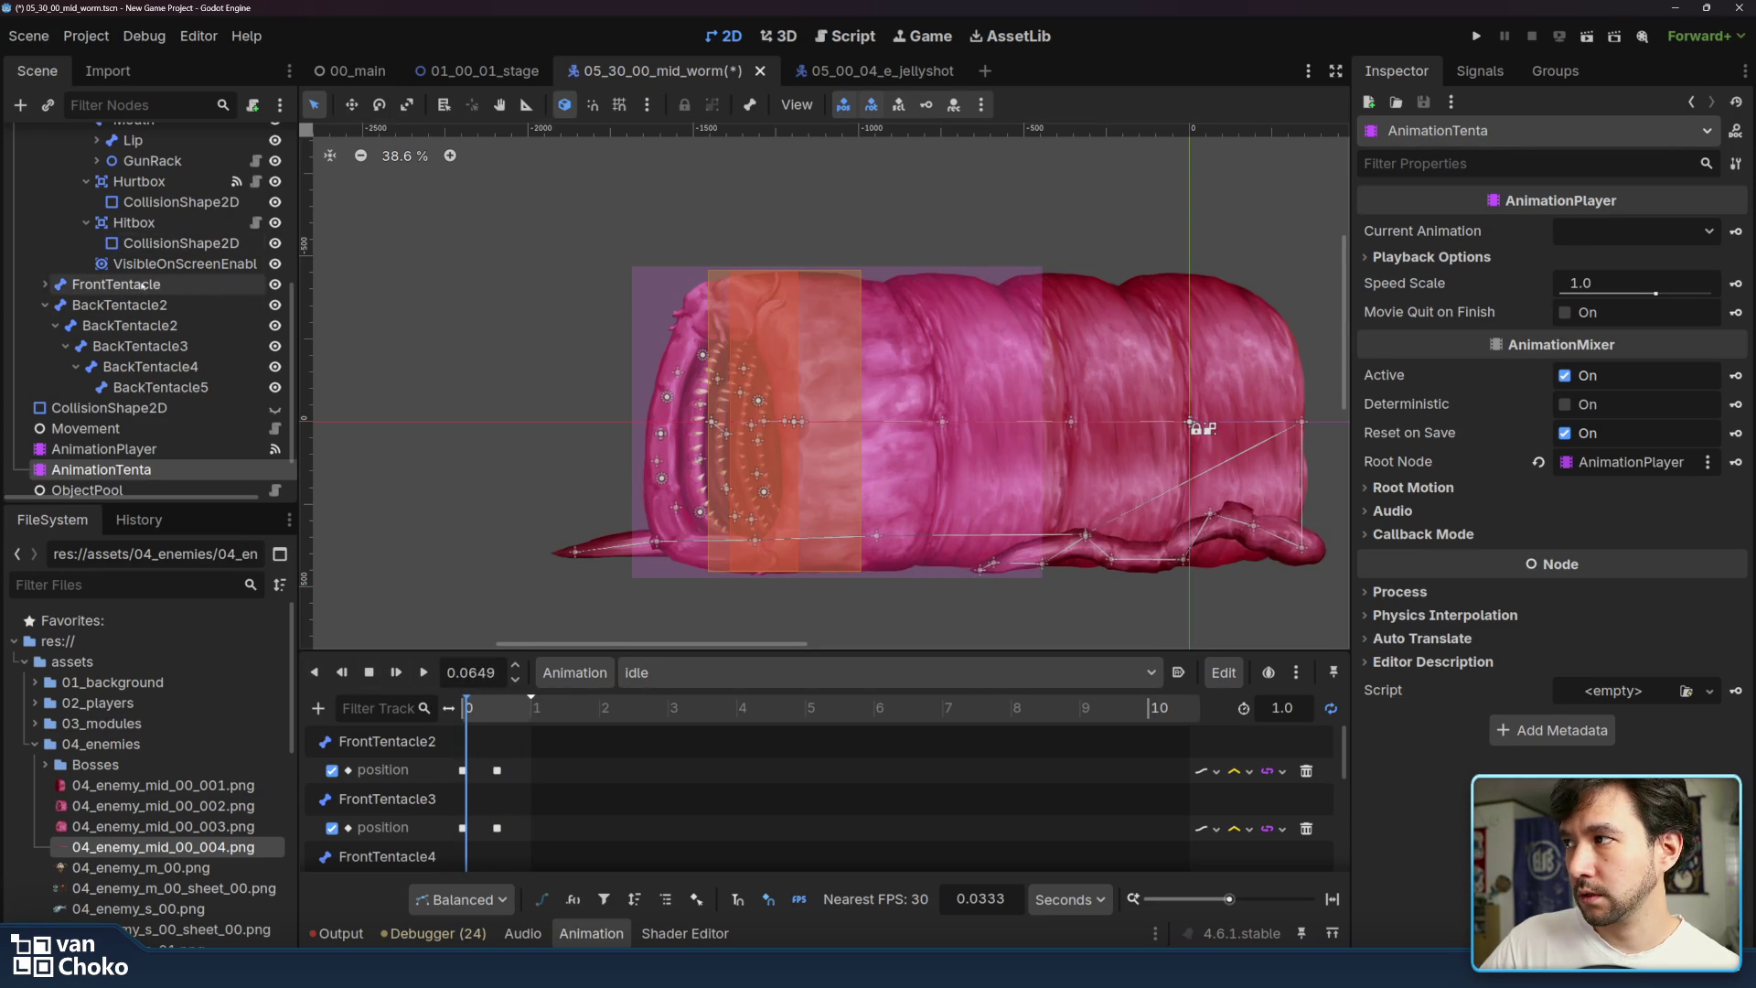
pyautogui.click(45, 304)
pyautogui.click(205, 329)
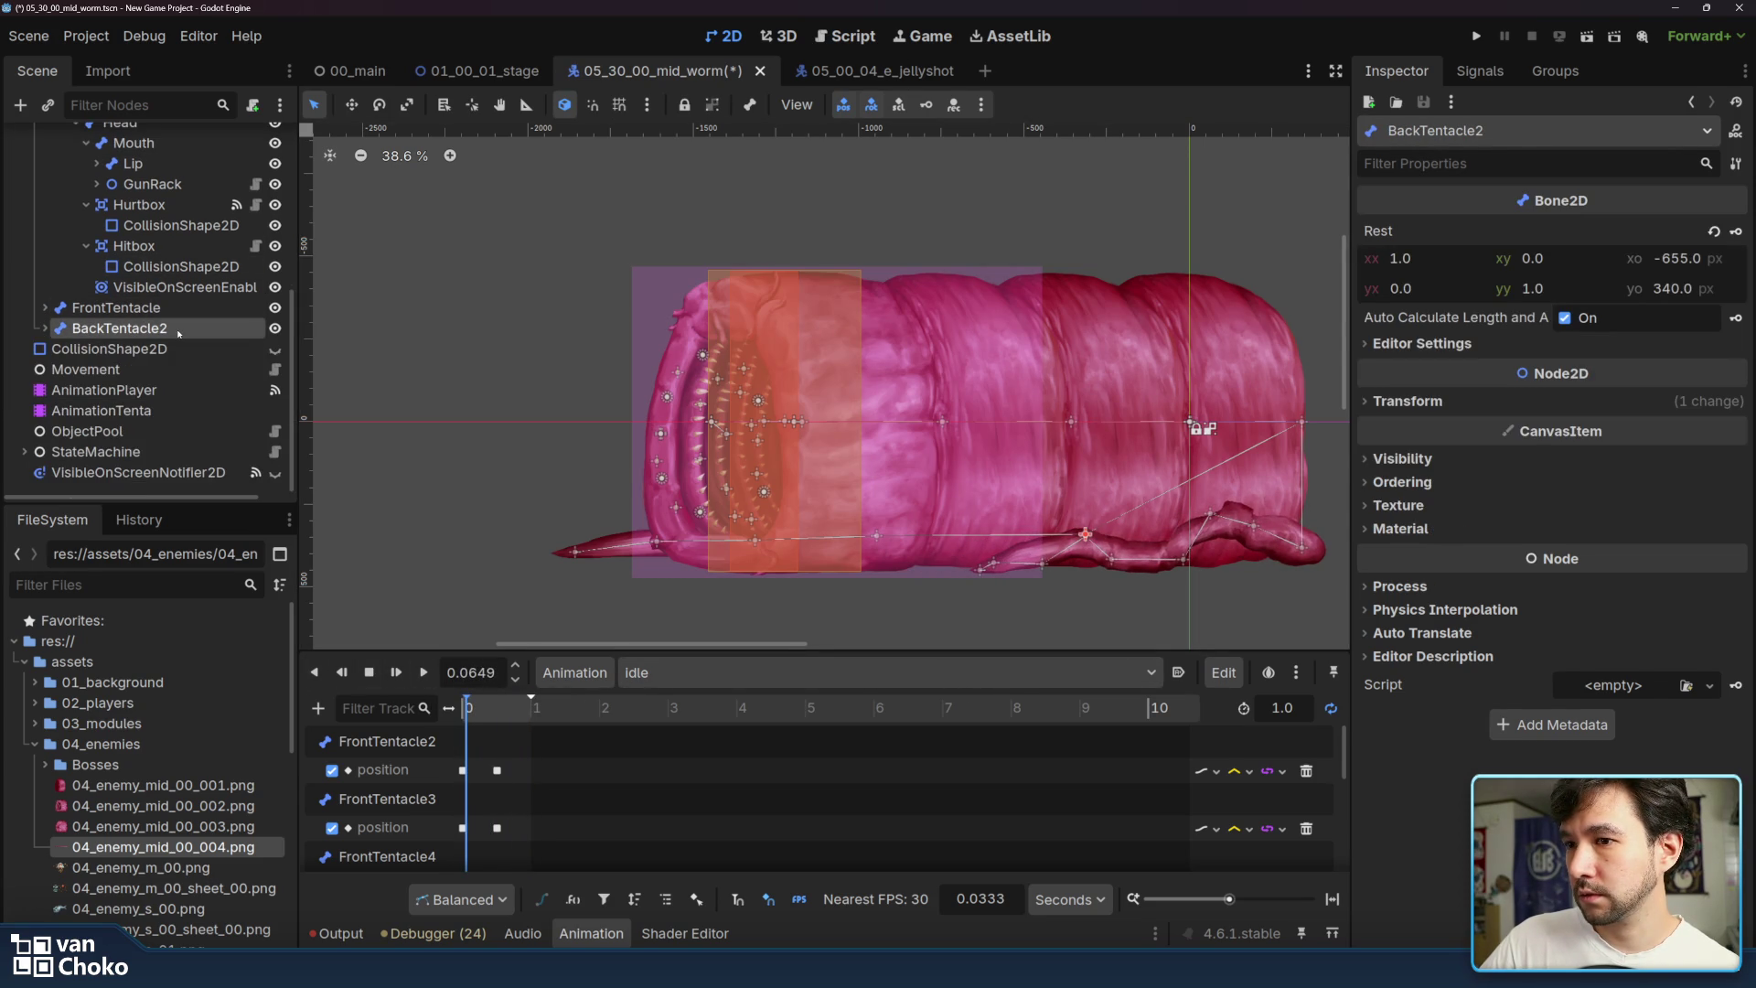
pyautogui.click(1180, 672)
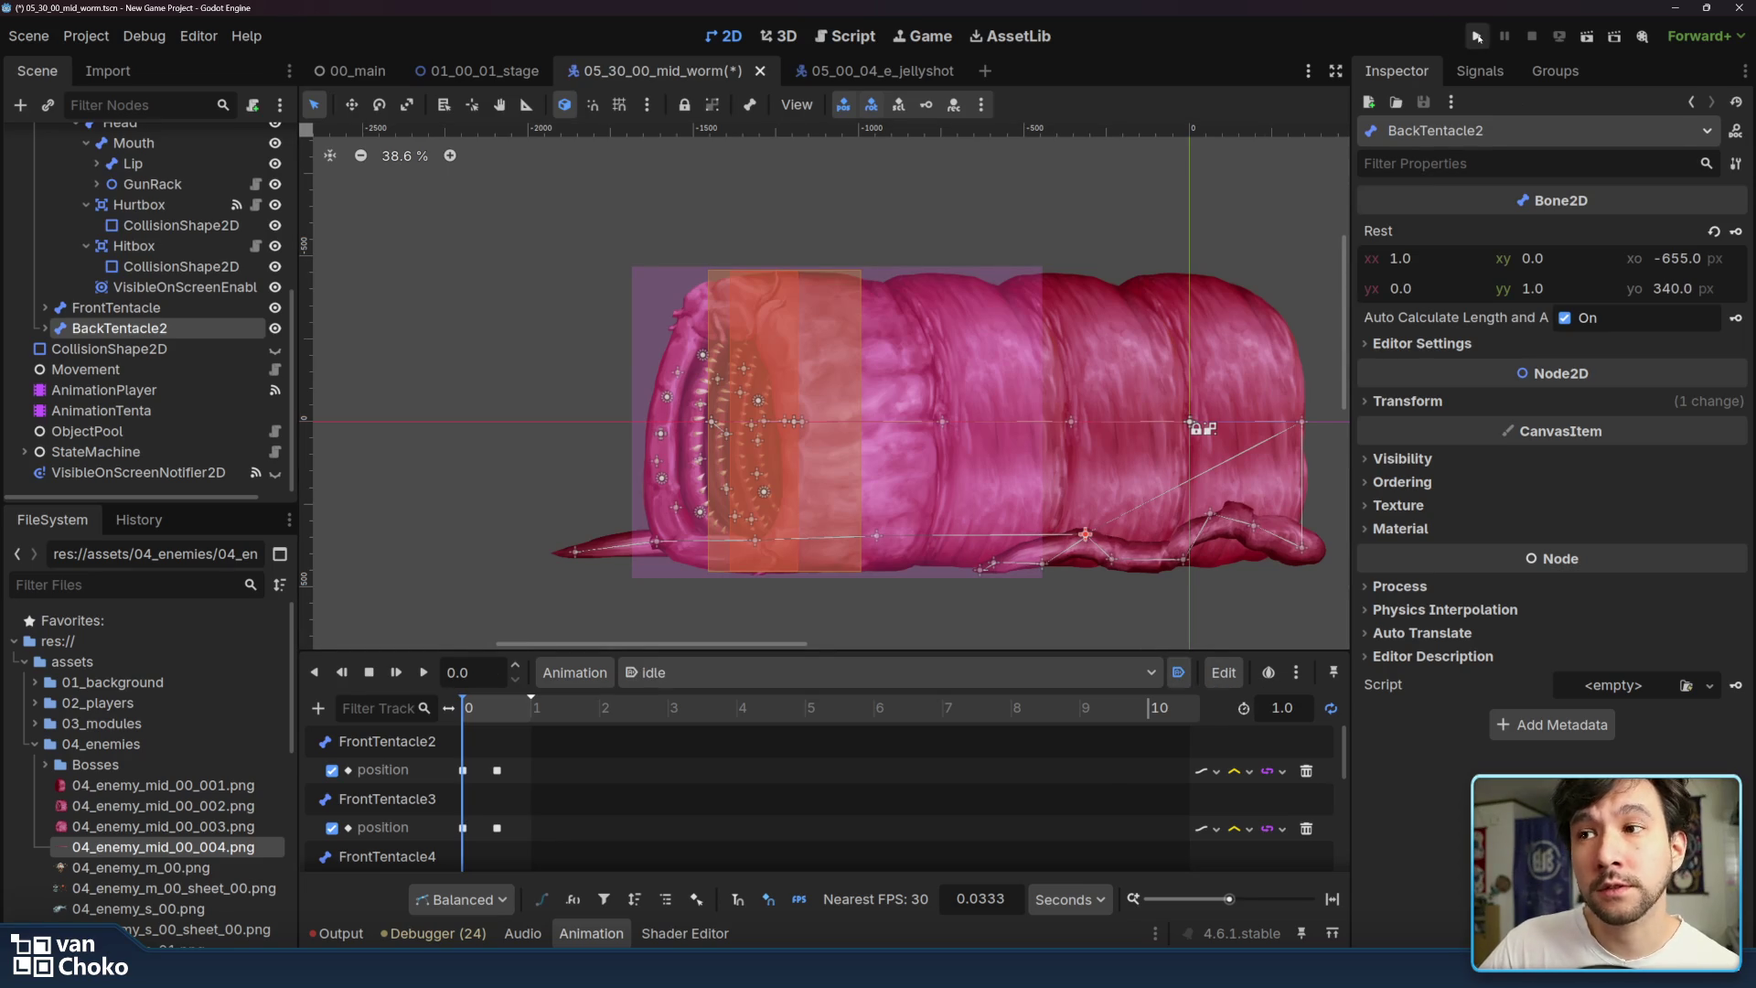
pyautogui.click(1478, 36)
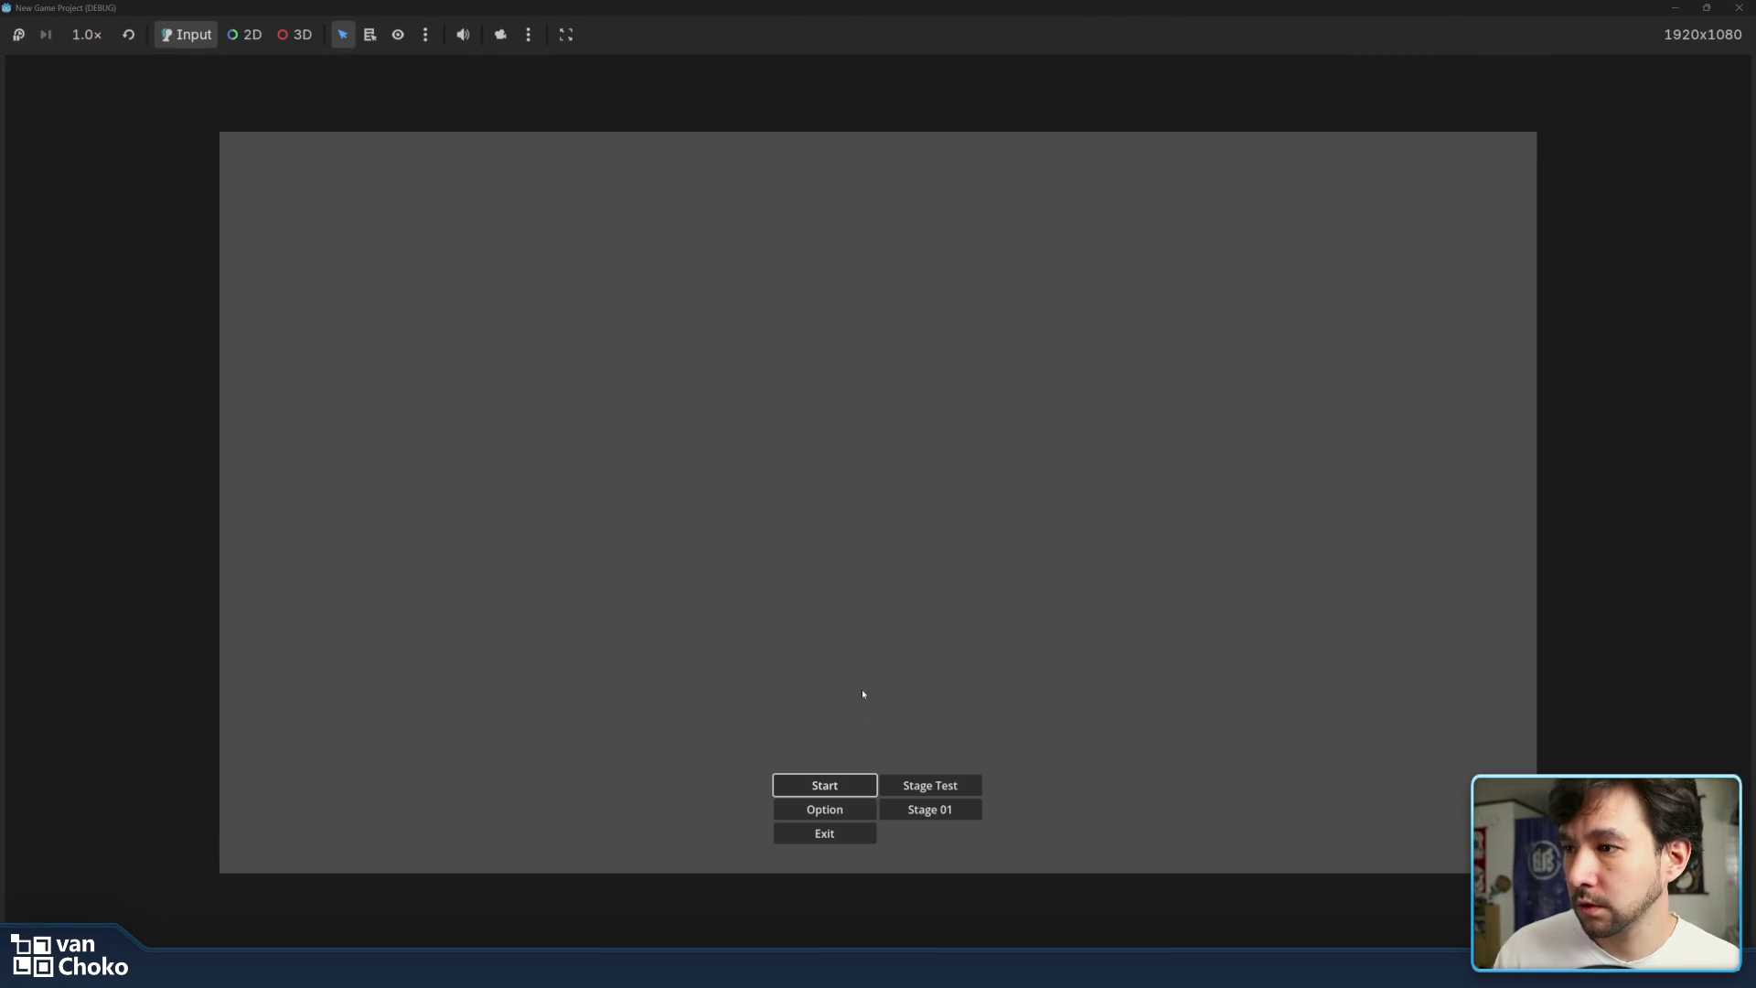
# - Start a new game, play Stage 1 in a restored window, then stop it with F8
pyautogui.click(835, 785)
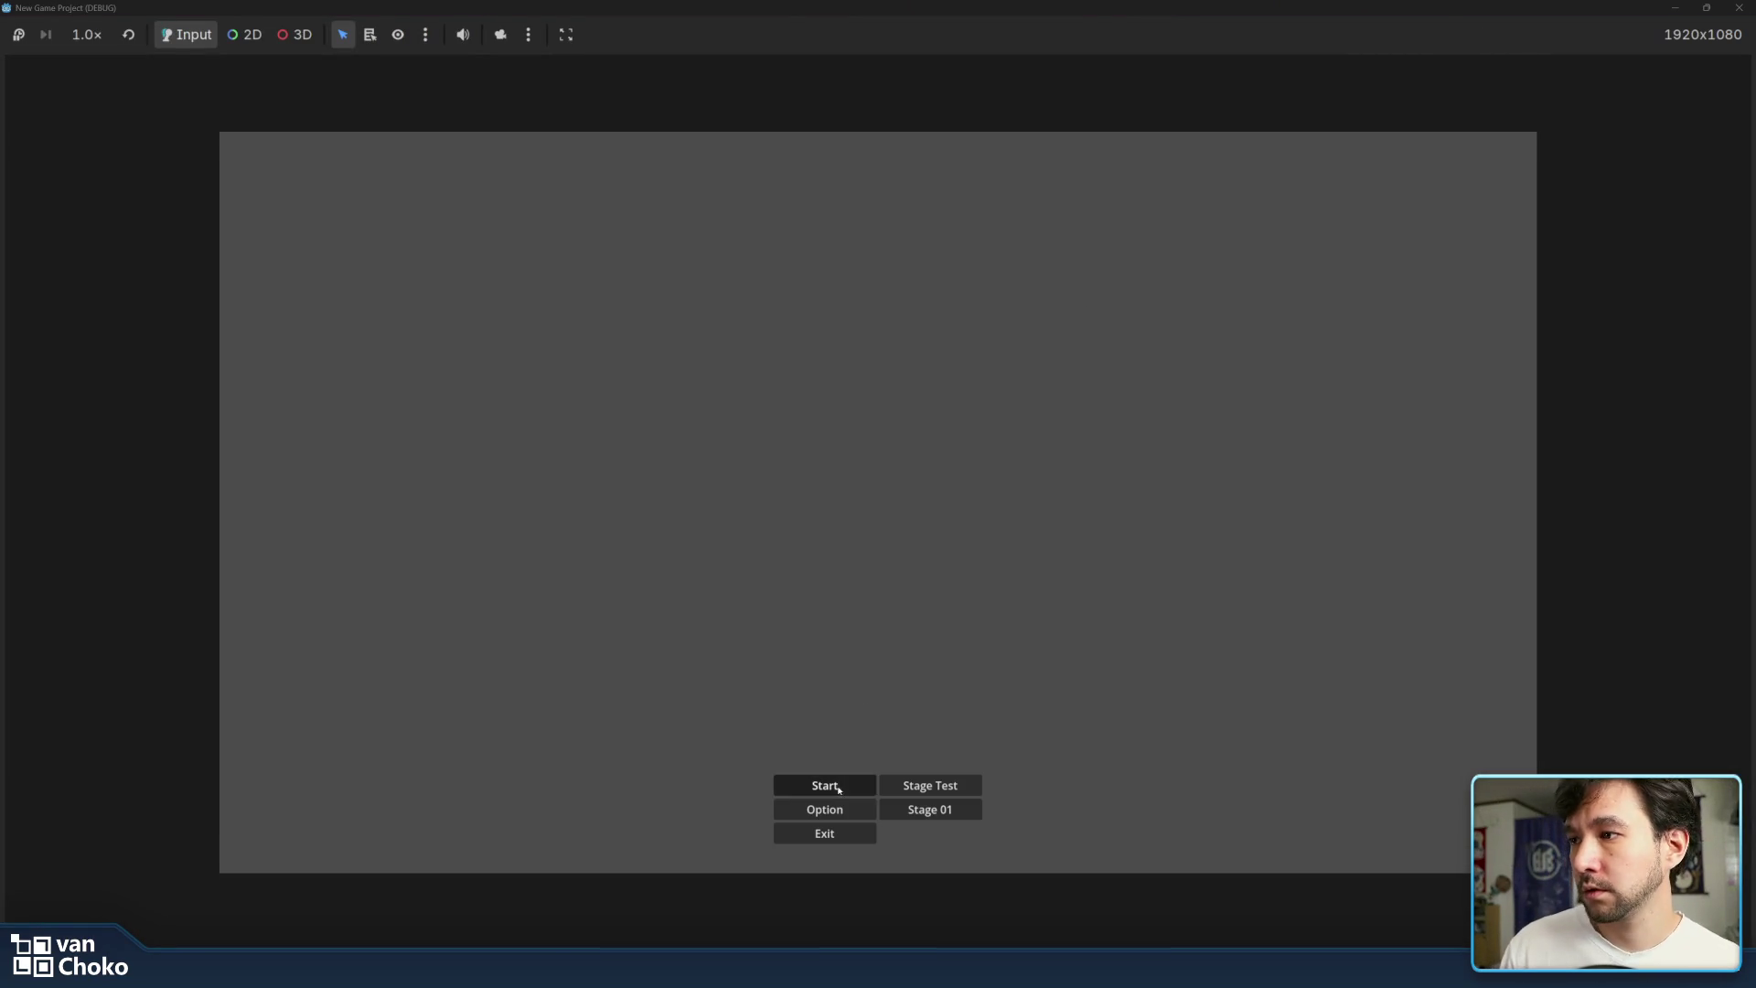
pyautogui.doubleClick(902, 9)
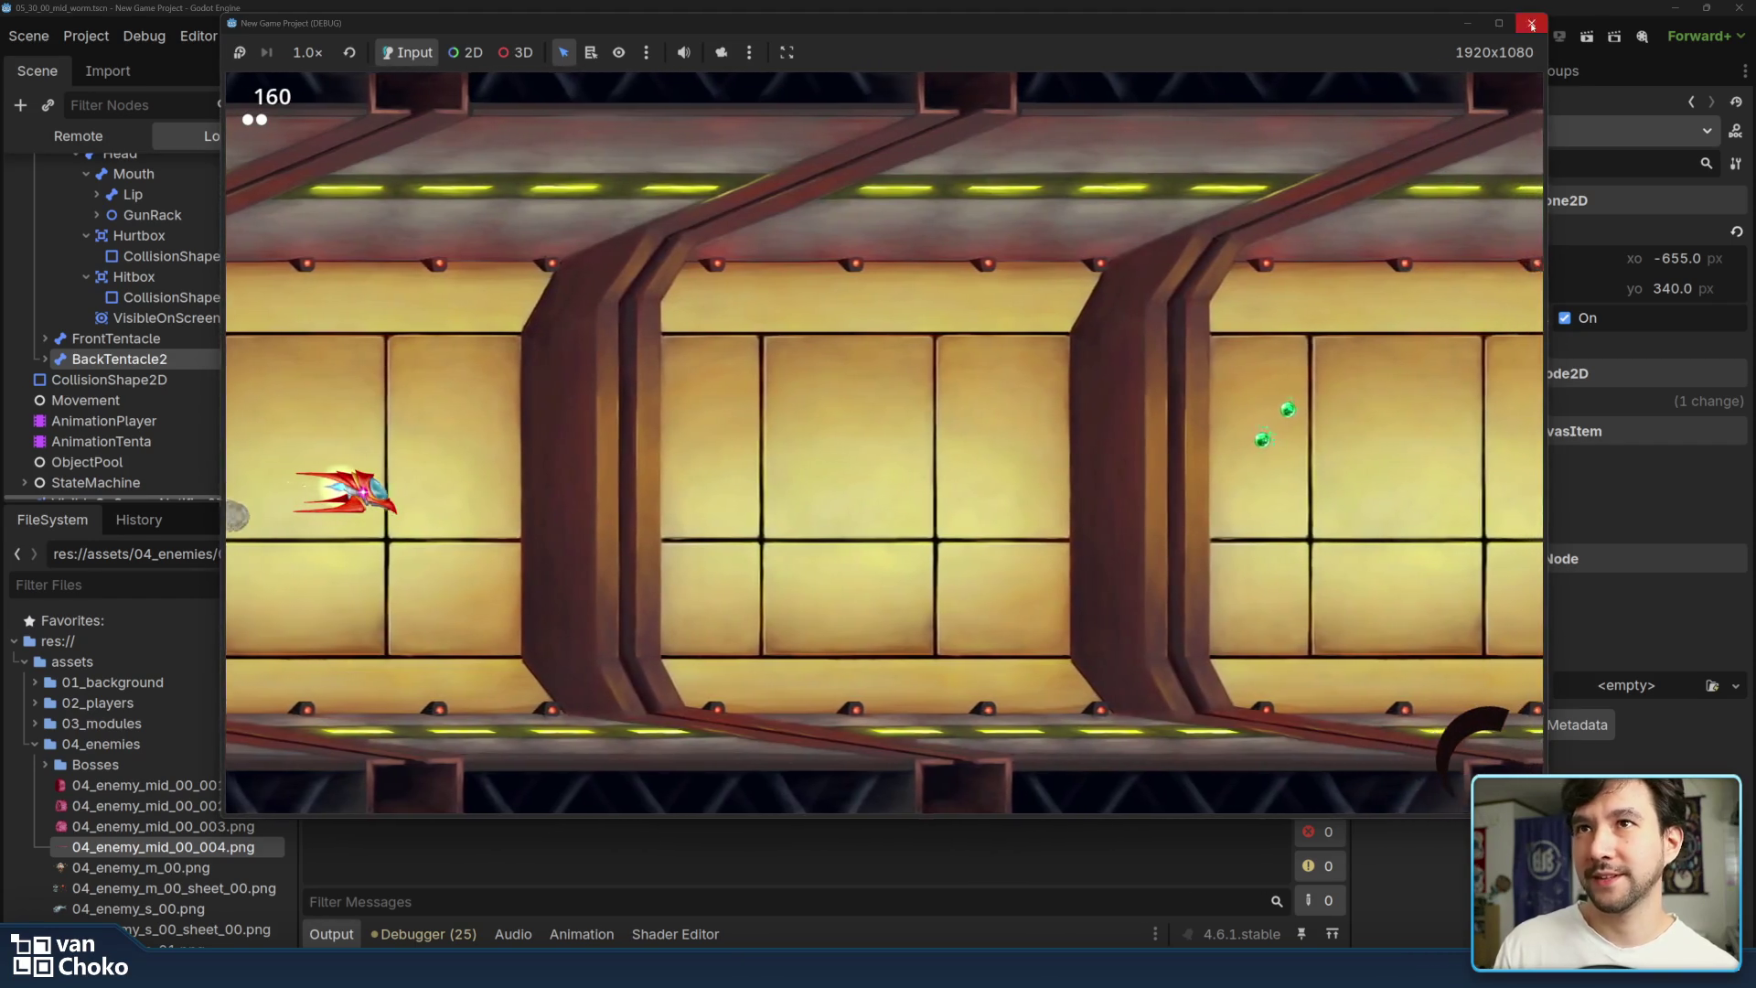
pyautogui.press('F8')
pyautogui.click(164, 353)
# - Show the collision shape and visibility notifier overlays, toggling HeadClose visibility on and off
pyautogui.press('Up')
pyautogui.click(275, 352)
pyautogui.click(274, 472)
pyautogui.scroll(4, 286, 320)
pyautogui.scroll(4, 287, 320)
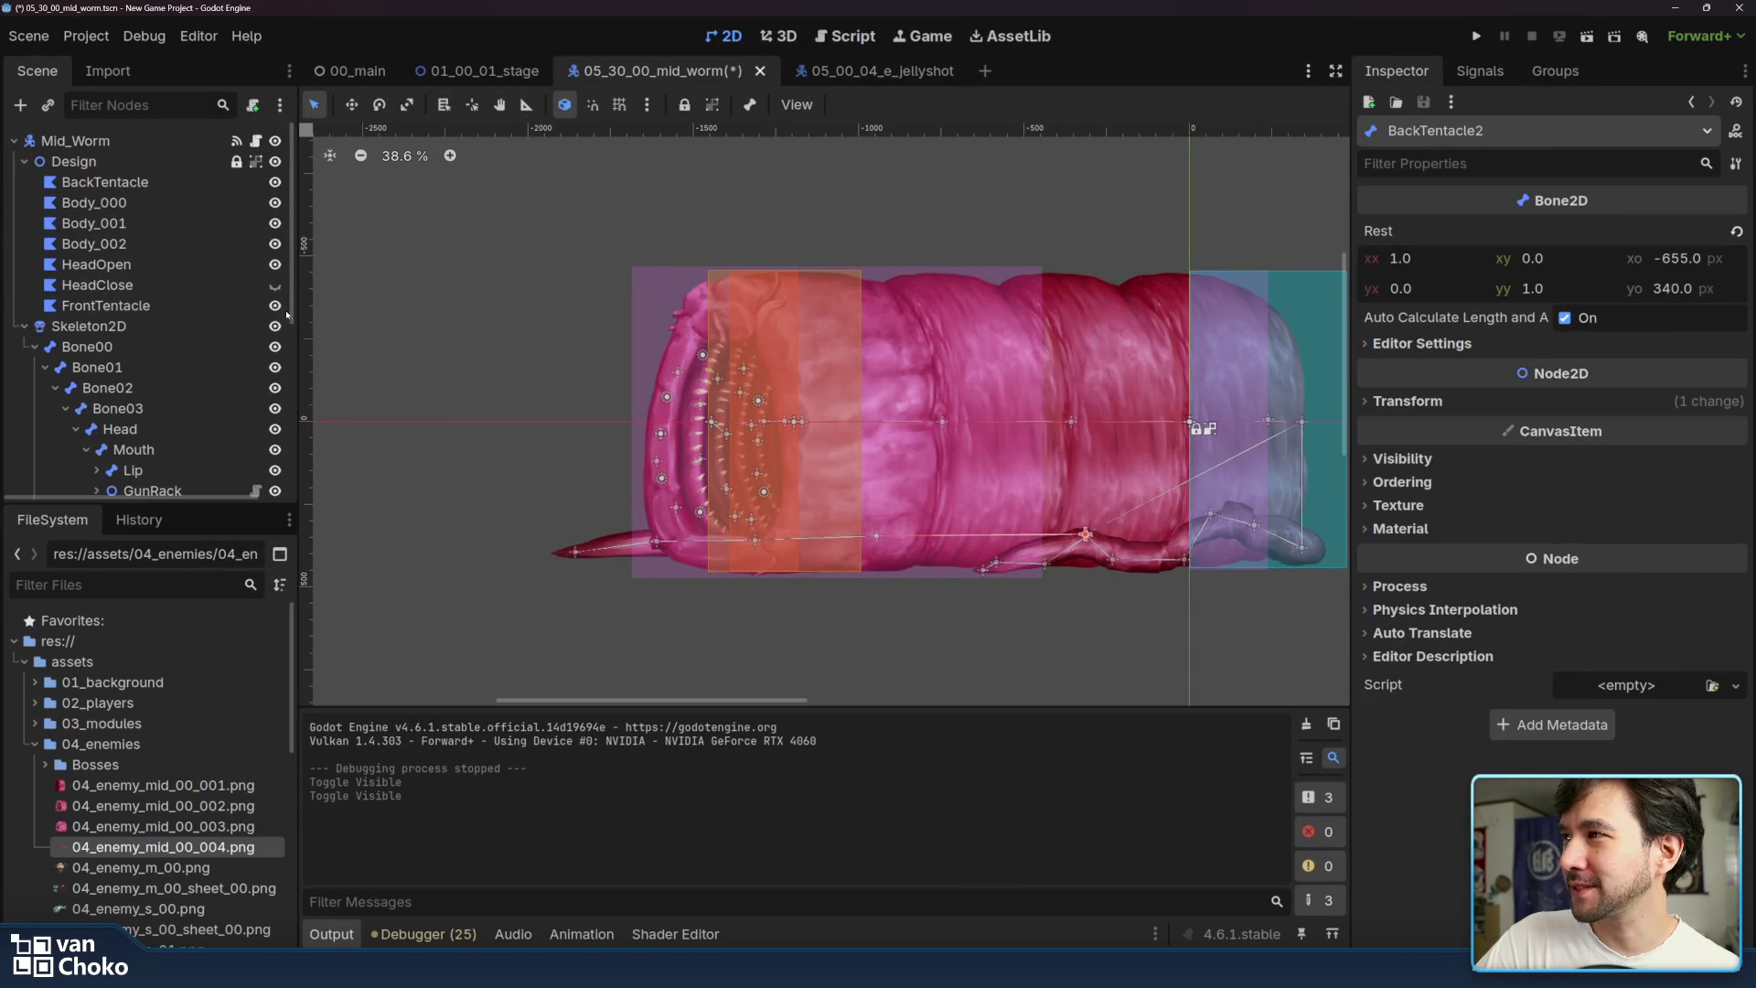
pyautogui.click(274, 286)
pyautogui.click(274, 286)
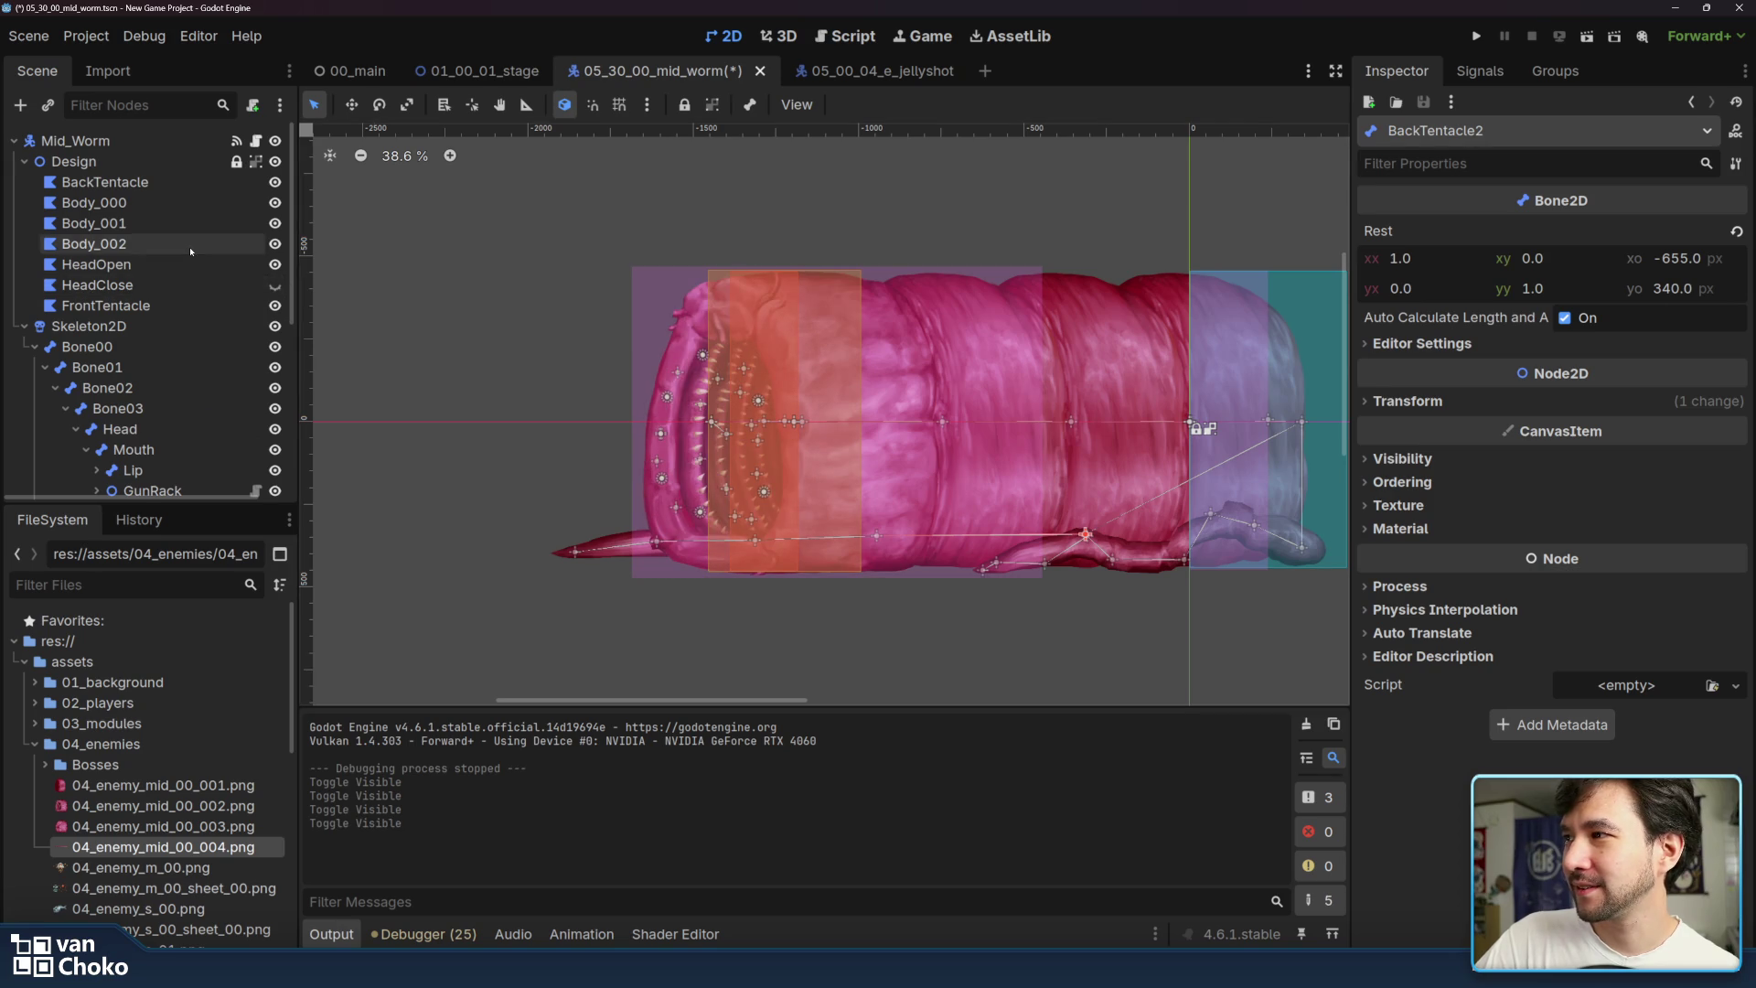
pyautogui.scroll(-6, 274, 287)
# - Run the game again, start it from the menu, and close it after playing
pyautogui.click(1476, 37)
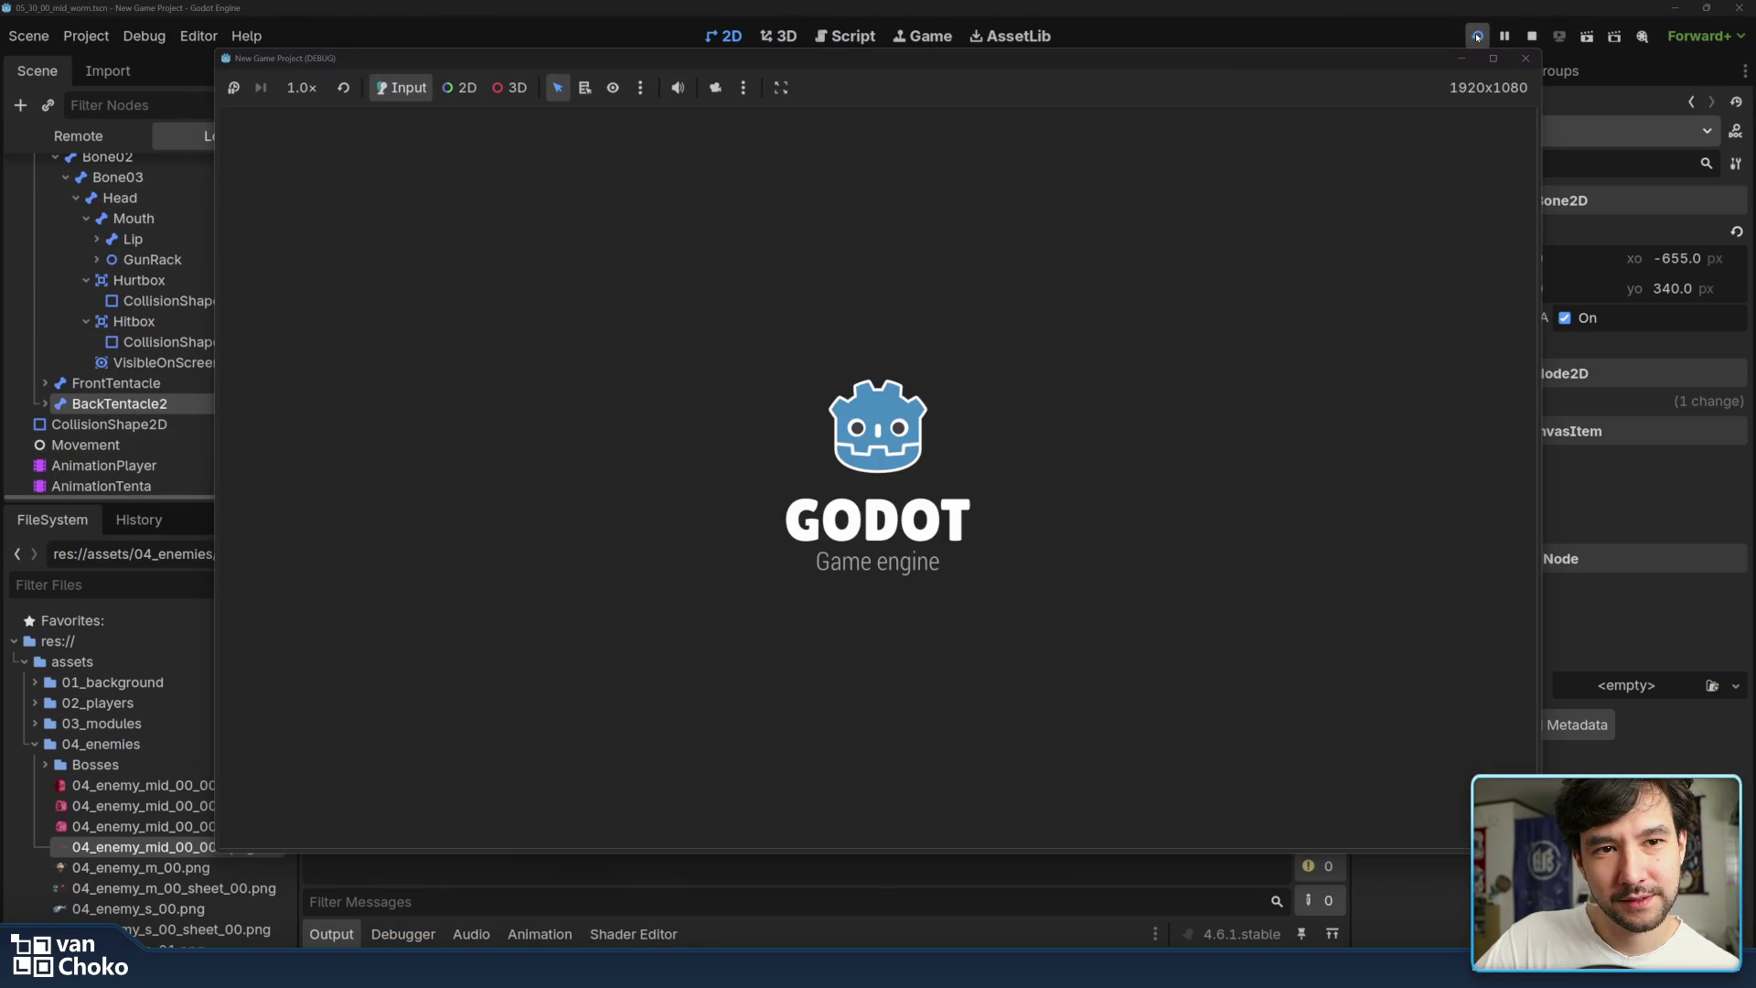
pyautogui.press('Return')
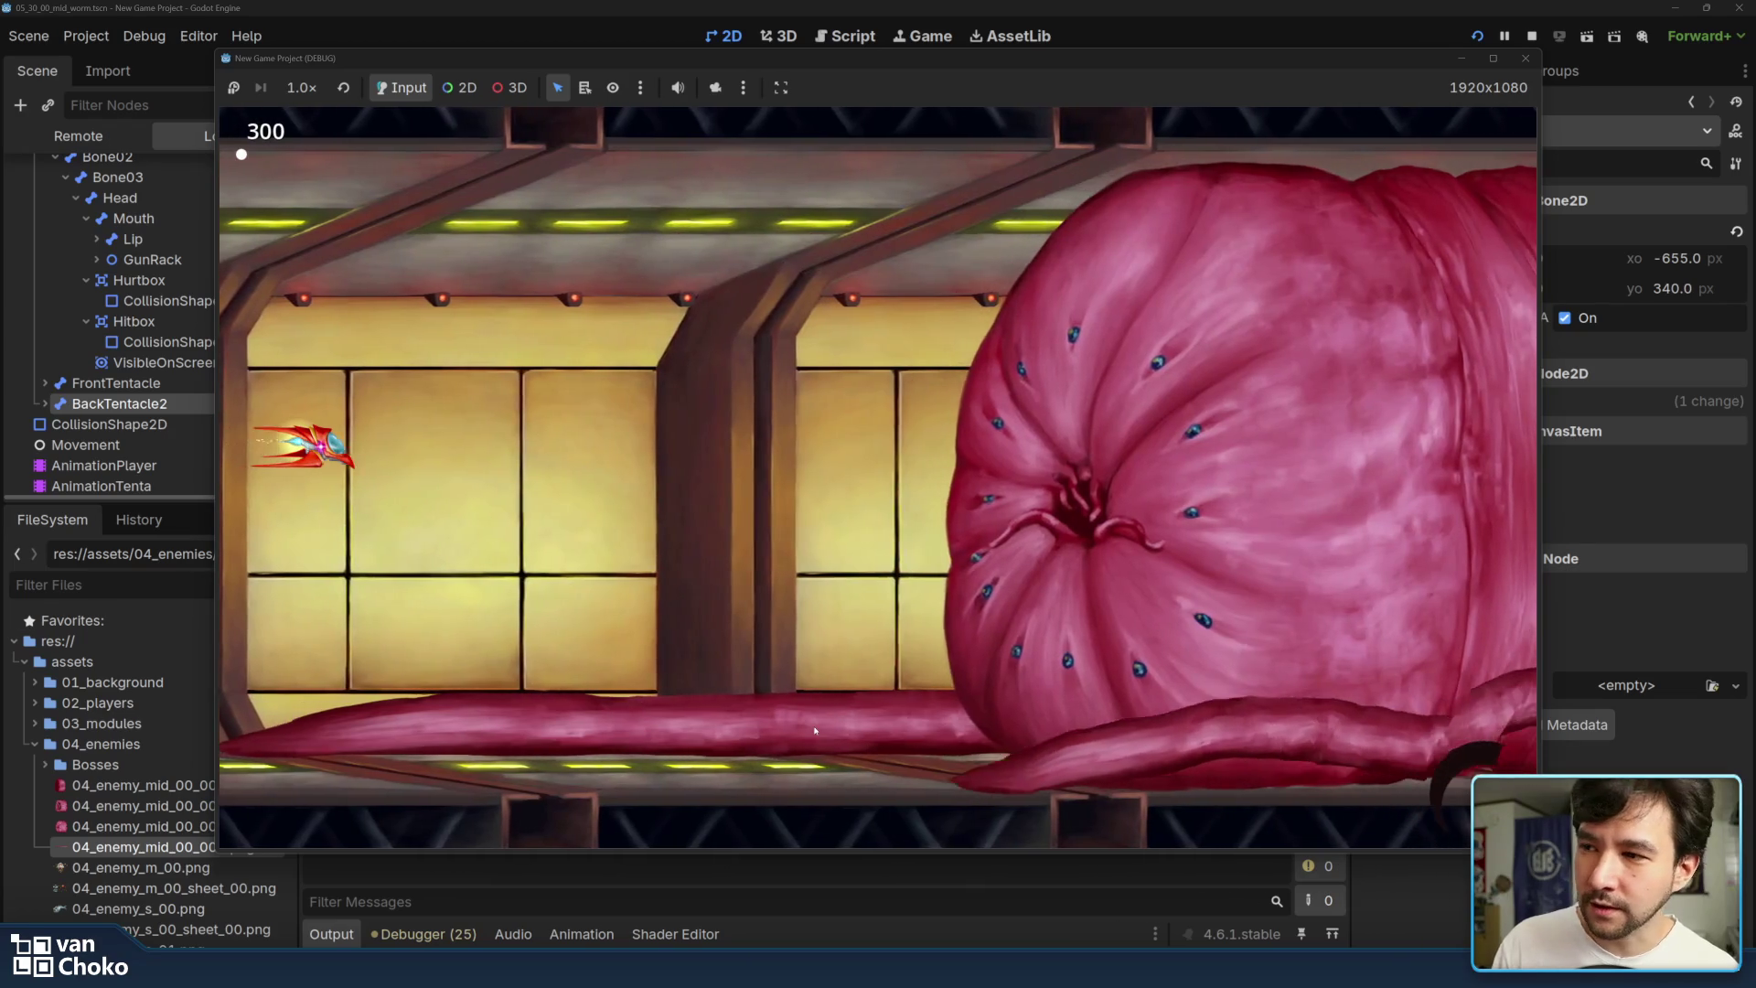
pyautogui.click(1525, 60)
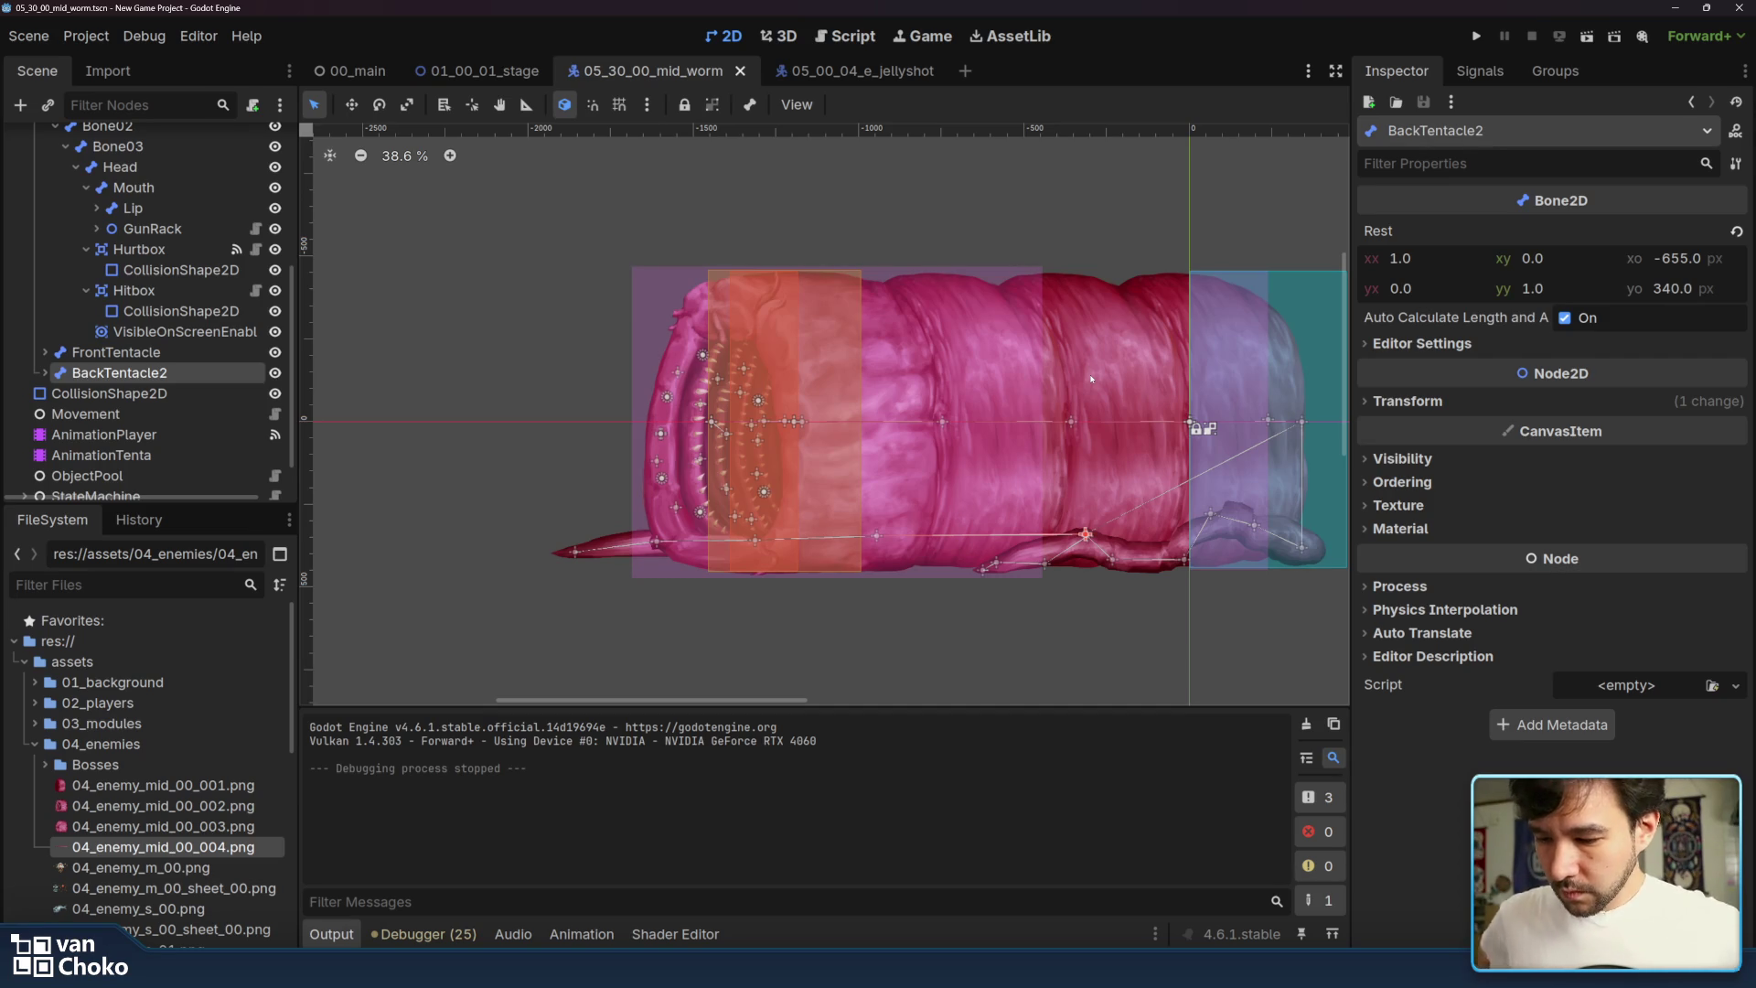
pyautogui.scroll(-1, 832, 512)
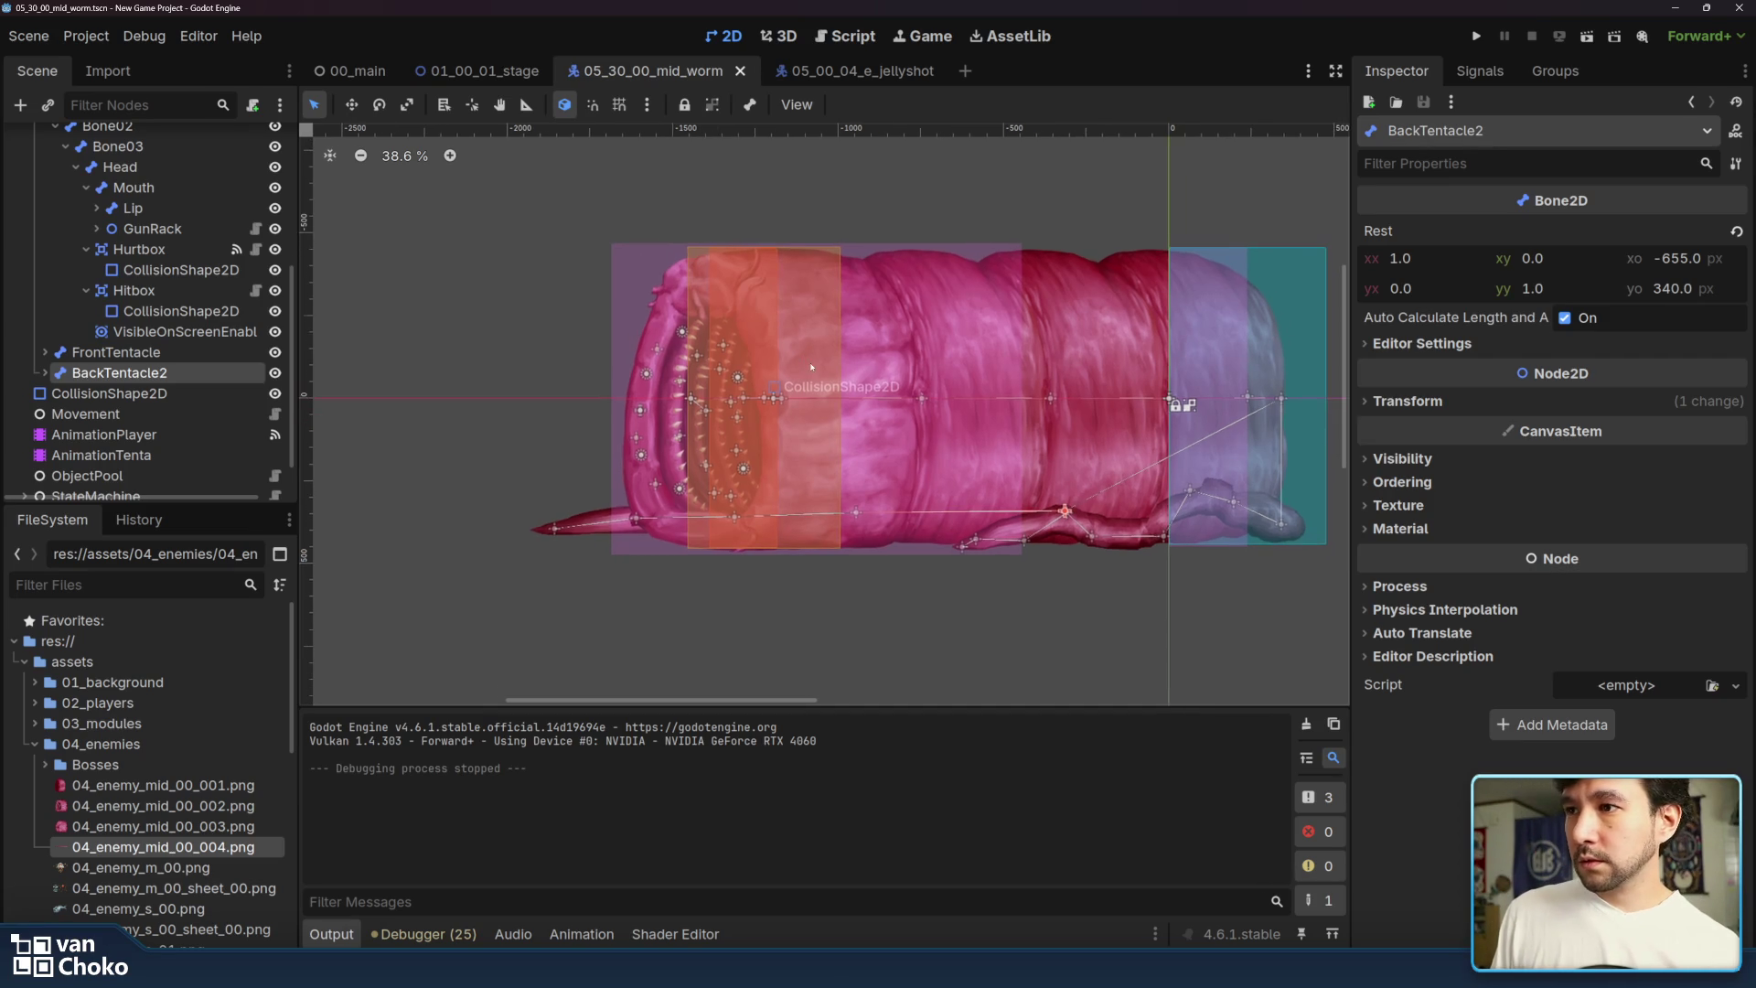
pyautogui.click(840, 684)
pyautogui.scroll(3, 933, 512)
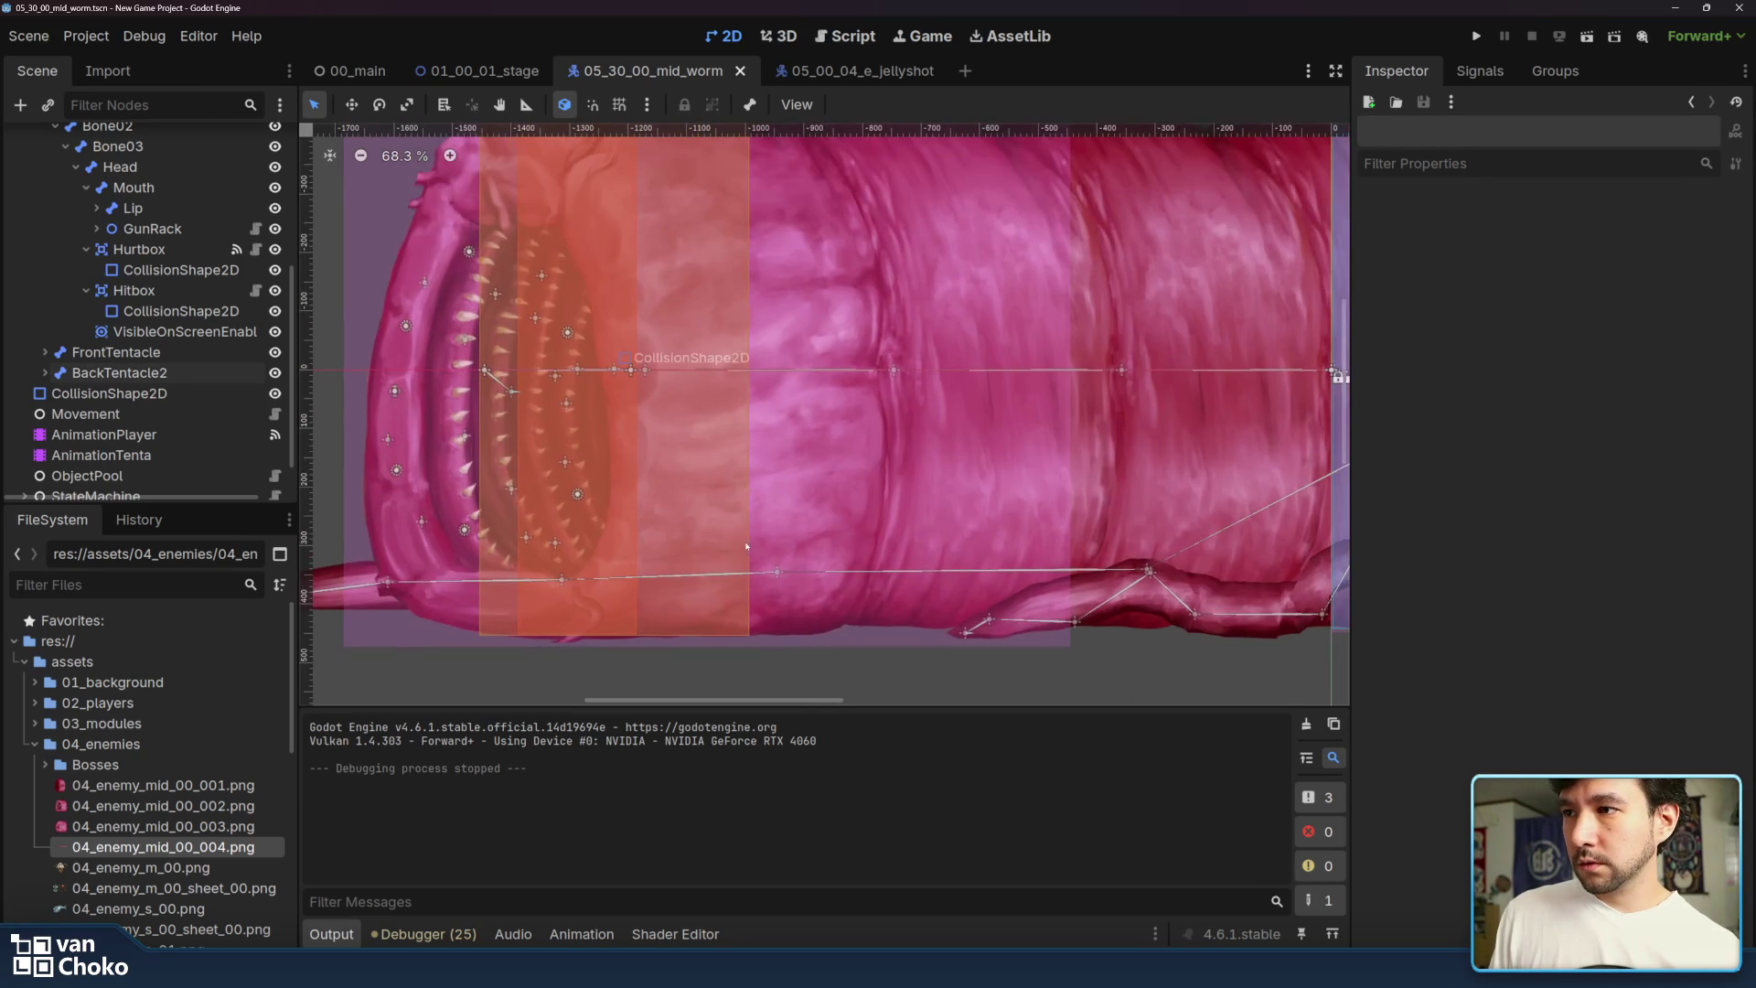
pyautogui.click(778, 573)
pyautogui.hscroll(-5, 1148, 496)
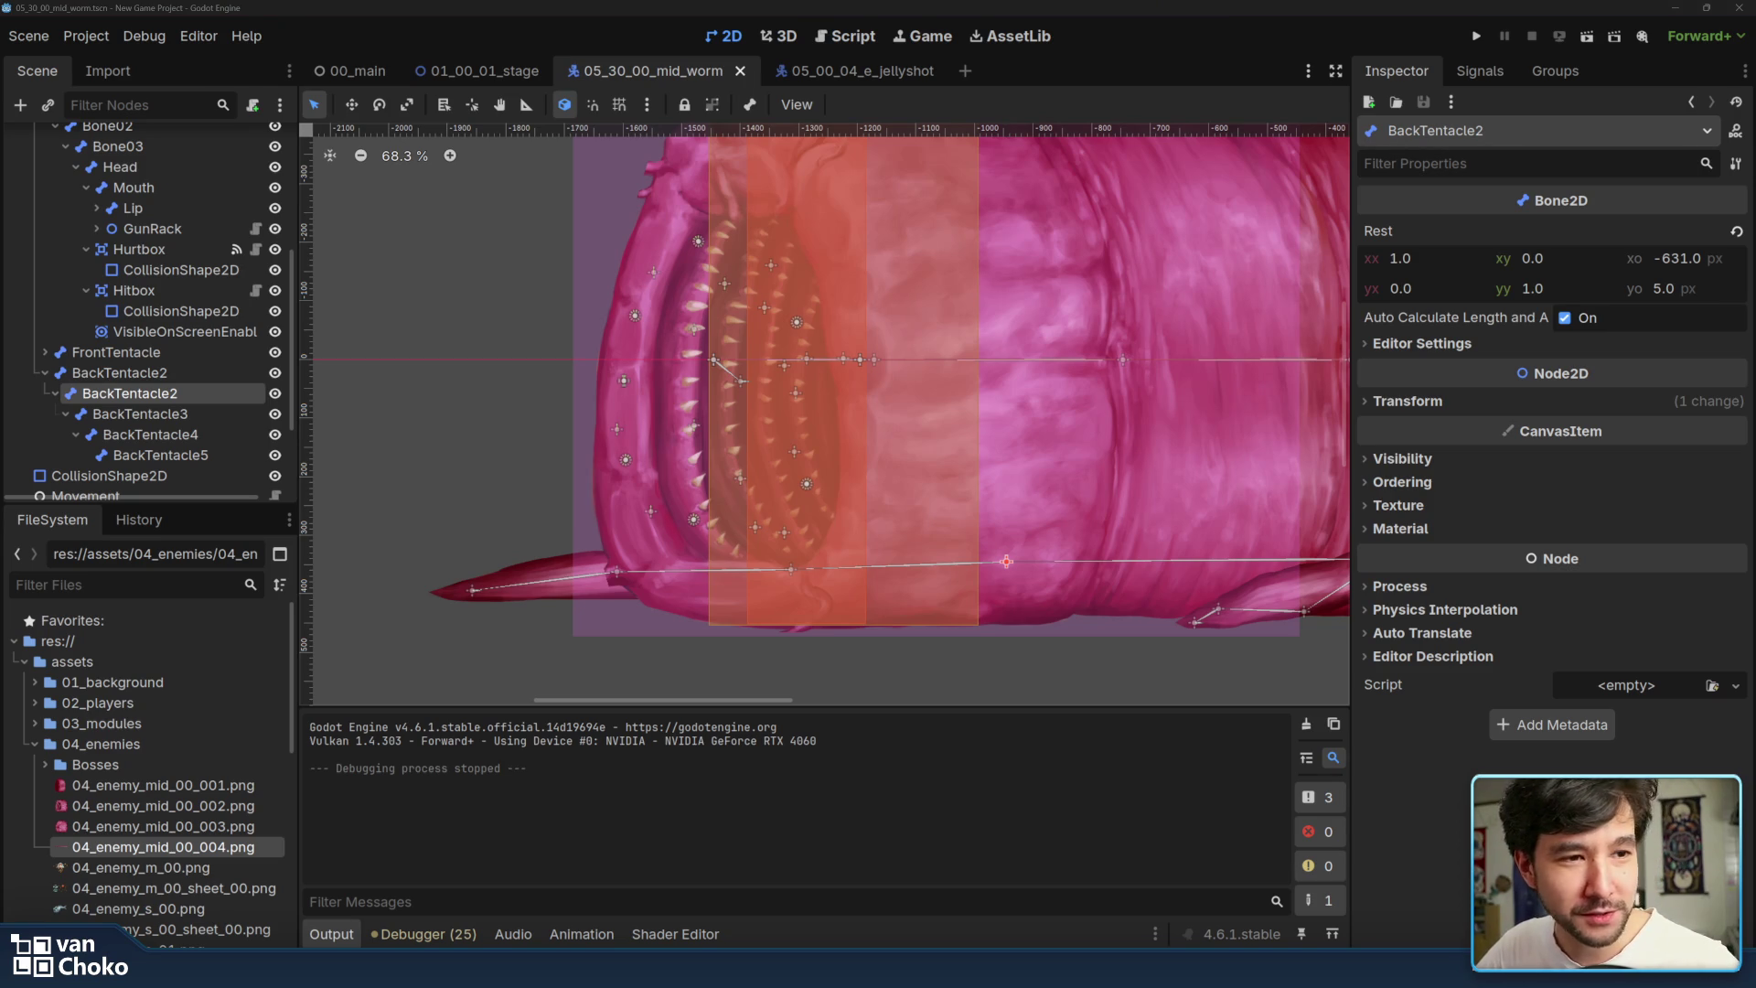
pyautogui.hscroll(2, 1098, 648)
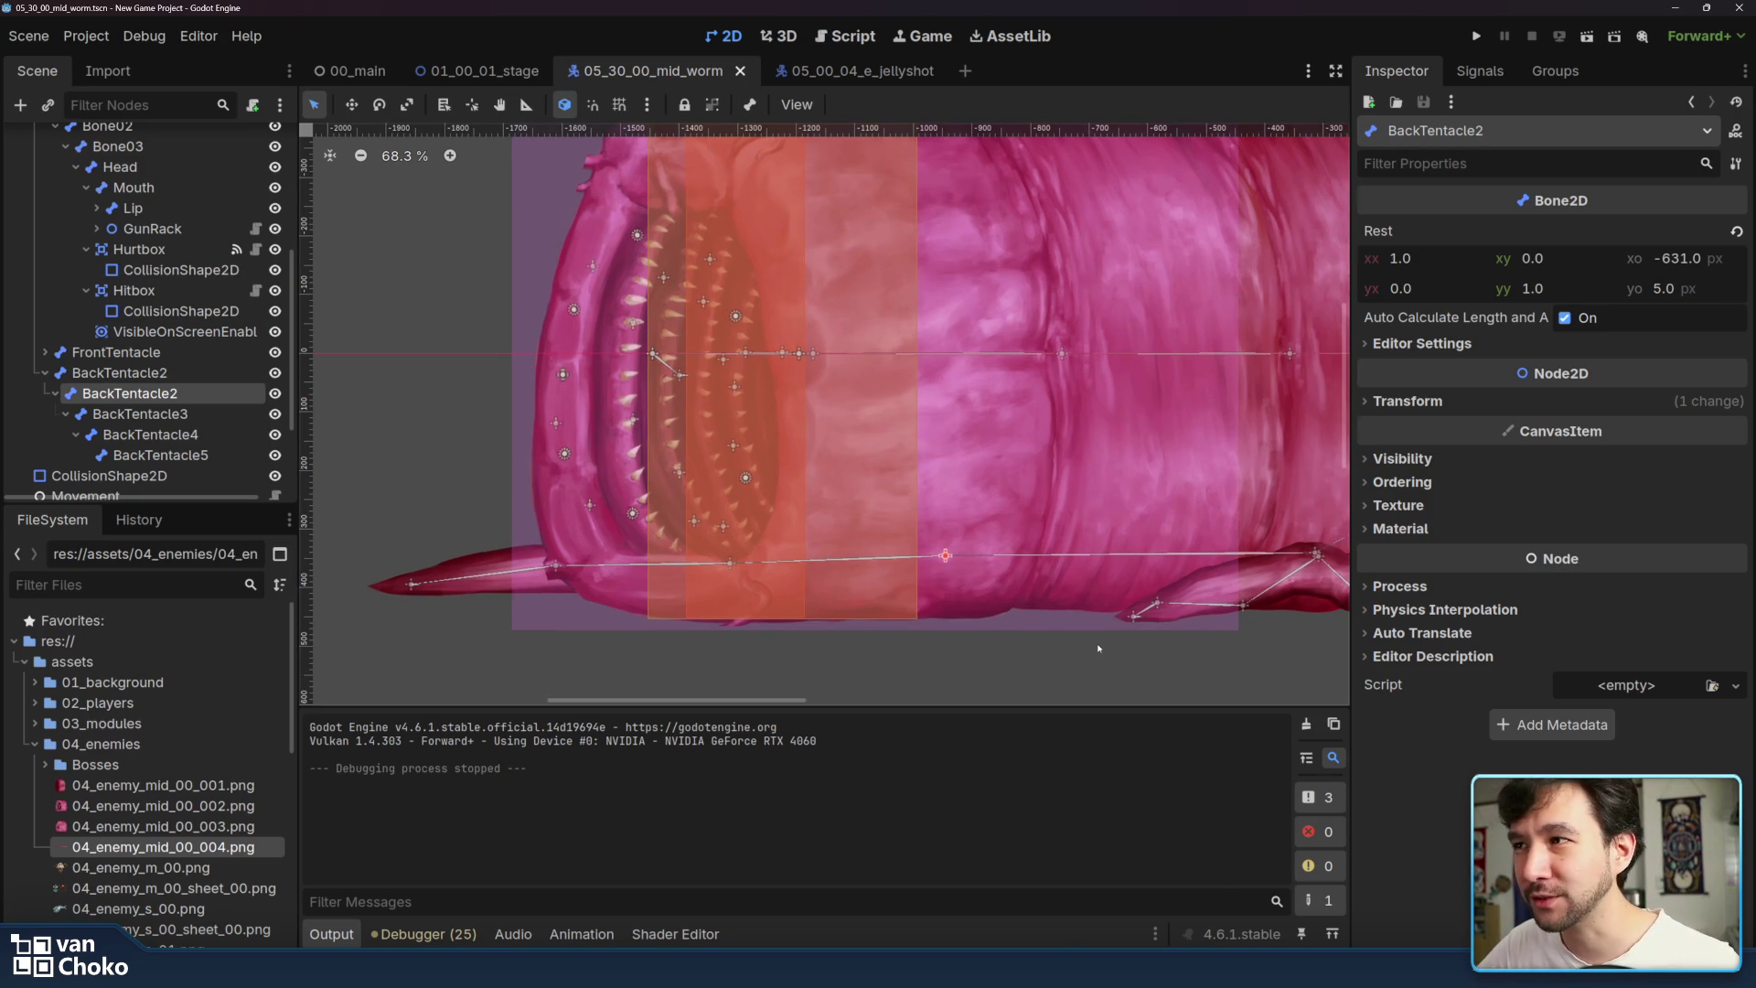
pyautogui.scroll(-2, 1099, 648)
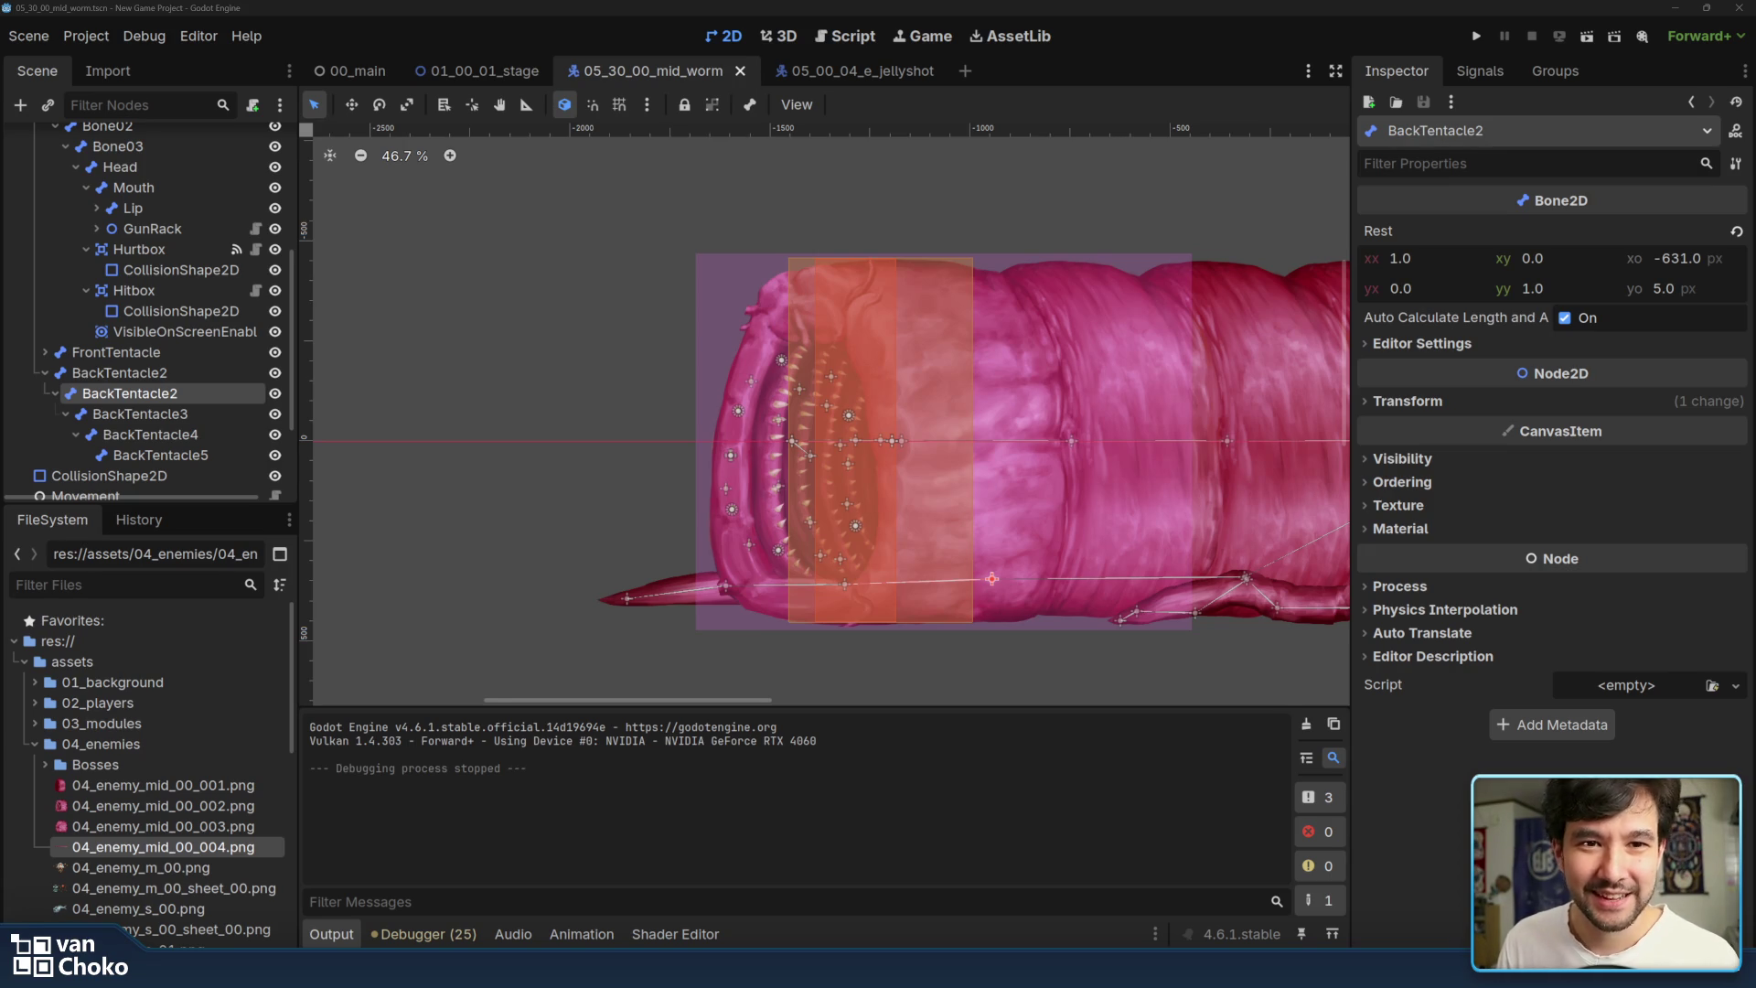
pyautogui.hscroll(2, 1057, 582)
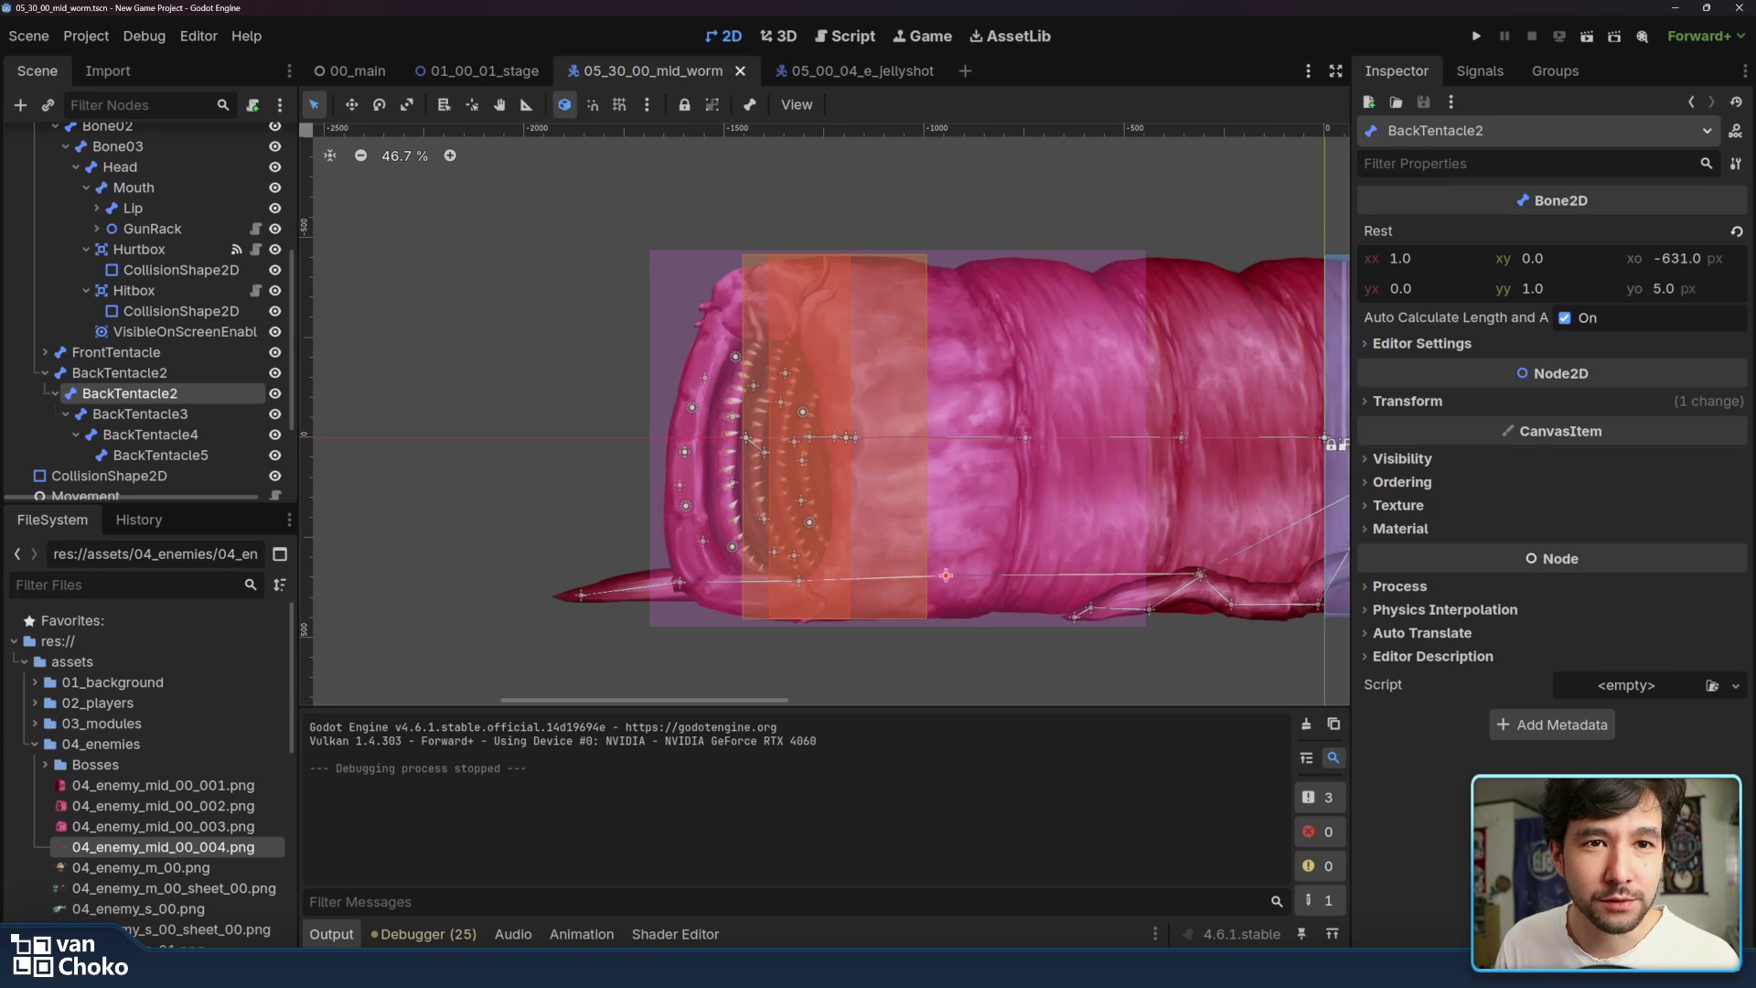
pyautogui.hscroll(2, 891, 555)
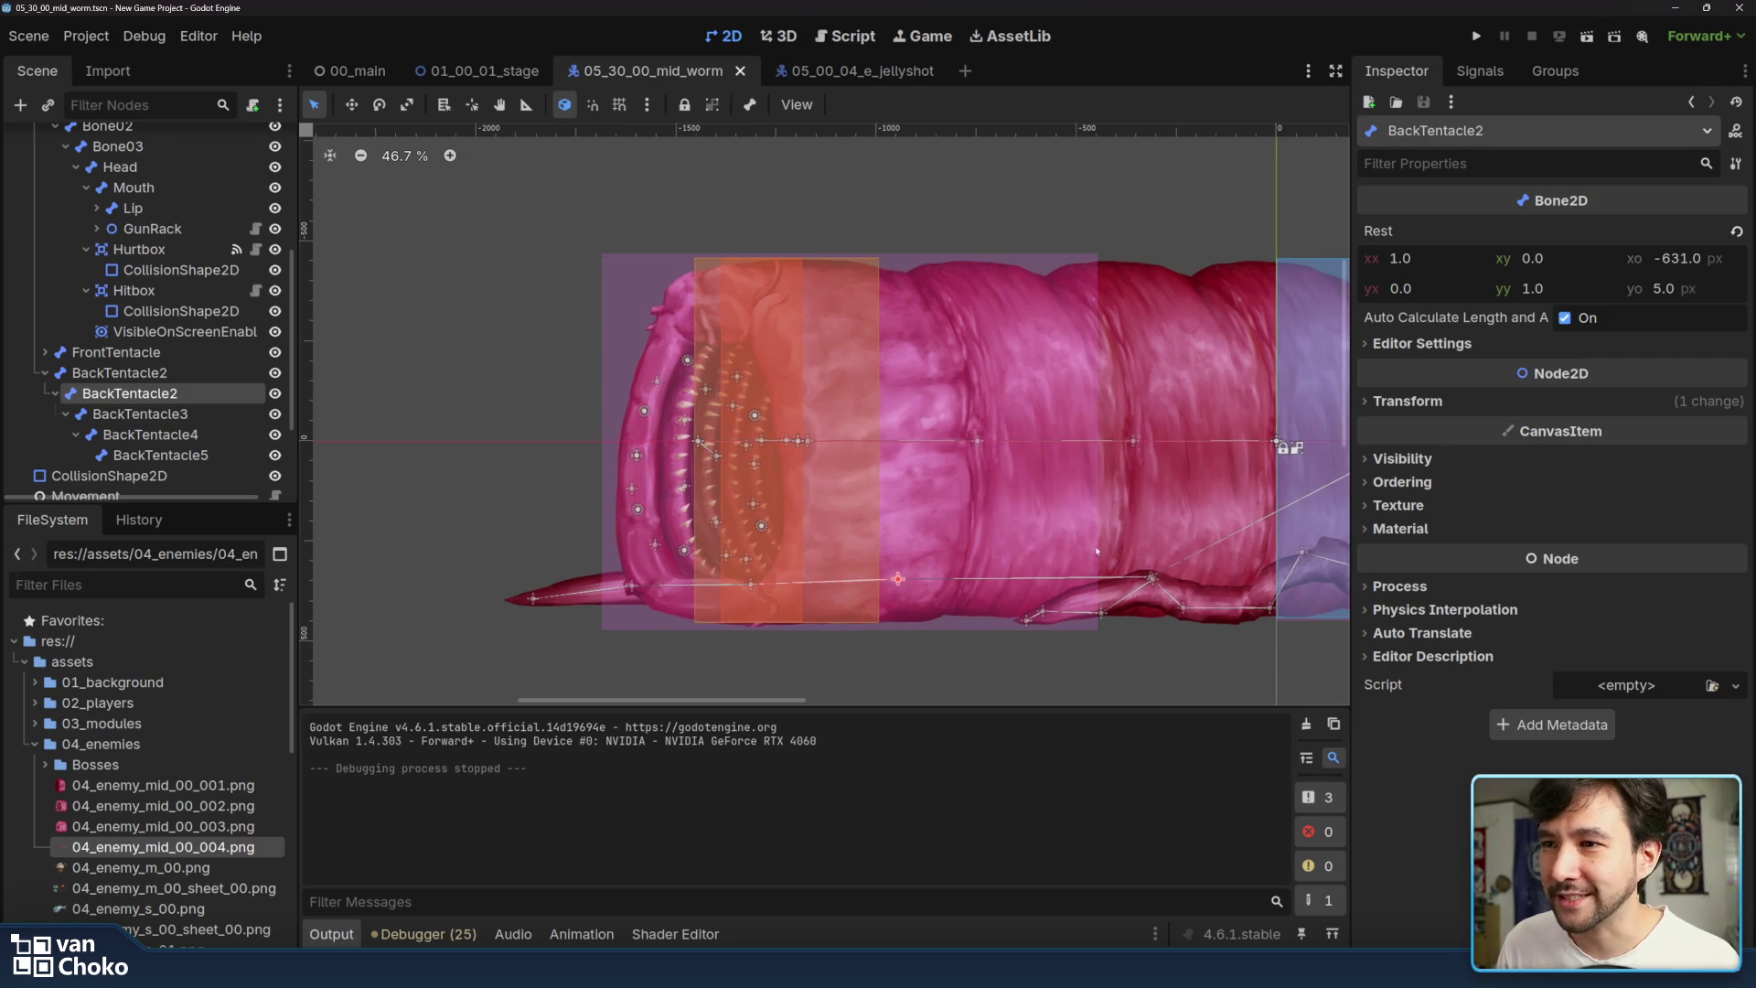
pyautogui.hscroll(2, 1097, 549)
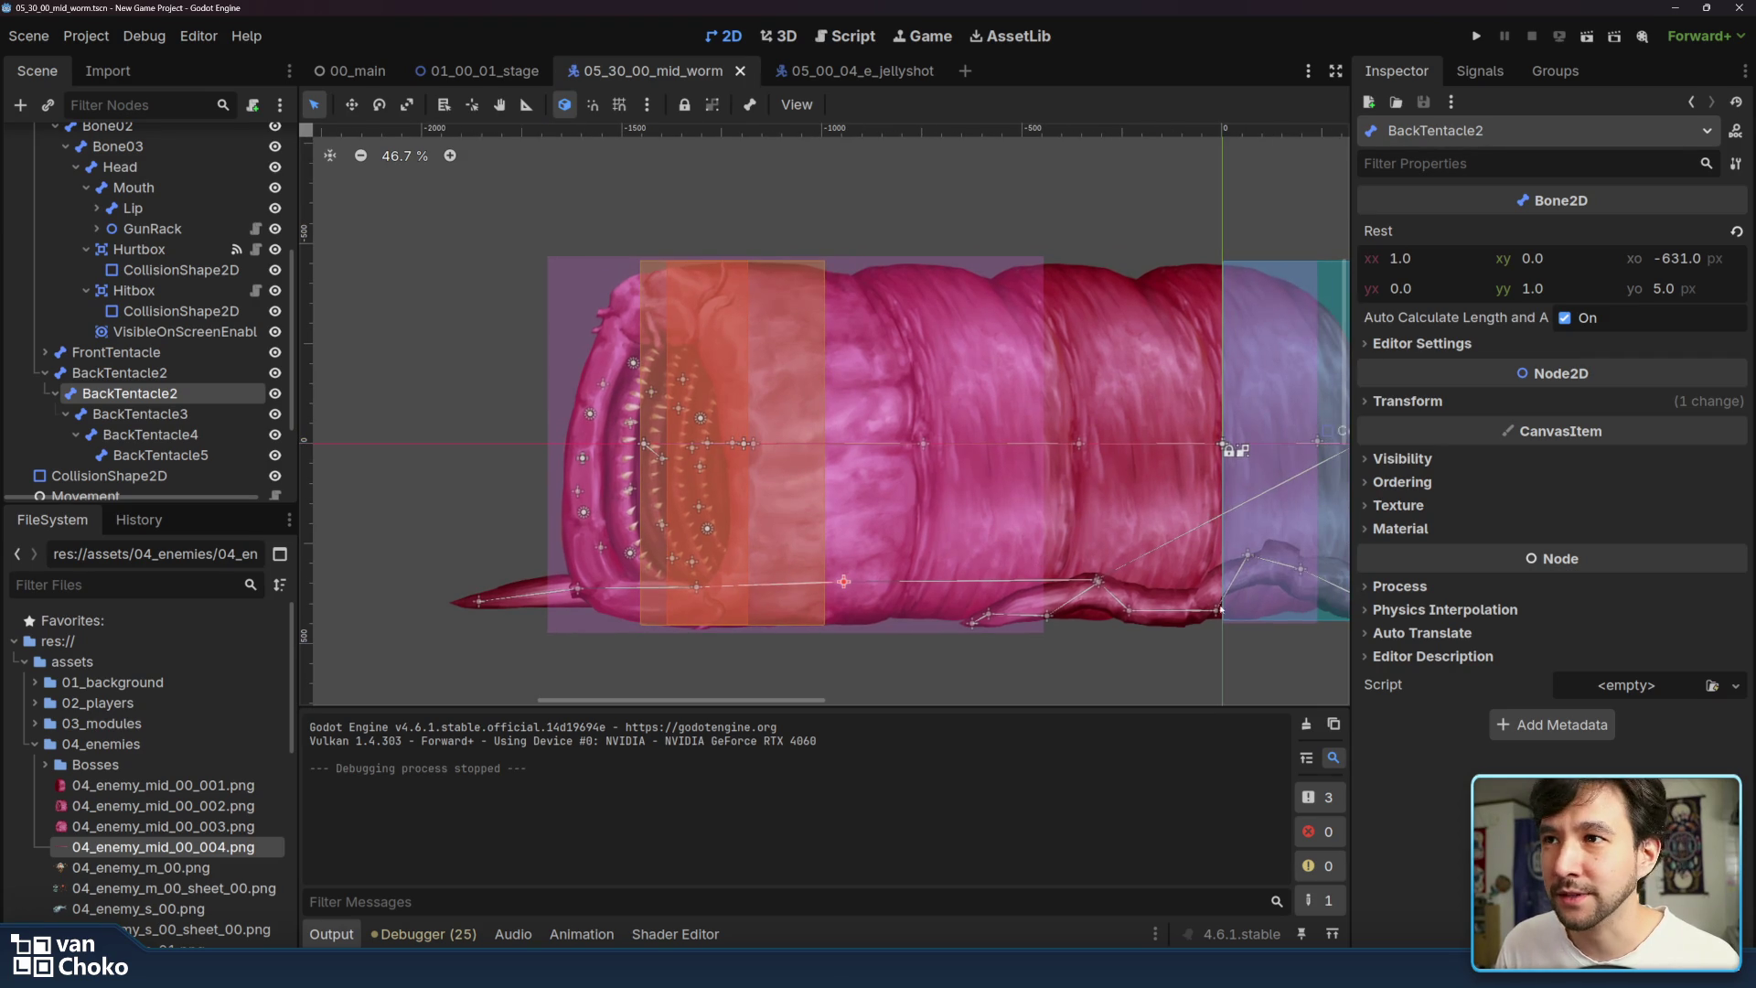
pyautogui.click(1101, 640)
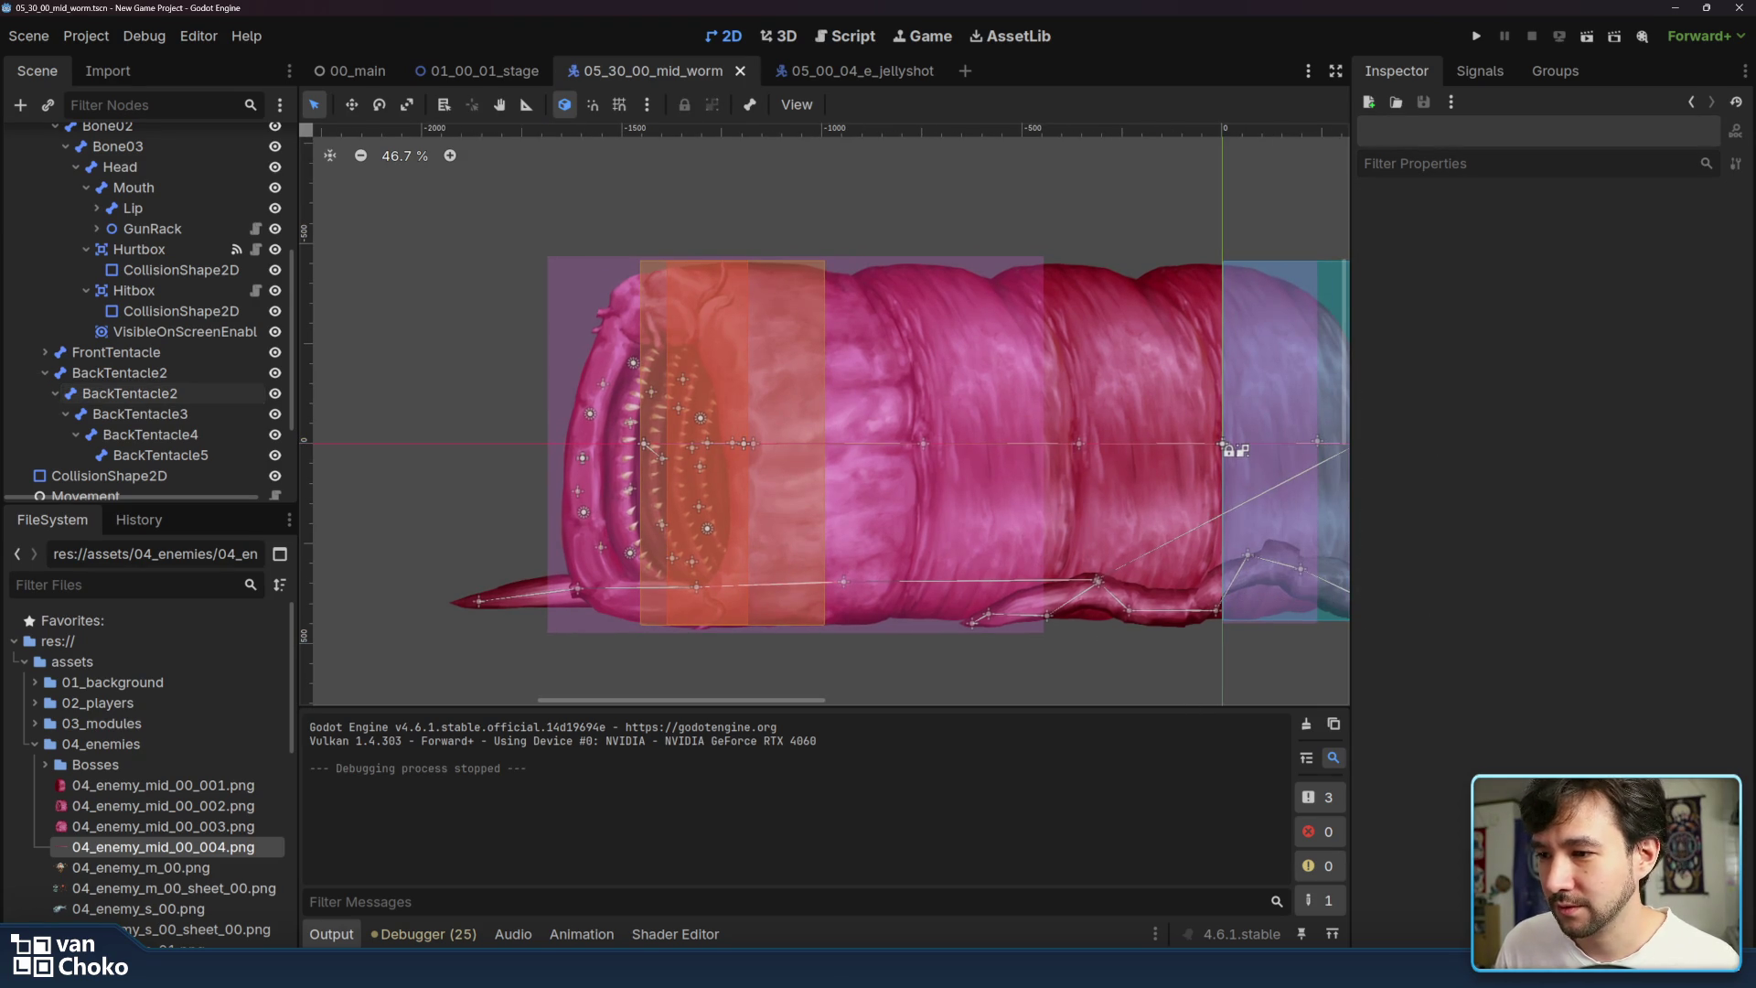
# - Bring the Chrome window of Google Images results for 'r-type 2 boss' onto the screen
pyautogui.moveTo(945, 970)
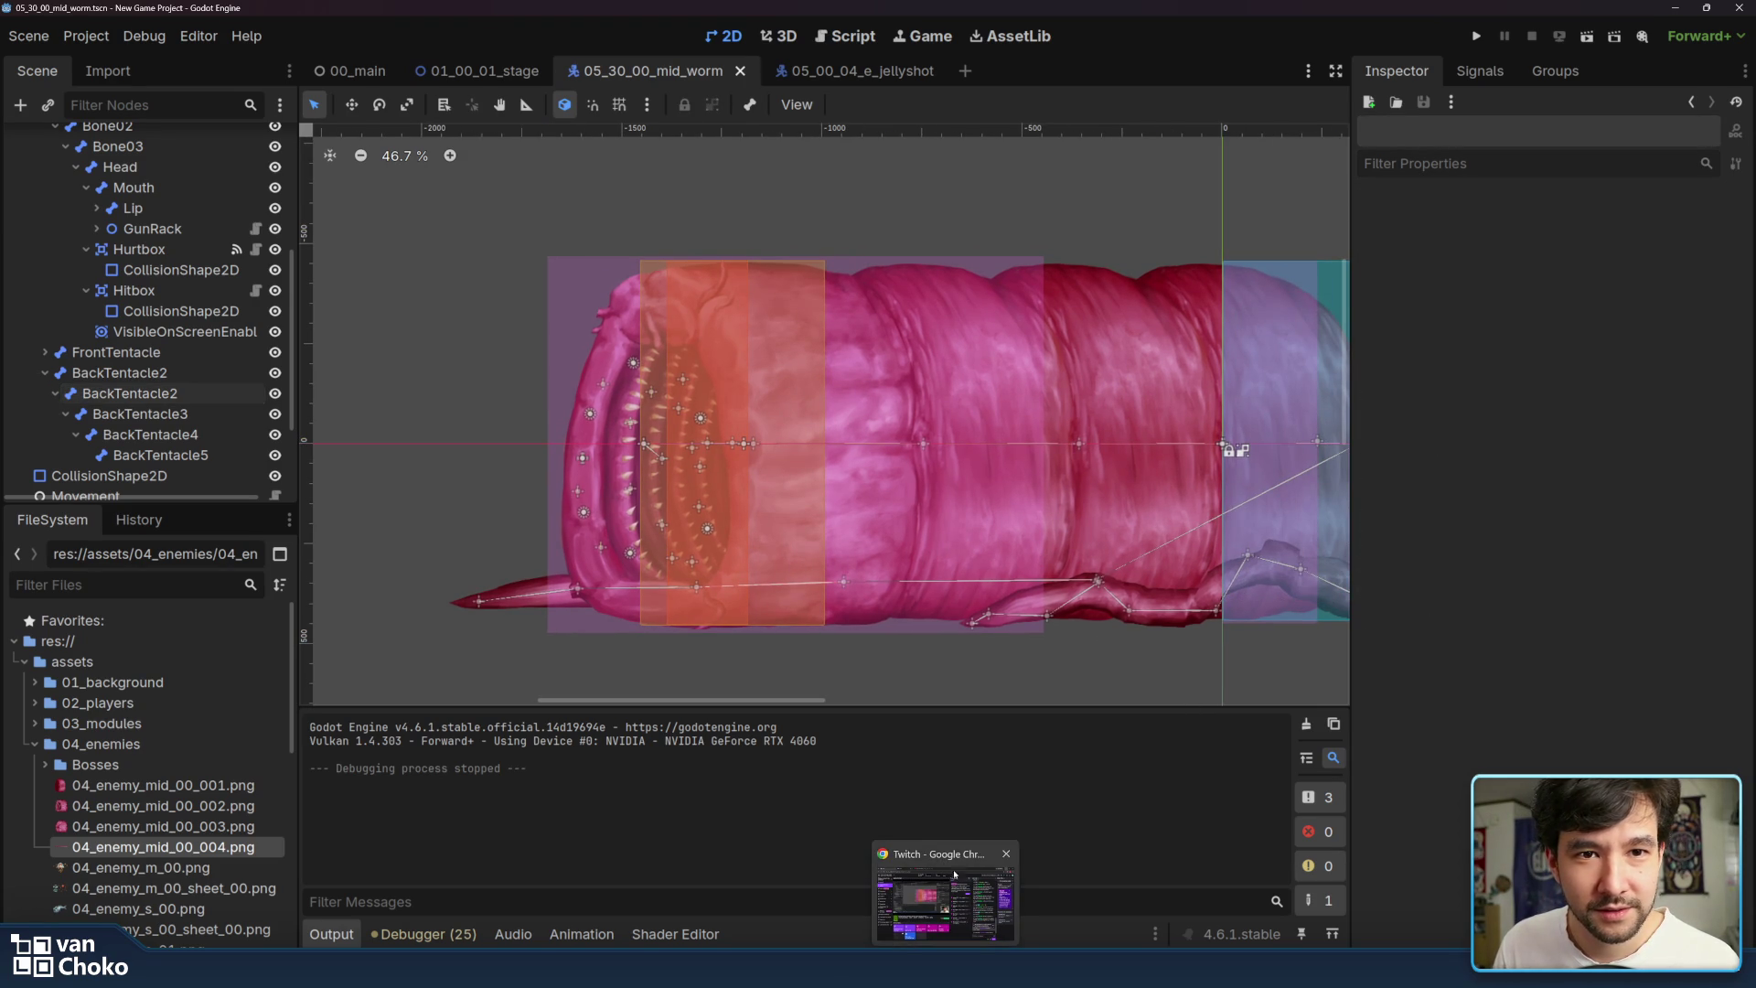
pyautogui.moveTo(962, 896)
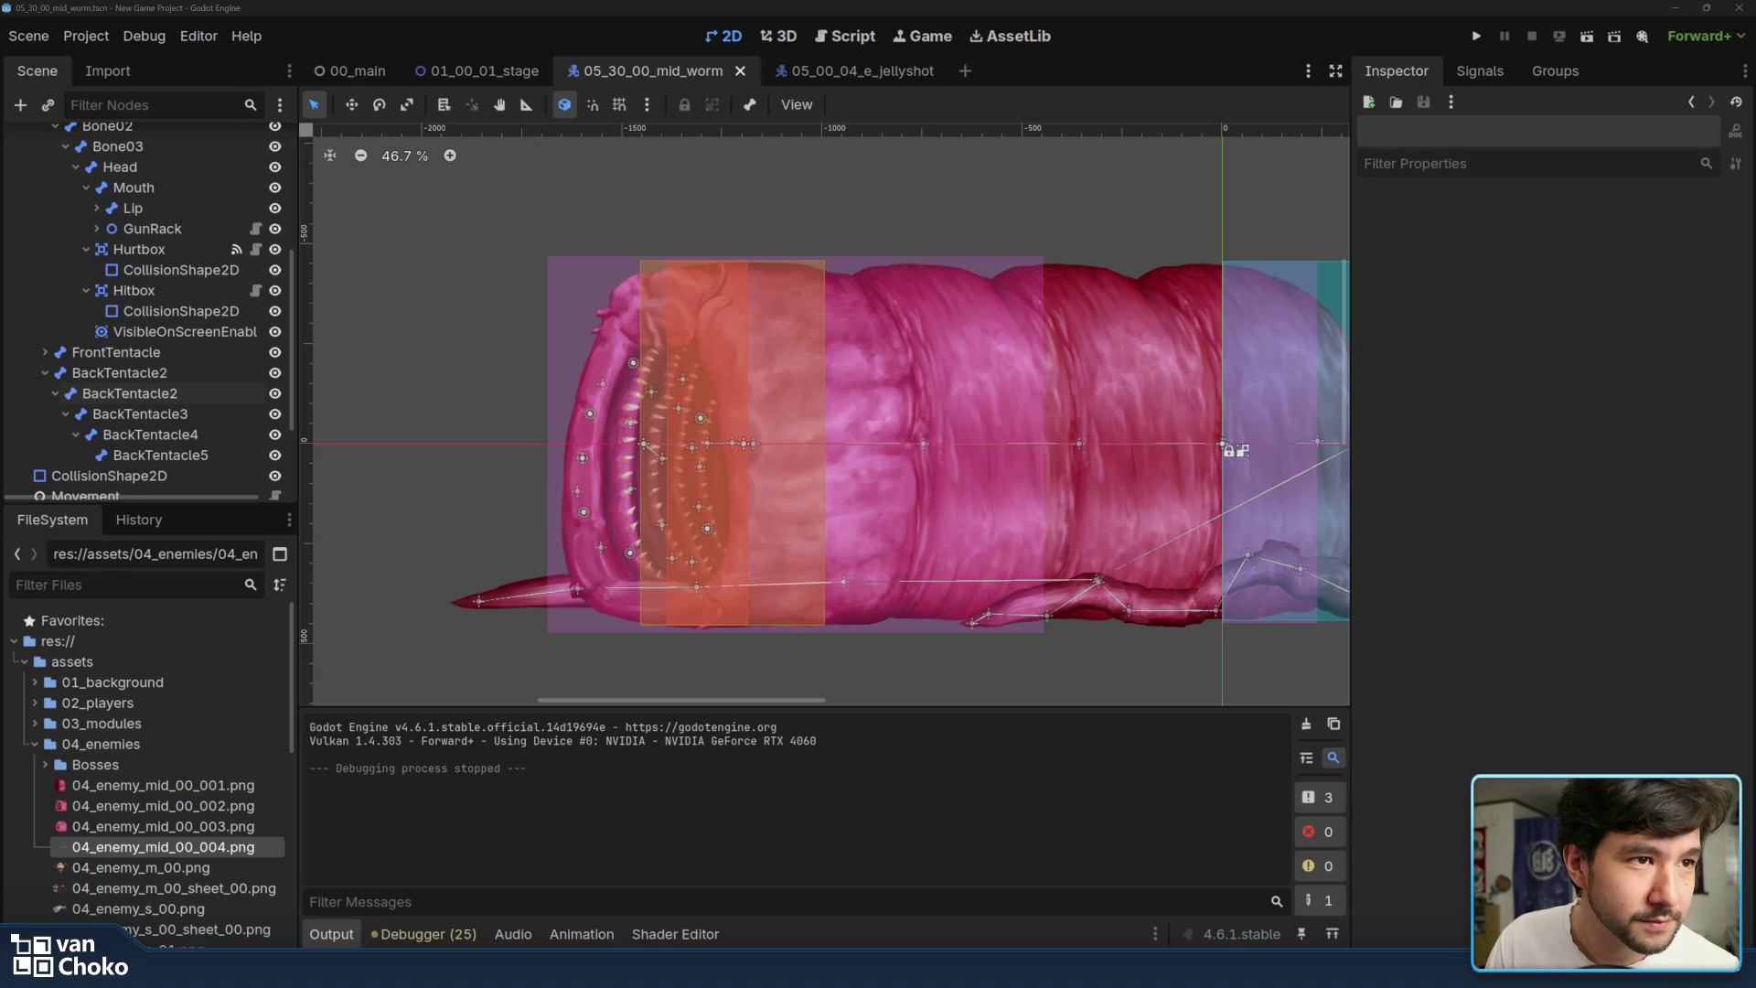
pyautogui.moveTo(1752, 631)
pyautogui.mouseDown()
pyautogui.moveTo(1351, 585)
pyautogui.moveTo(1174, 165)
pyautogui.moveTo(1018, 2)
pyautogui.mouseUp()
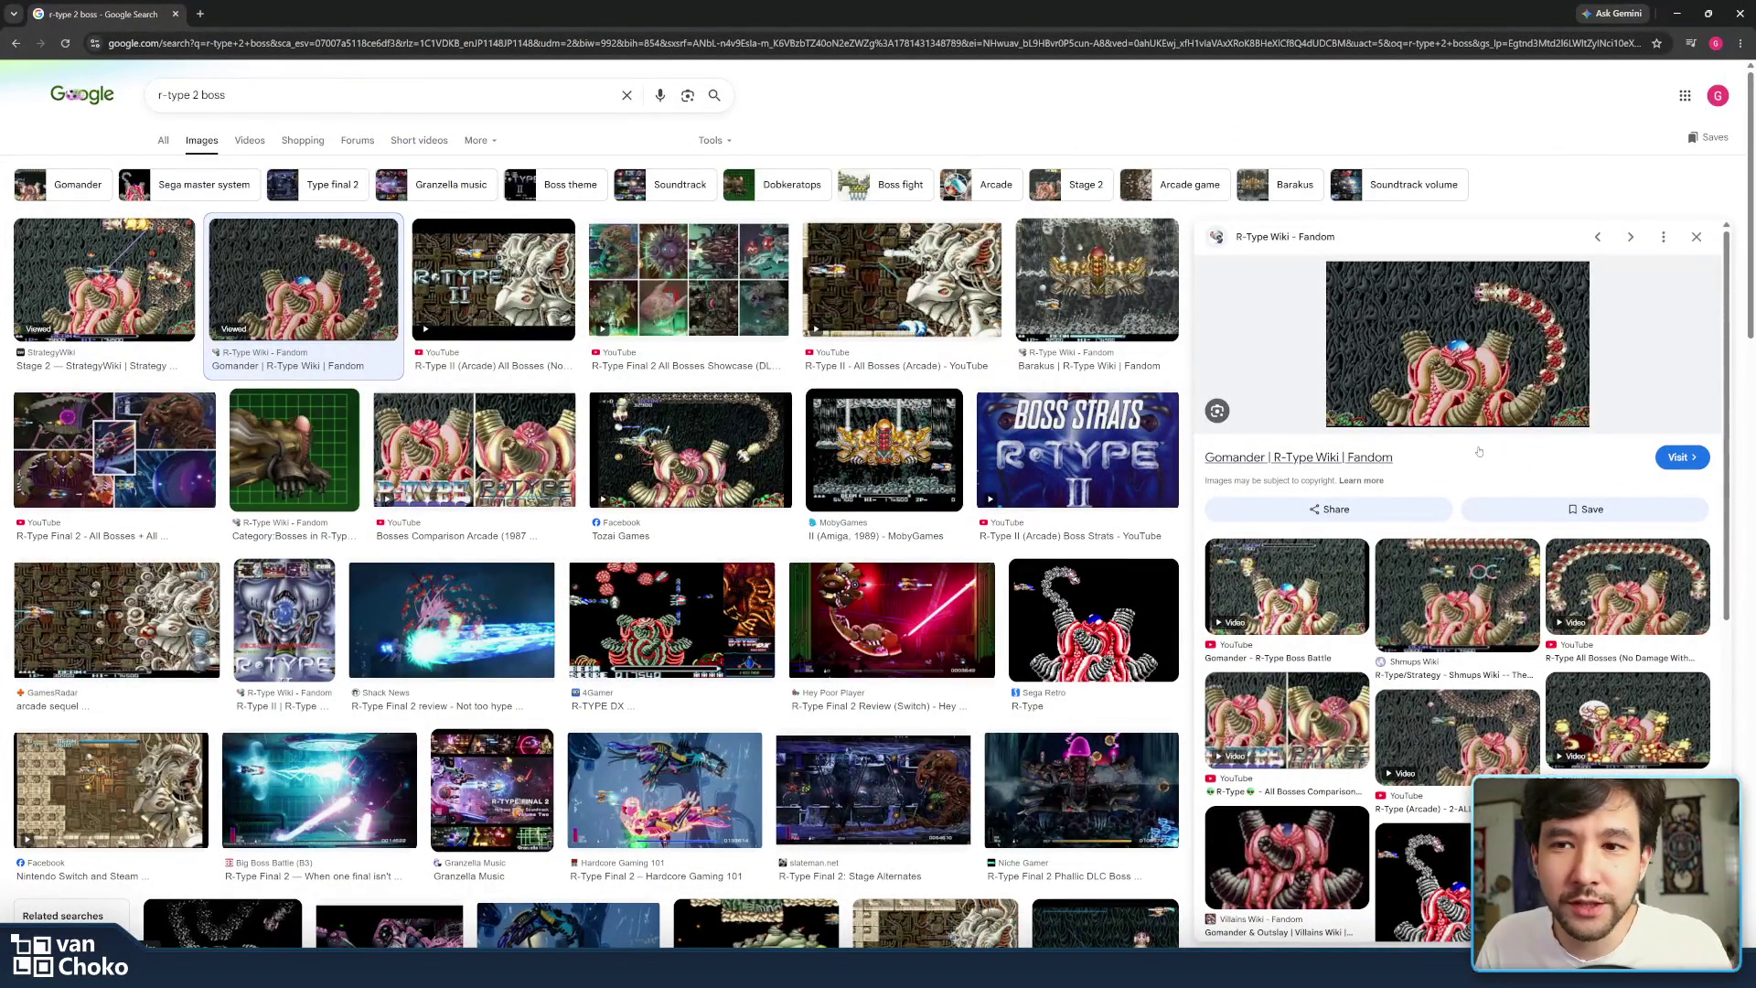
# - Preview the R-Type arcade all-clear video result, then close the R-Type image search window
pyautogui.click(1435, 741)
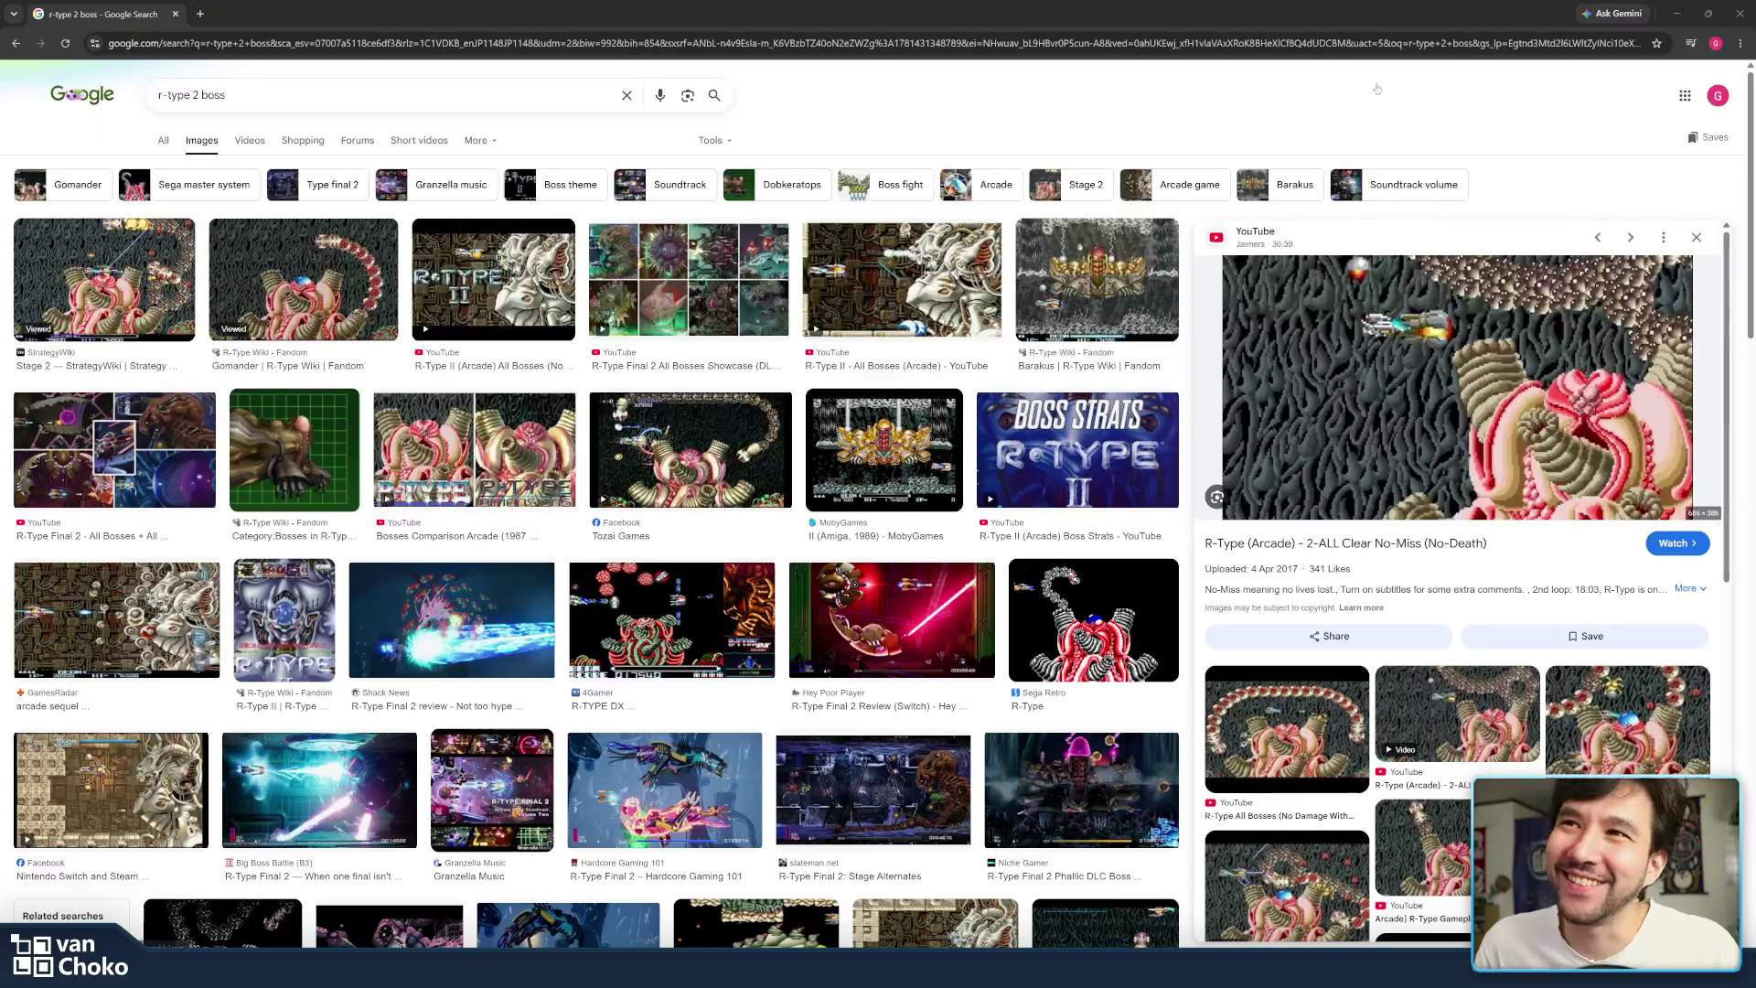
pyautogui.click(1740, 13)
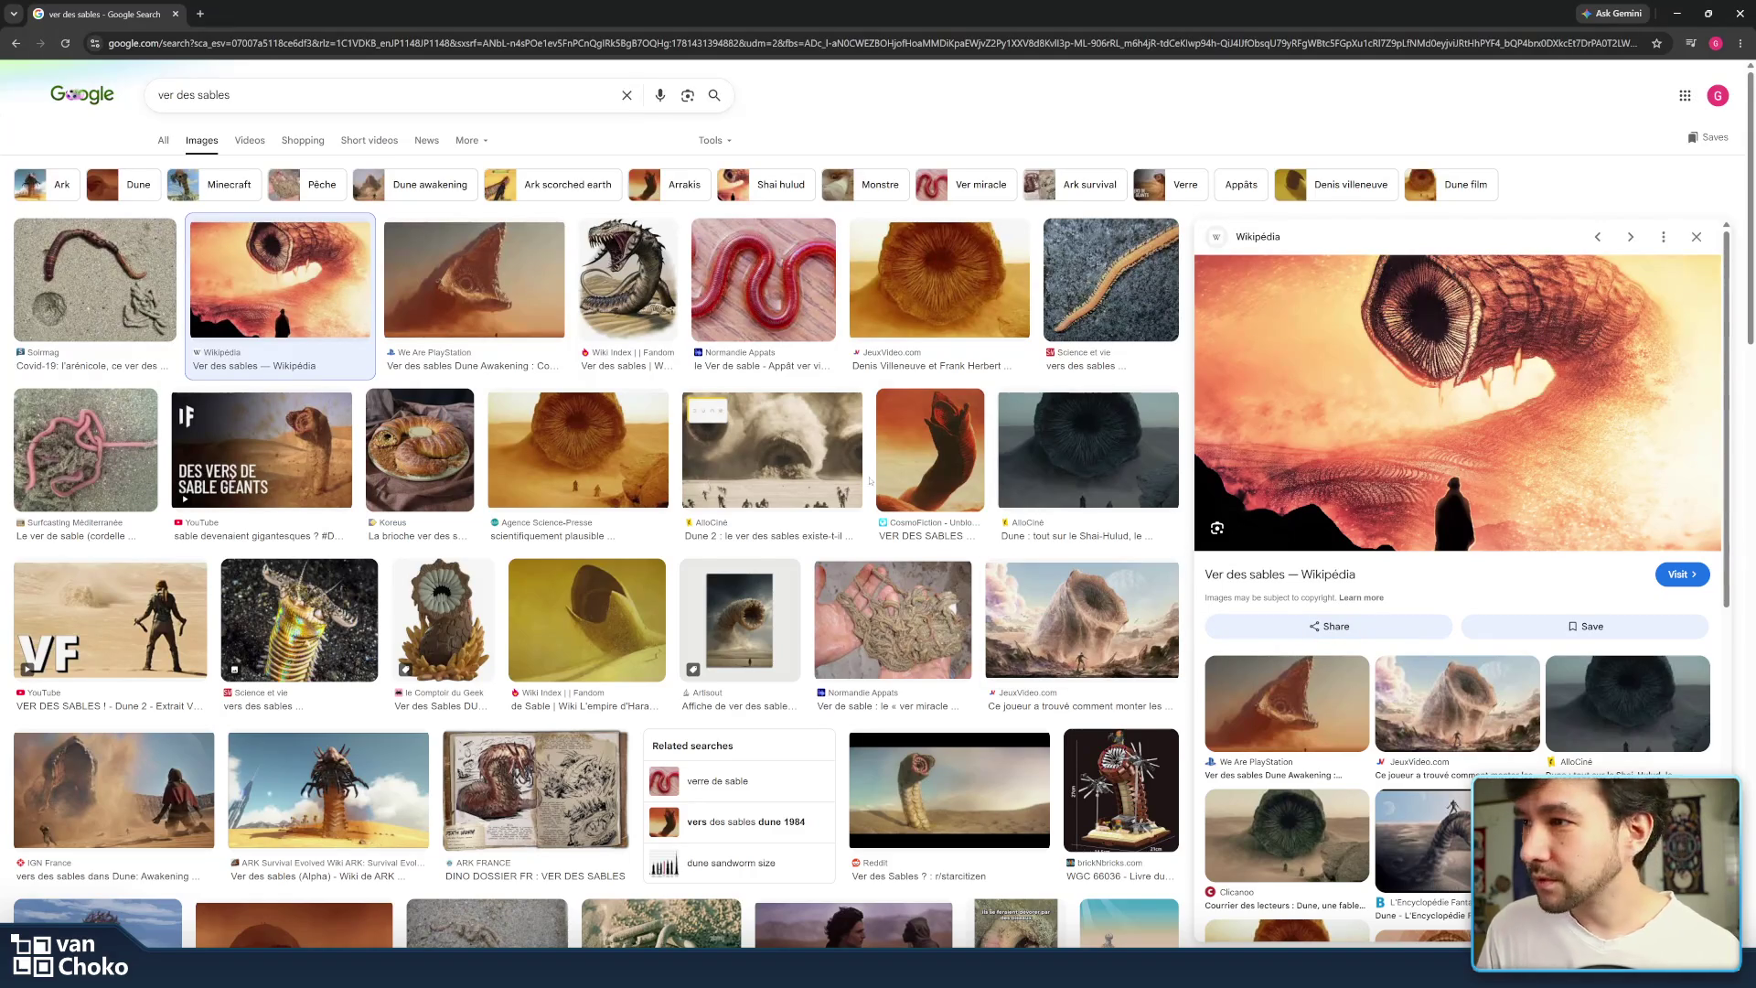
# - Browse the Dune Awakening, Normandie Appâts and Wikipédia sandworm images, then minimize Chrome
pyautogui.scroll(-3, 798, 349)
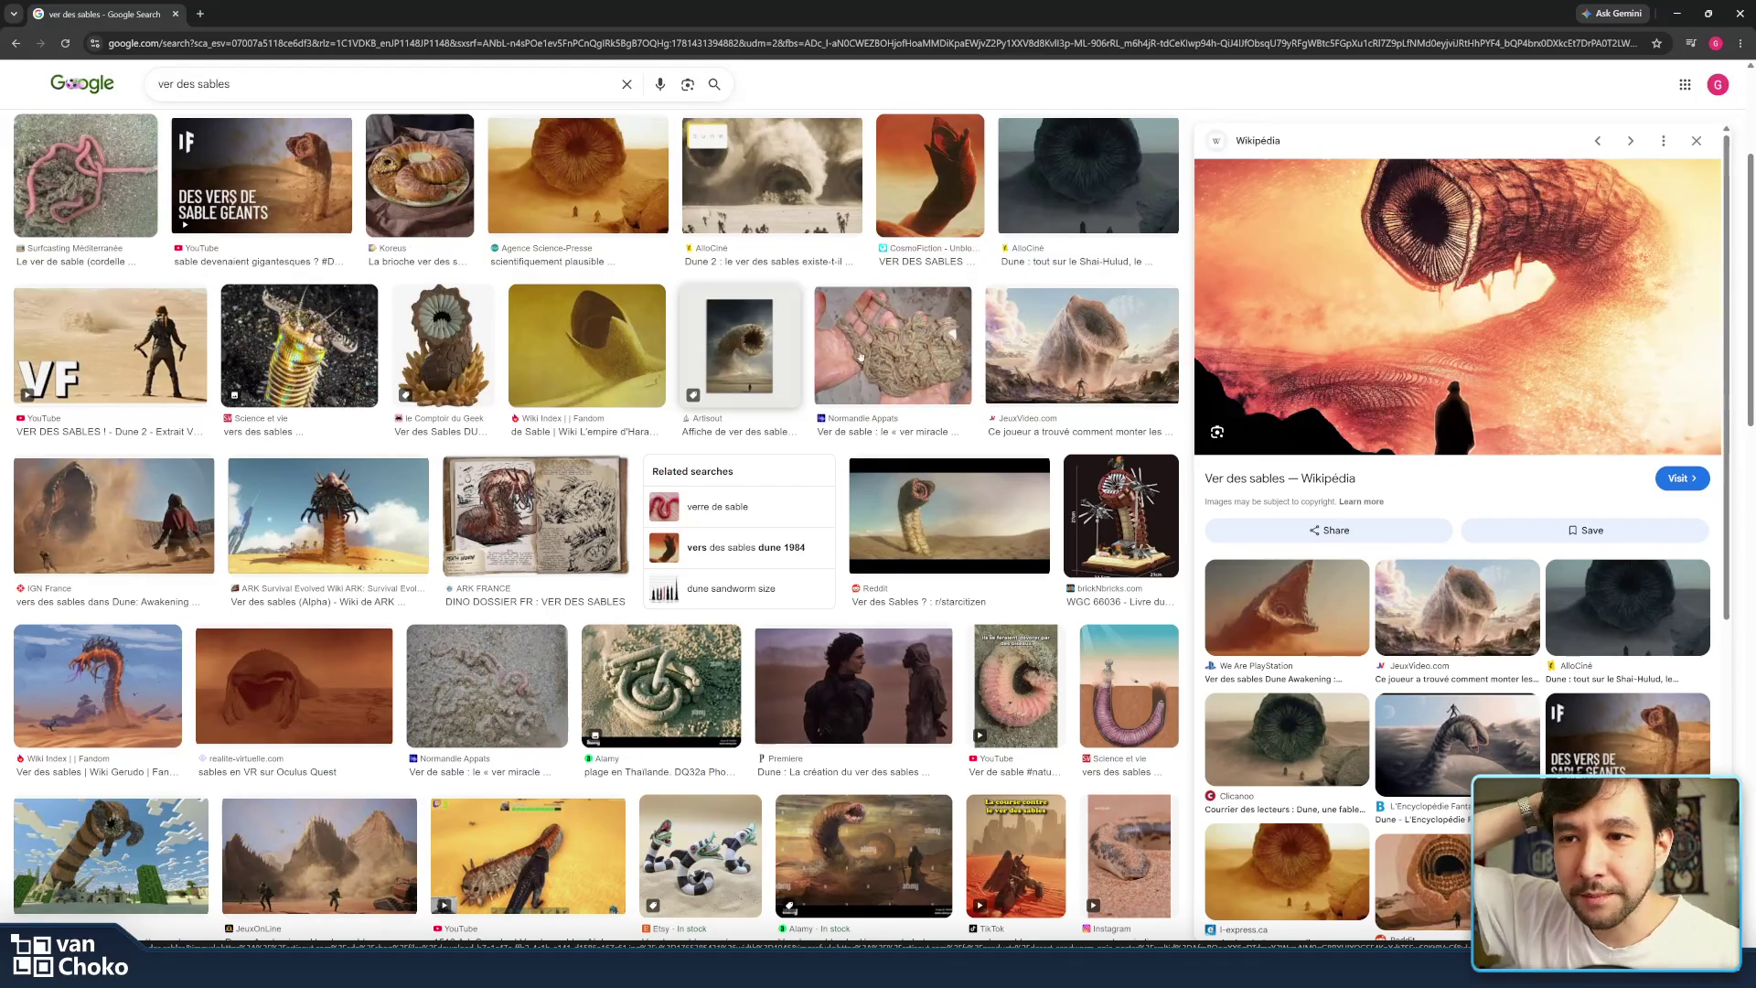
pyautogui.click(1308, 631)
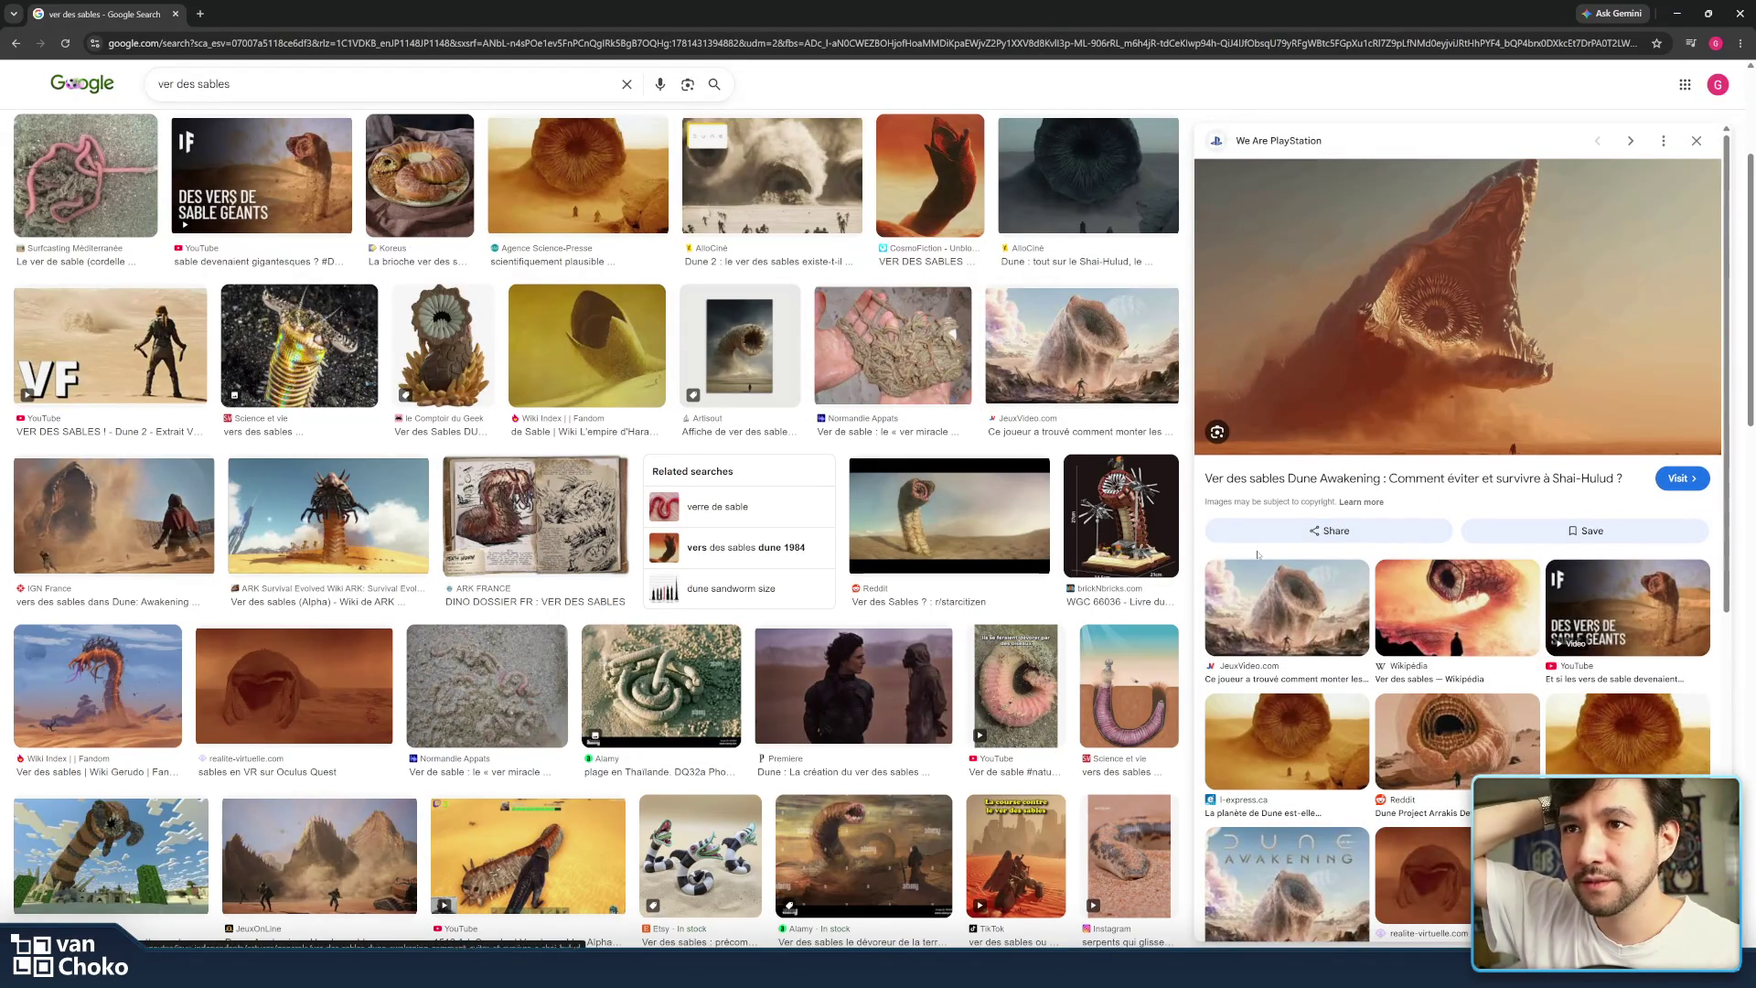
pyautogui.click(911, 338)
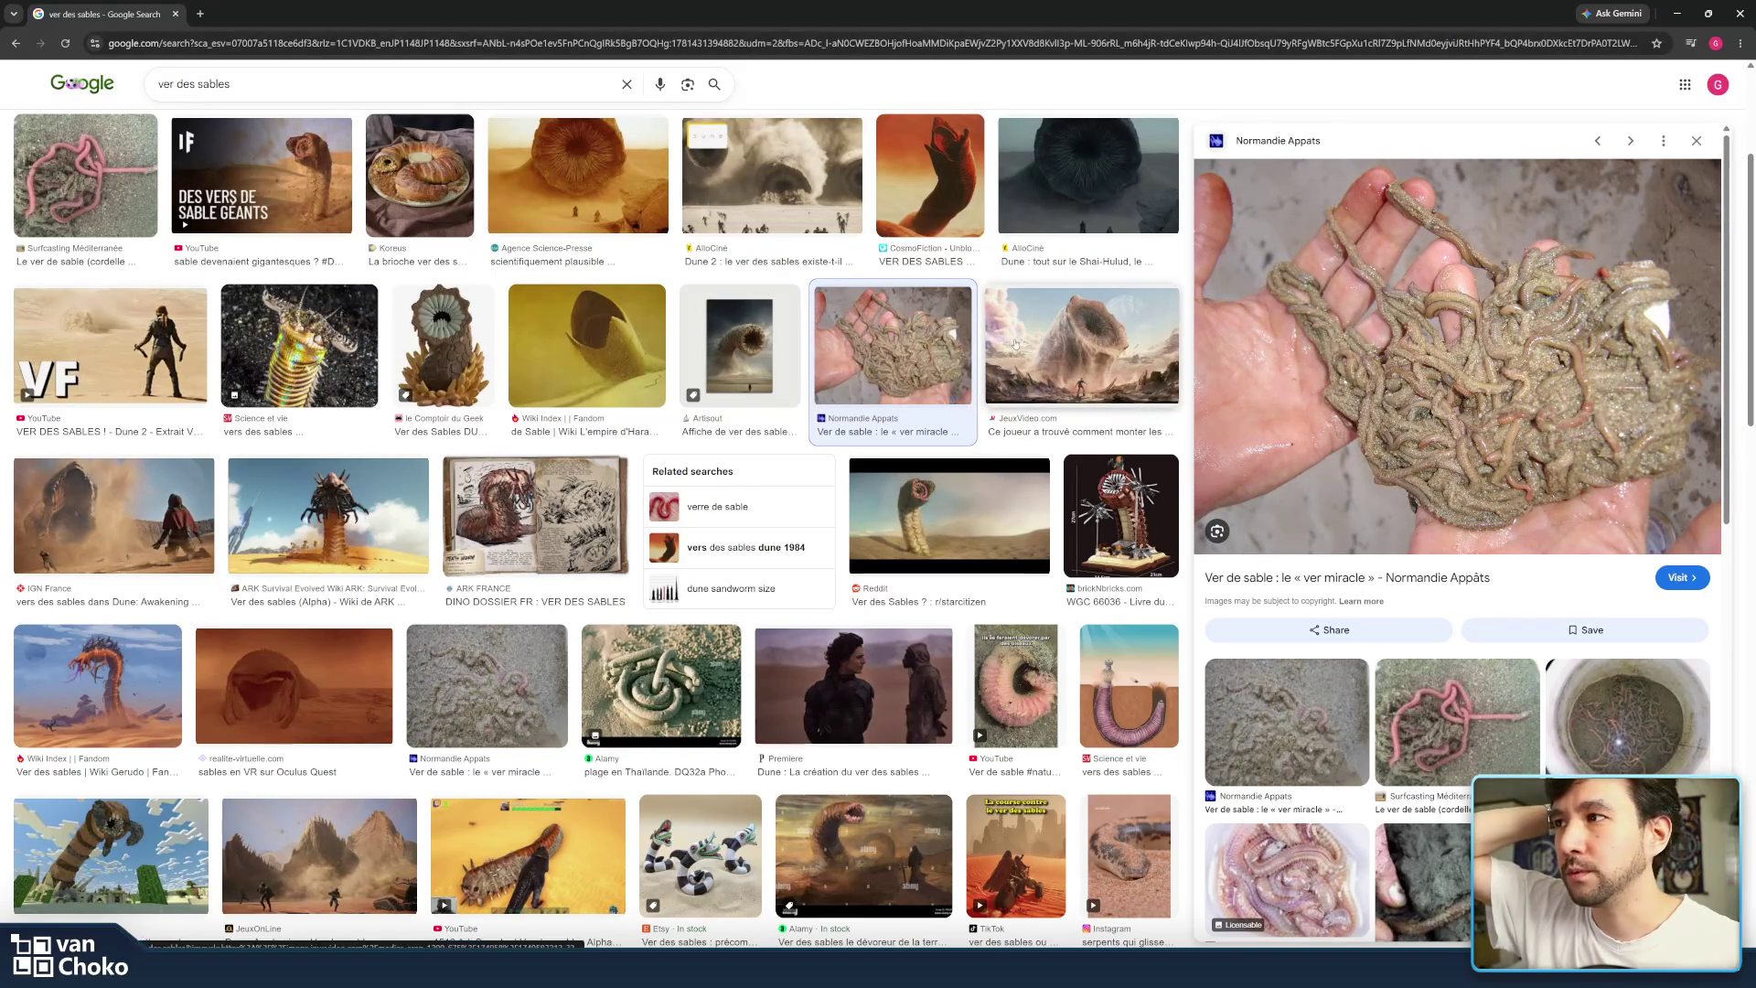
pyautogui.scroll(3, 1006, 348)
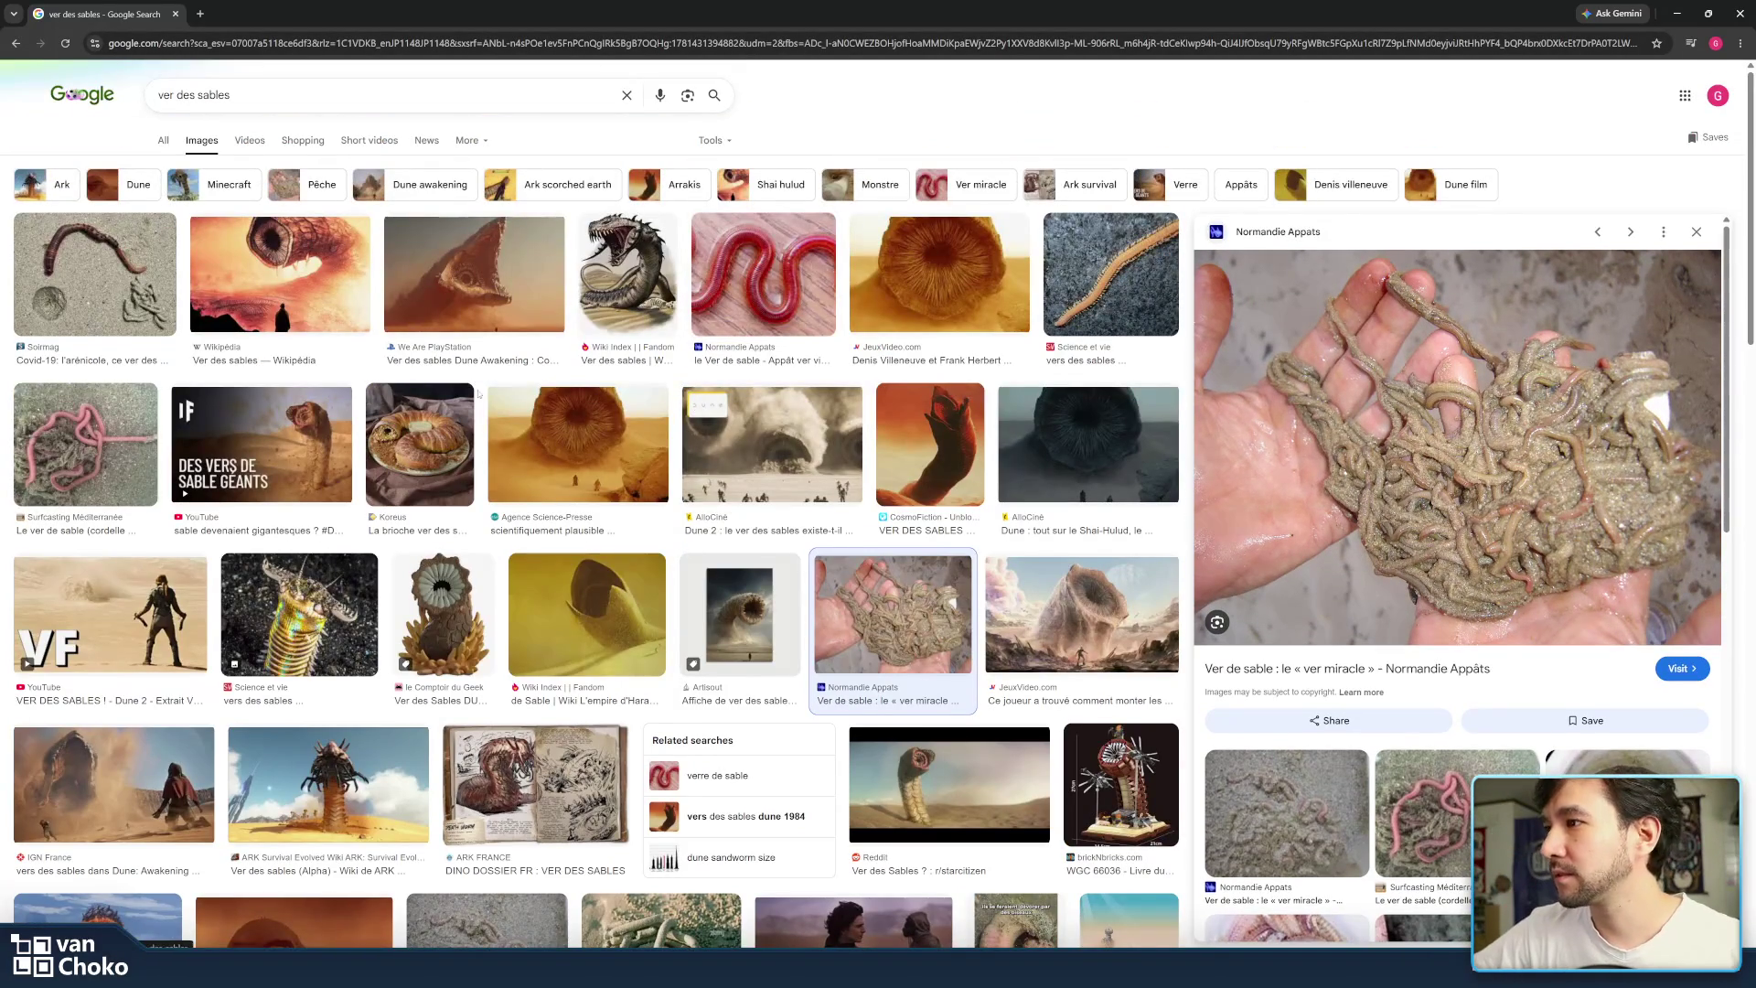
pyautogui.click(540, 458)
pyautogui.click(274, 274)
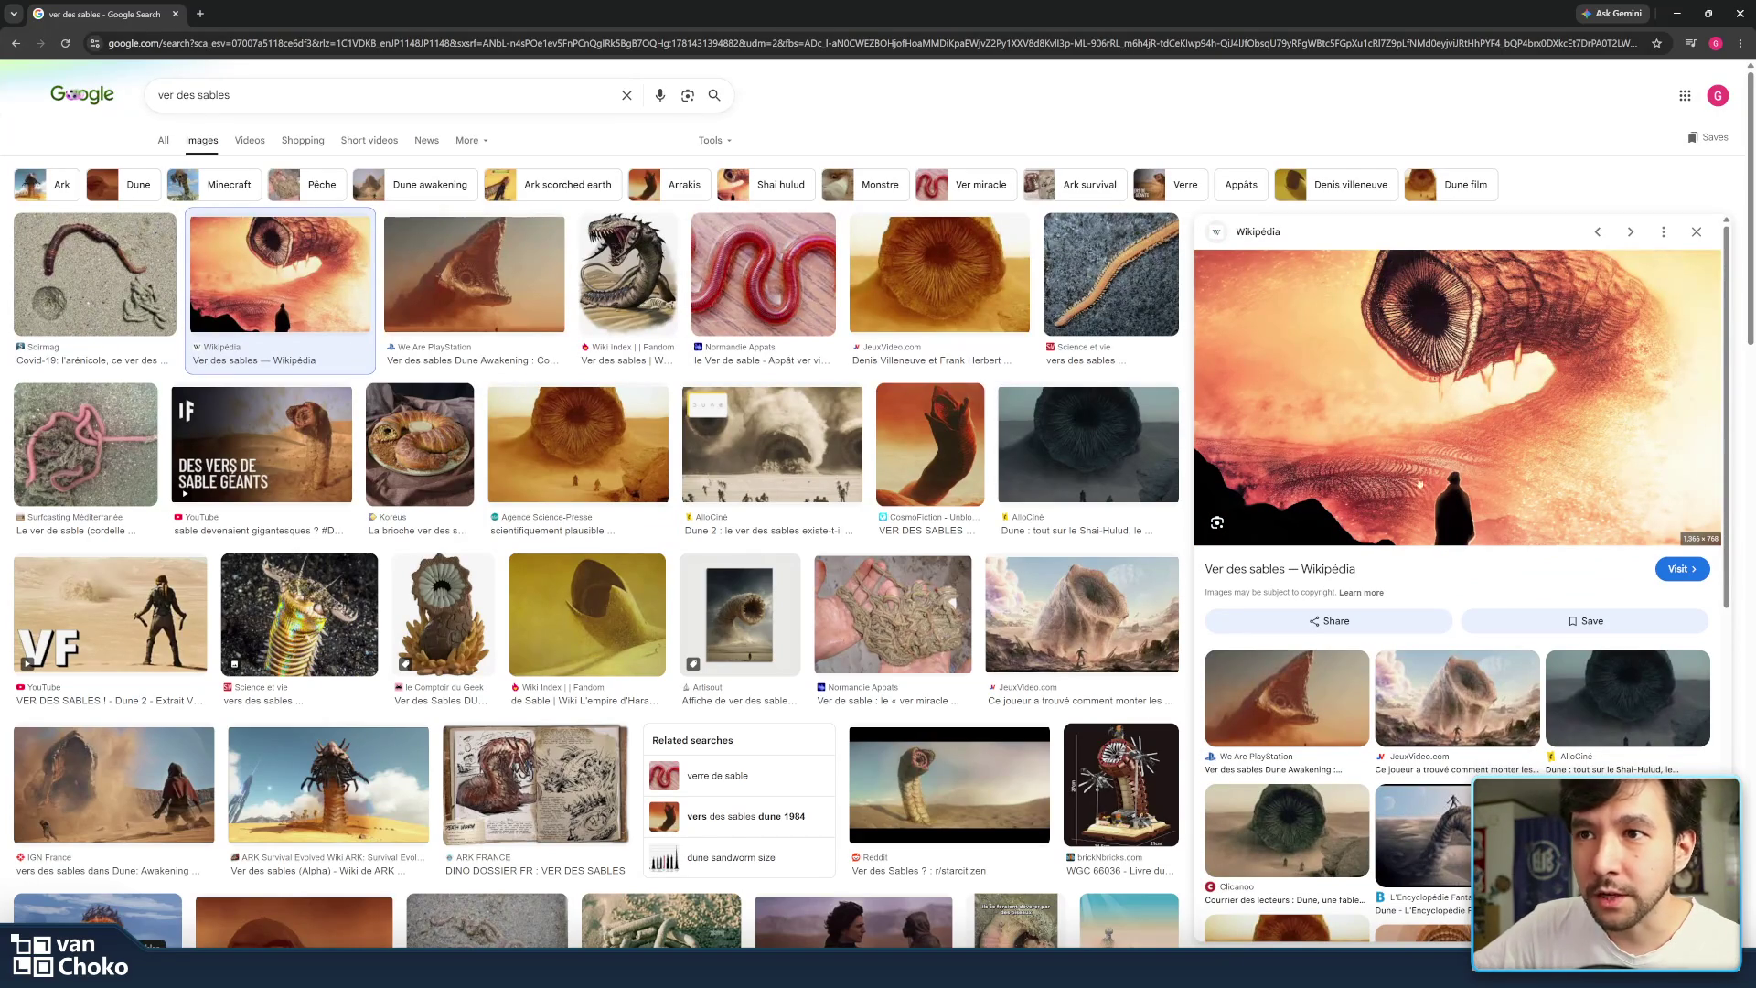
pyautogui.click(1680, 14)
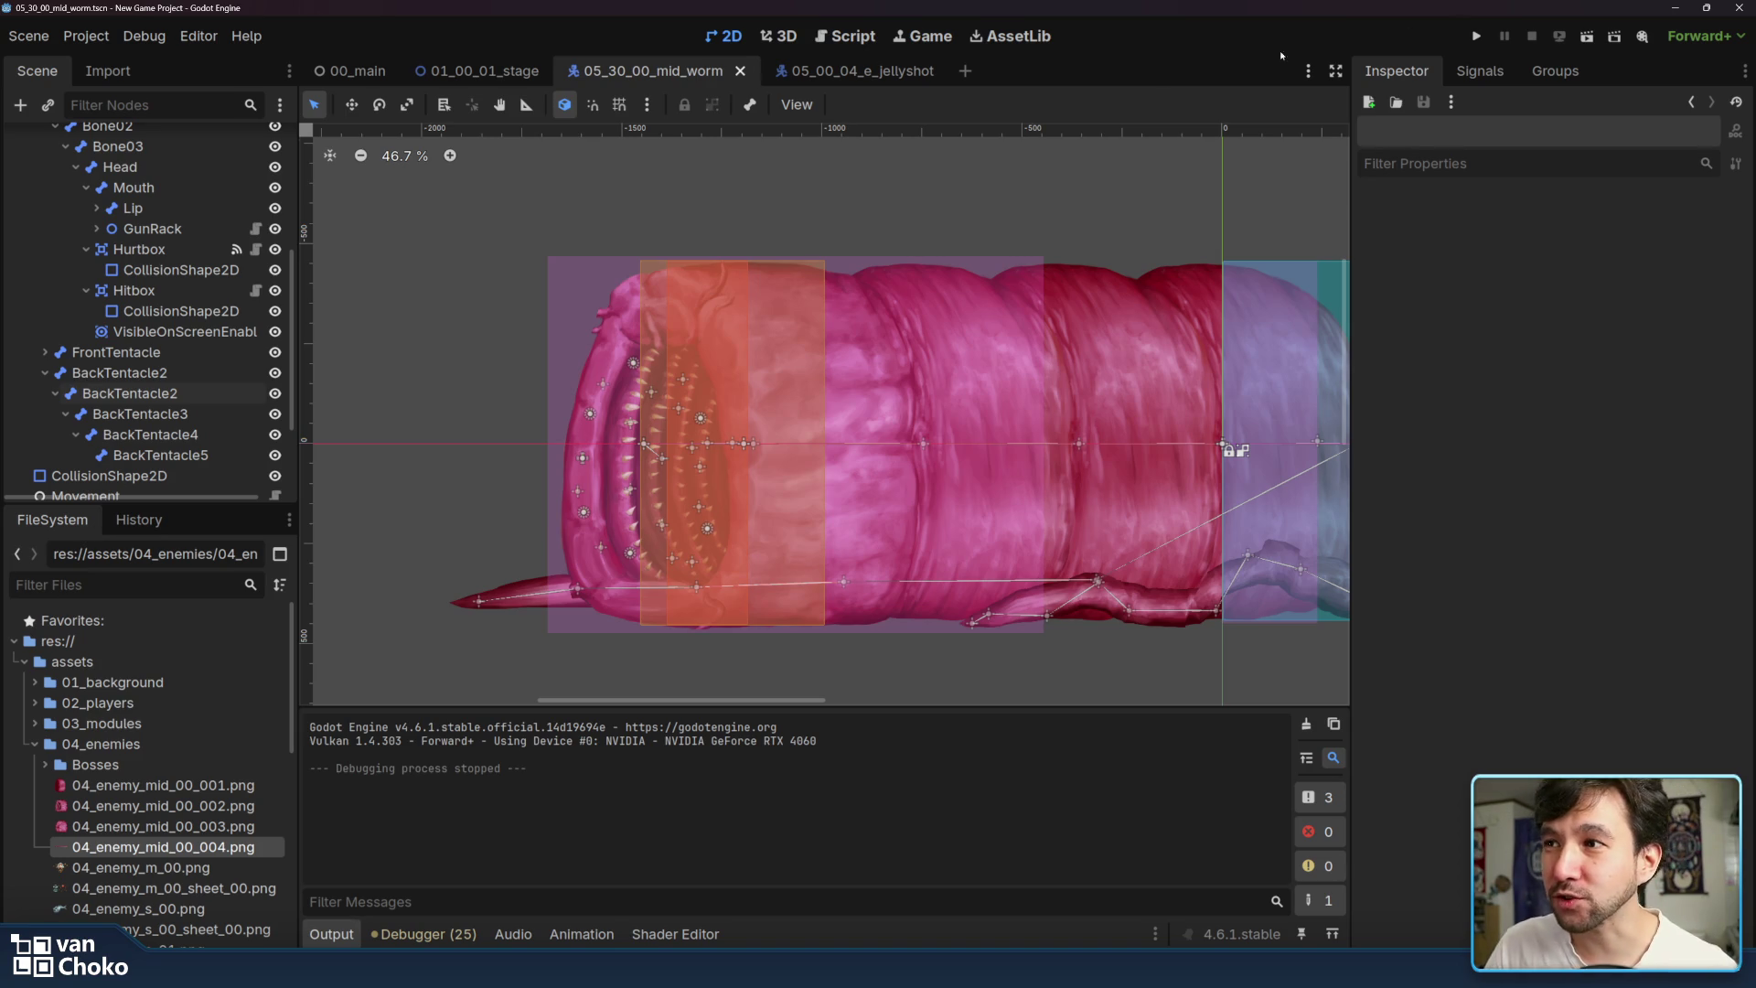
pyautogui.hscroll(-2, 1074, 218)
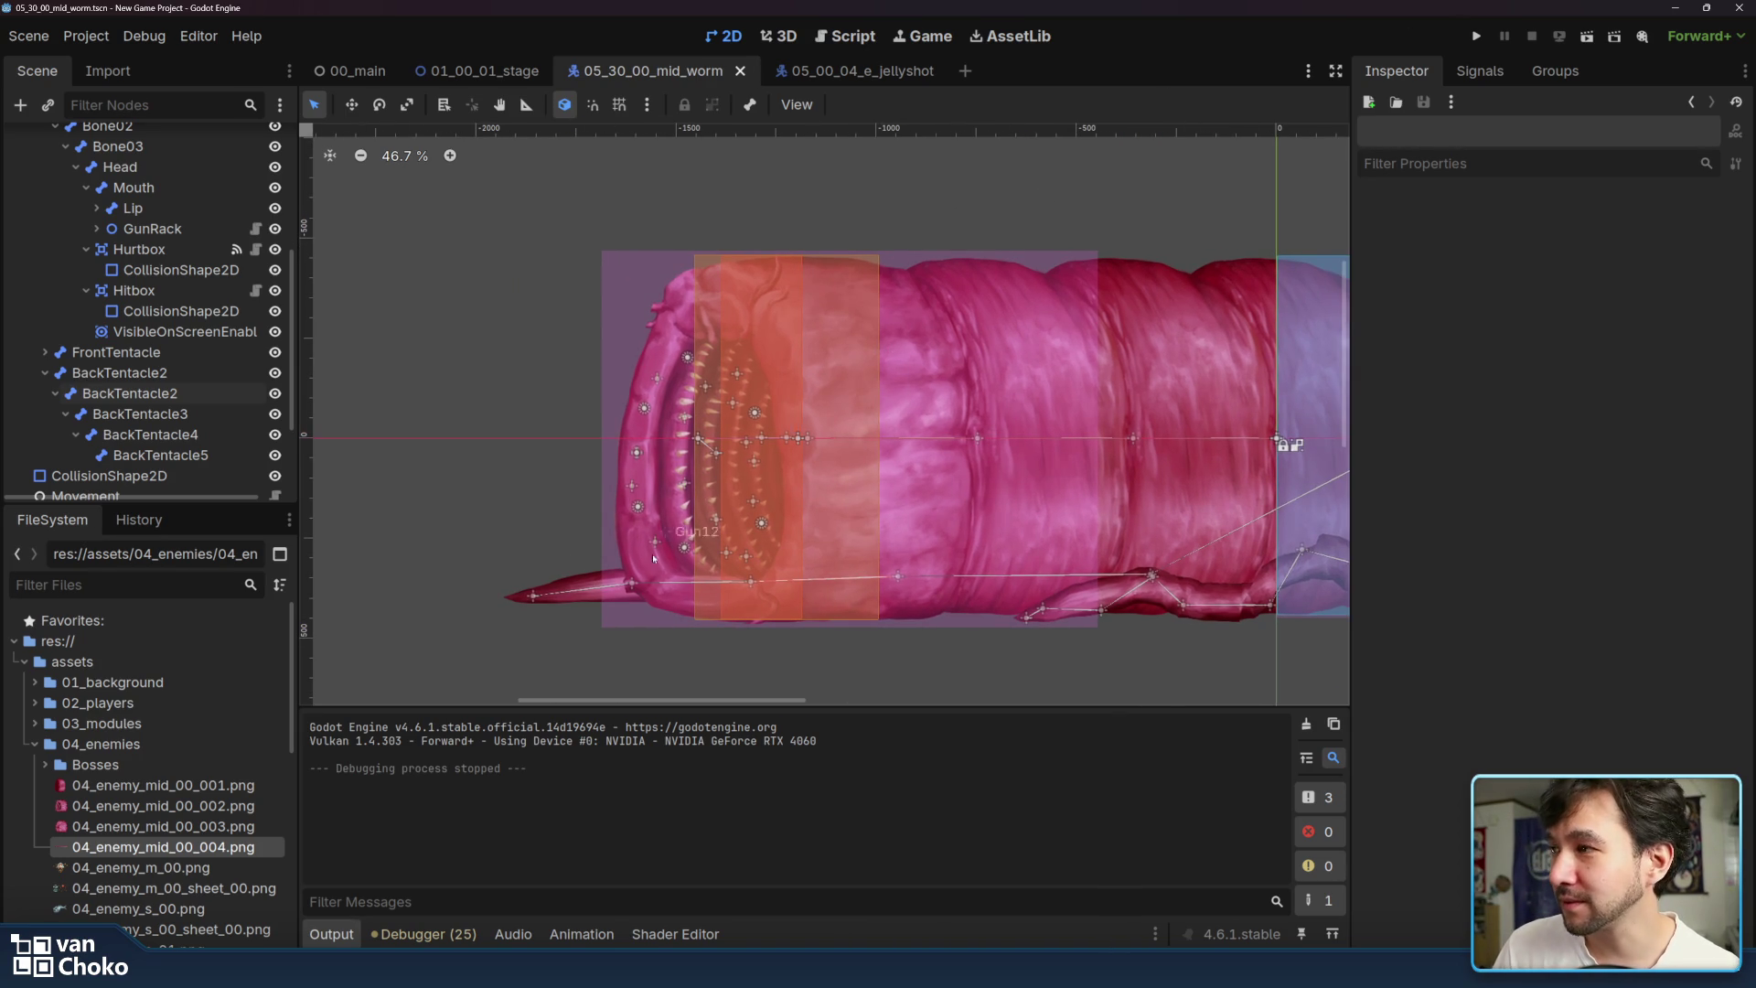
pyautogui.click(632, 584)
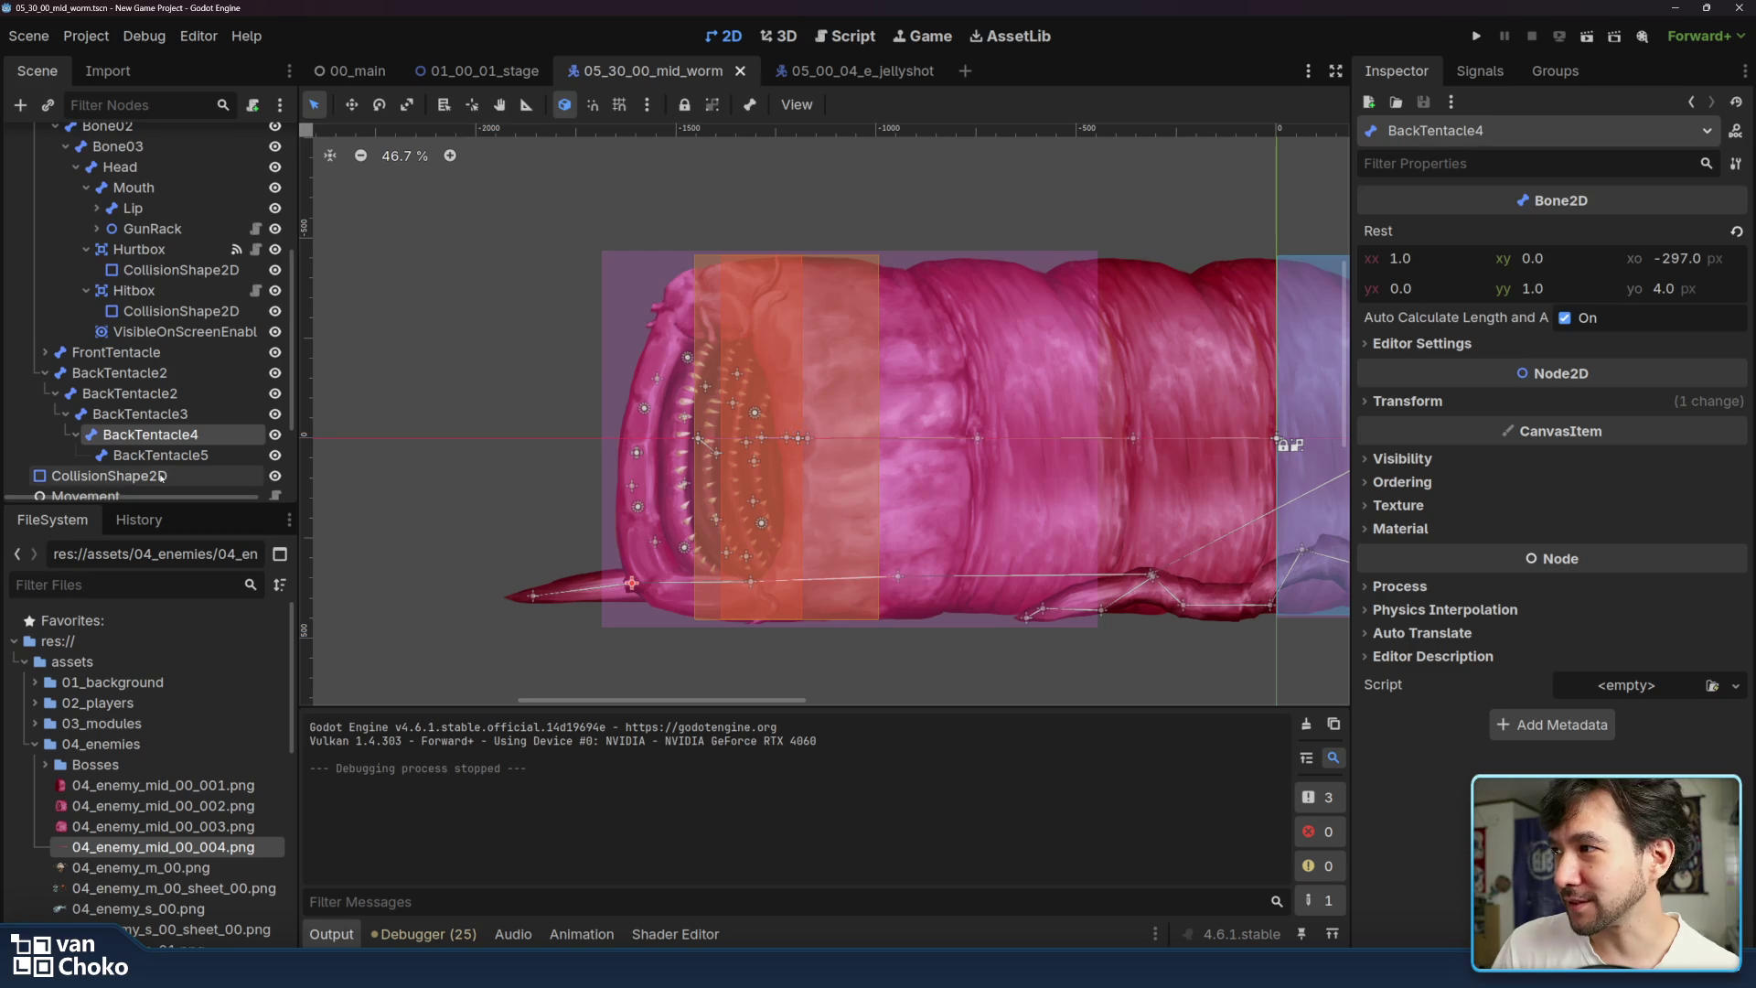
pyautogui.click(147, 414)
pyautogui.click(164, 394)
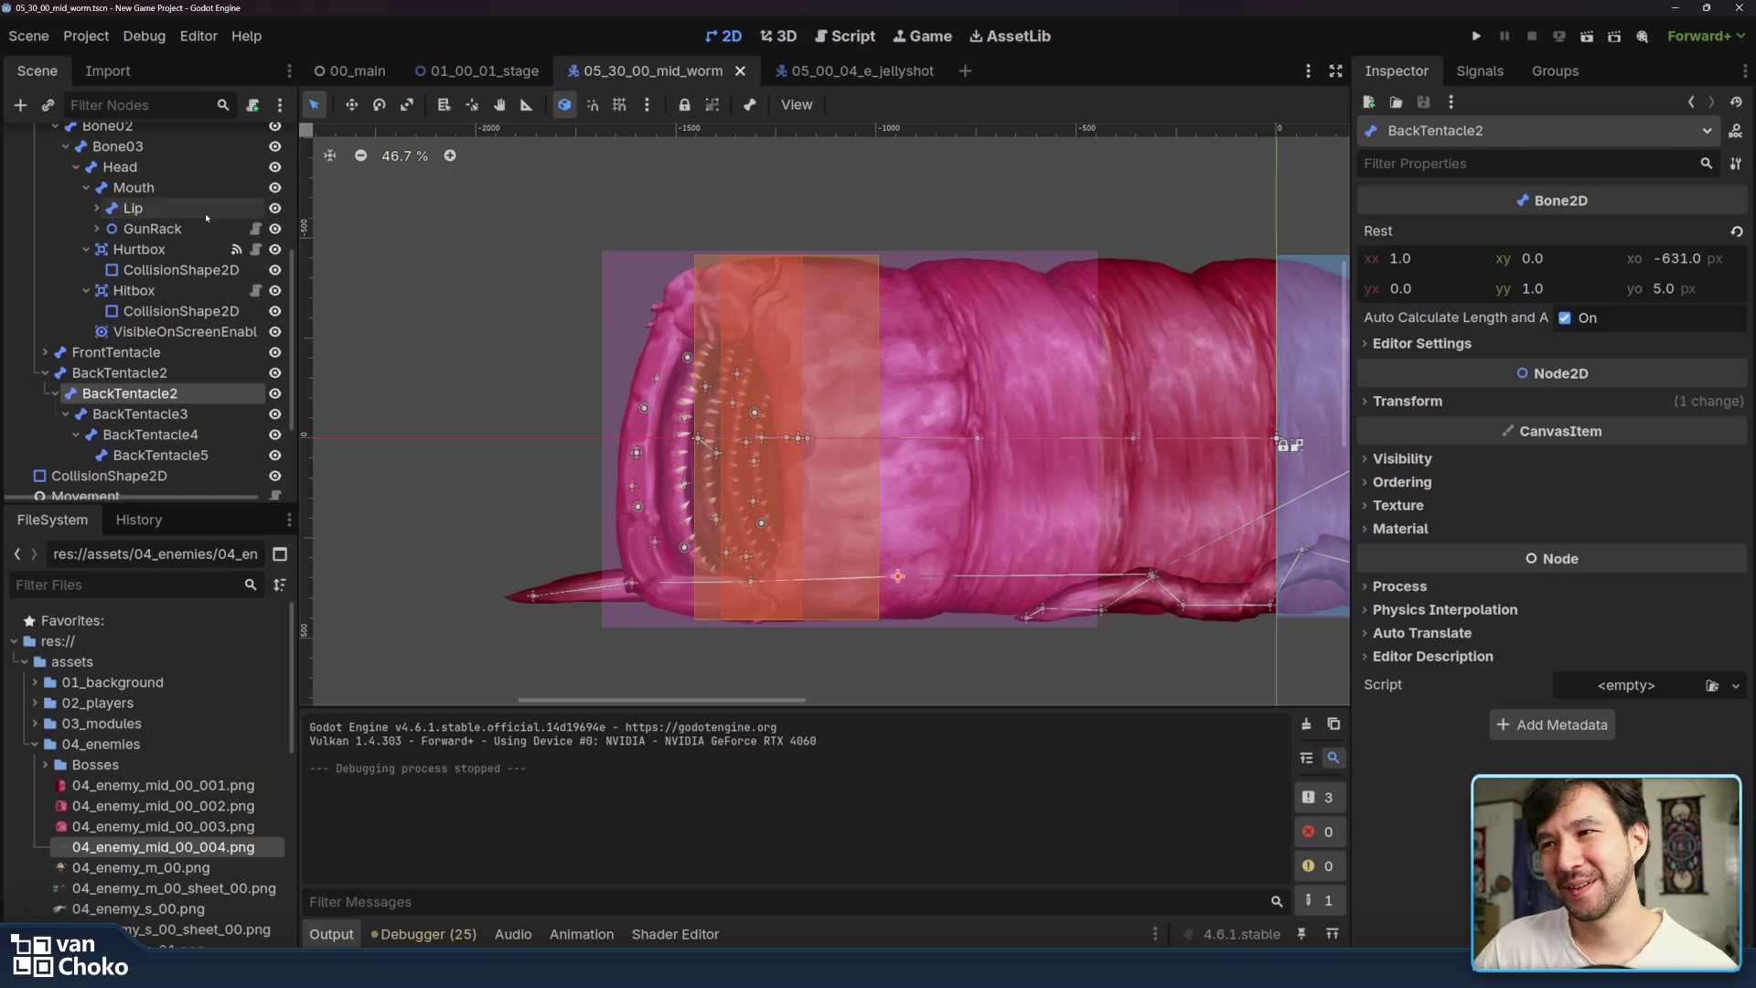
pyautogui.hscroll(3, 902, 221)
pyautogui.click(902, 222)
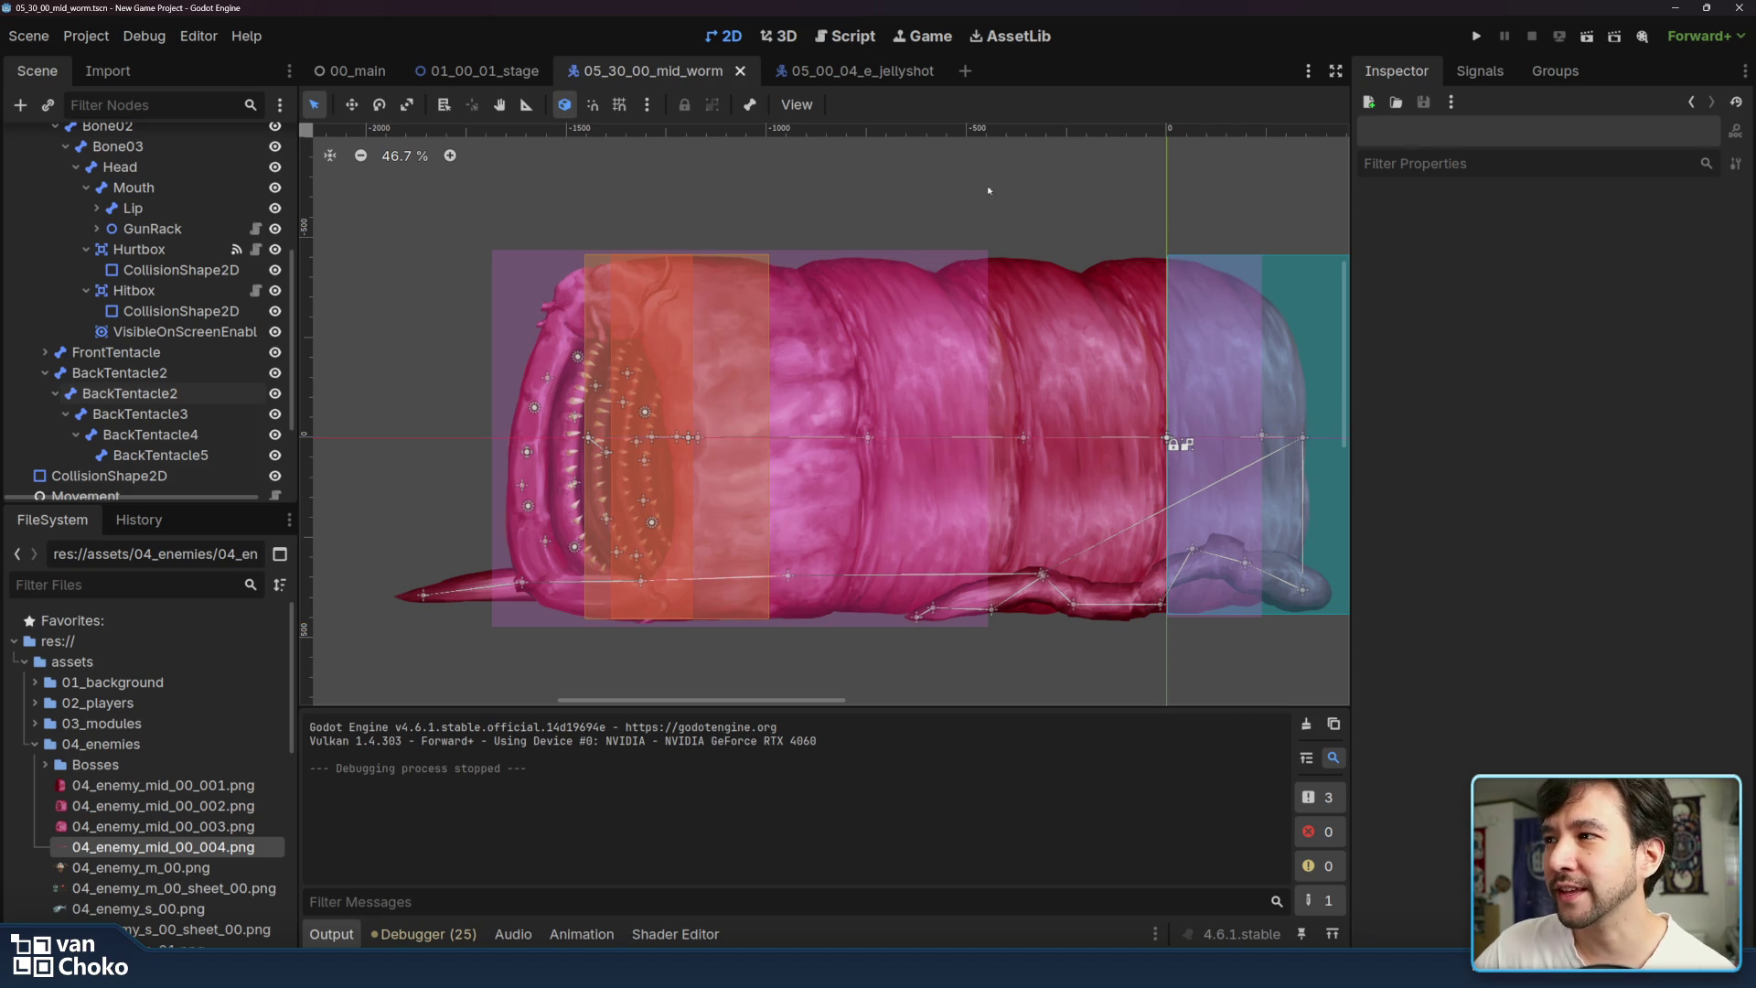
pyautogui.moveTo(989, 190); pyautogui.dragTo(1206, 241)
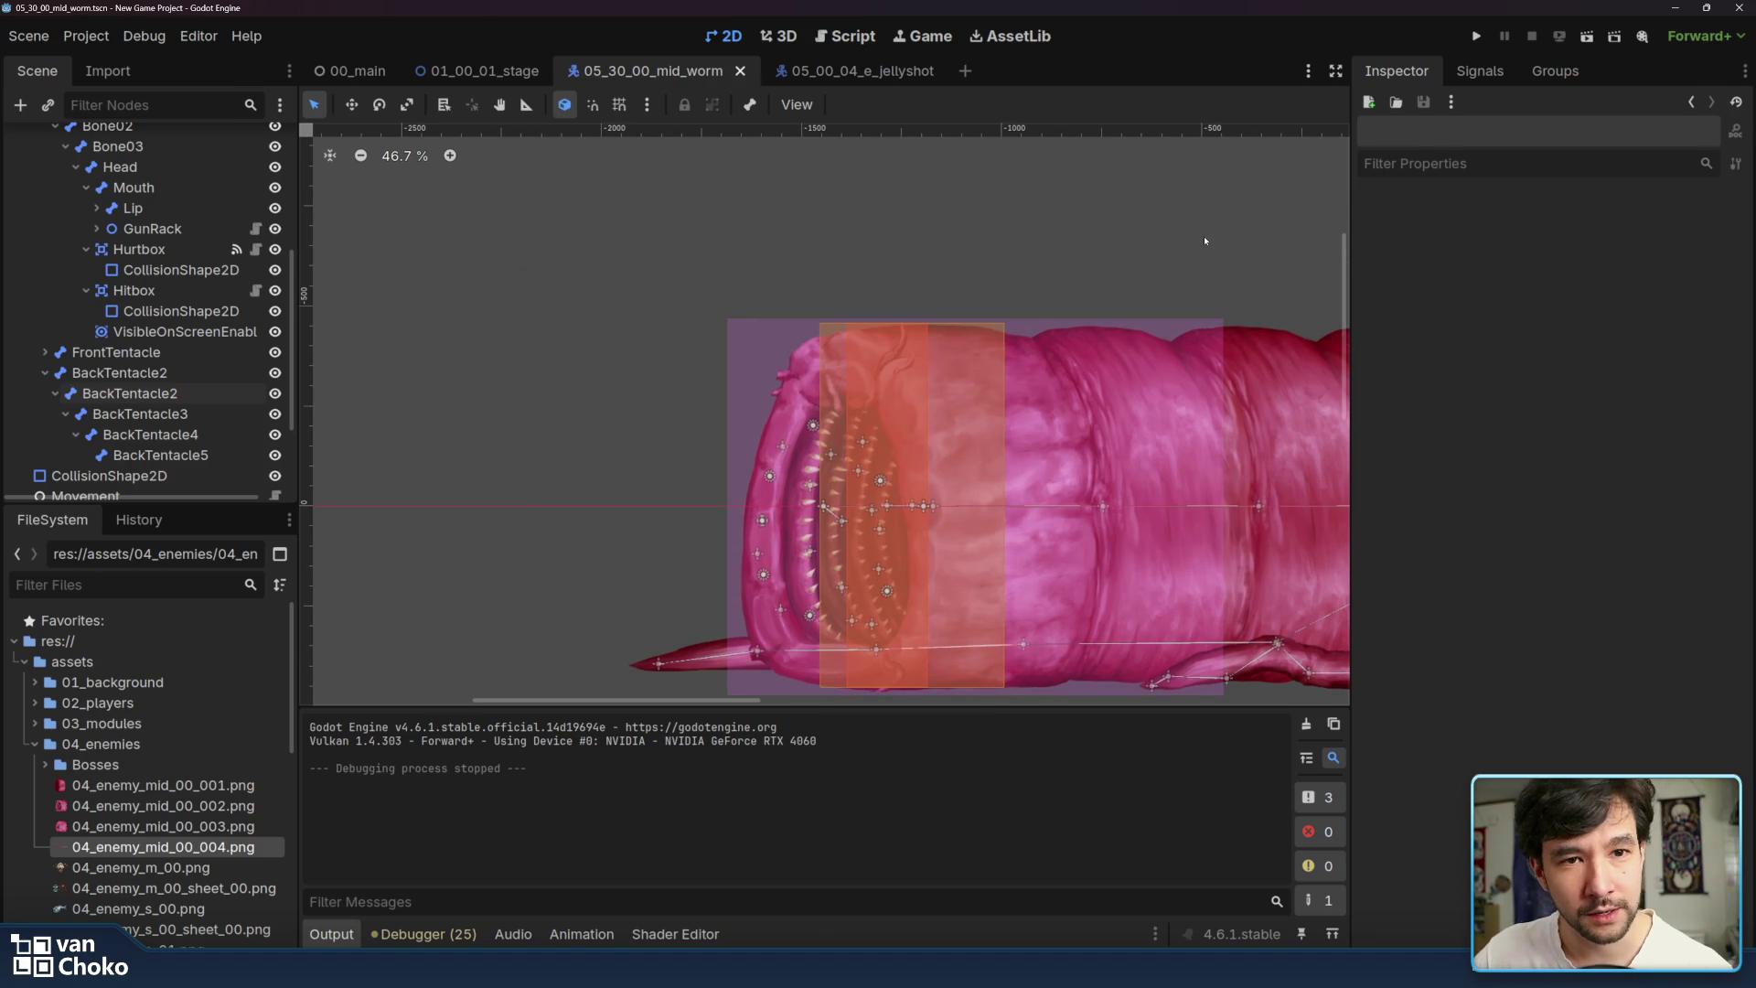
pyautogui.moveTo(1235, 256); pyautogui.dragTo(1184, 227)
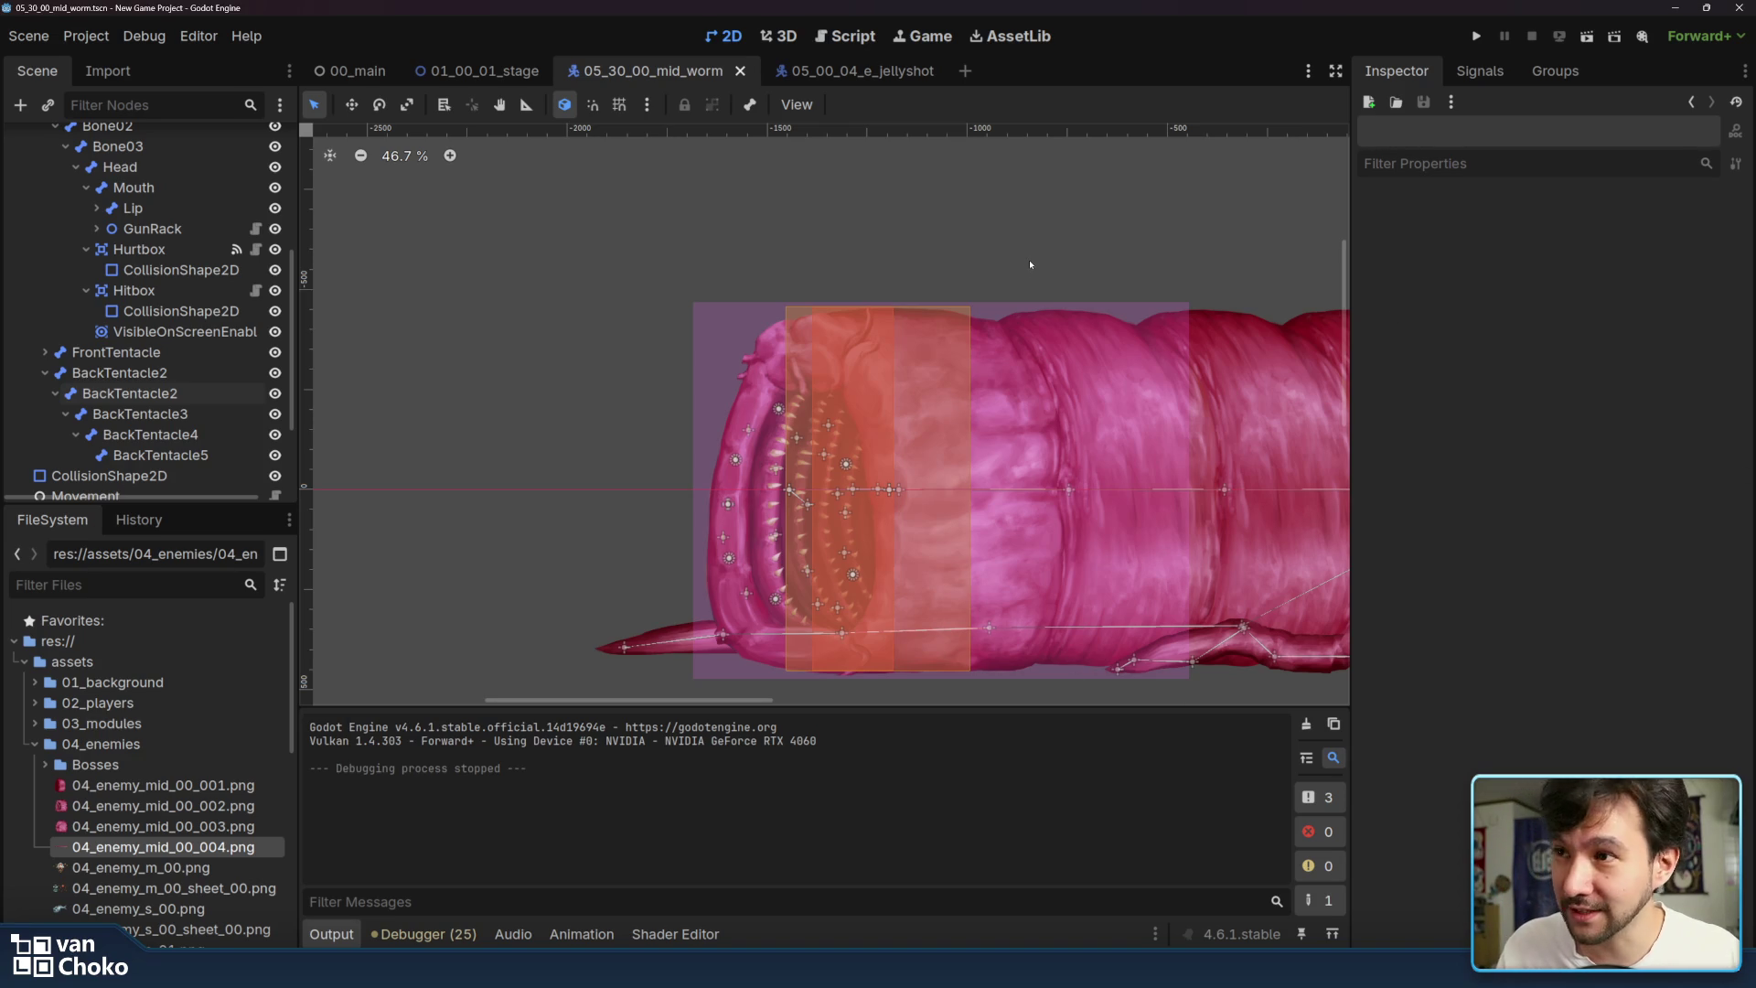
pyautogui.hscroll(3, 1024, 251)
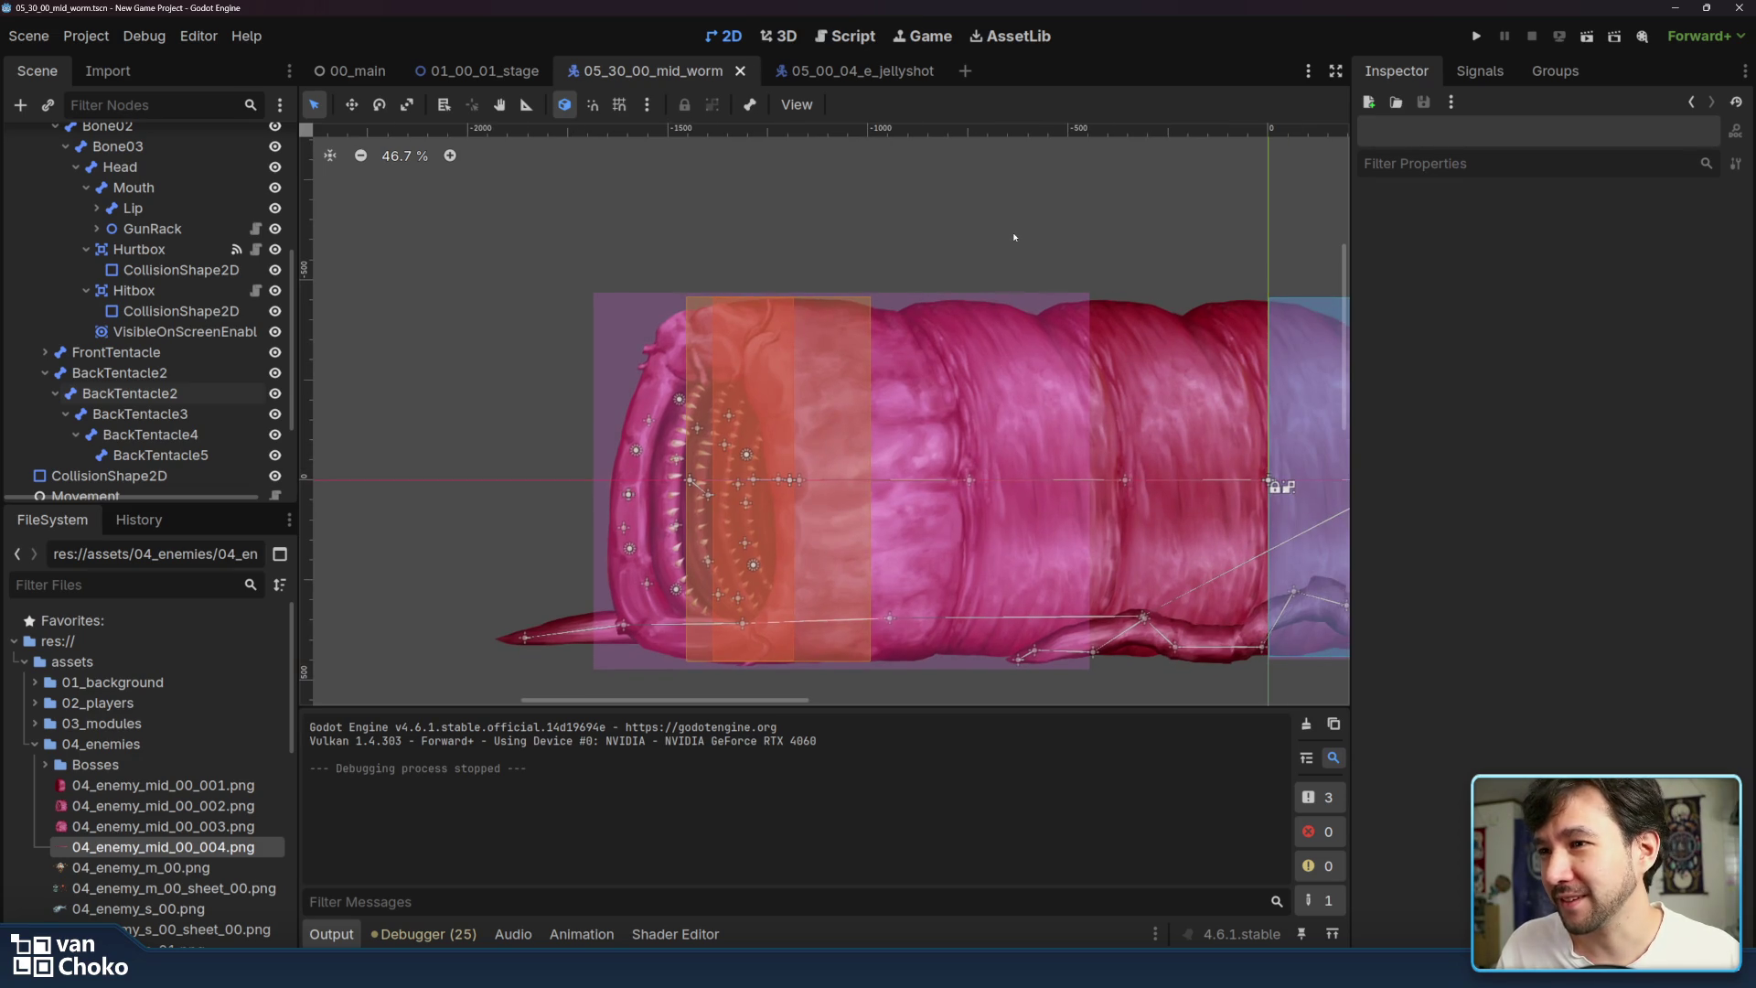
pyautogui.hscroll(-1, 1016, 236)
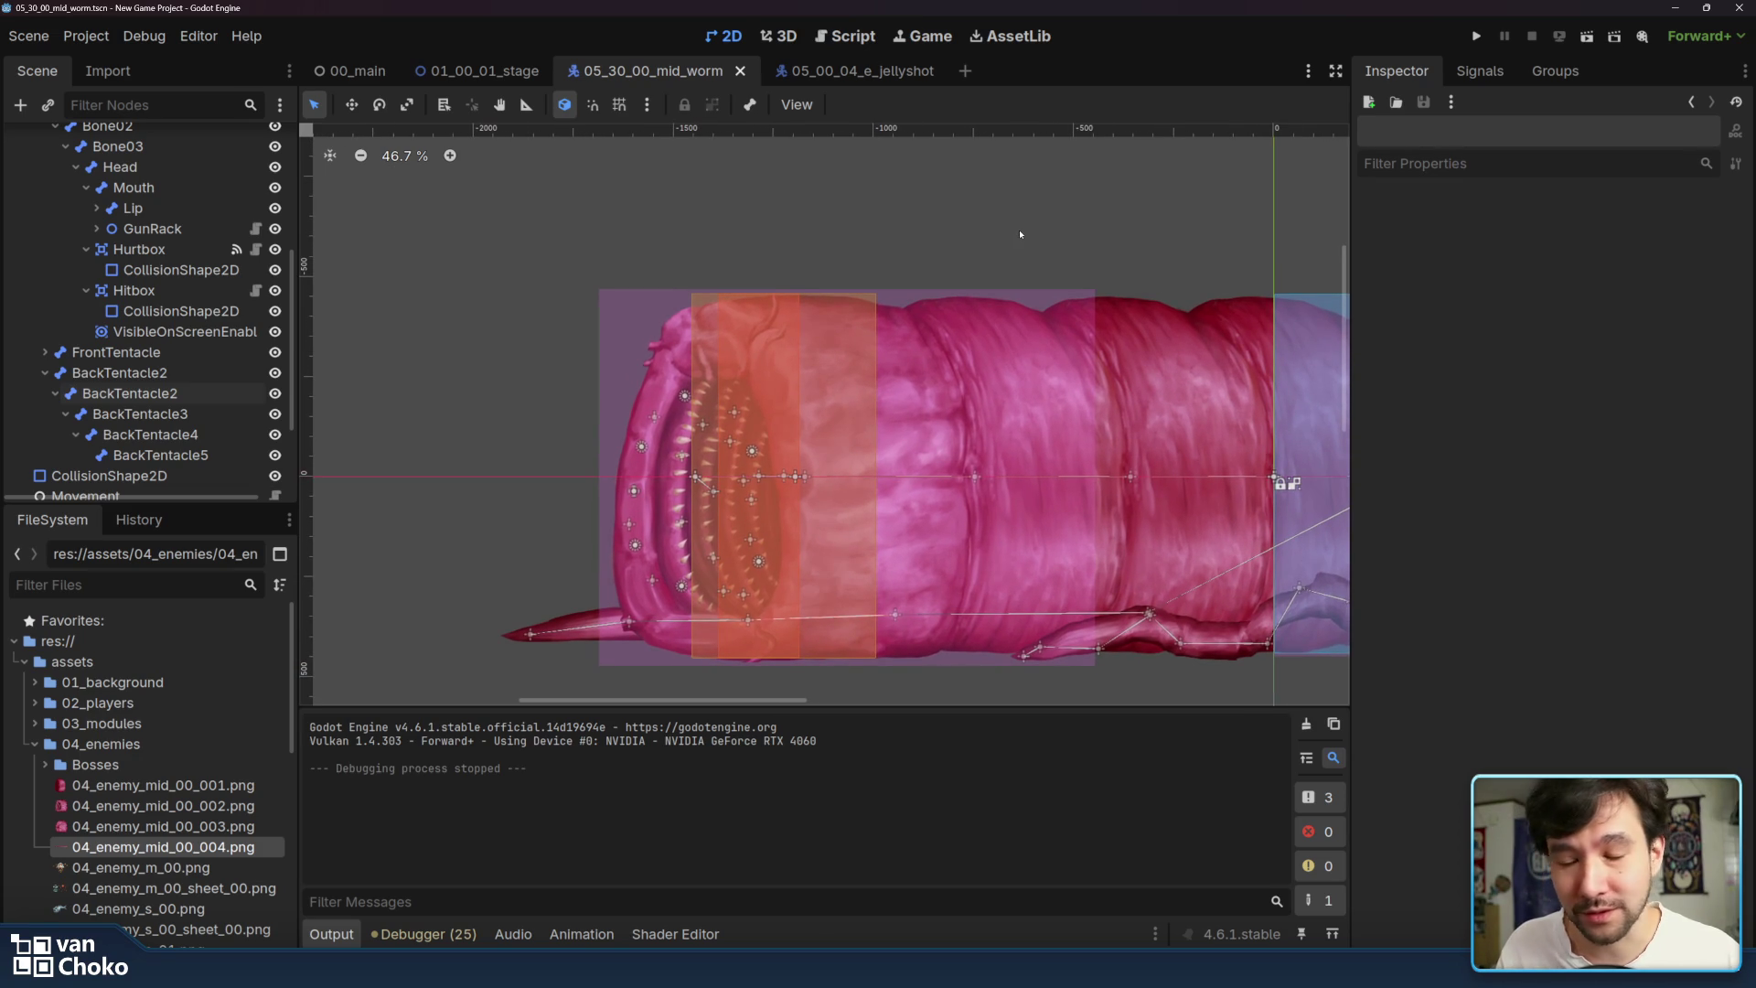
pyautogui.click(161, 372)
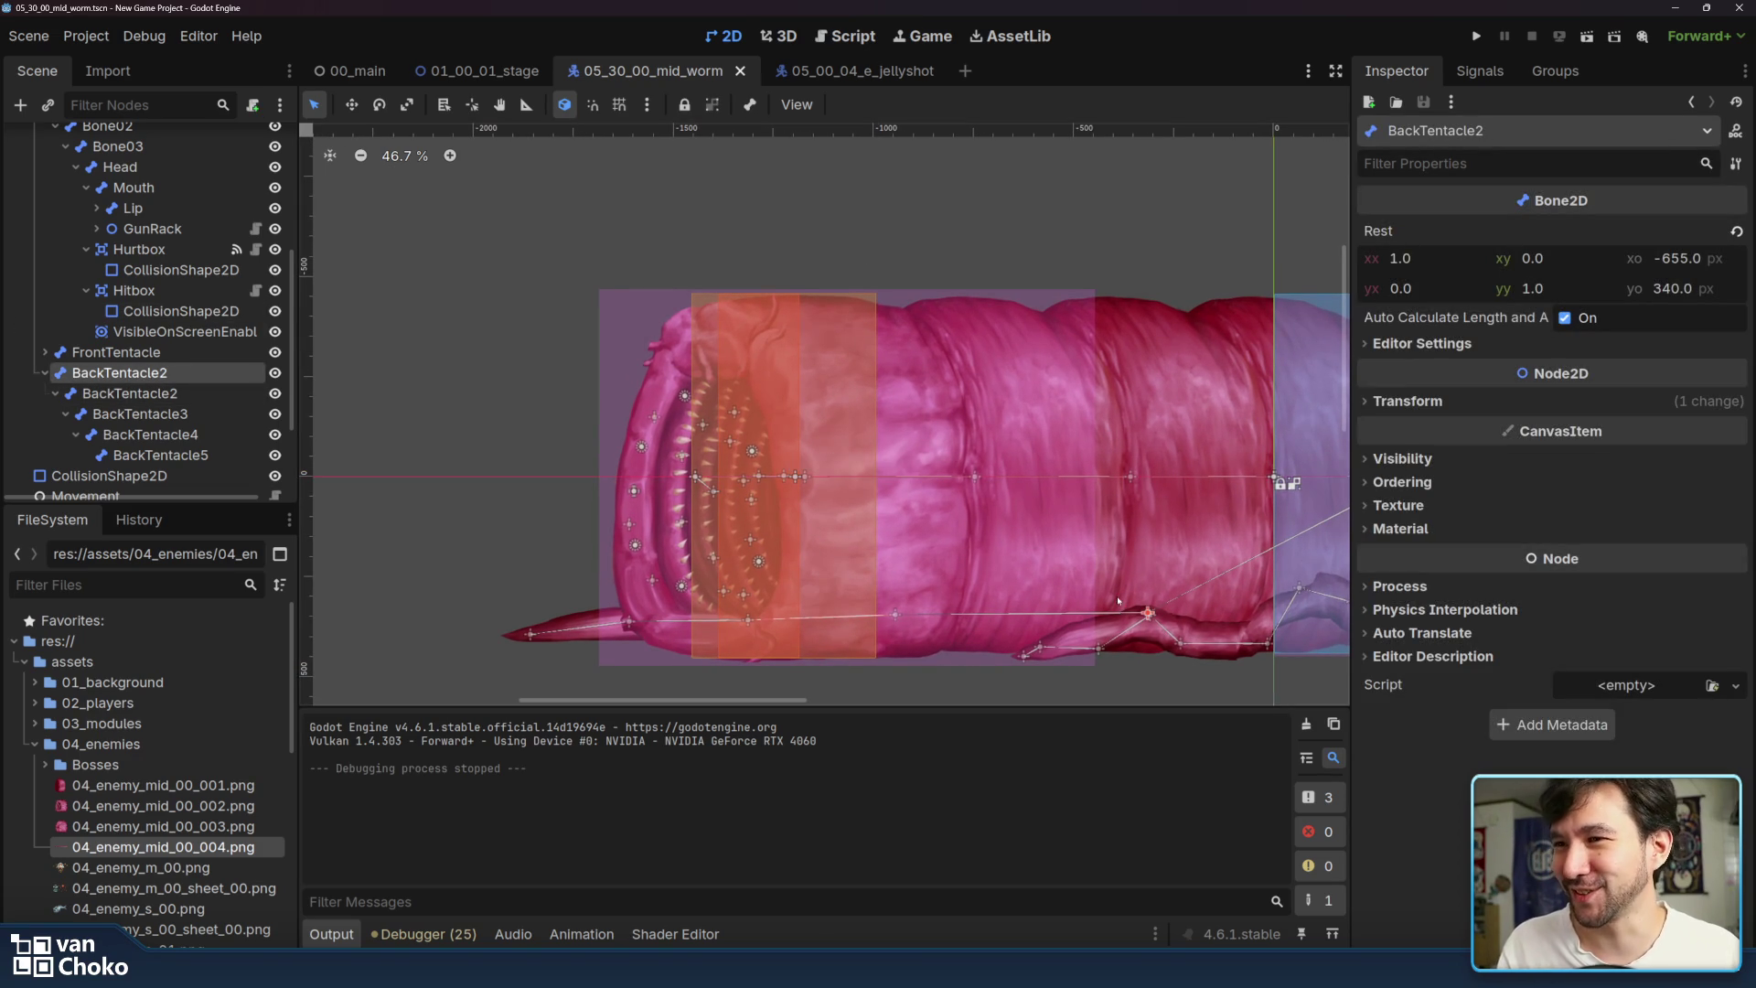
pyautogui.click(896, 615)
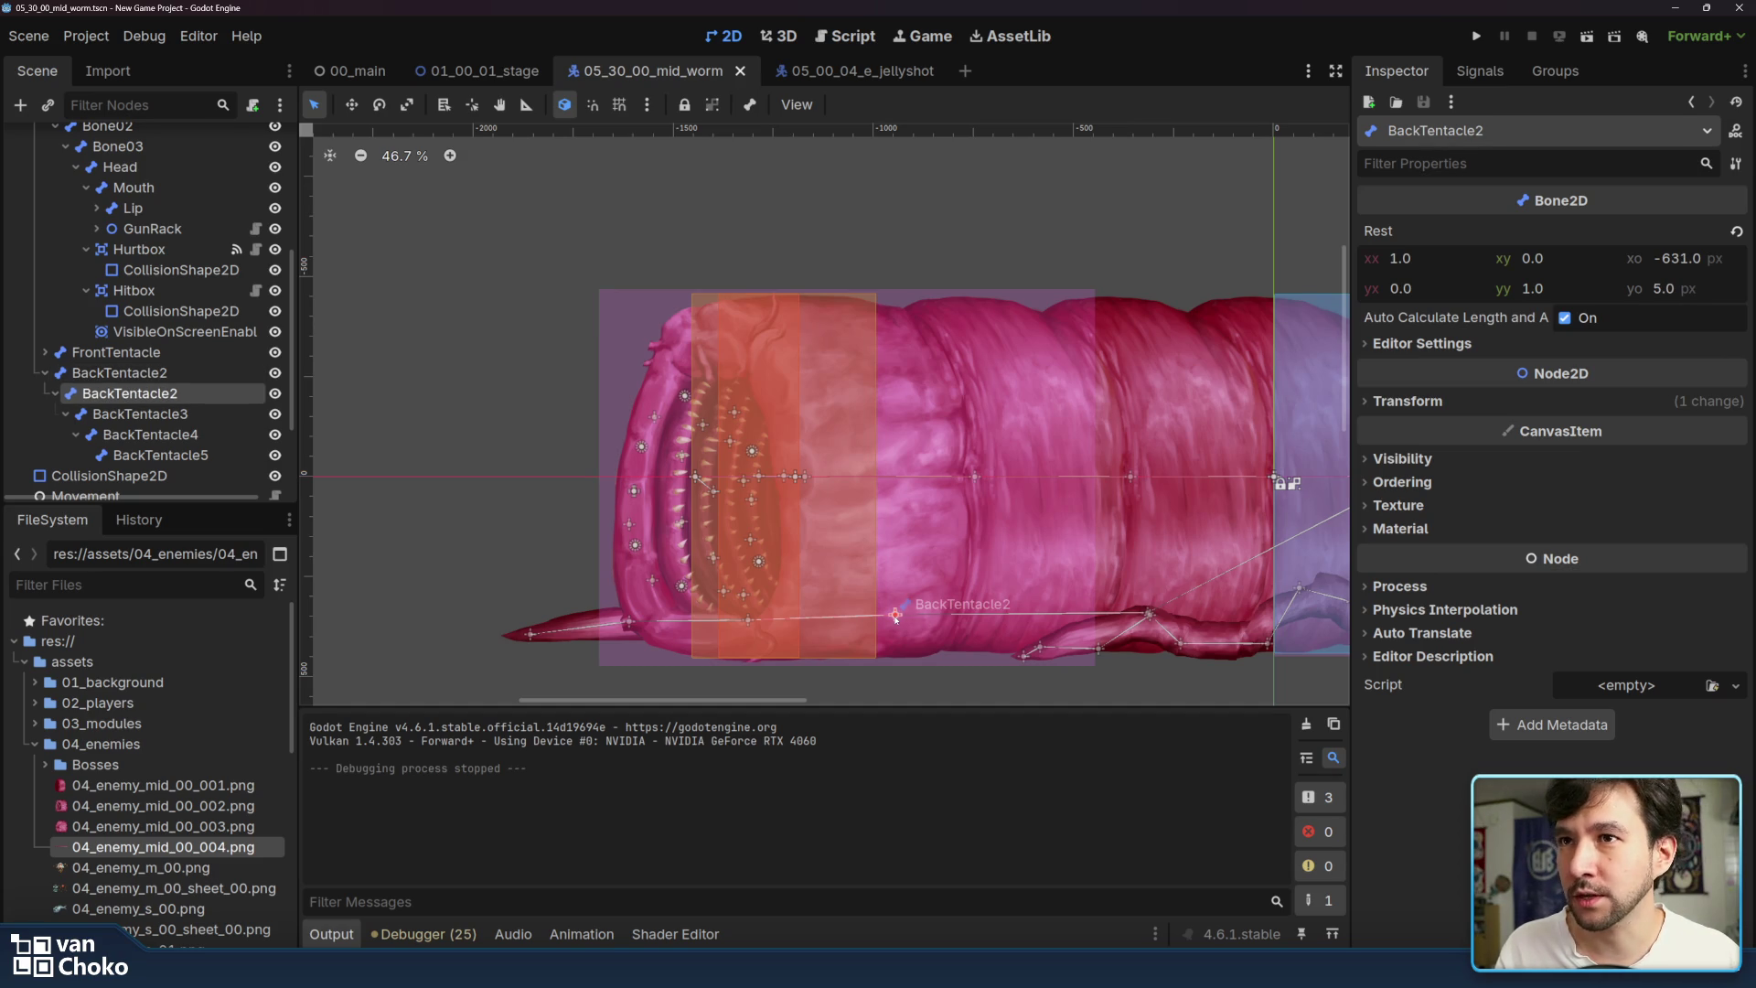
pyautogui.moveTo(896, 615); pyautogui.dragTo(897, 583)
pyautogui.hotkey('ctrl', 'z')
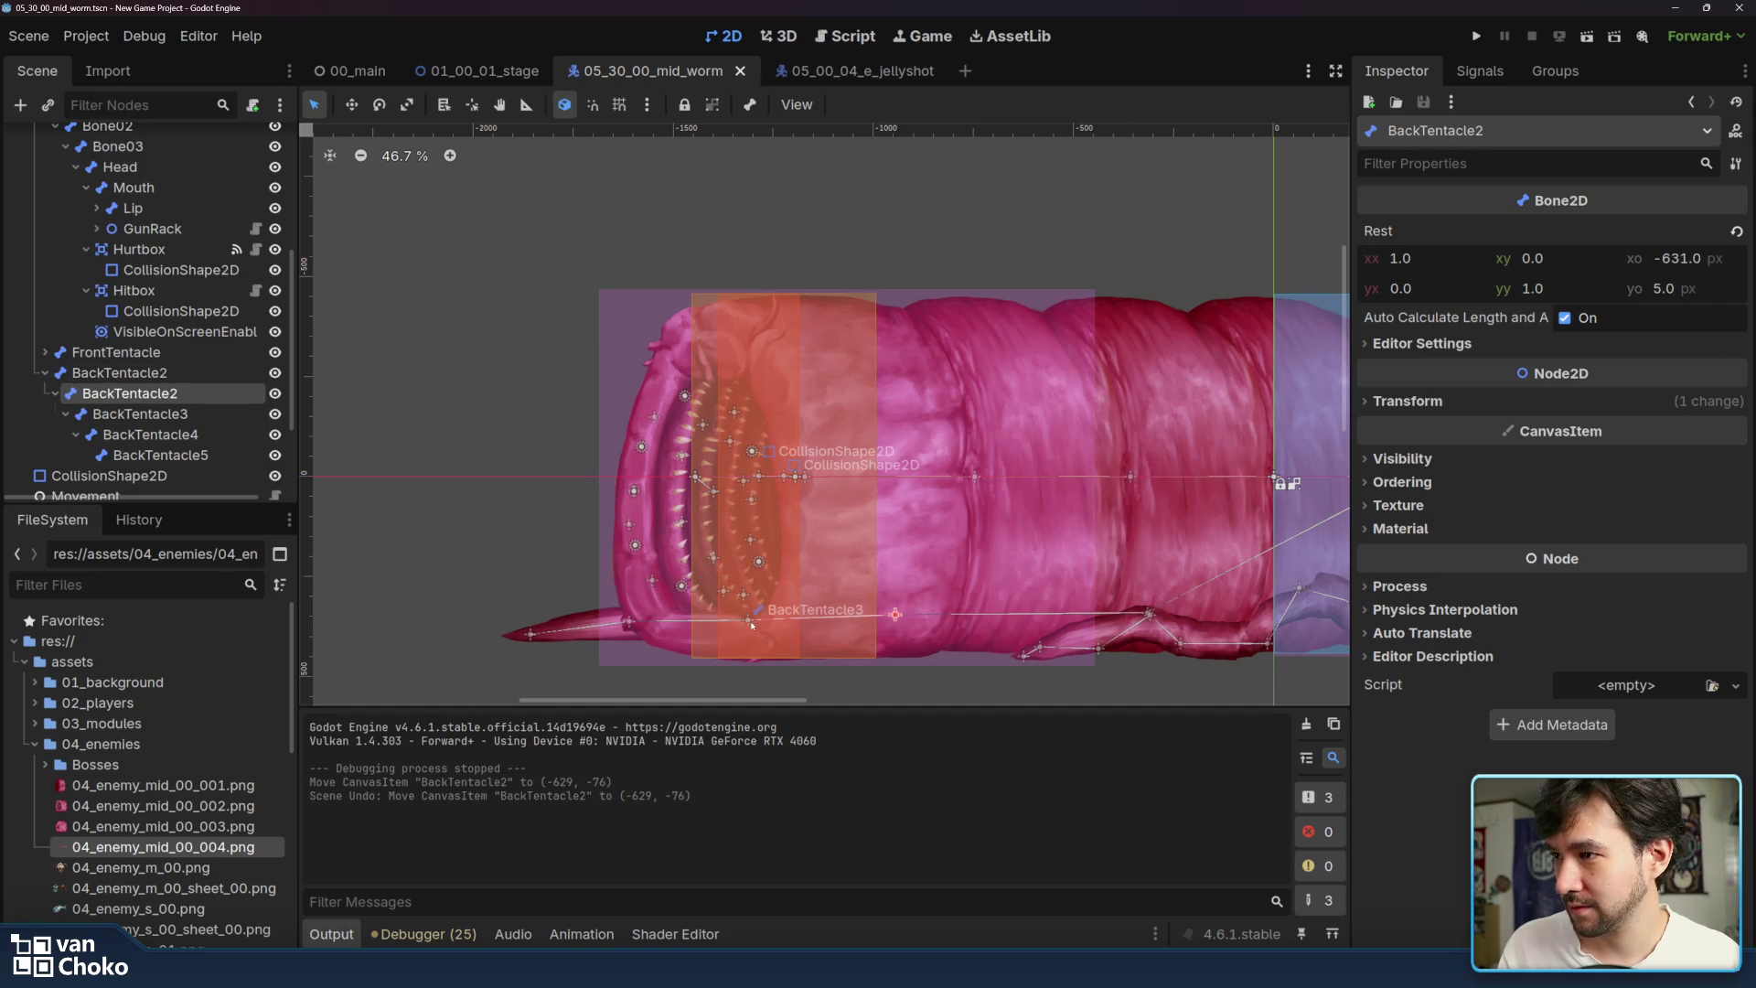